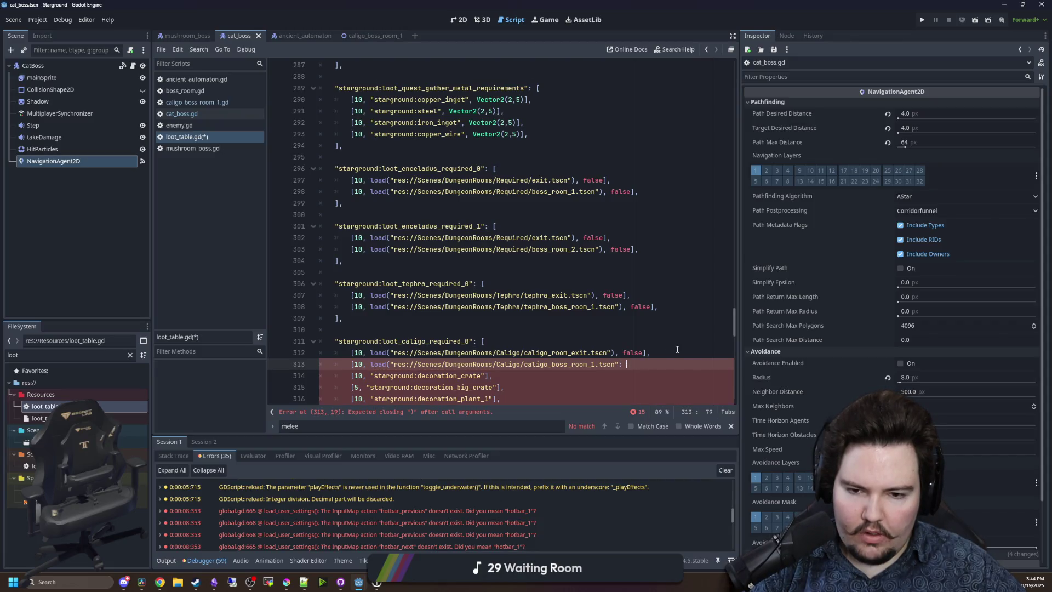
Fix line 313 of loot_table.gd to load caligo_boss_room_1.tscn with the closing bracket and comma.
{"action": "type", "text": "), false"}
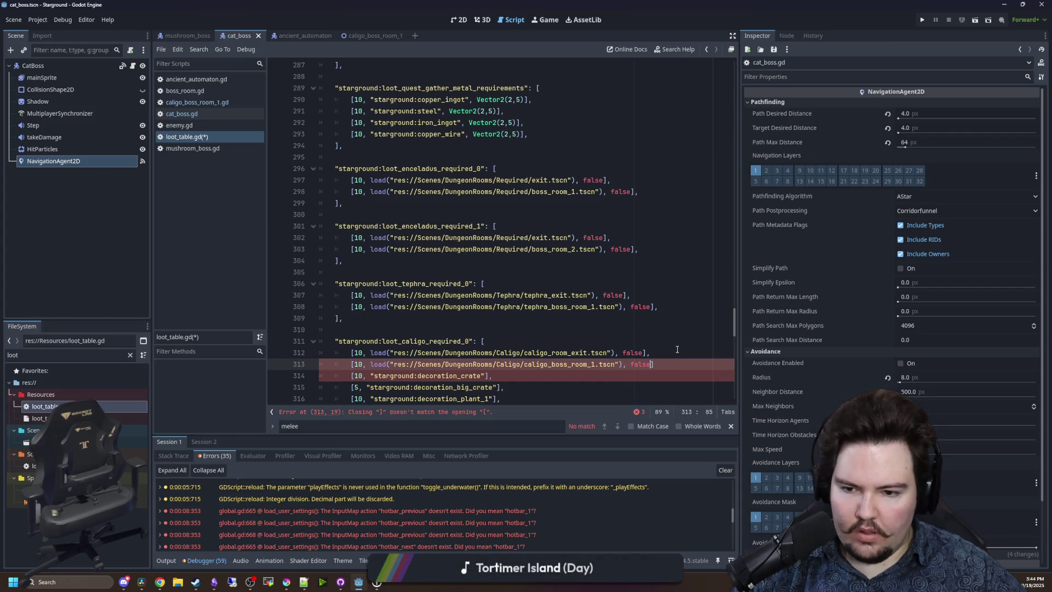
{"action": "scroll", "coordinate": [521, 359], "scroll_direction": "down", "scroll_amount": 2}
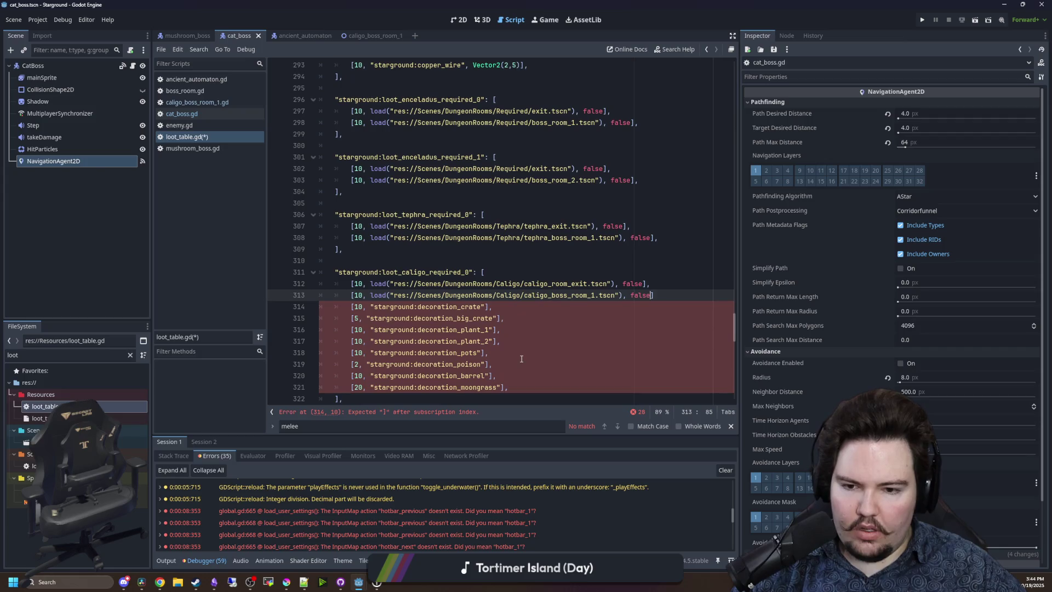
{"action": "key", "text": "ctrl+z"}
{"action": "key", "text": "ctrl+z"}
{"action": "key", "text": "ctrl+z"}
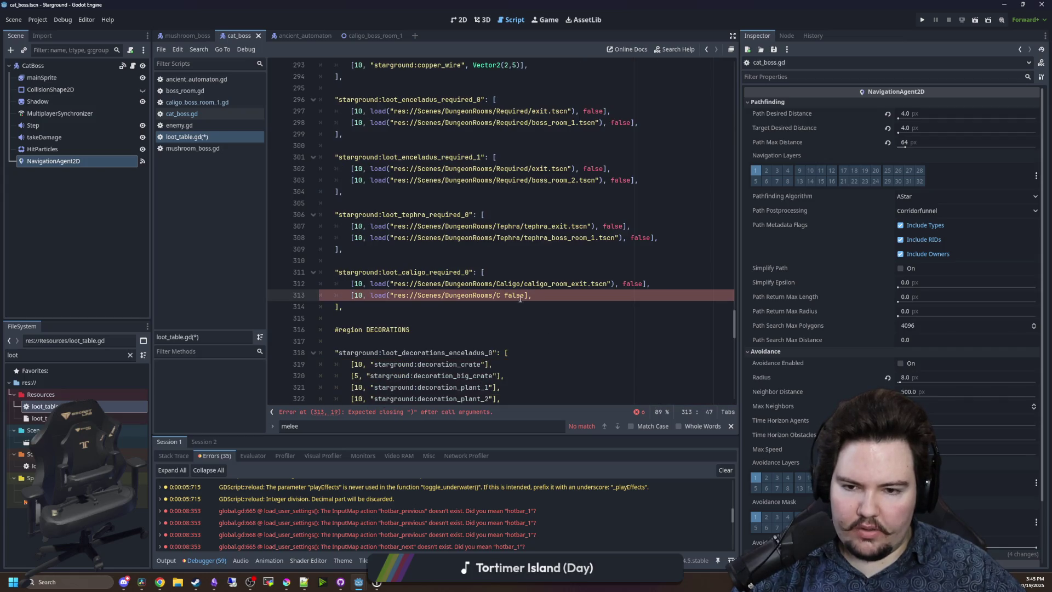
{"action": "left_click_drag", "start_coordinate": [531, 295], "coordinate": [499, 300]}
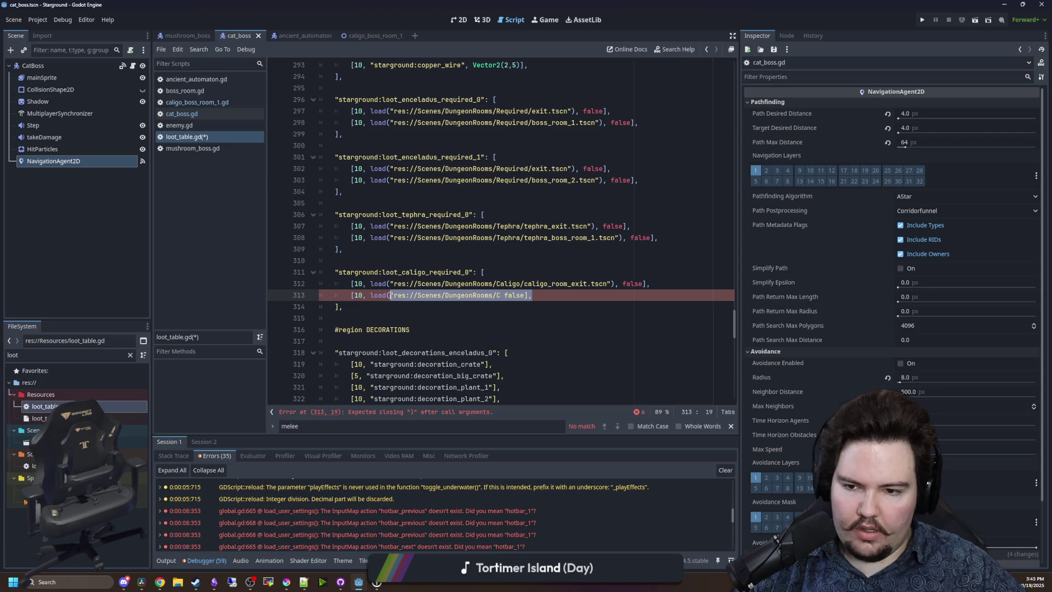
{"action": "type", "text": "\"caligo_boss_room_1.tscn"}
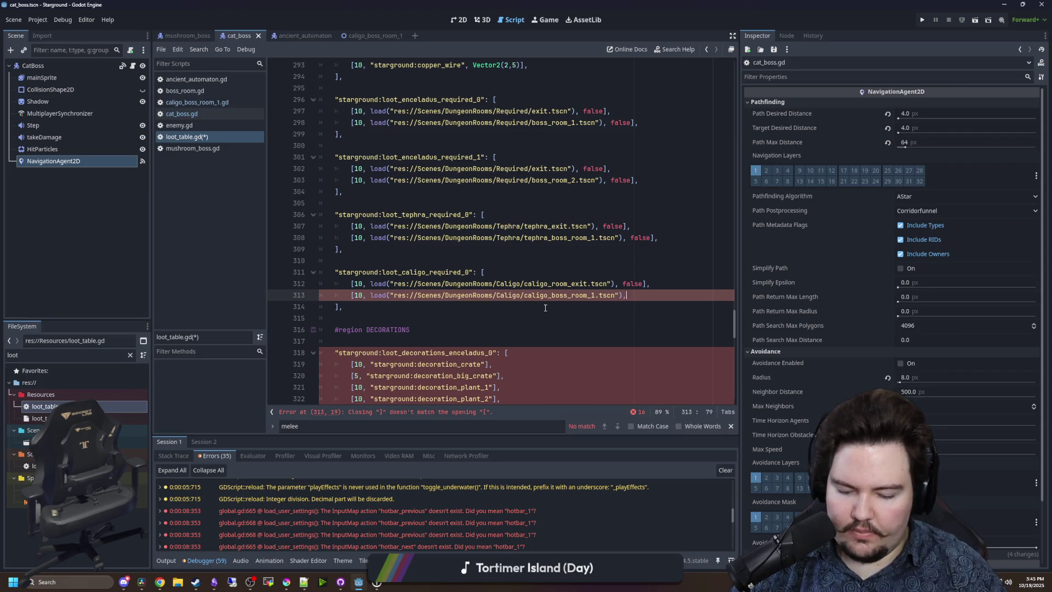
{"action": "type", "text": ","}
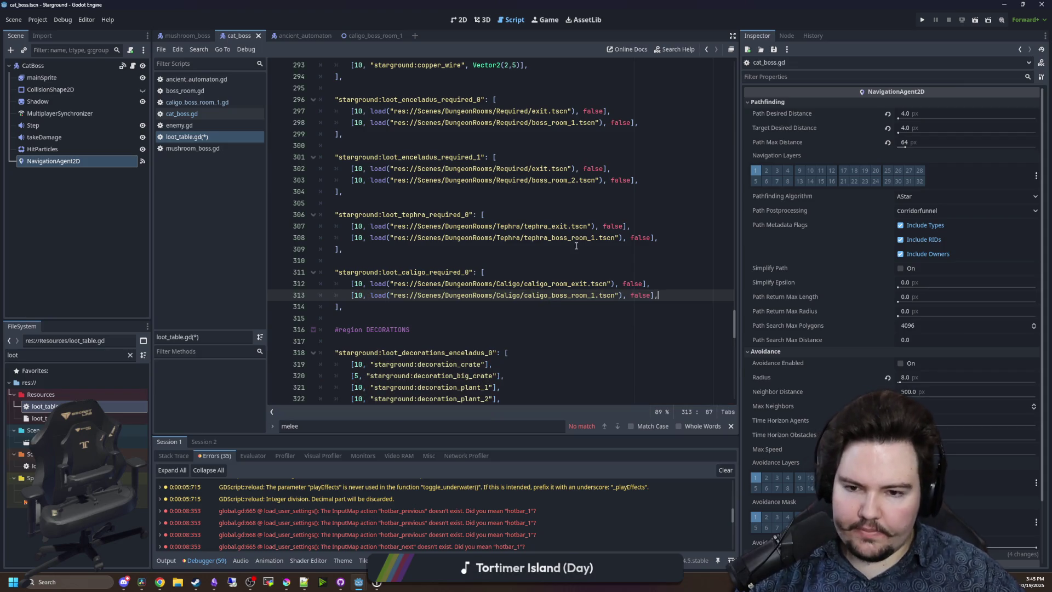
Save loot_table.gd and run the Starground project to playtest.
{"action": "left_click", "coordinate": [533, 257]}
{"action": "key", "text": "ctrl+s"}
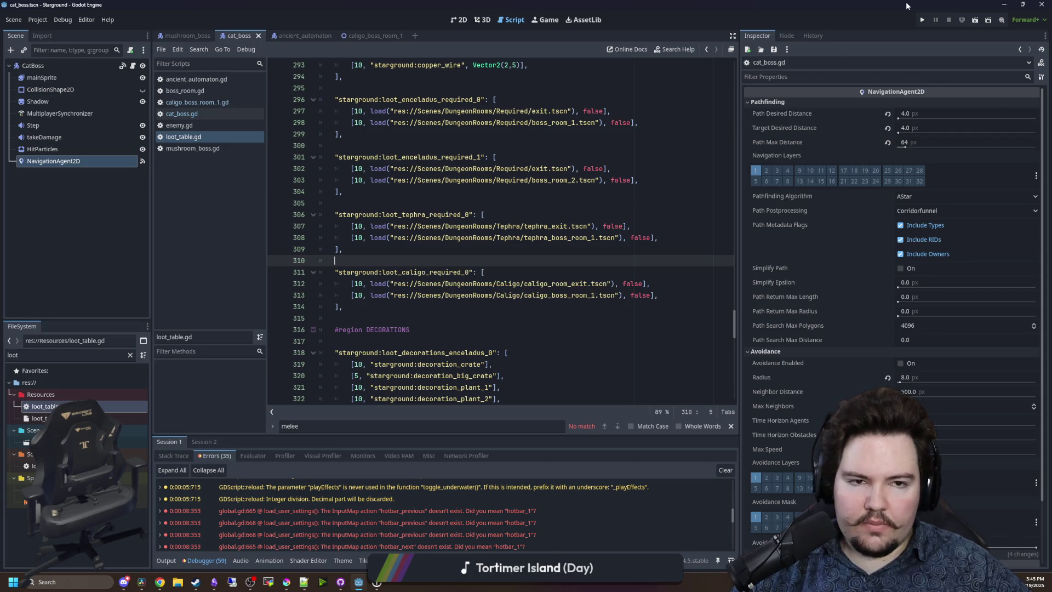
{"action": "left_click", "coordinate": [921, 22]}
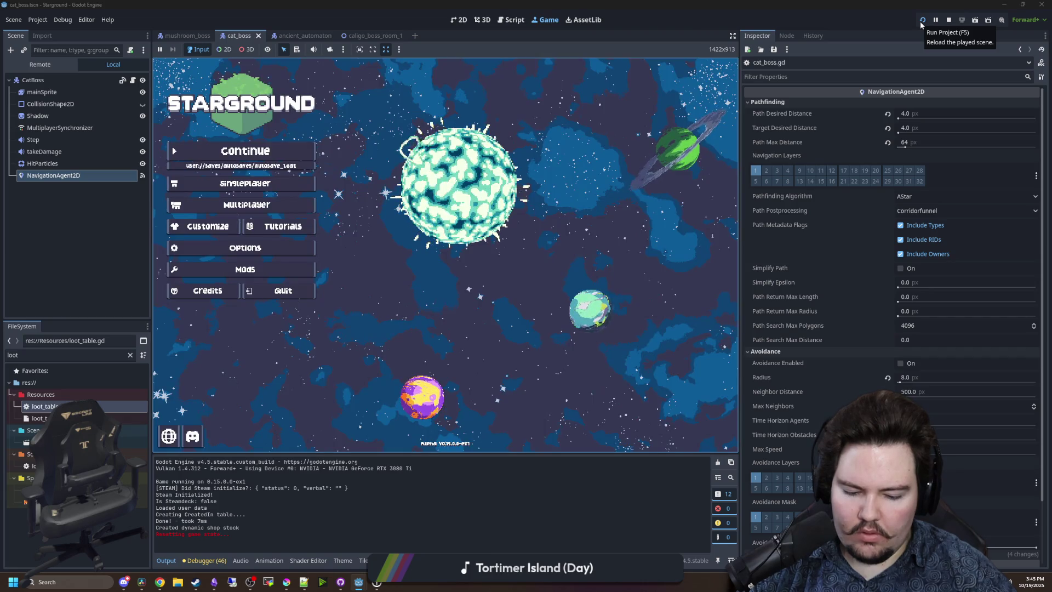
Continue the saved singleplayer game and launch from the star launcher into the dungeon.
{"action": "left_click", "coordinate": [303, 155]}
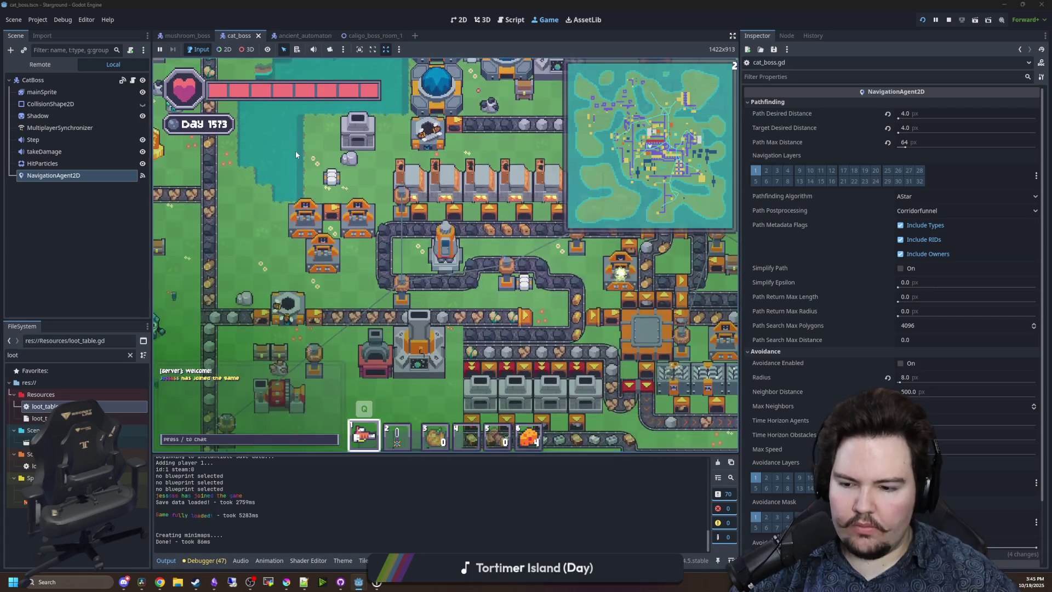
{"action": "left_click", "coordinate": [400, 344]}
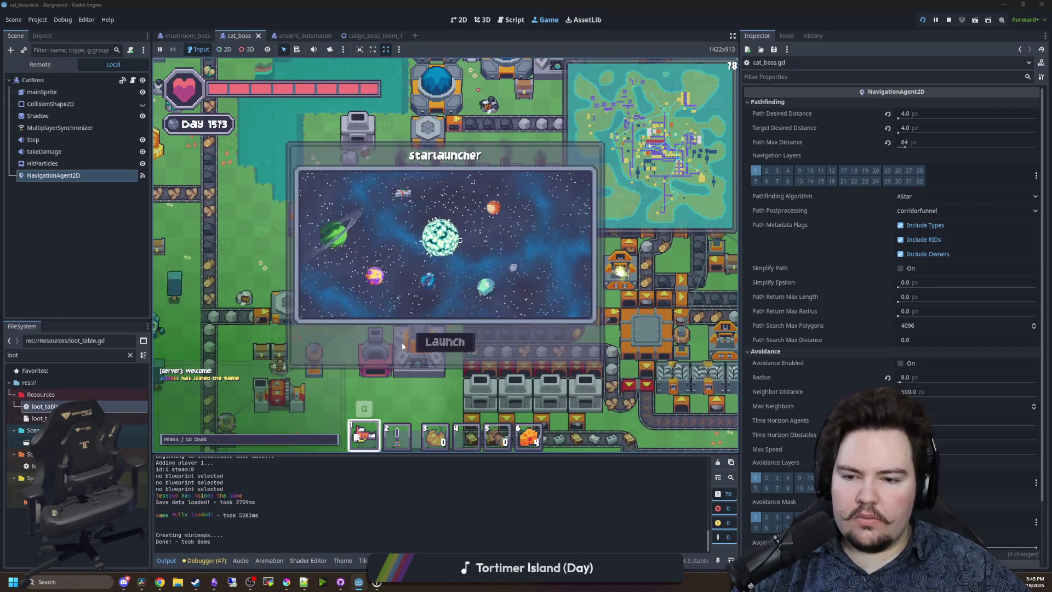
{"action": "left_click", "coordinate": [448, 341]}
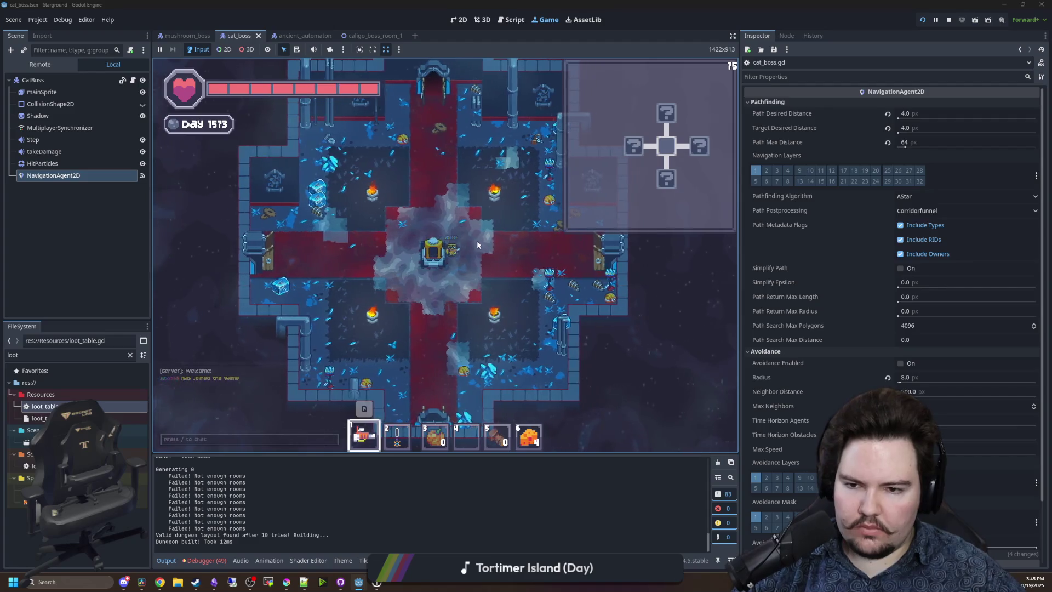
Enter the /zoom and /gamemode creative chat commands in the running game.
{"action": "type", "text": "/zoomum"}
{"action": "key", "text": "Return"}
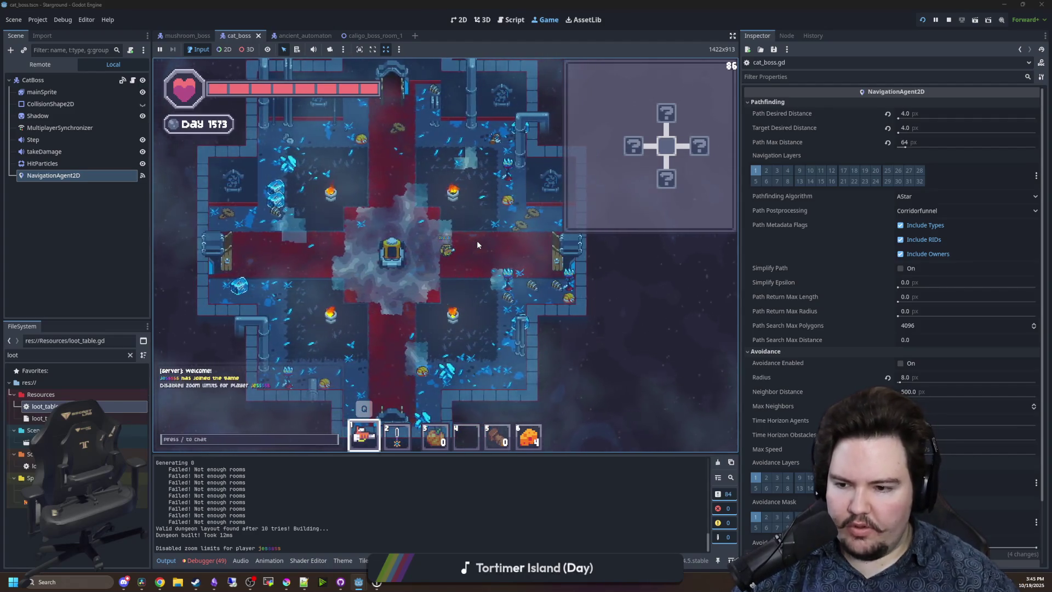
{"action": "type", "text": "/gamemode creative"}
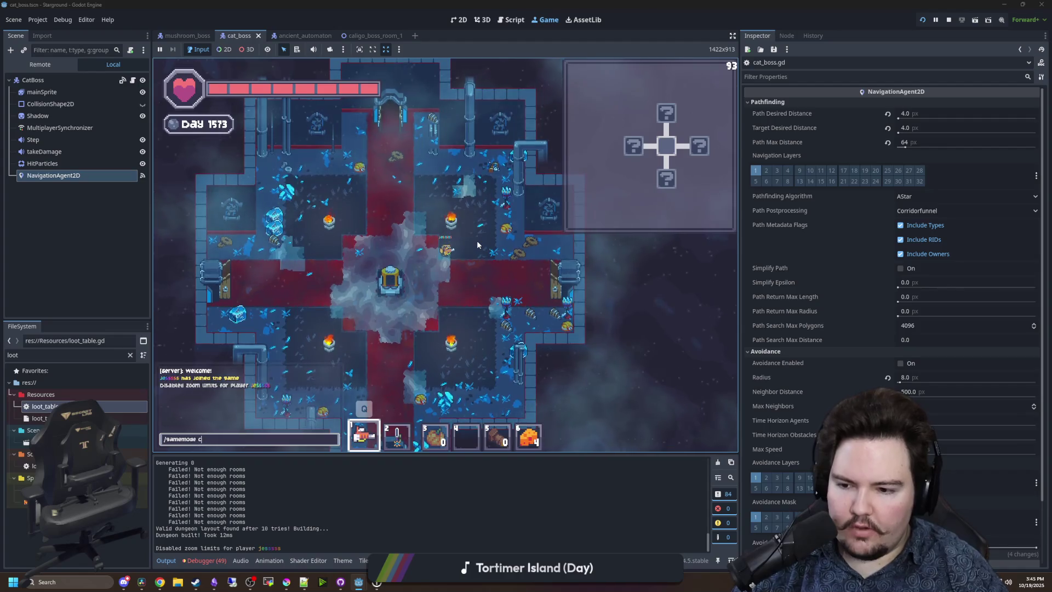
{"action": "key", "text": "Return"}
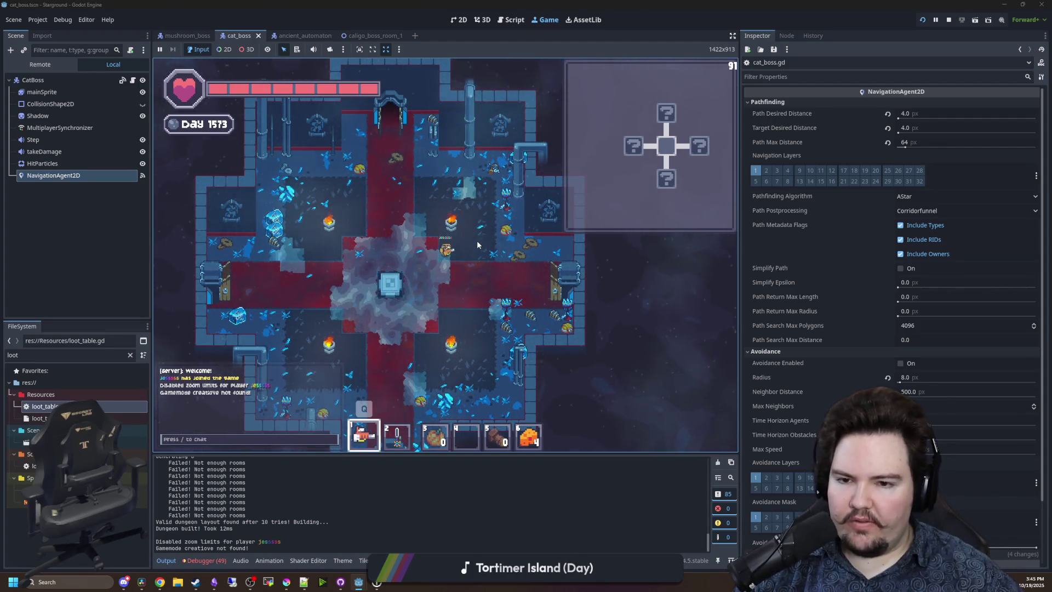
Equip hotbar item 2 and explore the rooms around the central red crossroads, swinging the sword.
{"action": "scroll", "coordinate": [465, 239], "scroll_direction": "down", "scroll_amount": 4}
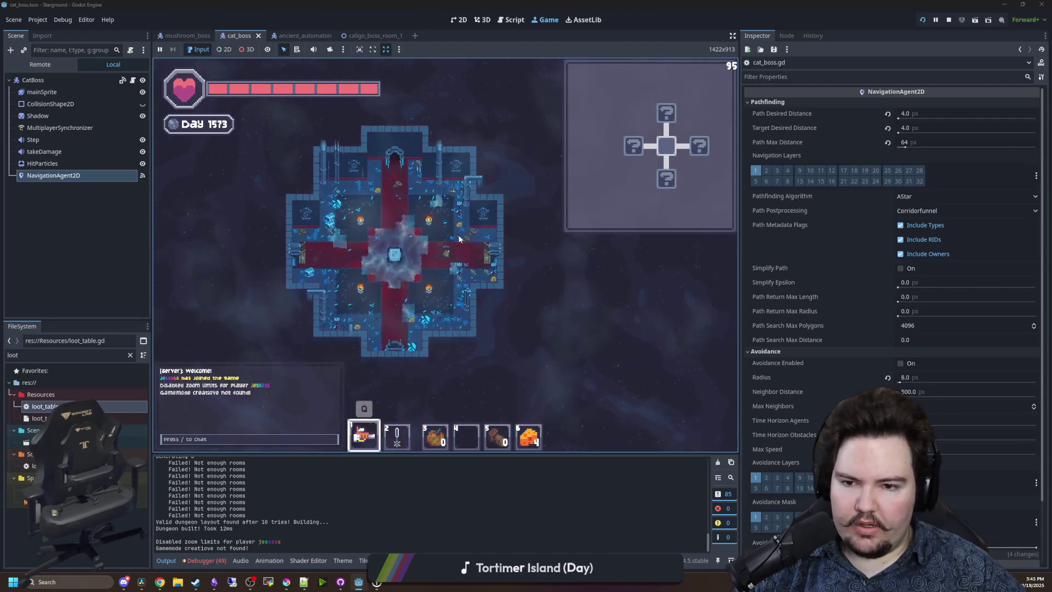
{"action": "scroll", "coordinate": [457, 238], "scroll_direction": "down", "scroll_amount": 5}
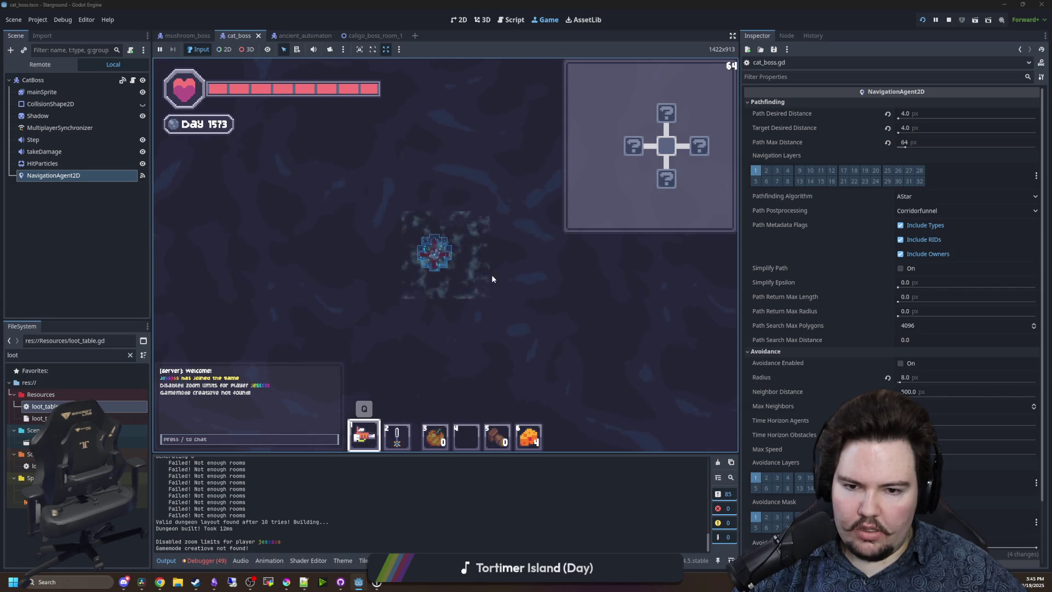
{"action": "scroll", "coordinate": [494, 276], "scroll_direction": "up", "scroll_amount": 3}
{"action": "key", "text": "d"}
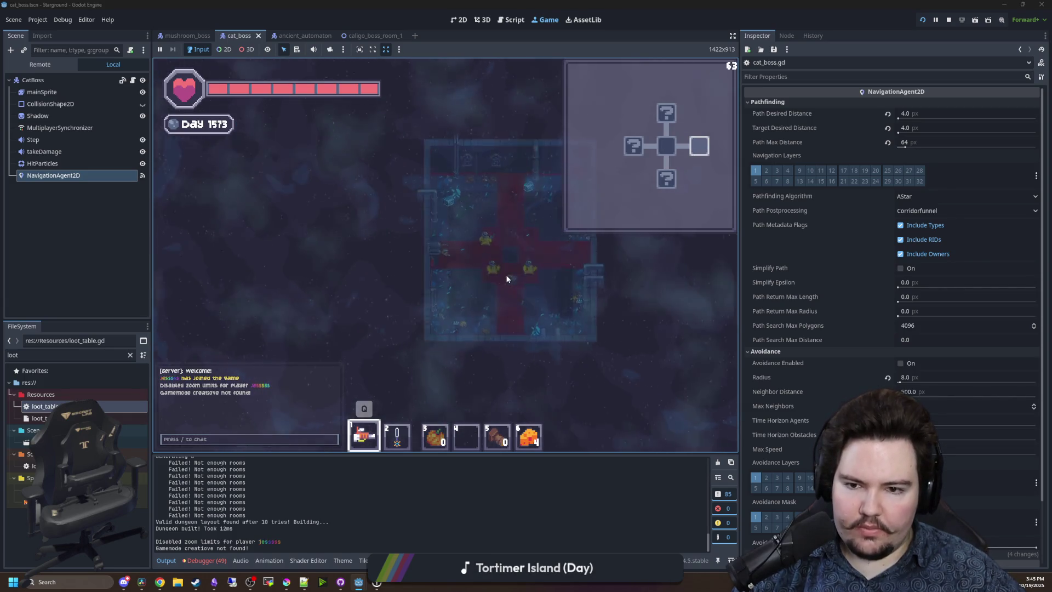
{"action": "scroll", "coordinate": [506, 278], "scroll_direction": "up", "scroll_amount": 3}
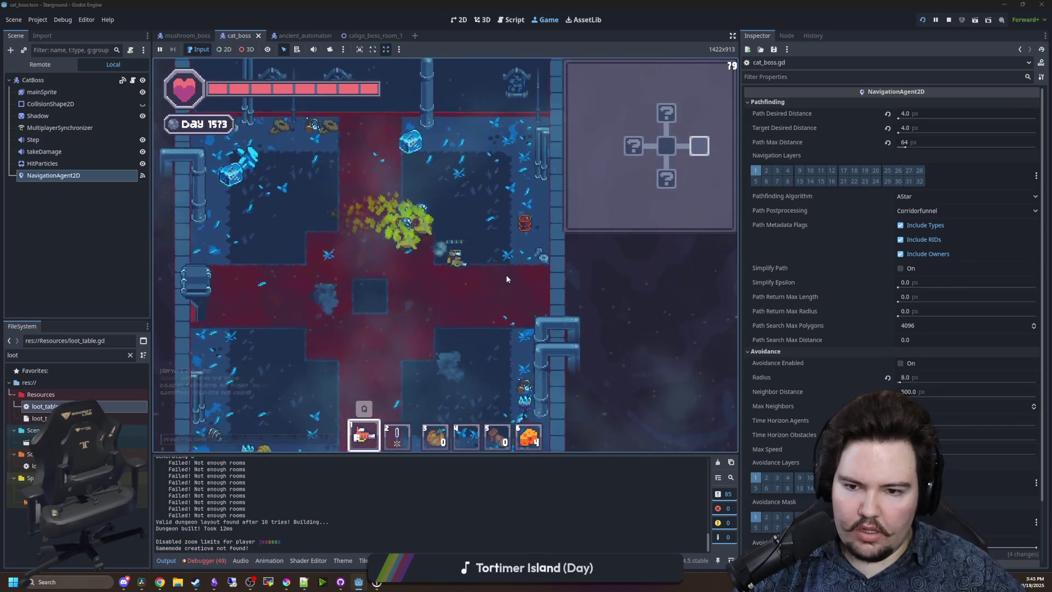
{"action": "key", "text": "a"}
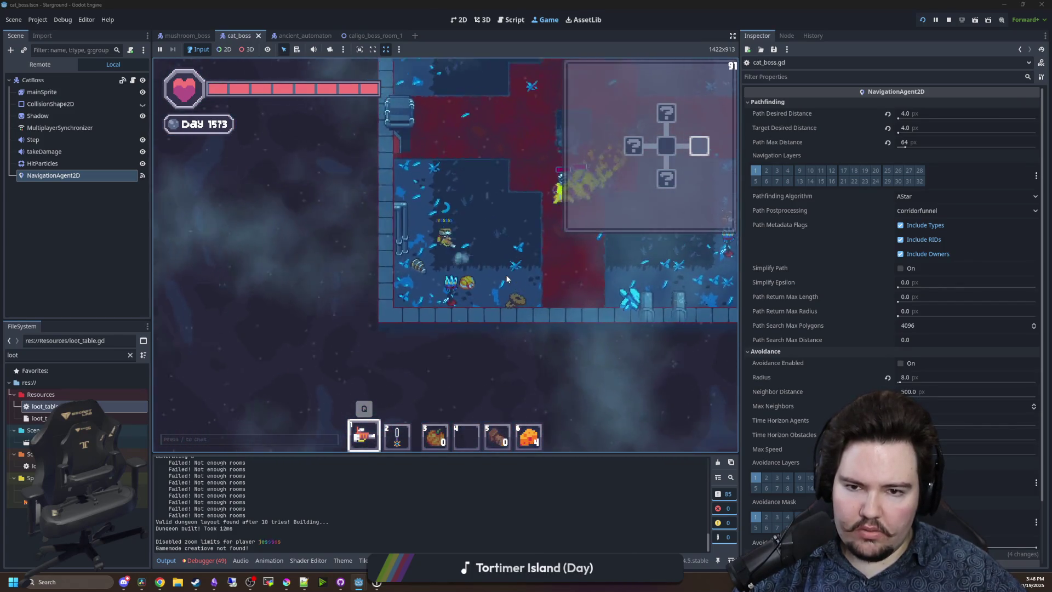
{"action": "key", "text": "d"}
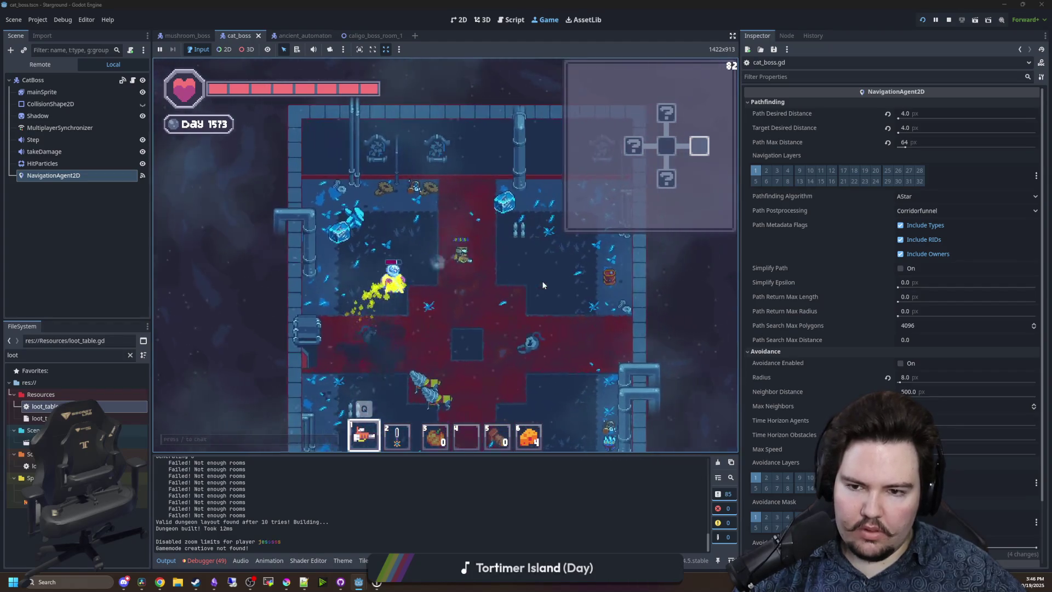
{"action": "key", "text": "2"}
{"action": "key", "text": "s"}
{"action": "key", "text": "a"}
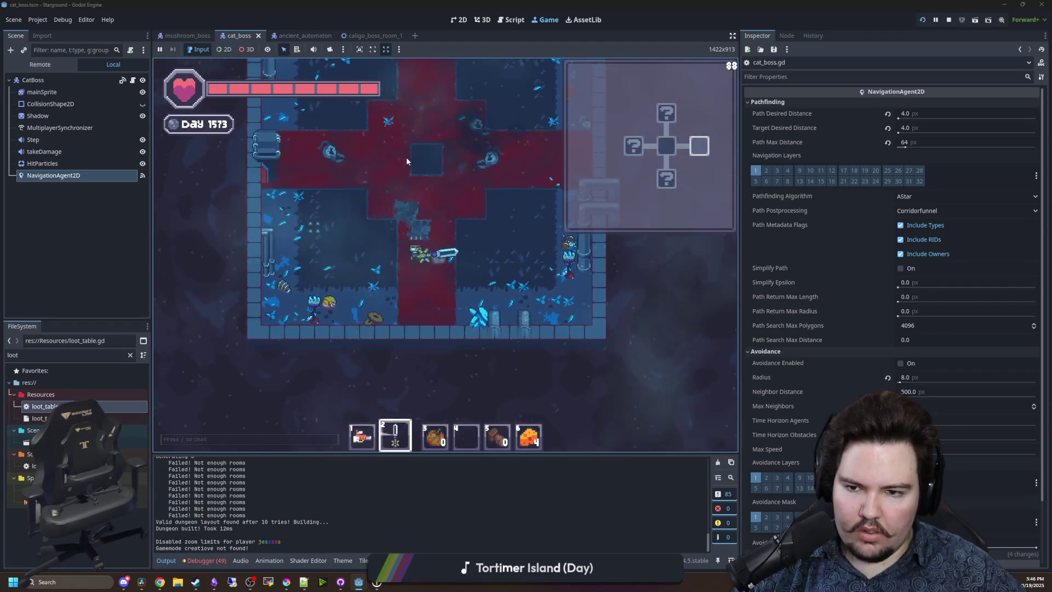
{"action": "key", "text": "w"}
{"action": "key", "text": "d"}
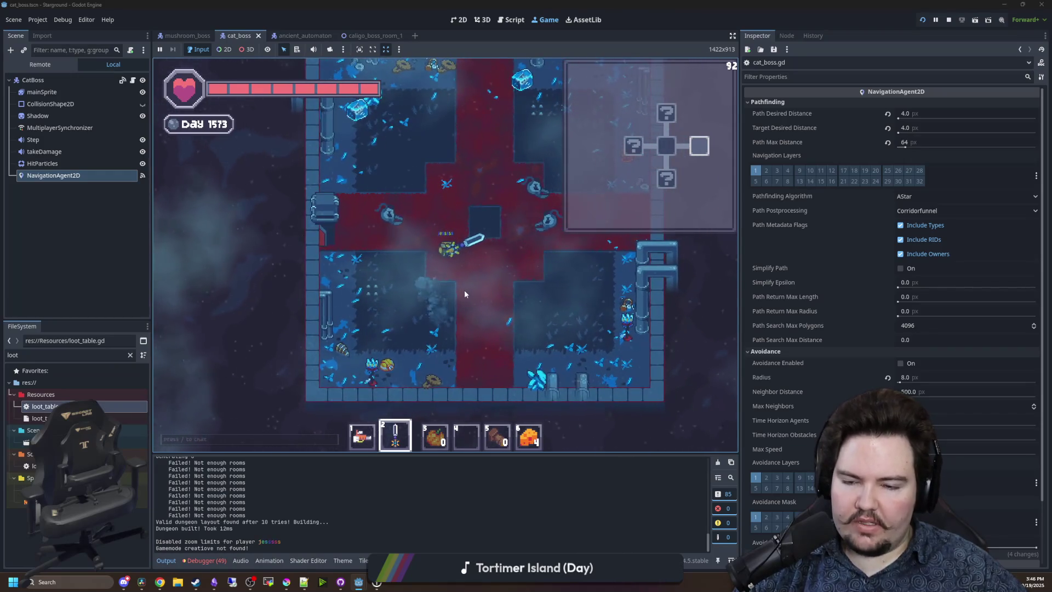
{"action": "key", "text": "d"}
{"action": "key", "text": "s"}
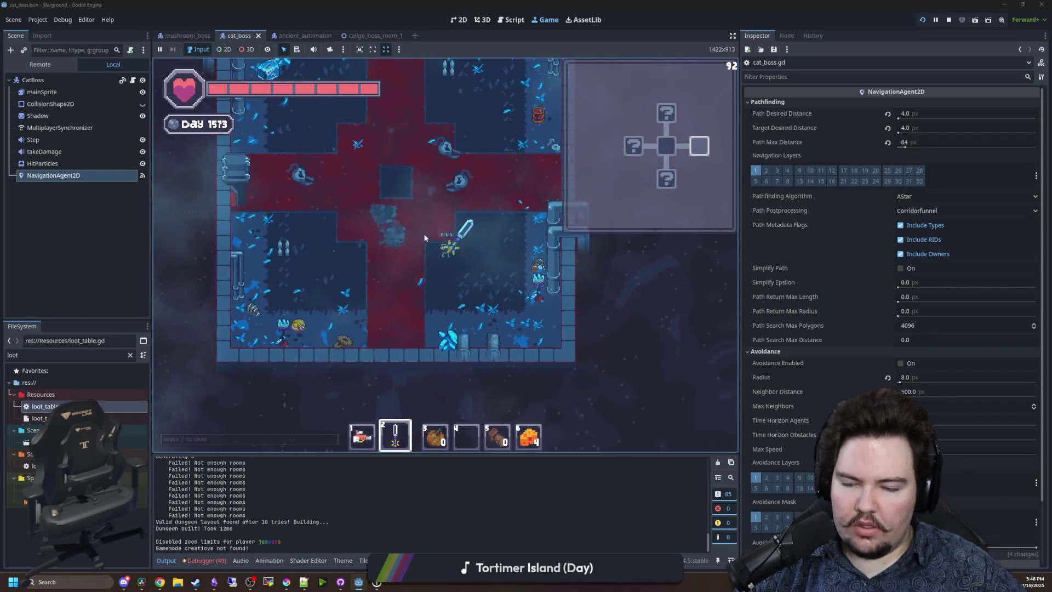
{"action": "key", "text": "w"}
{"action": "key", "text": "a"}
{"action": "left_click", "coordinate": [384, 208]}
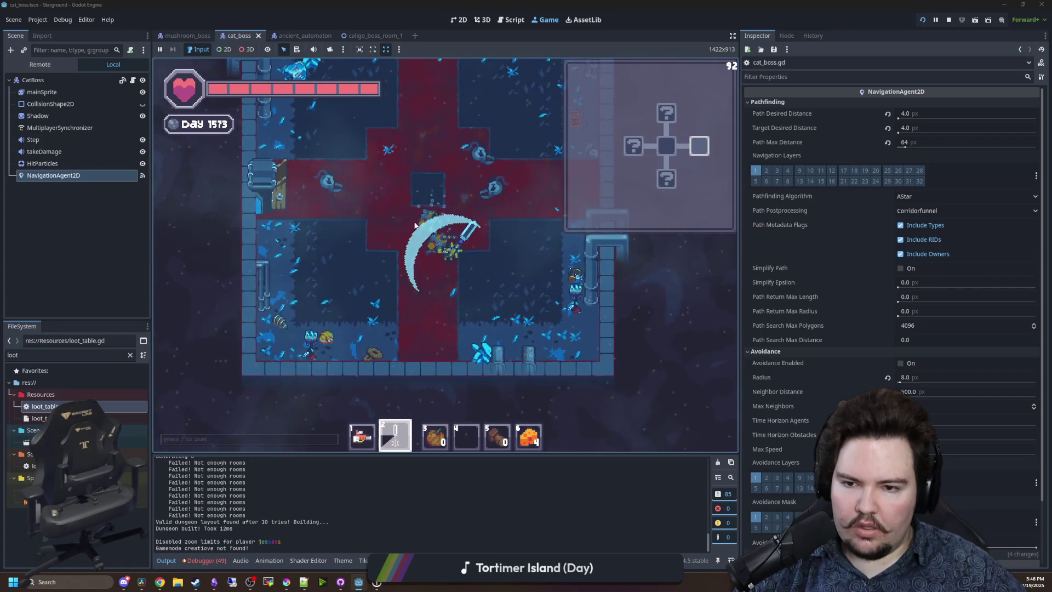
Walk through neighbouring rooms, slashing at the crystal boss creatures along the way.
{"action": "key", "text": "a"}
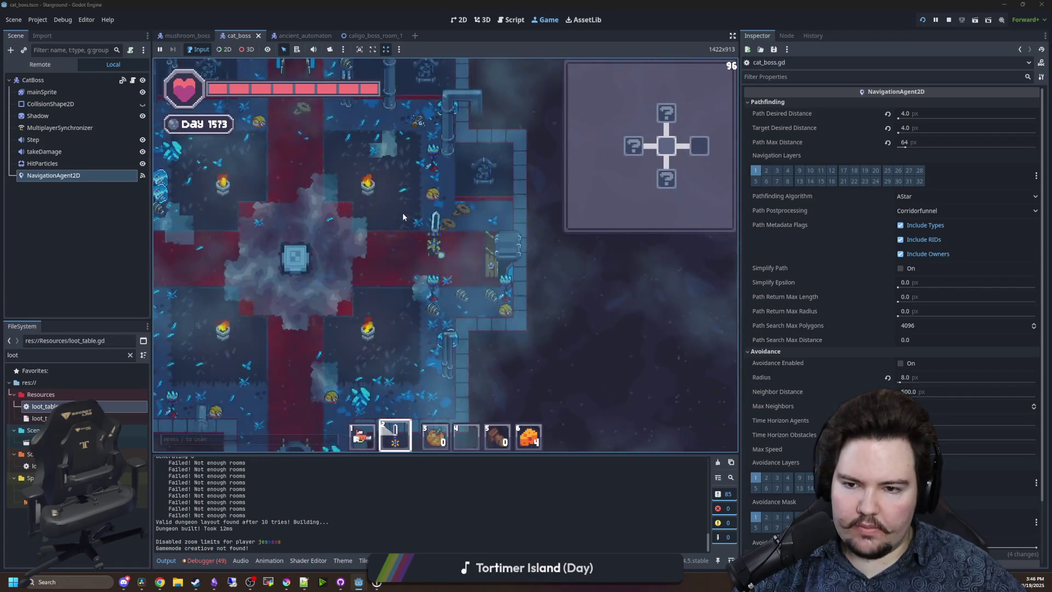
{"action": "key", "text": "s"}
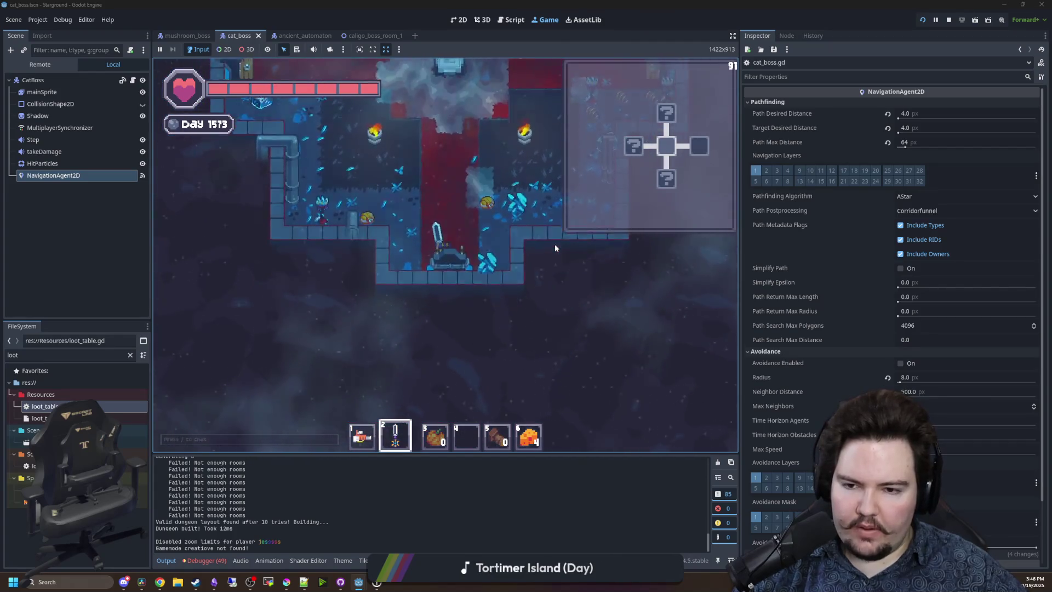
{"action": "key", "text": "s"}
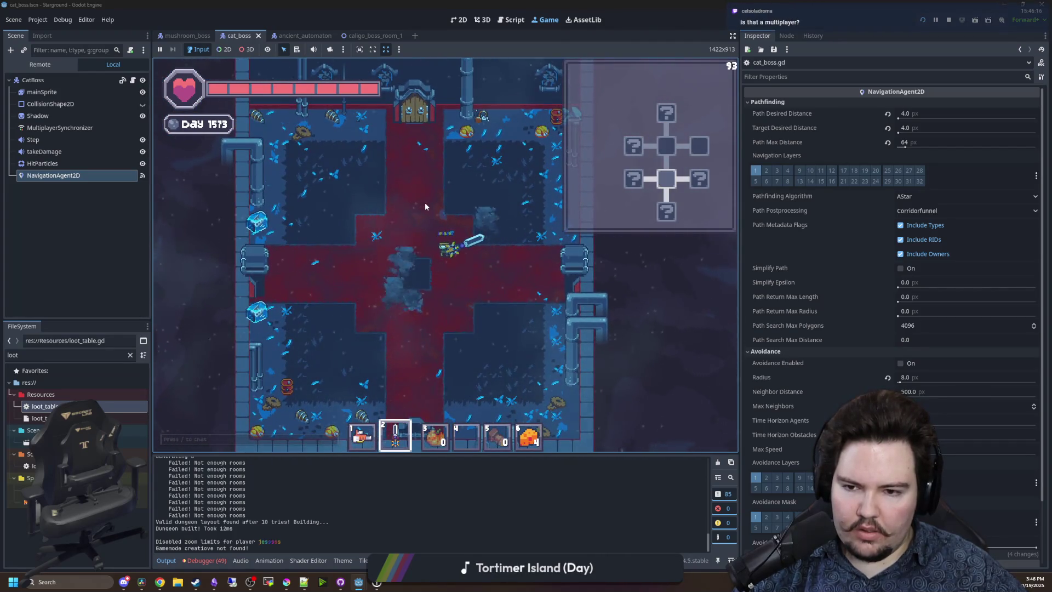
{"action": "key", "text": "s"}
{"action": "key", "text": "d"}
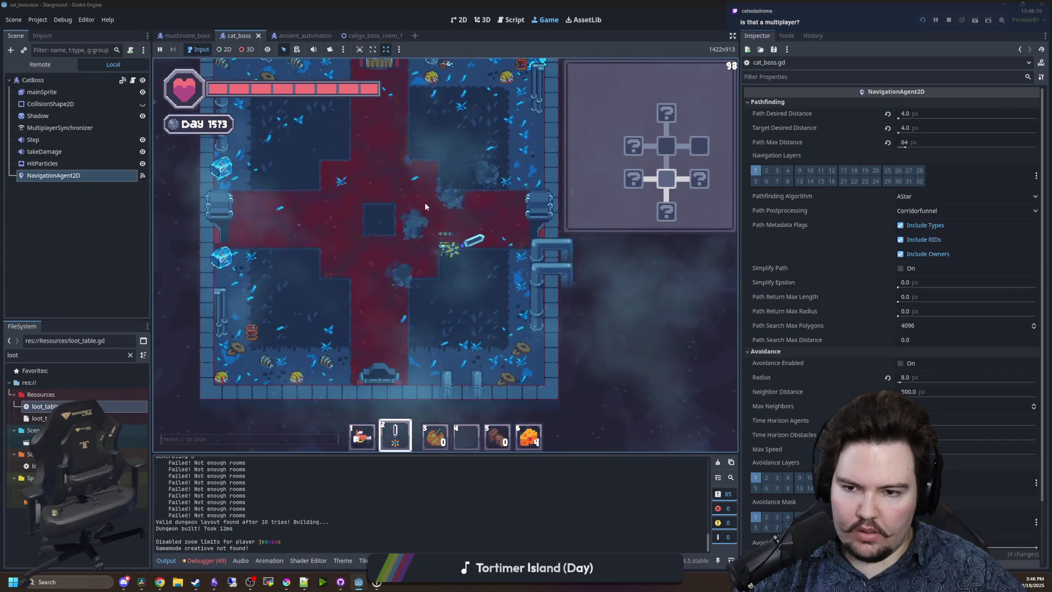
{"action": "key", "text": "a"}
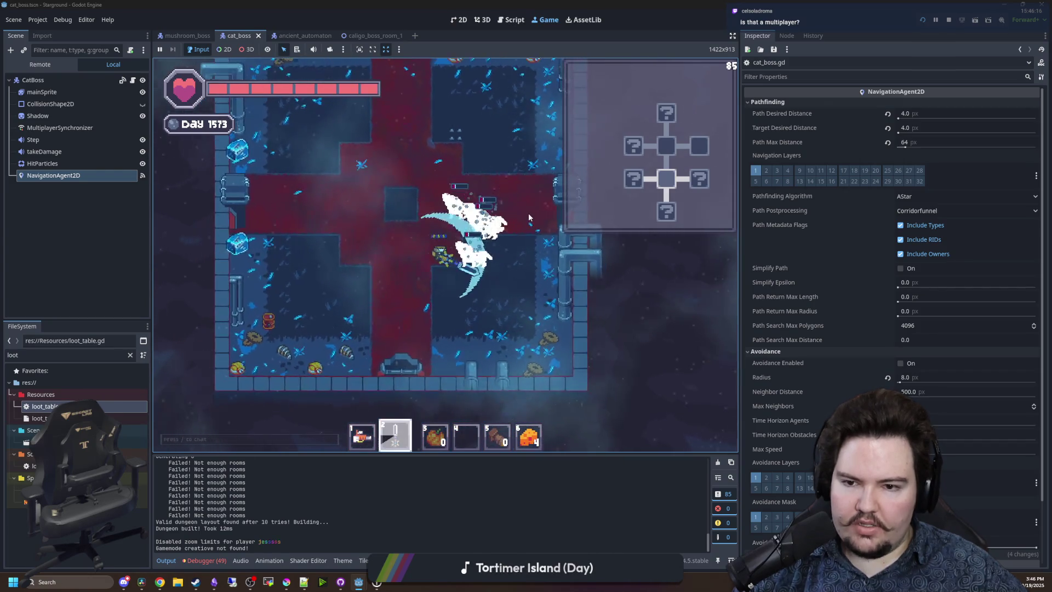
{"action": "left_click", "coordinate": [527, 213]}
{"action": "key", "text": "d"}
{"action": "key", "text": "w"}
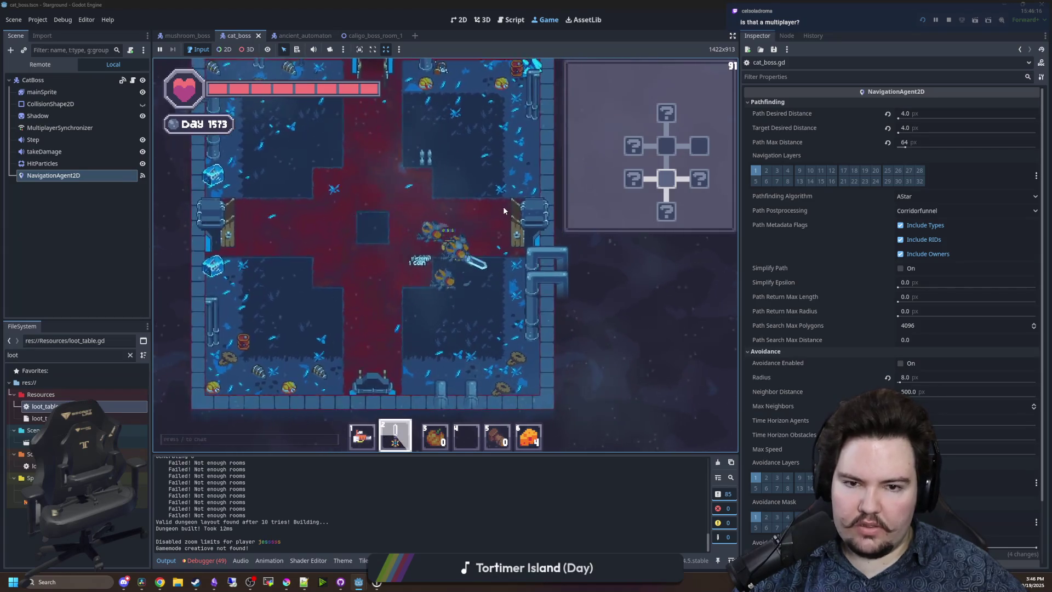
{"action": "key", "text": "d"}
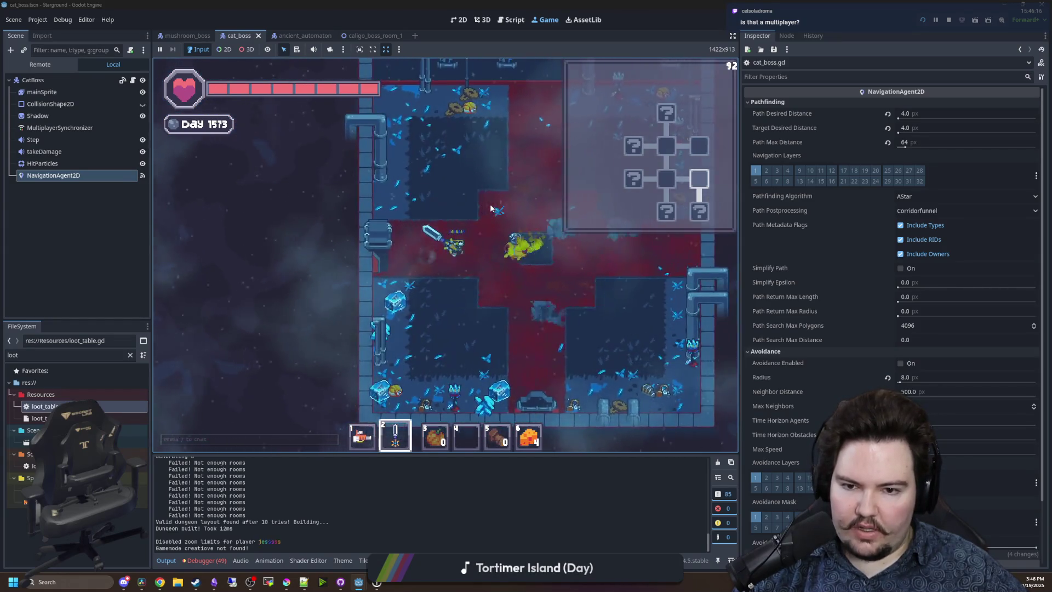
{"action": "key", "text": "d"}
{"action": "left_click", "coordinate": [488, 204]}
{"action": "key", "text": "w"}
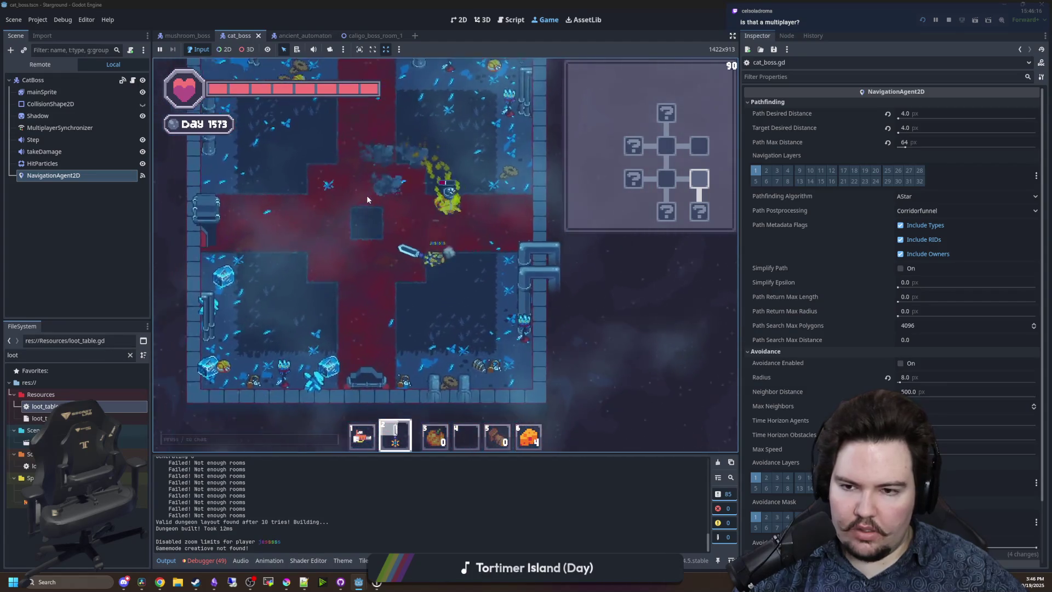
Walk down through the bottom doors into the room below, stopping beside the chest.
{"action": "key", "text": "s"}
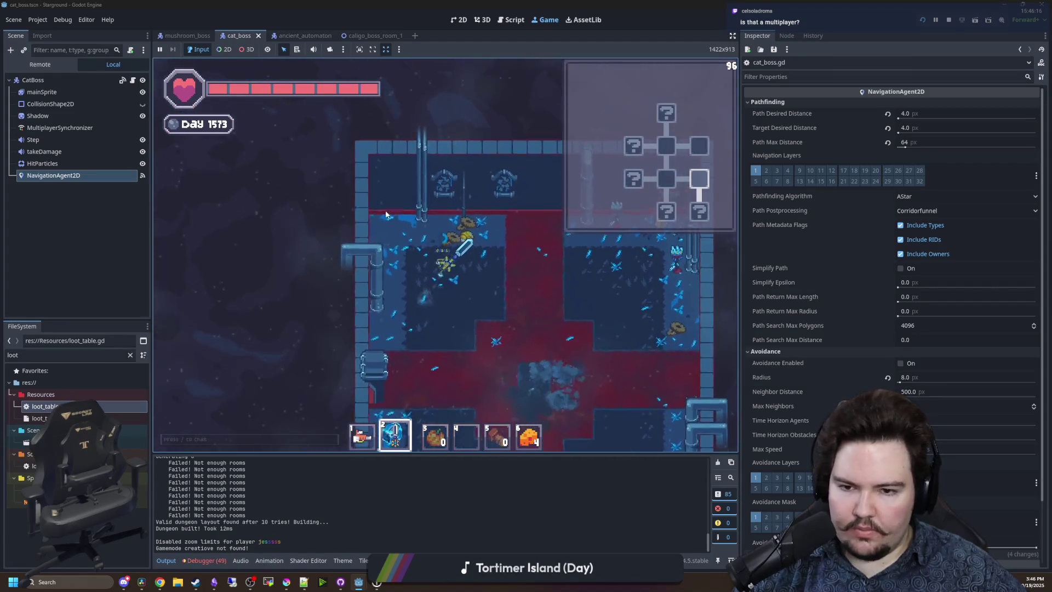
{"action": "key", "text": "s"}
{"action": "key", "text": "d"}
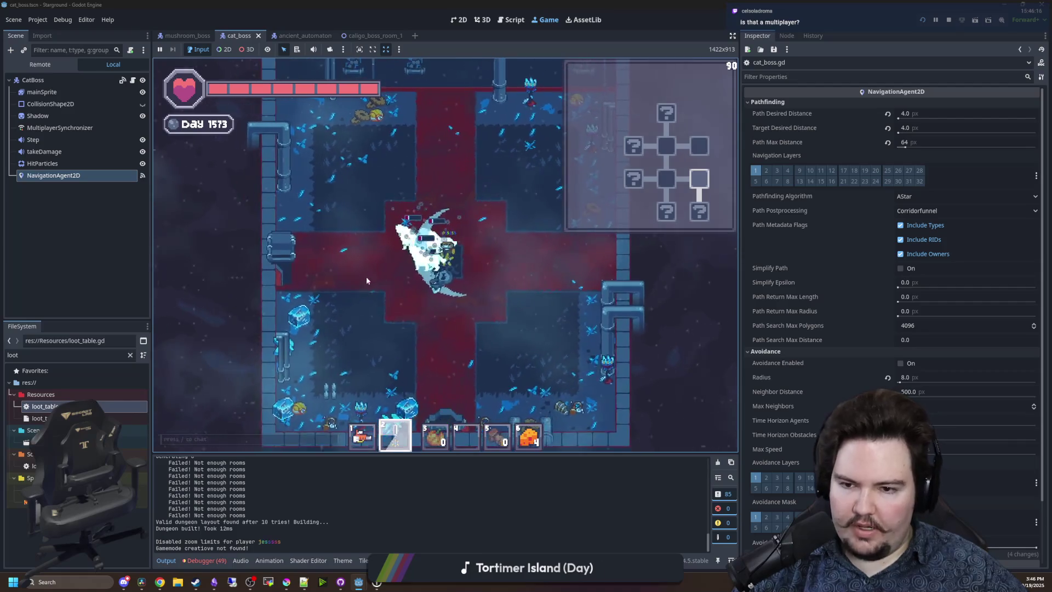
{"action": "key", "text": "s"}
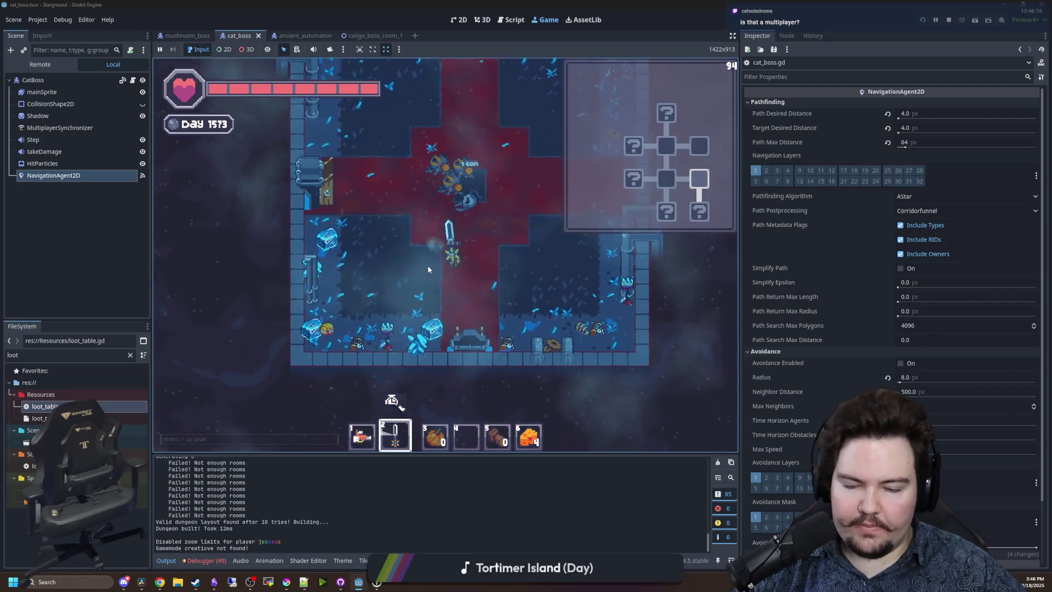
{"action": "key", "text": "s"}
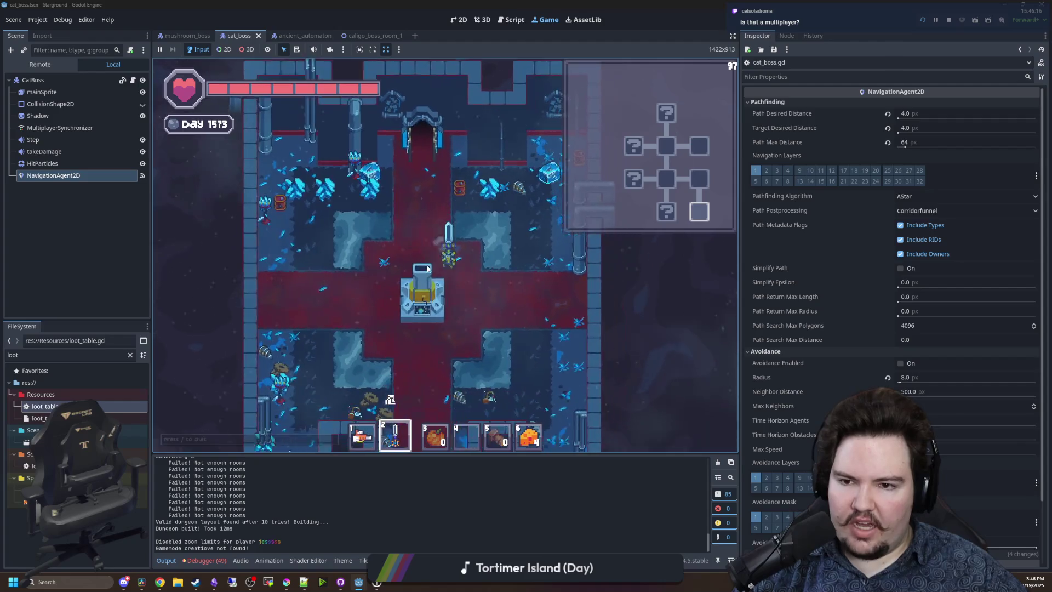
{"action": "key", "text": "s"}
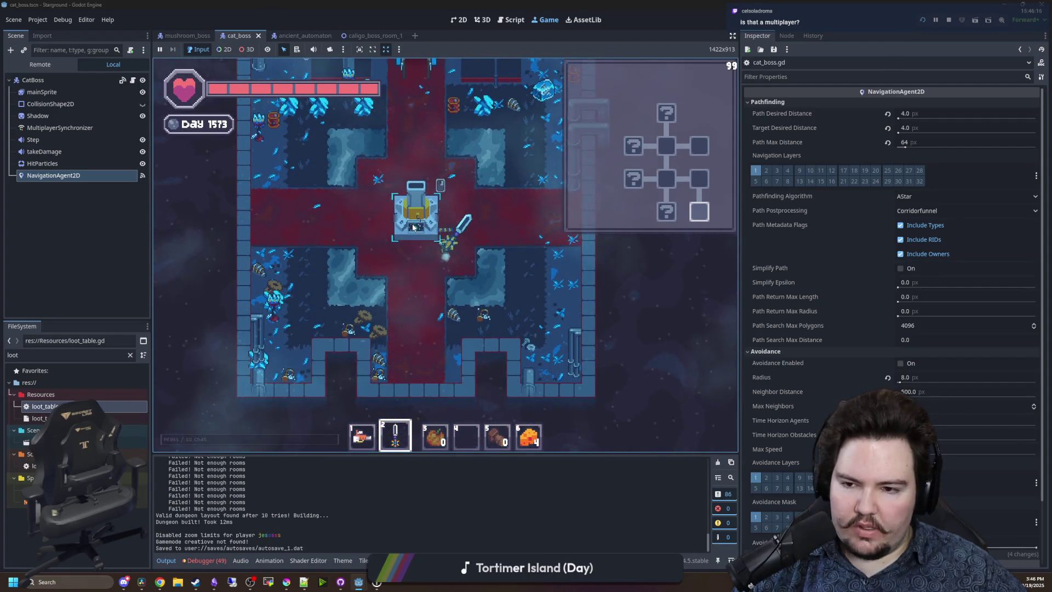
{"action": "key", "text": "w"}
{"action": "scroll", "coordinate": [422, 241], "scroll_direction": "down", "scroll_amount": 2}
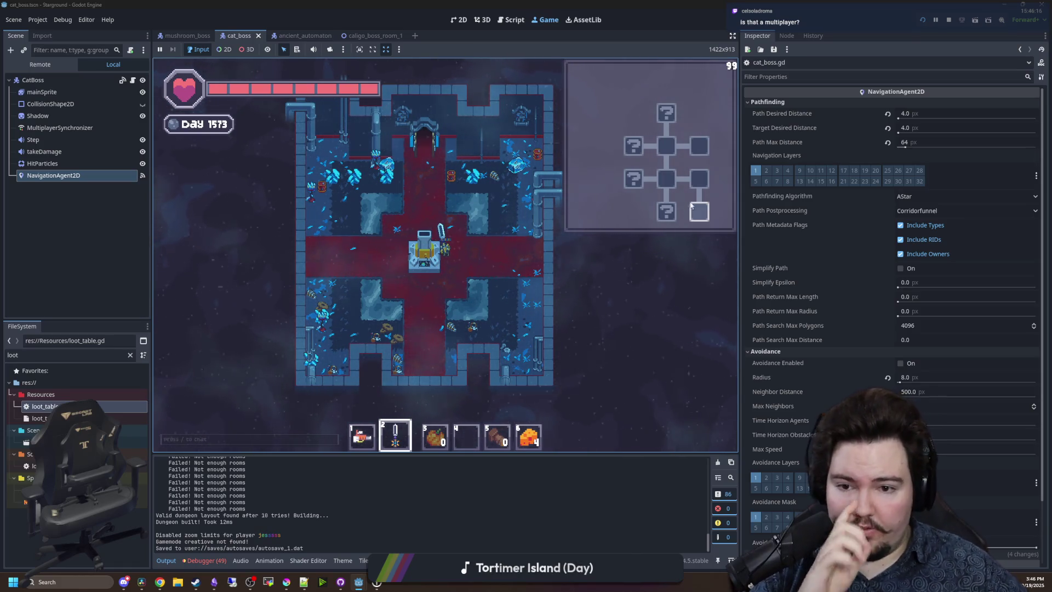
Open caligo_room_exit.tscn and set the CaligoExit room's Special Tag to 'exit'.
{"action": "type", "text": "exit"}
{"action": "left_click", "coordinate": [99, 364]}
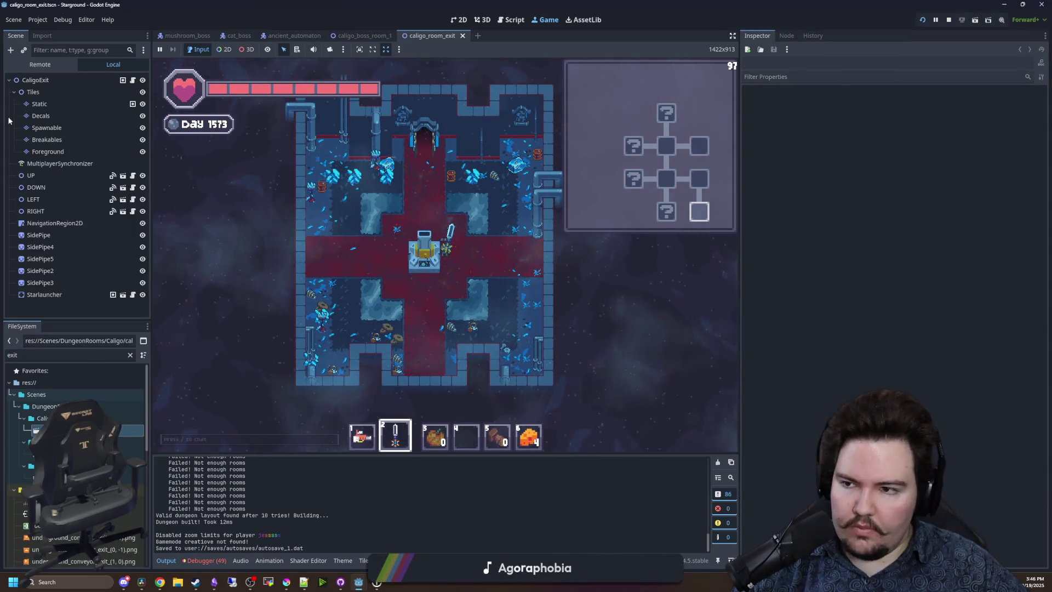
{"action": "left_click", "coordinate": [44, 80]}
{"action": "left_click", "coordinate": [971, 155]}
{"action": "type", "text": "exit"}
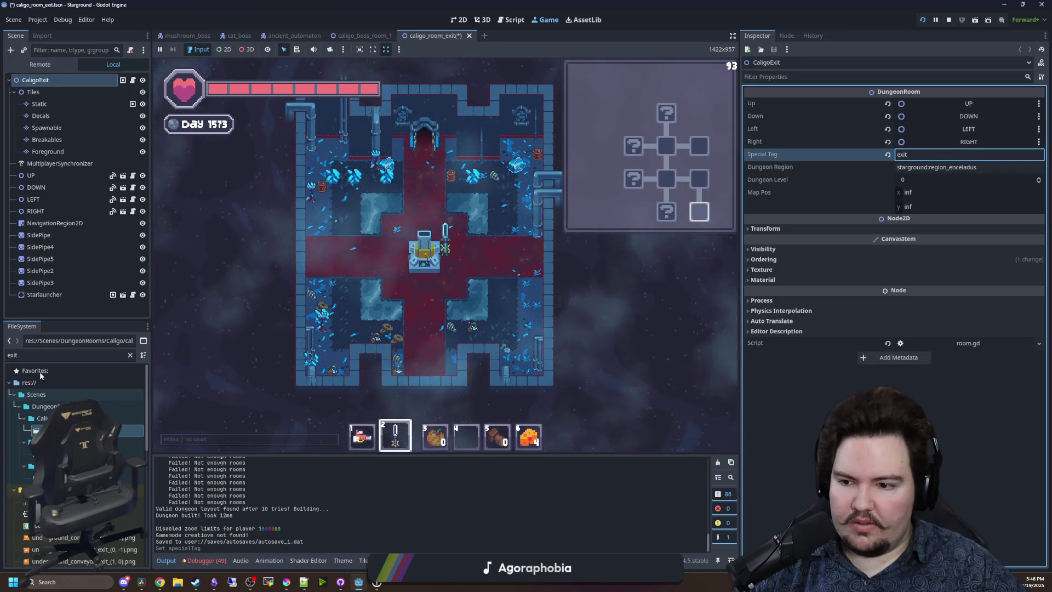
Compare with the Exit node in exit.tscn, then return to the Caligo exit room scene.
{"action": "double_click", "coordinate": [34, 453]}
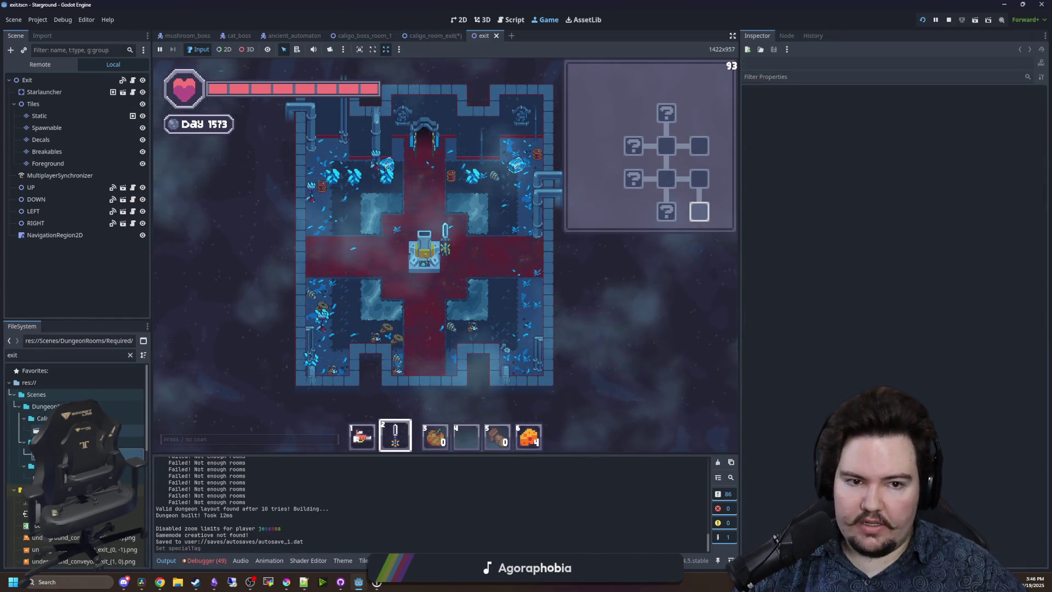
{"action": "left_click", "coordinate": [38, 82]}
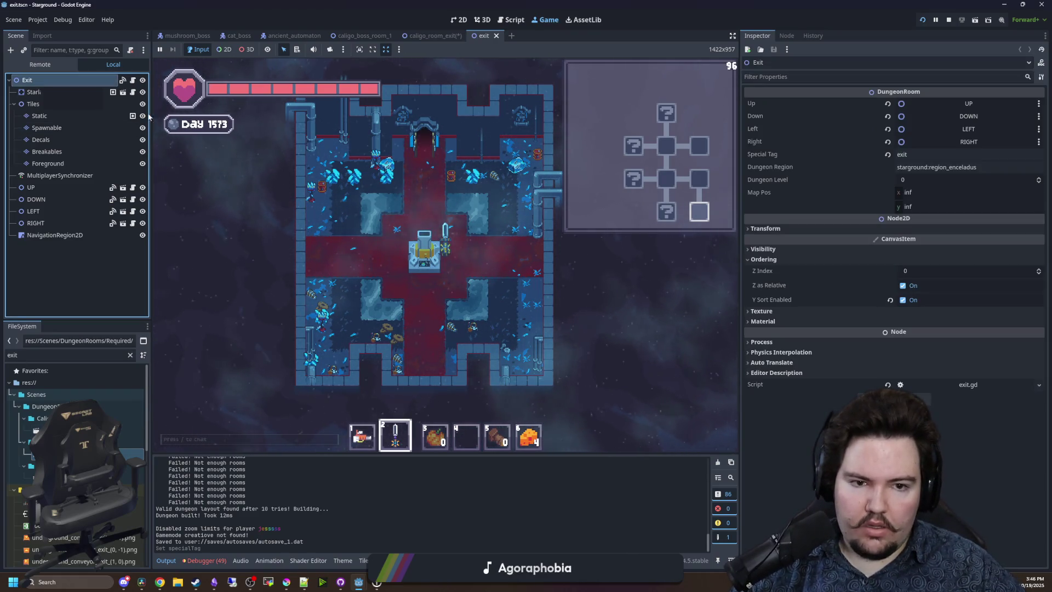
{"action": "double_click", "coordinate": [82, 431]}
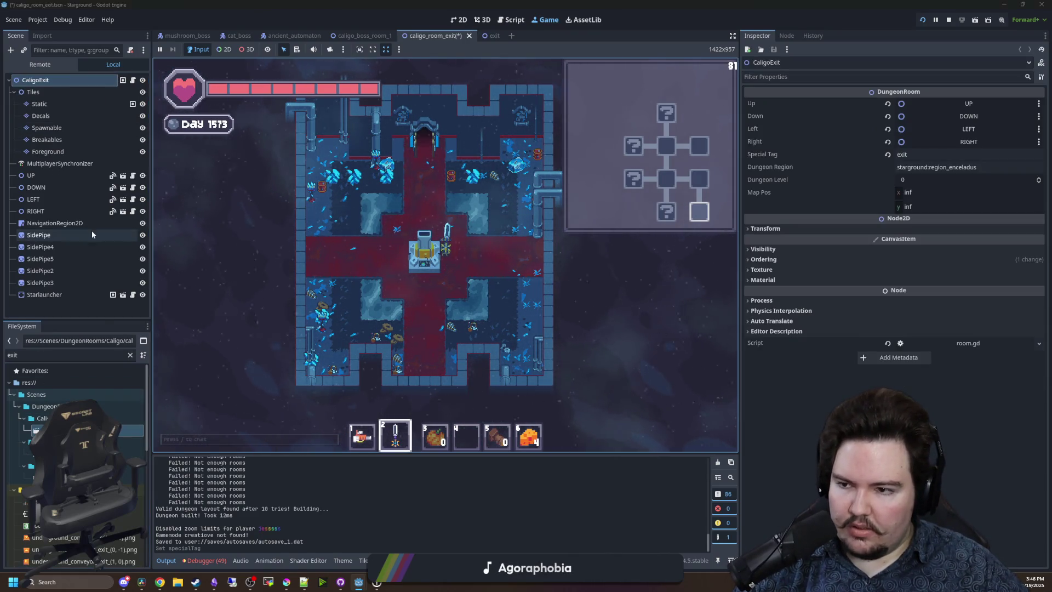
Save the Caligo exit room scene and walk the character up, left, then down into the room below.
{"action": "left_click", "coordinate": [55, 298]}
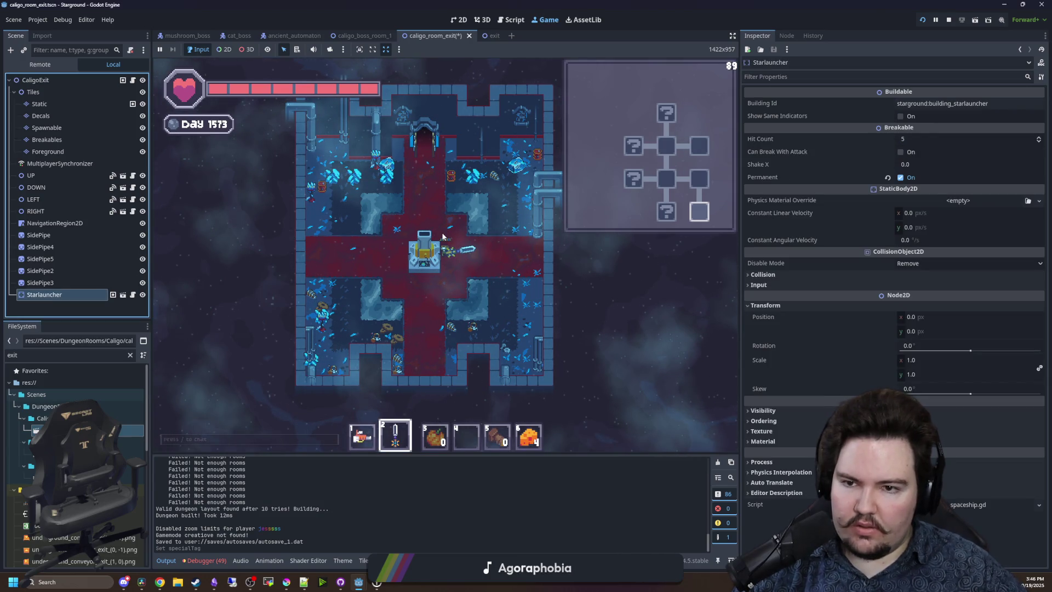
{"action": "key", "text": "ctrl+s"}
{"action": "key", "text": "w"}
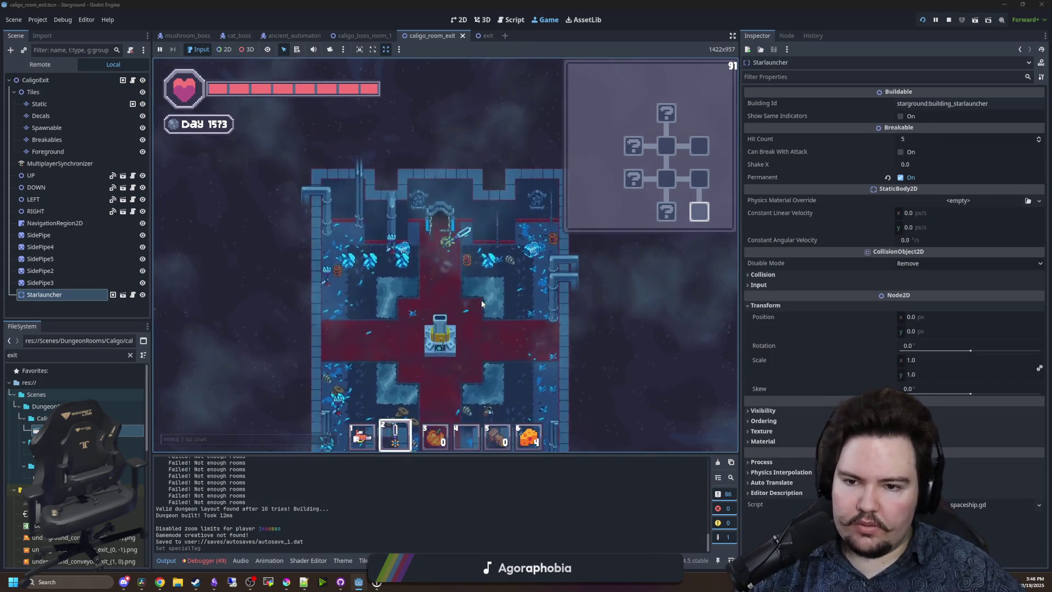
{"action": "key", "text": "a"}
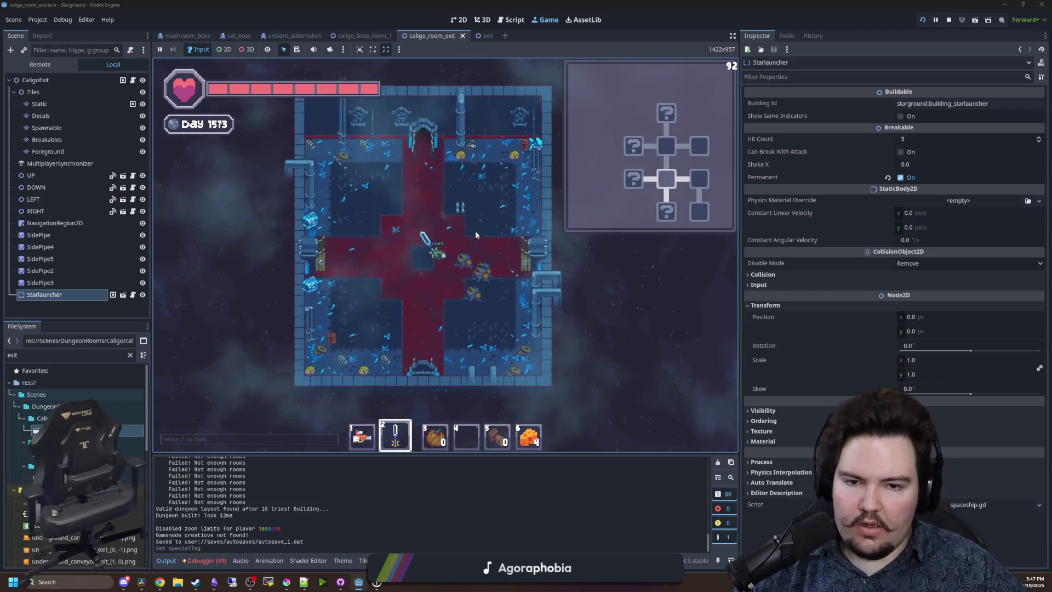
{"action": "key", "text": "s"}
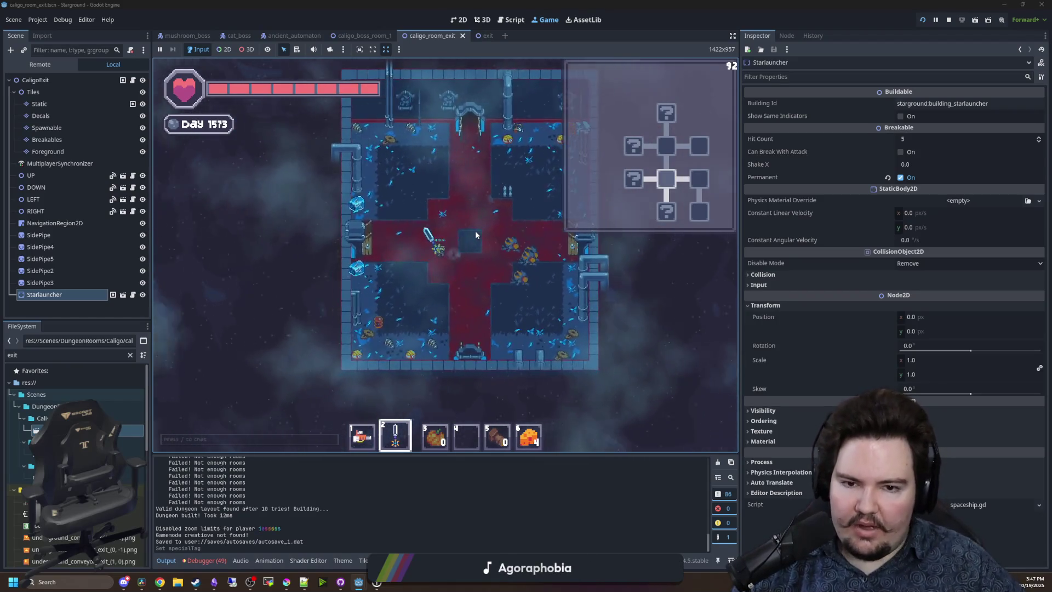
{"action": "key", "text": "s"}
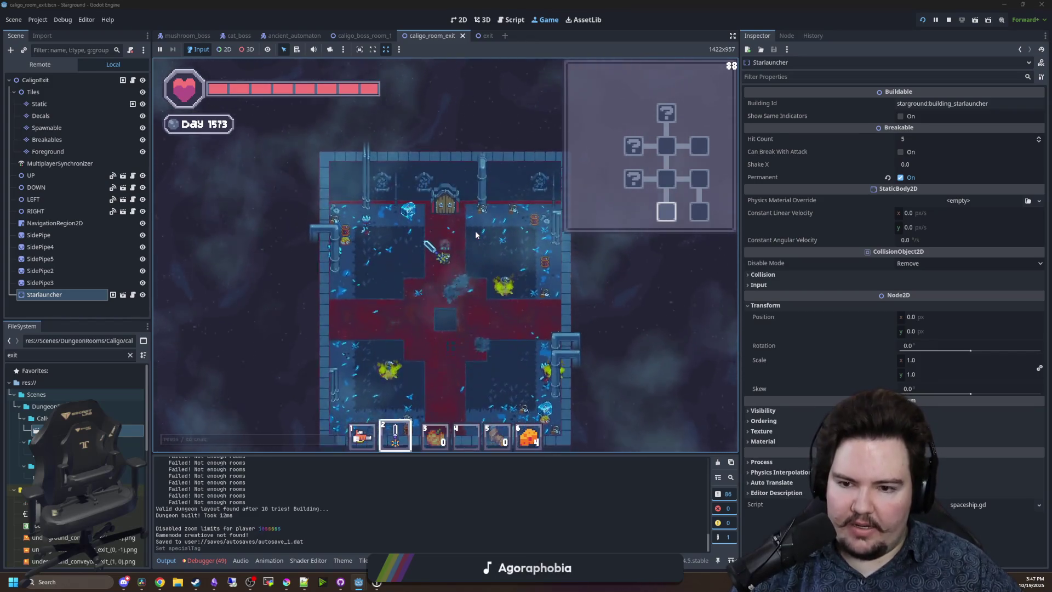
Fight the enemies in the room with slash attacks and move up into the red corridor.
{"action": "key", "text": "a"}
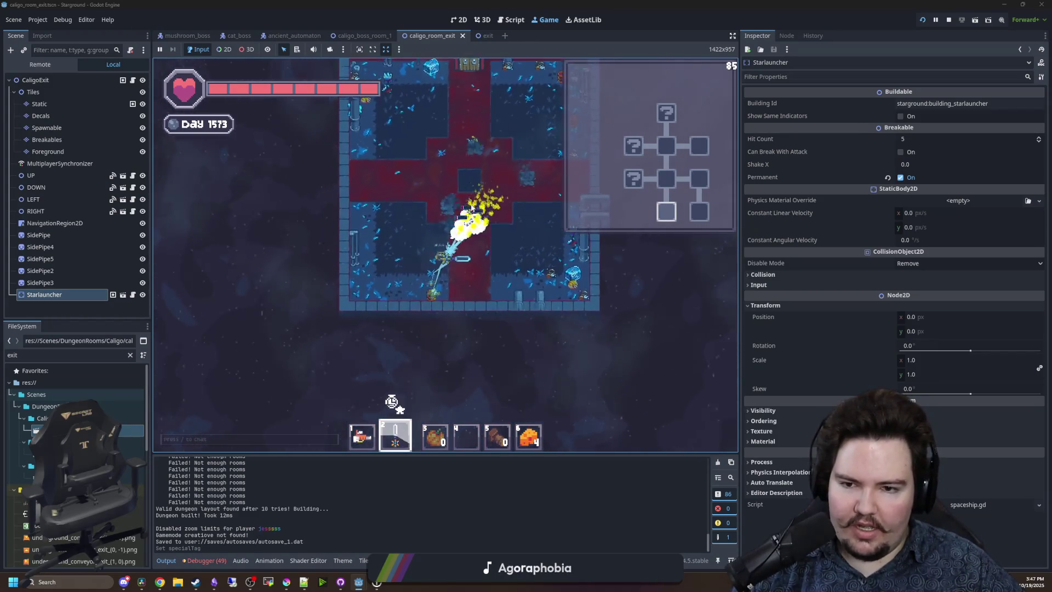
{"action": "key", "text": "s"}
{"action": "key", "text": "d"}
{"action": "key", "text": "w"}
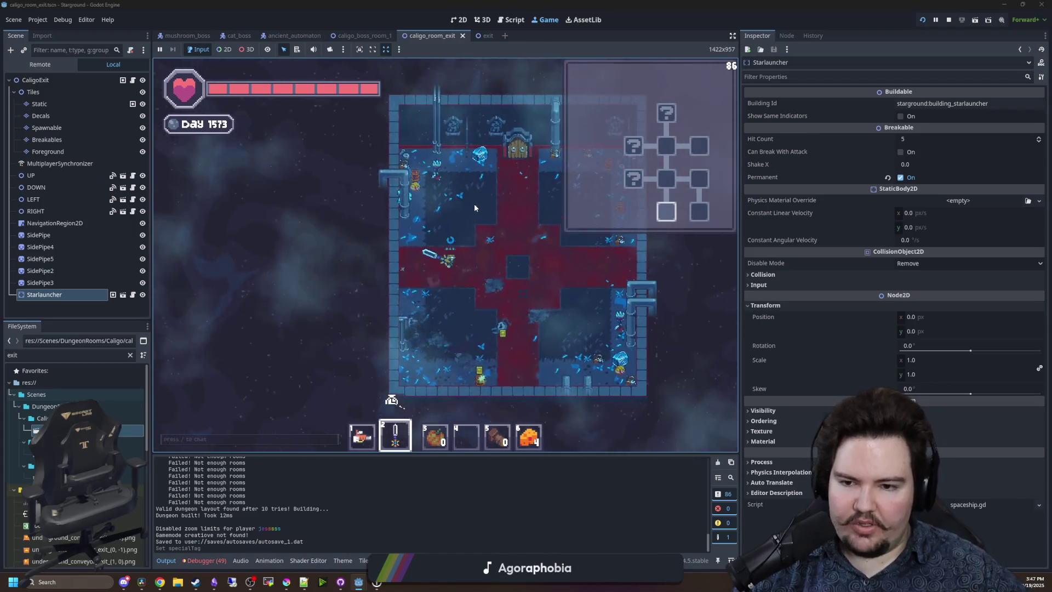
{"action": "key", "text": "a"}
{"action": "key", "text": "s"}
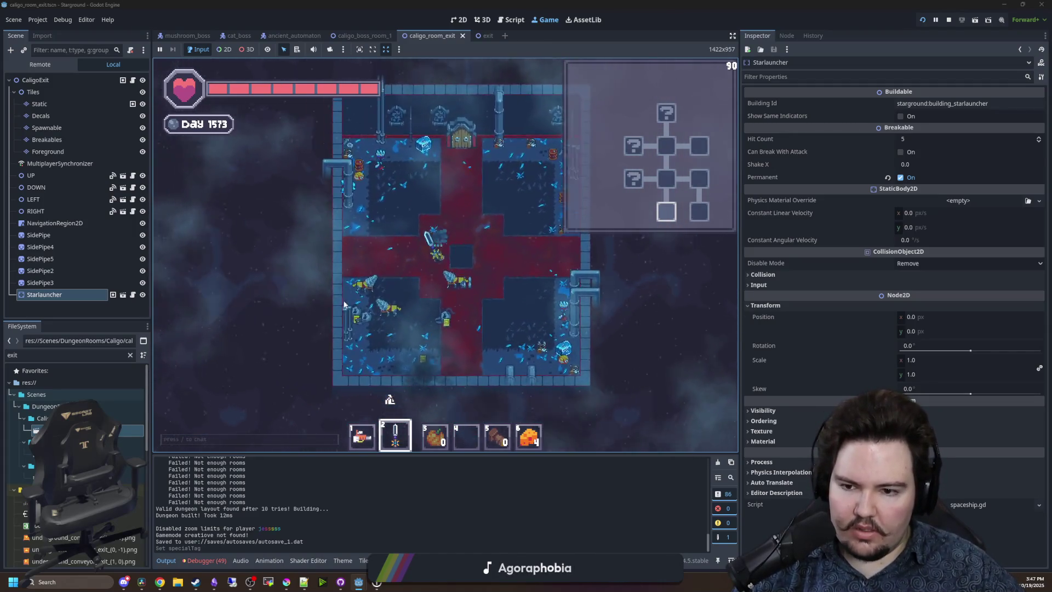
{"action": "left_click", "coordinate": [407, 267]}
{"action": "key", "text": "d"}
{"action": "key", "text": "w"}
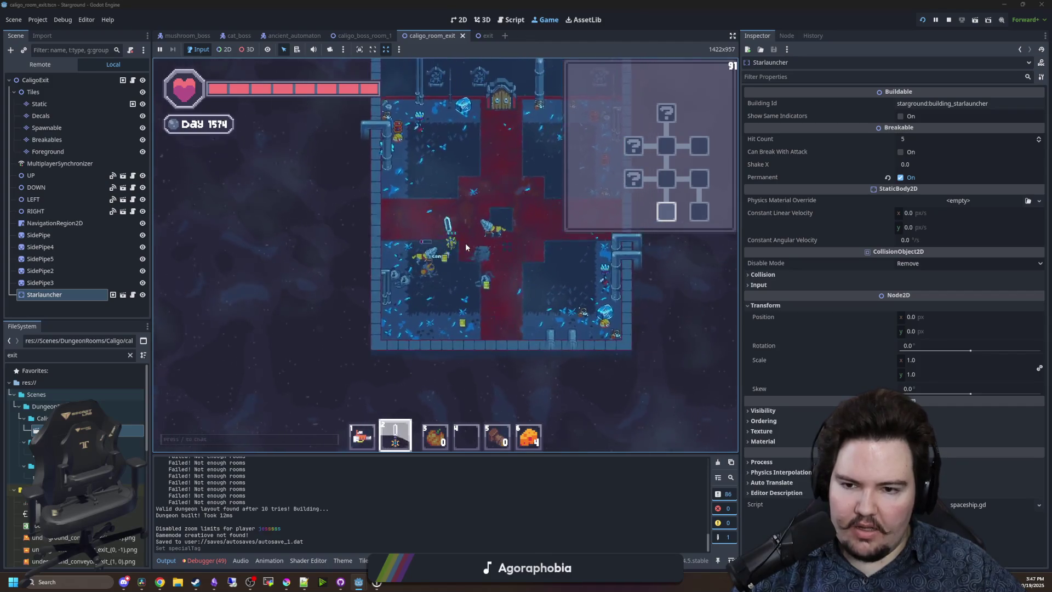
{"action": "left_click", "coordinate": [409, 258]}
{"action": "key", "text": "w"}
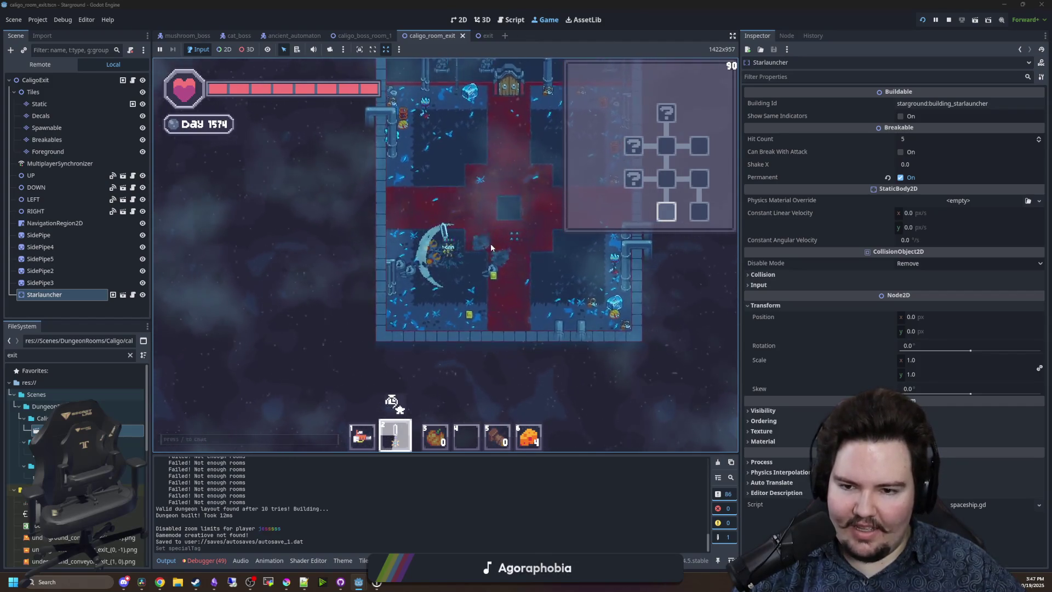
{"action": "scroll", "coordinate": [497, 274], "scroll_direction": "up", "scroll_amount": 3}
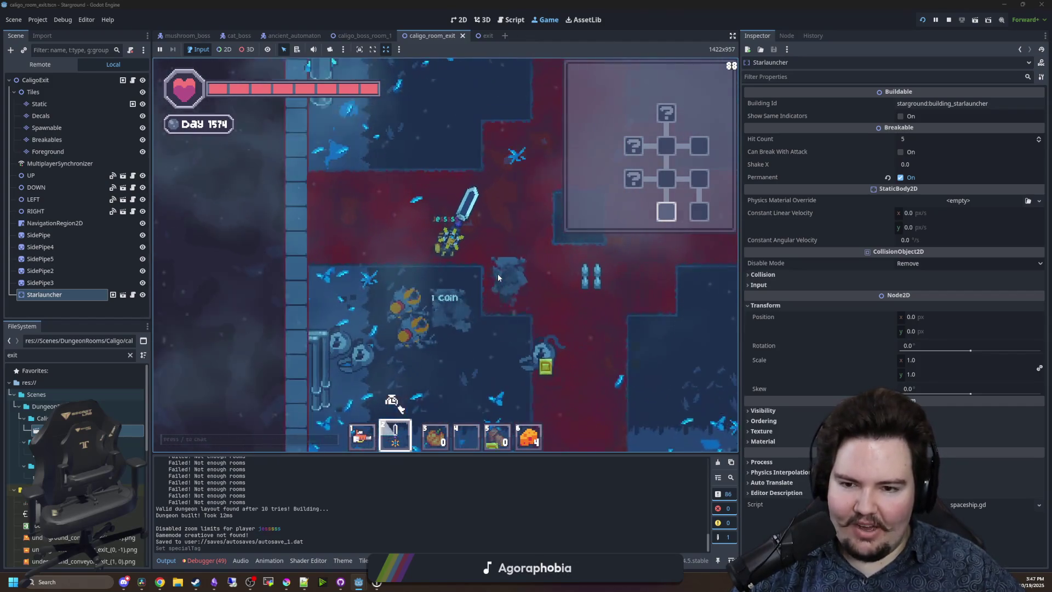
{"action": "key", "text": "d"}
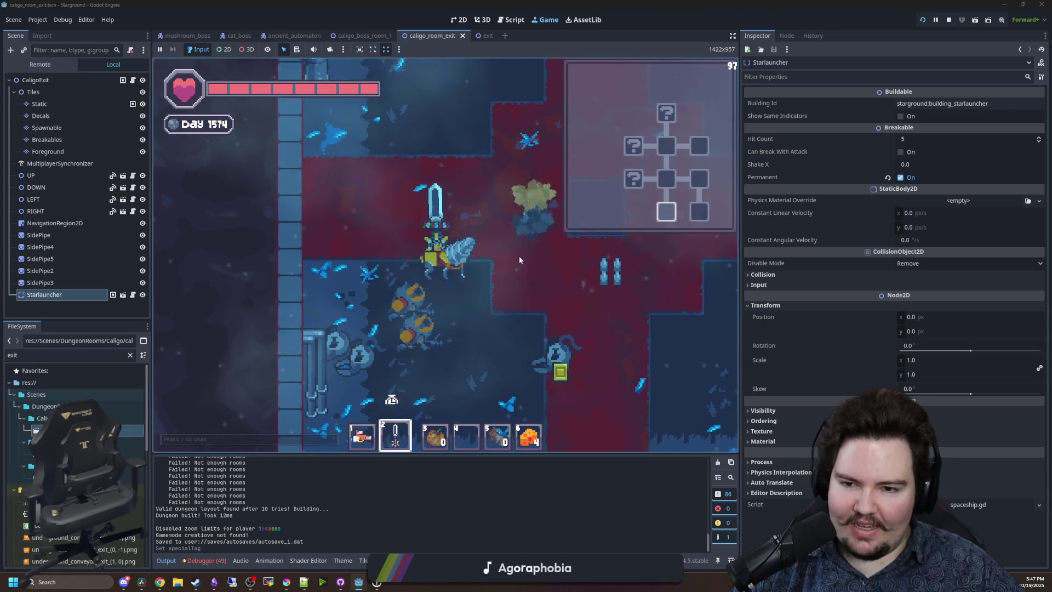
{"action": "left_click", "coordinate": [515, 257]}
{"action": "left_click", "coordinate": [495, 241]}
{"action": "left_click", "coordinate": [509, 230]}
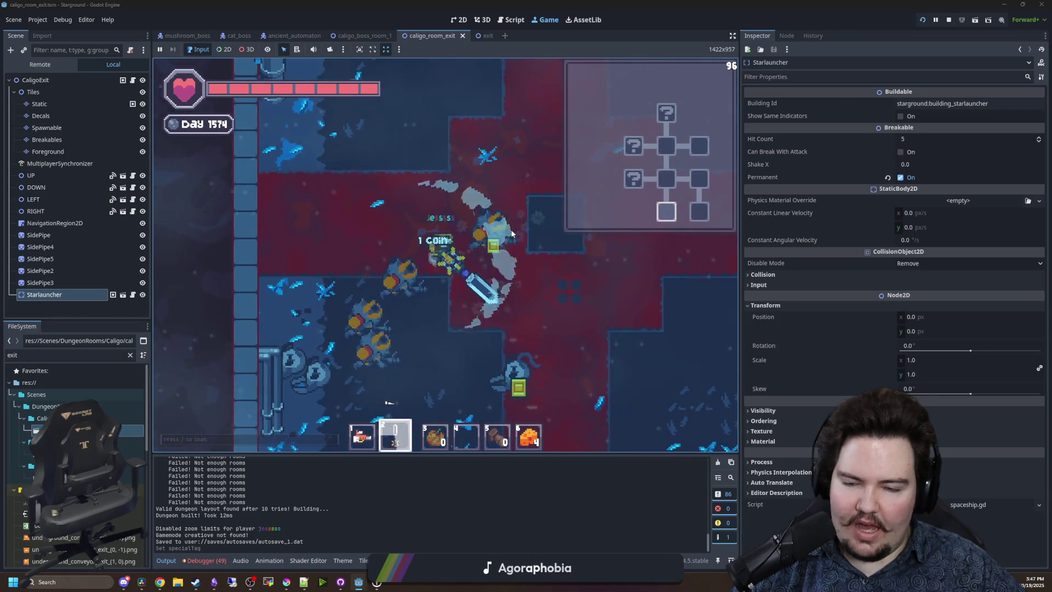
{"action": "scroll", "coordinate": [511, 229], "scroll_direction": "down", "scroll_amount": 3}
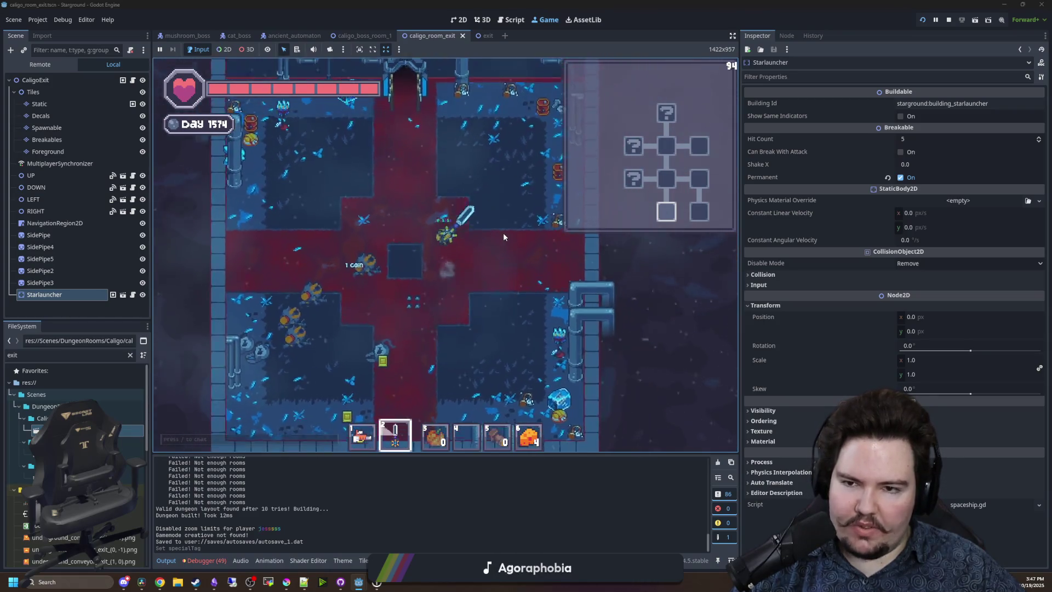
Go up and through the left door, slash the attacking enemies and collect the coin.
{"action": "key", "text": "w"}
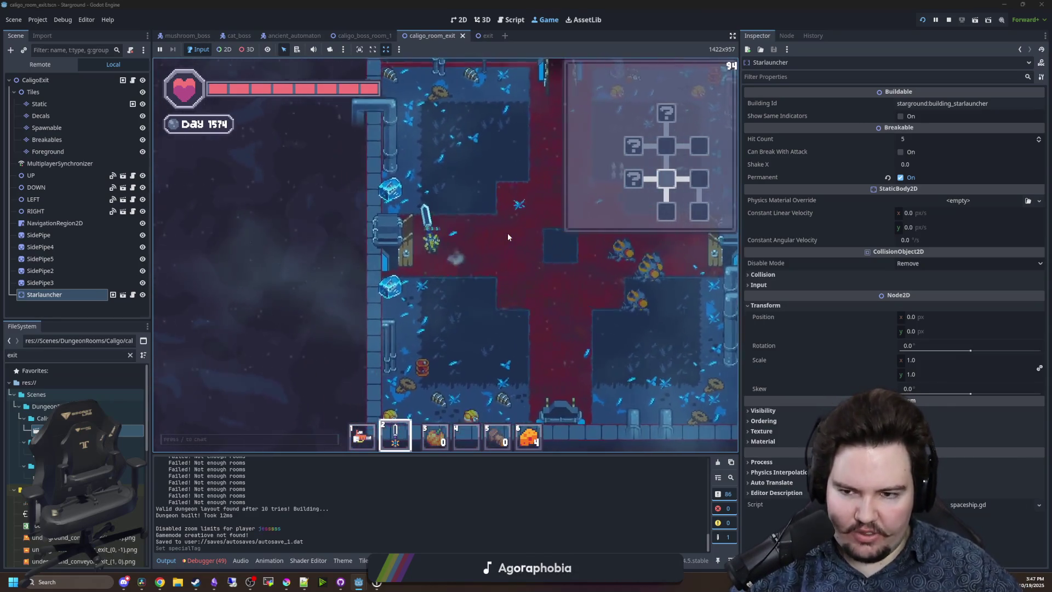
{"action": "key", "text": "a"}
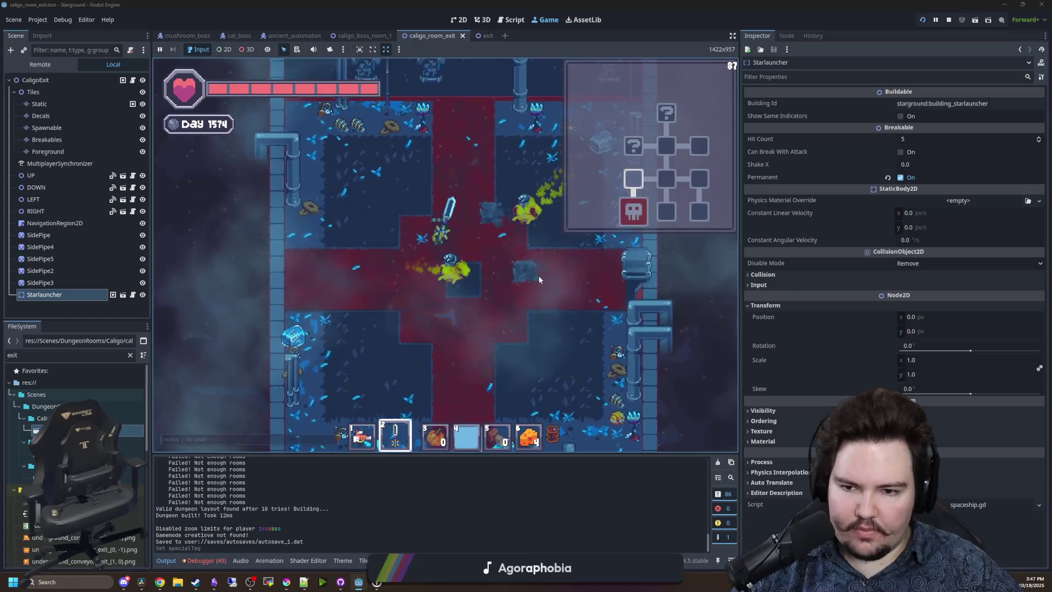
{"action": "key", "text": "s"}
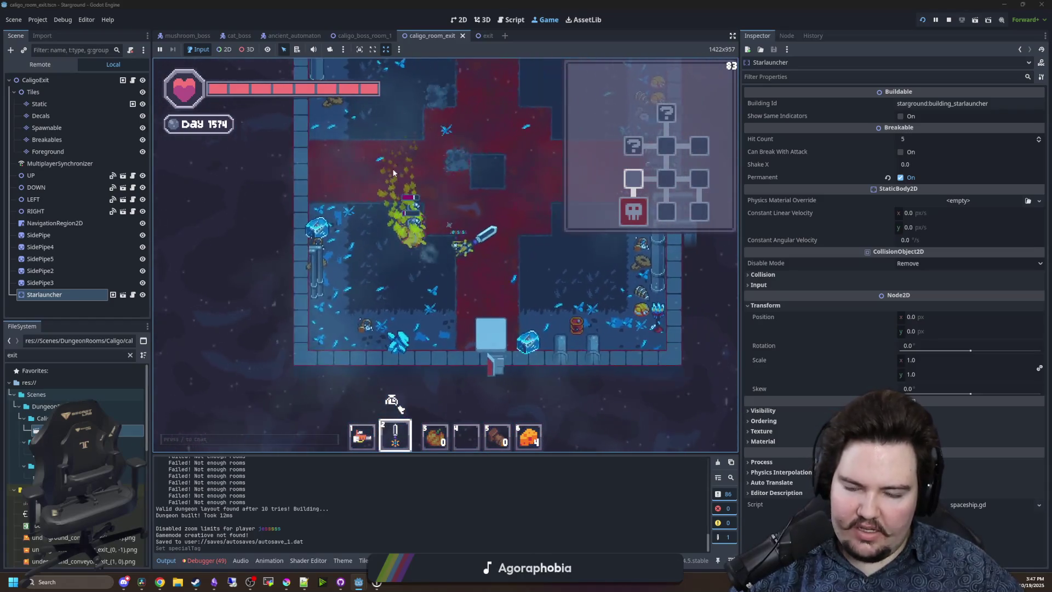
{"action": "key", "text": "w"}
{"action": "left_click", "coordinate": [490, 337]}
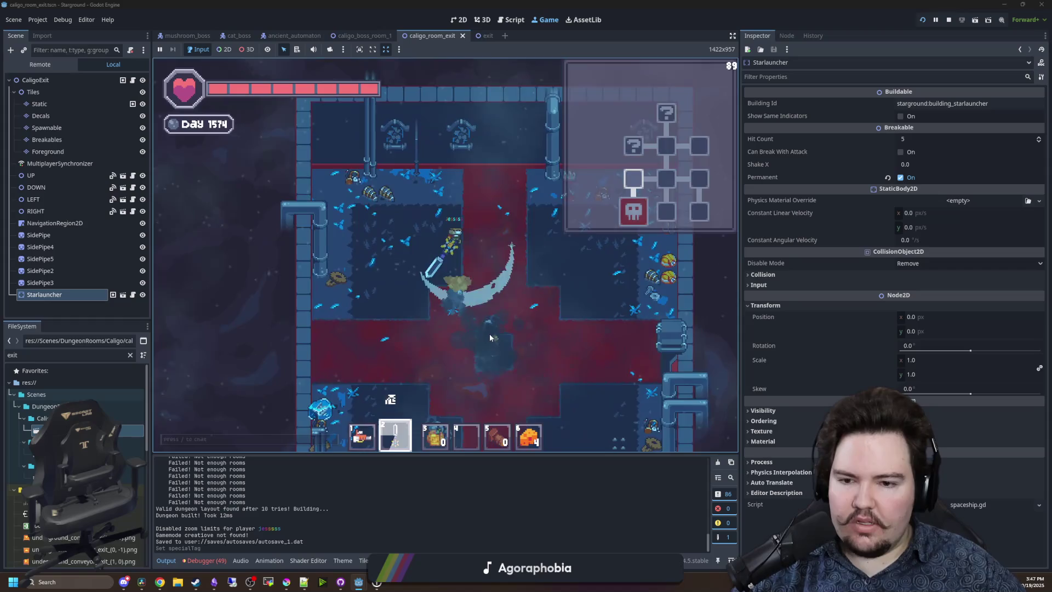
{"action": "key", "text": "s"}
{"action": "left_click", "coordinate": [512, 271]}
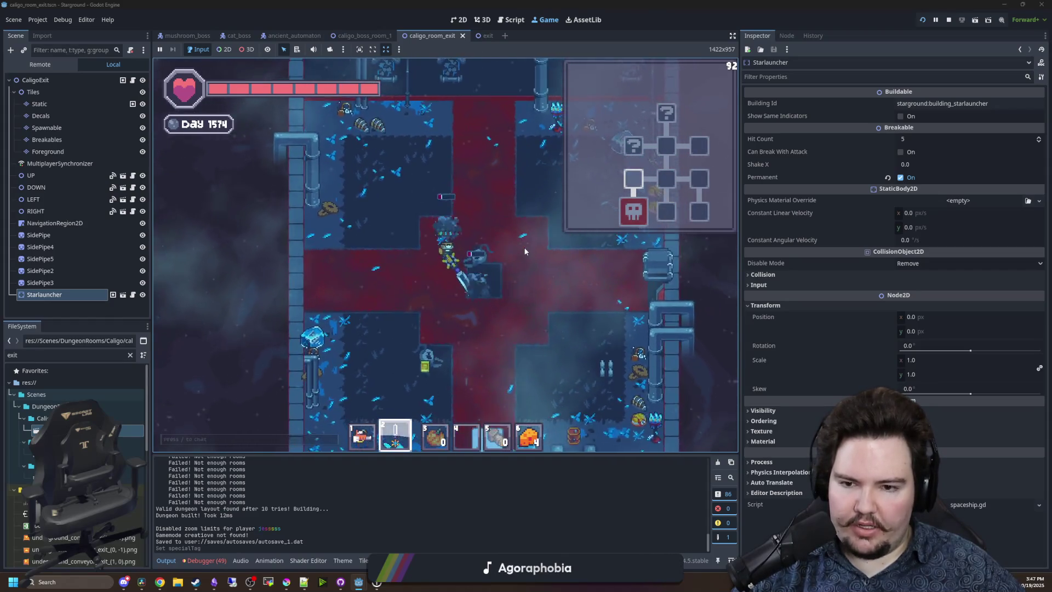
{"action": "key", "text": "w"}
{"action": "left_click", "coordinate": [503, 232]}
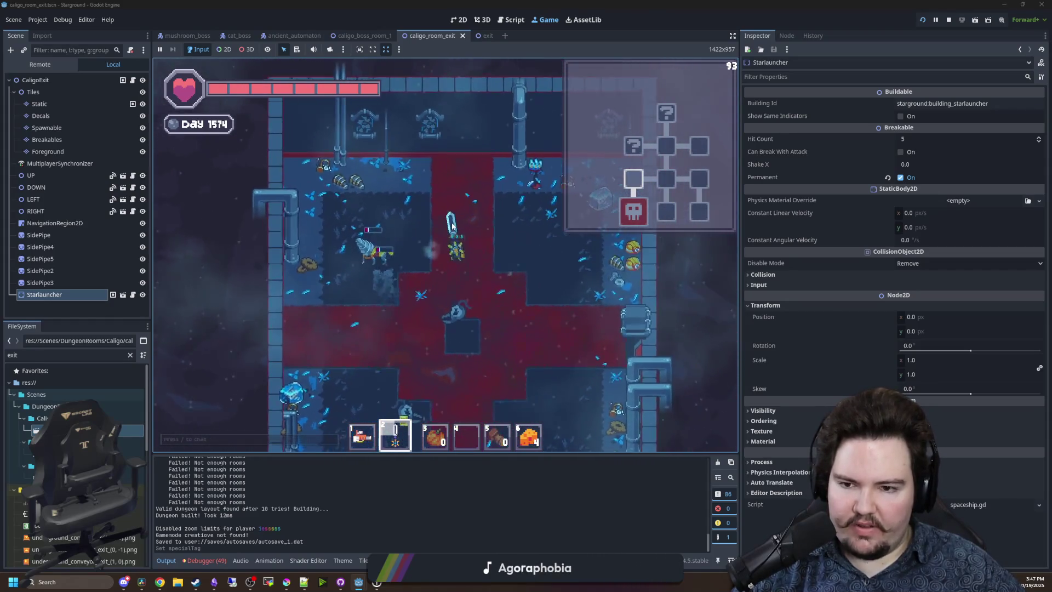
{"action": "key", "text": "s"}
{"action": "key", "text": "a"}
{"action": "left_click", "coordinate": [489, 174]}
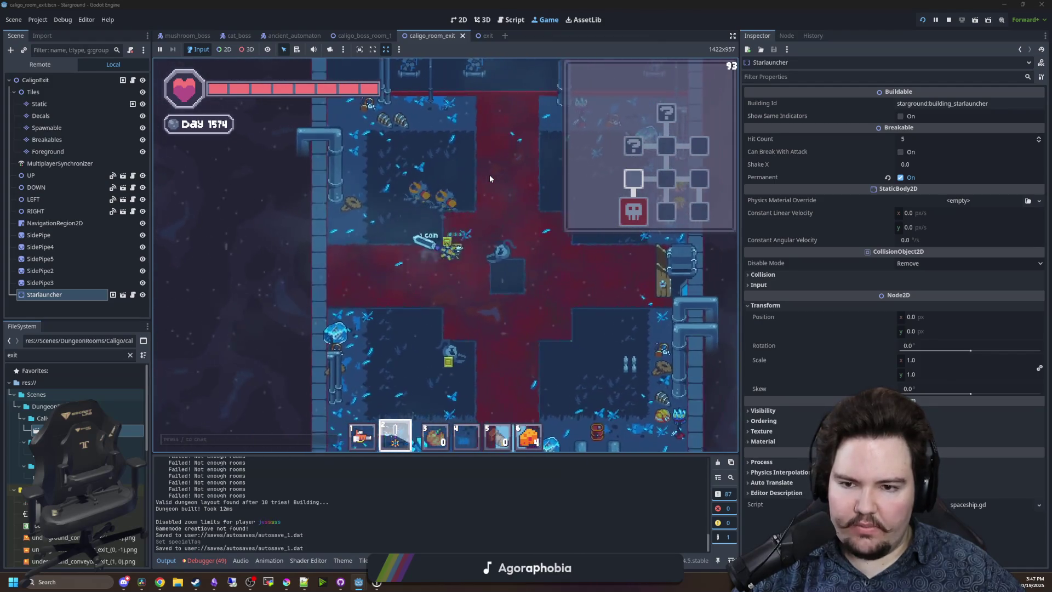
{"action": "key", "text": "s"}
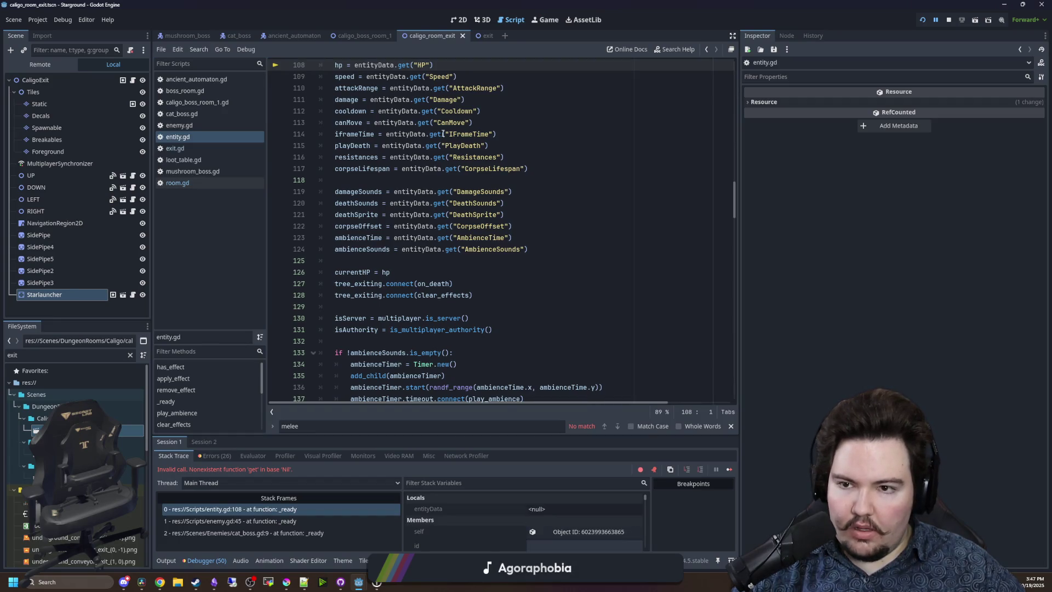
Filter the FileSystem for 'entiti' and open entities_table.gd.
{"action": "scroll", "coordinate": [443, 133], "scroll_direction": "up", "scroll_amount": 4}
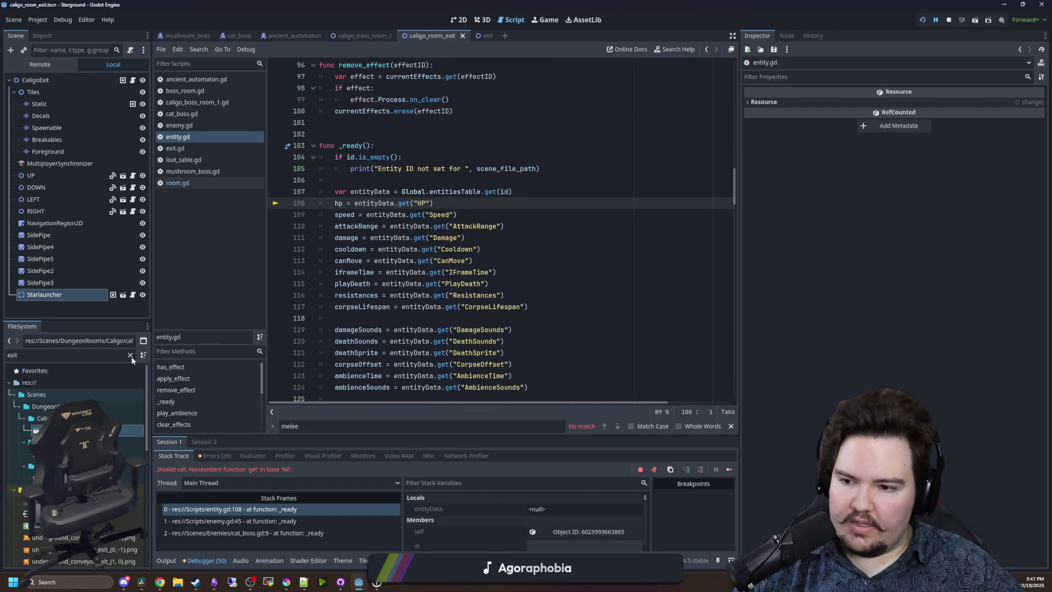
{"action": "type", "text": "entiti"}
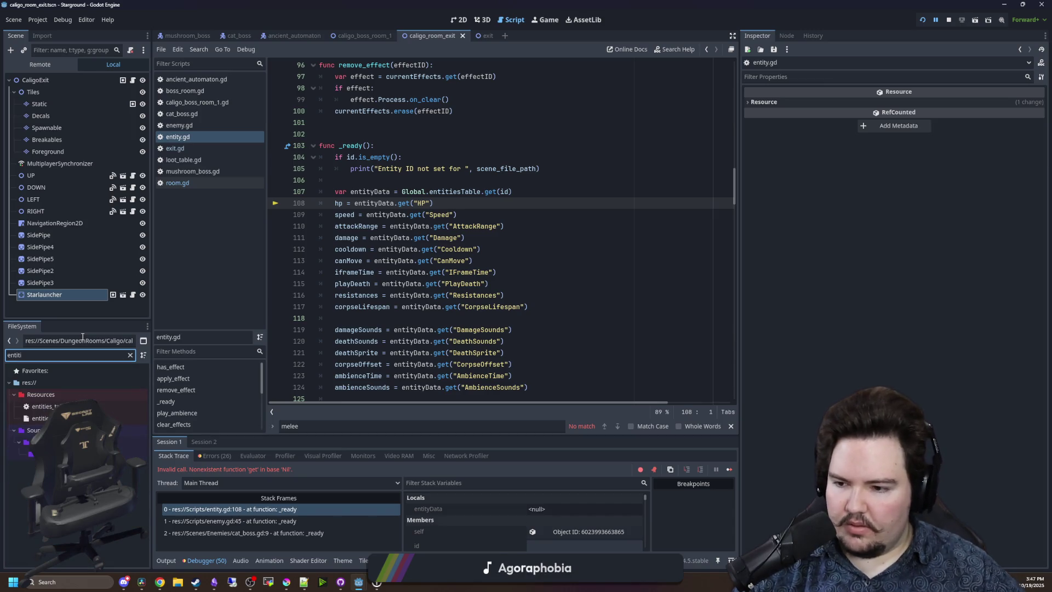
{"action": "key", "text": "Return"}
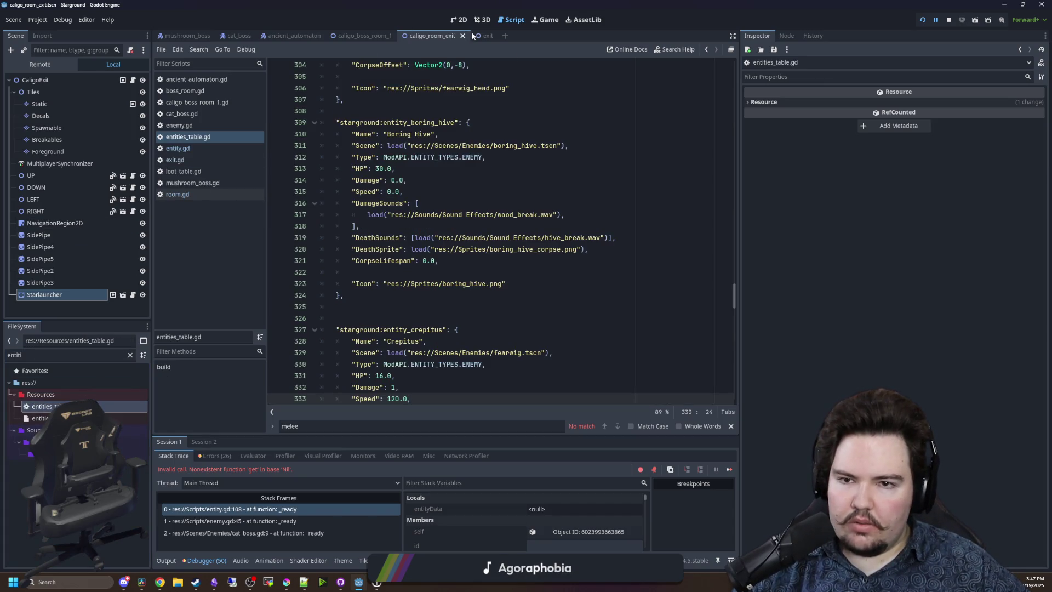
{"action": "scroll", "coordinate": [477, 234], "scroll_direction": "down", "scroll_amount": 9}
Find the mush_ dreadcap entry and paste a copy of it at the end of the table.
{"action": "key", "text": "ctrl+f"}
{"action": "type", "text": "mush_"}
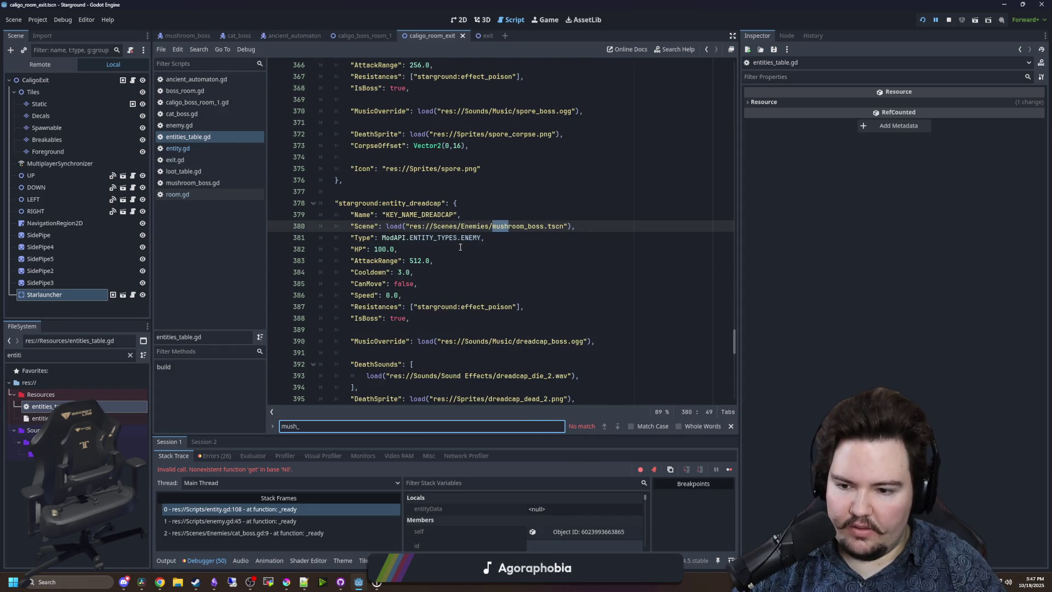
{"action": "scroll", "coordinate": [460, 247], "scroll_direction": "down", "scroll_amount": 2}
{"action": "left_click_drag", "start_coordinate": [344, 376], "coordinate": [322, 134]}
{"action": "key", "text": "ctrl+c"}
{"action": "scroll", "coordinate": [363, 376], "scroll_direction": "down", "scroll_amount": 18}
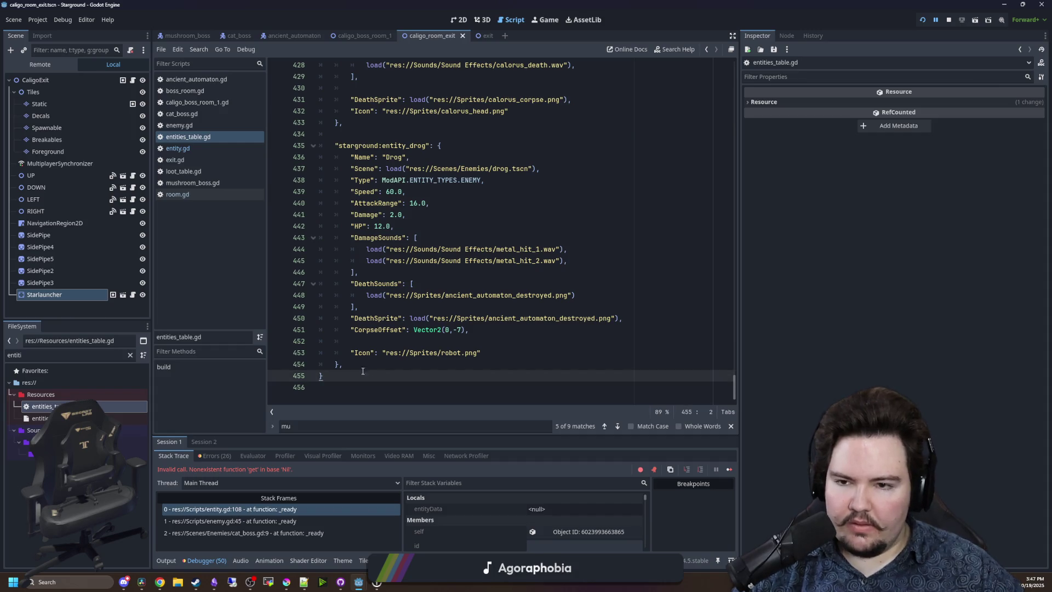
{"action": "key", "text": "Up"}
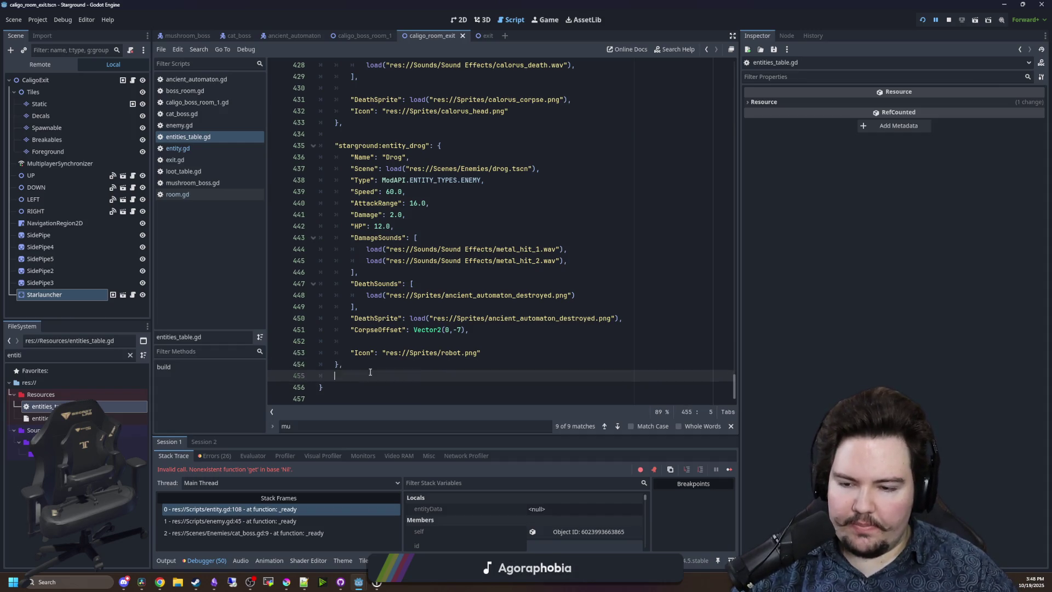
{"action": "key", "text": "ctrl+v"}
Rename the pasted dreadcap entry's key to entity_cat_boss and set its Scene to cat_boss.tscn.
{"action": "left_click", "coordinate": [345, 160]}
{"action": "key", "text": "BackSpace"}
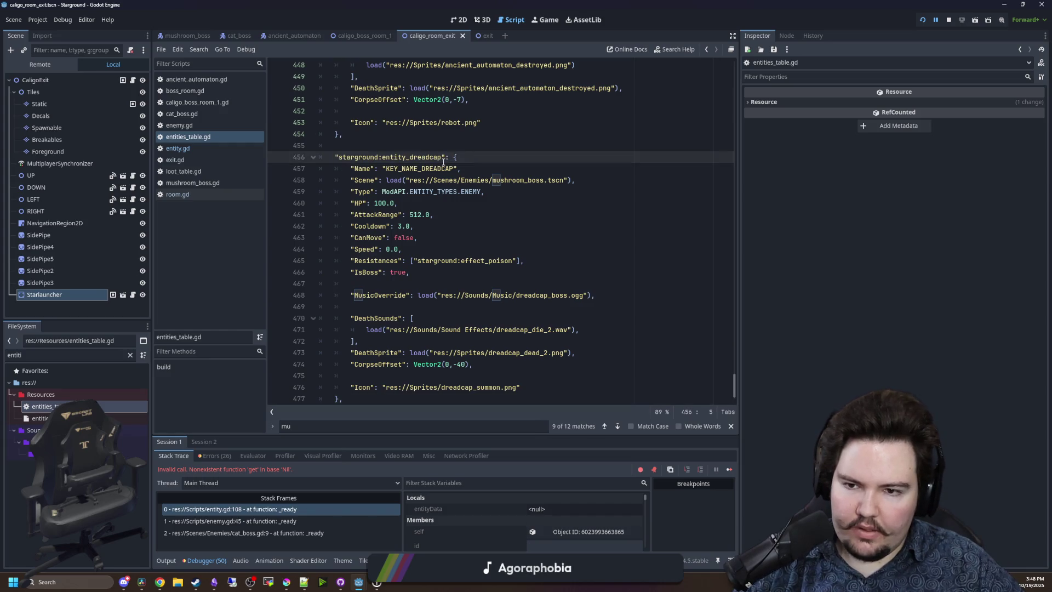
{"action": "left_click_drag", "start_coordinate": [440, 159], "coordinate": [407, 158]}
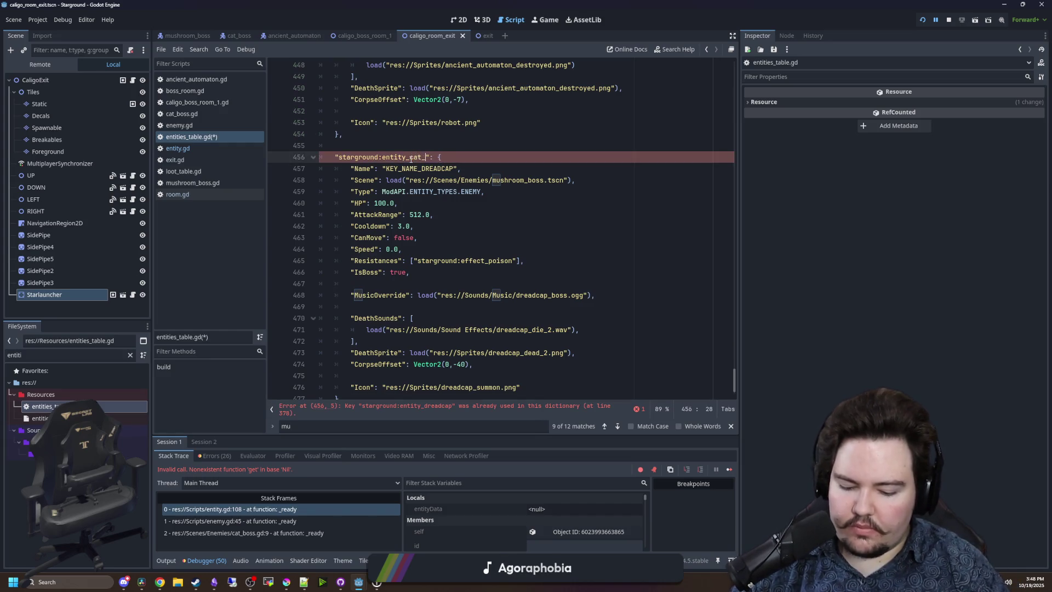
{"action": "type", "text": "boss"}
{"action": "left_click_drag", "start_coordinate": [454, 169], "coordinate": [434, 170]}
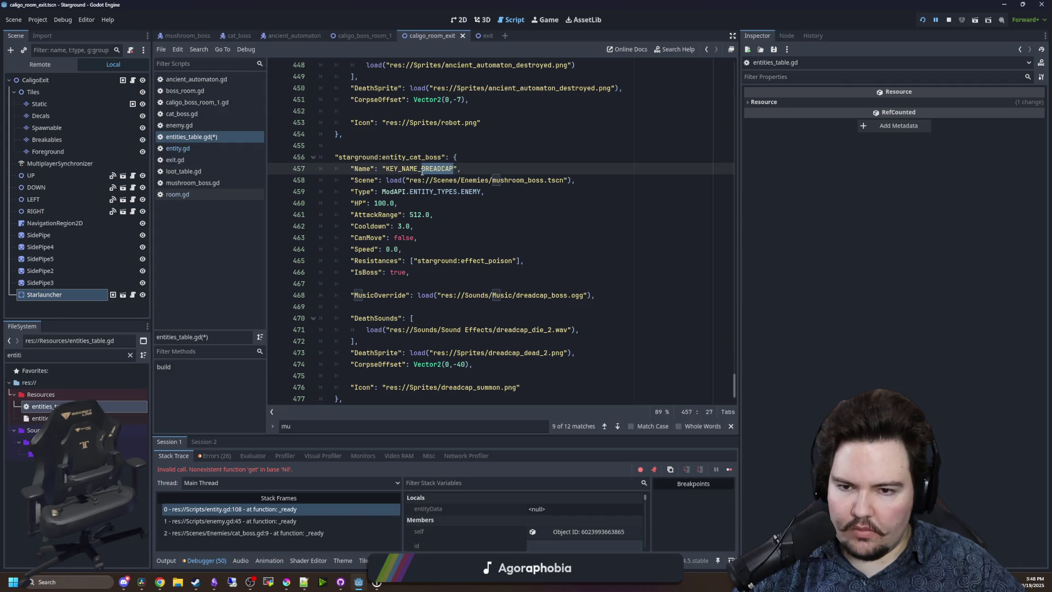
{"action": "left_click", "coordinate": [433, 180]}
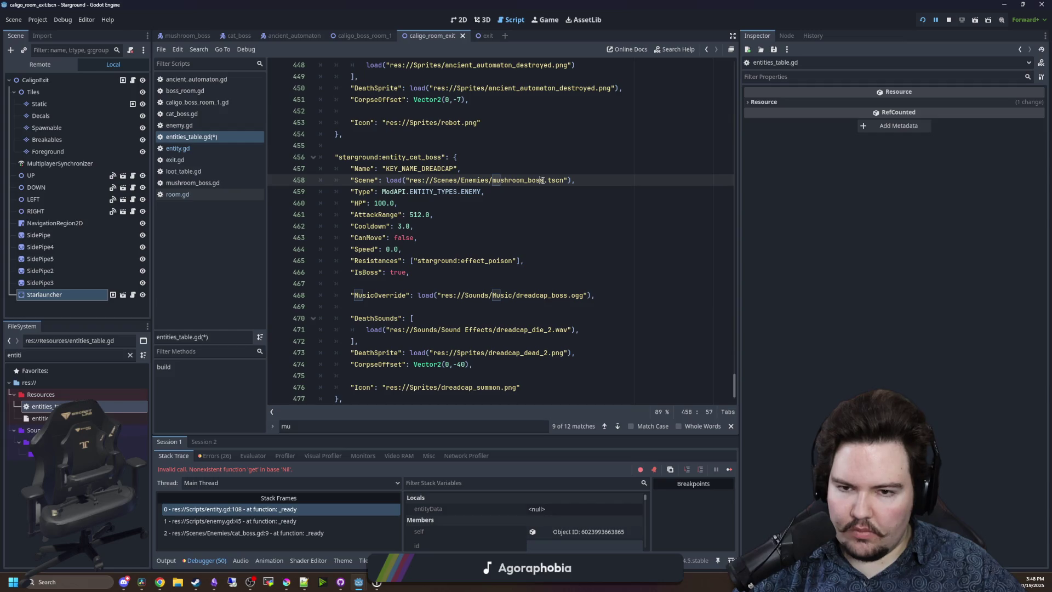
{"action": "type", "text": "cat"}
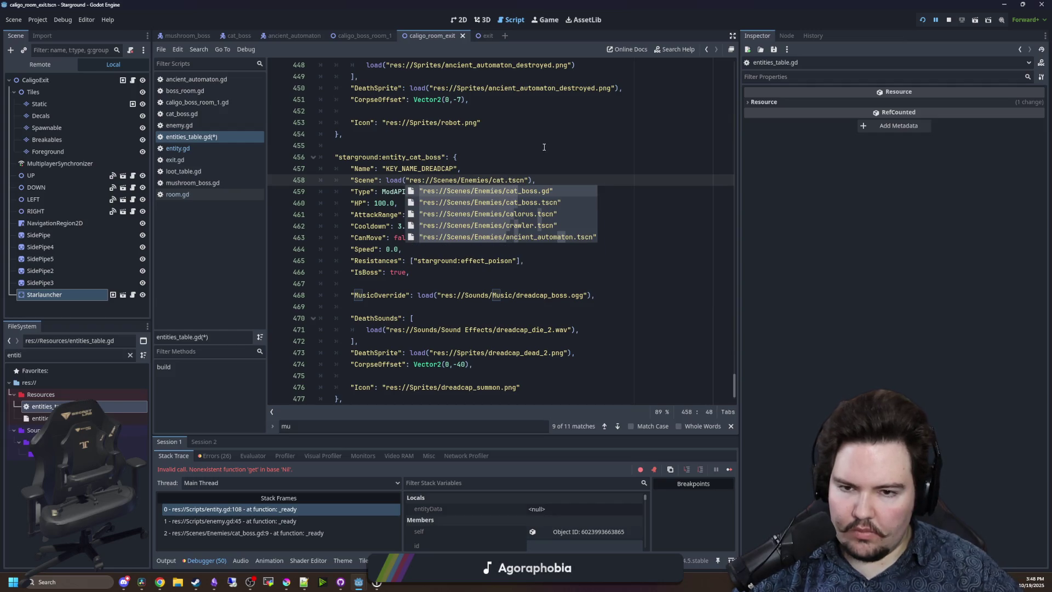
{"action": "key", "text": "Down"}
{"action": "key", "text": "Return"}
Check the calorus entry's IsBoss field as a reference for the new entry.
{"action": "left_click", "coordinate": [544, 146]}
{"action": "left_click", "coordinate": [486, 204]}
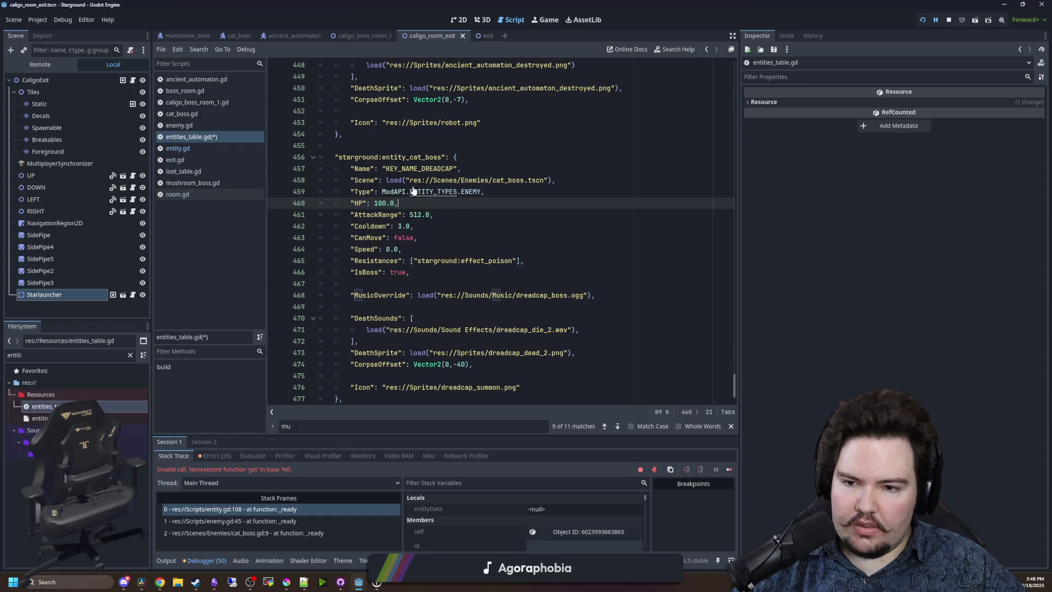
{"action": "scroll", "coordinate": [427, 236], "scroll_direction": "down", "scroll_amount": 1}
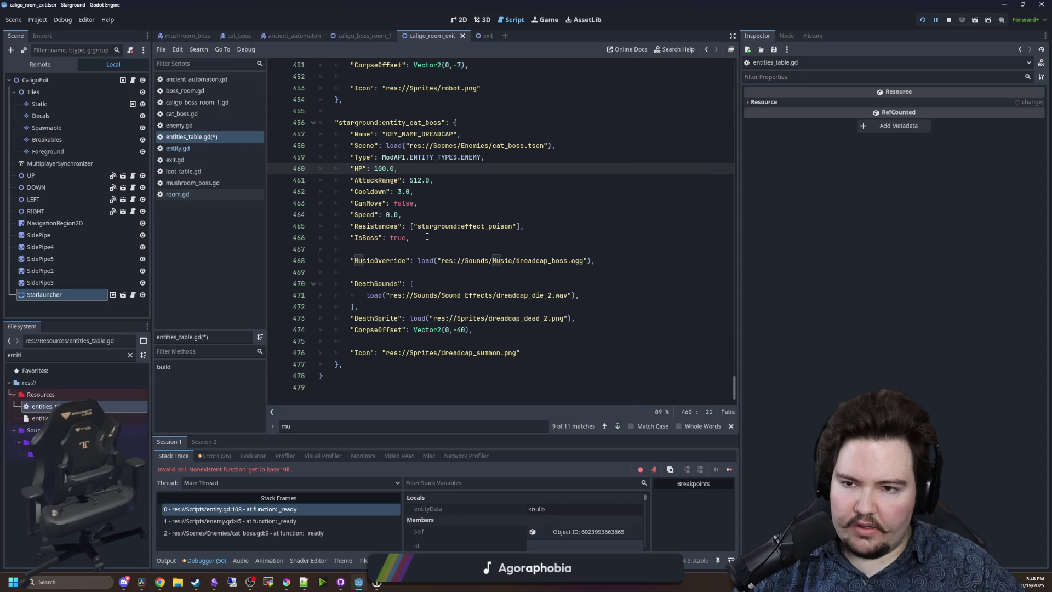
{"action": "scroll", "coordinate": [419, 228], "scroll_direction": "up", "scroll_amount": 15}
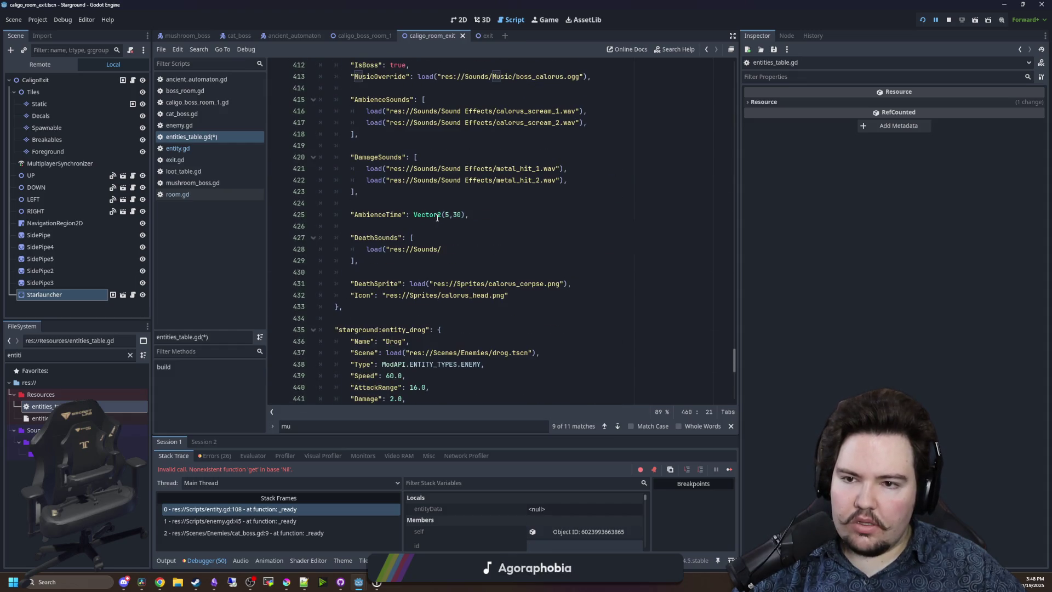
{"action": "scroll", "coordinate": [414, 218], "scroll_direction": "up", "scroll_amount": 2}
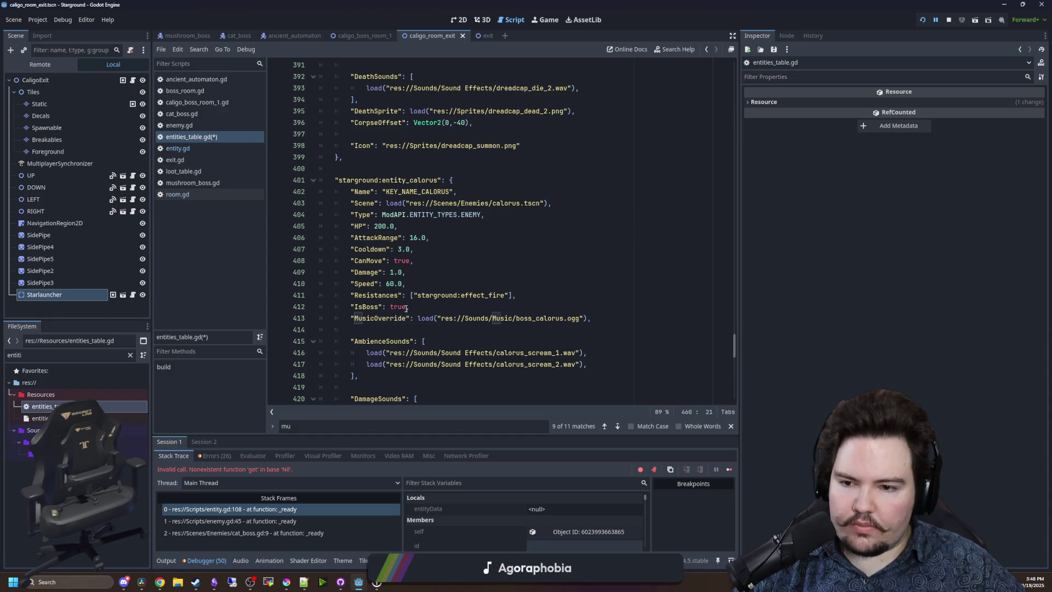
{"action": "double_click", "coordinate": [368, 306]}
{"action": "scroll", "coordinate": [426, 300], "scroll_direction": "down", "scroll_amount": 15}
{"action": "scroll", "coordinate": [426, 300], "scroll_direction": "down", "scroll_amount": 2}
Delete the Resistances, Speed and CanMove lines from the new entry.
{"action": "left_click", "coordinate": [416, 237]}
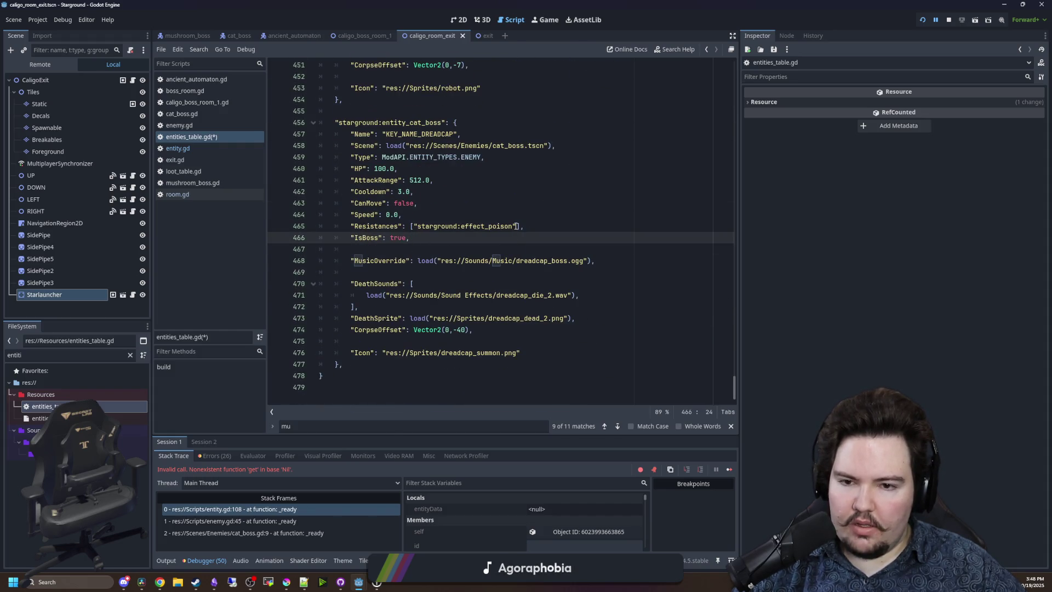
{"action": "left_click_drag", "start_coordinate": [518, 225], "coordinate": [413, 229]}
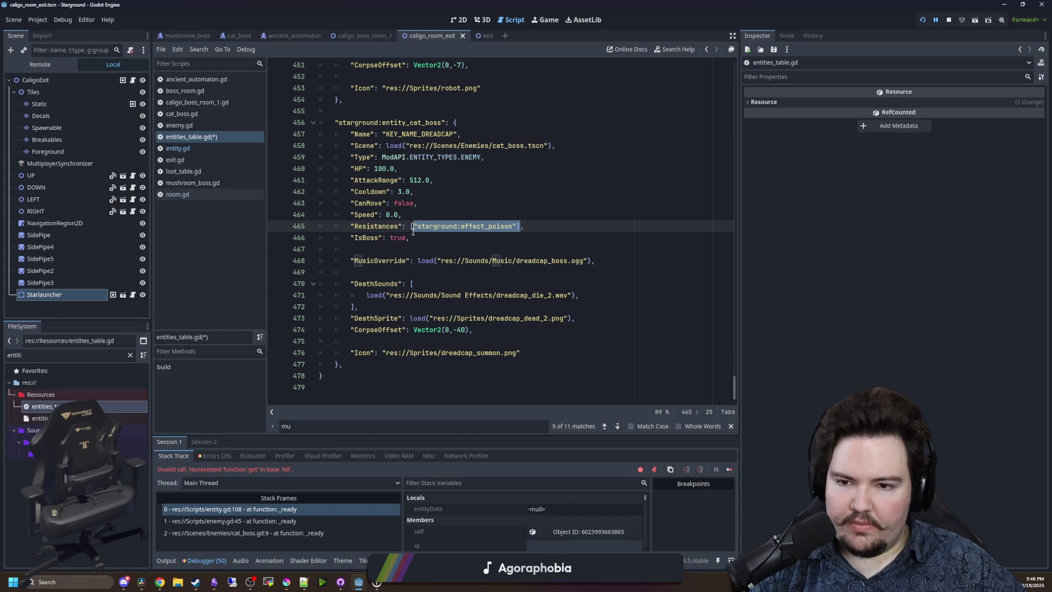
{"action": "triple_click", "coordinate": [533, 229]}
{"action": "key", "text": "BackSpace"}
{"action": "left_click", "coordinate": [419, 215]}
{"action": "key", "text": "Delete"}
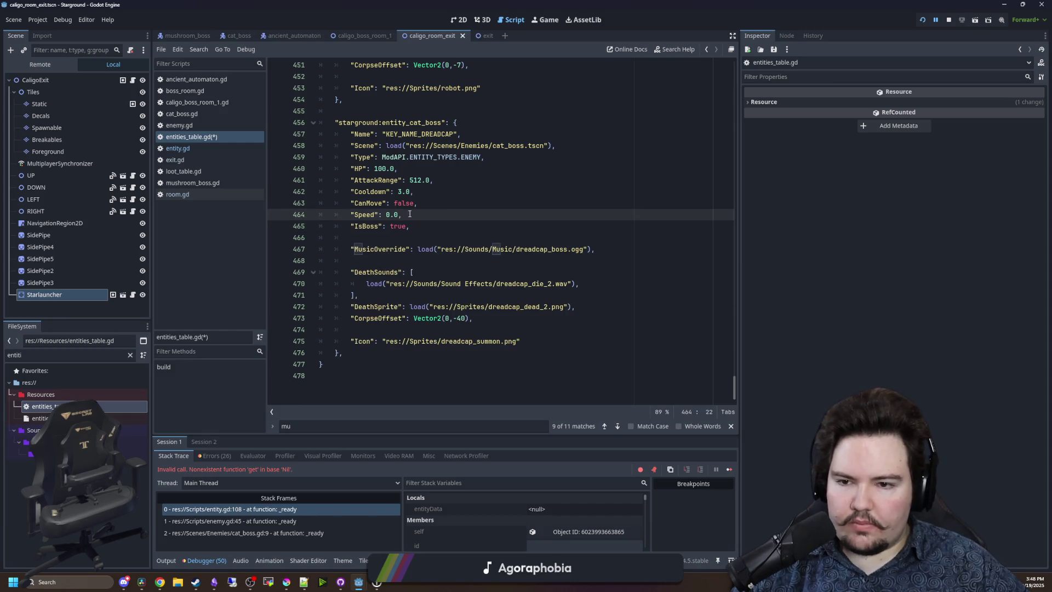
{"action": "key", "text": "BackSpace"}
{"action": "key", "text": "BackSpace"}
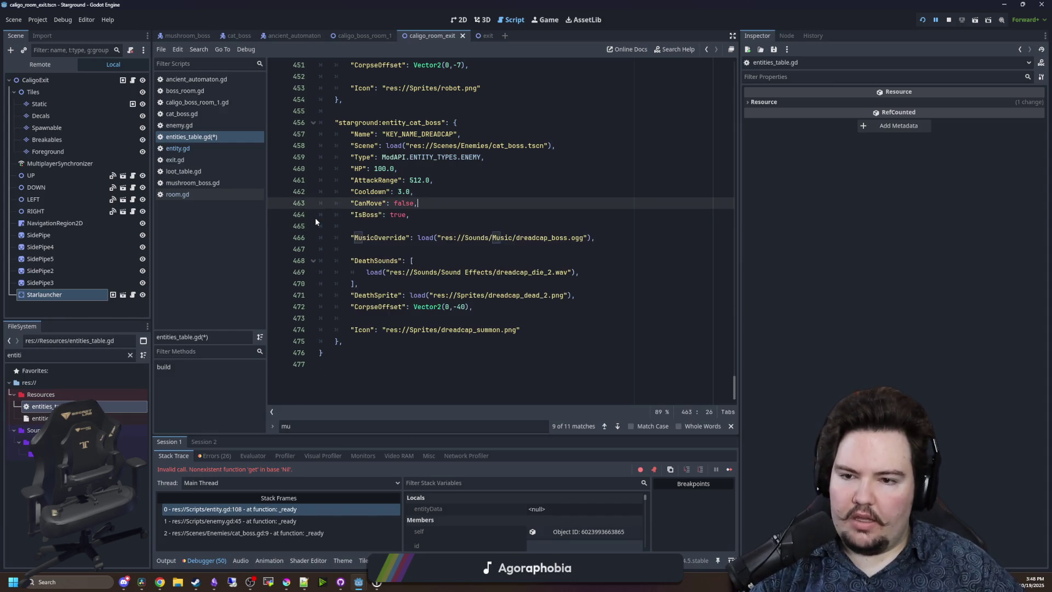
{"action": "key", "text": "BackSpace"}
{"action": "key", "text": "BackSpace"}
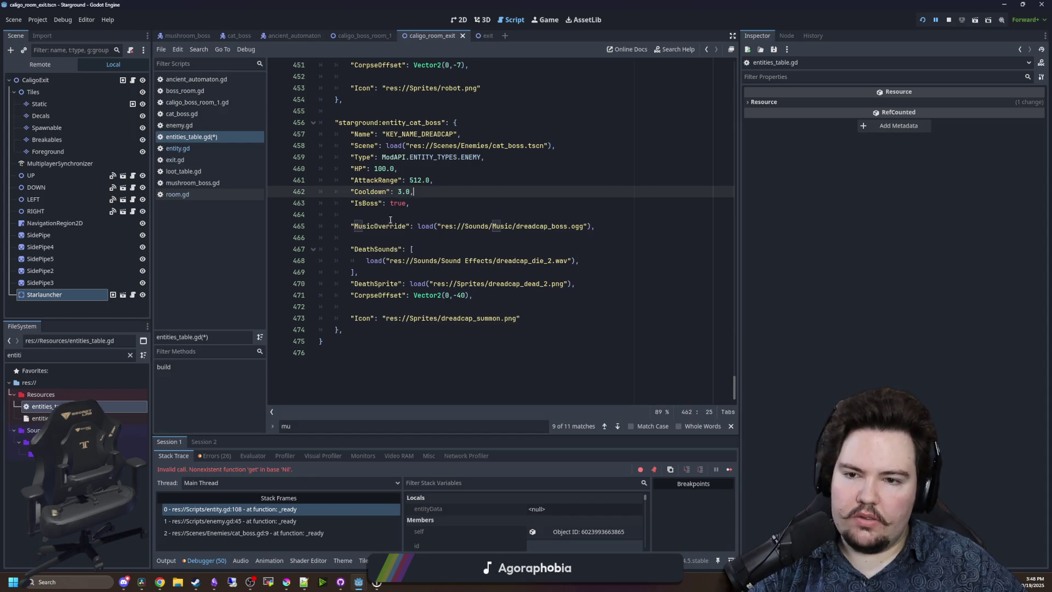
Set the entry's HP to 300 and review its attack range, cooldown, music and sprite lines.
{"action": "scroll", "coordinate": [433, 208], "scroll_direction": "up", "scroll_amount": 2}
{"action": "double_click", "coordinate": [421, 248]}
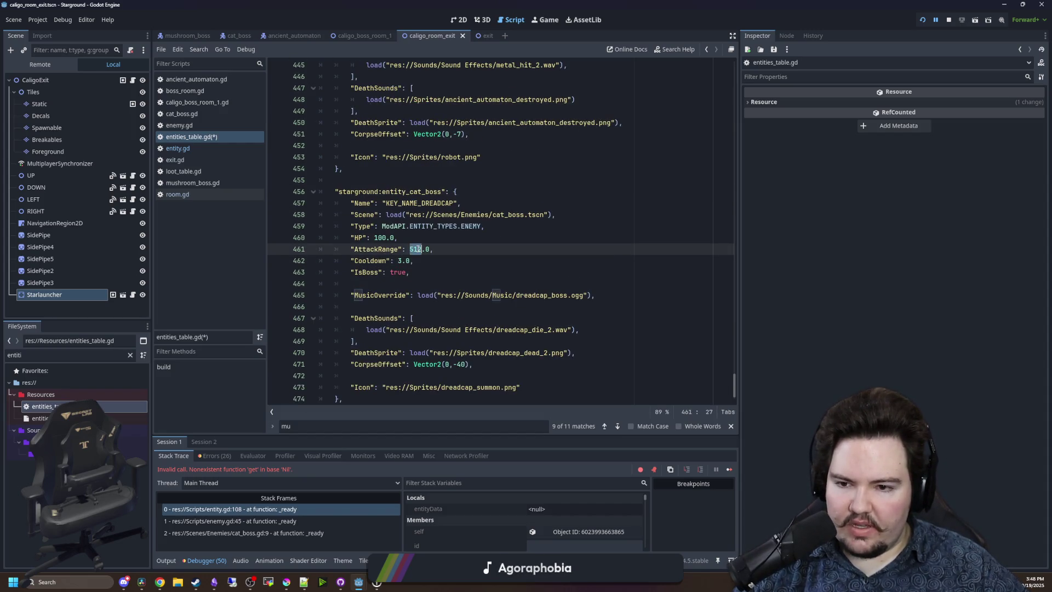
{"action": "left_click", "coordinate": [422, 239]}
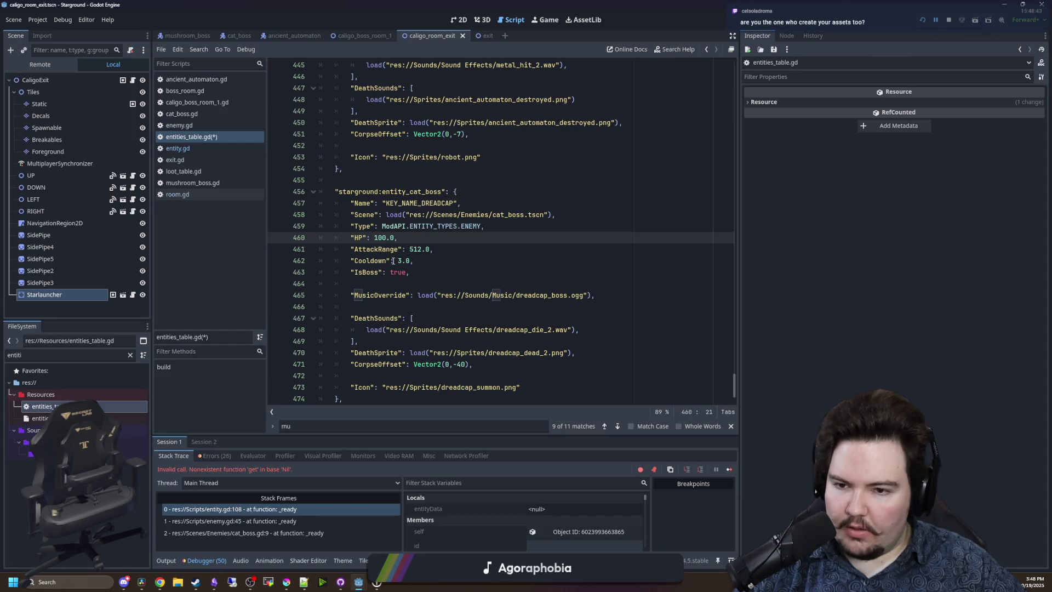
{"action": "left_click", "coordinate": [372, 261]}
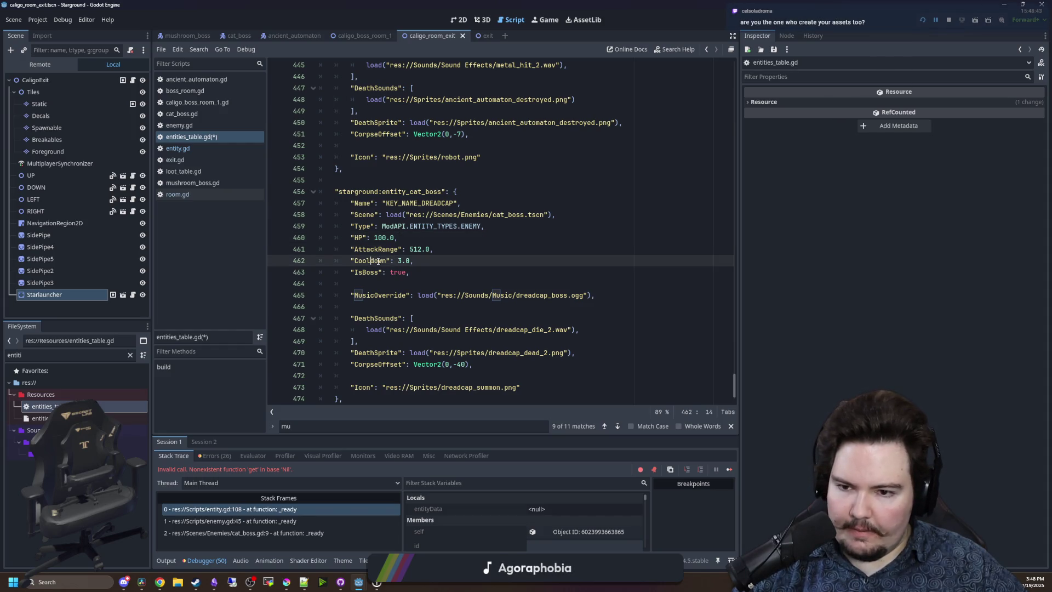
{"action": "left_click", "coordinate": [378, 238]}
{"action": "type", "text": "3"}
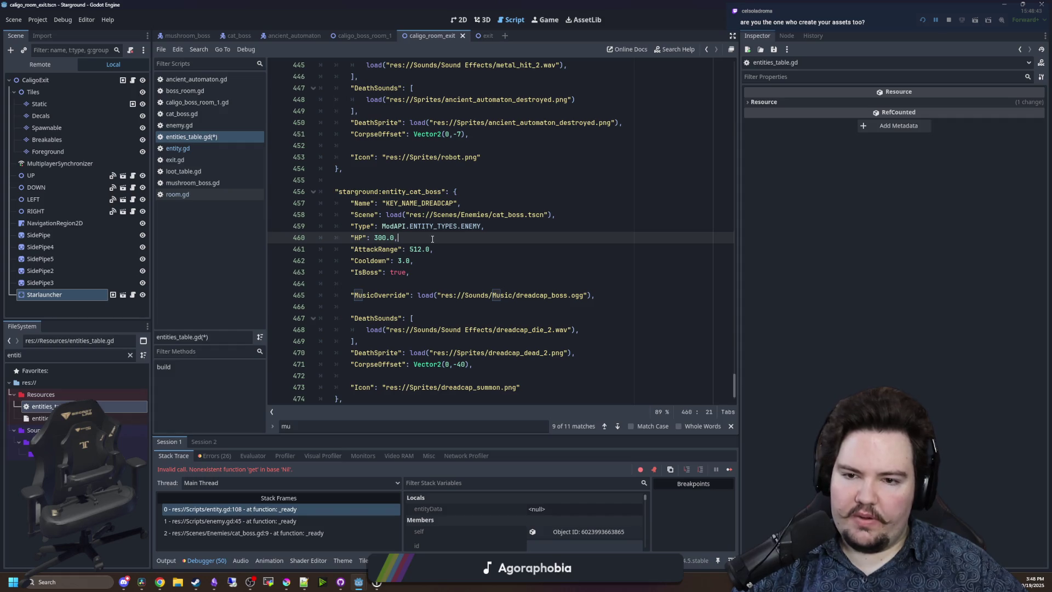
{"action": "scroll", "coordinate": [500, 229], "scroll_direction": "down", "scroll_amount": 1}
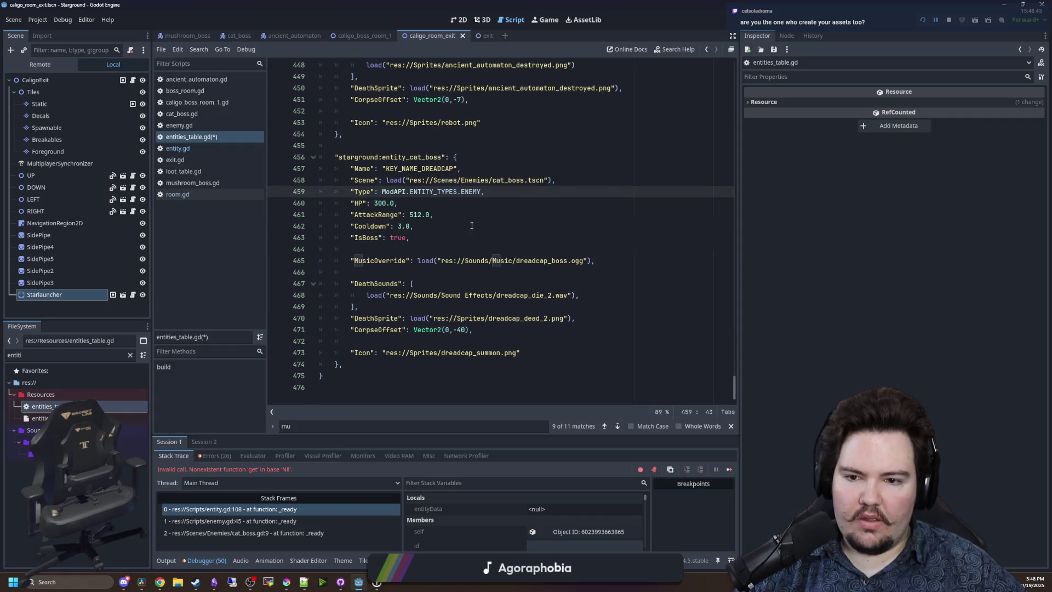
{"action": "left_click", "coordinate": [520, 265]}
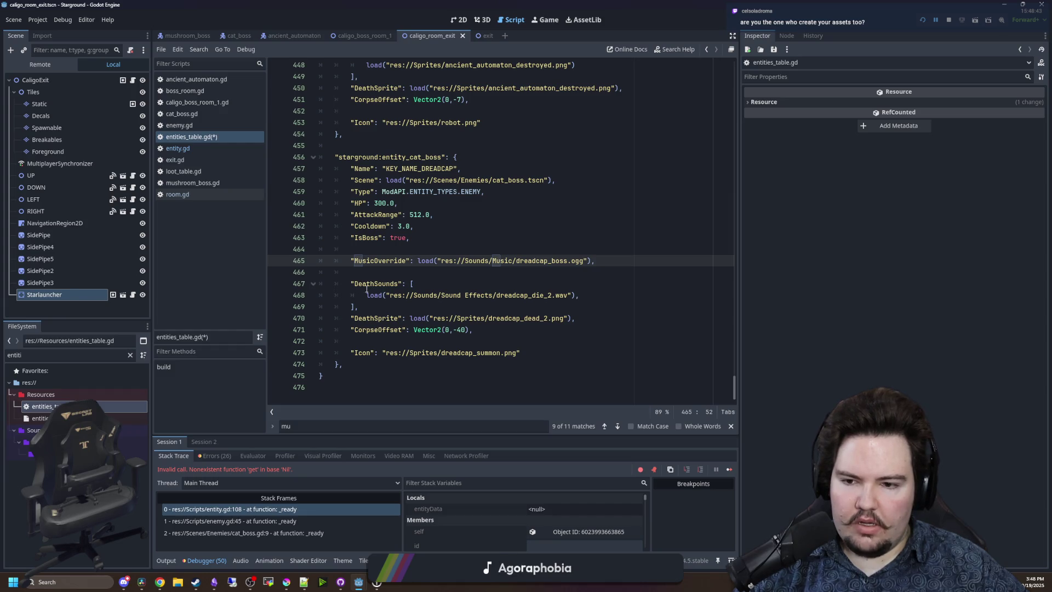
{"action": "mouse_move", "coordinate": [342, 318]}
{"action": "left_mouse_down"}
{"action": "mouse_move", "coordinate": [471, 329]}
{"action": "mouse_move", "coordinate": [500, 350]}
{"action": "left_mouse_up"}
{"action": "left_click", "coordinate": [461, 337]}
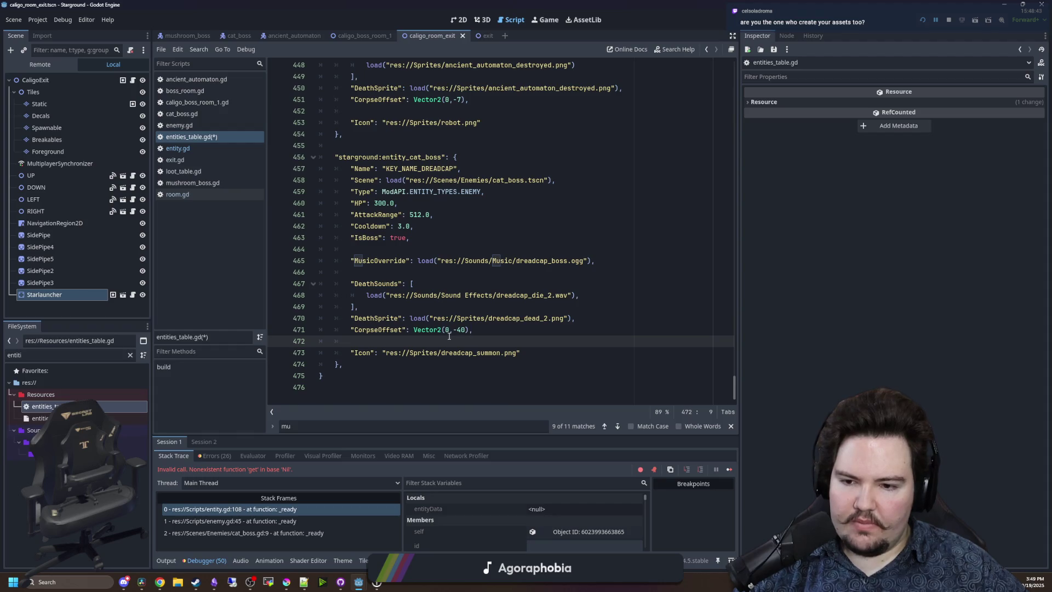
Undo a stray paste and save entities_table.gd.
{"action": "left_click", "coordinate": [383, 250]}
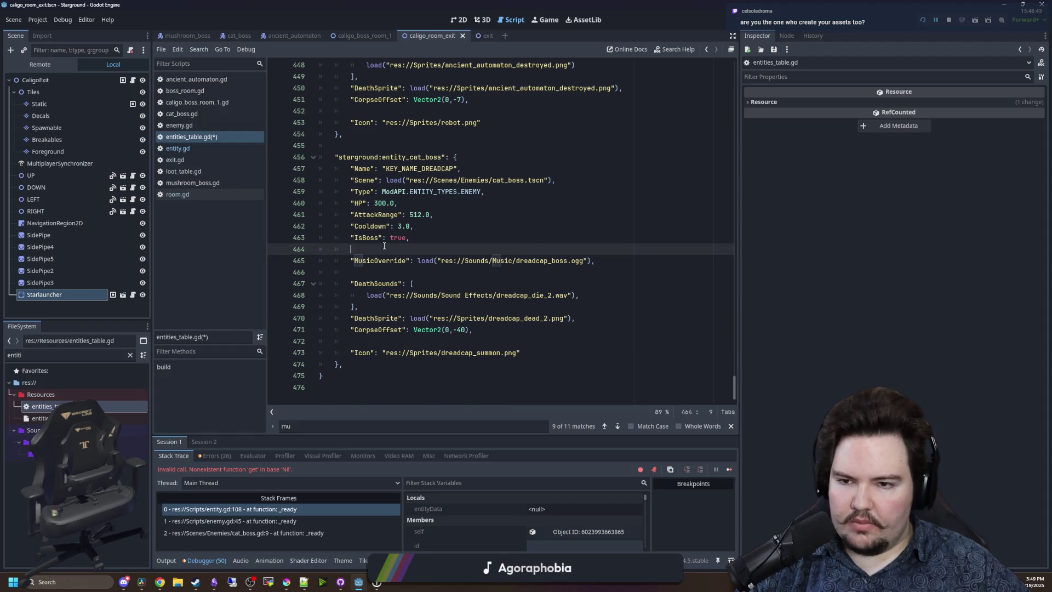
{"action": "key", "text": "ctrl+v"}
{"action": "key", "text": "ctrl+z"}
{"action": "key", "text": "ctrl+s"}
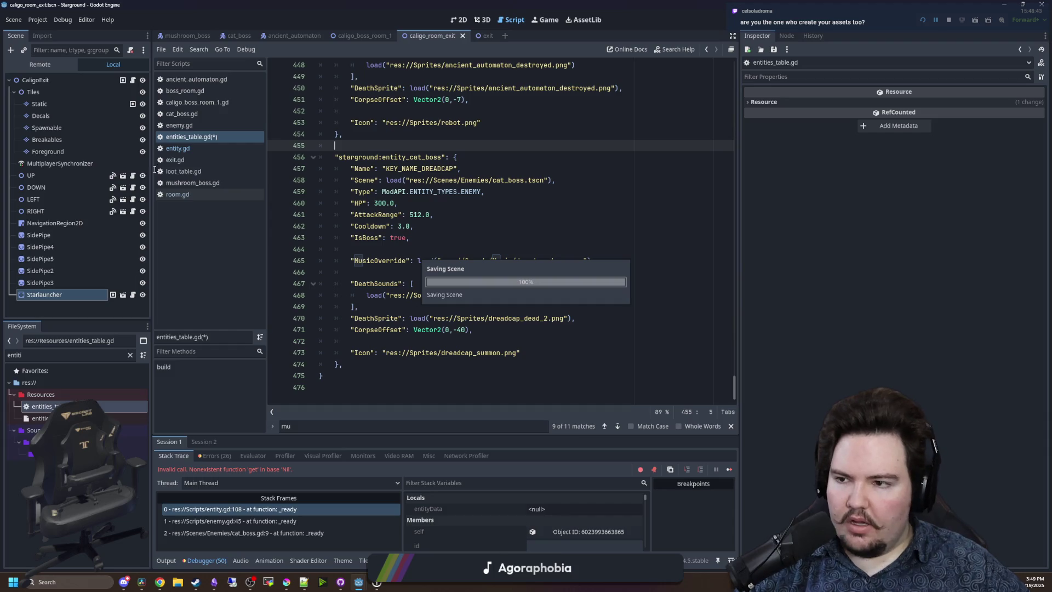
Open cat_boss.tscn by searching 'cat_boss' in the FileSystem filter.
{"action": "left_click", "coordinate": [129, 353]}
{"action": "type", "text": "cat_boss"}
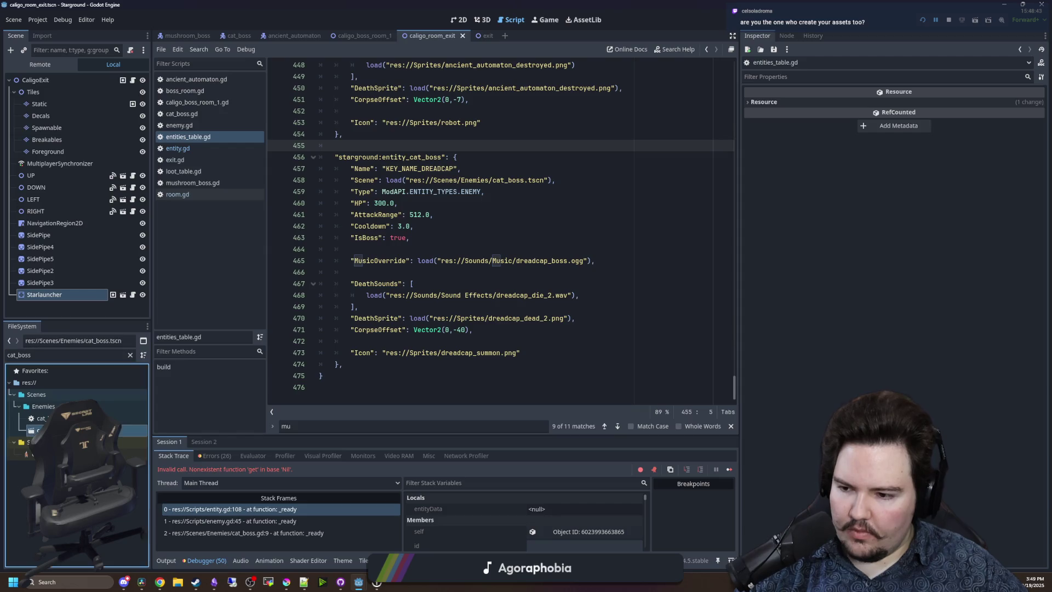
{"action": "key", "text": "Return"}
Set the CatBoss root node's ID to starground:entity_cat_boss and save the scene.
{"action": "left_click", "coordinate": [350, 191]}
{"action": "left_click", "coordinate": [33, 80]}
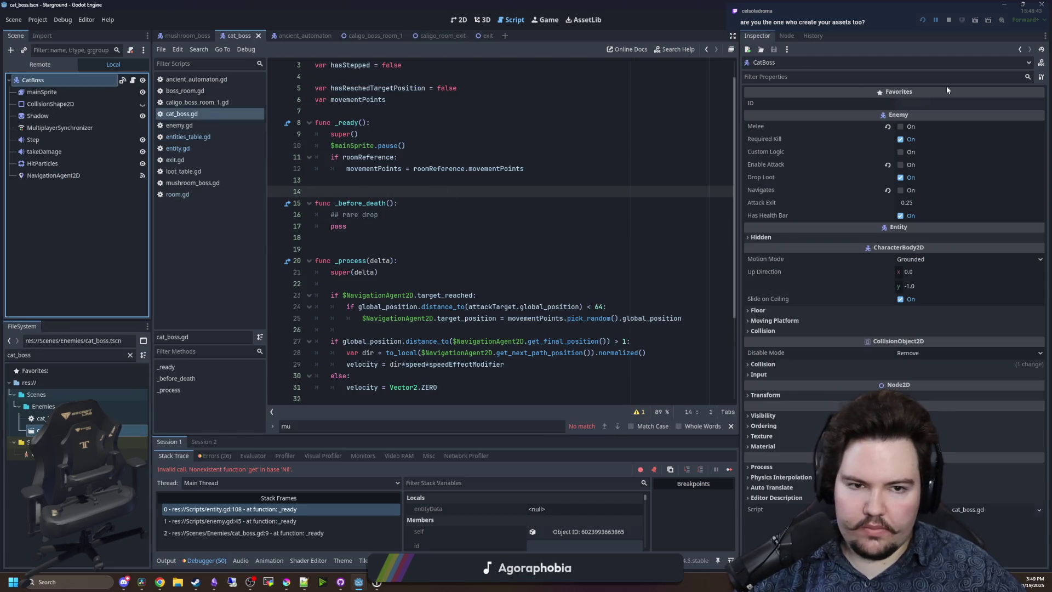
{"action": "left_click", "coordinate": [930, 104]}
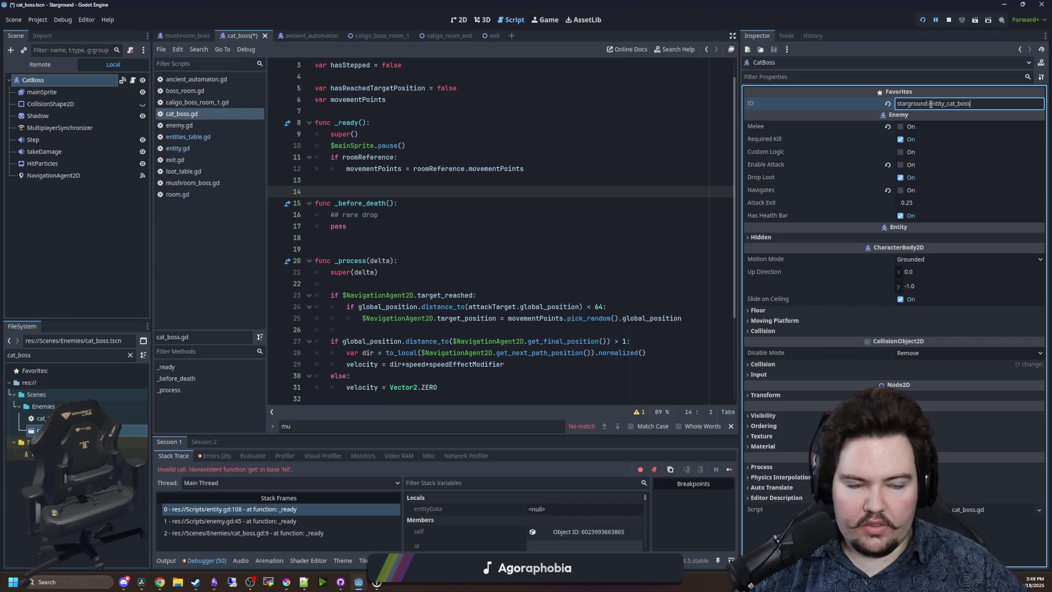
{"action": "left_click", "coordinate": [512, 127]}
{"action": "key", "text": "ctrl+s"}
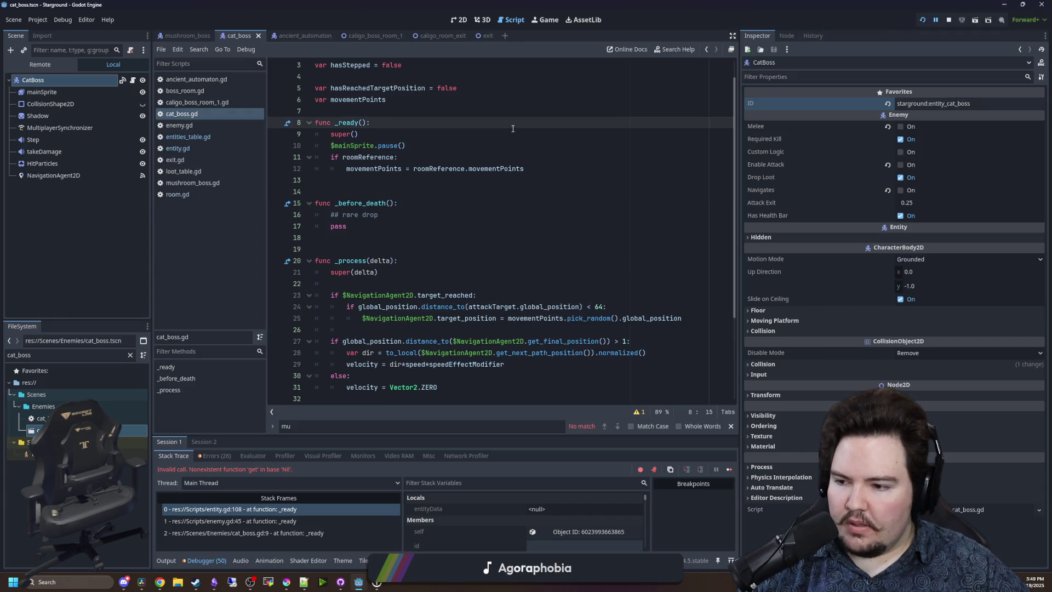
Save cat_boss.gd, return to empty line 14, and stop the running game.
{"action": "left_click", "coordinate": [486, 181]}
{"action": "left_click", "coordinate": [469, 224]}
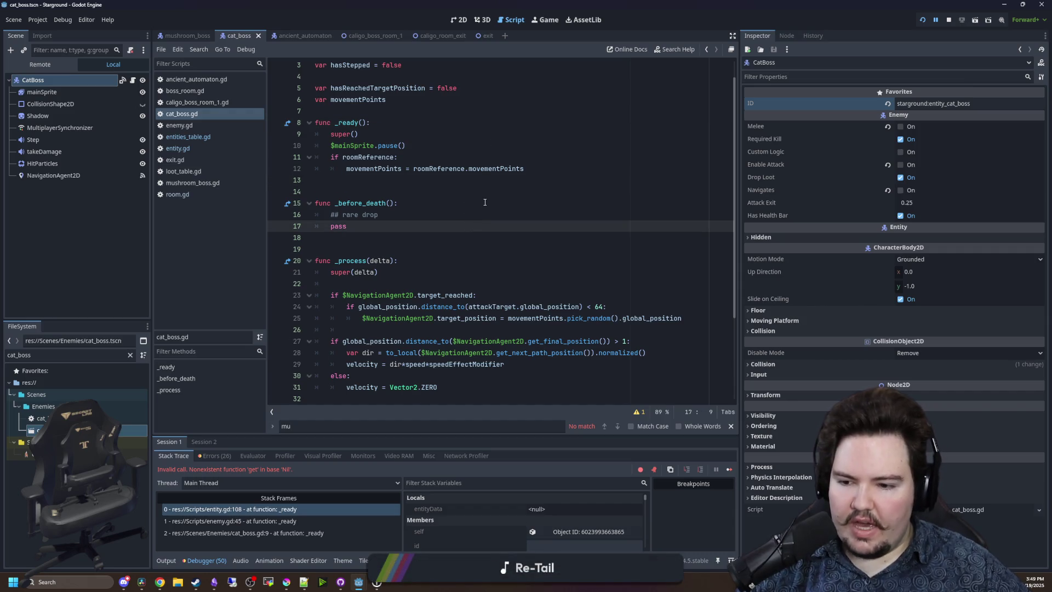
{"action": "left_click", "coordinate": [485, 202]}
{"action": "key", "text": "Up"}
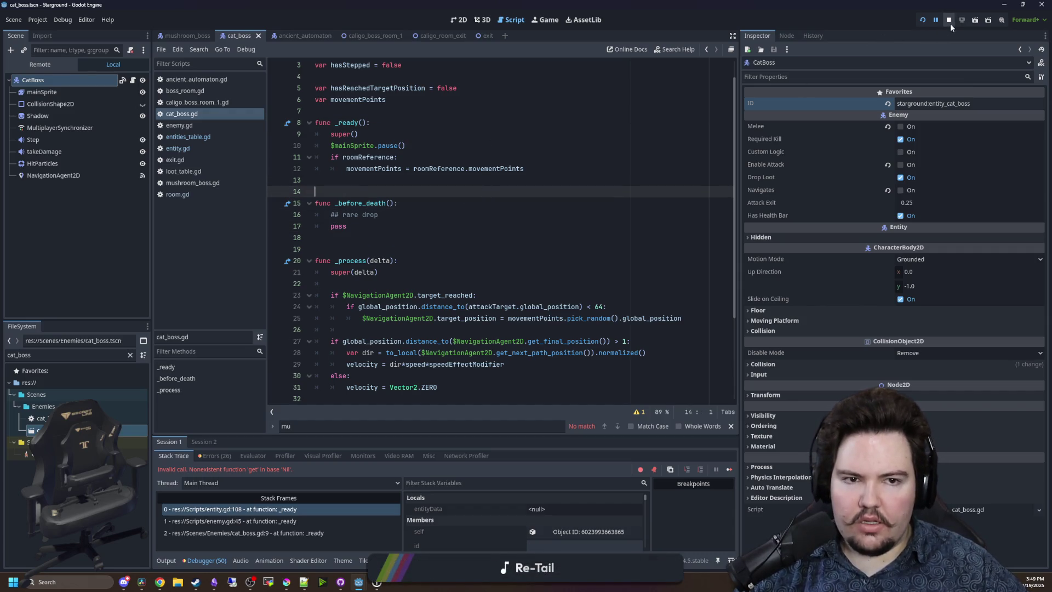
{"action": "left_click", "coordinate": [950, 23]}
Launch the game in a widened view, continue from the last save, and open a browser window.
{"action": "left_click", "coordinate": [922, 20]}
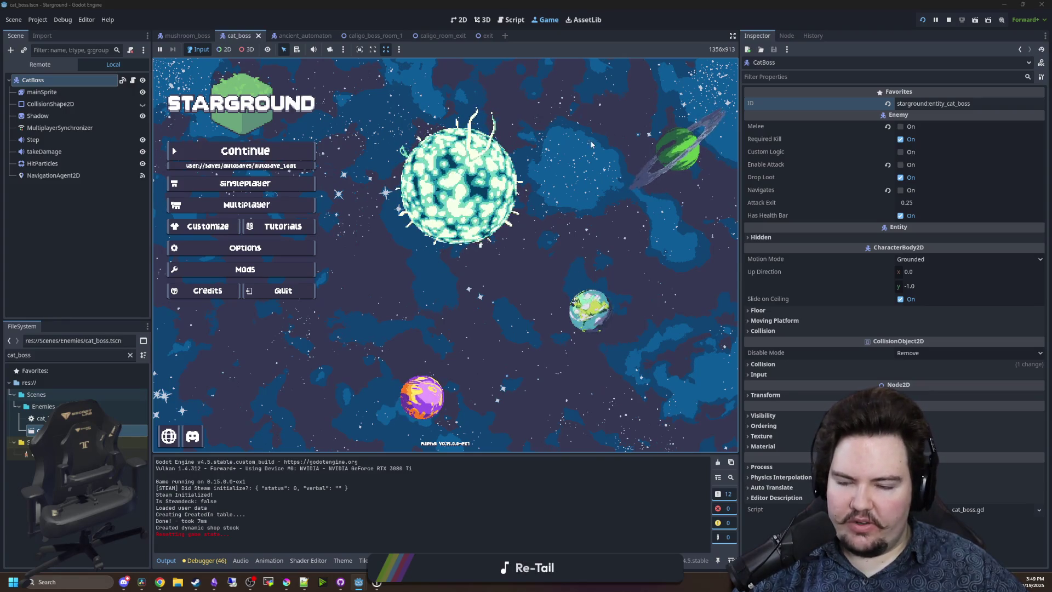
{"action": "mouse_move", "coordinate": [739, 152]}
{"action": "left_mouse_down"}
{"action": "mouse_move", "coordinate": [951, 149]}
{"action": "mouse_move", "coordinate": [731, 149]}
{"action": "left_mouse_up"}
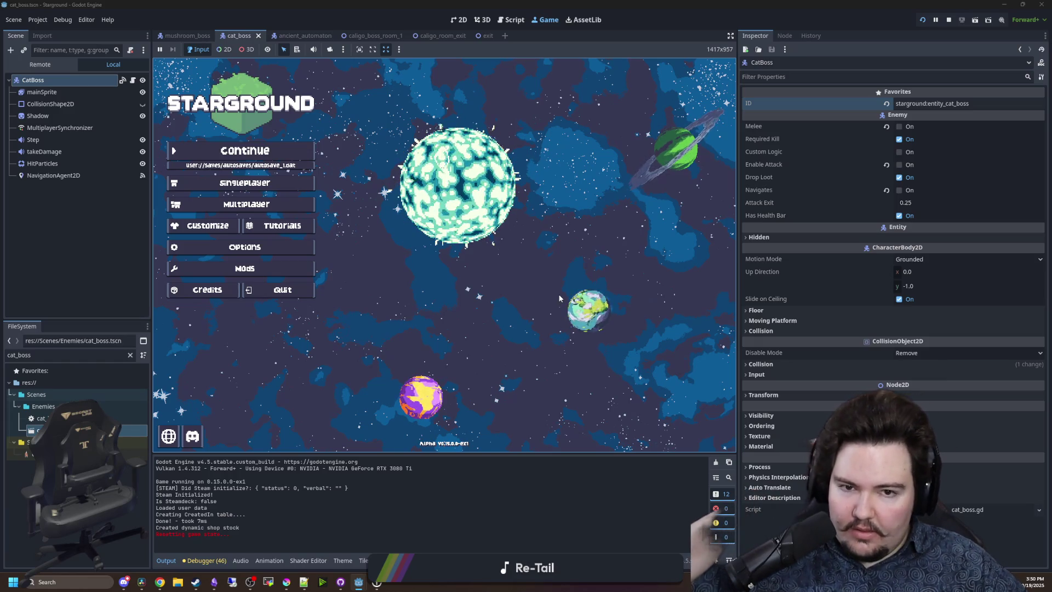
{"action": "left_click", "coordinate": [290, 154]}
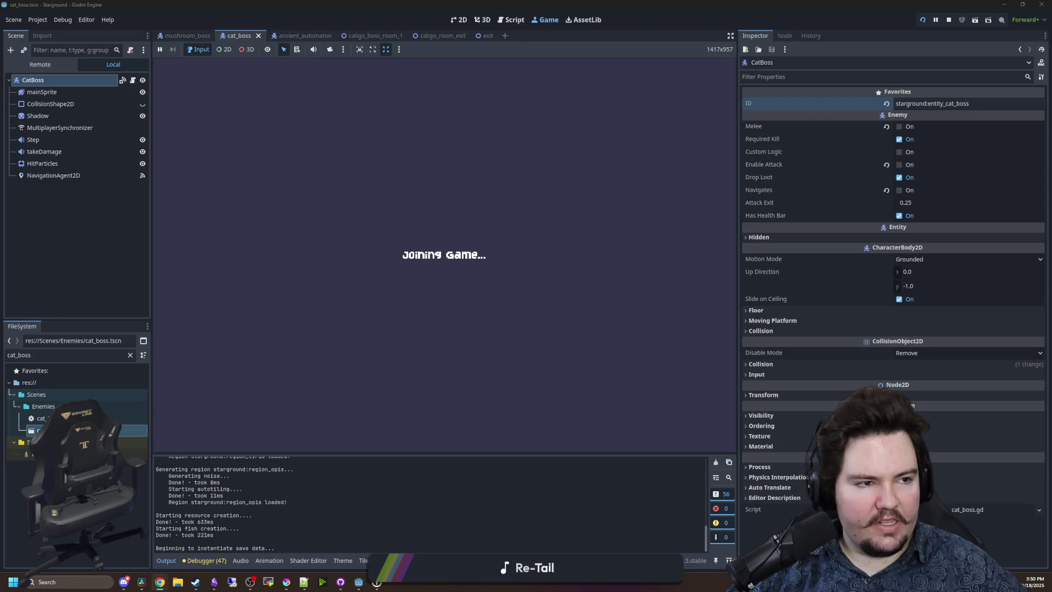
{"action": "key", "text": "super+3"}
{"action": "mouse_move", "coordinate": [770, 181]}
{"action": "left_mouse_down"}
{"action": "mouse_move", "coordinate": [621, 136]}
{"action": "mouse_move", "coordinate": [470, 125]}
{"action": "left_mouse_up"}
Browse Freesound's CC0-filtered 'charge' sound results, then bring the running game back to the front.
{"action": "type", "text": "freesound"}
{"action": "key", "text": "Return"}
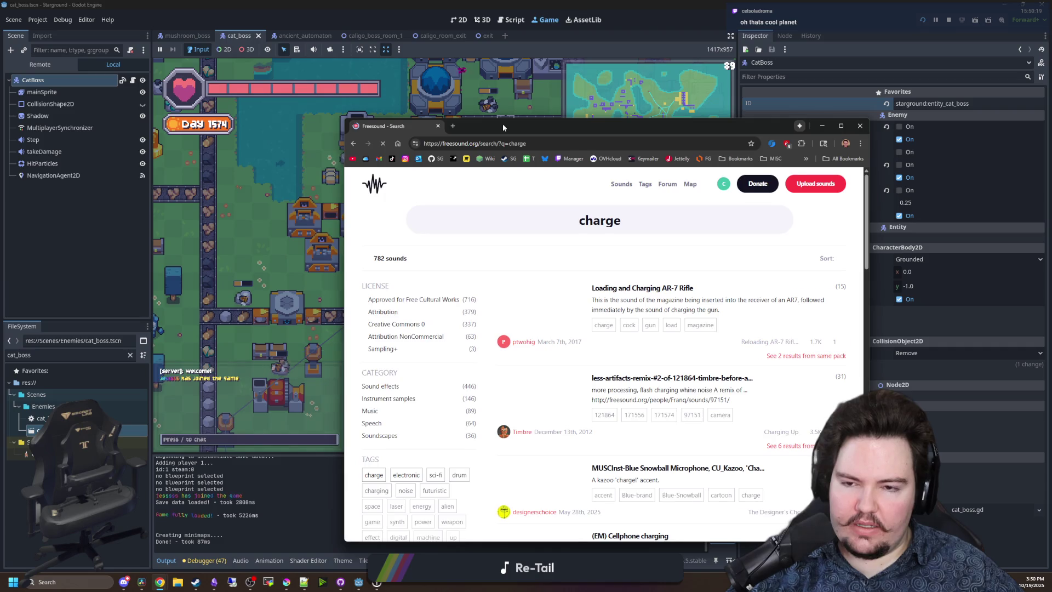
{"action": "left_click_drag", "start_coordinate": [502, 123], "coordinate": [496, 123]}
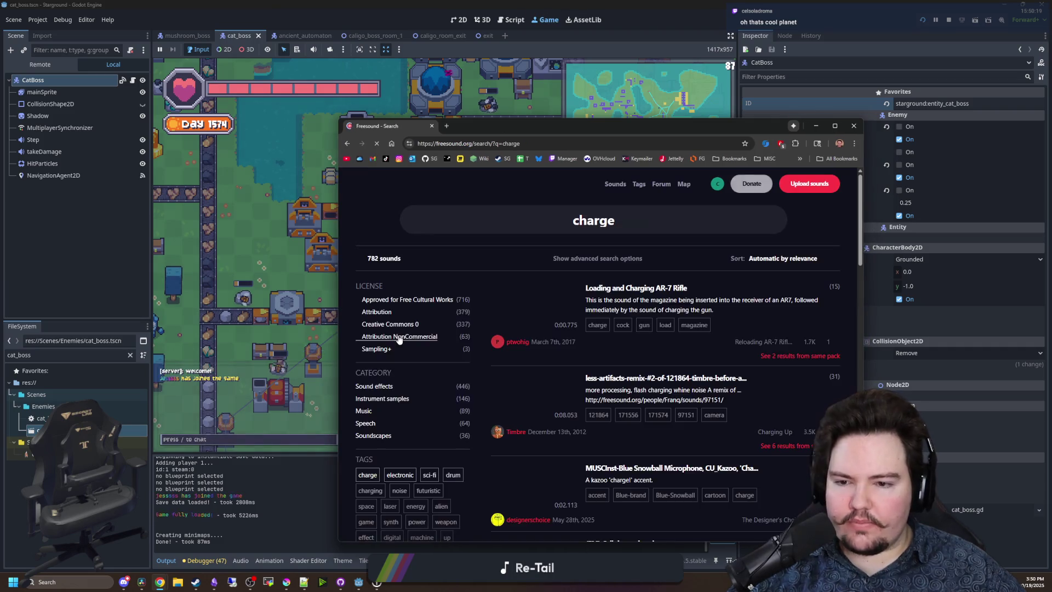
{"action": "scroll", "coordinate": [603, 328], "scroll_direction": "down", "scroll_amount": 15}
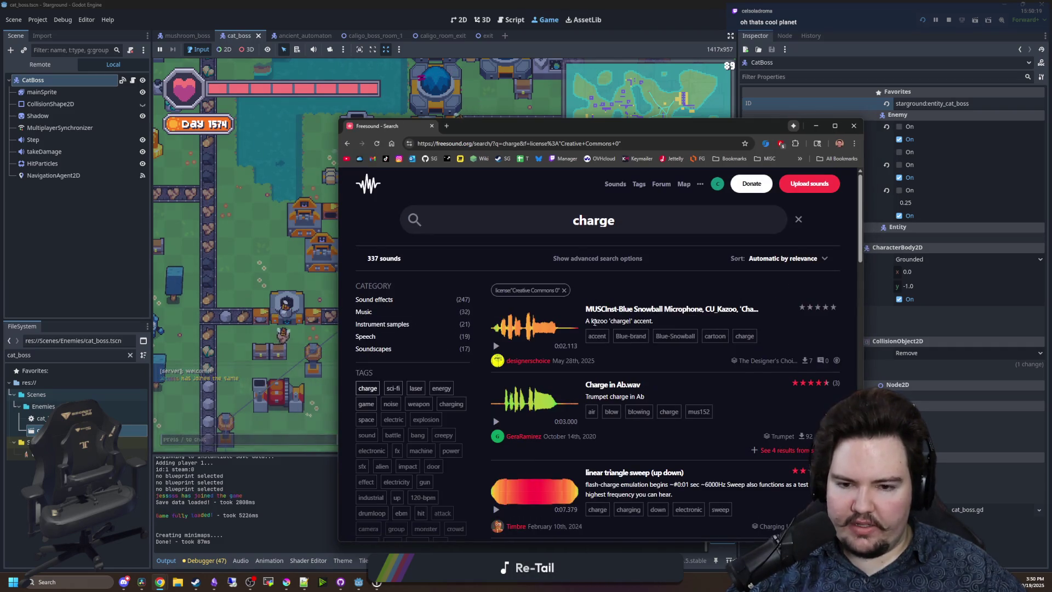
{"action": "scroll", "coordinate": [595, 332], "scroll_direction": "up", "scroll_amount": 15}
{"action": "scroll", "coordinate": [597, 353], "scroll_direction": "down", "scroll_amount": 15}
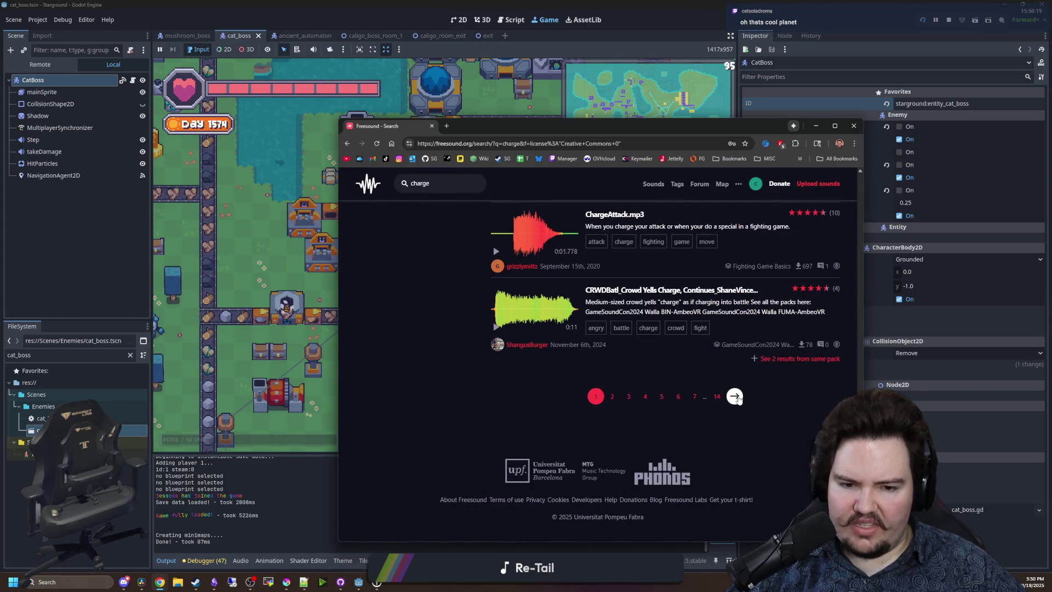
{"action": "left_click", "coordinate": [437, 112]}
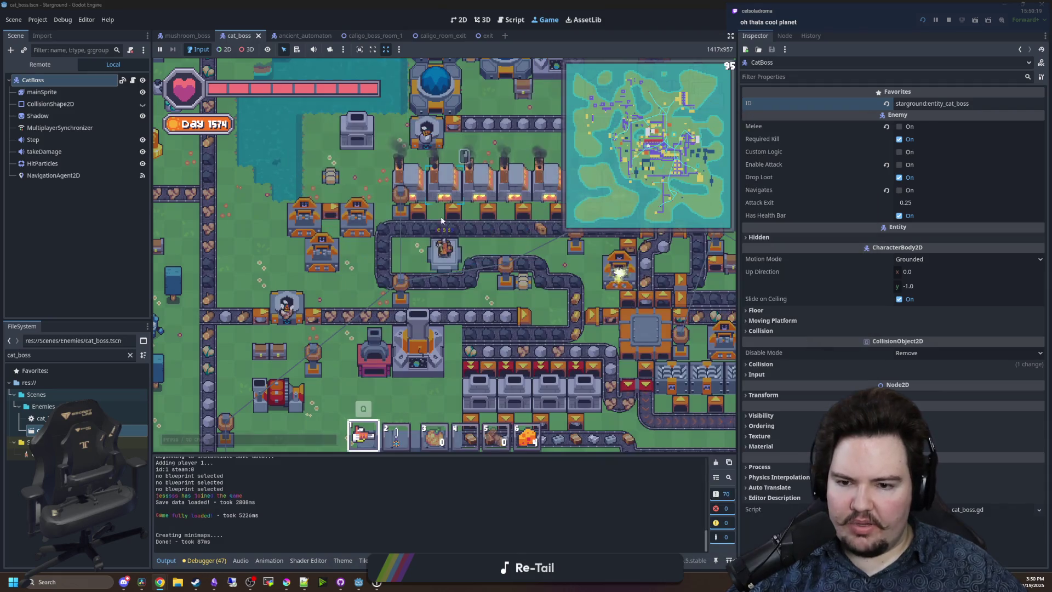
Walk the player through the factory to the launcher building.
{"action": "key", "text": "a"}
{"action": "key", "text": "s"}
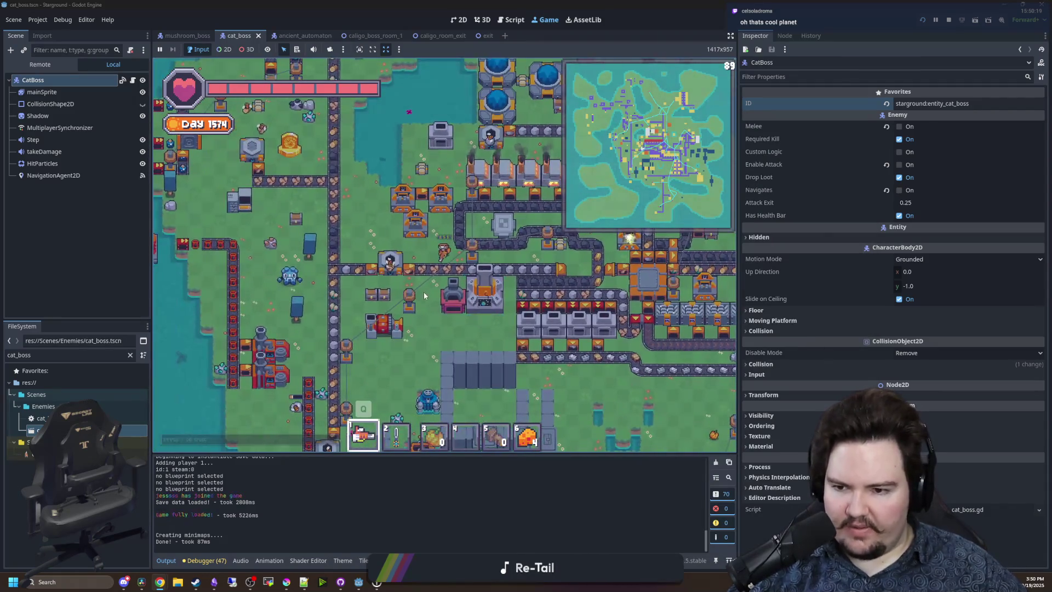
{"action": "key", "text": "w"}
{"action": "key", "text": "d"}
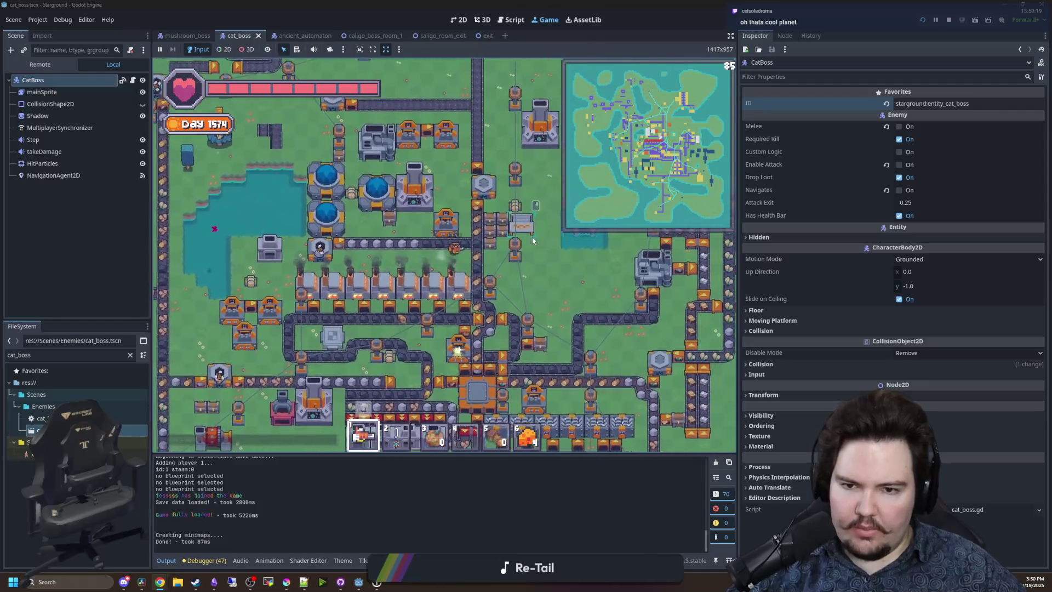
{"action": "key", "text": "w"}
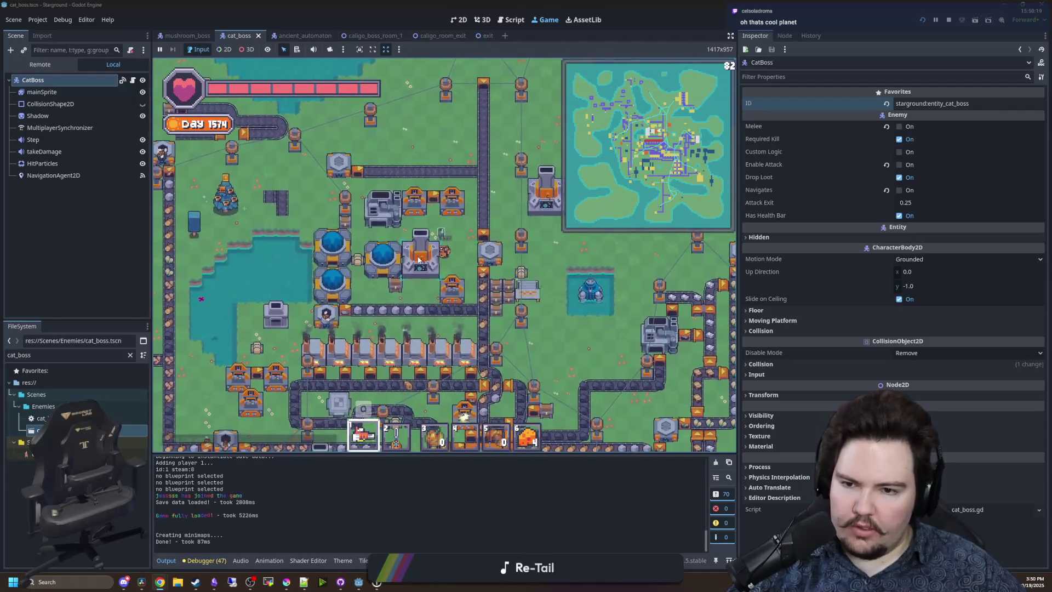
Launch from the starlauncher to the blue planet.
{"action": "left_click", "coordinate": [419, 260]}
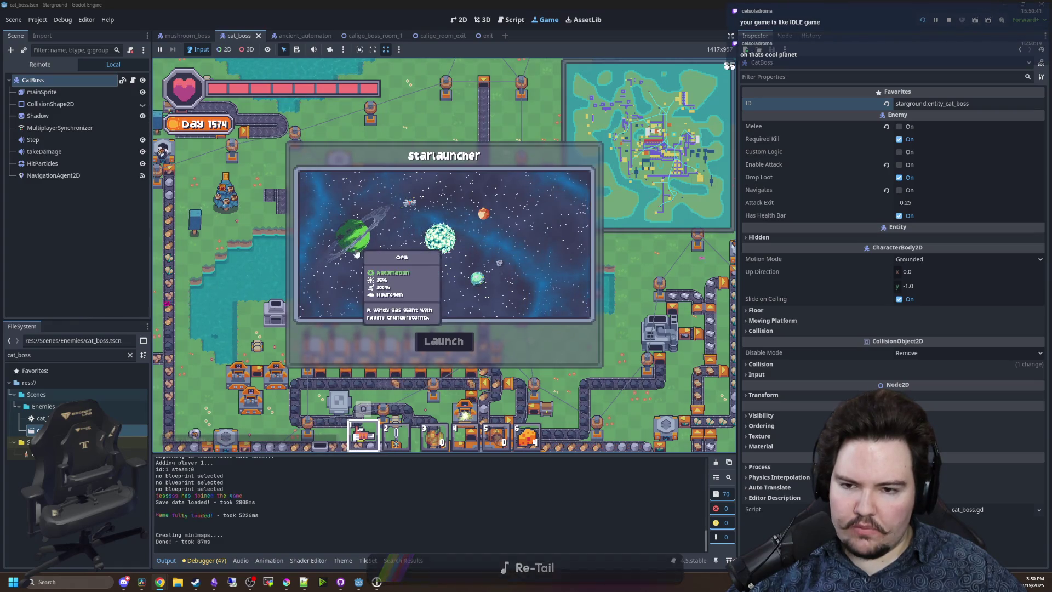
{"action": "left_click", "coordinate": [430, 272]}
{"action": "left_click", "coordinate": [444, 341]}
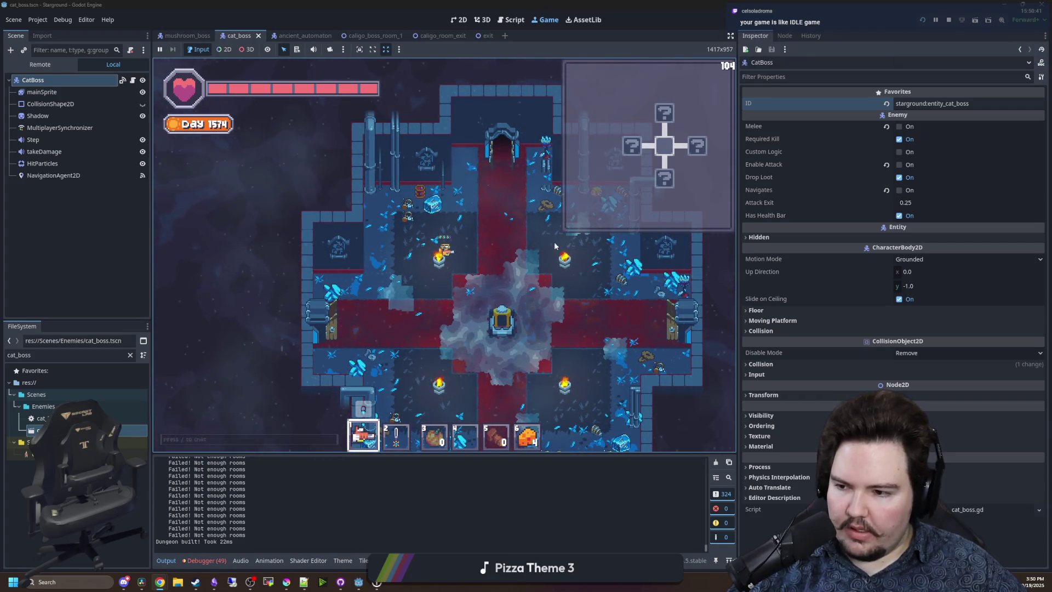
Walk toward the central pedestal and search Google for 'idle game'.
{"action": "key", "text": "s+d"}
{"action": "key", "text": "super+3"}
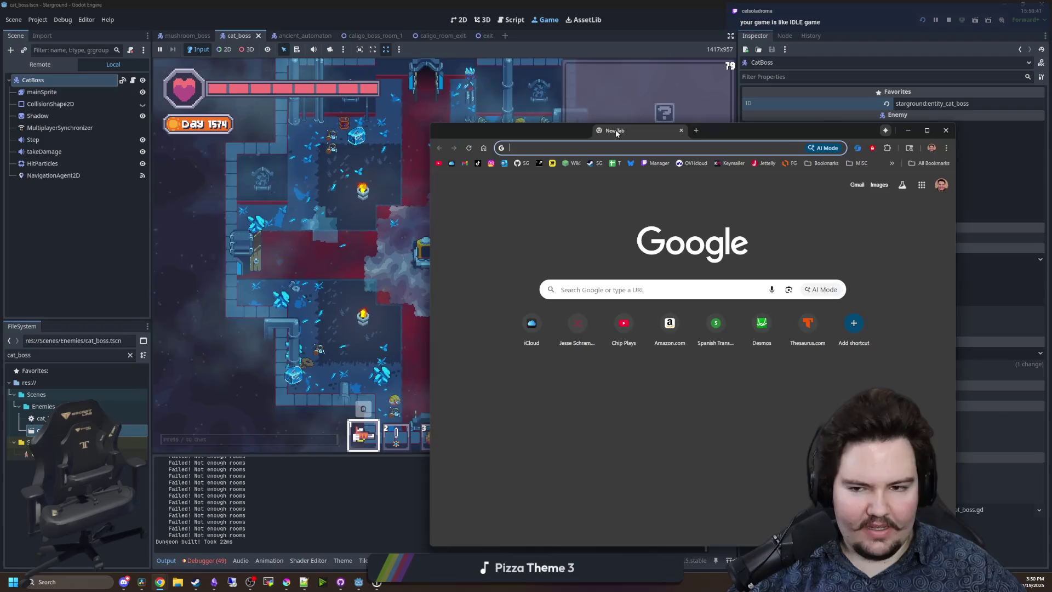
{"action": "type", "text": "idle"}
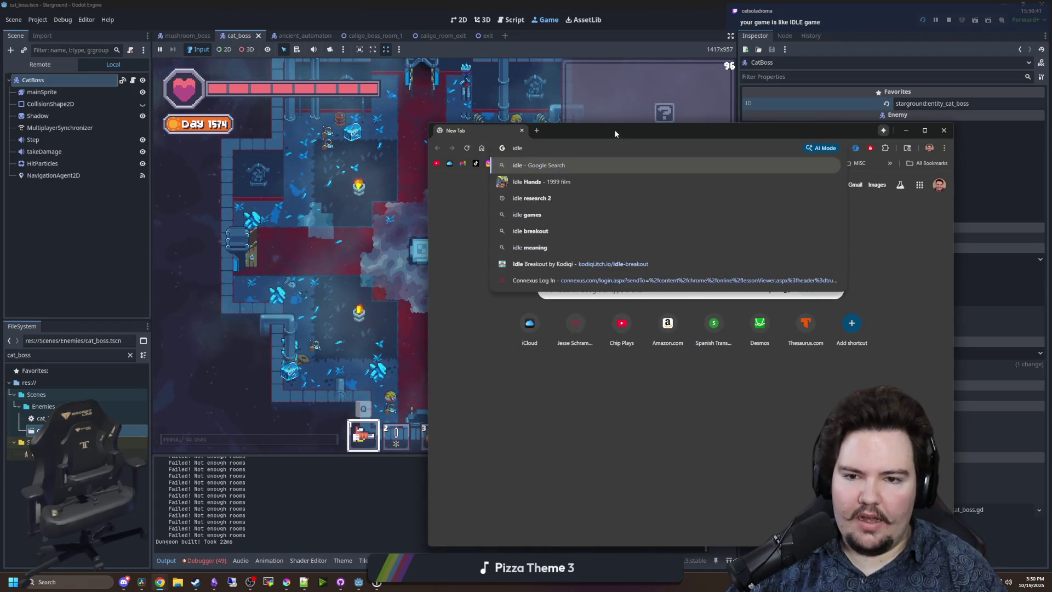
{"action": "key", "text": "BackSpace"}
{"action": "key", "text": "BackSpace"}
{"action": "key", "text": "BackSpace"}
{"action": "type", "text": "IDLE "}
{"action": "type", "text": "game"}
{"action": "key", "text": "Return"}
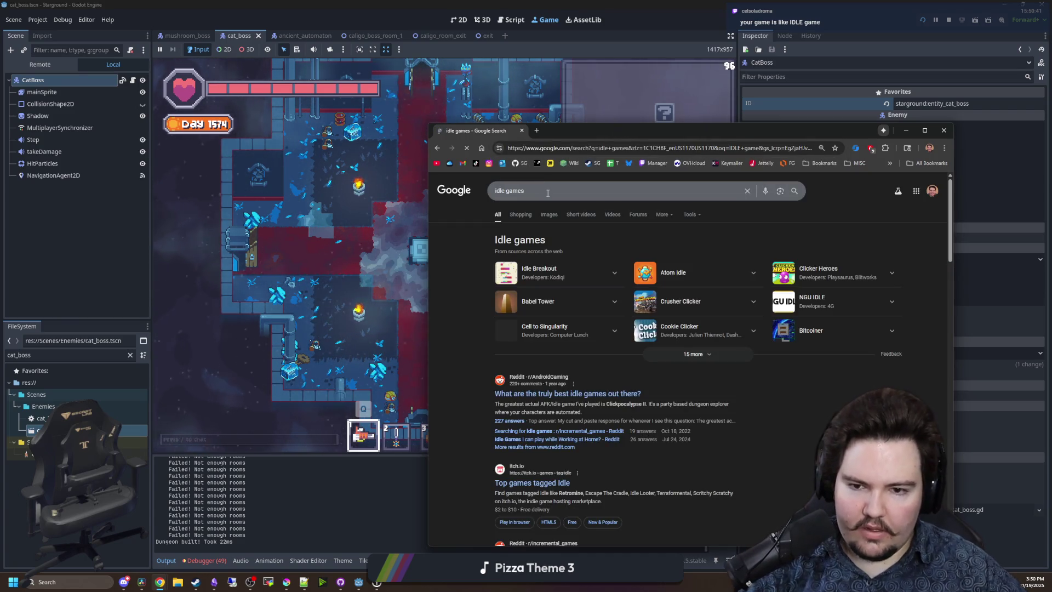
{"action": "left_click", "coordinate": [548, 193]}
{"action": "key", "text": "BackSpace"}
{"action": "key", "text": "Return"}
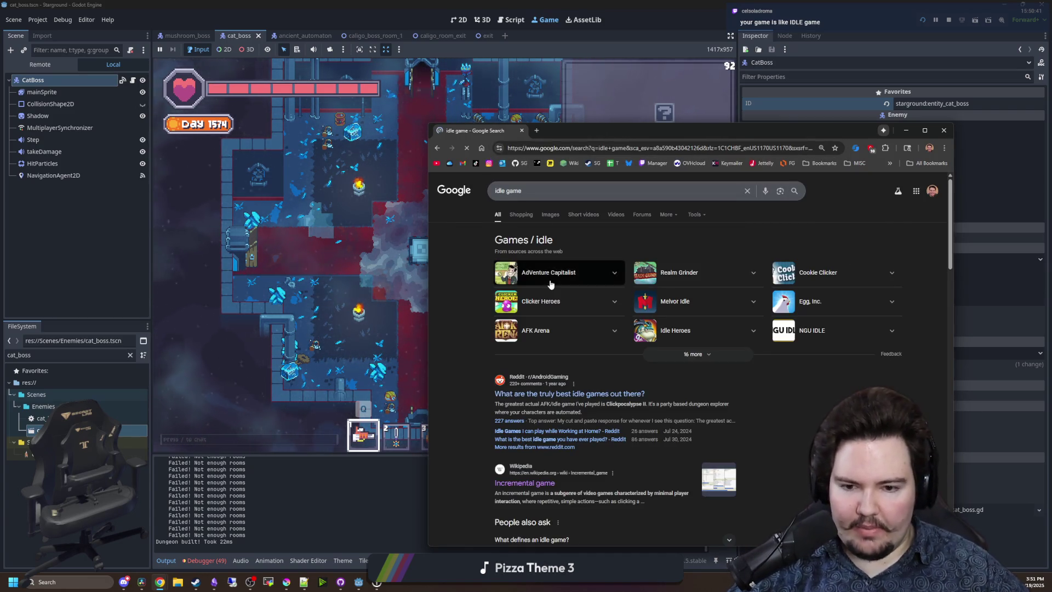
Browse the results, view a Starground Steam store screenshot, then close the browser.
{"action": "scroll", "coordinate": [554, 322], "scroll_direction": "down", "scroll_amount": 8}
{"action": "scroll", "coordinate": [568, 313], "scroll_direction": "down", "scroll_amount": 8}
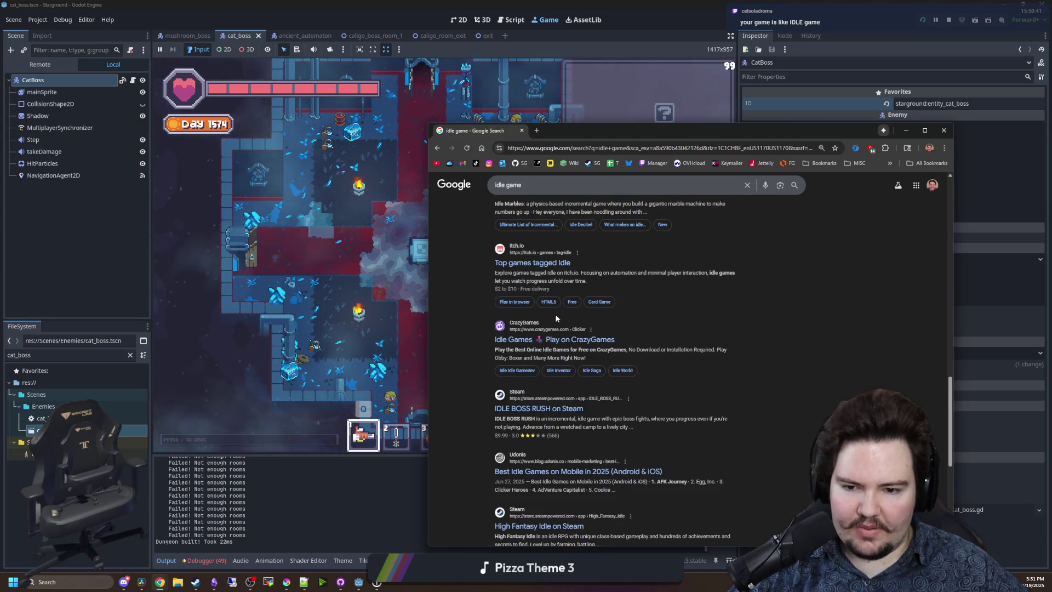
{"action": "scroll", "coordinate": [555, 313], "scroll_direction": "down", "scroll_amount": 1}
{"action": "scroll", "coordinate": [557, 318], "scroll_direction": "down", "scroll_amount": 5}
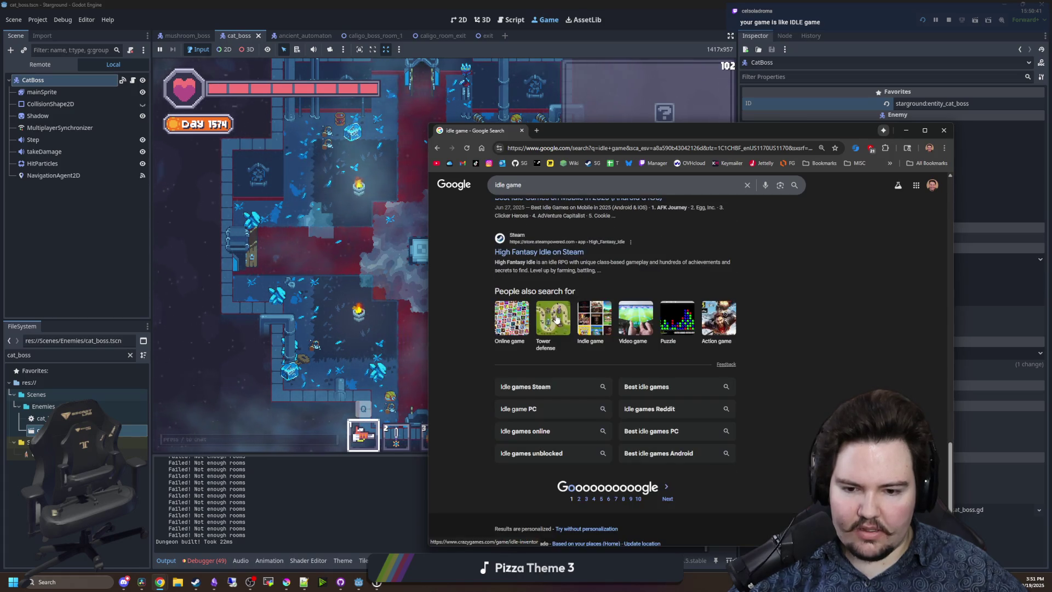
{"action": "scroll", "coordinate": [556, 318], "scroll_direction": "up", "scroll_amount": 20}
{"action": "left_click", "coordinate": [594, 166]}
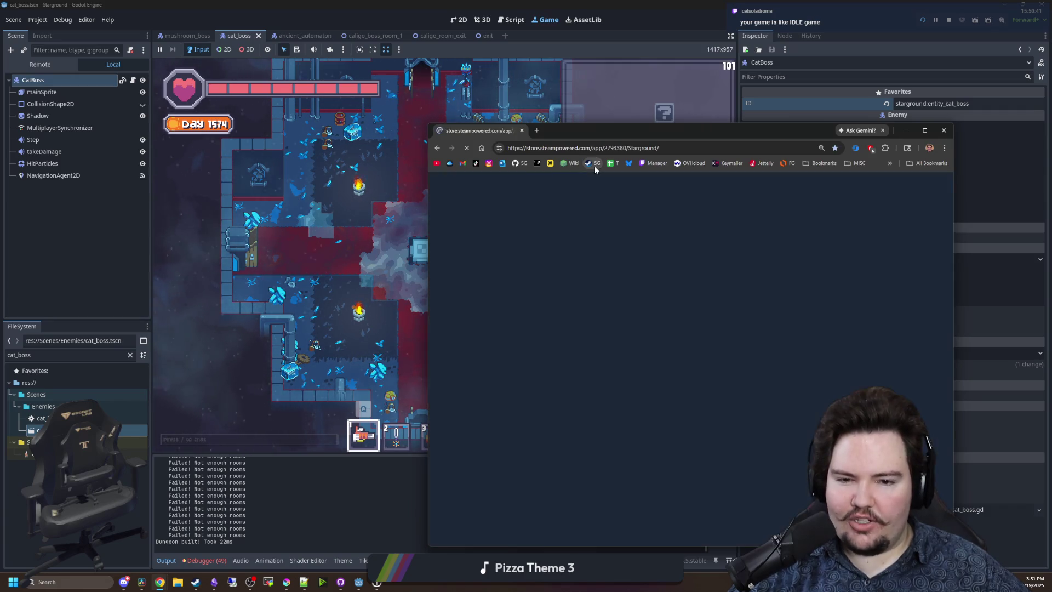
{"action": "left_click", "coordinate": [601, 419]}
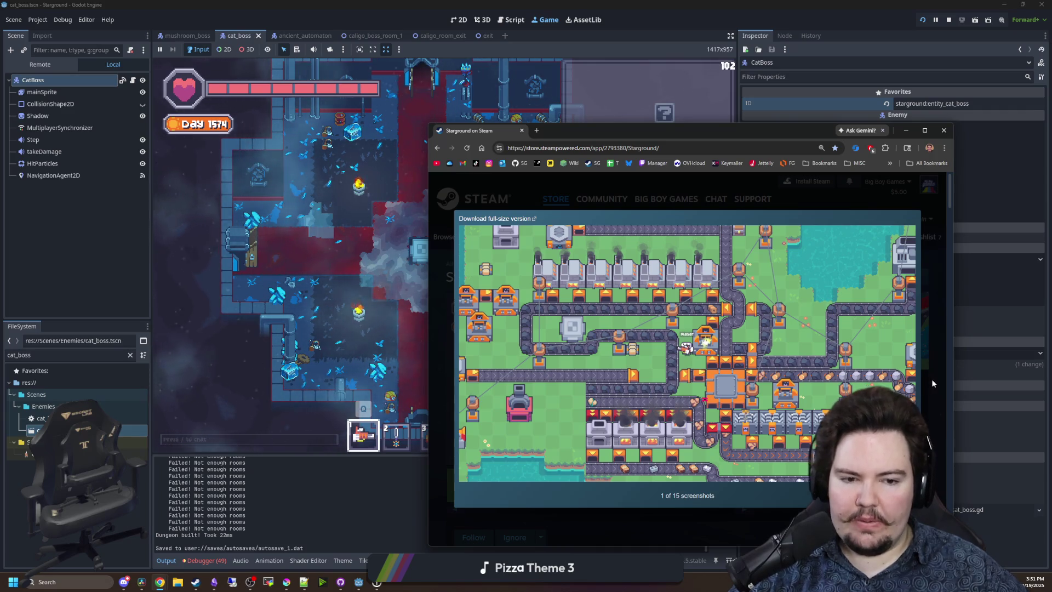
{"action": "key", "text": "Escape"}
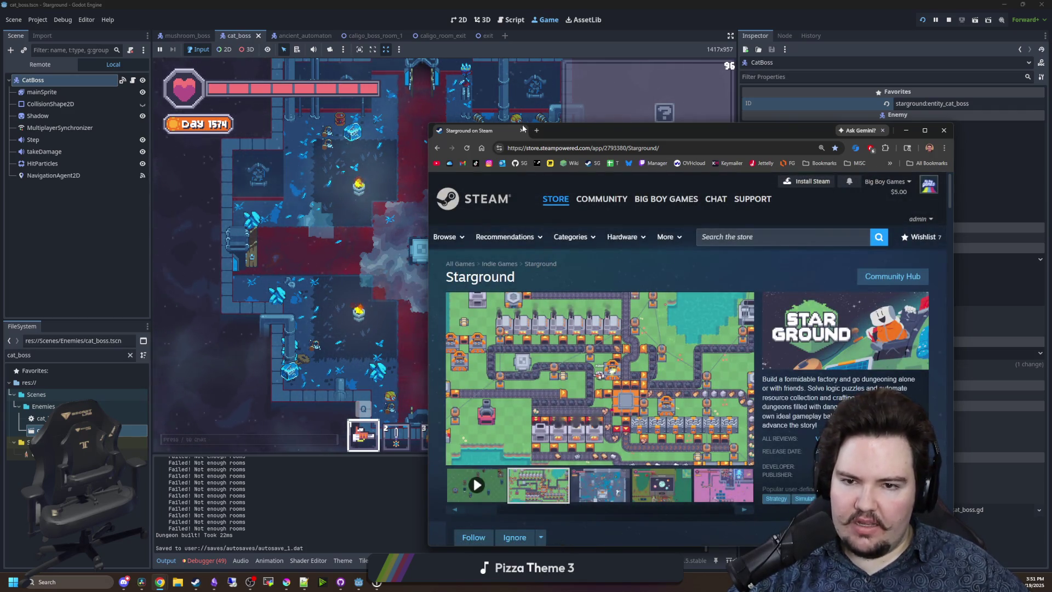
{"action": "left_click", "coordinate": [521, 131]}
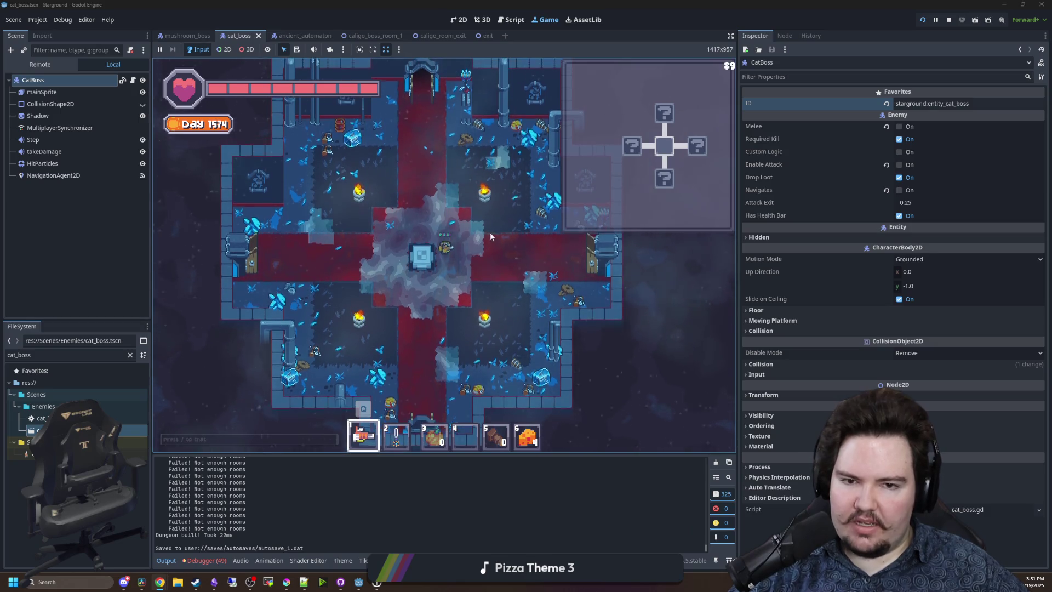
Head east into the cross-shaped room, switch to hotbar item 2, and fight the drill enemies.
{"action": "key", "text": "d"}
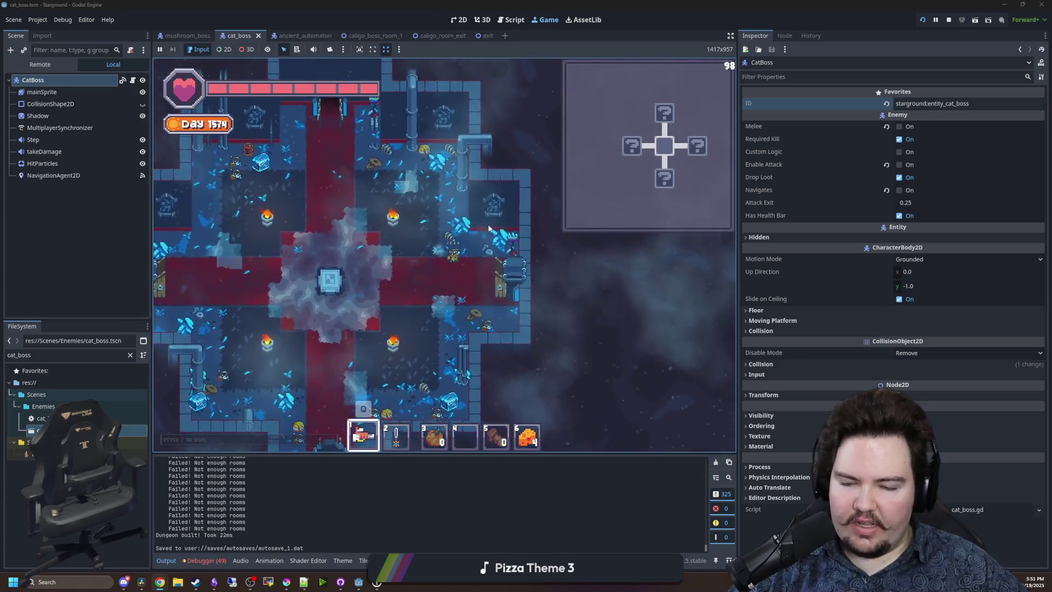
{"action": "key", "text": "d"}
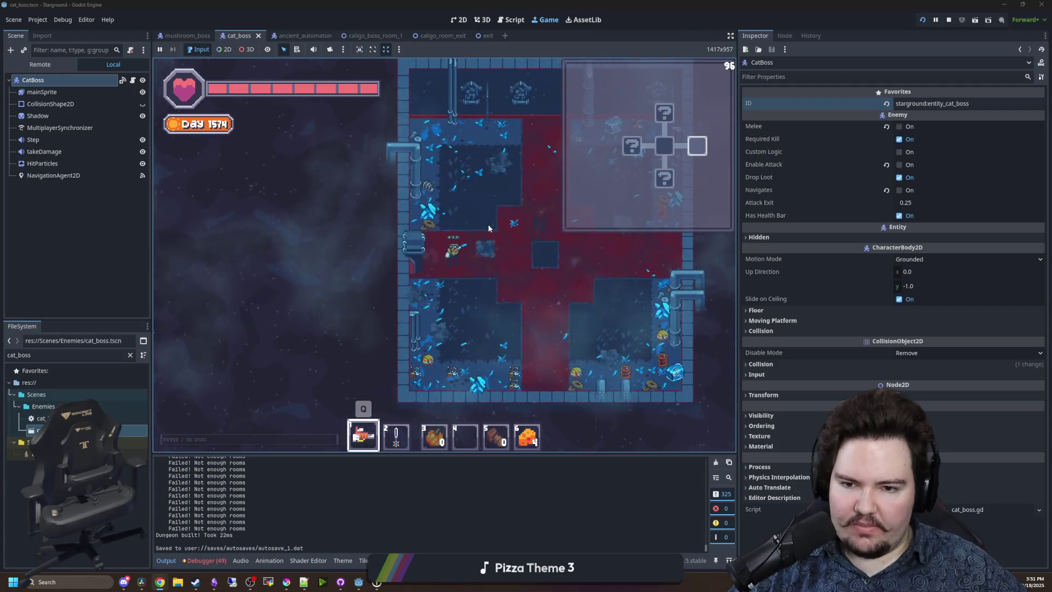
{"action": "key", "text": "2"}
{"action": "key", "text": "s"}
{"action": "left_click", "coordinate": [423, 225]}
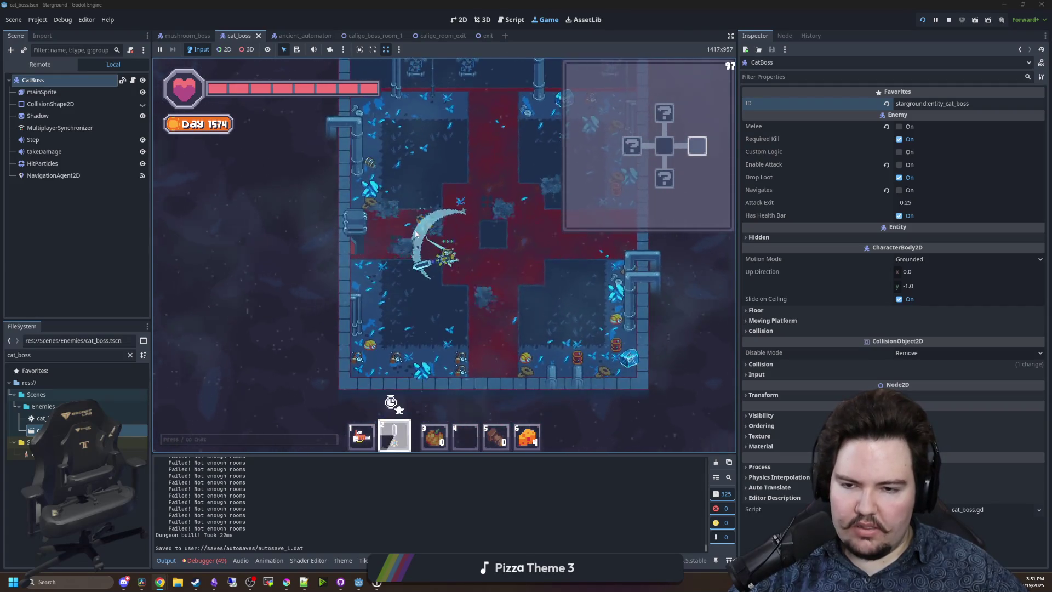
{"action": "key", "text": "d"}
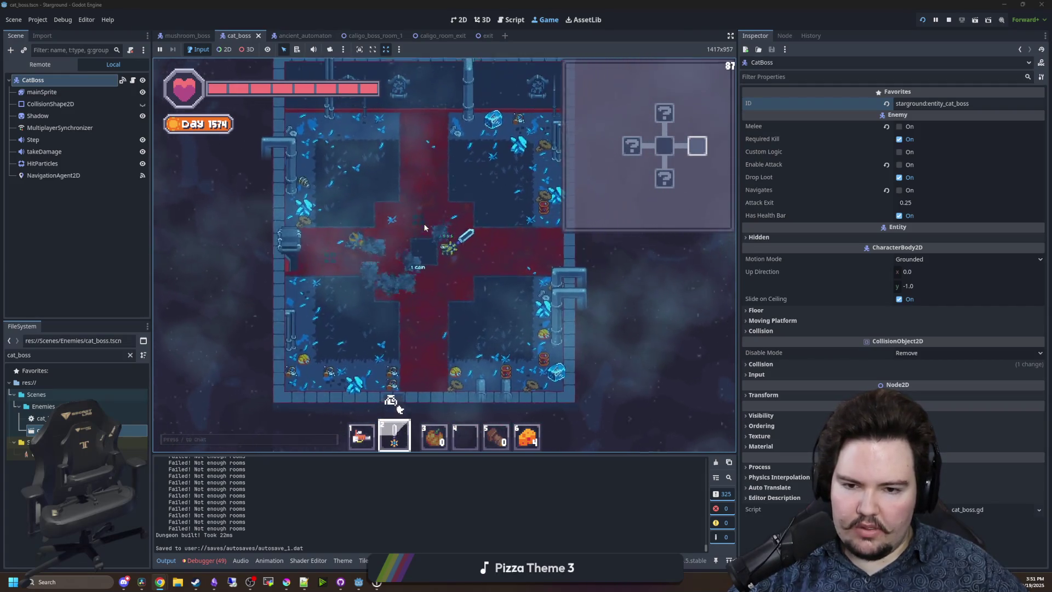
{"action": "key", "text": "s"}
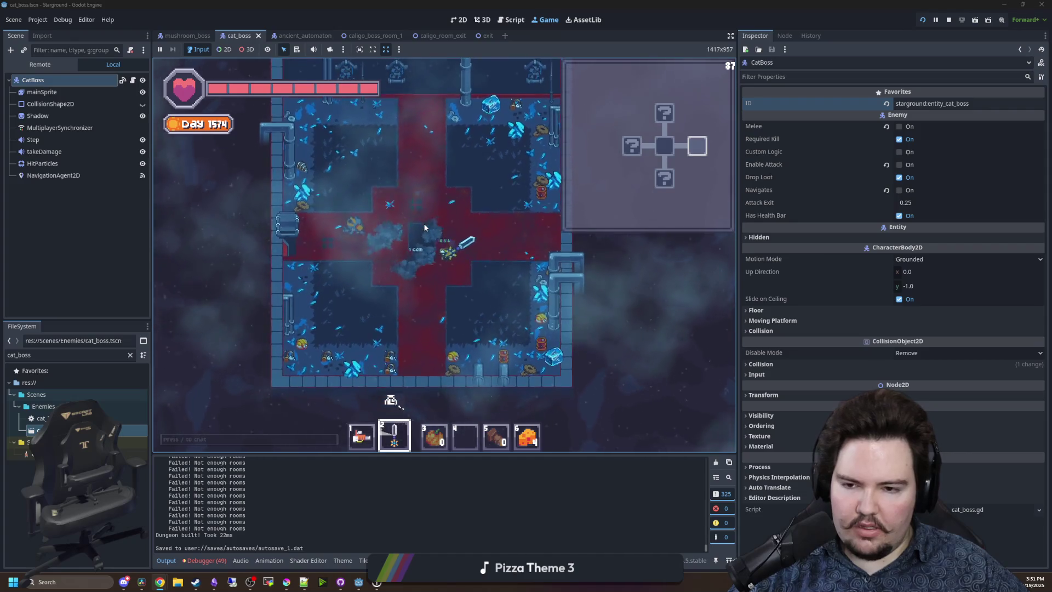
{"action": "key", "text": "w"}
{"action": "left_click", "coordinate": [483, 202]}
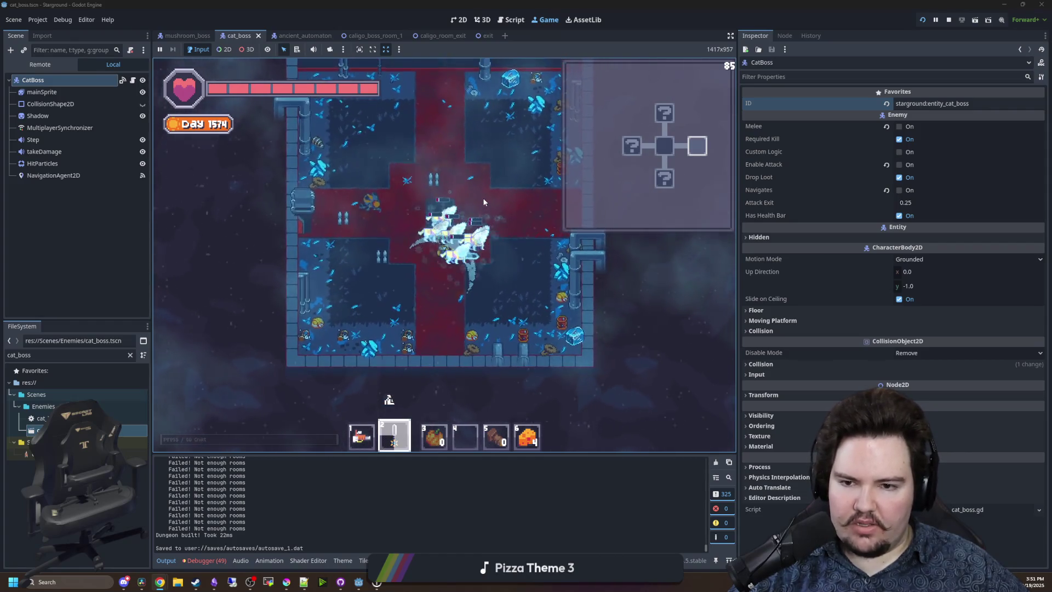
{"action": "key", "text": "a"}
{"action": "key", "text": "w"}
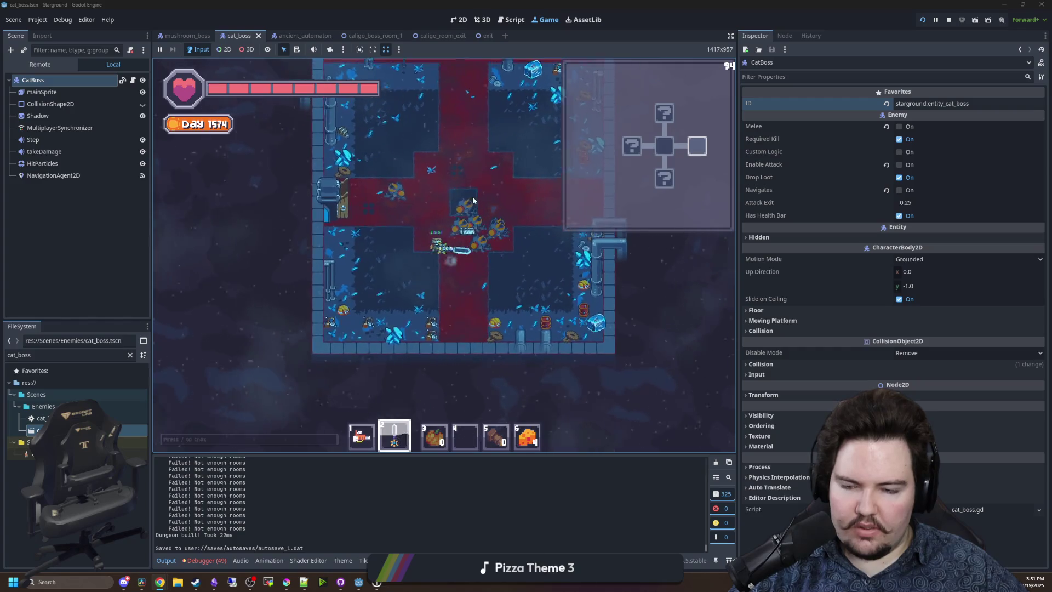
{"action": "key", "text": "w"}
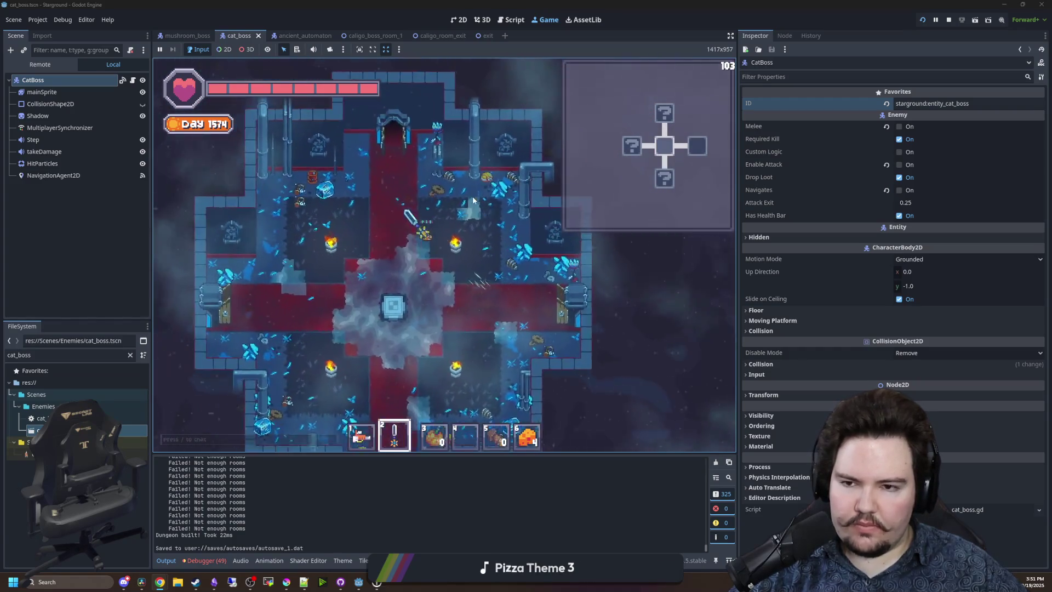
Move up through the next rooms, slashing at enemies along the bottom wall and to the left.
{"action": "key", "text": "w"}
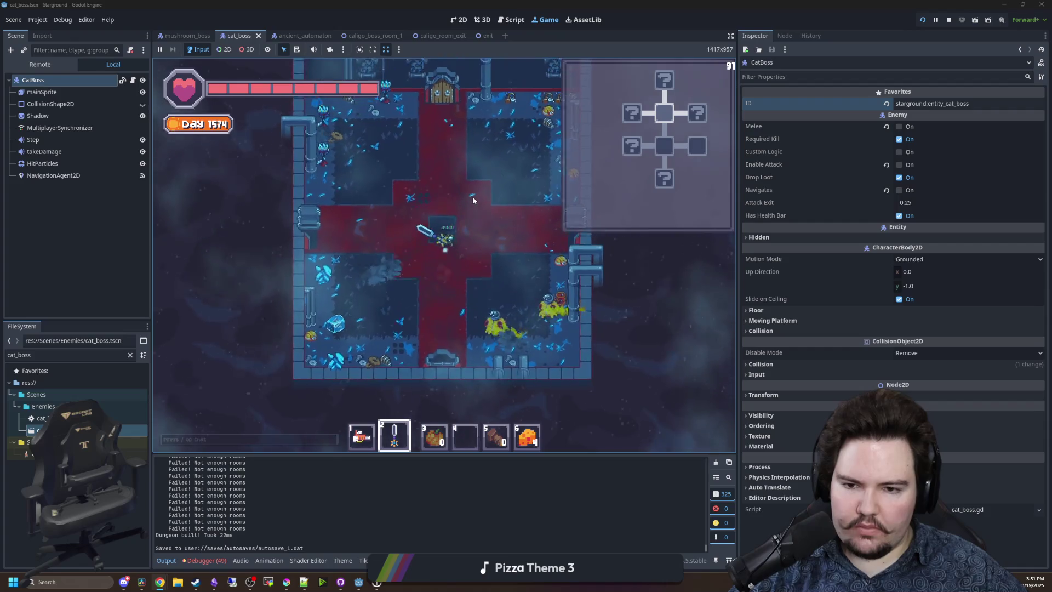
{"action": "key", "text": "s"}
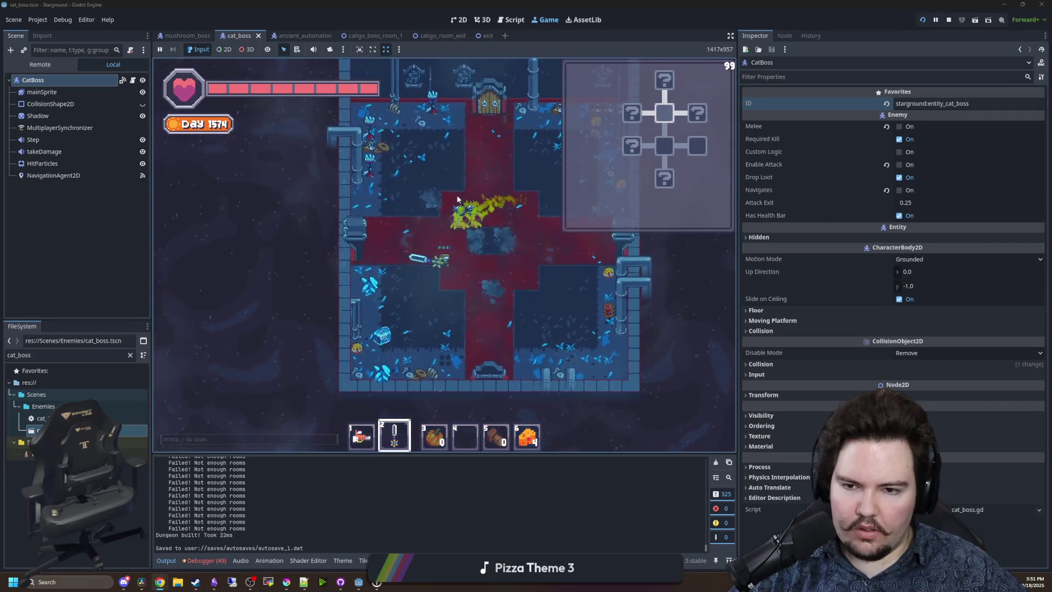
{"action": "key", "text": "w"}
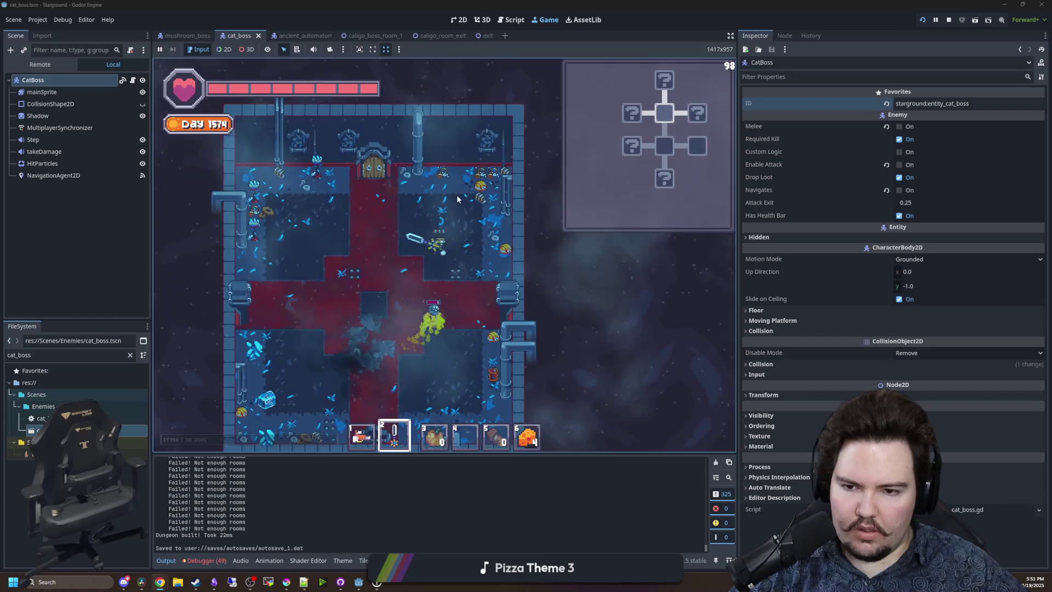
{"action": "key", "text": "s"}
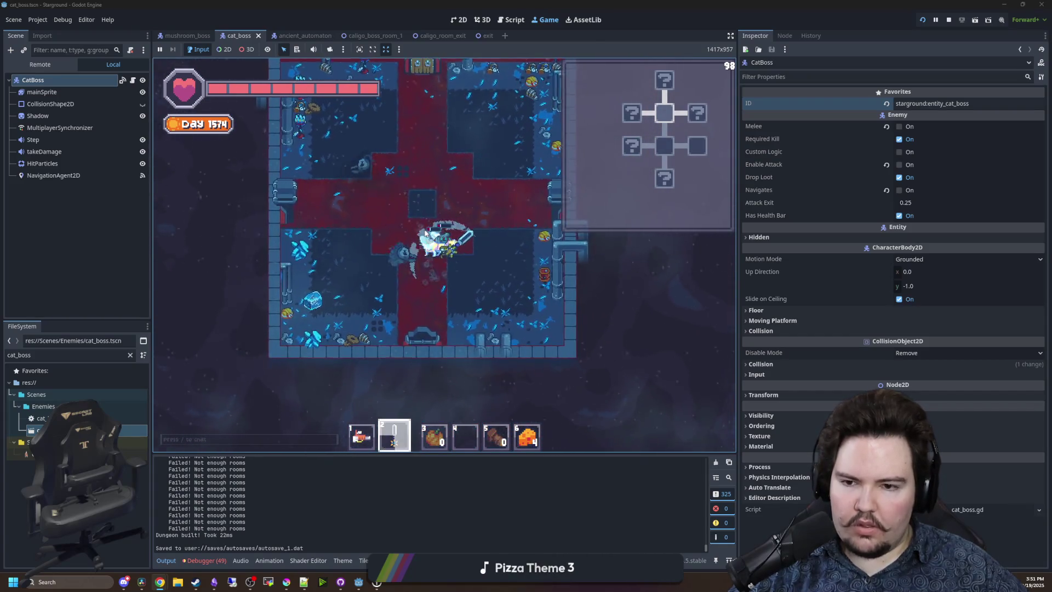
{"action": "left_click", "coordinate": [457, 271]}
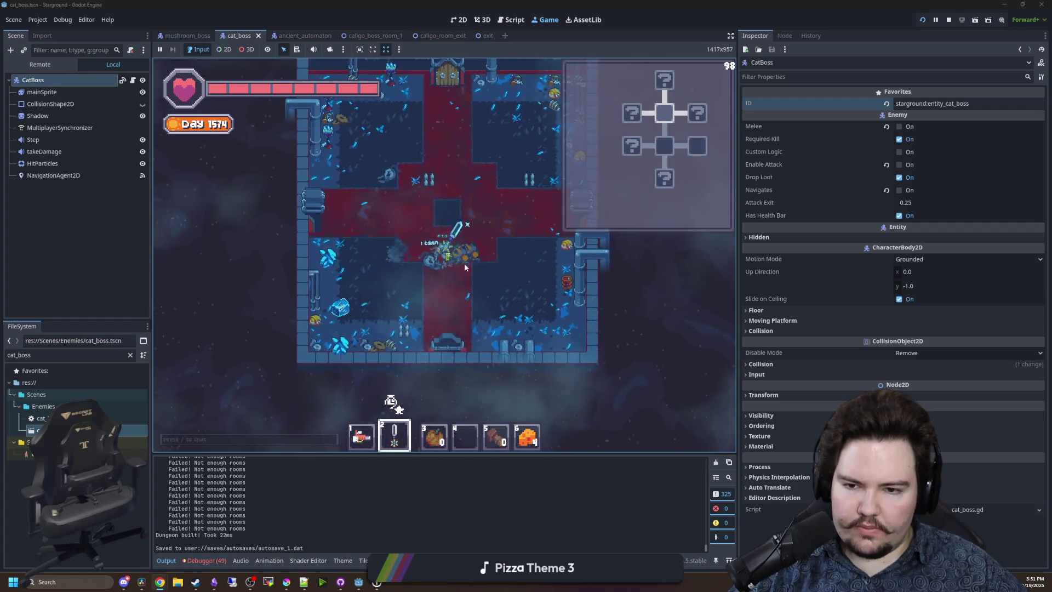
{"action": "key", "text": "w"}
{"action": "key", "text": "a"}
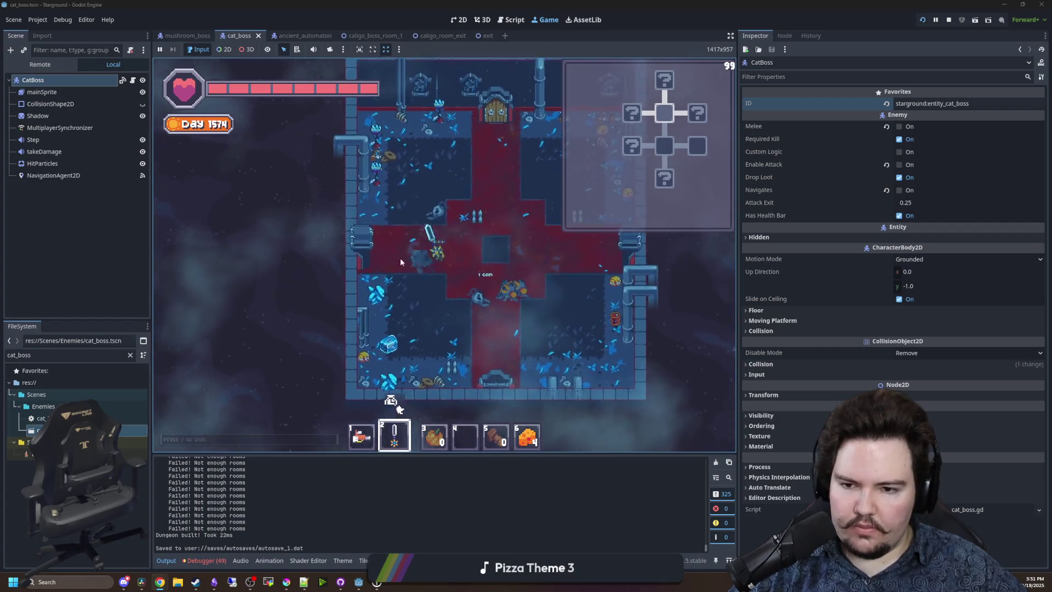
{"action": "key", "text": "a"}
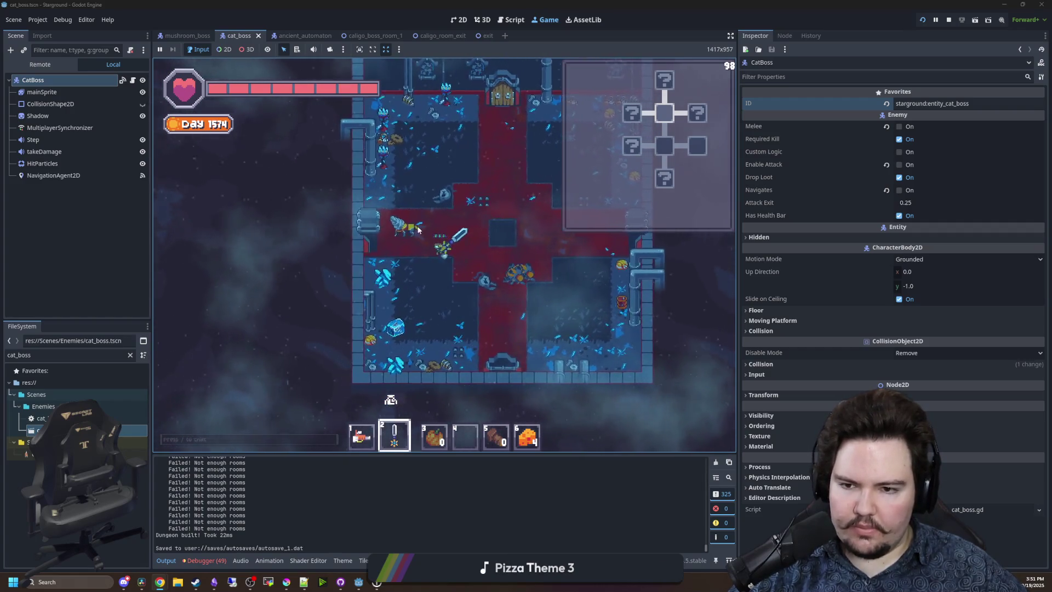
{"action": "left_click", "coordinate": [414, 252]}
Pass through the left door, clear the enemies there, then exit by the top door.
{"action": "key", "text": "a"}
{"action": "left_click", "coordinate": [413, 252]}
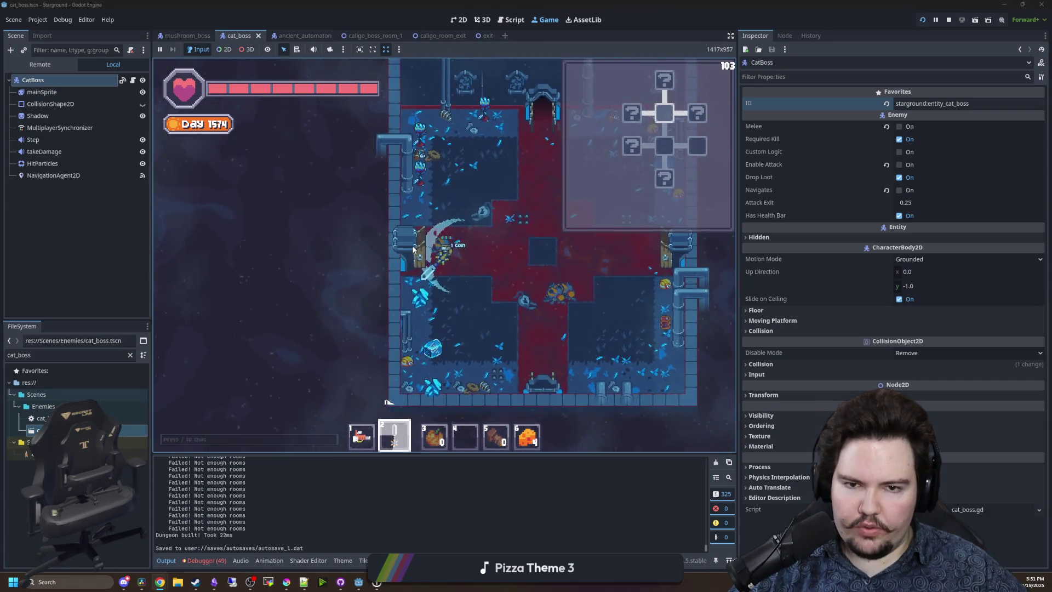
{"action": "key", "text": "w"}
{"action": "key", "text": "a"}
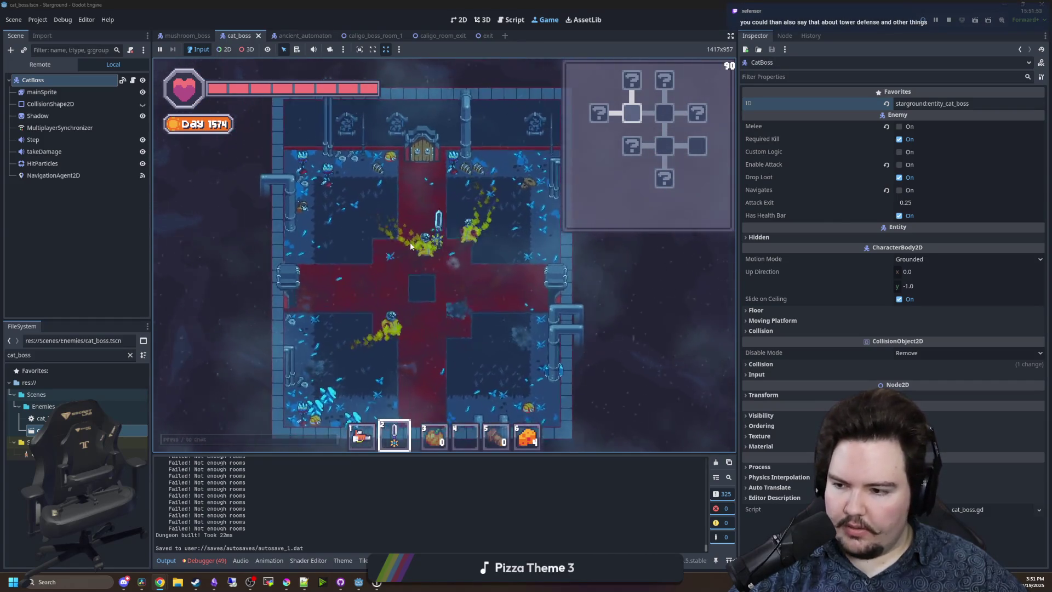
{"action": "key", "text": "s"}
{"action": "key", "text": "d"}
{"action": "left_click", "coordinate": [410, 241]}
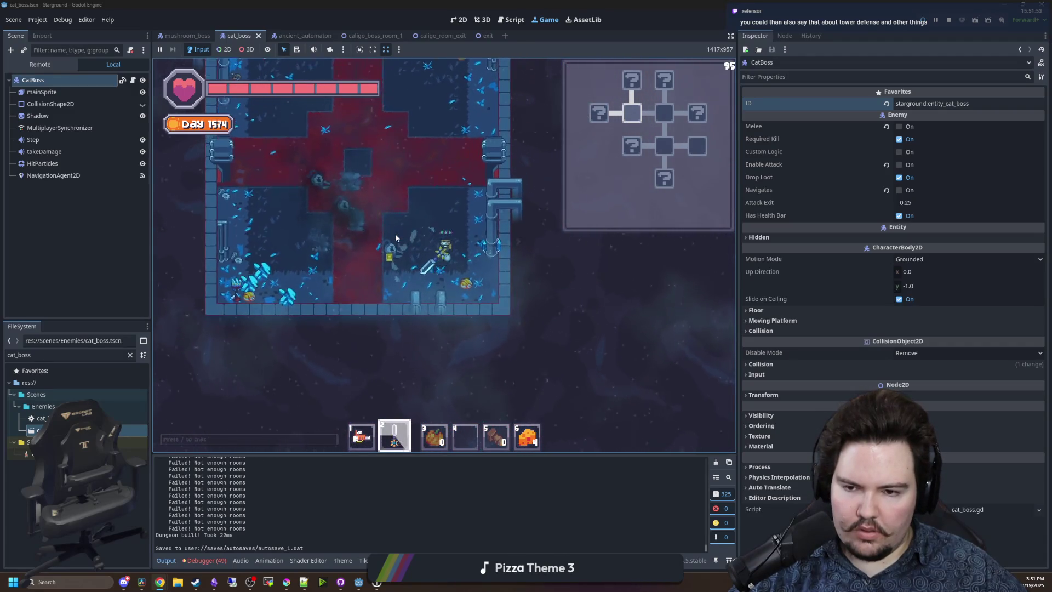
{"action": "key", "text": "w"}
{"action": "key", "text": "a"}
{"action": "key", "text": "s"}
{"action": "key", "text": "a"}
{"action": "left_click", "coordinate": [399, 249]}
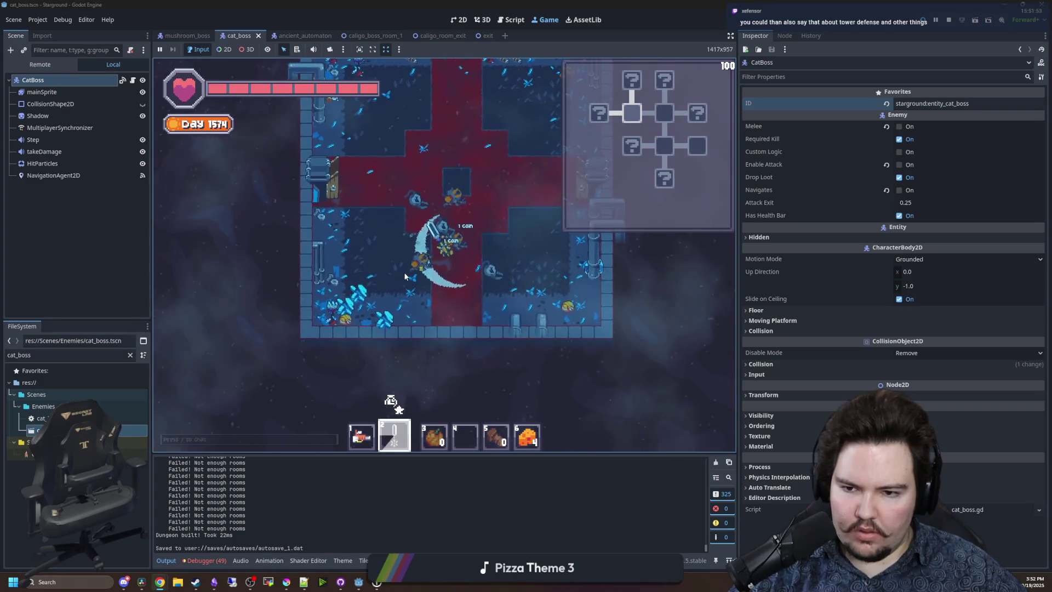
{"action": "key", "text": "w"}
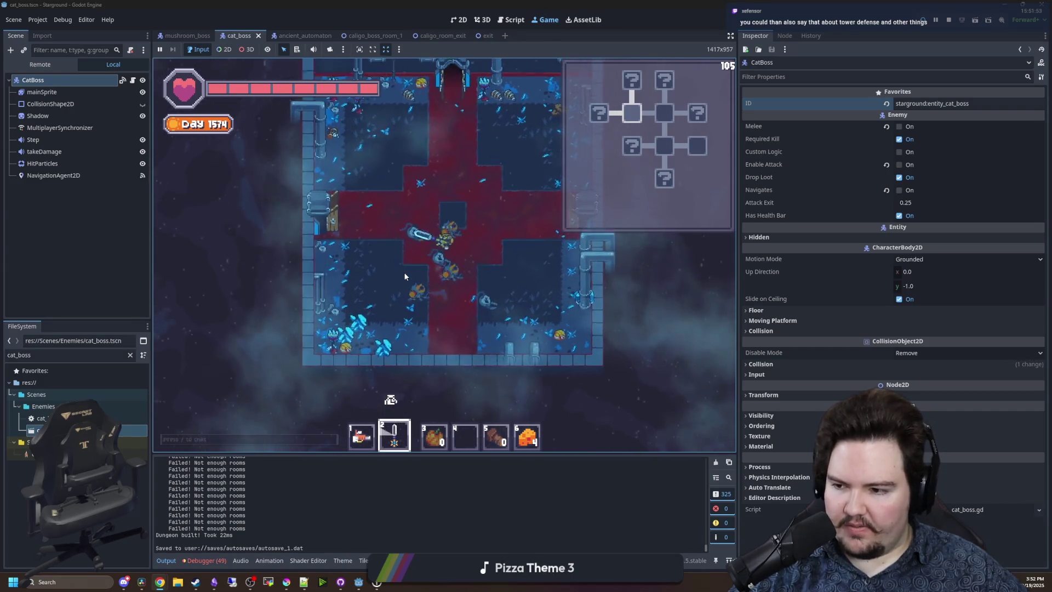
{"action": "key", "text": "w"}
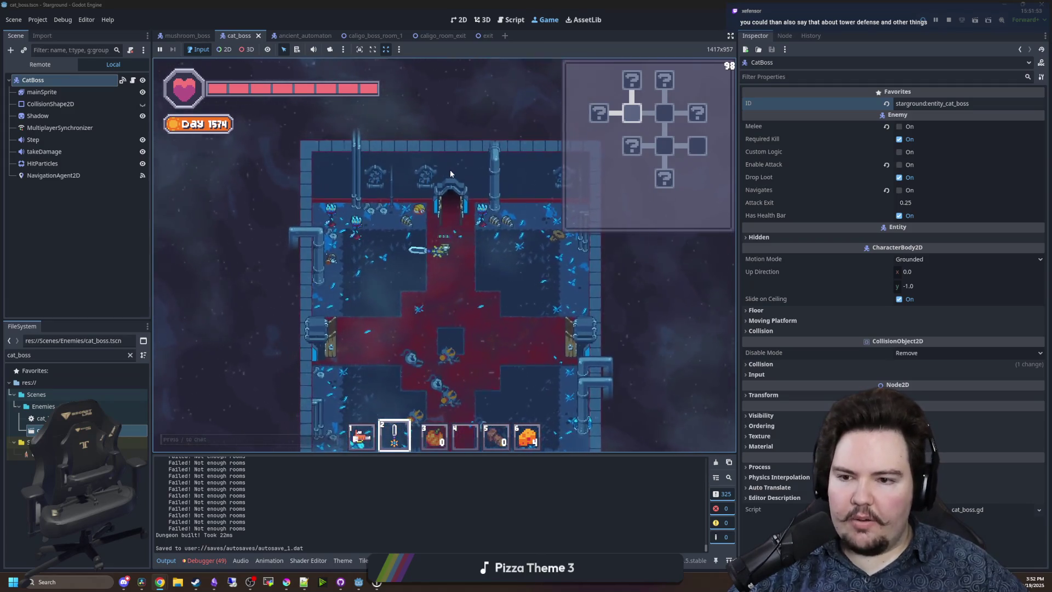
{"action": "key", "text": "w"}
Fight the surrounding enemies in the upper room, then leave through the bottom door.
{"action": "left_click", "coordinate": [456, 304]}
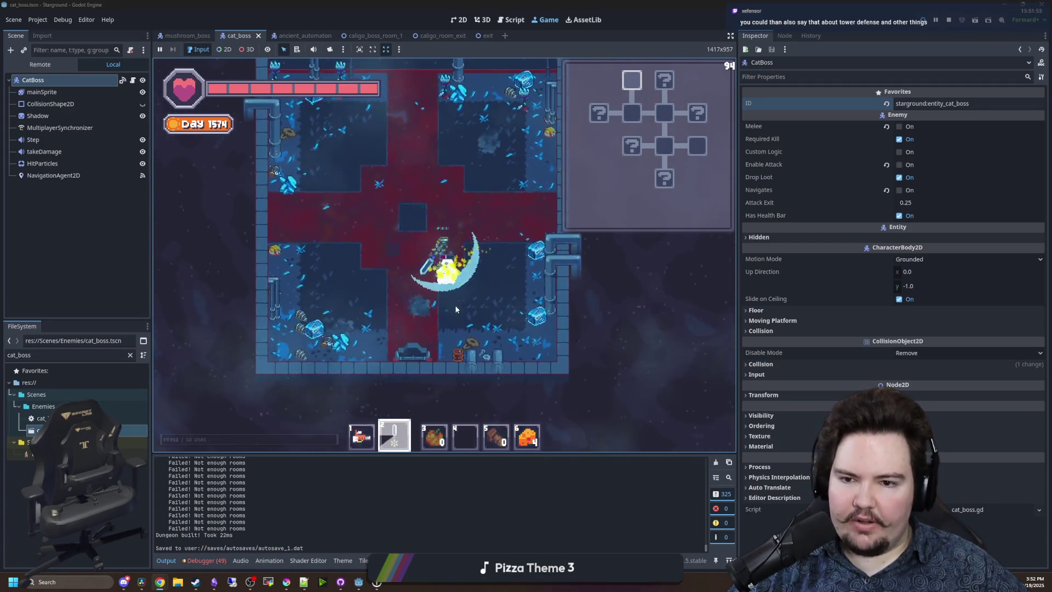
{"action": "key", "text": "s"}
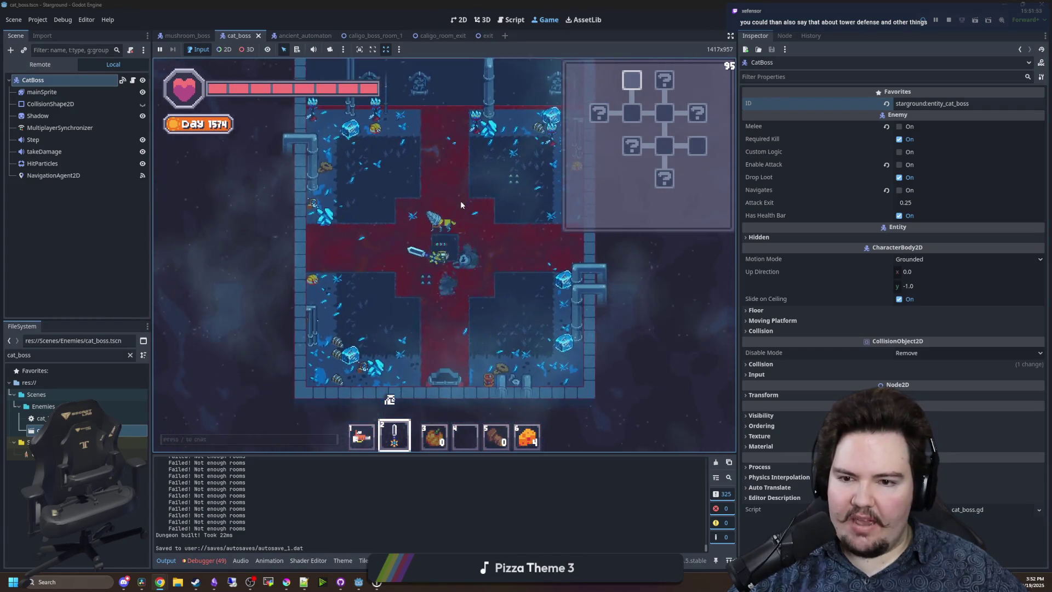
{"action": "left_click", "coordinate": [463, 252]}
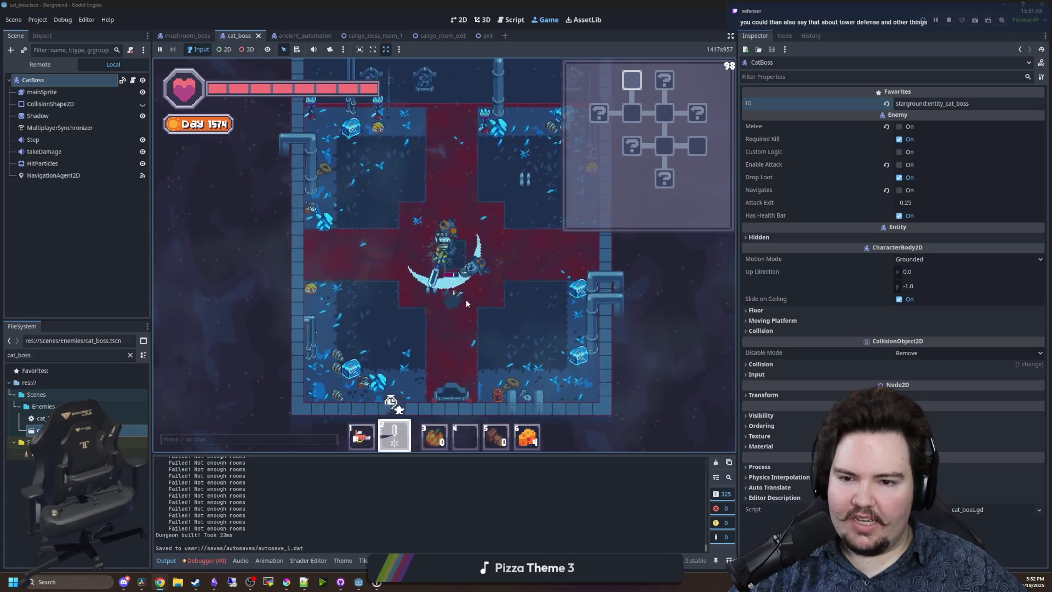
{"action": "key", "text": "d"}
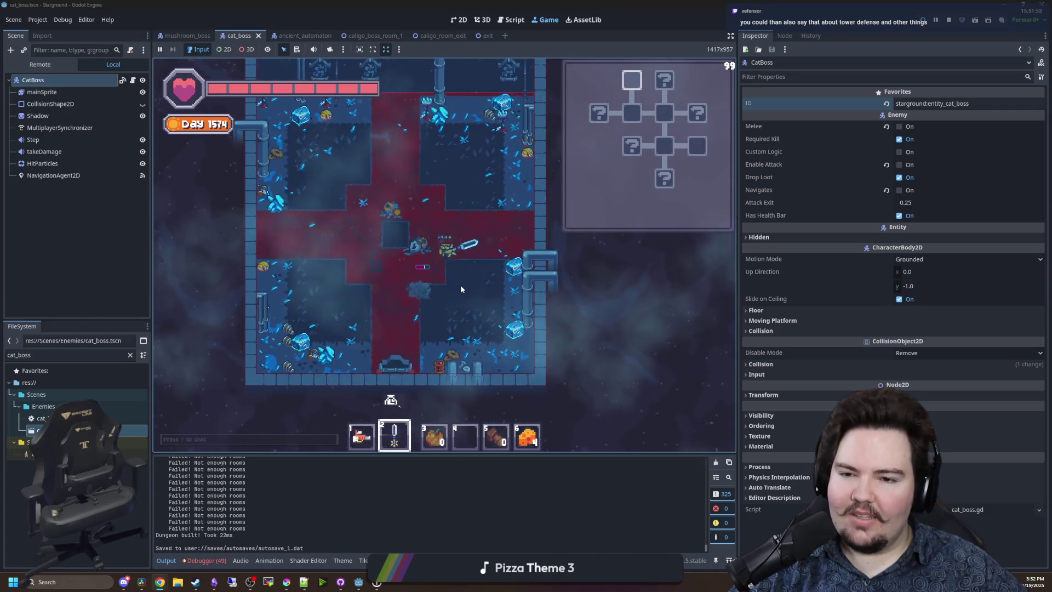
{"action": "key", "text": "a"}
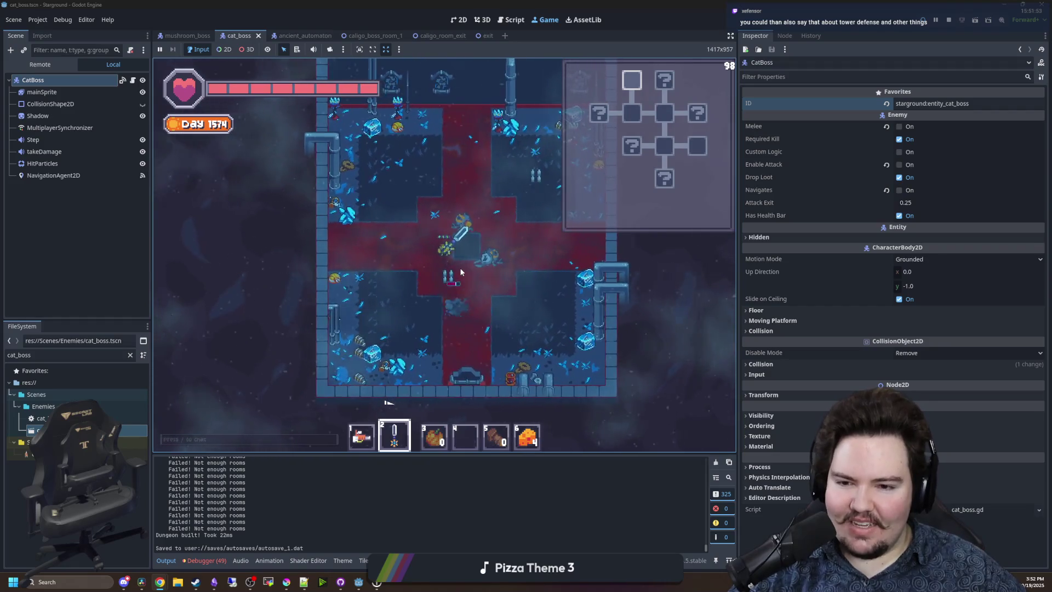
{"action": "key", "text": "d"}
{"action": "key", "text": "s"}
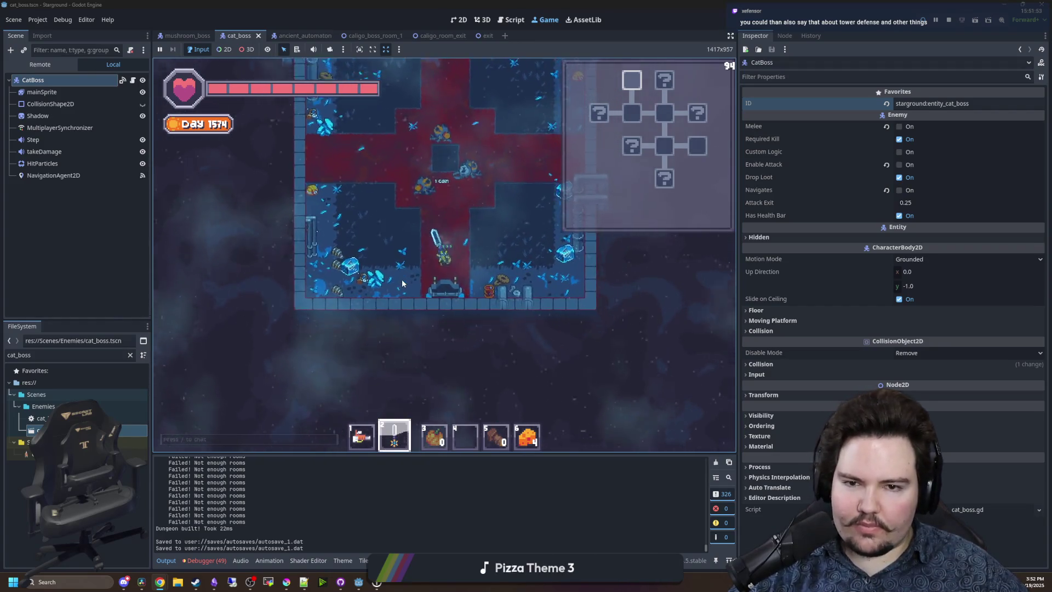
{"action": "key", "text": "s"}
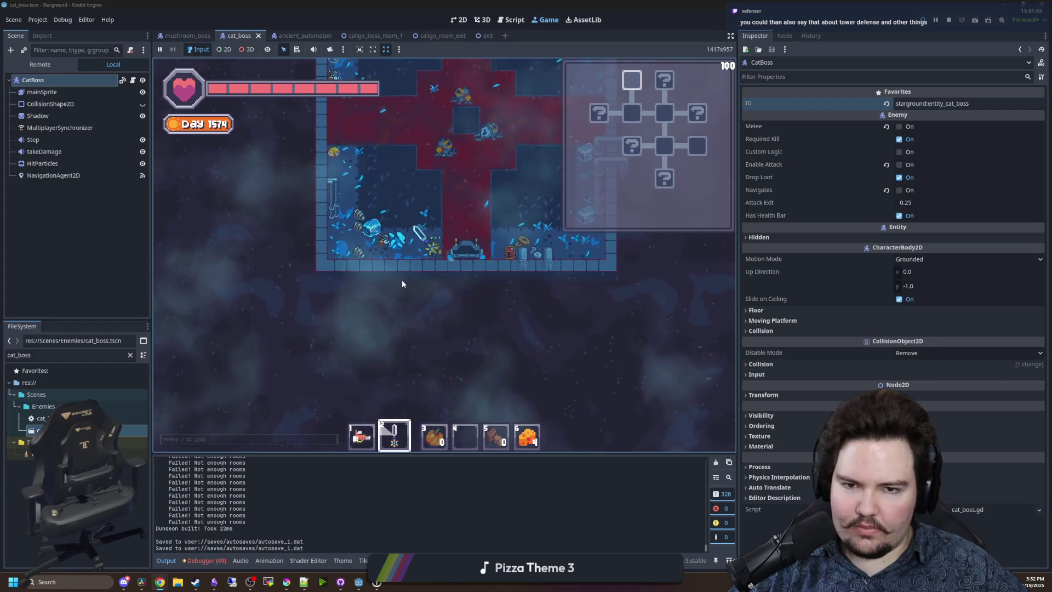
Move through the left, right and bottom doors, attacking enemies along the way.
{"action": "key", "text": "a"}
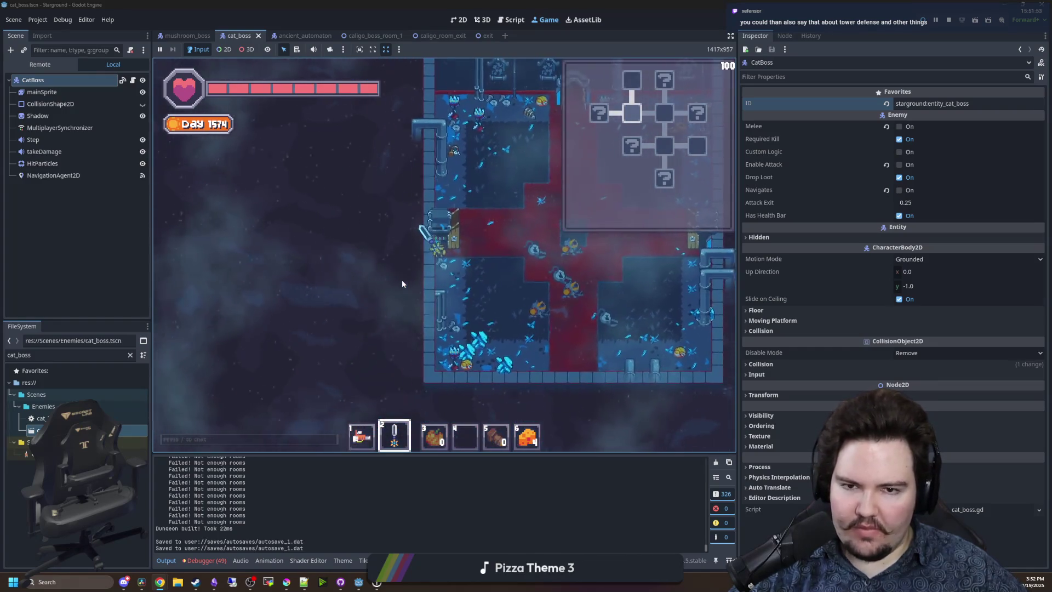
{"action": "key", "text": "a"}
{"action": "left_click", "coordinate": [474, 252]}
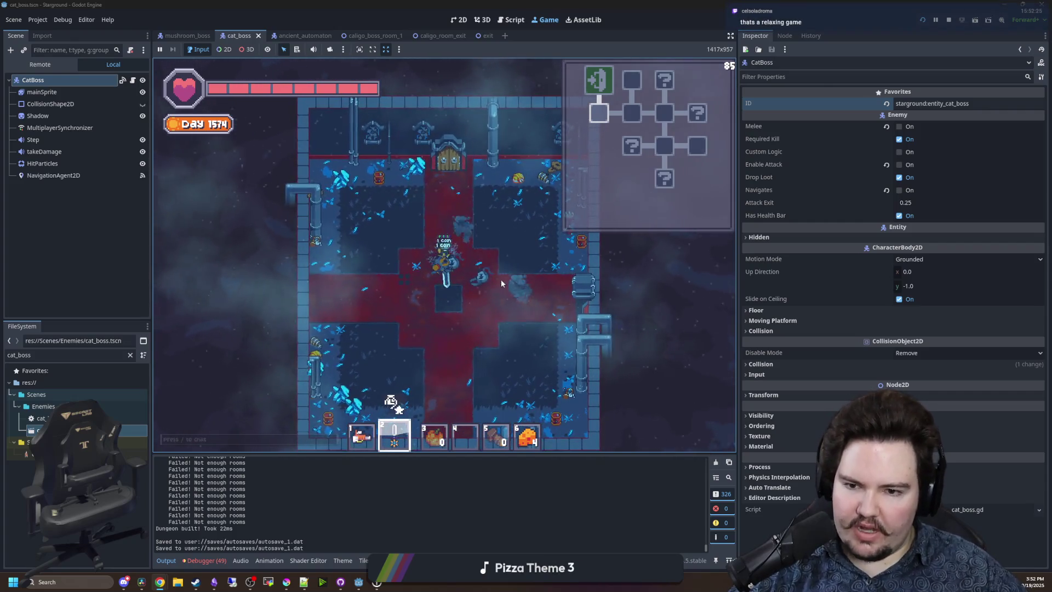
{"action": "key", "text": "d"}
{"action": "key", "text": "s"}
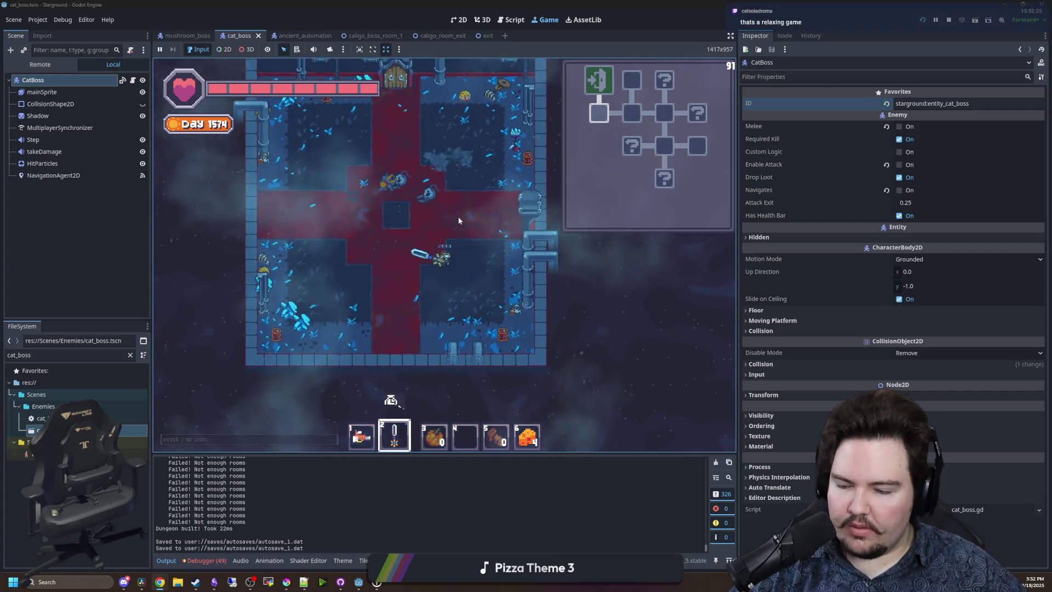
{"action": "key", "text": "w"}
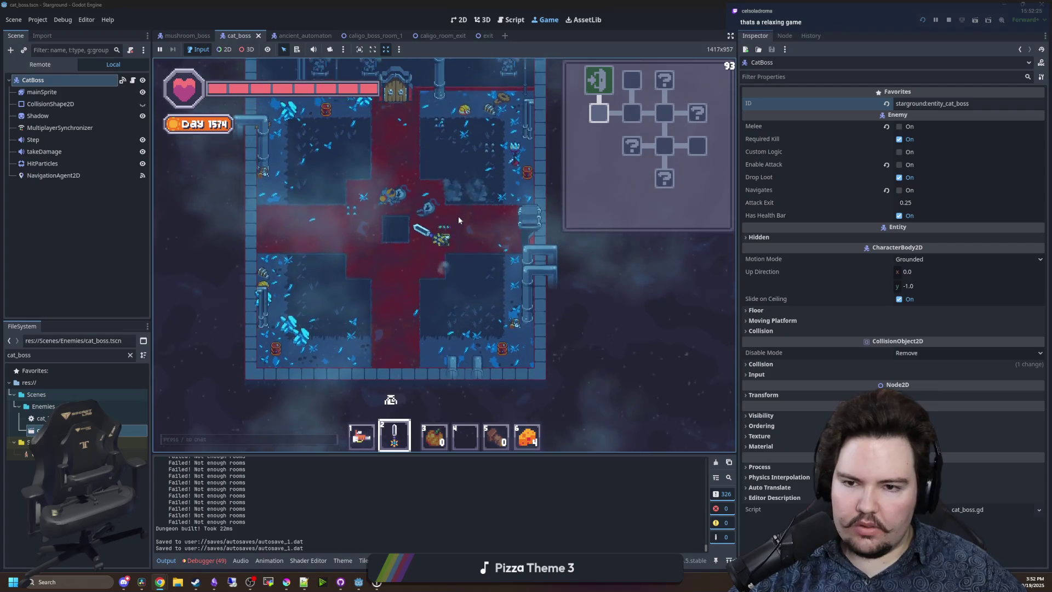
{"action": "left_click", "coordinate": [477, 202]}
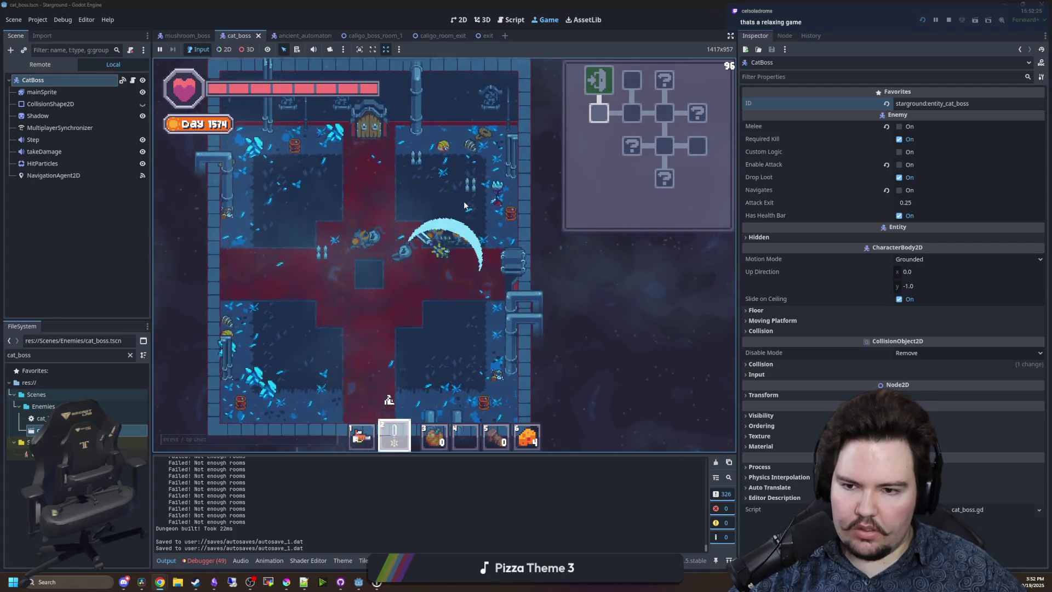
{"action": "key", "text": "d"}
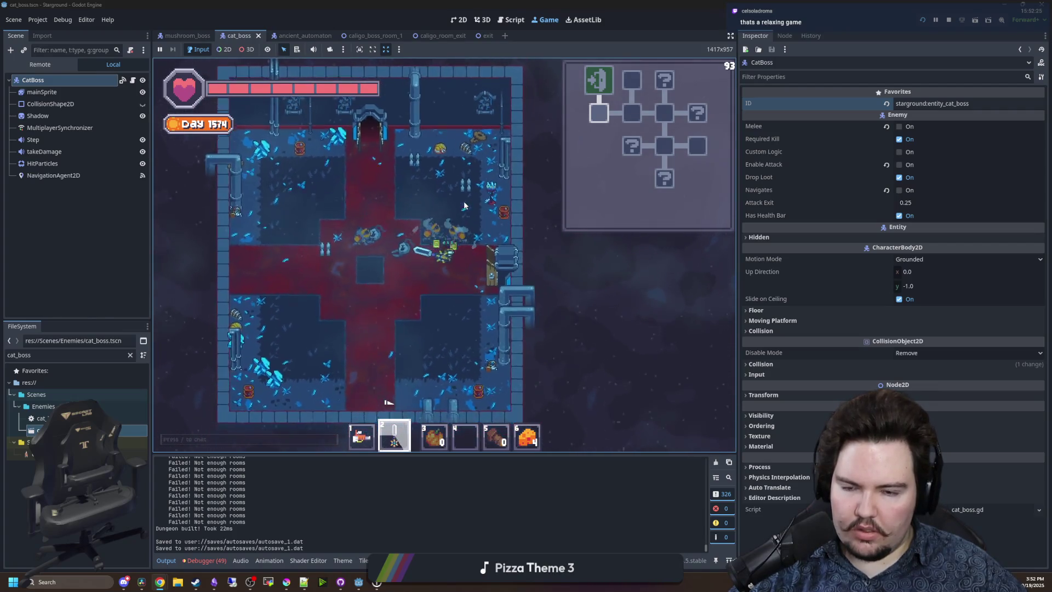
{"action": "left_click", "coordinate": [463, 201]}
{"action": "key", "text": "d"}
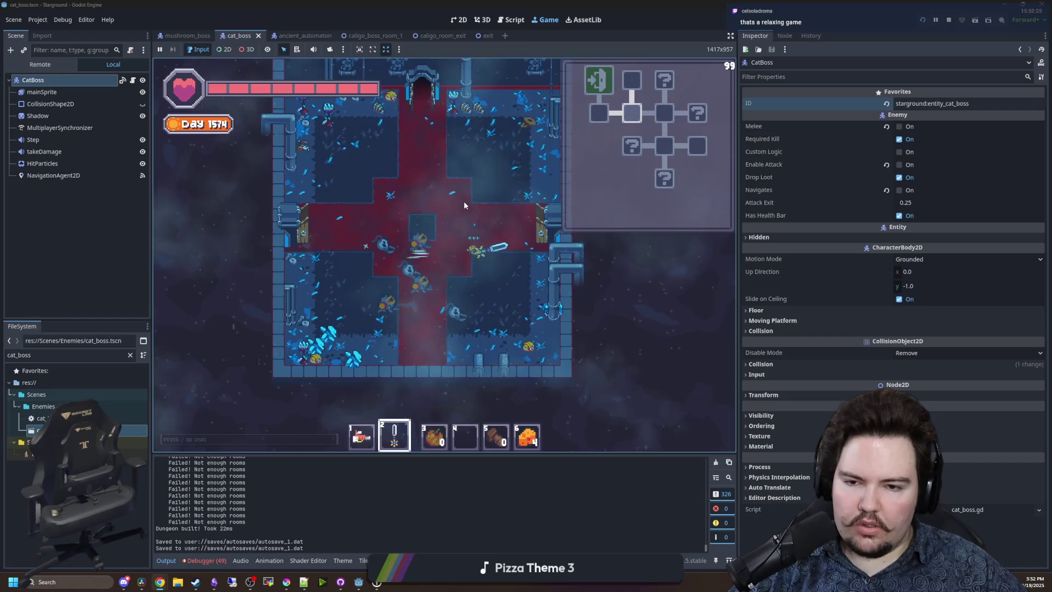
{"action": "key", "text": "s"}
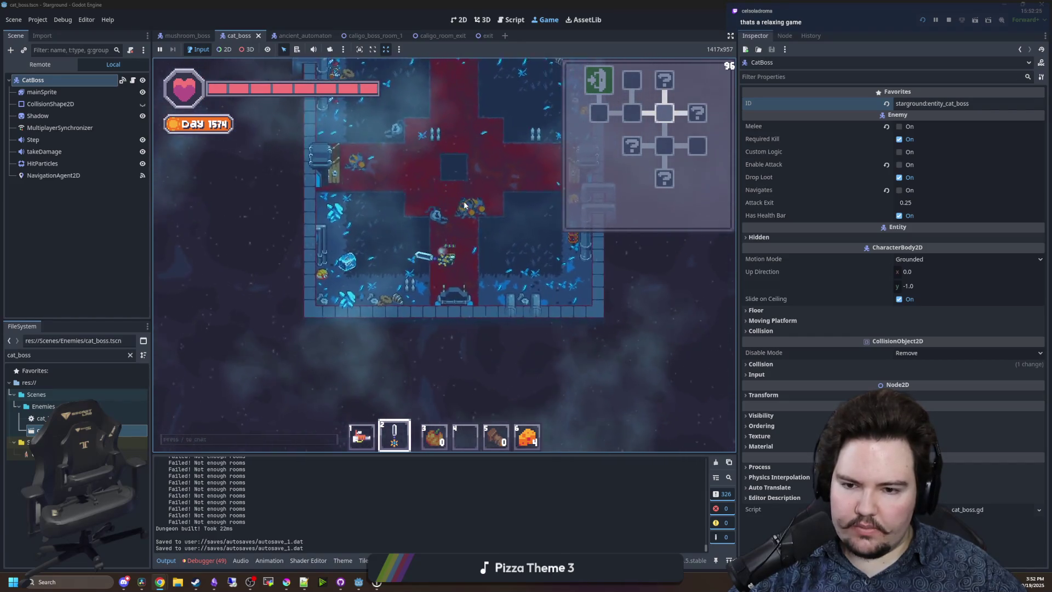
{"action": "key", "text": "a"}
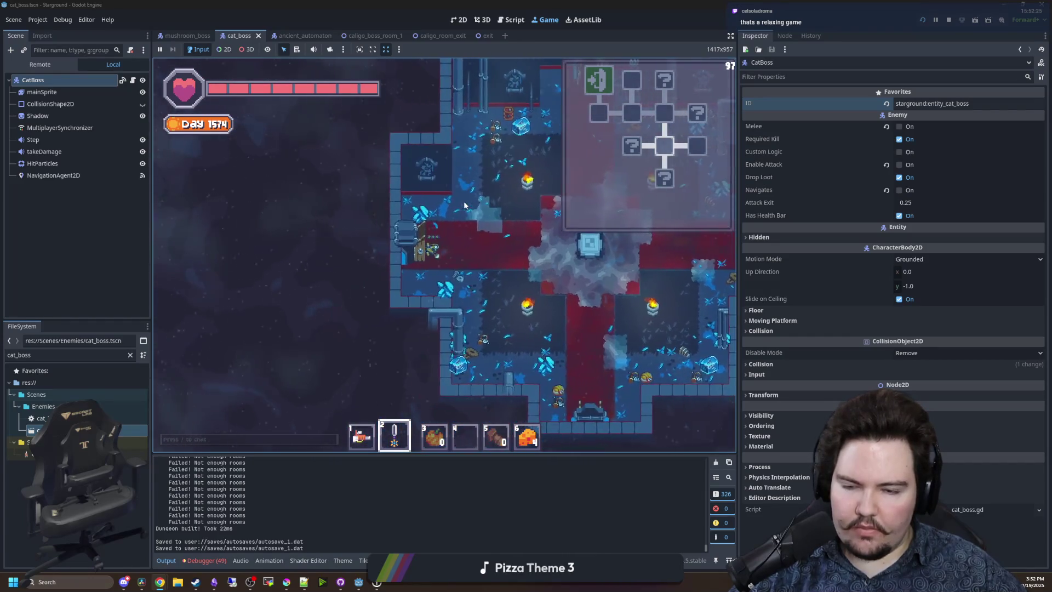
Defeat the yellow enemies in the room and walk left into the boss room.
{"action": "left_click", "coordinate": [550, 284]}
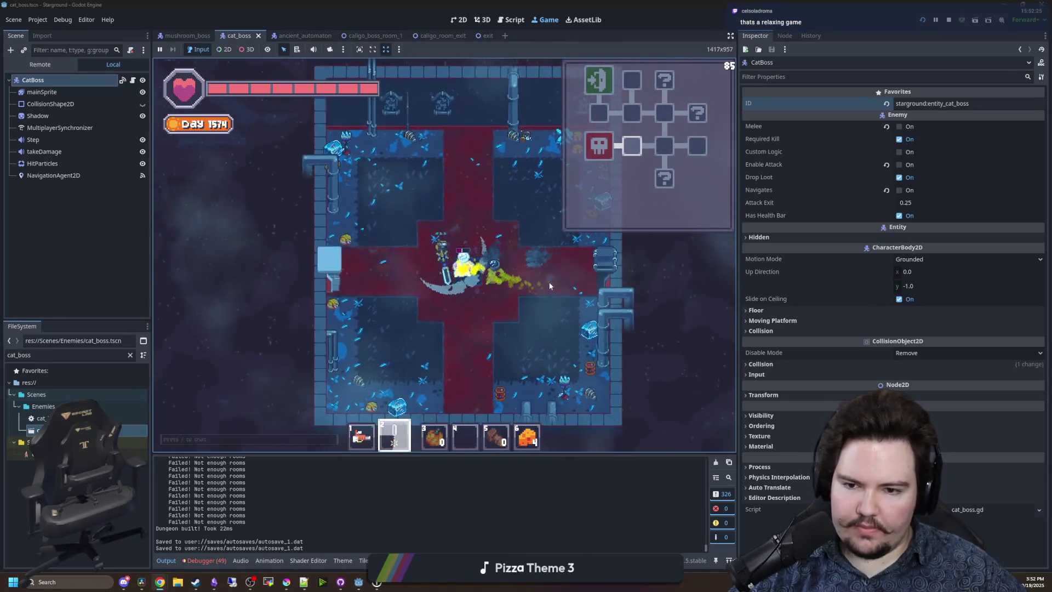
{"action": "left_click", "coordinate": [509, 228]}
{"action": "left_click", "coordinate": [505, 212]}
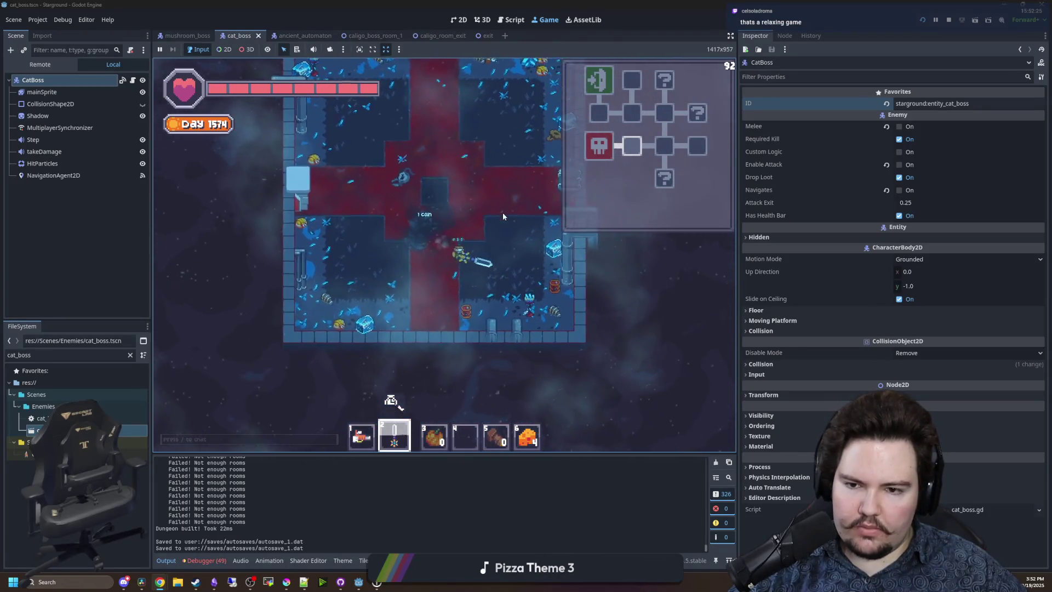
{"action": "key", "text": "w"}
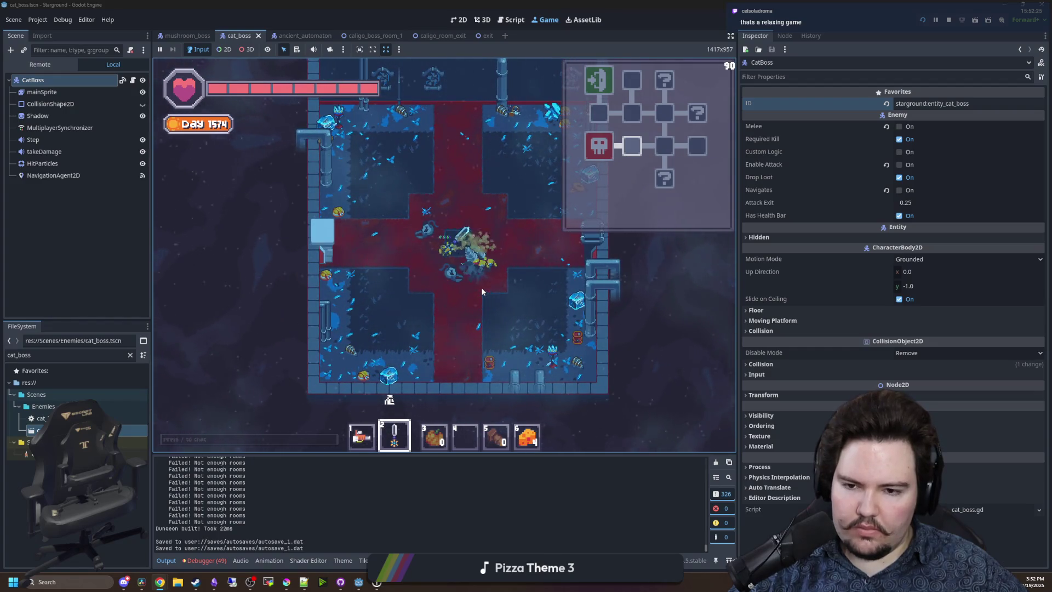
{"action": "left_click", "coordinate": [481, 287]}
{"action": "left_click", "coordinate": [495, 261]}
{"action": "key", "text": "a"}
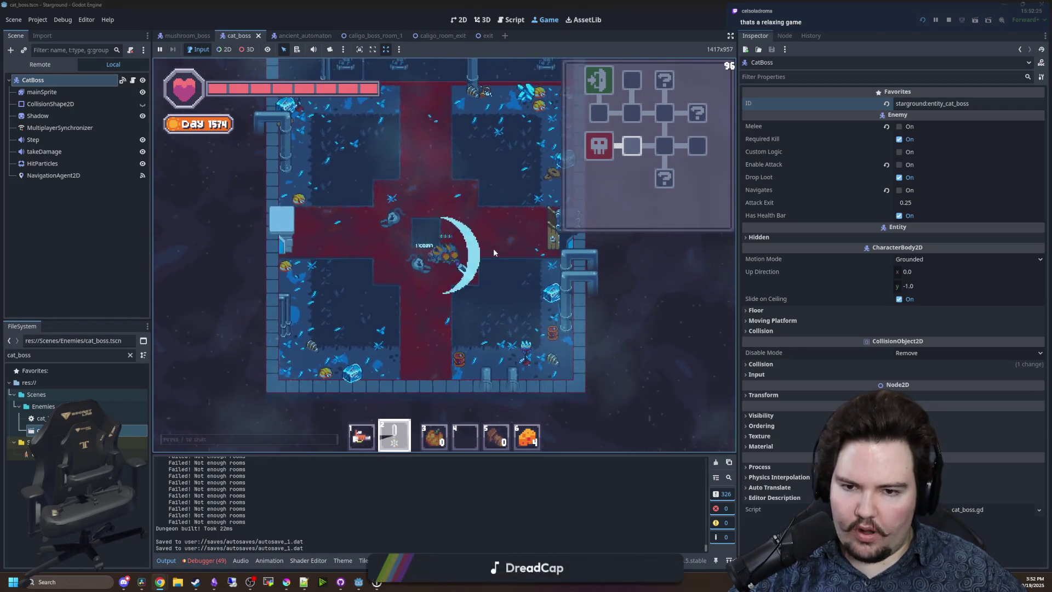
{"action": "key", "text": "a"}
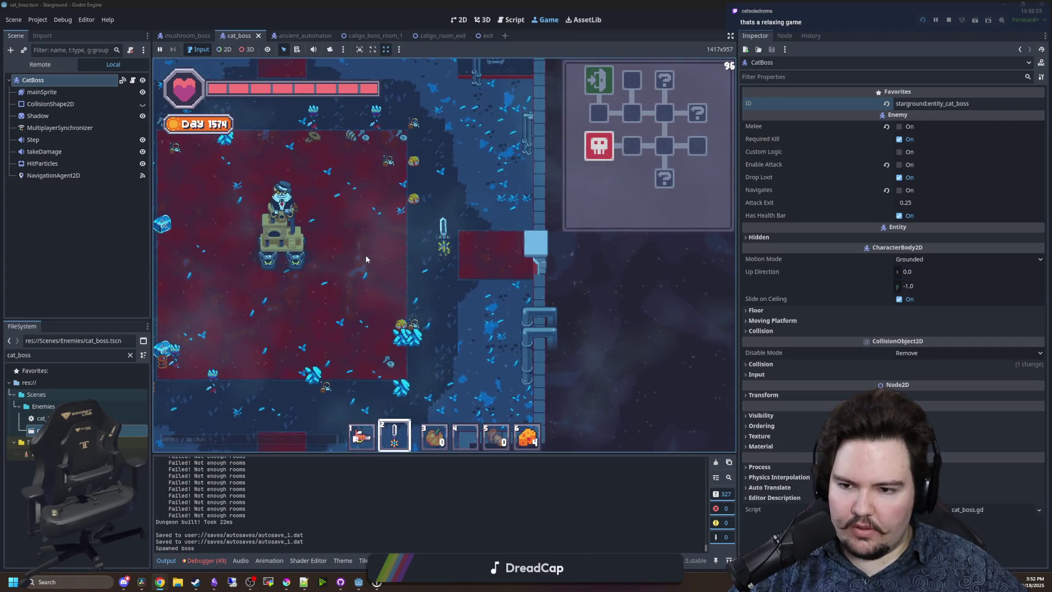
Fight the CatBoss by circling it around the boss room and swinging the sword.
{"action": "key", "text": "s"}
{"action": "key", "text": "a"}
{"action": "key", "text": "s"}
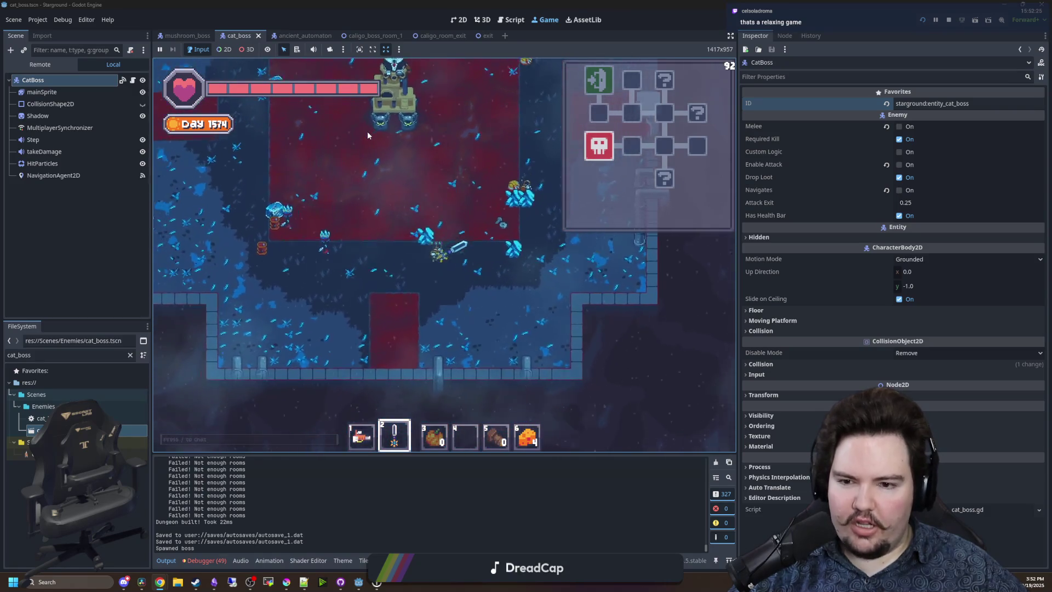
{"action": "key", "text": "w"}
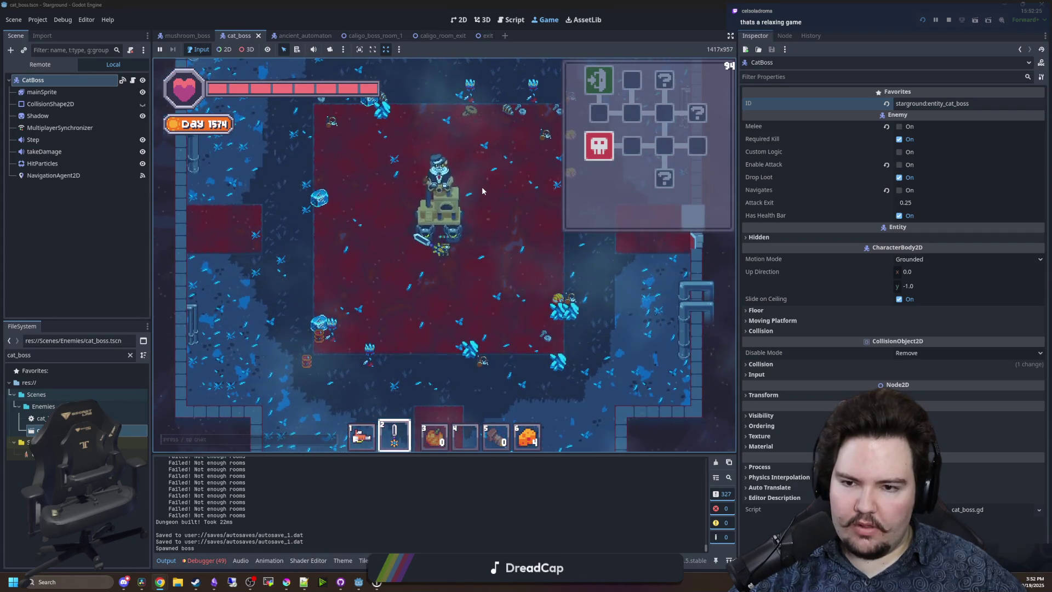
{"action": "key", "text": "d"}
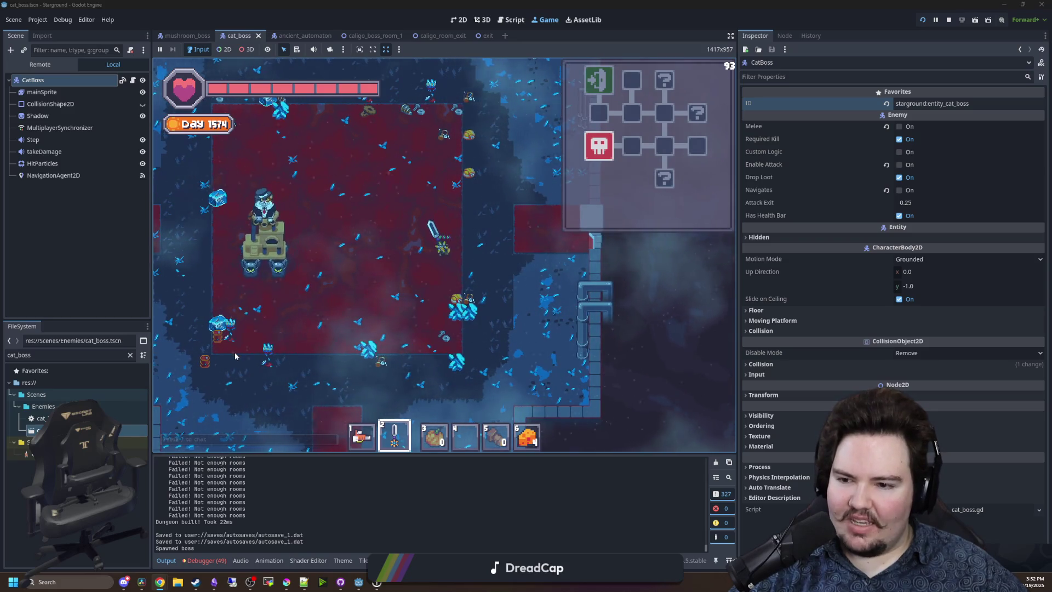
{"action": "key", "text": "a"}
{"action": "key", "text": "s"}
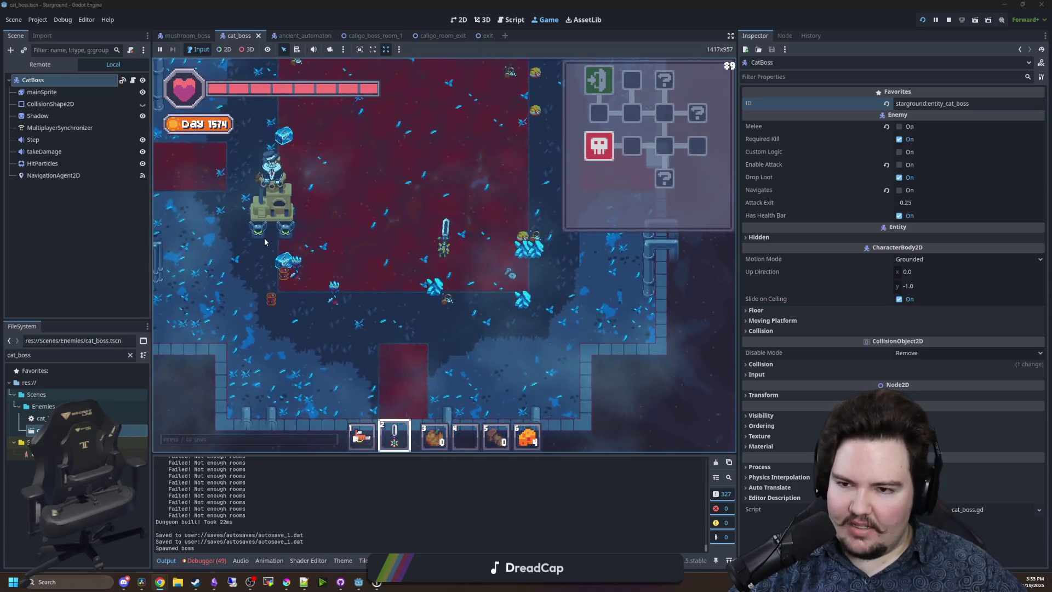
{"action": "key", "text": "a"}
{"action": "left_click", "coordinate": [446, 213]}
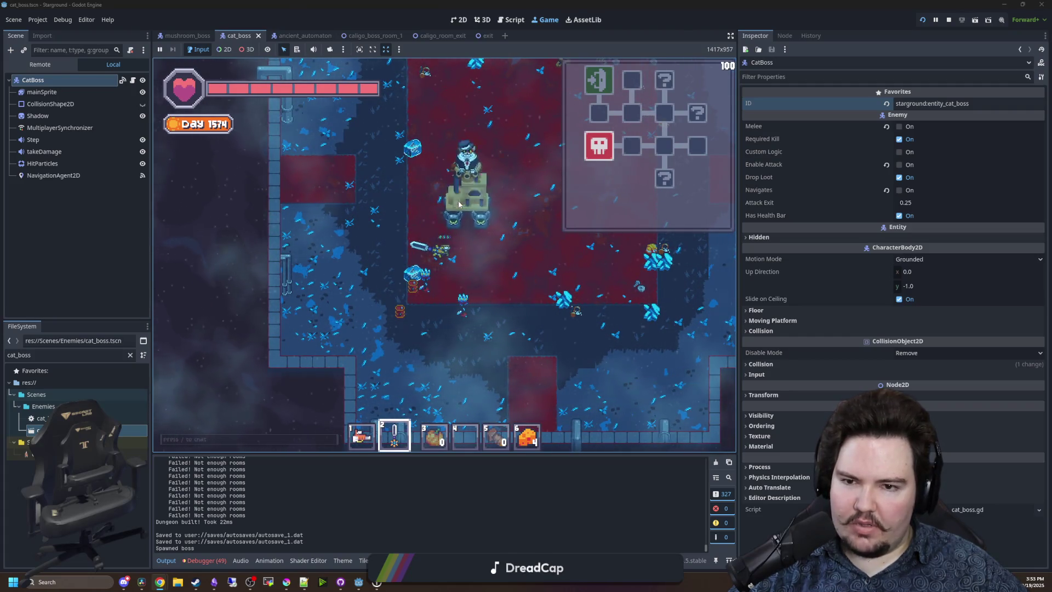
{"action": "key", "text": "d"}
{"action": "key", "text": "w"}
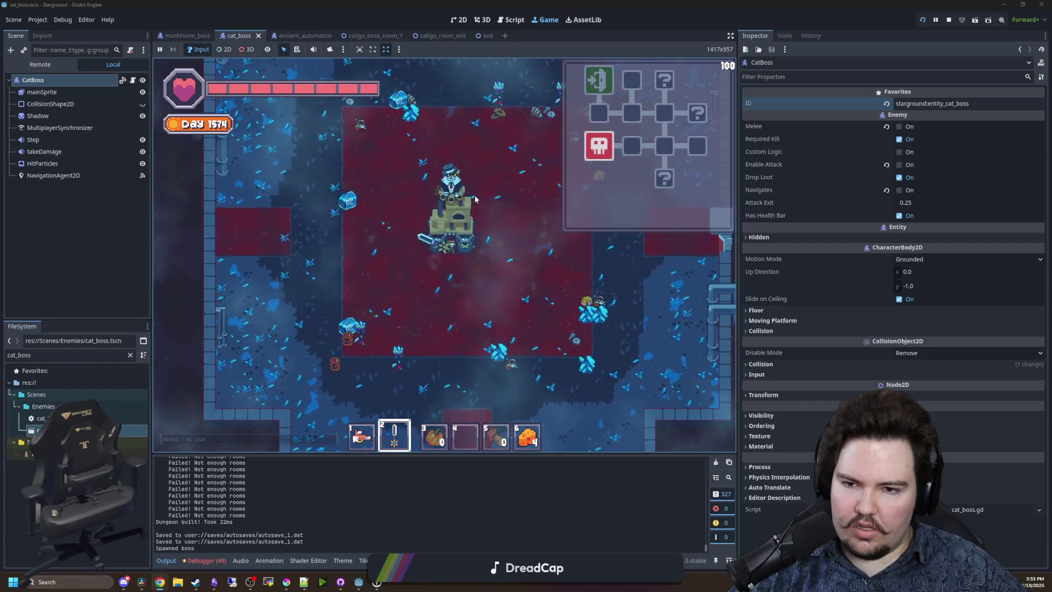
{"action": "key", "text": "d"}
{"action": "key", "text": "w"}
{"action": "key", "text": "s"}
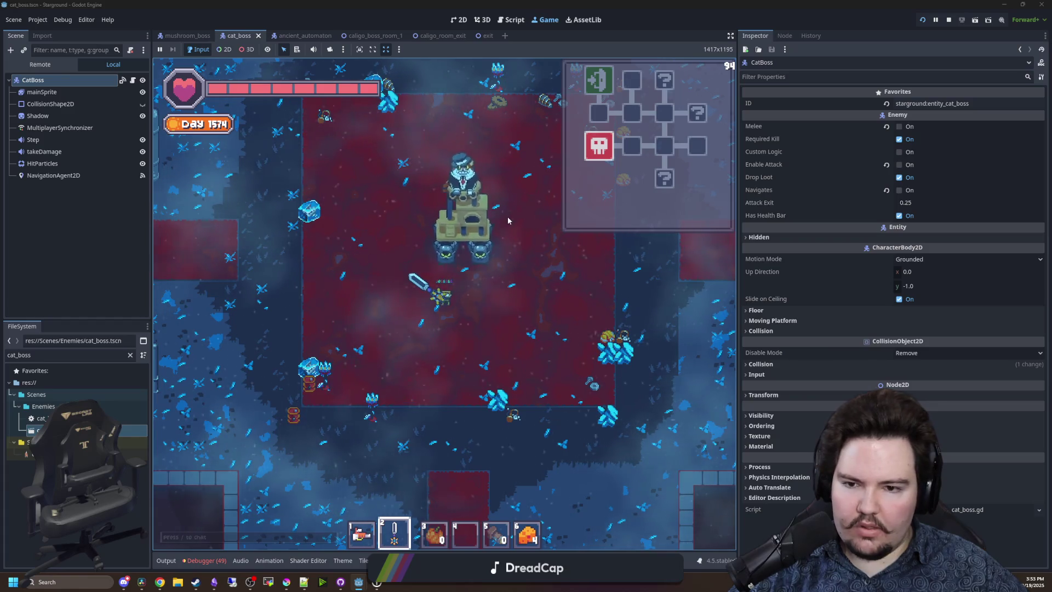
{"action": "key", "text": "d"}
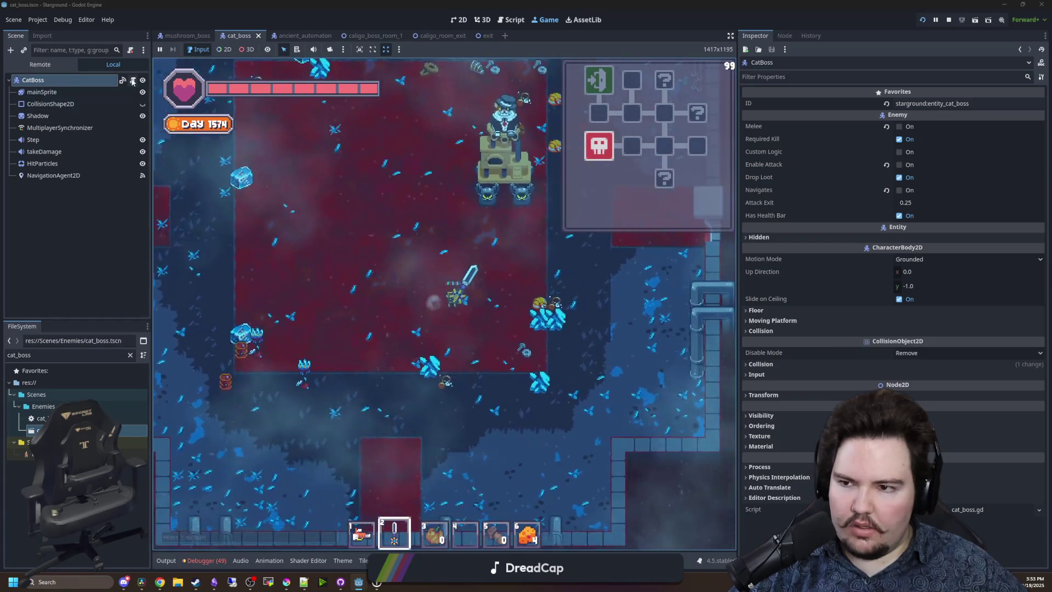
Return to cat_boss.gd in the script editor and save with Ctrl+S.
{"action": "left_click", "coordinate": [133, 79]}
{"action": "left_click", "coordinate": [419, 249]}
{"action": "key", "text": "ctrl+s"}
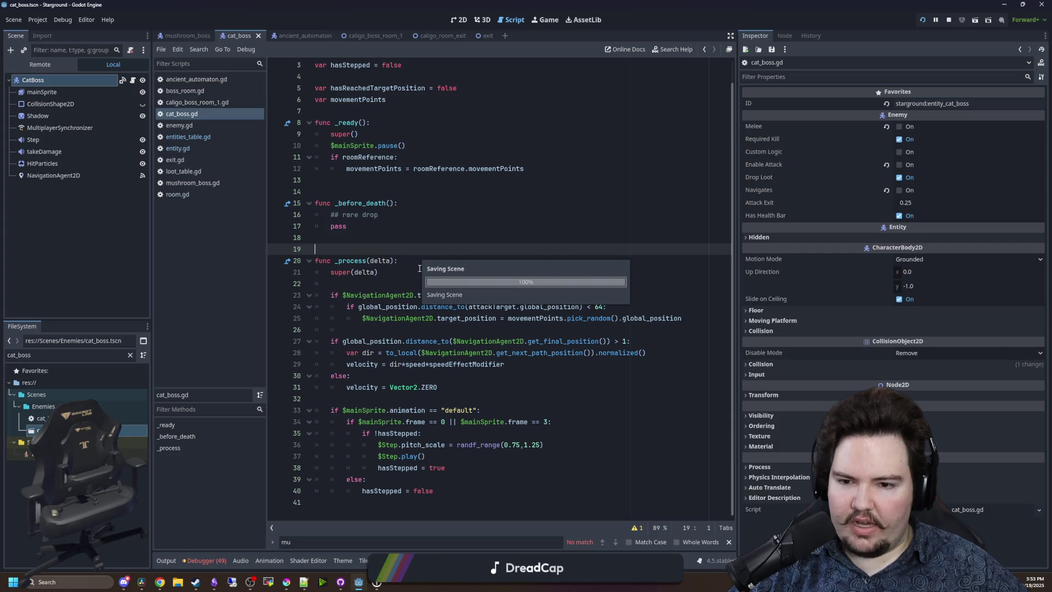
Save the current cat_boss.gd changes.
{"action": "left_click", "coordinate": [433, 285]}
{"action": "key", "text": "ctrl+s"}
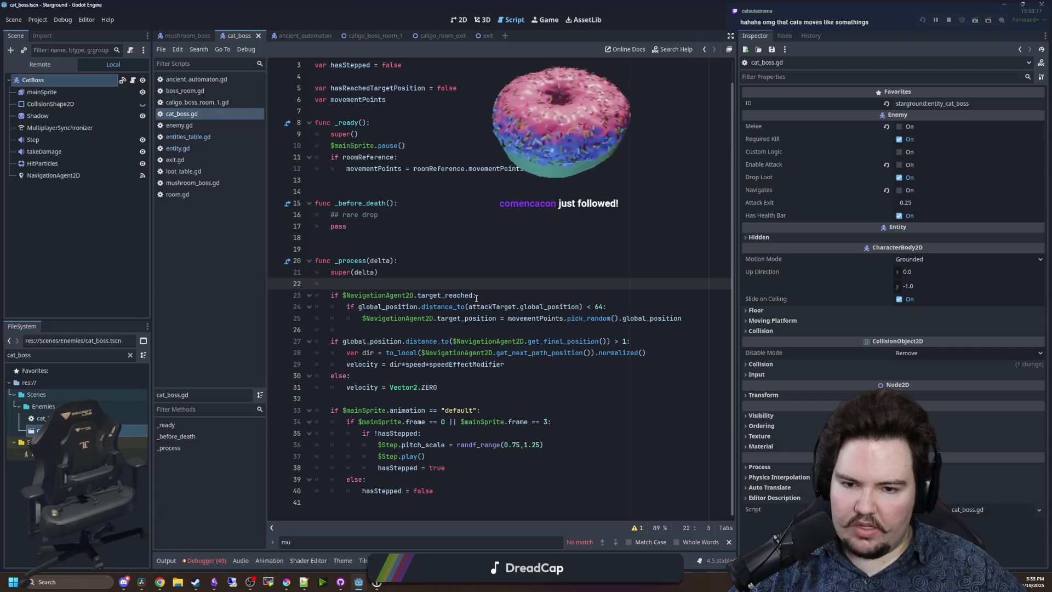
{"action": "key", "text": "ctrl+s"}
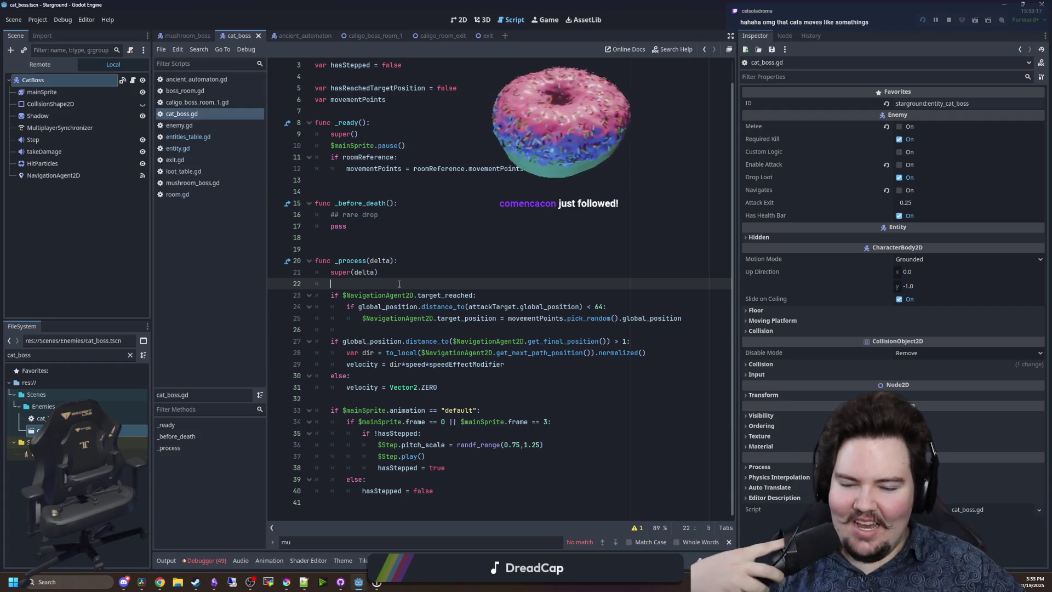
Add print("hhaha") under the target_reached check, save, and bring up the running game.
{"action": "mouse_move", "coordinate": [685, 318]}
{"action": "left_mouse_down"}
{"action": "mouse_move", "coordinate": [348, 307]}
{"action": "mouse_move", "coordinate": [331, 295]}
{"action": "left_mouse_up"}
{"action": "left_click", "coordinate": [477, 304]}
{"action": "left_click", "coordinate": [520, 298]}
{"action": "key", "text": "Return"}
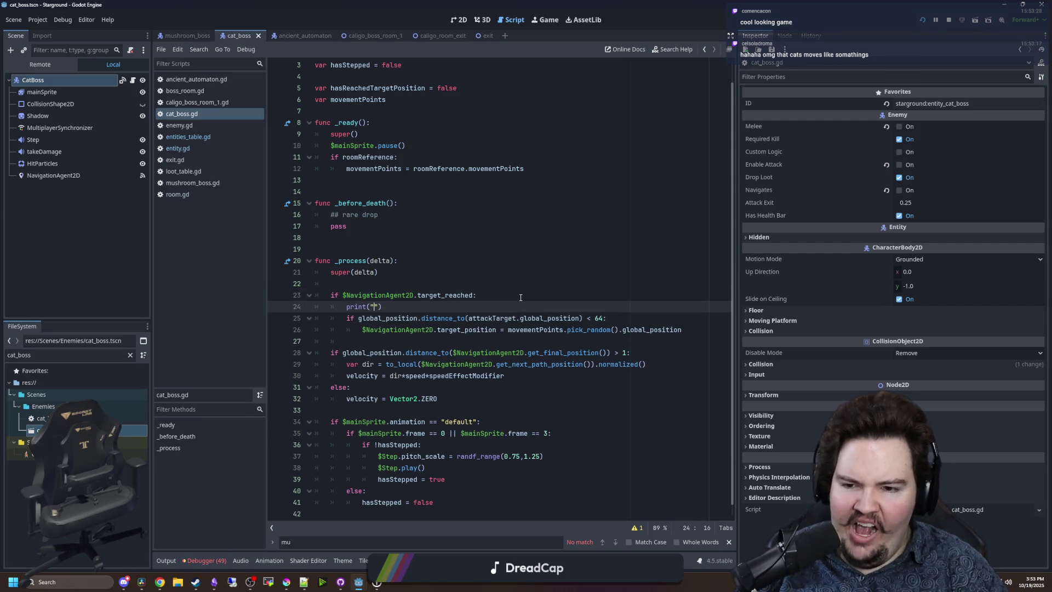
{"action": "type", "text": "hhaha"}
{"action": "left_click", "coordinate": [520, 298]}
{"action": "key", "text": "ctrl+s"}
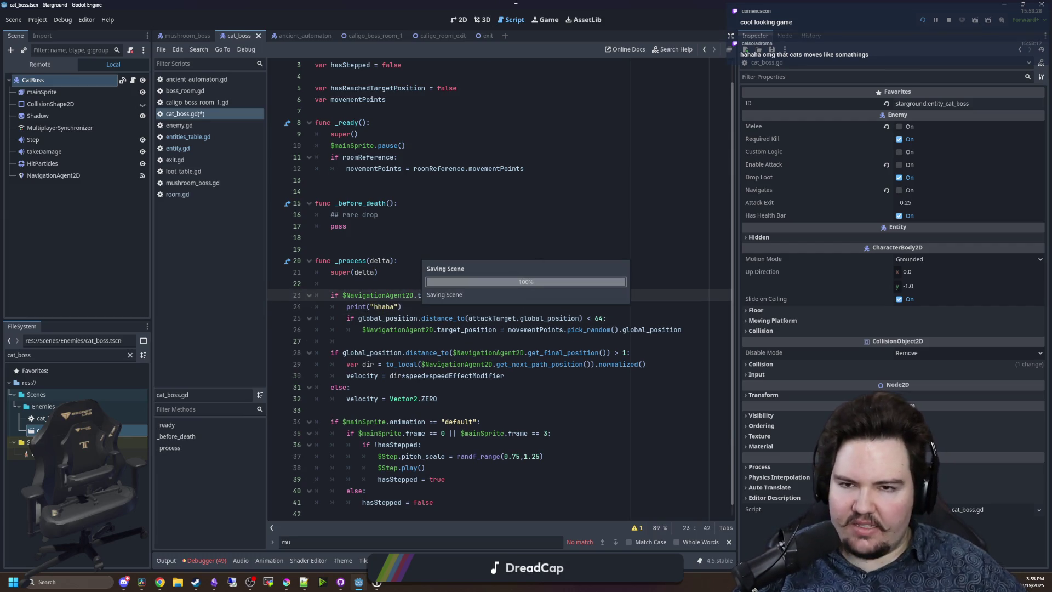
{"action": "left_click", "coordinate": [546, 18]}
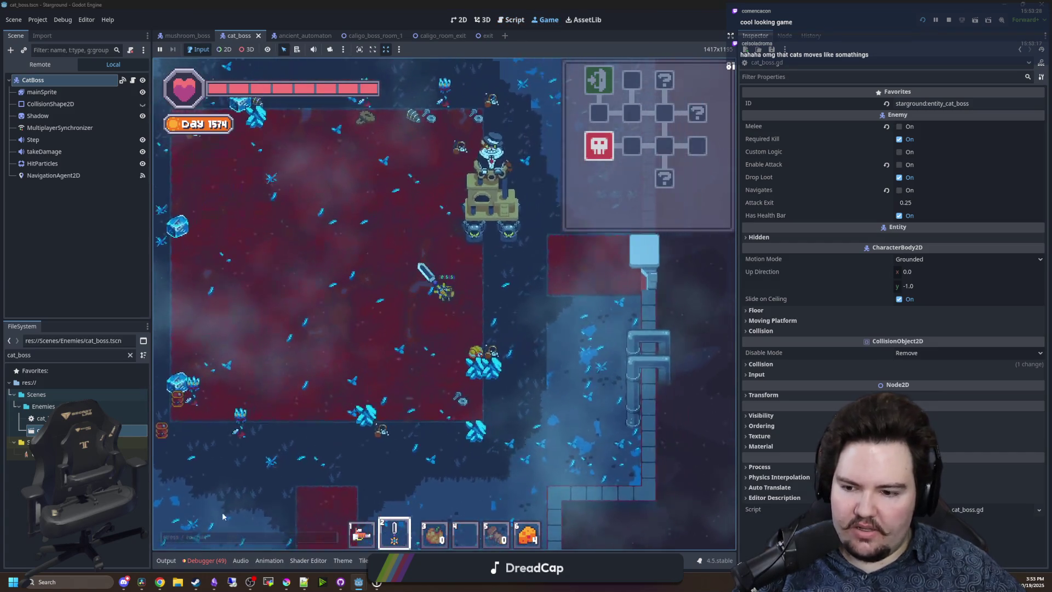
Clear the Output log of repeated 'hhaha' lines and delete the print line 24 from cat_boss.gd.
{"action": "left_click", "coordinate": [165, 561]}
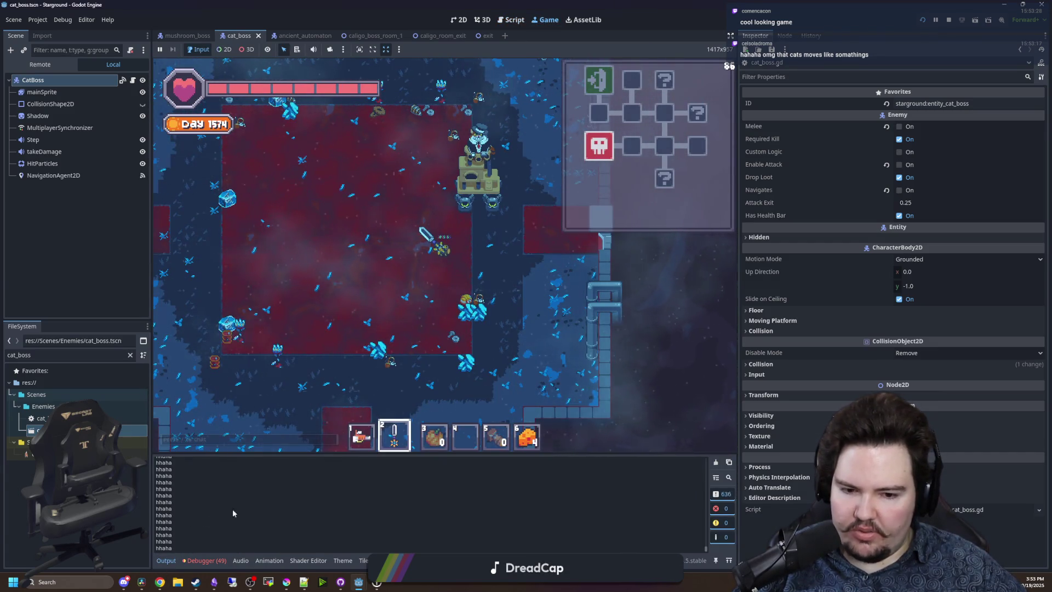
{"action": "left_click", "coordinate": [716, 463]}
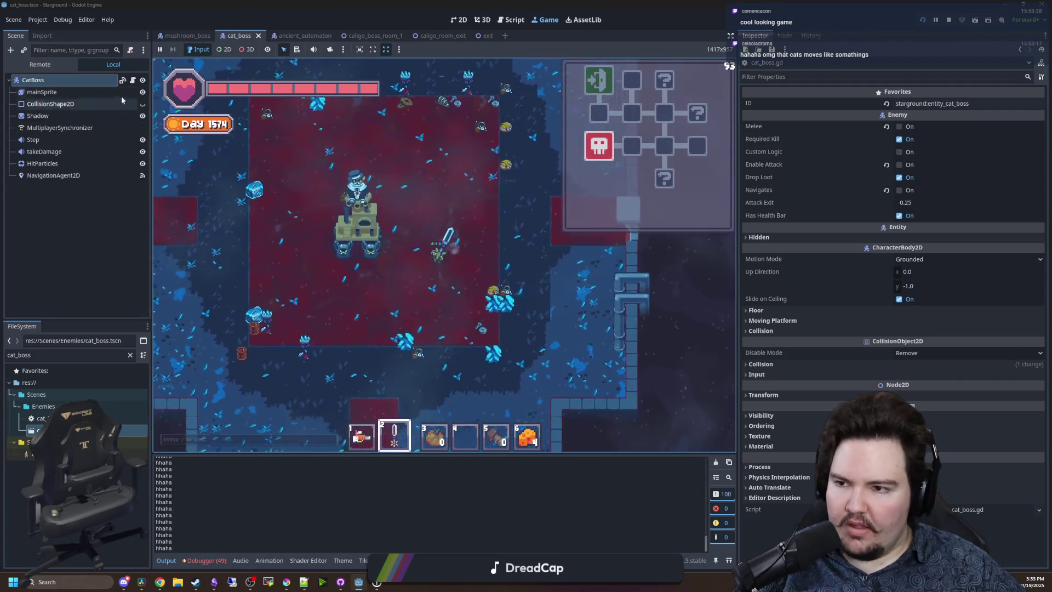
{"action": "key", "text": "ctrl+F3"}
{"action": "scroll", "coordinate": [409, 314], "scroll_direction": "down", "scroll_amount": 1}
{"action": "triple_click", "coordinate": [373, 271]}
{"action": "key", "text": "BackSpace"}
{"action": "key", "text": "BackSpace"}
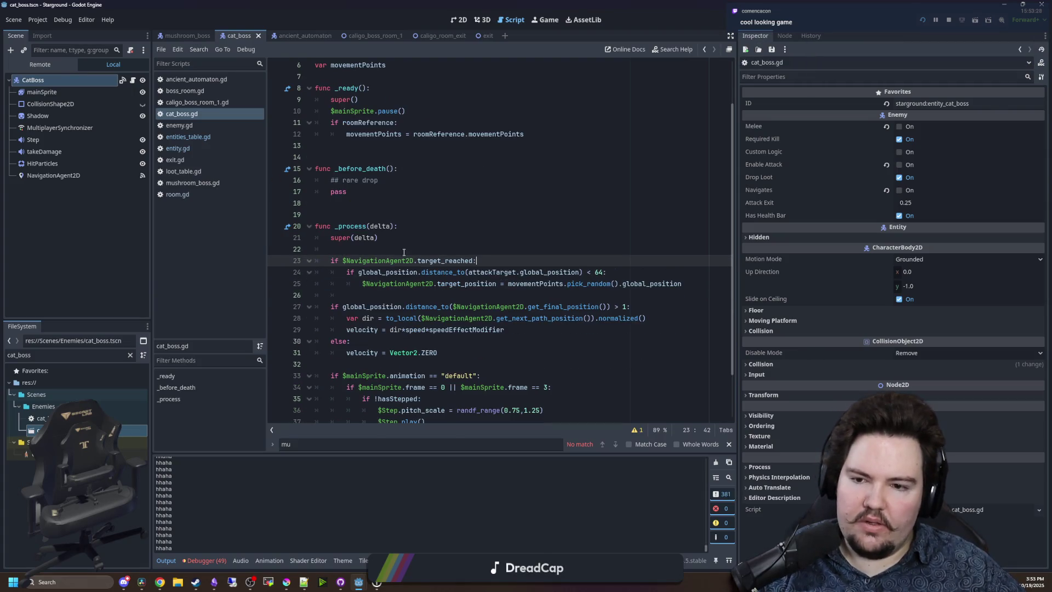
Review the target_reached docs and the NavigationAgent2D's 4.0 px desired distances, then return to cat_boss.gd.
{"action": "left_click", "coordinate": [438, 261], "text": "ctrl"}
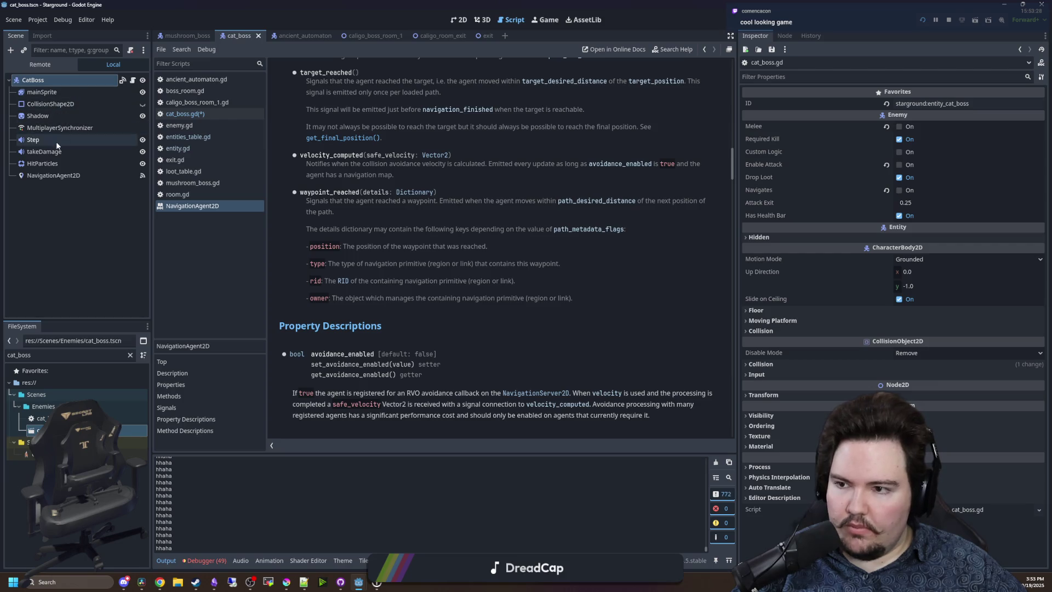
{"action": "left_click", "coordinate": [42, 176]}
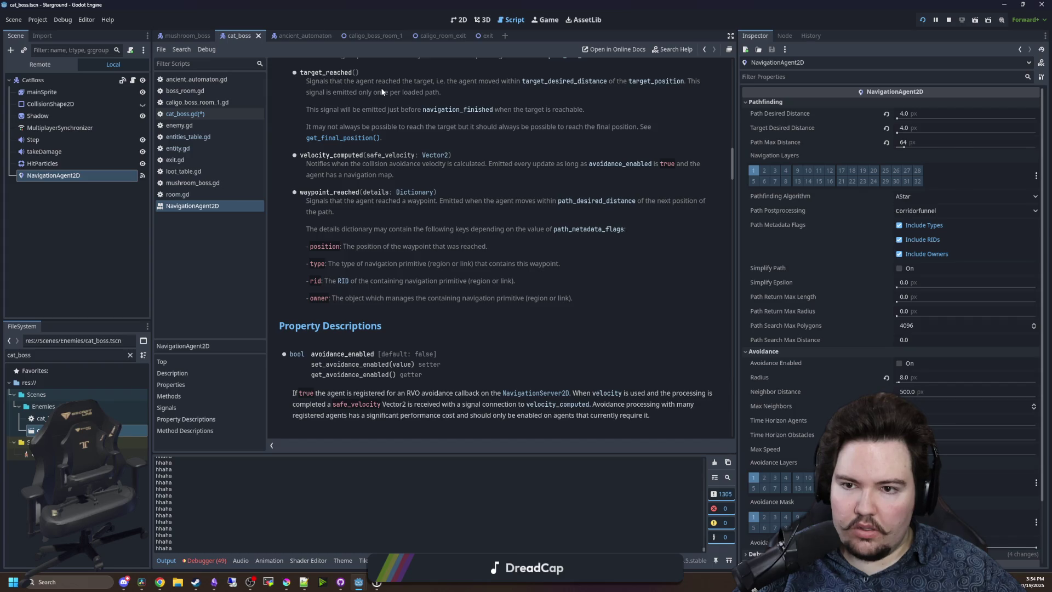
{"action": "key", "text": "alt+Left"}
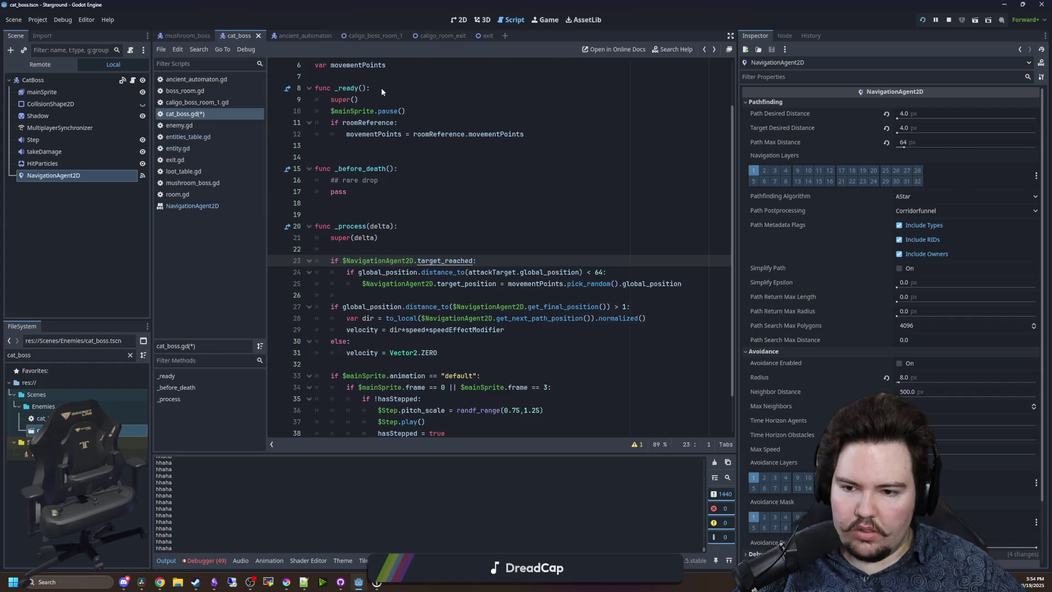
Open blank lines after line 26 and build the distance_to($NavigationAgent2D.target_position) condition, widening the code panel.
{"action": "scroll", "coordinate": [436, 225], "scroll_direction": "down", "scroll_amount": 2}
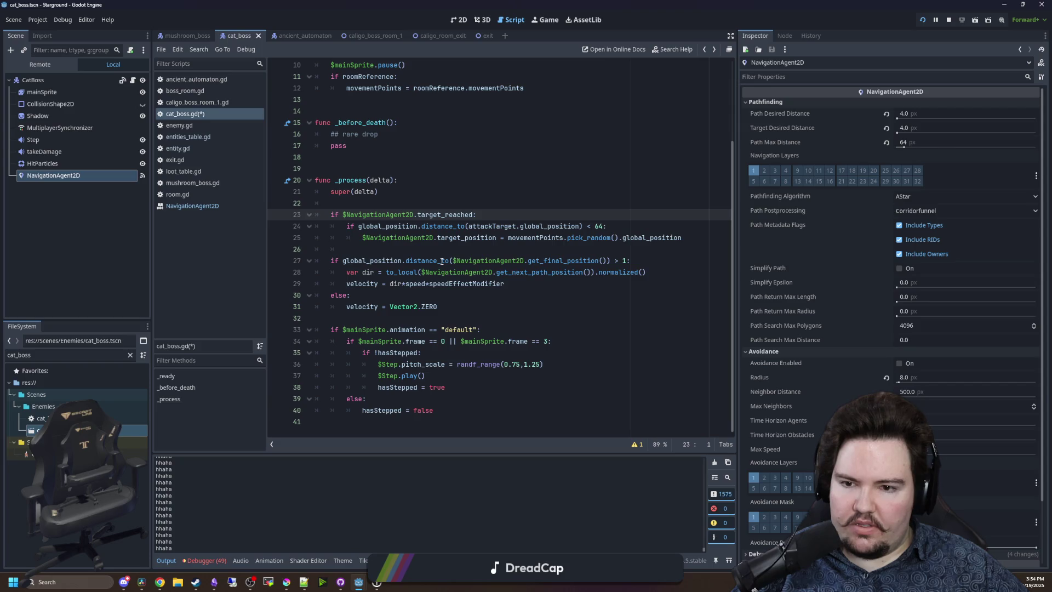
{"action": "left_click", "coordinate": [418, 248]}
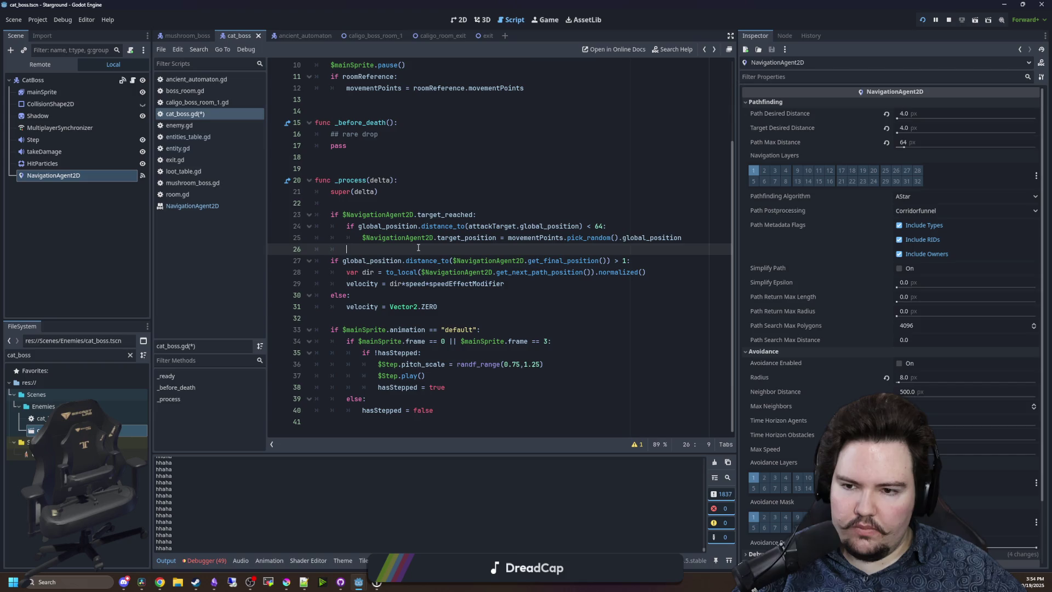
{"action": "key", "text": "Return"}
{"action": "key", "text": "Return"}
{"action": "key", "text": "Up"}
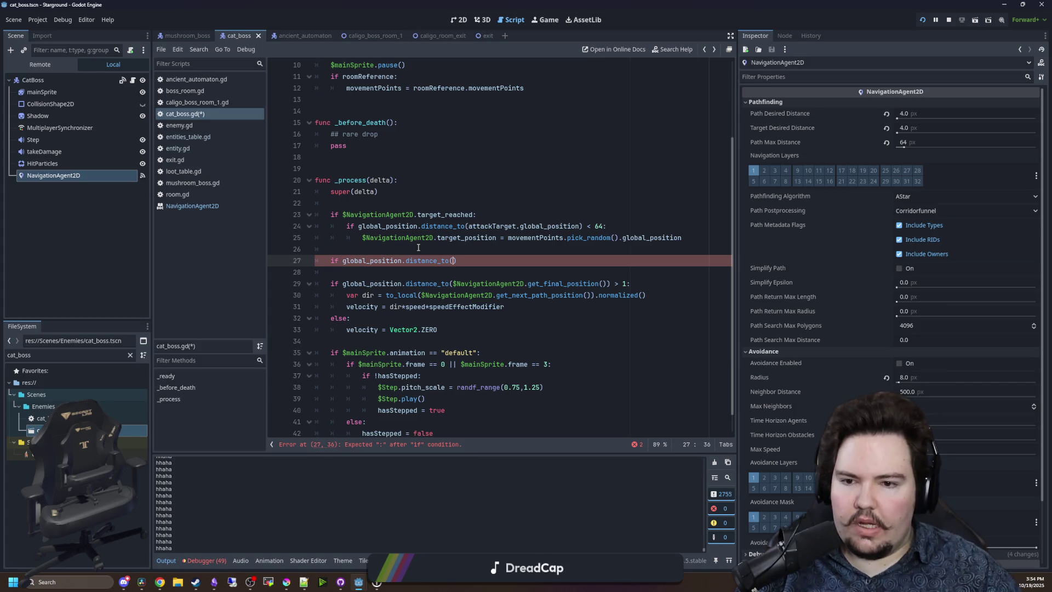
{"action": "mouse_move", "coordinate": [497, 238]}
{"action": "left_mouse_down"}
{"action": "mouse_move", "coordinate": [679, 239]}
{"action": "mouse_move", "coordinate": [361, 240]}
{"action": "left_mouse_up"}
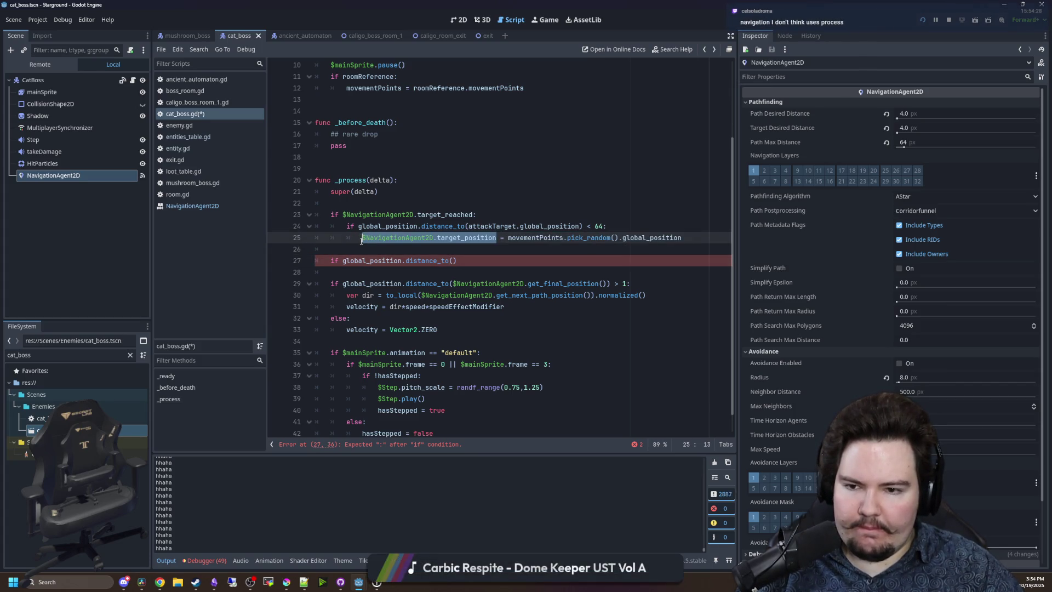
{"action": "left_click", "coordinate": [483, 260]}
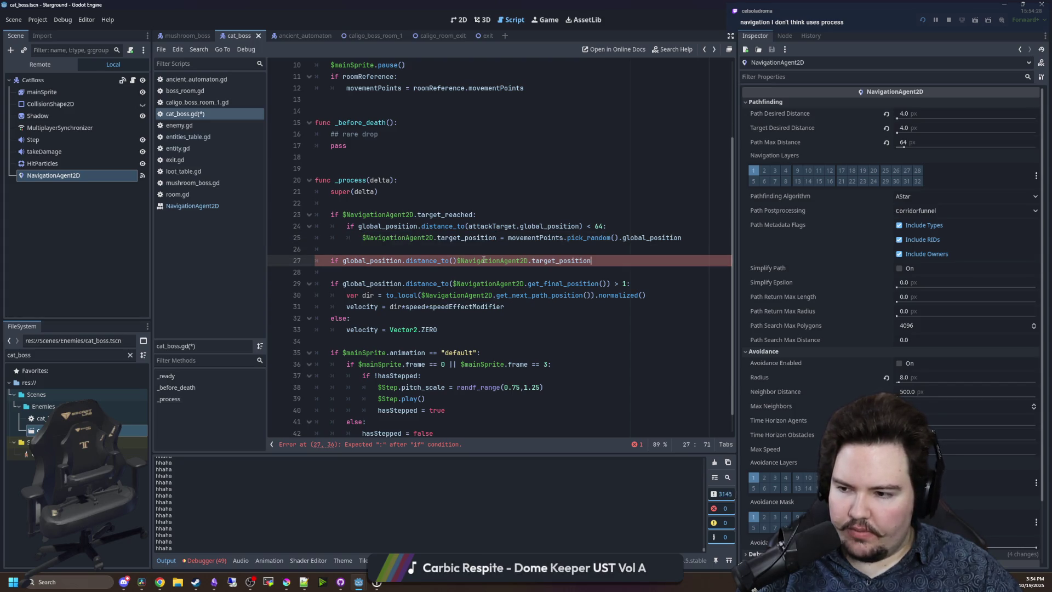
{"action": "left_click_drag", "start_coordinate": [152, 278], "coordinate": [96, 278]}
{"action": "left_click", "coordinate": [398, 260]}
{"action": "key", "text": "BackSpace"}
{"action": "left_click", "coordinate": [564, 254]}
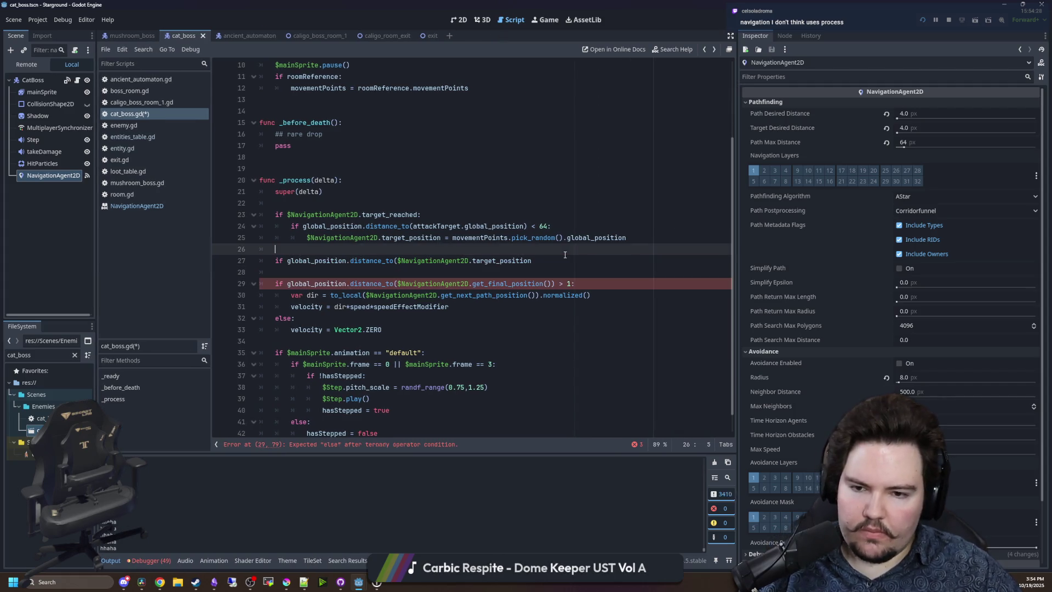
{"action": "left_click", "coordinate": [541, 262]}
{"action": "type", "text": ")"}
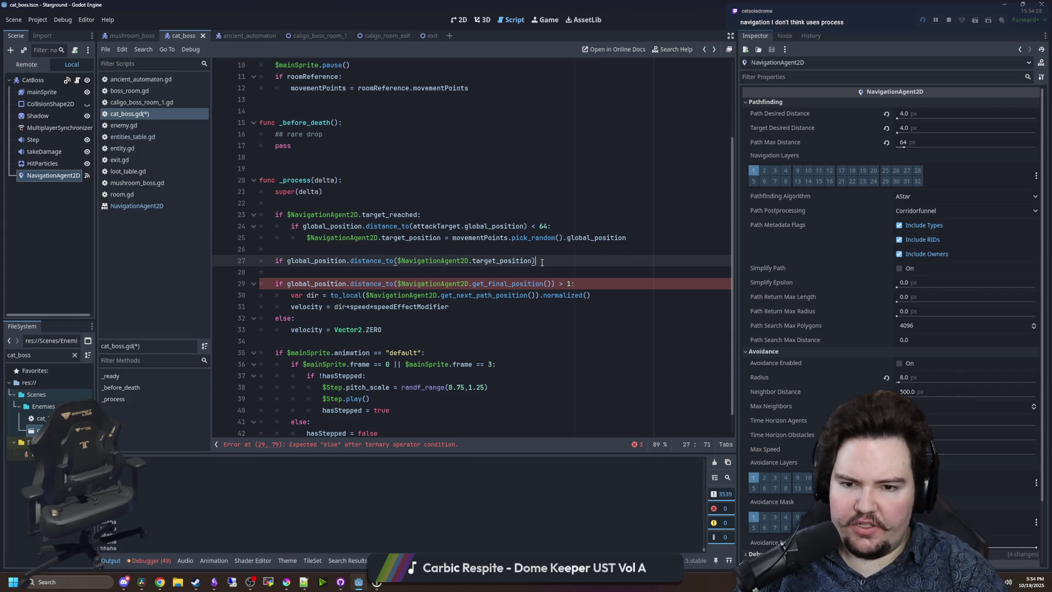
Check the target_position docs, then finish the condition with '< 2:' and start its indented body.
{"action": "left_click", "coordinate": [506, 263], "text": "ctrl"}
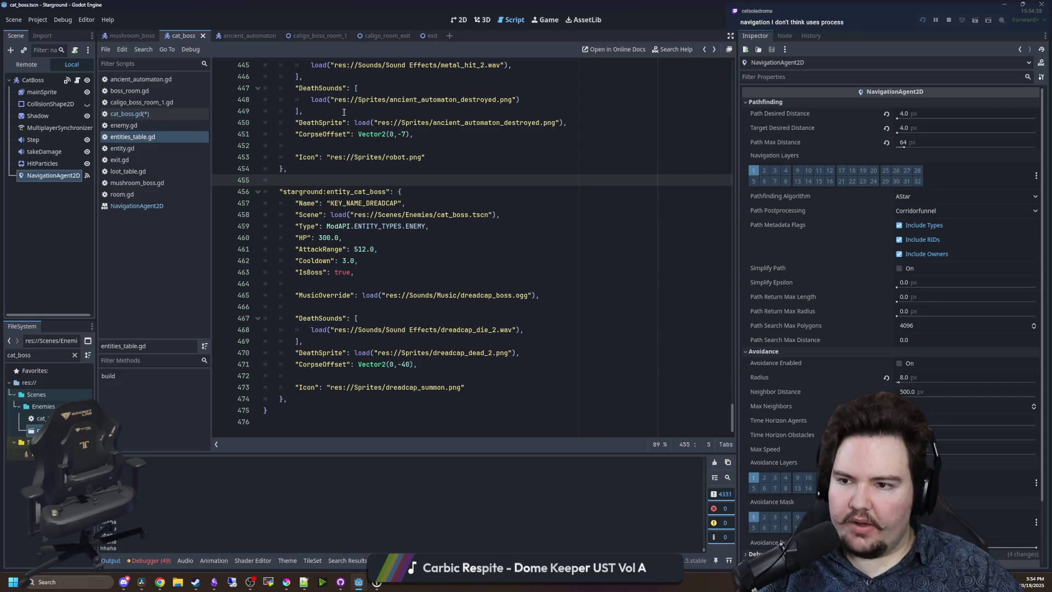
{"action": "left_click", "coordinate": [129, 113]}
{"action": "left_click", "coordinate": [397, 249]}
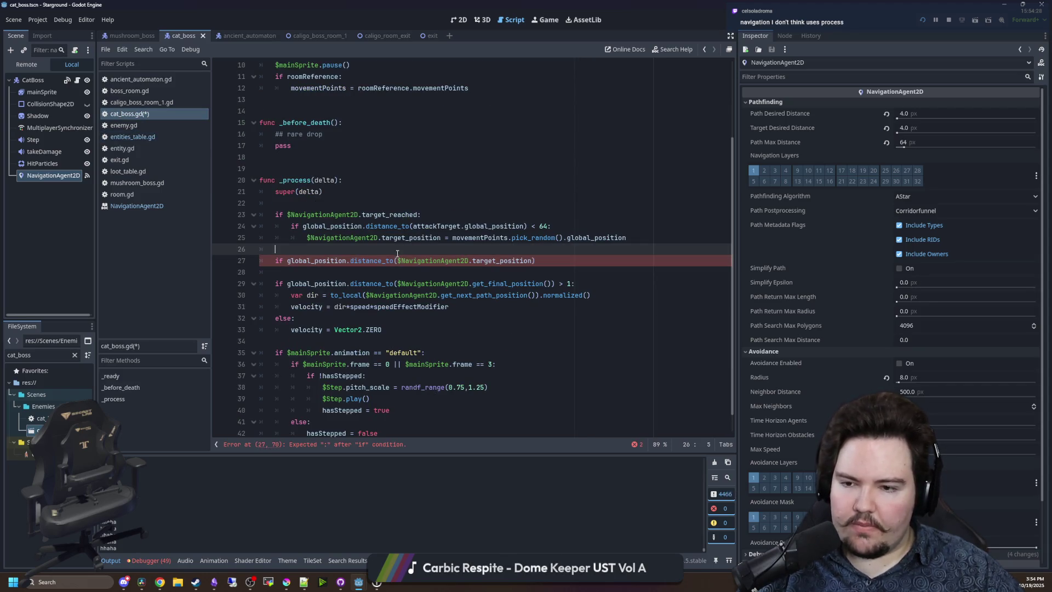
{"action": "left_click", "coordinate": [564, 260]}
{"action": "type", "text": "<"}
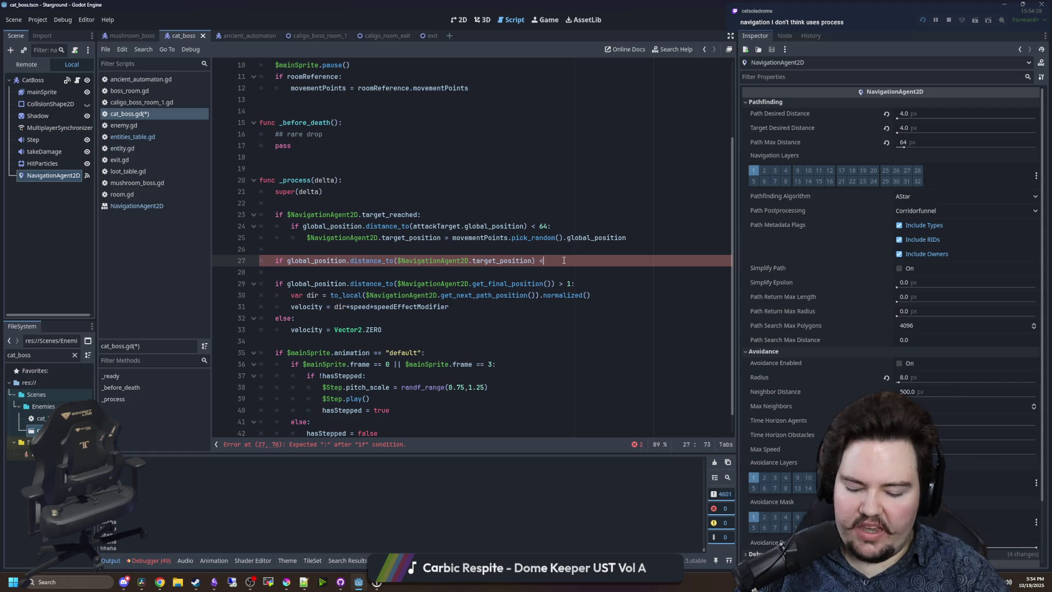
{"action": "type", "text": "2:"}
{"action": "key", "text": "Return"}
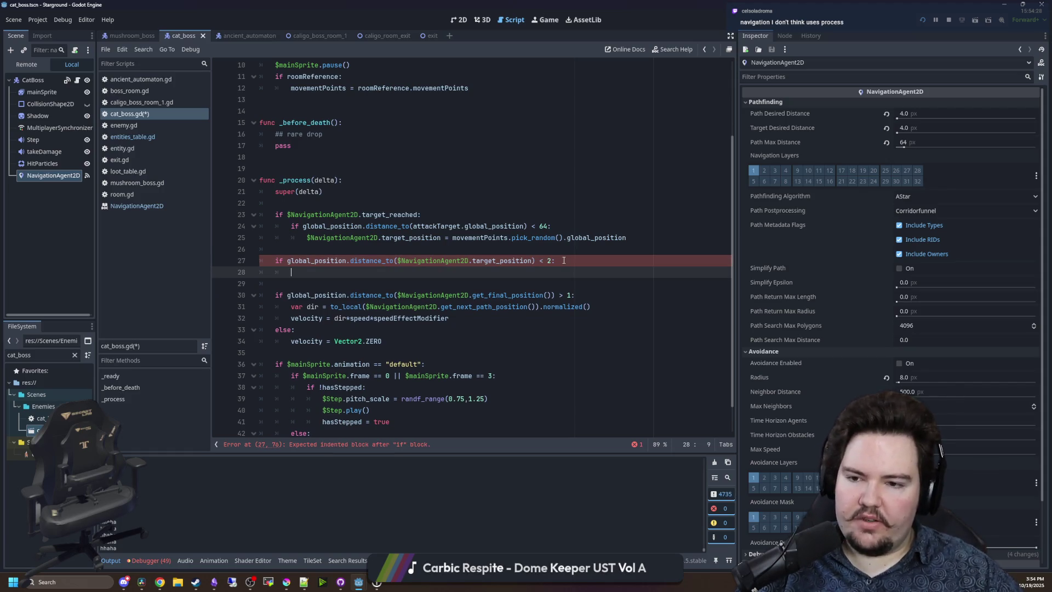
{"action": "scroll", "coordinate": [564, 260], "scroll_direction": "up", "scroll_amount": 3}
{"action": "left_click", "coordinate": [343, 115]}
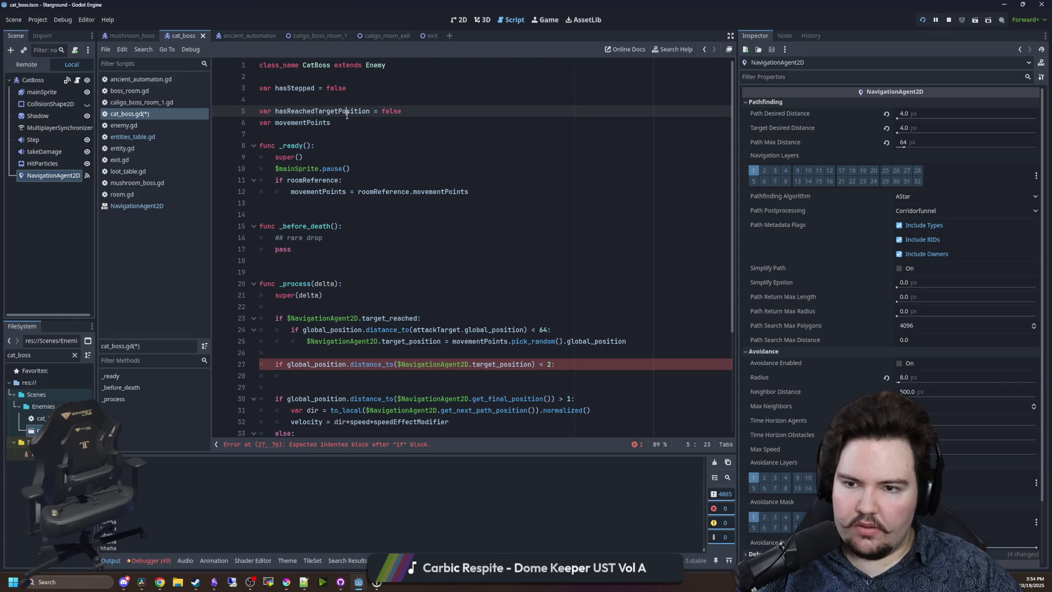
Paste hasReachedTargetPosition into line 28 and make line 23 test !hasReachedTargetPosition instead of target_reached.
{"action": "double_click", "coordinate": [343, 115]}
{"action": "key", "text": "ctrl+c"}
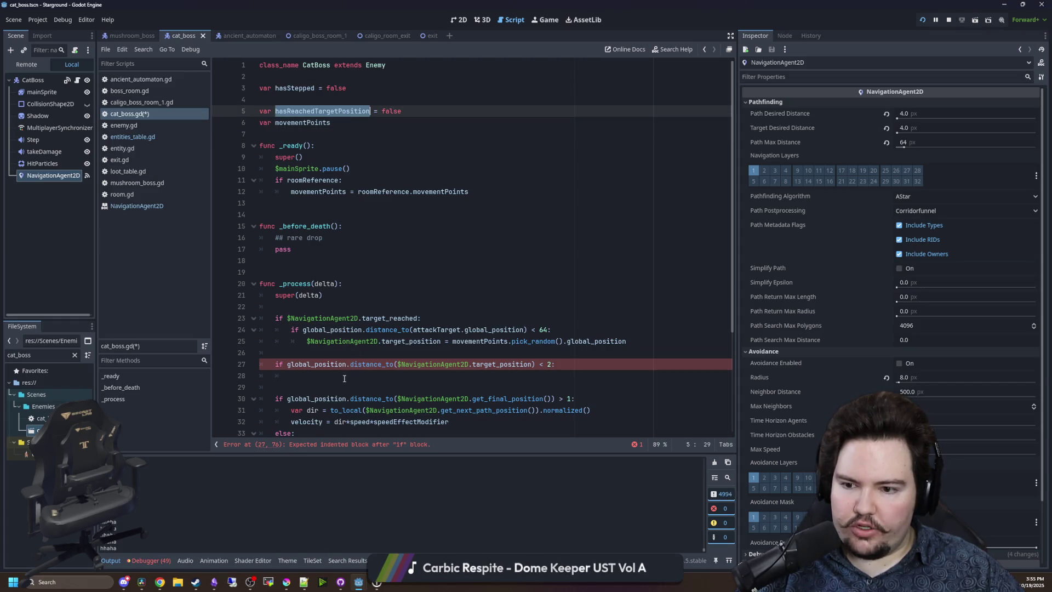
{"action": "left_click", "coordinate": [283, 376]}
{"action": "key", "text": "ctrl+v"}
{"action": "left_click", "coordinate": [421, 318]}
{"action": "double_click", "coordinate": [338, 376]}
{"action": "mouse_move", "coordinate": [420, 318]}
{"action": "left_mouse_down"}
{"action": "mouse_move", "coordinate": [329, 329]}
{"action": "mouse_move", "coordinate": [287, 318]}
{"action": "left_mouse_up"}
{"action": "type", "text": "!"}
{"action": "key", "text": "ctrl+v"}
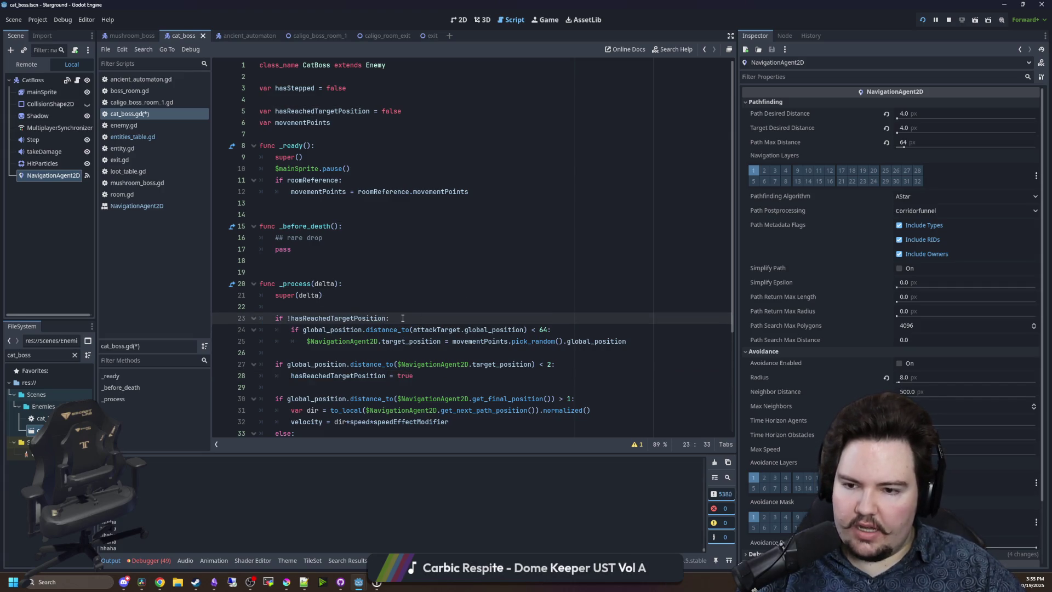
Add 'hasReachedTargetPosition = false' in the attack-distance check, drop the '!' from line 23, and save.
{"action": "left_click", "coordinate": [587, 329]}
{"action": "key", "text": "Return"}
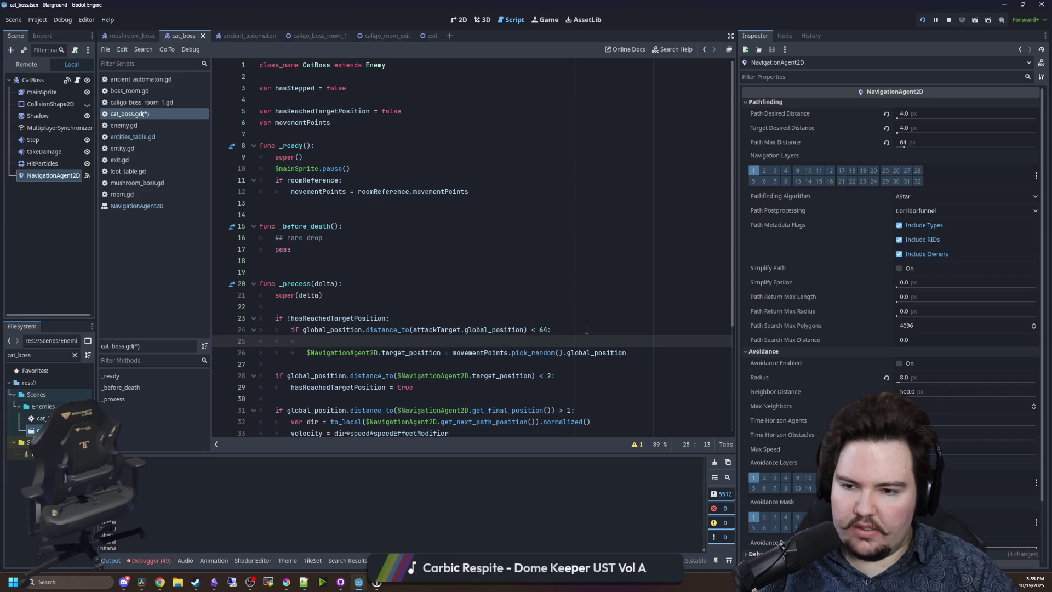
{"action": "type", "text": "hasReachedTargetPosition"}
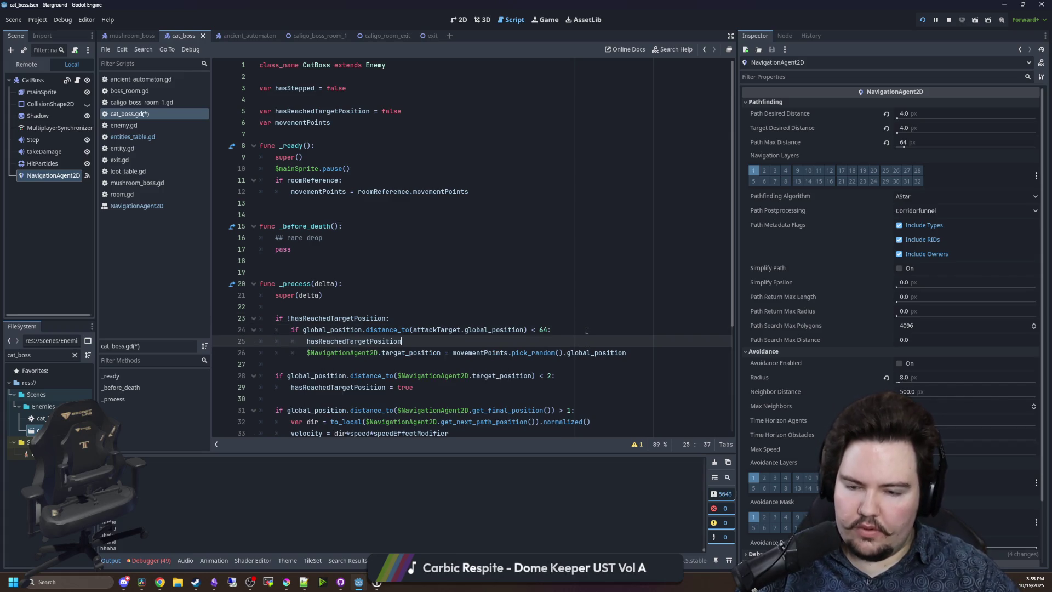
{"action": "key", "text": "BackSpace"}
{"action": "key", "text": "BackSpace"}
{"action": "type", "text": "alse"}
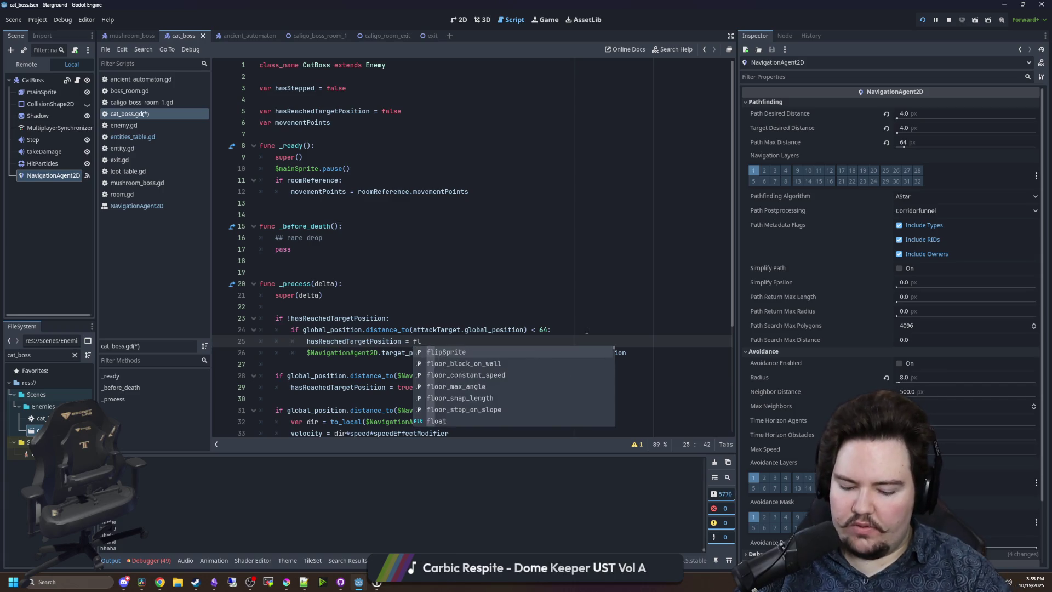
{"action": "left_click", "coordinate": [289, 318]}
{"action": "key", "text": "BackSpace"}
{"action": "left_click", "coordinate": [317, 306]}
{"action": "key", "text": "ctrl+s"}
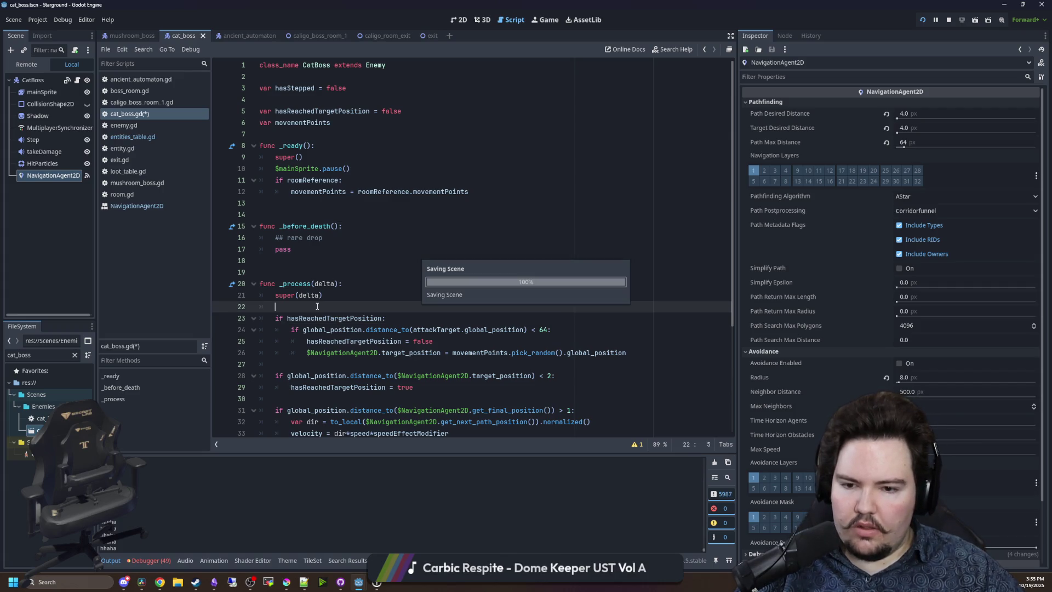
{"action": "scroll", "coordinate": [394, 302], "scroll_direction": "down", "scroll_amount": 2}
{"action": "scroll", "coordinate": [449, 215], "scroll_direction": "down", "scroll_amount": 1}
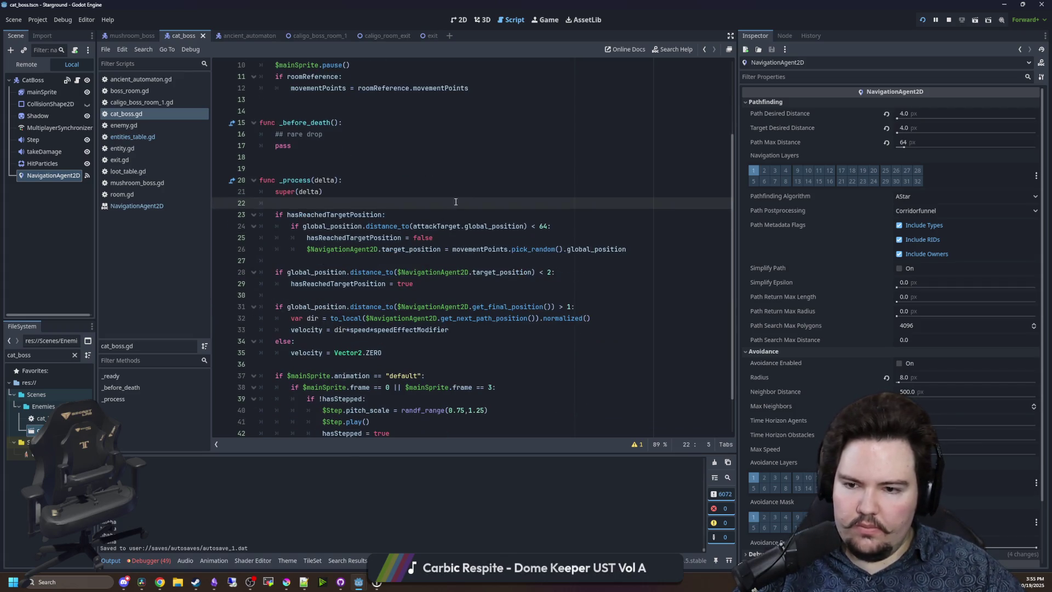
{"action": "left_click", "coordinate": [545, 20]}
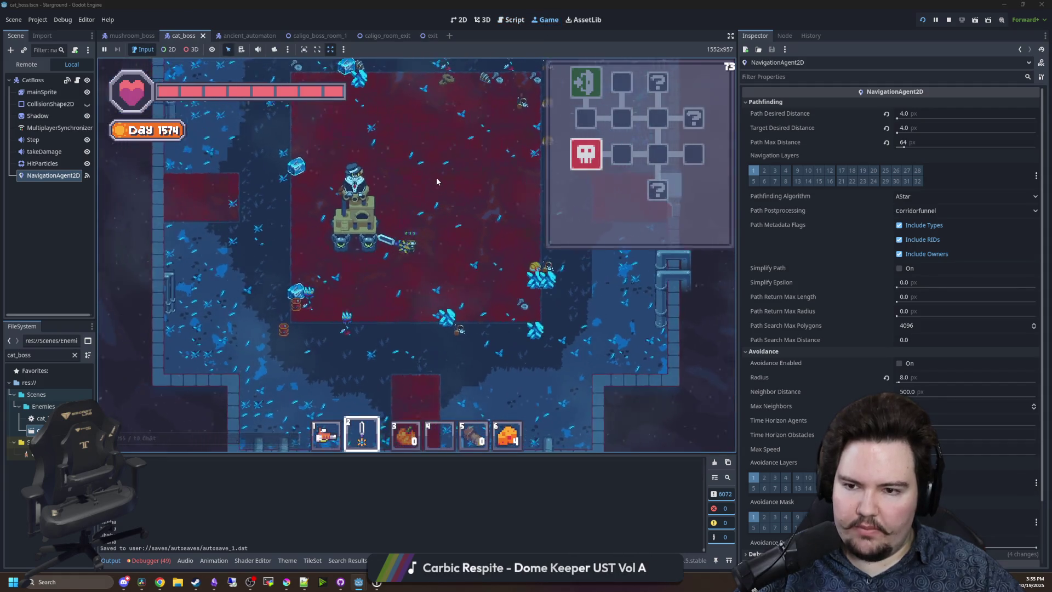
{"action": "key", "text": "d"}
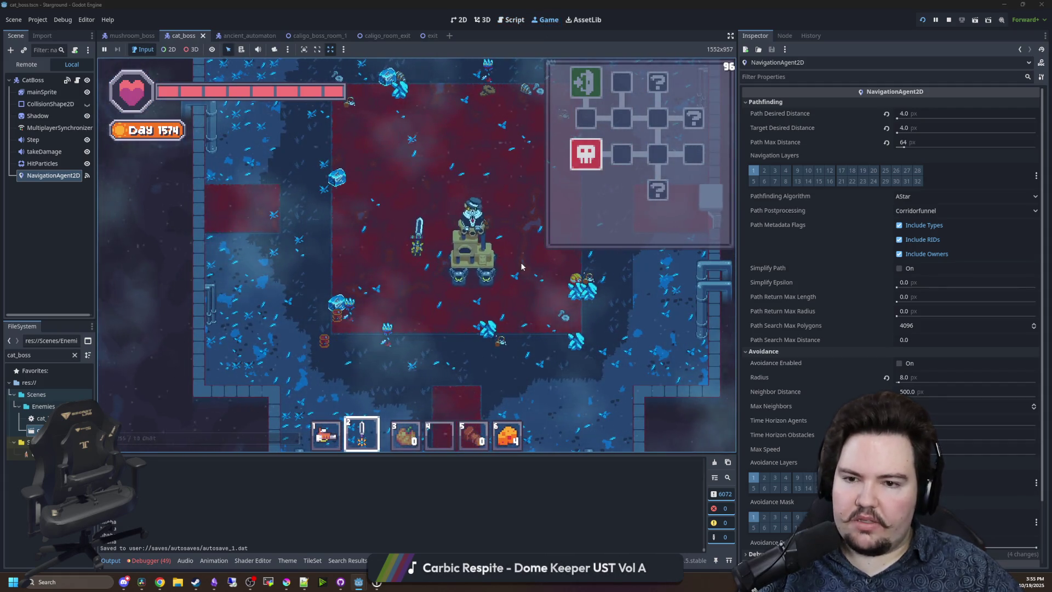
{"action": "key", "text": "1"}
{"action": "key", "text": "s"}
{"action": "key", "text": "d"}
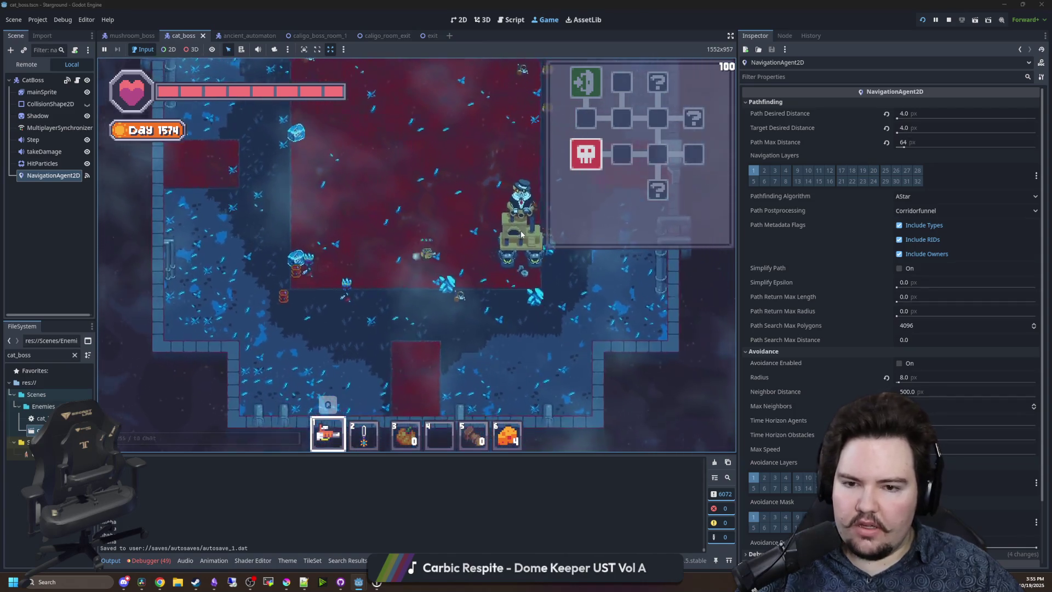
{"action": "key", "text": "d"}
{"action": "key", "text": "s"}
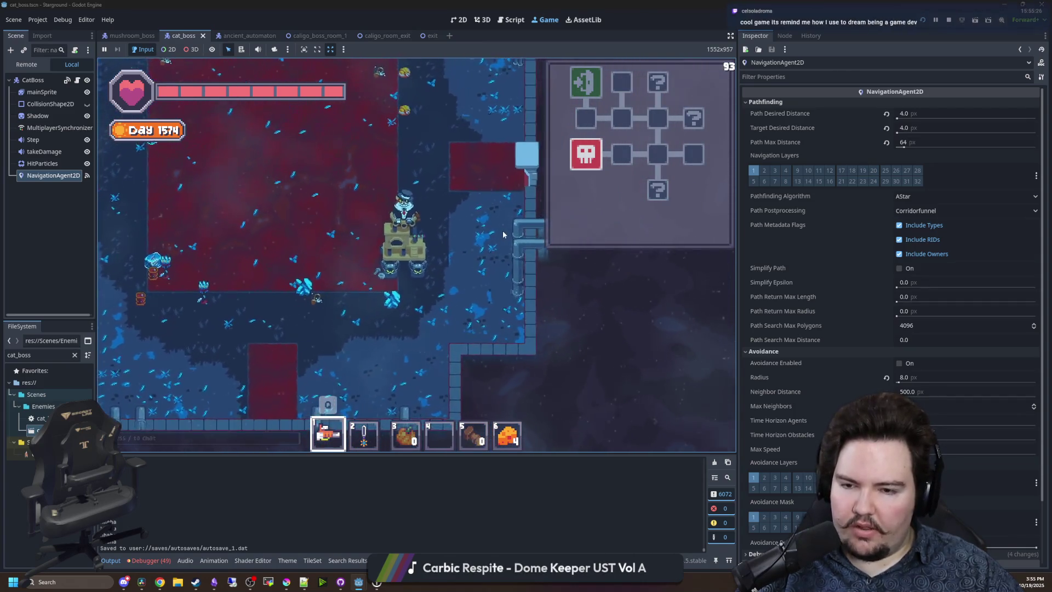
{"action": "key", "text": "a"}
{"action": "key", "text": "w"}
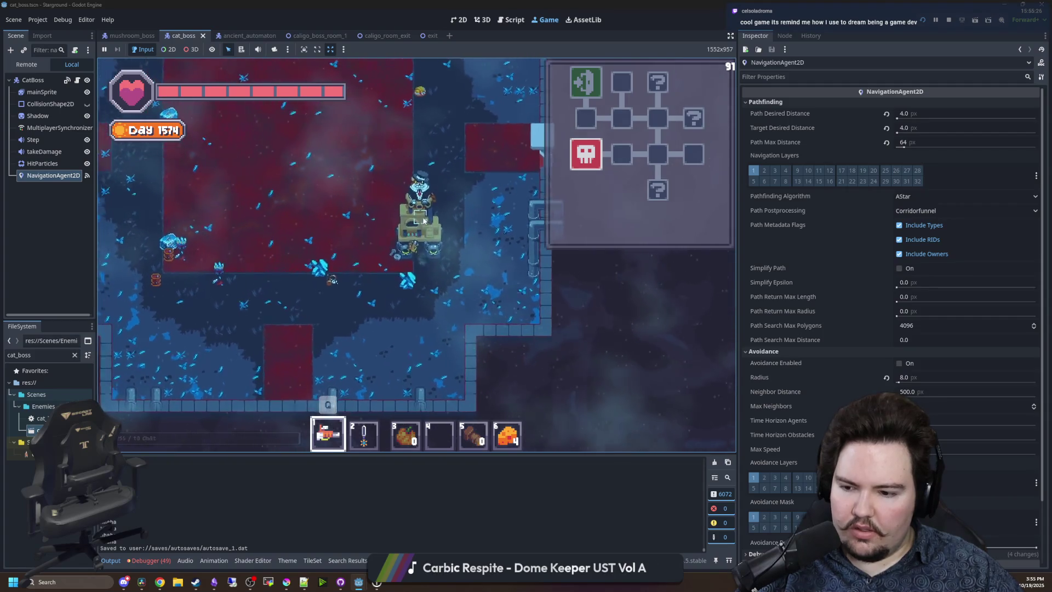
{"action": "key", "text": "a"}
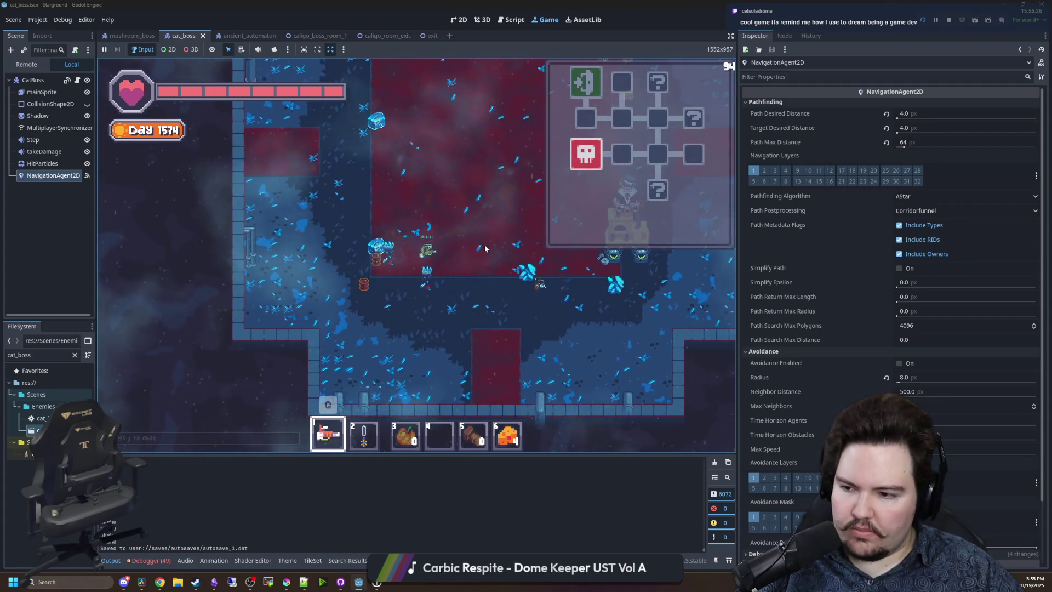
{"action": "key", "text": "d"}
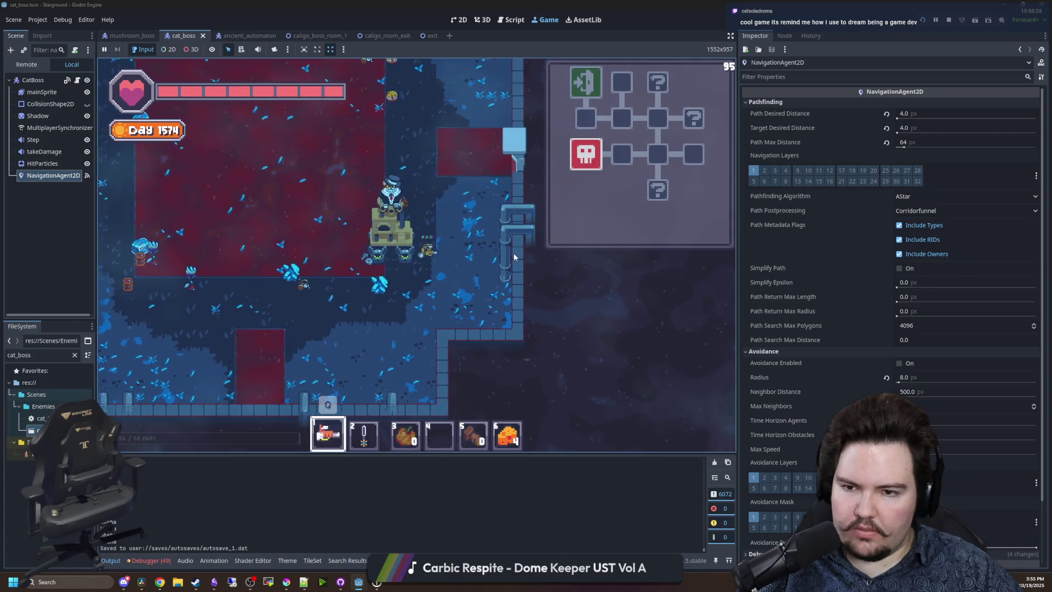
{"action": "key", "text": "a"}
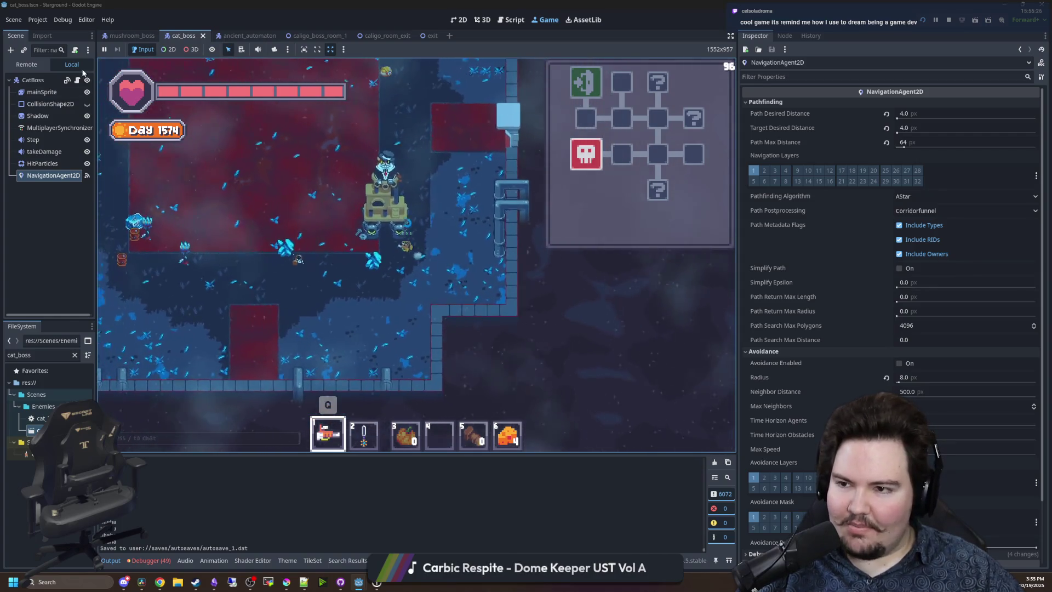
{"action": "left_click", "coordinate": [78, 81]}
{"action": "left_click", "coordinate": [365, 291]}
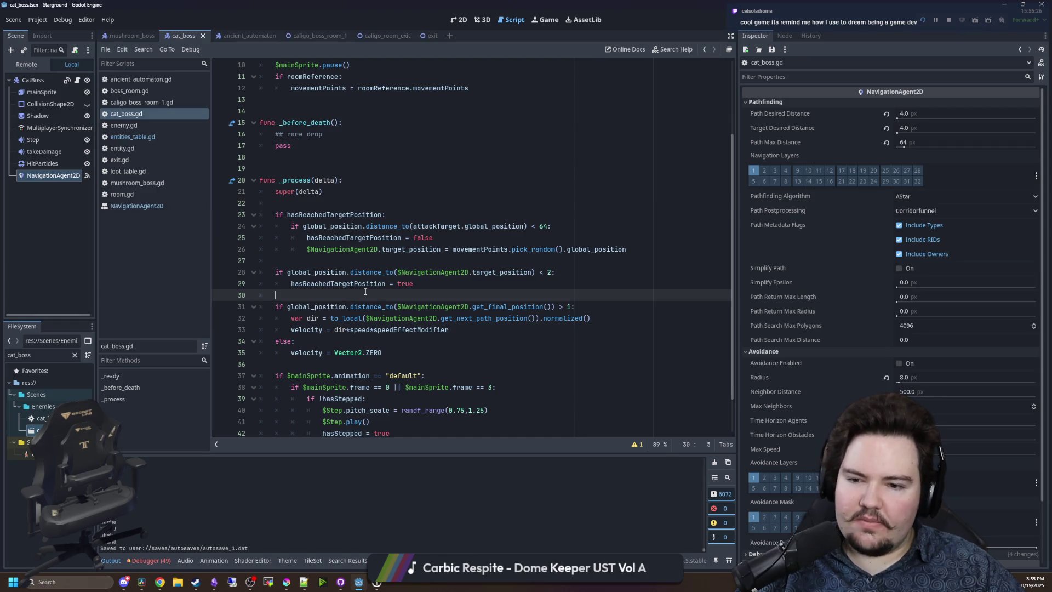
Save cat_boss.gd after checking the arrival-distance lines 27–28.
{"action": "left_click", "coordinate": [442, 271]}
{"action": "key", "text": "ctrl+s"}
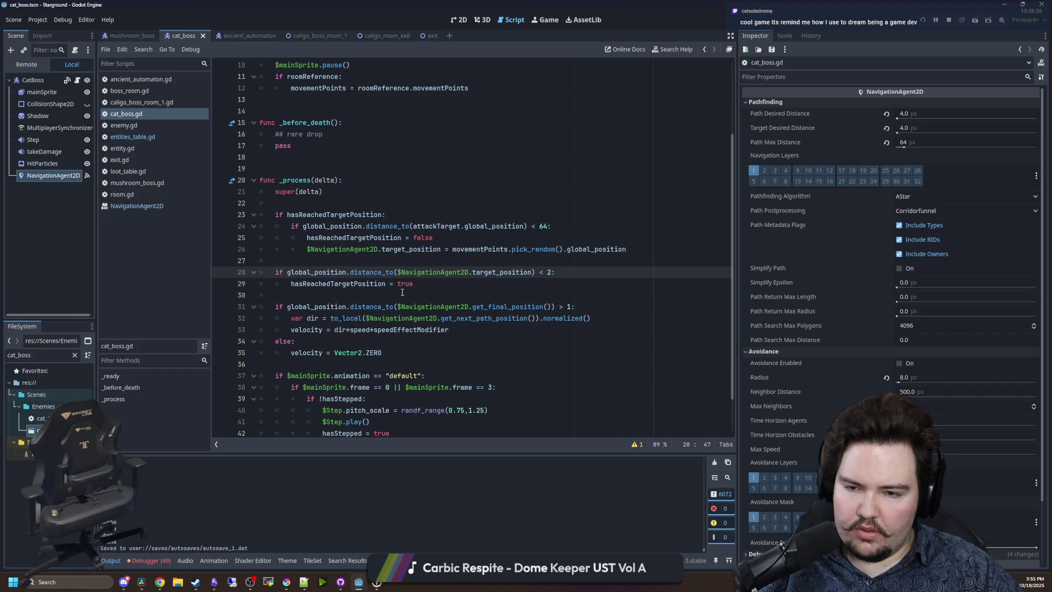
{"action": "left_click", "coordinate": [473, 260]}
{"action": "key", "text": "ctrl+s"}
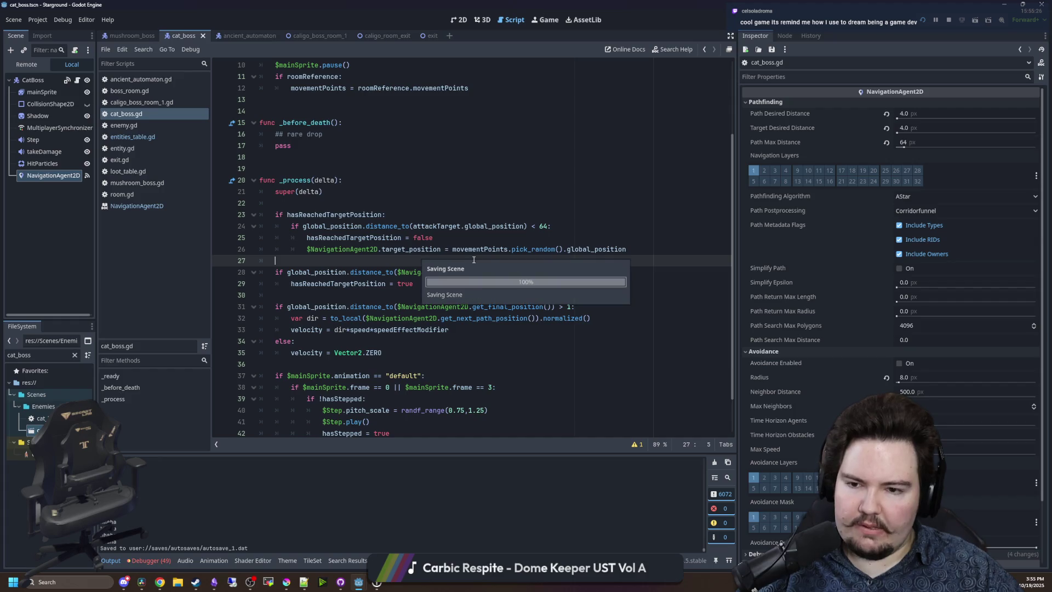
{"action": "key", "text": "ctrl"}
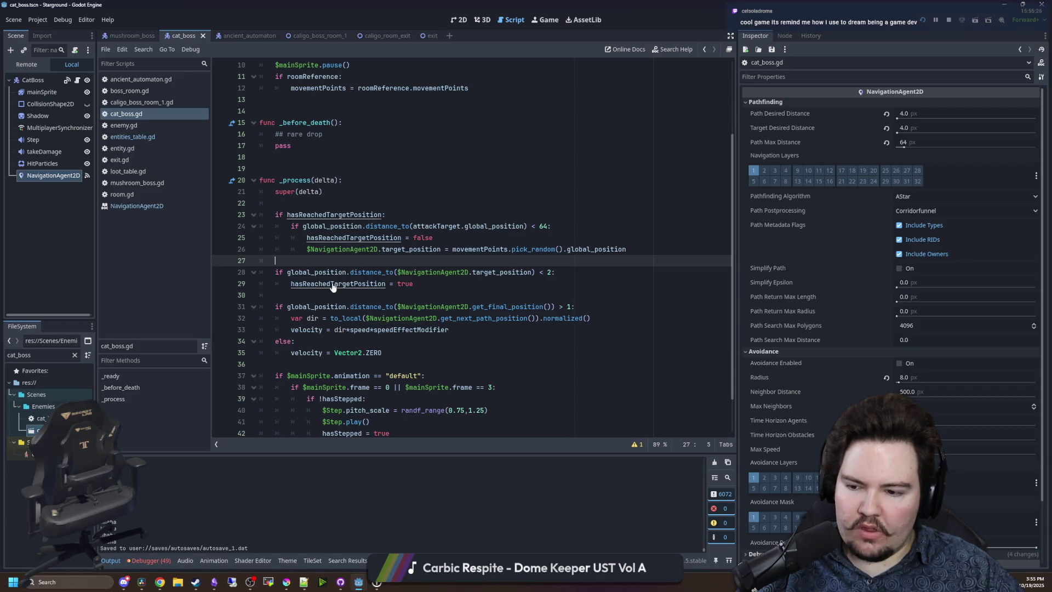
Open a new blank line directly below super(delta) in _process.
{"action": "left_click", "coordinate": [316, 209]}
{"action": "left_click", "coordinate": [316, 207]}
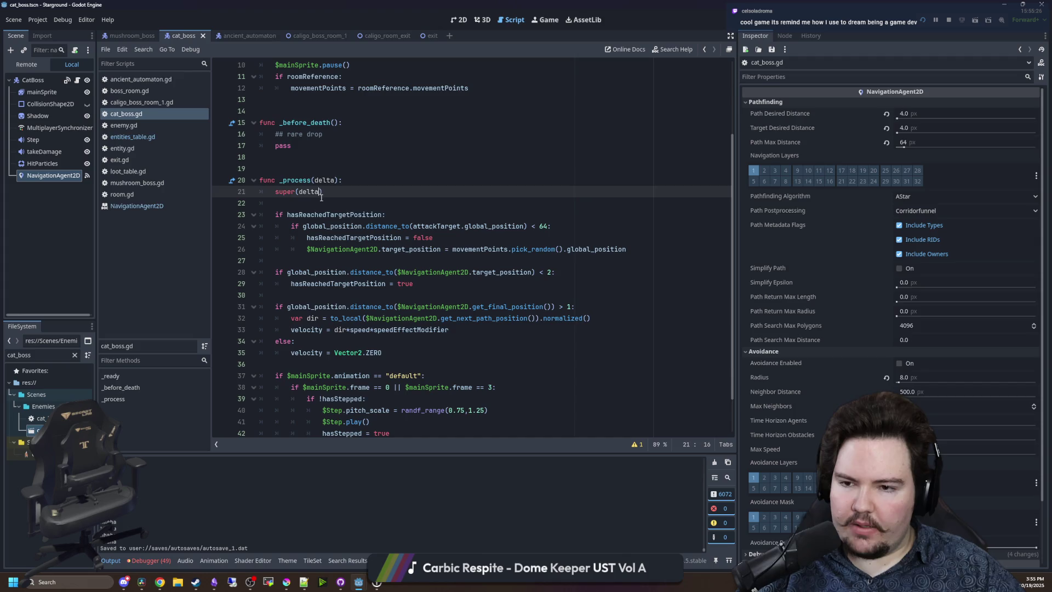
{"action": "key", "text": "Return"}
{"action": "key", "text": "Return"}
{"action": "key", "text": "Up"}
Add print(hasReachedTargetPosition) below super(delta), save, and check the running game.
{"action": "type", "text": "print(hasReachedTargetPosition)"}
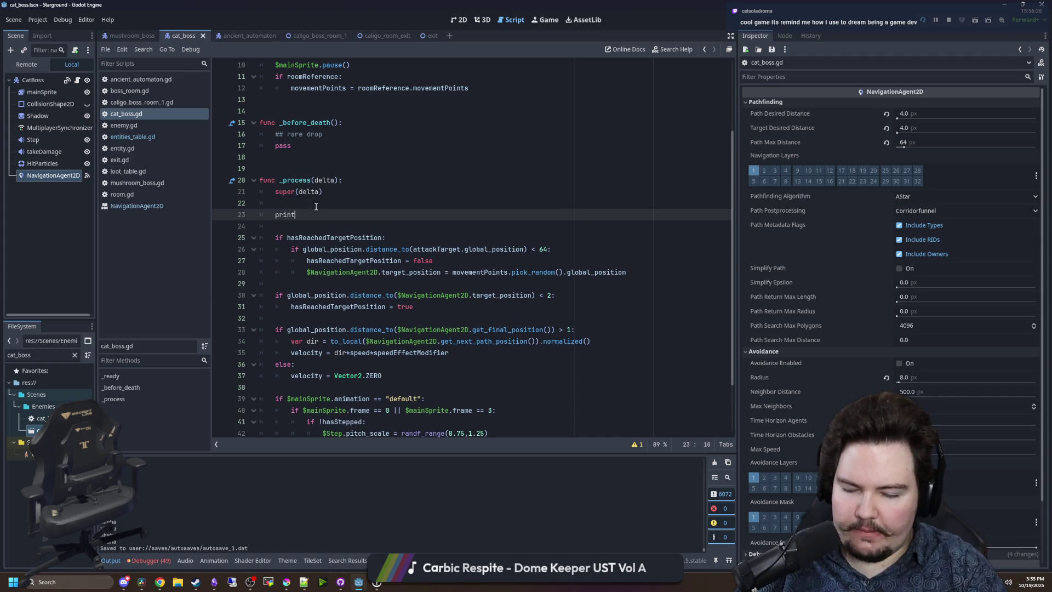
{"action": "left_click", "coordinate": [316, 206]}
{"action": "key", "text": "ctrl+s"}
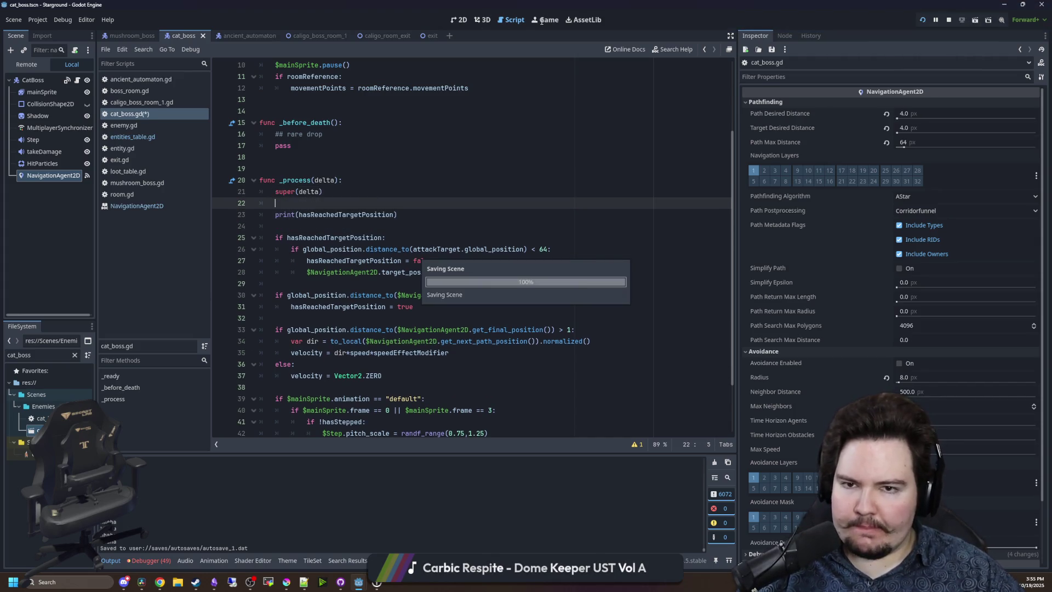
{"action": "left_click", "coordinate": [545, 20]}
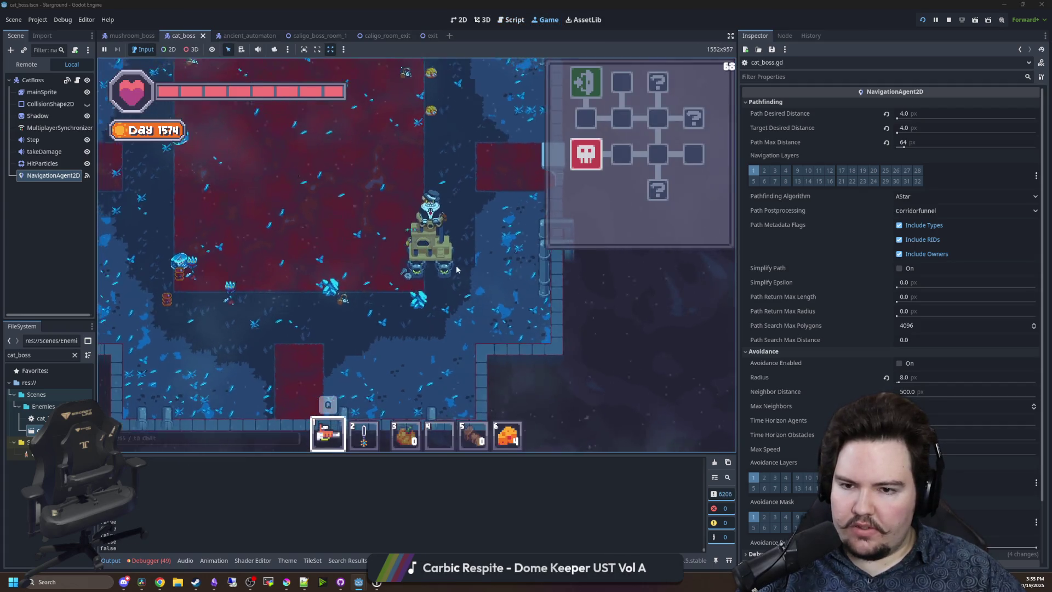
{"action": "left_click", "coordinate": [76, 80]}
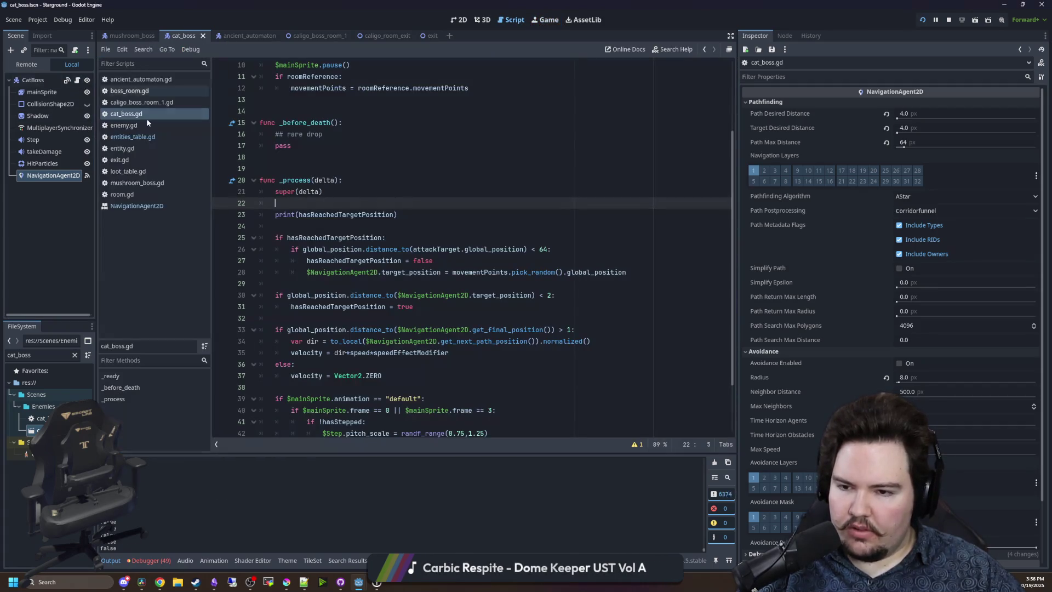
Raise the arrival distance threshold to 8 and save the script.
{"action": "key", "text": "Down"}
{"action": "key", "text": "Down"}
{"action": "key", "text": "Down"}
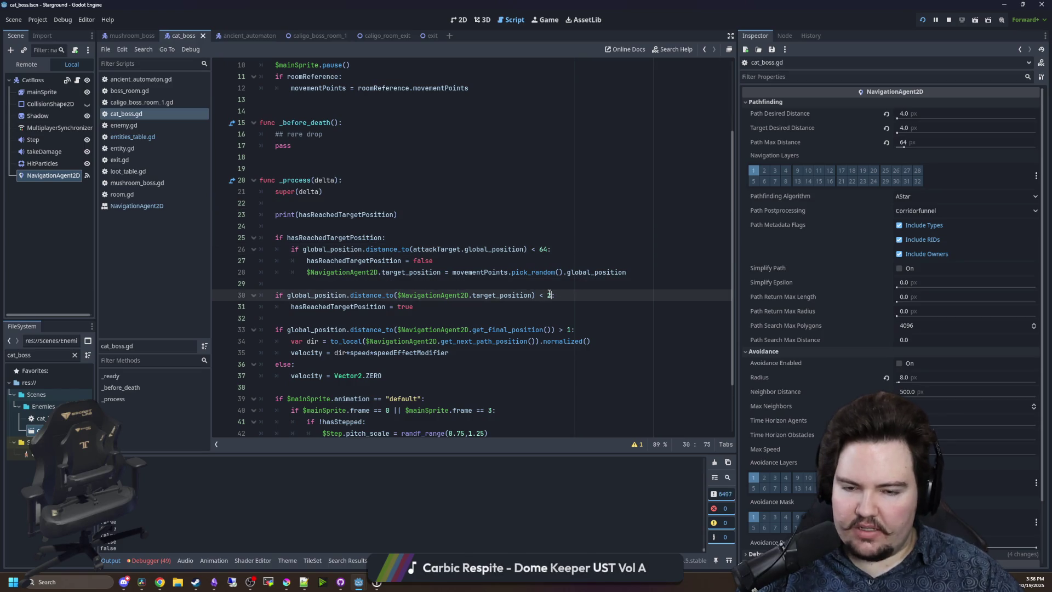
{"action": "left_click", "coordinate": [556, 247]}
{"action": "key", "text": "ctrl+s"}
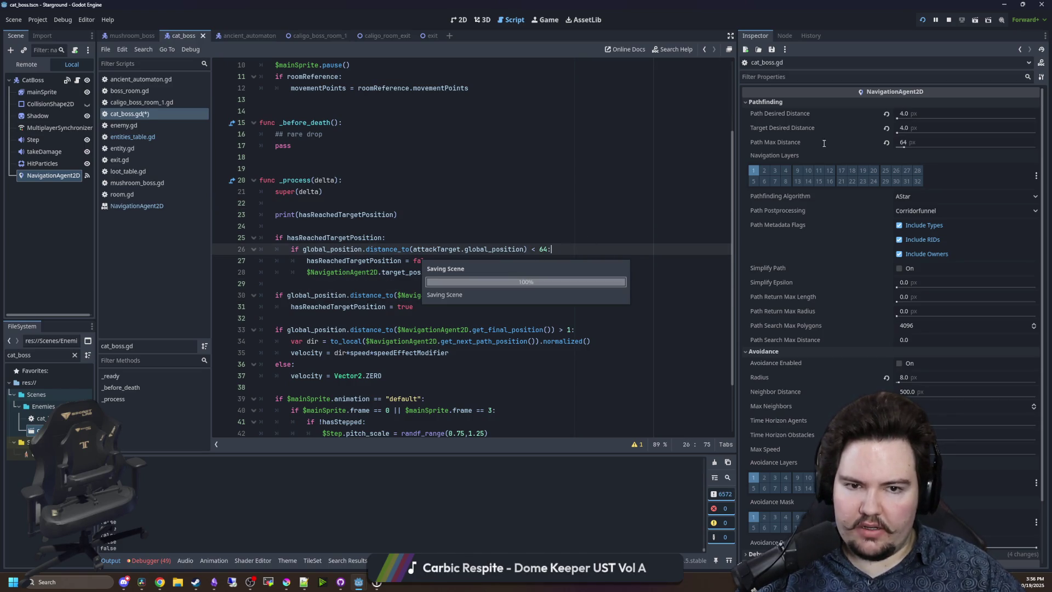
{"action": "key", "text": "Up"}
{"action": "key", "text": "Up"}
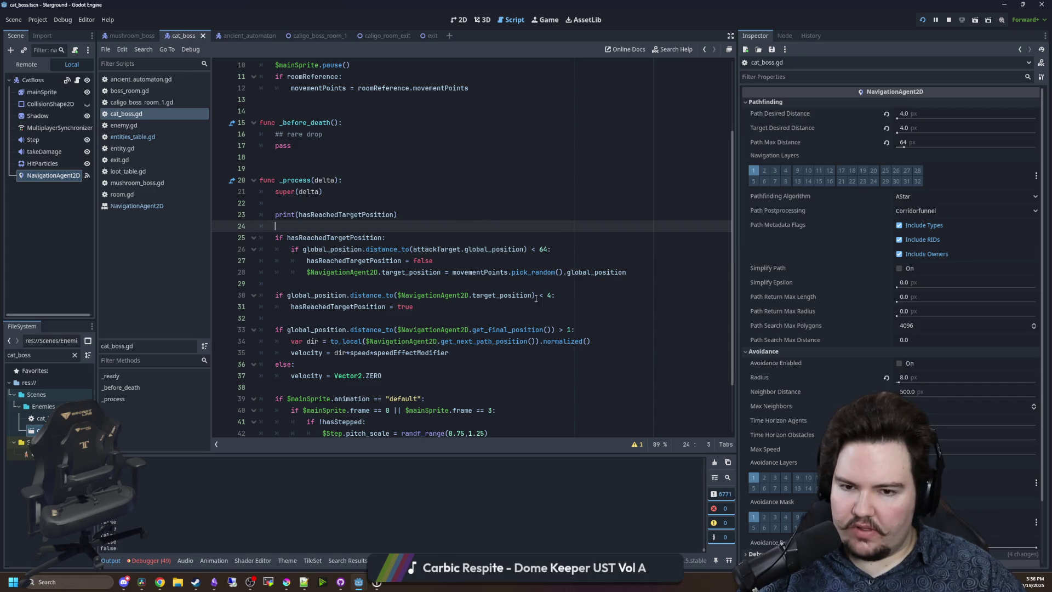
{"action": "left_click", "coordinate": [551, 295]}
{"action": "left_click", "coordinate": [537, 233]}
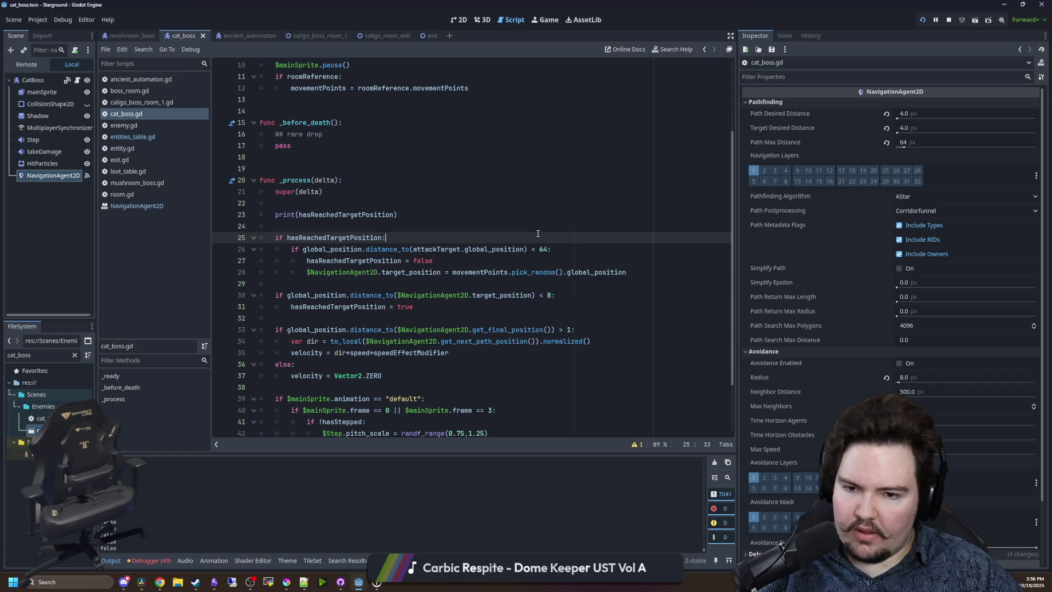
Clear the Output log and start a prints(global_position, ) line before the arrival check.
{"action": "left_click", "coordinate": [715, 464]}
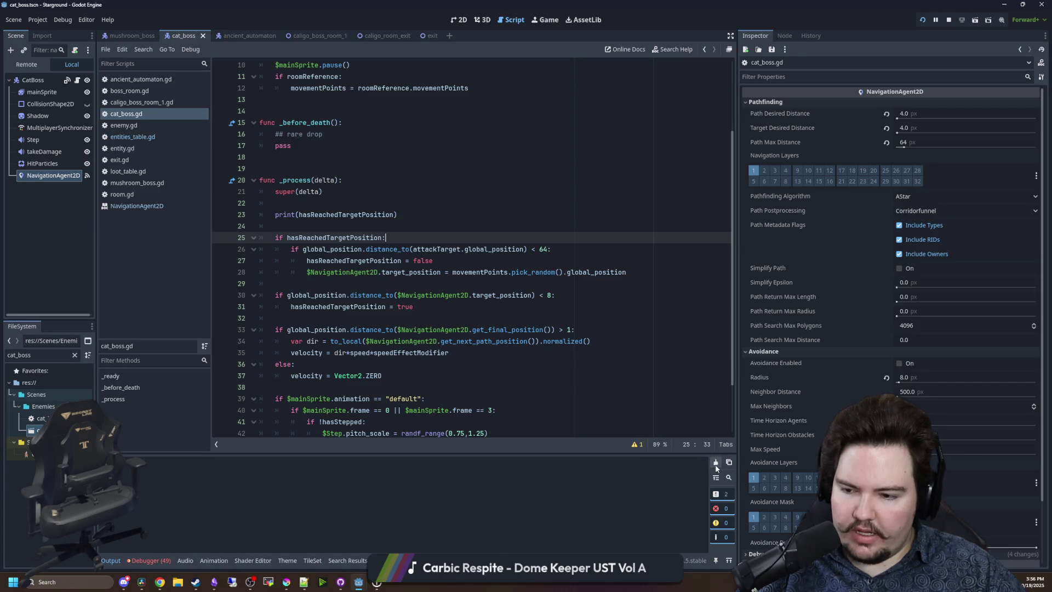
{"action": "left_click", "coordinate": [487, 308]}
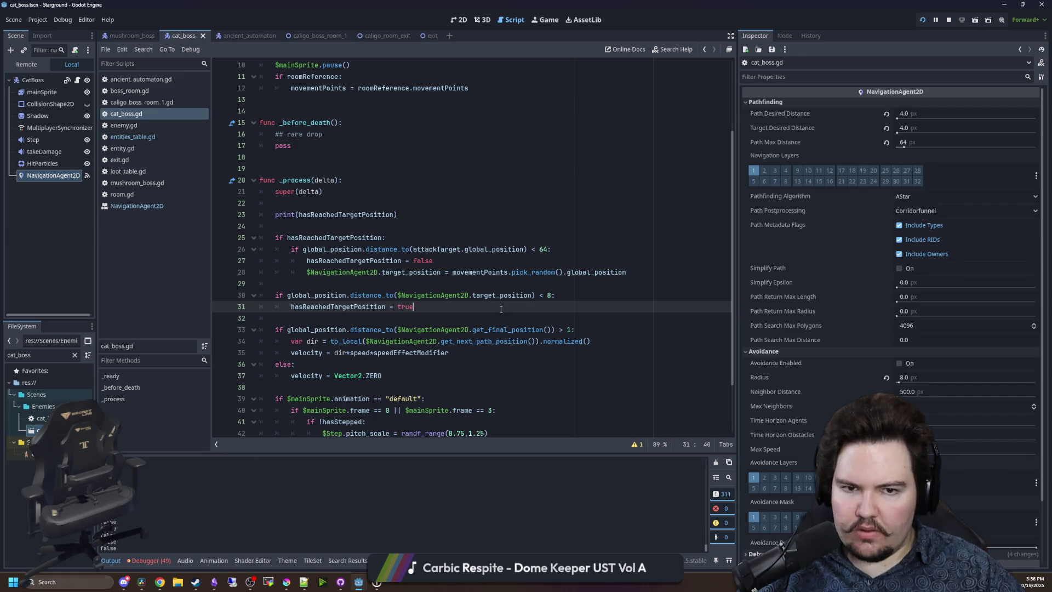
{"action": "left_click", "coordinate": [501, 287]}
{"action": "key", "text": "Return"}
{"action": "key", "text": "Return"}
{"action": "key", "text": "Up"}
{"action": "type", "text": "prints(global_position,"}
{"action": "key", "text": "Up"}
Complete prints(global_position, $NavigationAgent2D.target_position), save, and playtest the logged values.
{"action": "left_click_drag", "start_coordinate": [535, 317], "coordinate": [397, 317]}
{"action": "key", "text": "ctrl+c"}
{"action": "left_click", "coordinate": [371, 296]}
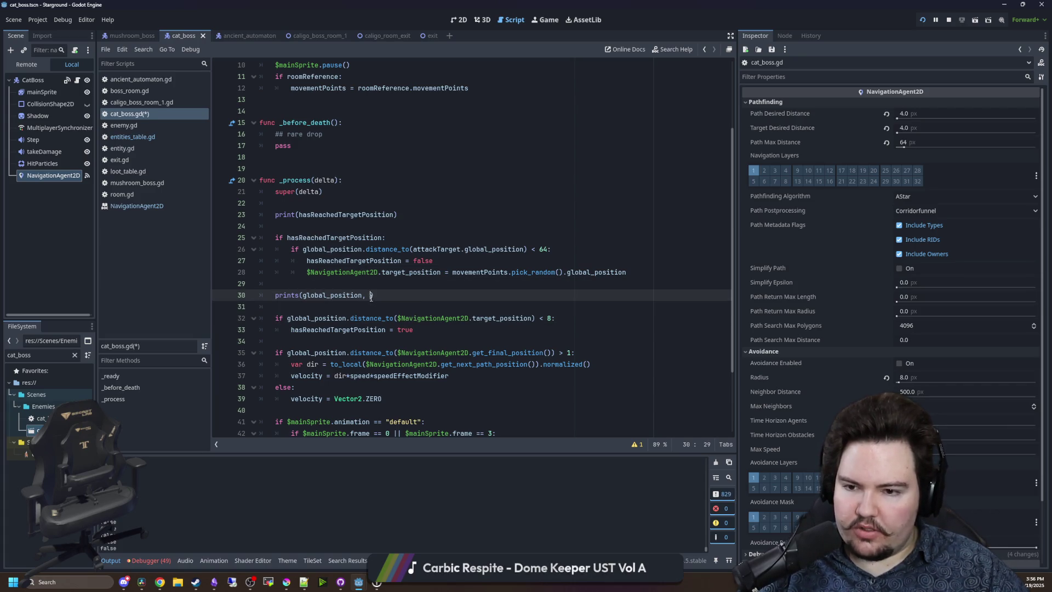
{"action": "key", "text": "ctrl+v"}
{"action": "key", "text": "Up"}
{"action": "key", "text": "ctrl+s"}
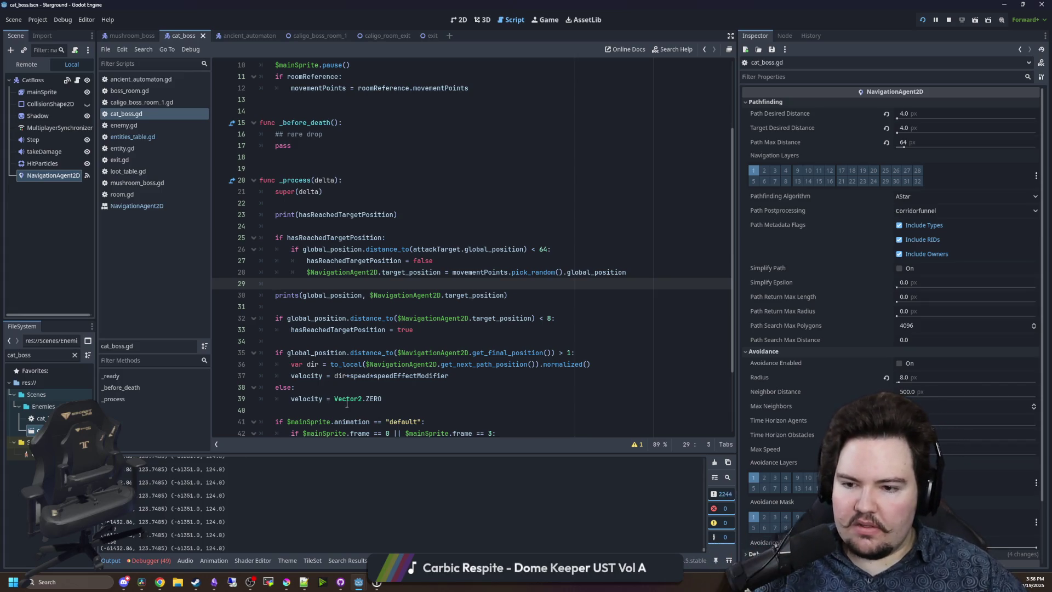
{"action": "left_click", "coordinate": [433, 345]}
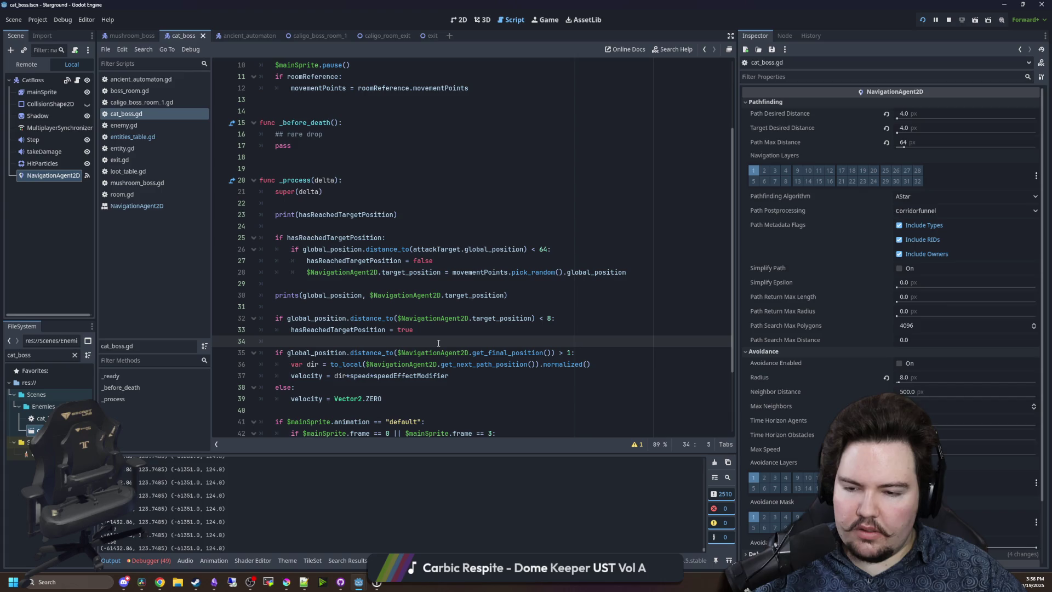
{"action": "left_click", "coordinate": [560, 19]}
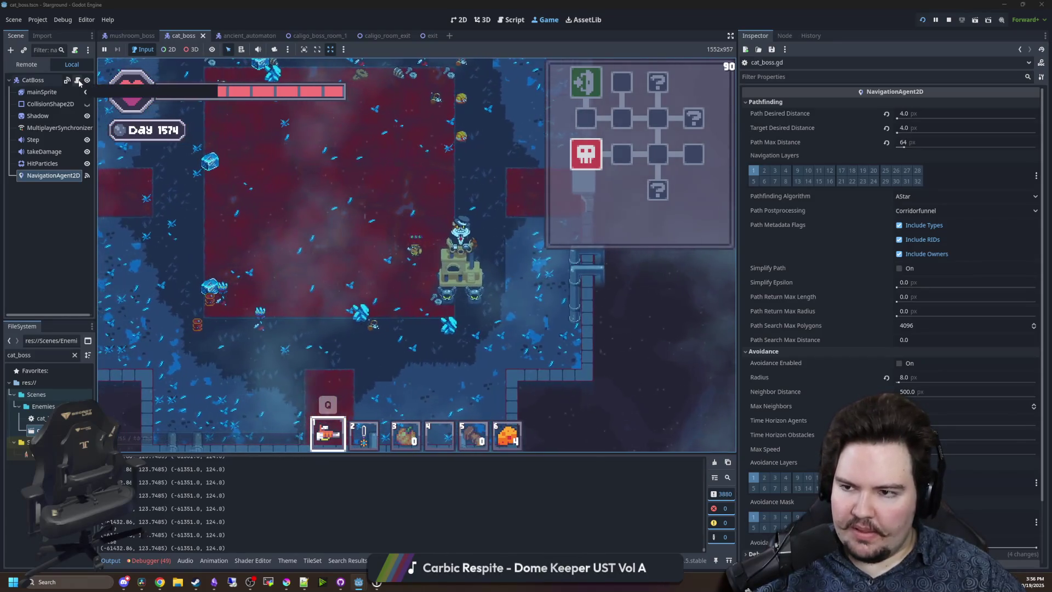
{"action": "left_click", "coordinate": [78, 80]}
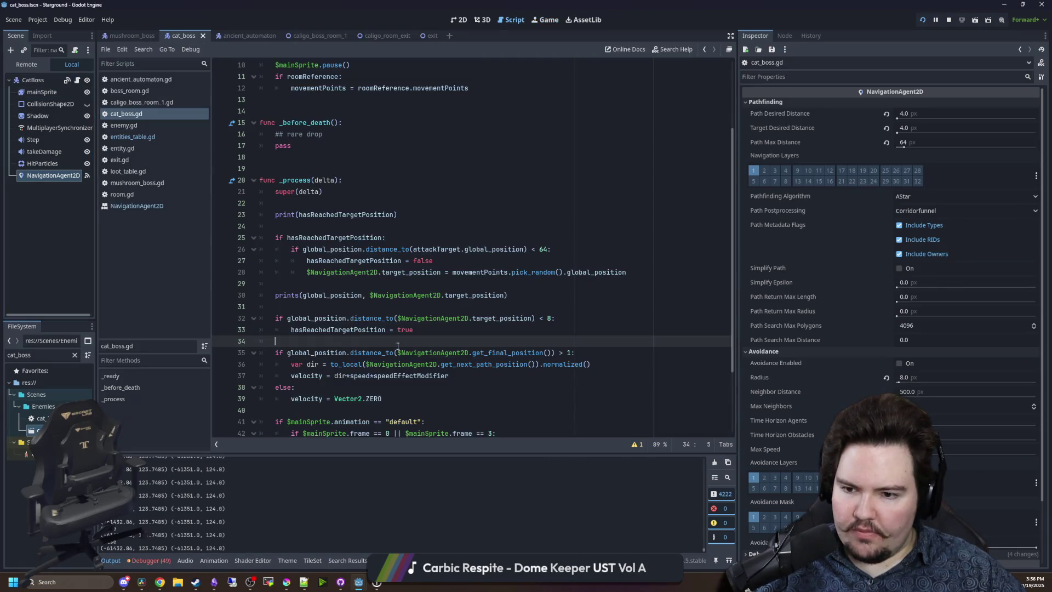
Test deleting the else branch that zeroes velocity, then restore it with undo and save.
{"action": "scroll", "coordinate": [405, 340], "scroll_direction": "down", "scroll_amount": 2}
{"action": "left_click_drag", "start_coordinate": [423, 329], "coordinate": [261, 320]}
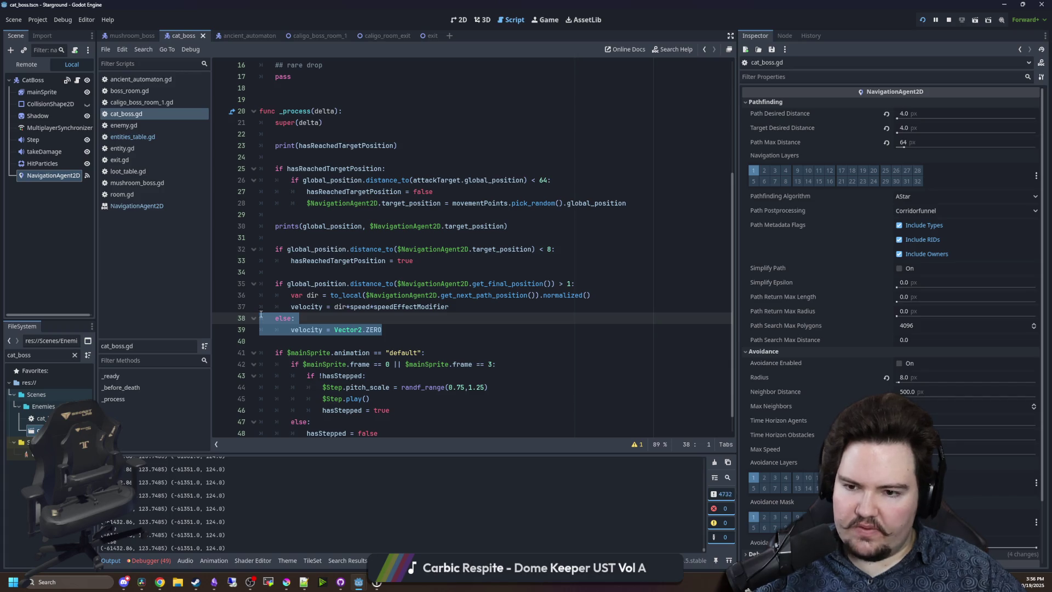
{"action": "key", "text": "BackSpace"}
{"action": "left_click", "coordinate": [340, 268]}
{"action": "key", "text": "ctrl+s"}
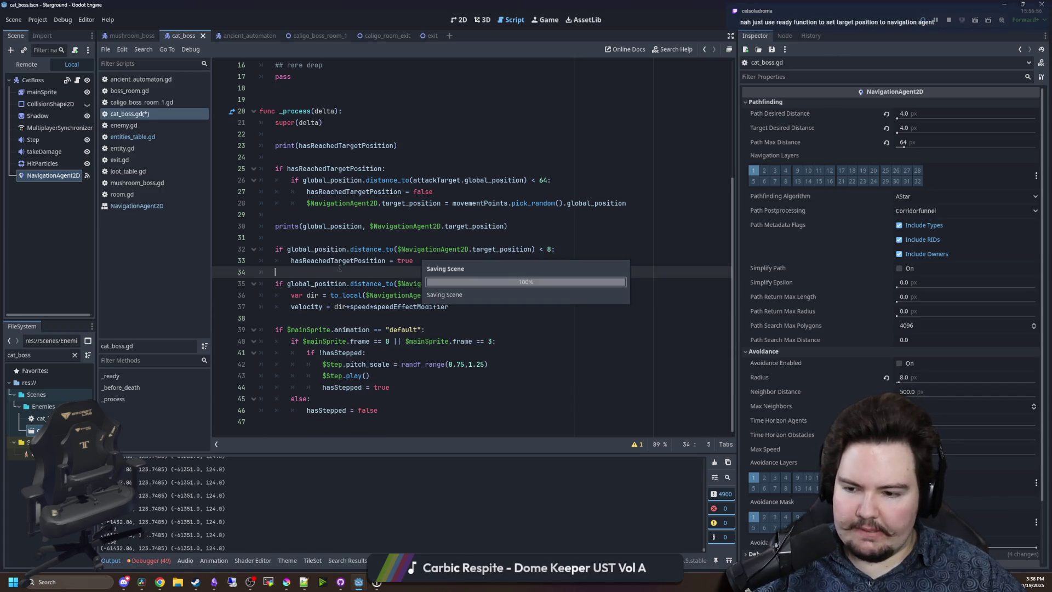
{"action": "left_click", "coordinate": [542, 22]}
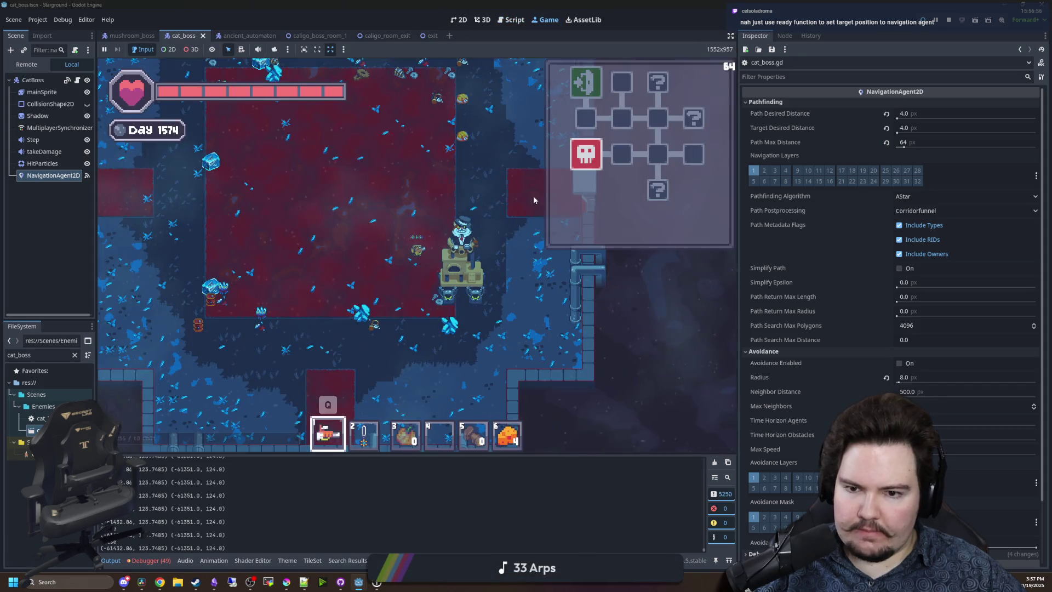
{"action": "key", "text": "ctrl+F3"}
{"action": "key", "text": "ctrl+z"}
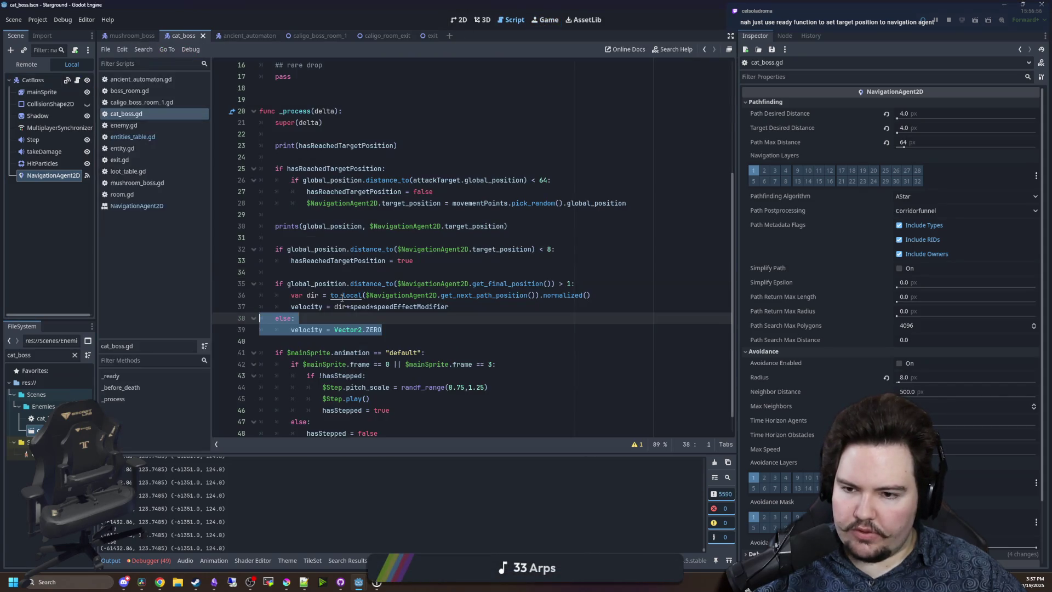
{"action": "key", "text": "ctrl+s"}
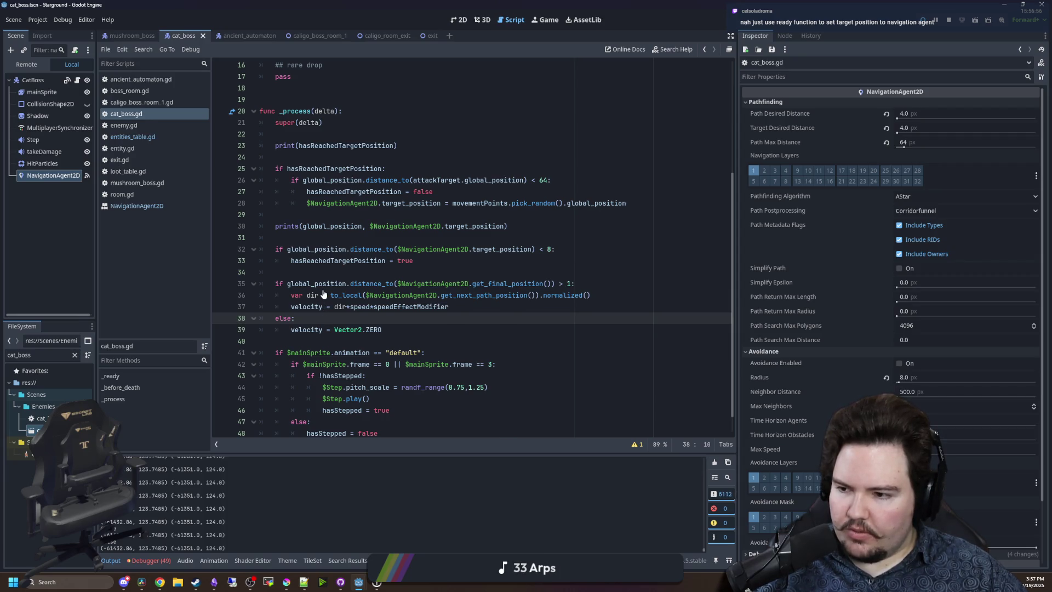
Remove the prints debug line from line 30 and place the caret after line 23.
{"action": "left_click", "coordinate": [359, 270]}
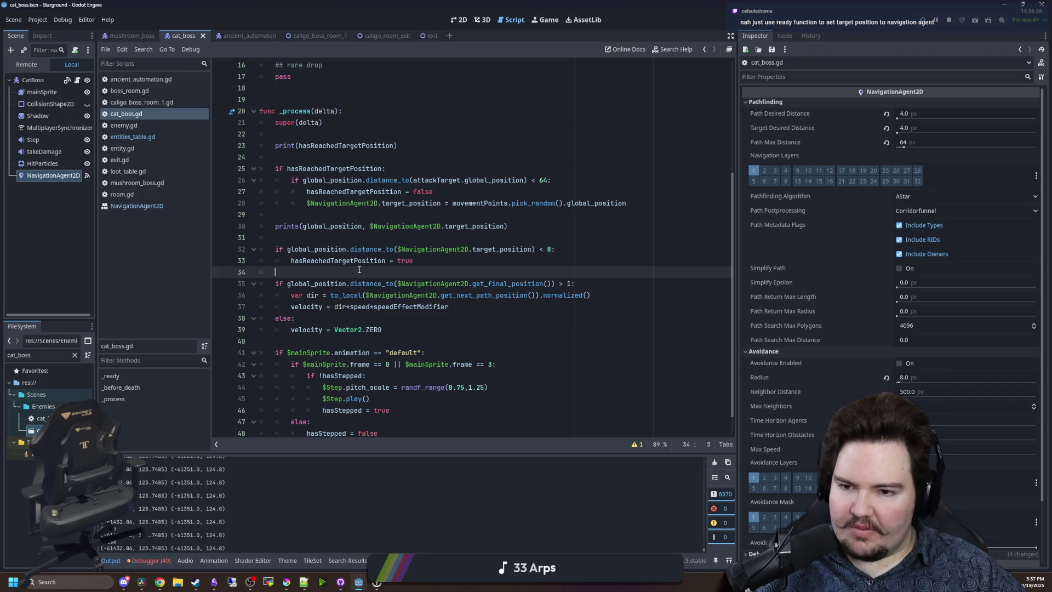
{"action": "scroll", "coordinate": [359, 270], "scroll_direction": "up", "scroll_amount": 2}
{"action": "left_click", "coordinate": [348, 309]}
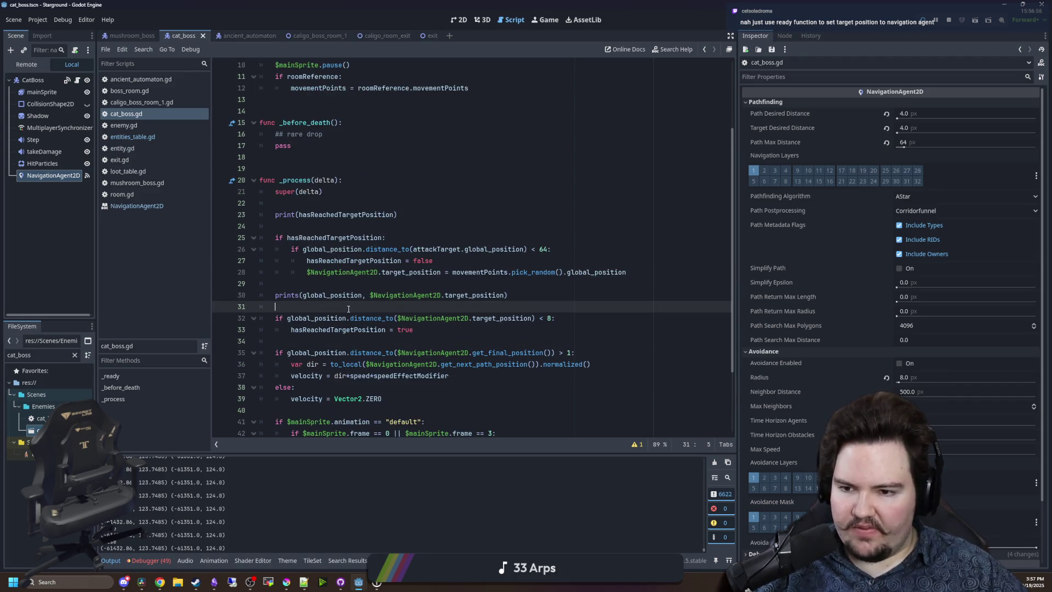
{"action": "left_click", "coordinate": [326, 229]}
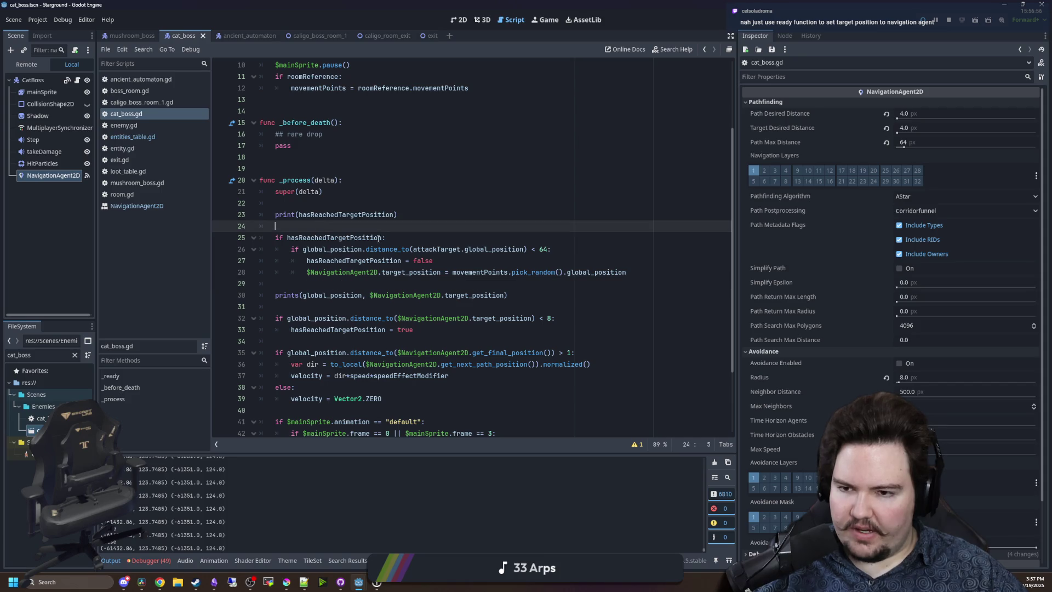
{"action": "left_click", "coordinate": [529, 295]}
{"action": "key", "text": "shift+Home"}
{"action": "key", "text": "ctrl+c"}
{"action": "key", "text": "BackSpace"}
{"action": "left_click", "coordinate": [417, 214]}
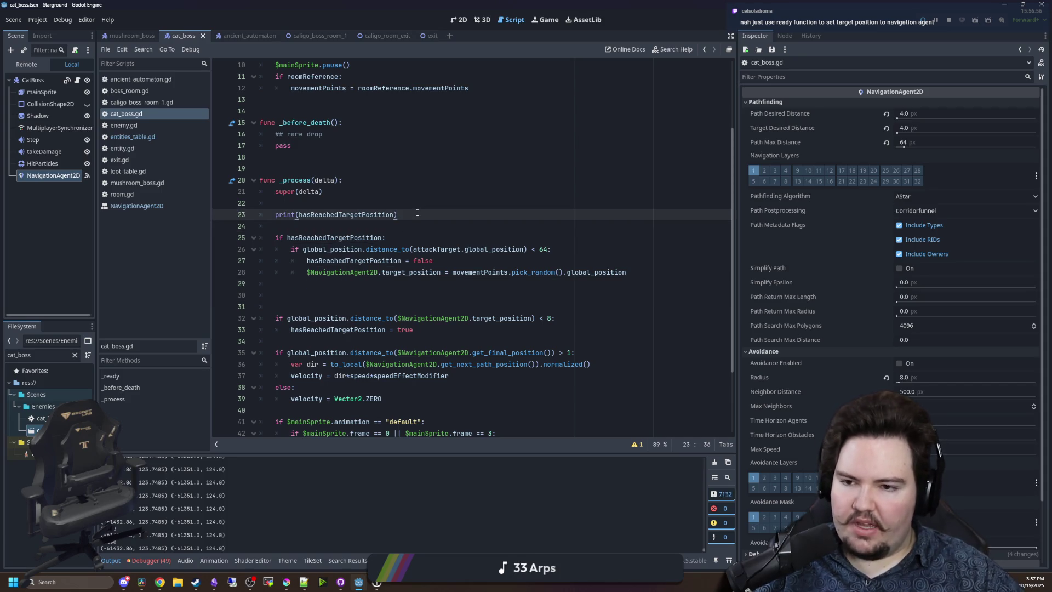
Paste the prints debug line under line 23 and remove the leftover blank lines.
{"action": "key", "text": "Return"}
{"action": "key", "text": "ctrl+v"}
{"action": "left_click", "coordinate": [338, 310]}
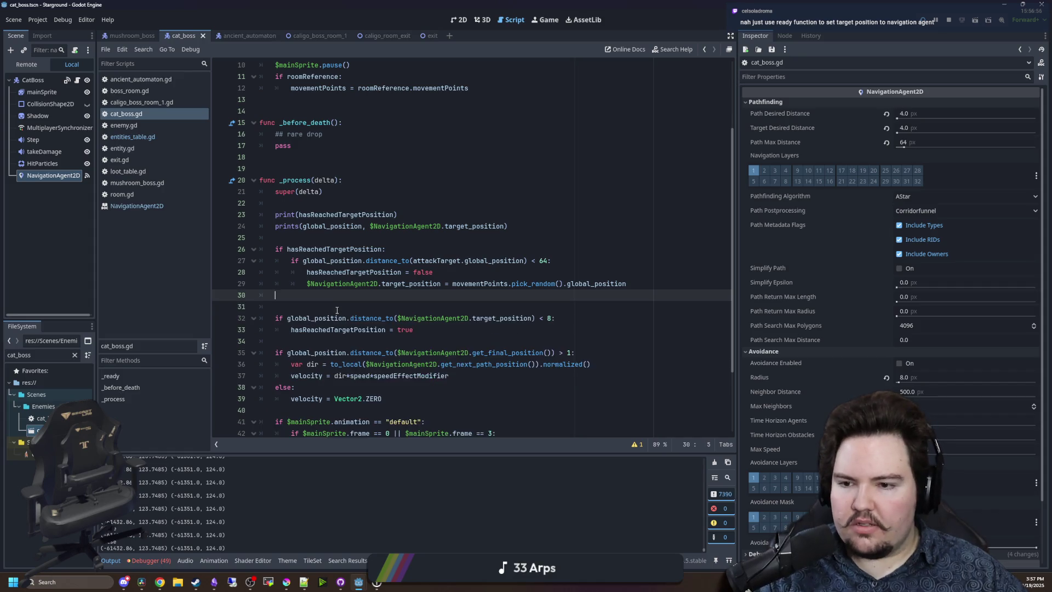
{"action": "key", "text": "BackSpace"}
{"action": "key", "text": "BackSpace"}
Review the target-reached block on lines 26–29 and the code below it.
{"action": "left_click", "coordinate": [318, 234]}
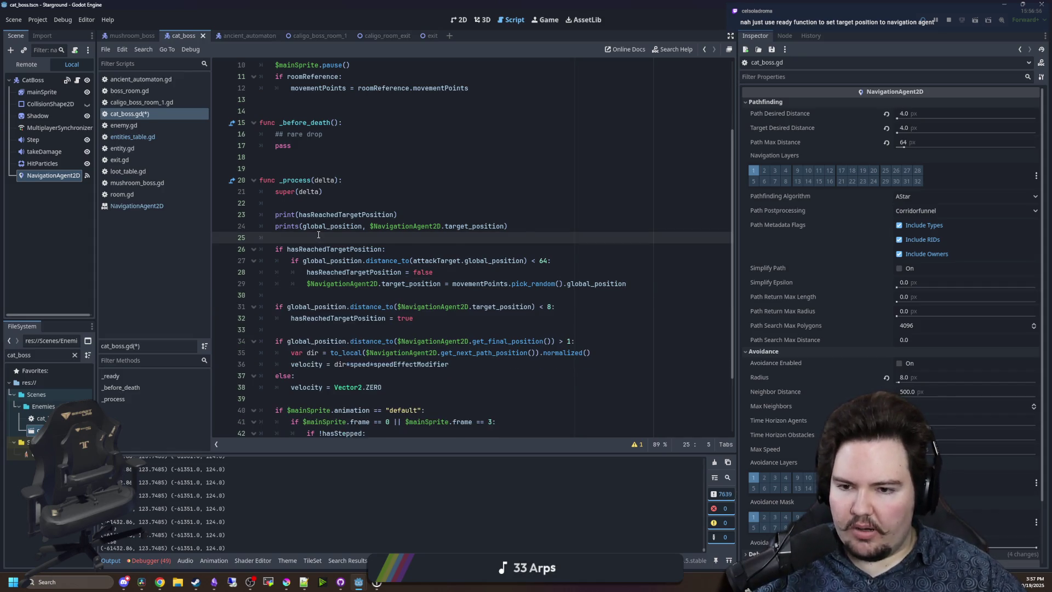
{"action": "scroll", "coordinate": [318, 235], "scroll_direction": "down", "scroll_amount": 1}
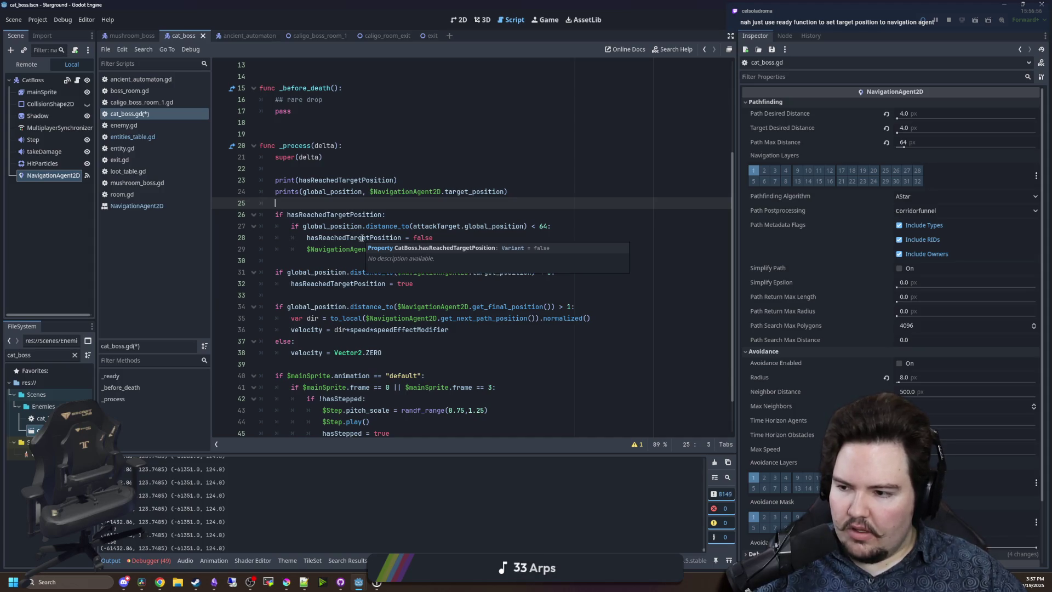
{"action": "left_click", "coordinate": [344, 261]}
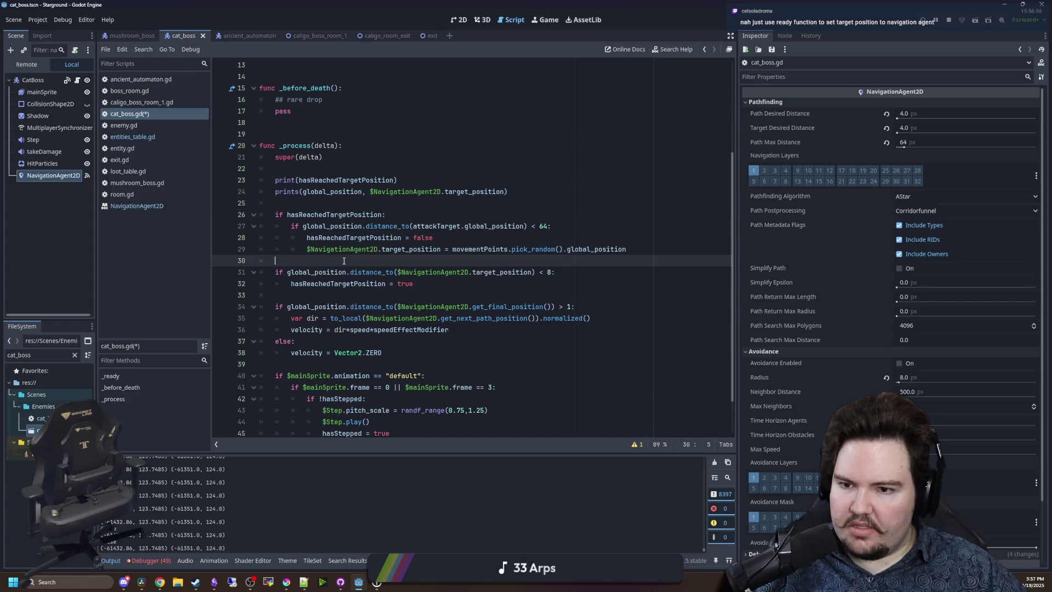
{"action": "left_click", "coordinate": [342, 297]}
{"action": "left_click", "coordinate": [343, 204]}
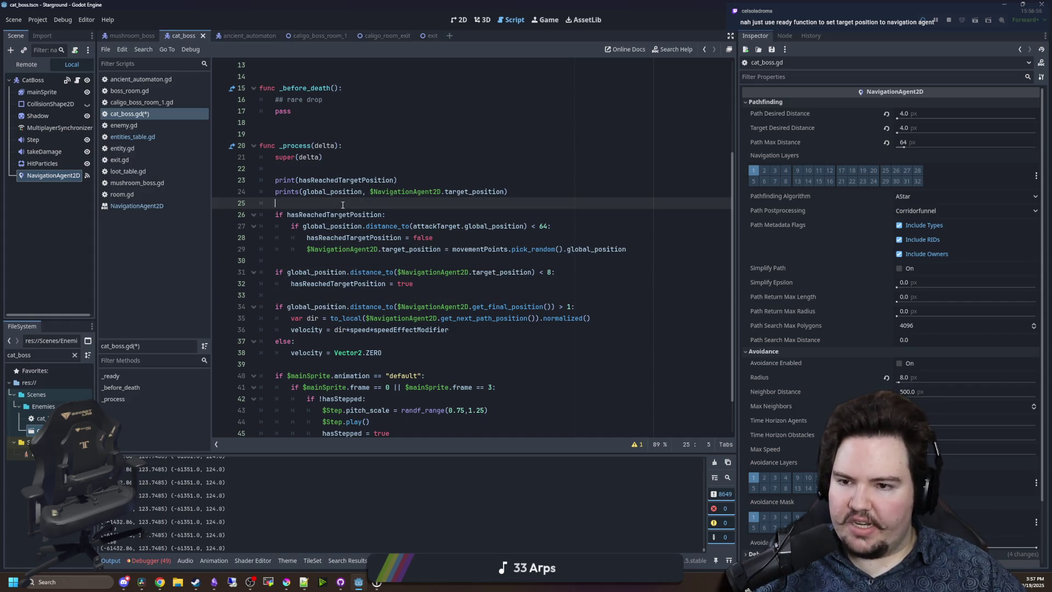
{"action": "mouse_move", "coordinate": [662, 257]}
{"action": "left_mouse_down"}
{"action": "mouse_move", "coordinate": [274, 206]}
{"action": "mouse_move", "coordinate": [262, 215]}
{"action": "left_mouse_up"}
{"action": "left_click", "coordinate": [304, 204]}
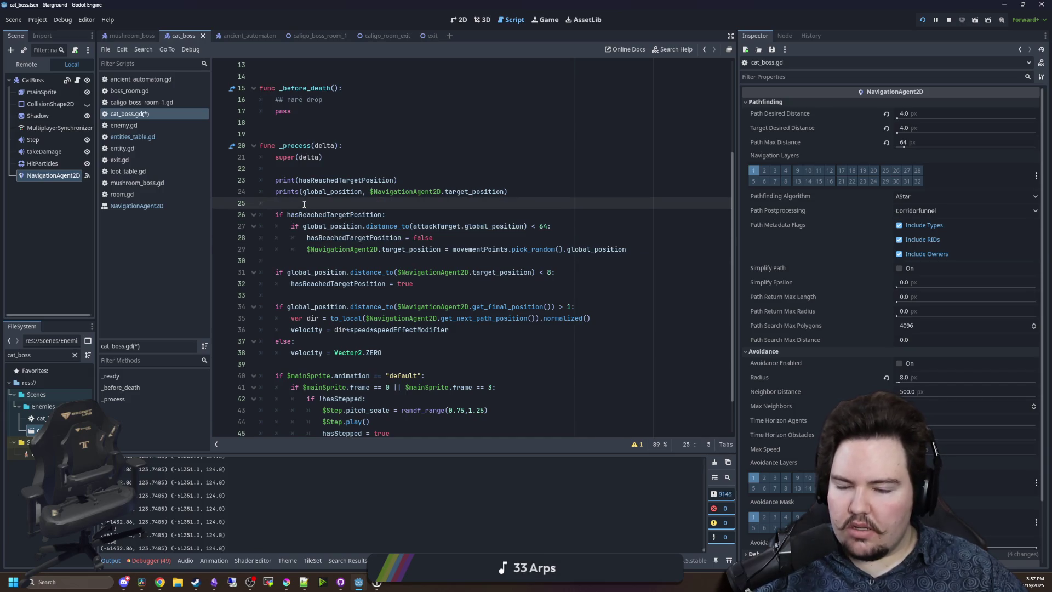
{"action": "scroll", "coordinate": [304, 204], "scroll_direction": "down", "scroll_amount": 2}
{"action": "scroll", "coordinate": [304, 204], "scroll_direction": "up", "scroll_amount": 1}
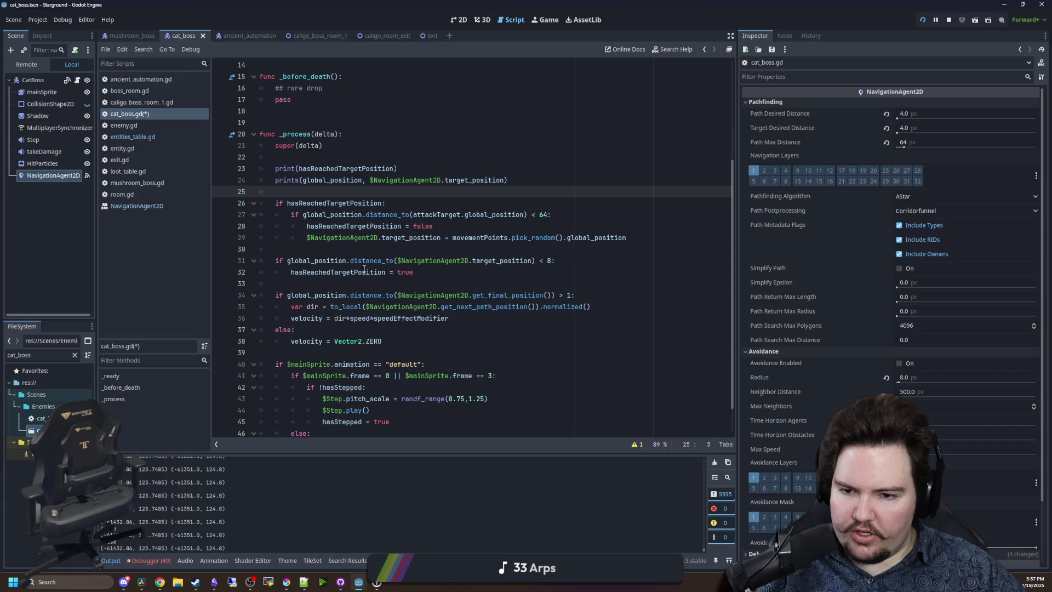
Add a print("final") test inside the final-position condition on line 34 and save.
{"action": "left_click", "coordinate": [308, 303]}
{"action": "left_click_drag", "start_coordinate": [257, 295], "coordinate": [634, 301]}
{"action": "left_click", "coordinate": [634, 300]}
{"action": "key", "text": "Return"}
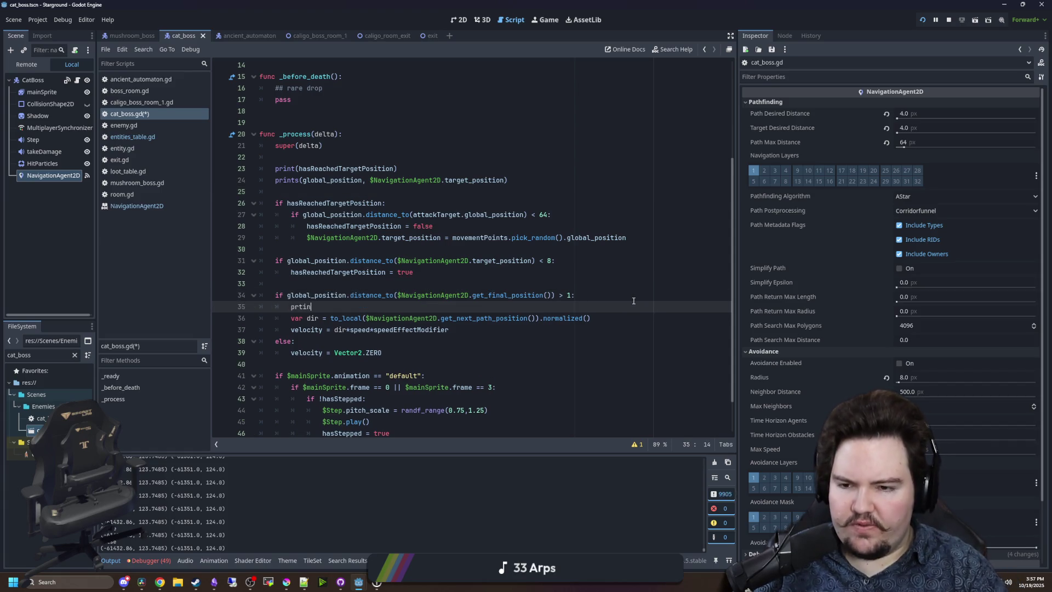
{"action": "key", "text": "BackSpace"}
{"action": "key", "text": "BackSpace"}
{"action": "key", "text": "BackSpace"}
{"action": "type", "text": "int"}
{"action": "key", "text": "Return"}
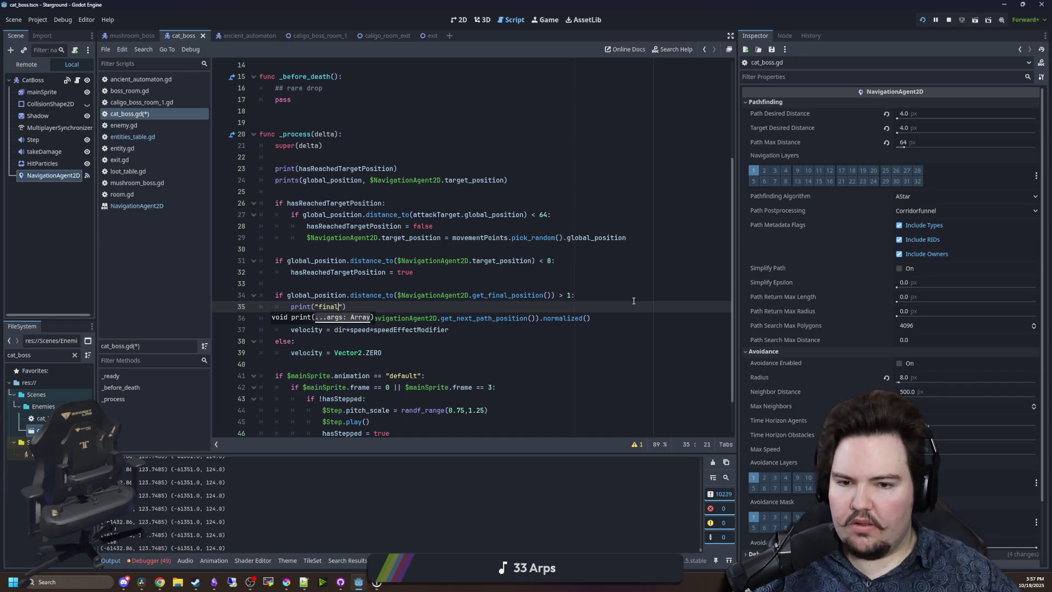
{"action": "left_click", "coordinate": [633, 300]}
{"action": "key", "text": "ctrl+s"}
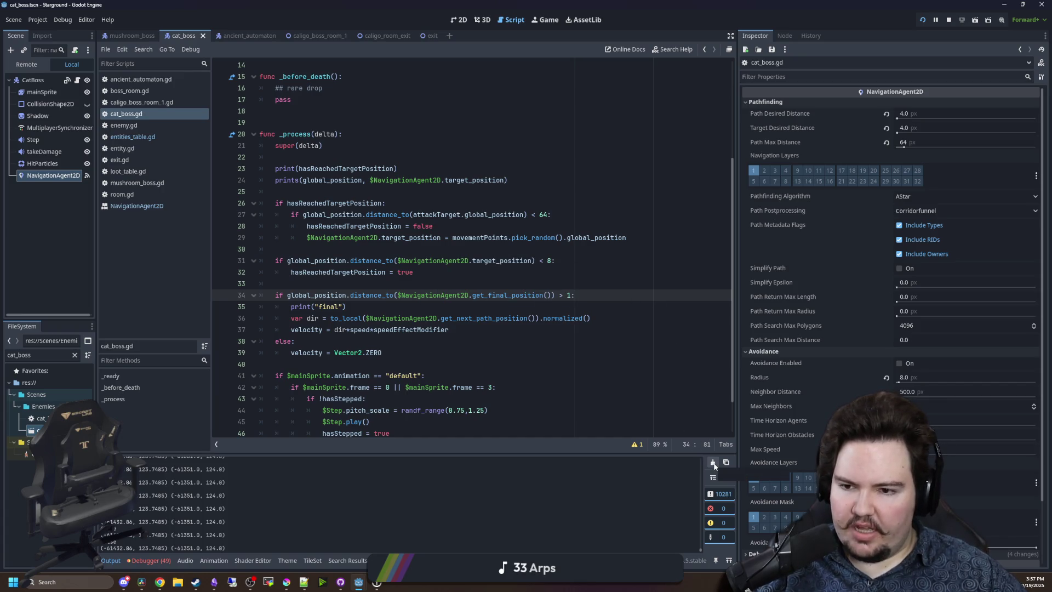
Clear the Output log and delete the print("final") debug line.
{"action": "left_click", "coordinate": [714, 464]}
{"action": "left_click", "coordinate": [715, 464]}
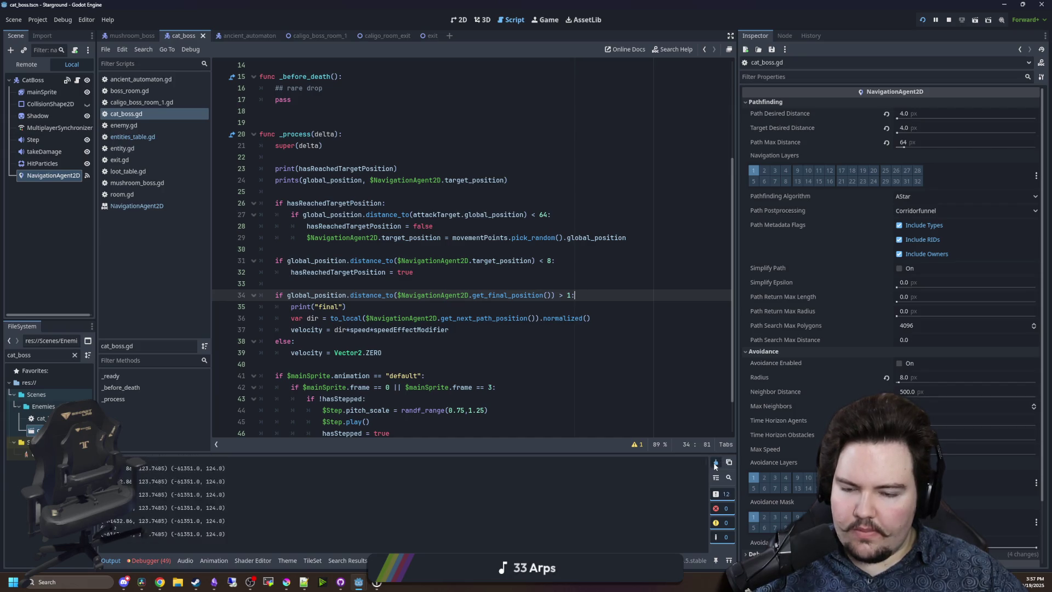
{"action": "left_click_drag", "start_coordinate": [346, 307], "coordinate": [270, 307]}
{"action": "key", "text": "ctrl+shift+k"}
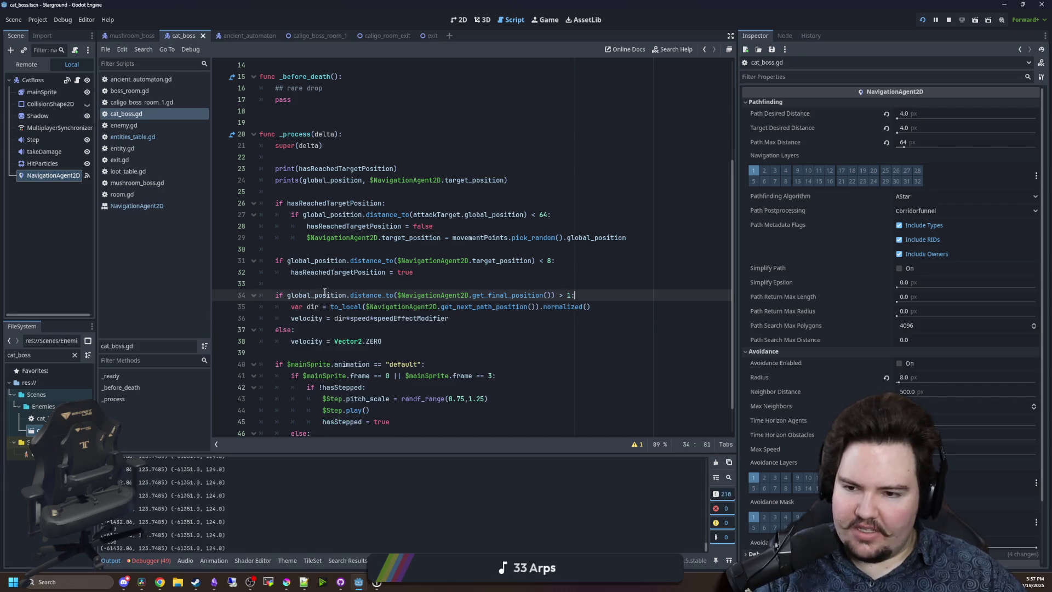
{"action": "left_click", "coordinate": [347, 284]}
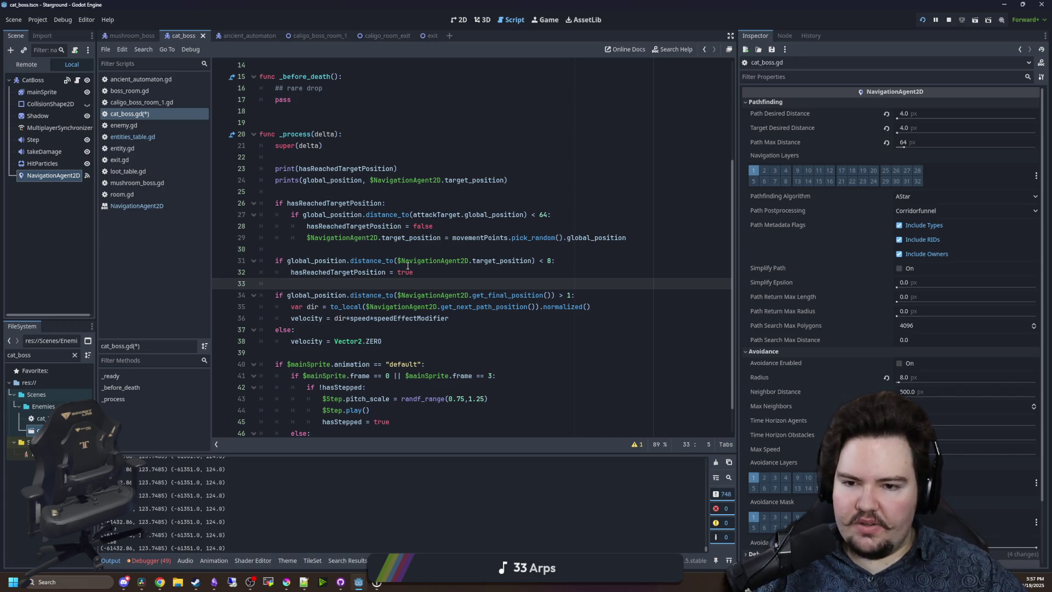
{"action": "left_click_drag", "start_coordinate": [423, 261], "coordinate": [516, 261]}
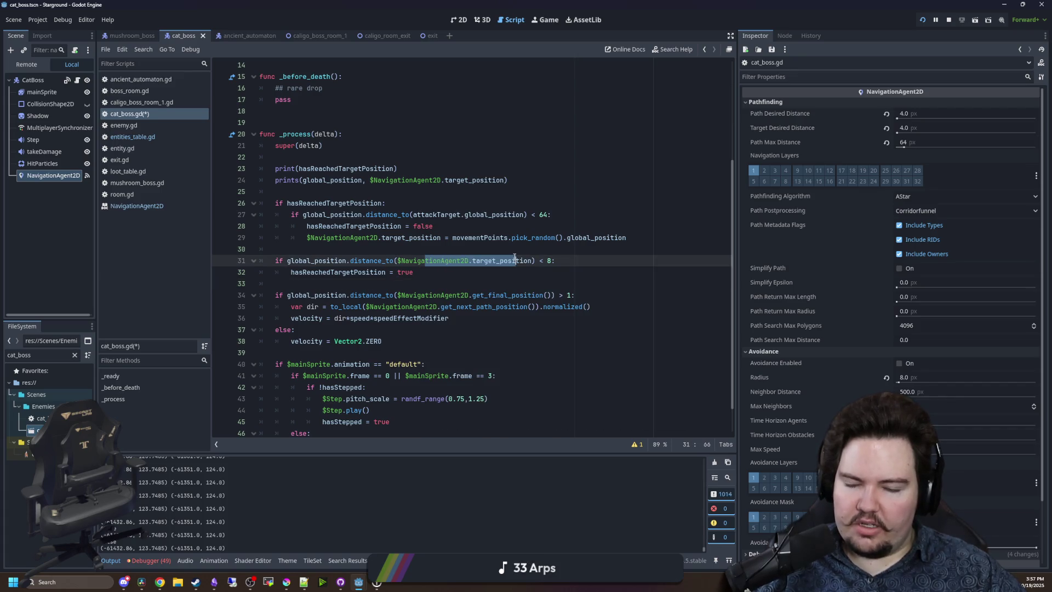
{"action": "left_click", "coordinate": [535, 251]}
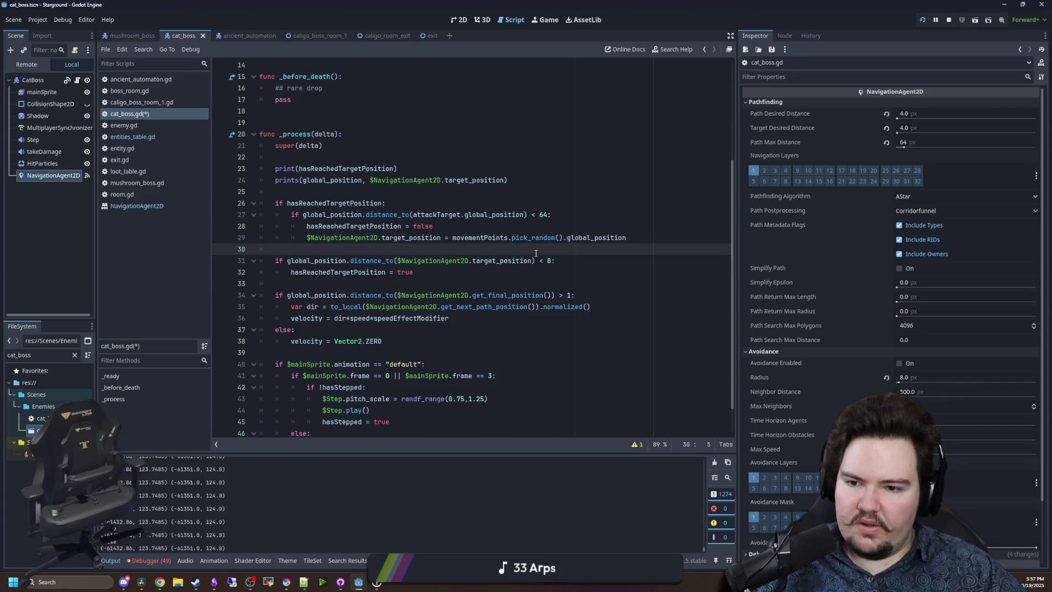
{"action": "left_click", "coordinate": [499, 284]}
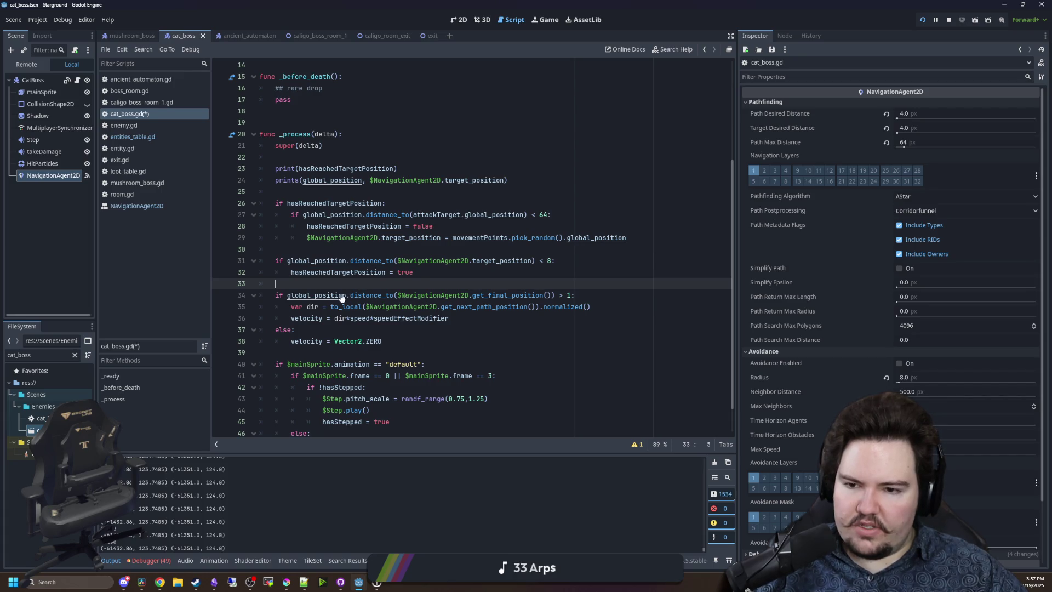
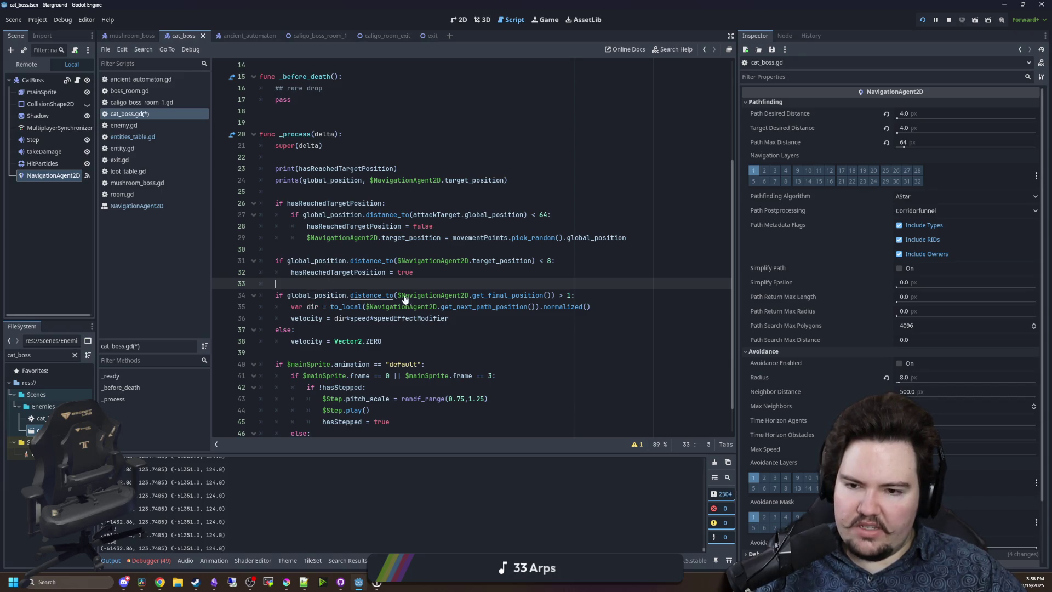
Read the get_final_position documentation, then return to line 34 of cat_boss.gd.
{"action": "left_click", "coordinate": [487, 297], "text": "ctrl"}
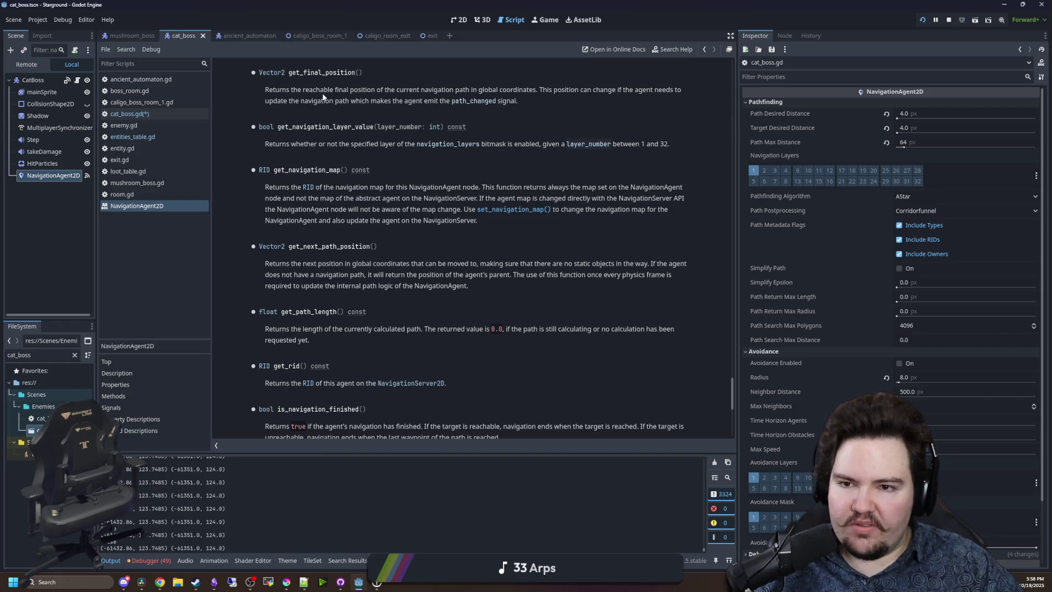
{"action": "key", "text": "alt+Left"}
{"action": "left_click", "coordinate": [551, 296]}
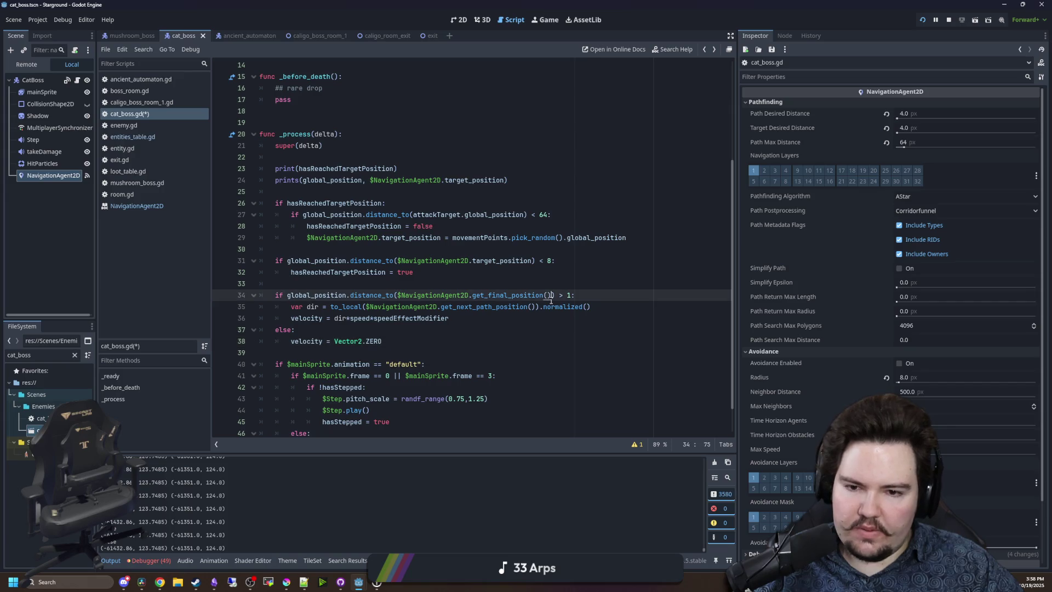
Add a blank line above the movement check, save, and delete the final-position print line.
{"action": "key", "text": "Home"}
{"action": "key", "text": "Return"}
{"action": "key", "text": "Return"}
{"action": "key", "text": "Up"}
{"action": "key", "text": "Up"}
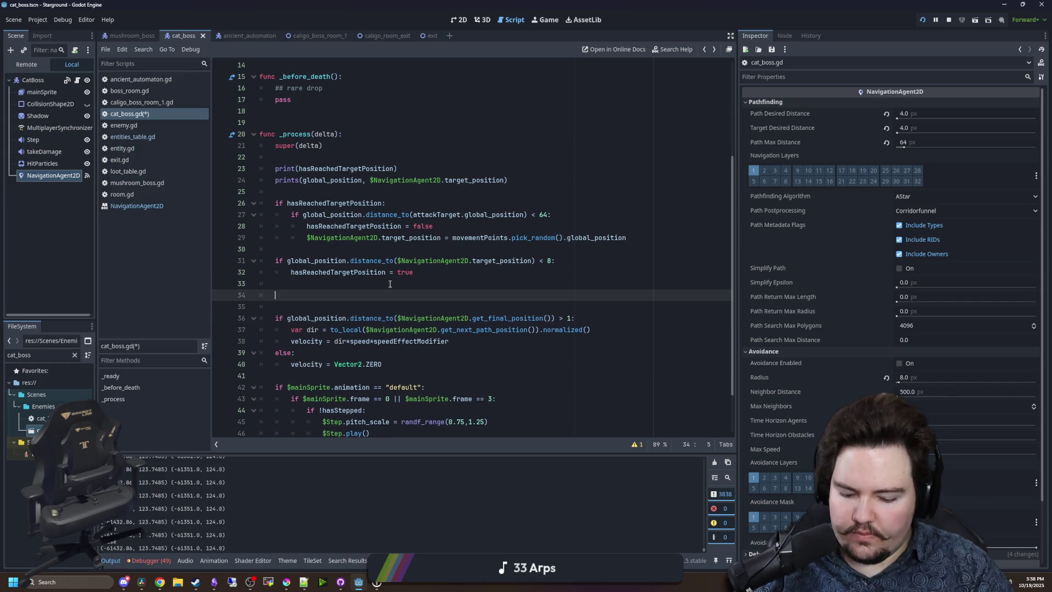
{"action": "left_click", "coordinate": [390, 284]}
{"action": "key", "text": "ctrl+s"}
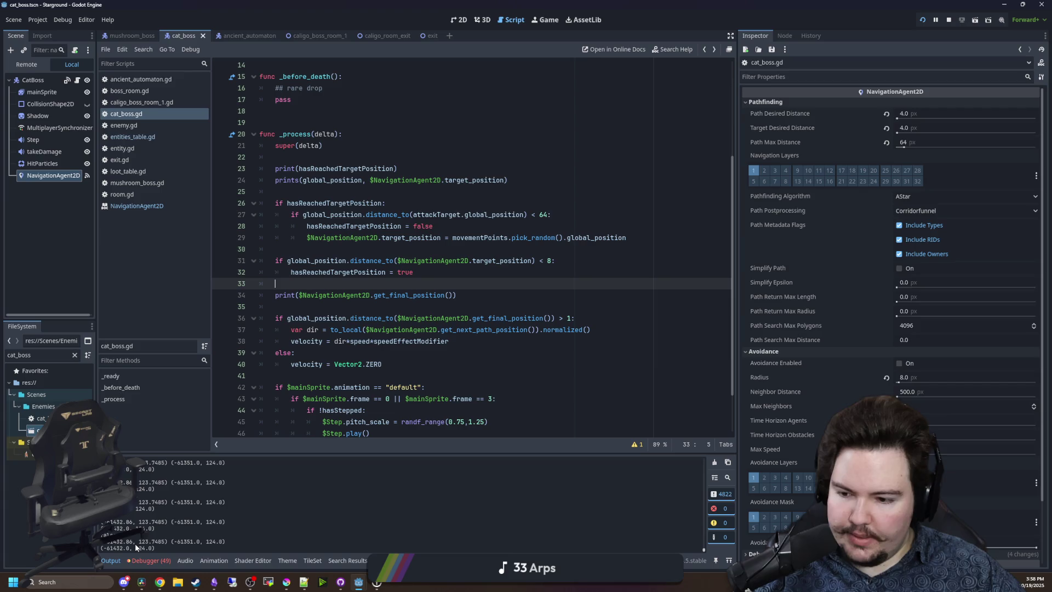
{"action": "left_click", "coordinate": [345, 314]}
{"action": "left_click_drag", "start_coordinate": [457, 296], "coordinate": [261, 297]}
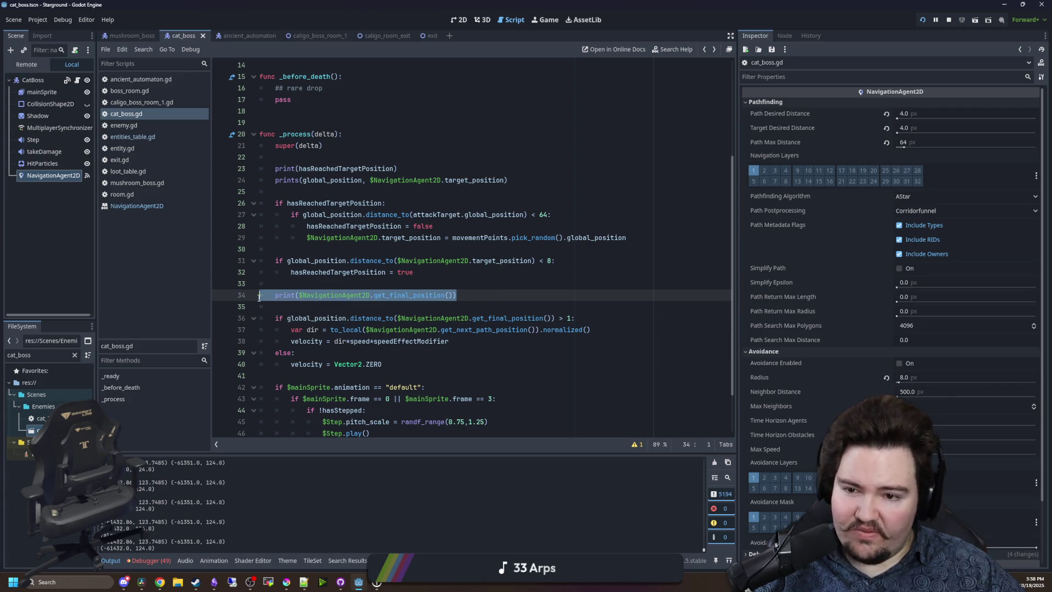
{"action": "key", "text": "BackSpace"}
{"action": "key", "text": "BackSpace"}
{"action": "key", "text": "BackSpace"}
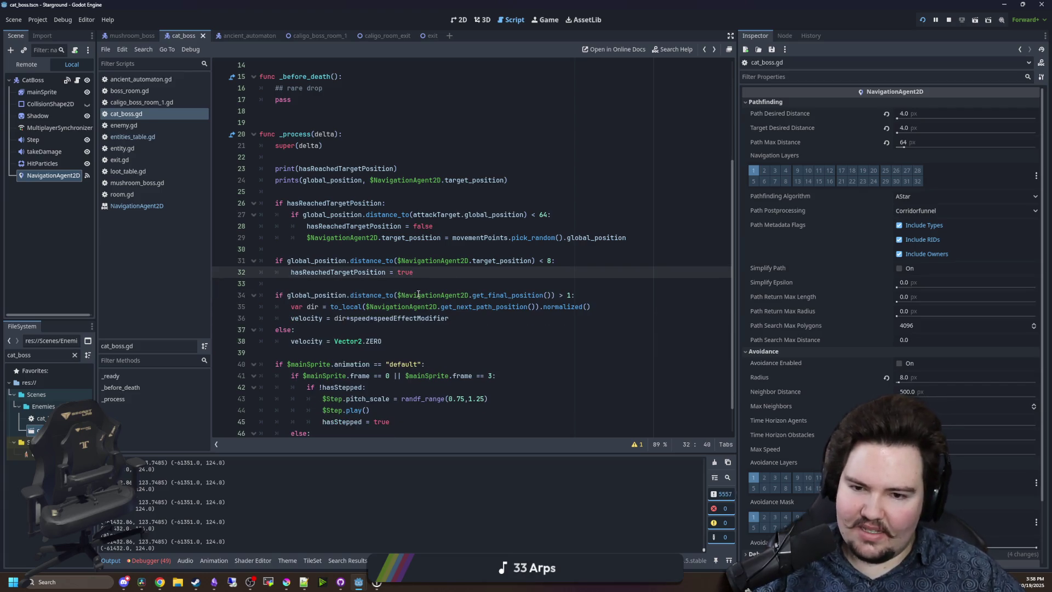
Start a new print("moving") line inside the movement check, save, and select debug lines 23–24.
{"action": "left_click", "coordinate": [415, 284]}
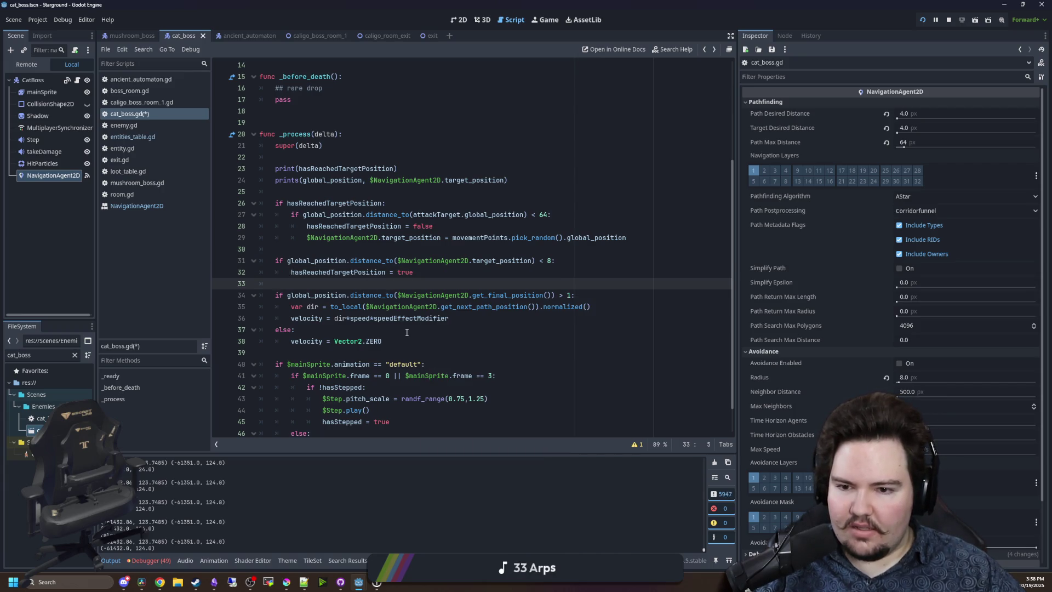
{"action": "left_click", "coordinate": [578, 295]}
{"action": "key", "text": "Return"}
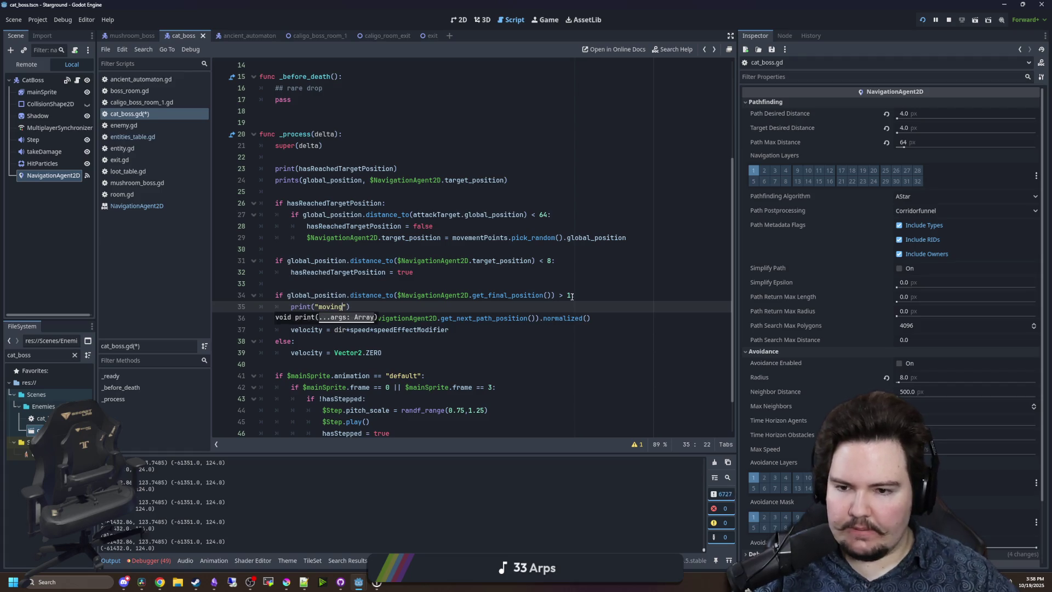
{"action": "left_click", "coordinate": [572, 296]}
{"action": "key", "text": "ctrl+s"}
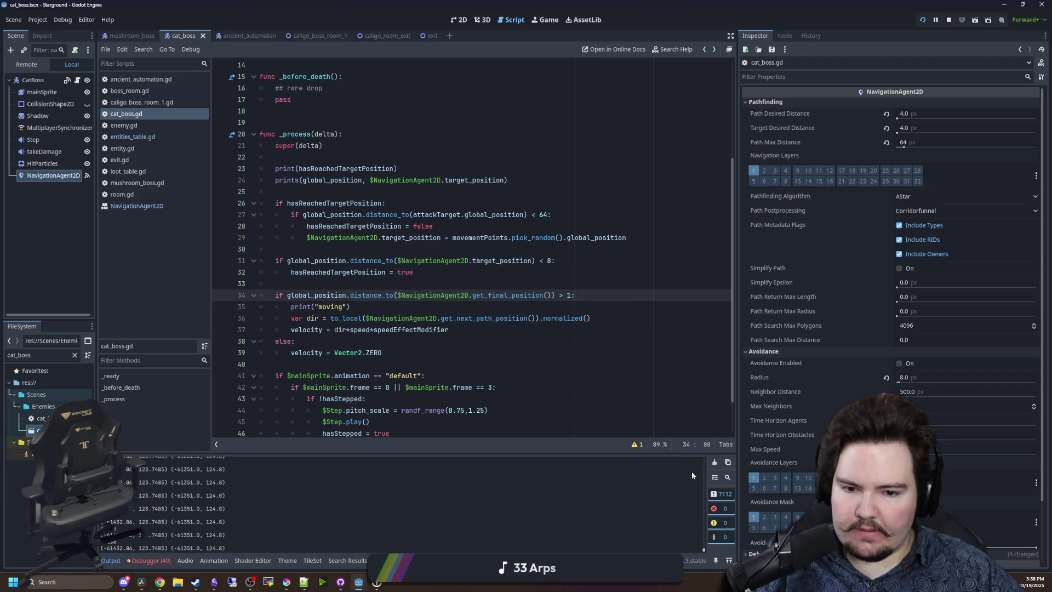
{"action": "left_click_drag", "start_coordinate": [240, 188], "coordinate": [274, 168]}
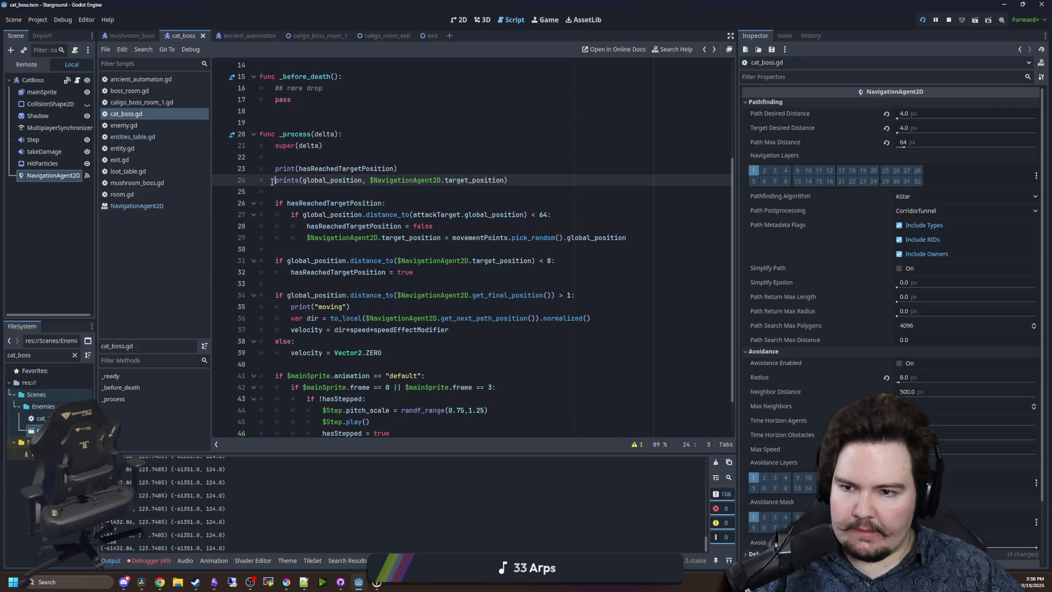
Comment out the debug print lines 23–24 and save the script.
{"action": "key", "text": "ctrl+k"}
{"action": "key", "text": "ctrl+s"}
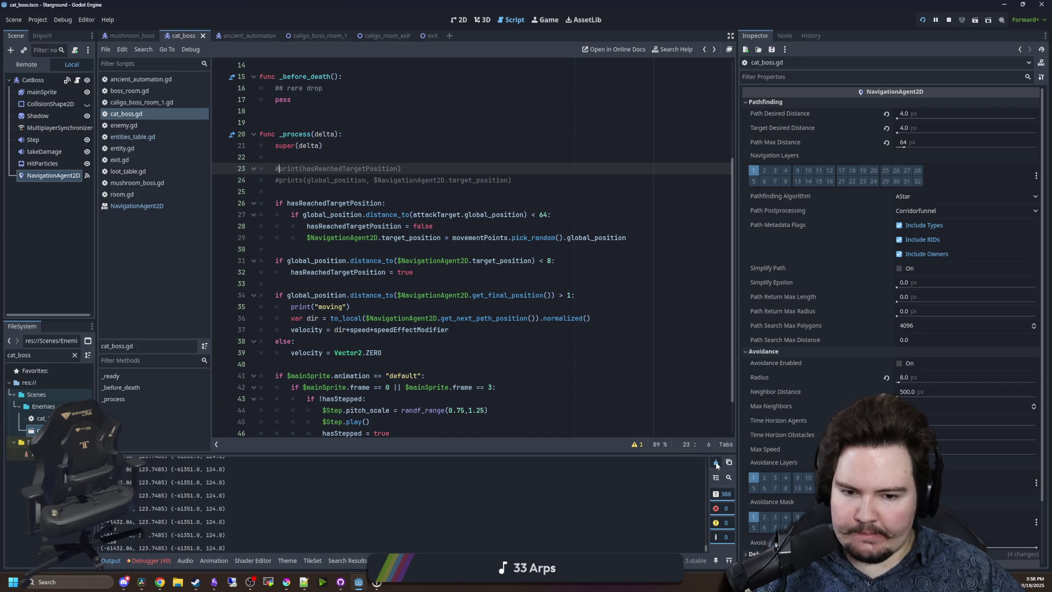
{"action": "left_click", "coordinate": [434, 320]}
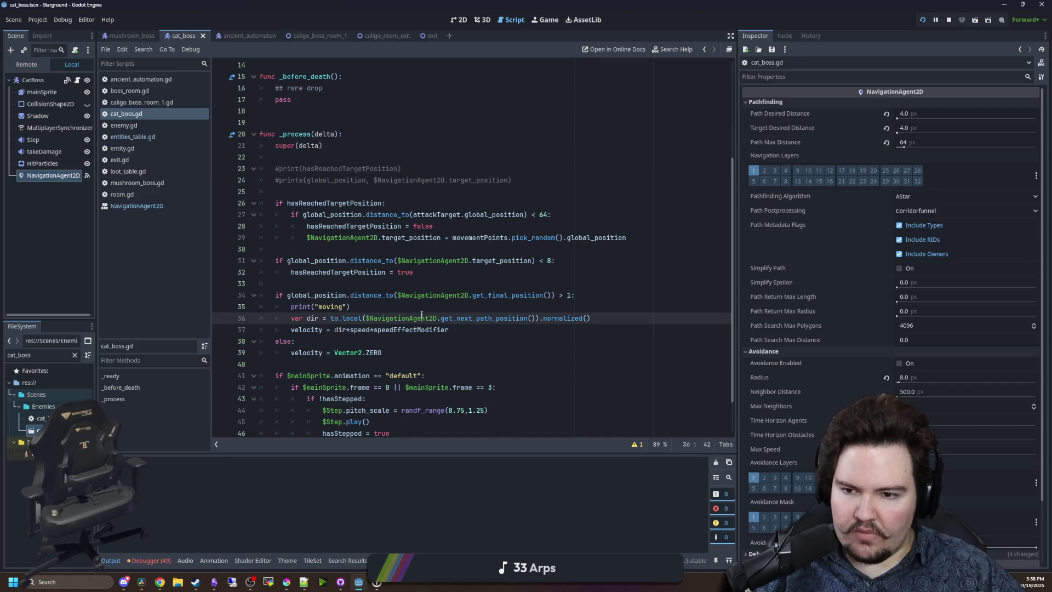
{"action": "left_click", "coordinate": [372, 274]}
{"action": "left_click", "coordinate": [488, 317]}
{"action": "left_click", "coordinate": [552, 296]}
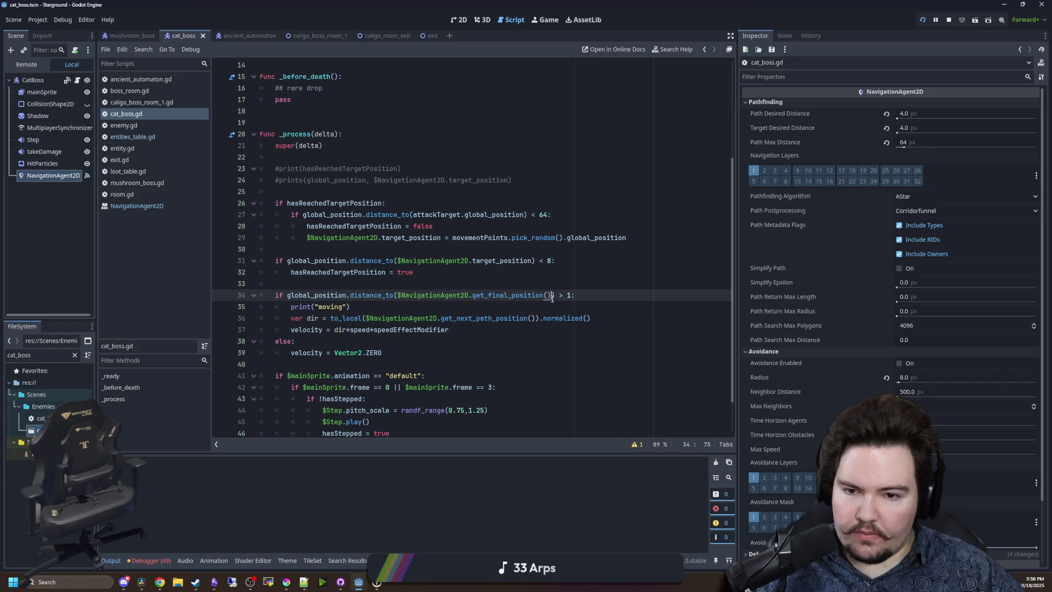
{"action": "key", "text": "ctrl+shift+Return"}
{"action": "key", "text": "ctrl+shift+Return"}
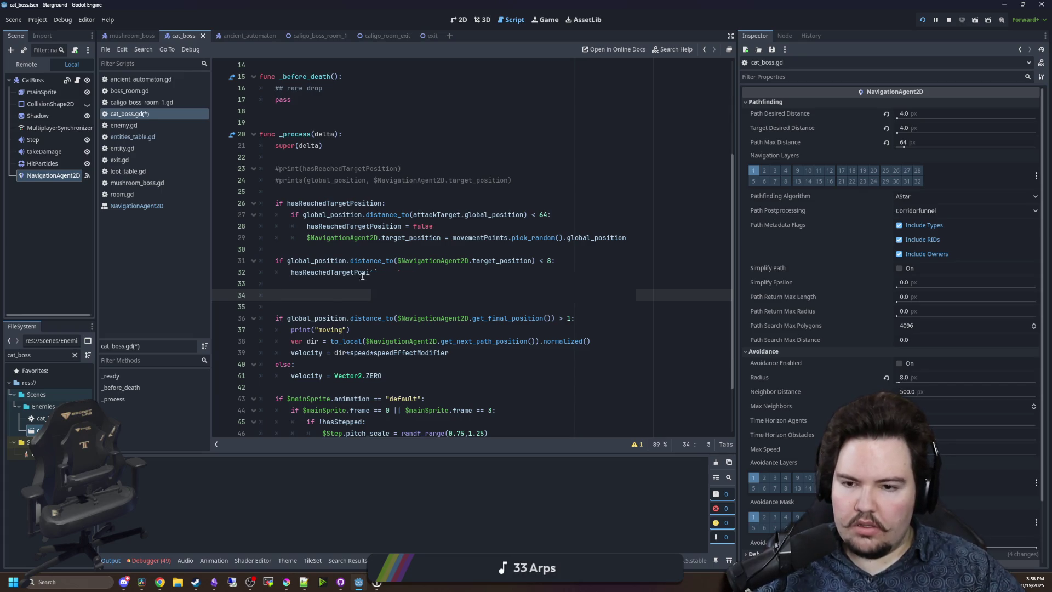
{"action": "key", "text": "ctrl+shift+k"}
{"action": "key", "text": "ctrl+shift+k"}
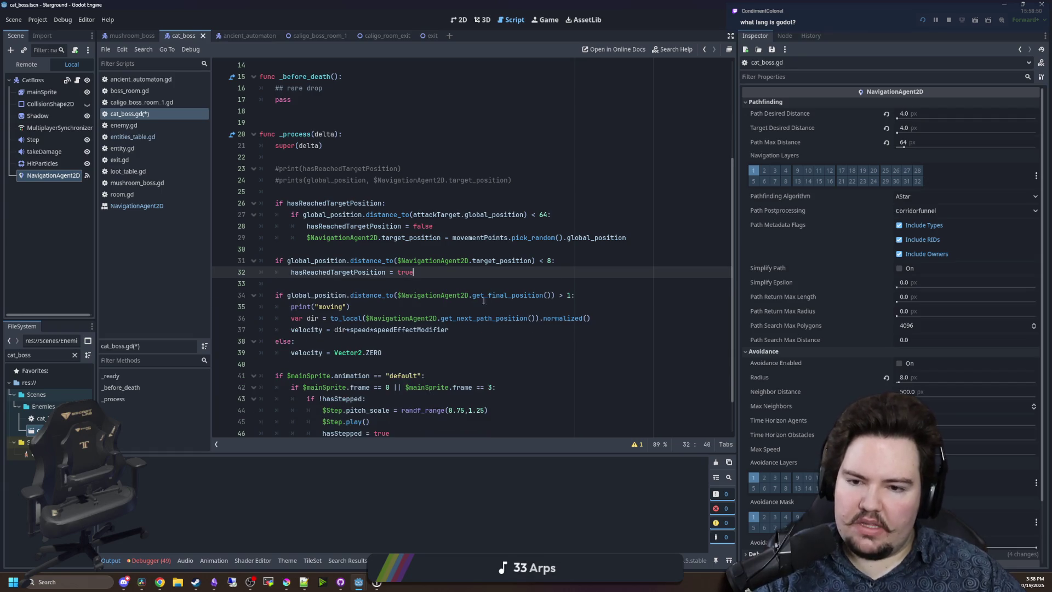
Move the hasReachedTargetPosition = true assignment into the movement else branch.
{"action": "left_click_drag", "start_coordinate": [552, 296], "coordinate": [420, 299]}
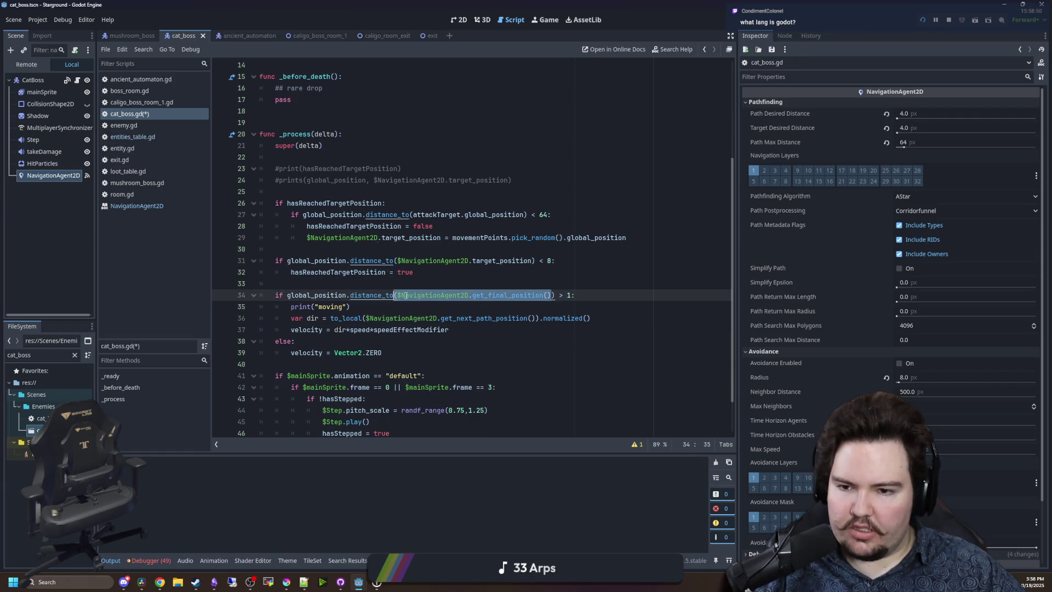
{"action": "left_click", "coordinate": [527, 287]}
{"action": "left_click_drag", "start_coordinate": [549, 294], "coordinate": [399, 300]}
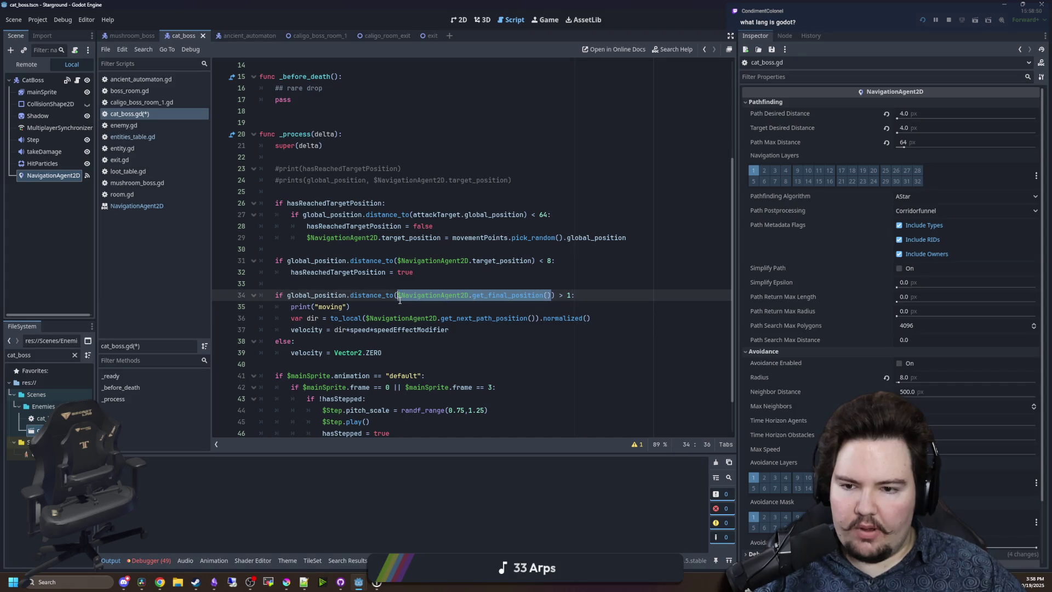
{"action": "left_click", "coordinate": [332, 344]}
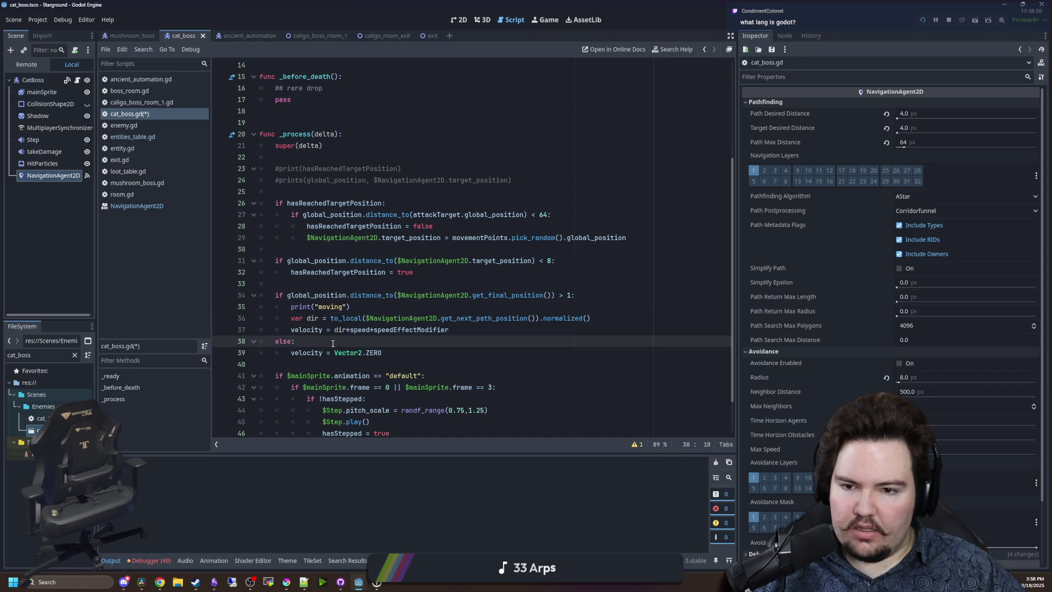
{"action": "left_click_drag", "start_coordinate": [360, 280], "coordinate": [320, 268]}
{"action": "key", "text": "ctrl+x"}
{"action": "left_click", "coordinate": [332, 340]}
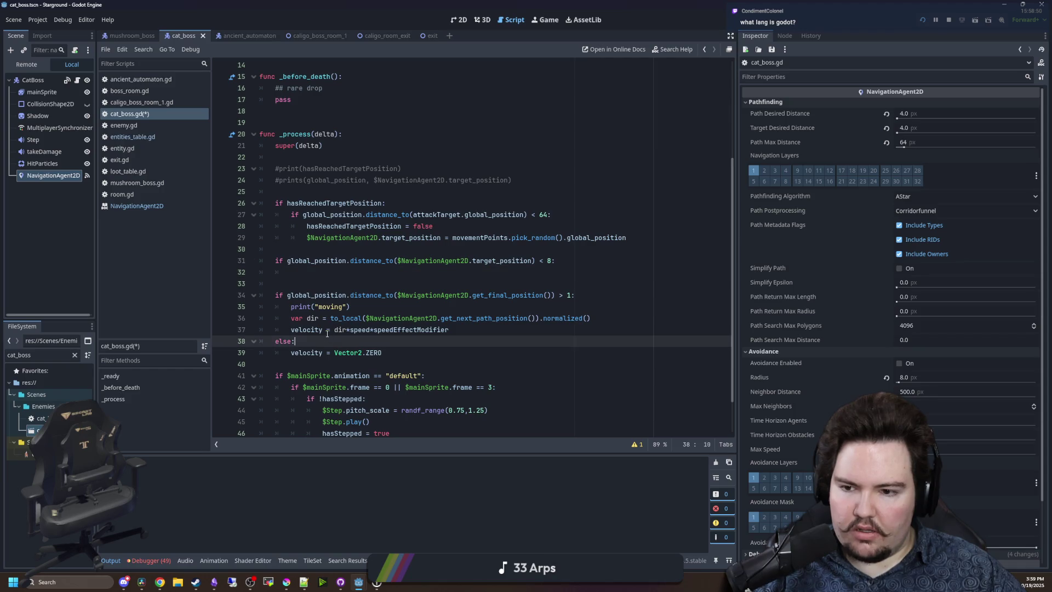
{"action": "key", "text": "Return"}
Delete the old target_position < 8 check and the print("moving") line, then save.
{"action": "left_click_drag", "start_coordinate": [354, 282], "coordinate": [298, 249]}
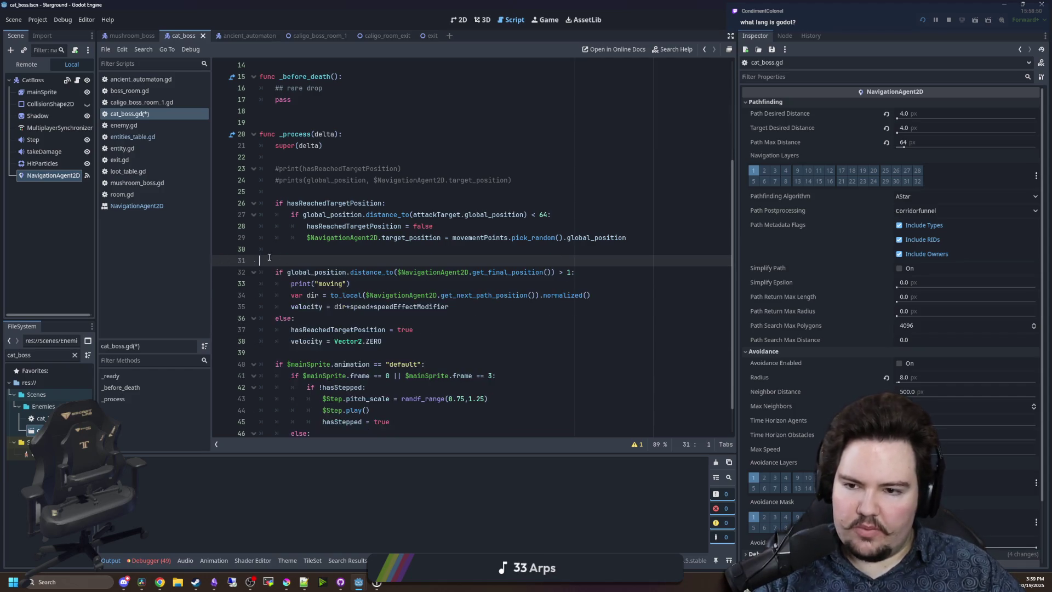
{"action": "key", "text": "BackSpace"}
{"action": "left_click_drag", "start_coordinate": [351, 272], "coordinate": [274, 271]}
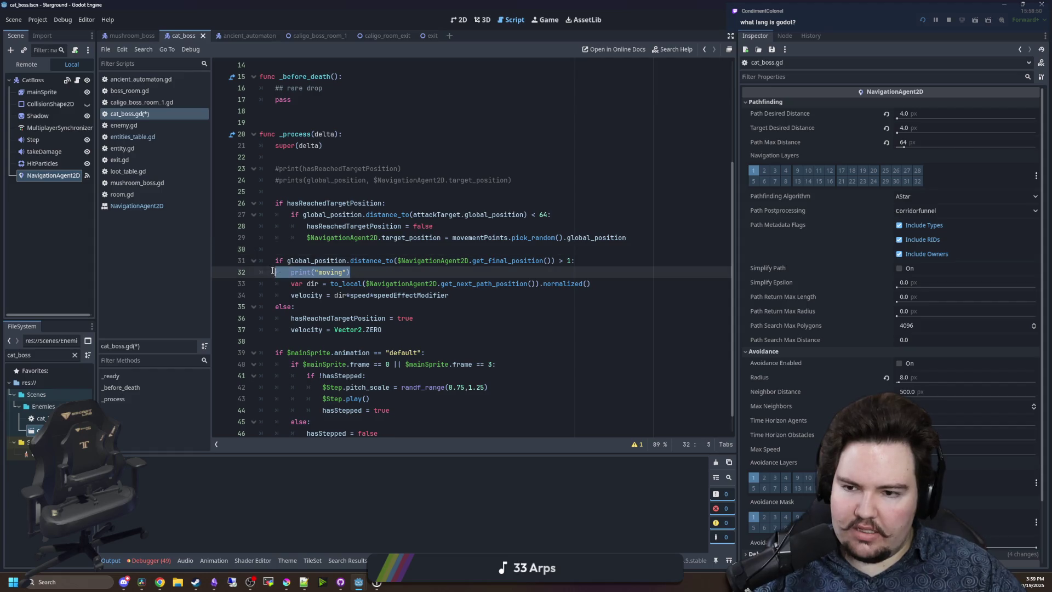
{"action": "key", "text": "BackSpace"}
{"action": "left_click", "coordinate": [354, 250]}
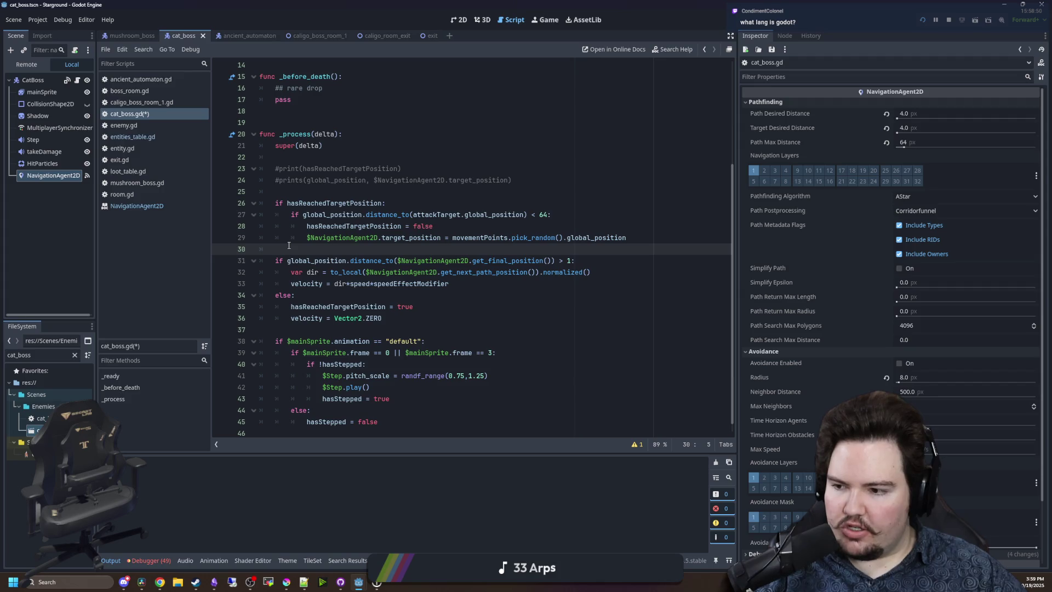
{"action": "key", "text": "ctrl+s"}
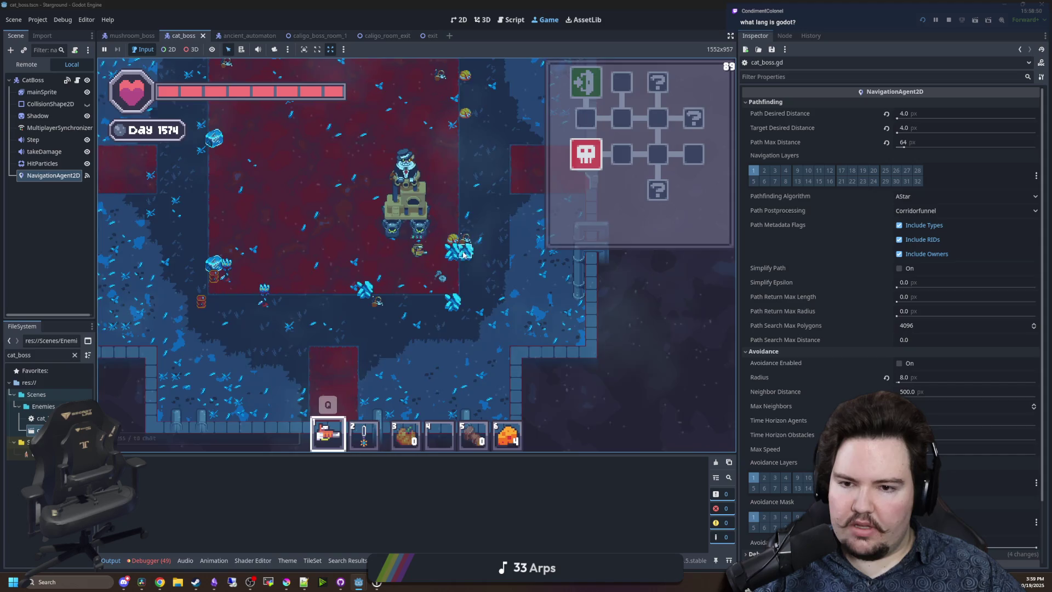
Move the player around the arena with WASD toward the cat boss, switching to hotbar item 2.
{"action": "key", "text": "s"}
{"action": "key", "text": "a"}
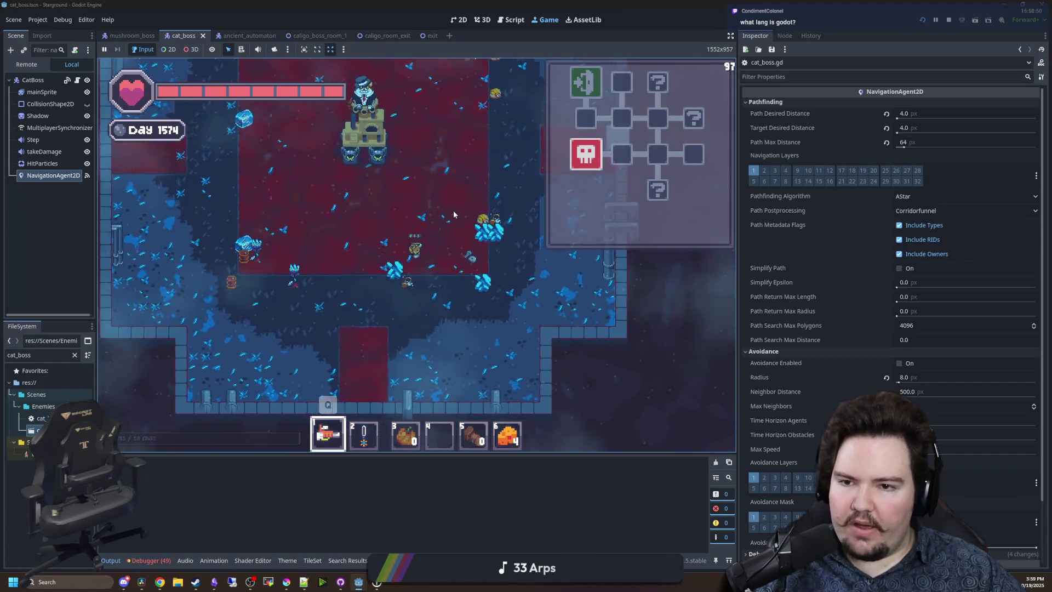
{"action": "key", "text": "w"}
{"action": "key", "text": "a"}
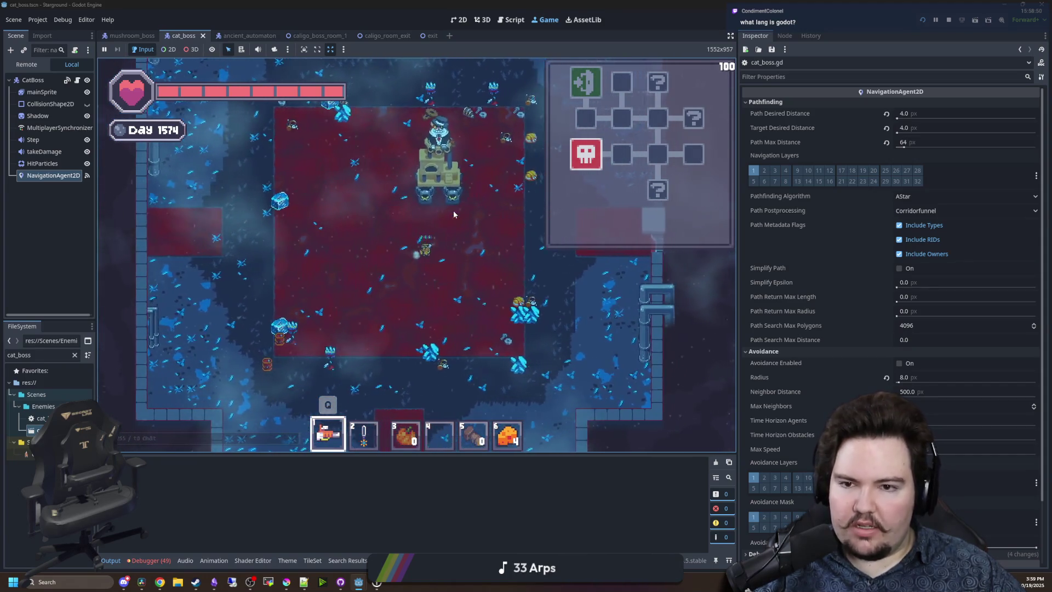
{"action": "key", "text": "d"}
{"action": "key", "text": "w"}
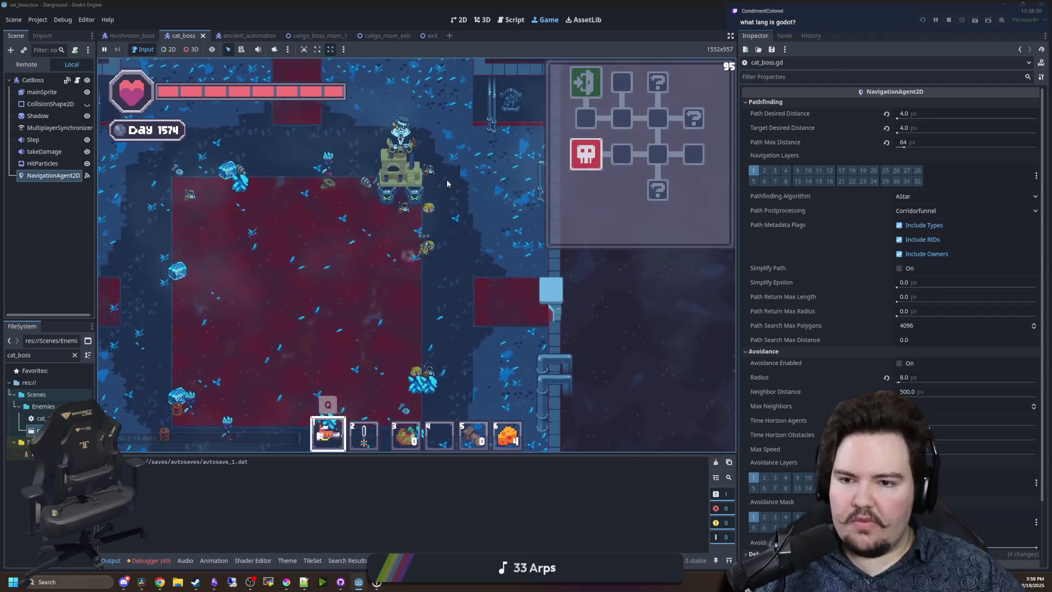
{"action": "key", "text": "w"}
{"action": "key", "text": "d"}
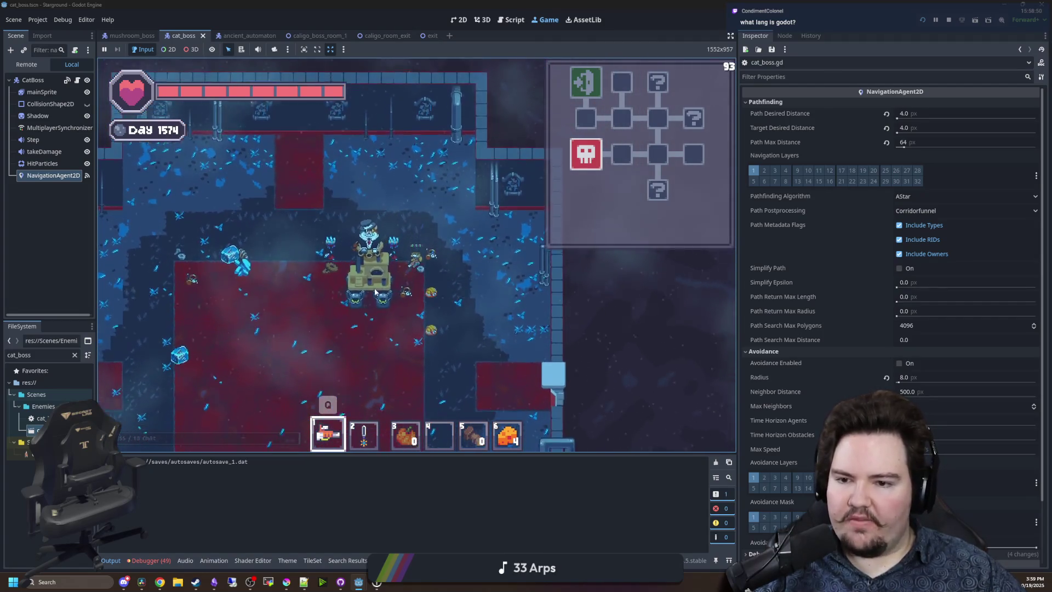
{"action": "key", "text": "2"}
{"action": "key", "text": "s"}
{"action": "key", "text": "a"}
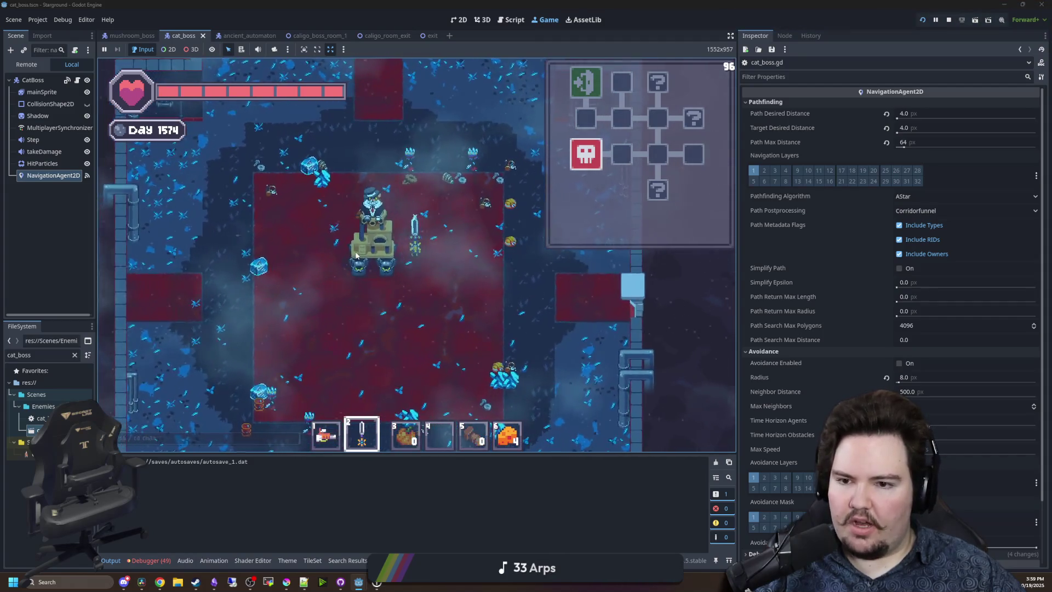
{"action": "key", "text": "s"}
{"action": "key", "text": "a"}
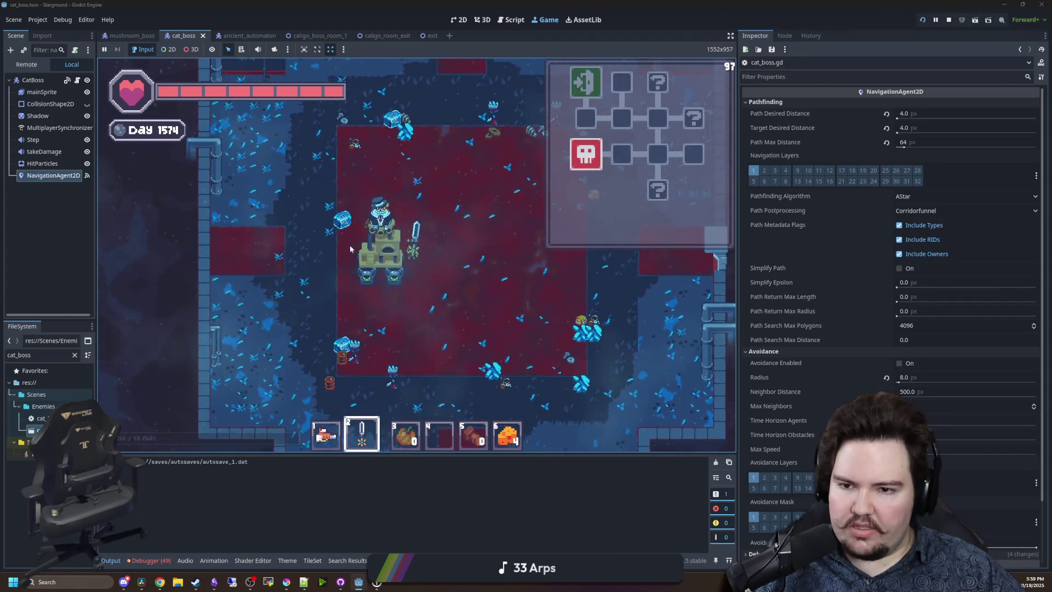
{"action": "key", "text": "s"}
{"action": "key", "text": "a"}
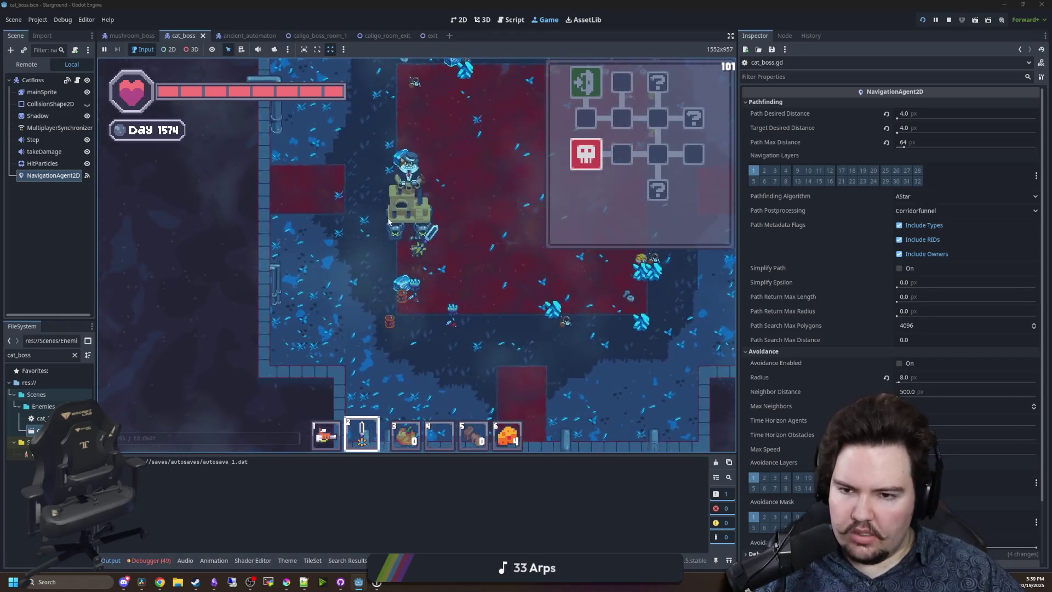
{"action": "key", "text": "d"}
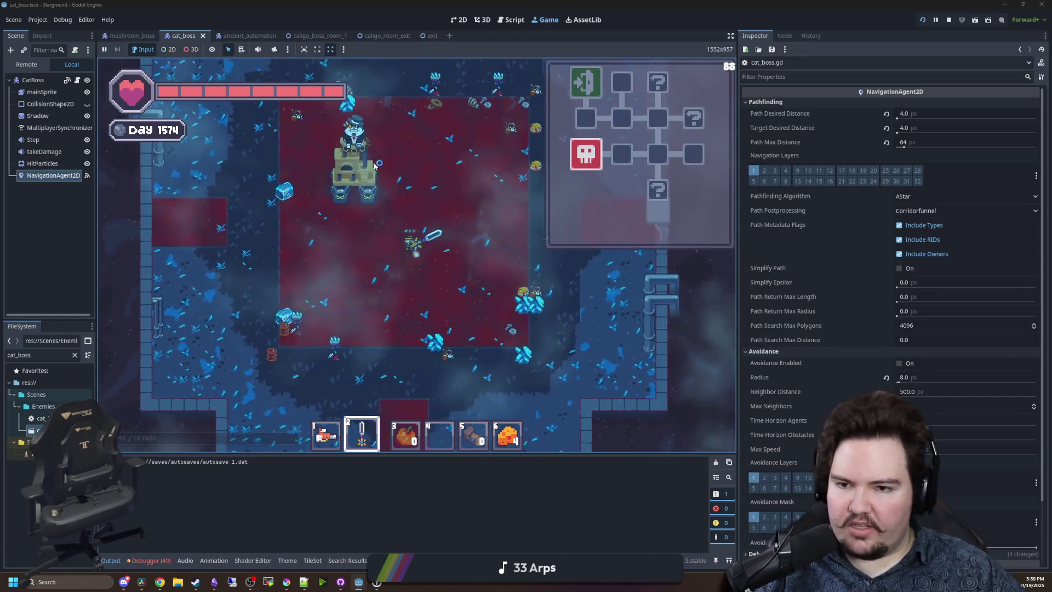
{"action": "key", "text": "w"}
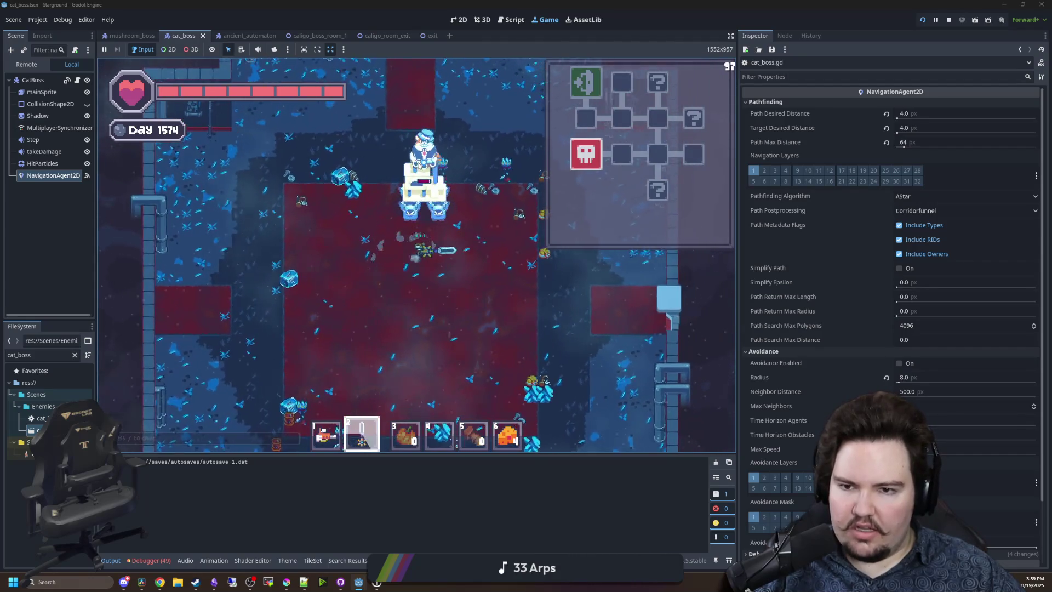
{"action": "key", "text": "w"}
{"action": "key", "text": "d"}
Swing the sword at the cat boss four times while dodging around it.
{"action": "left_click", "coordinate": [386, 220]}
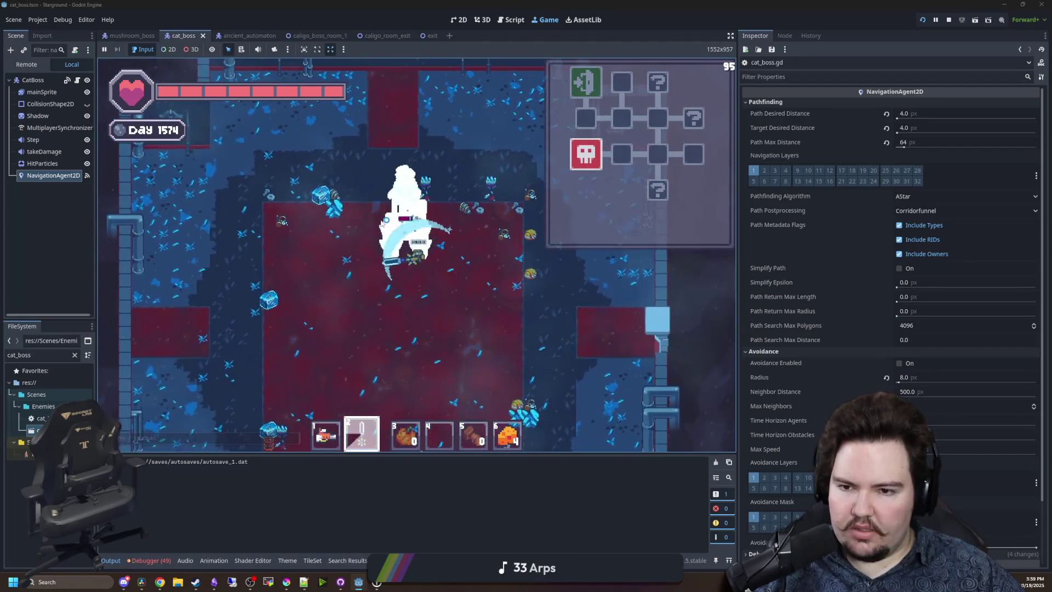
{"action": "key", "text": "s"}
{"action": "key", "text": "a"}
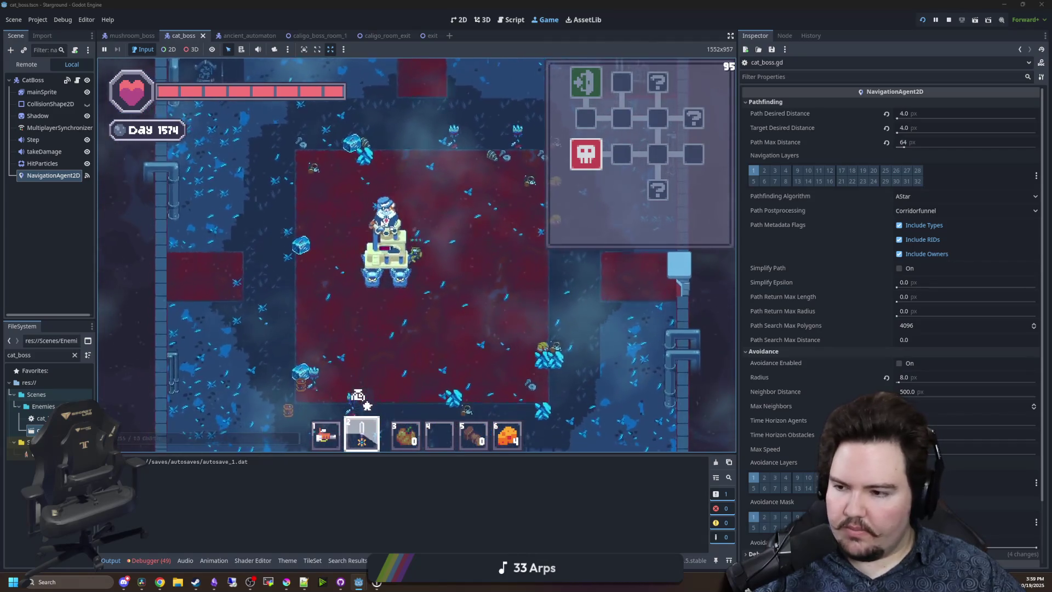
{"action": "key", "text": "s"}
{"action": "key", "text": "a"}
{"action": "left_click", "coordinate": [364, 249]}
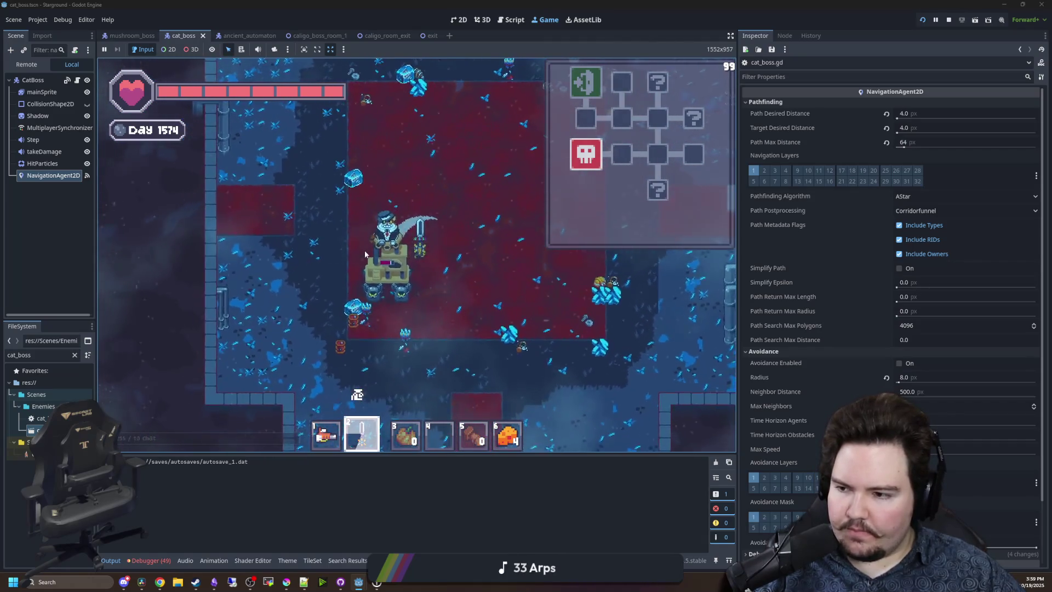
{"action": "key", "text": "s"}
{"action": "key", "text": "a"}
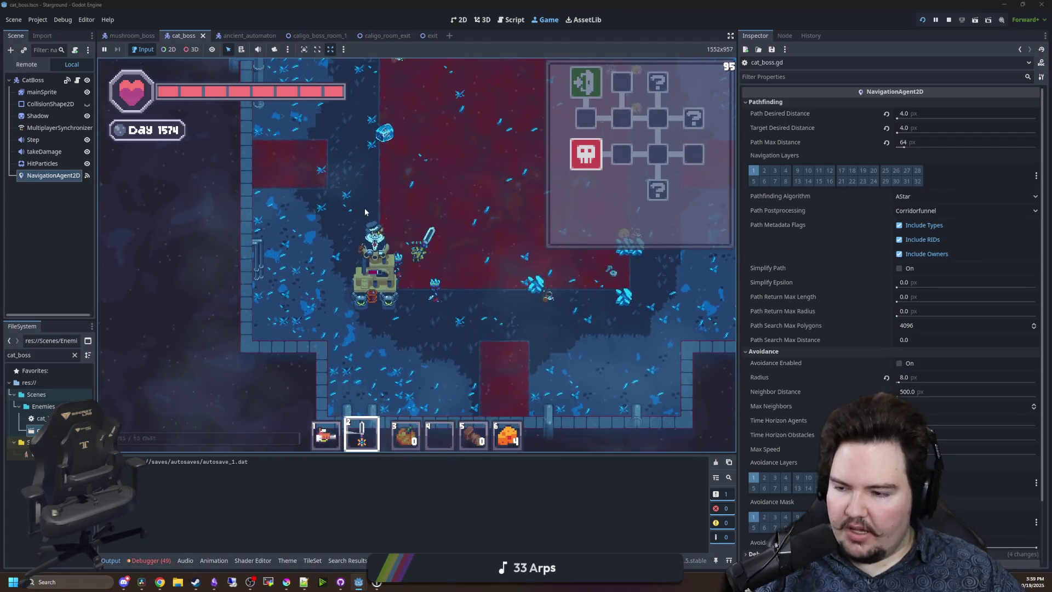
{"action": "key", "text": "s"}
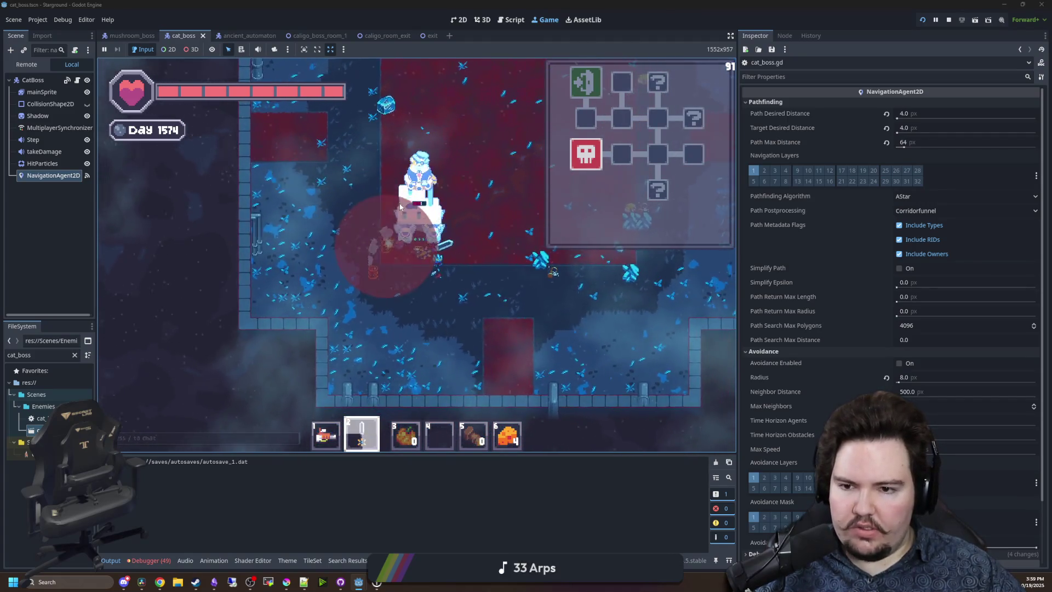
{"action": "key", "text": "w"}
{"action": "left_click", "coordinate": [419, 180]}
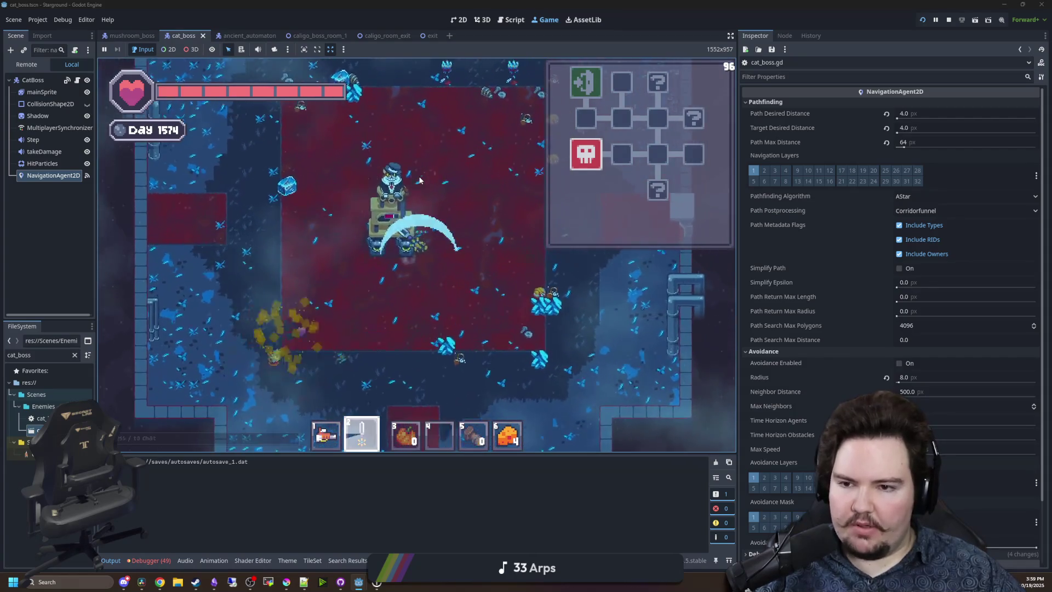
{"action": "key", "text": "w"}
{"action": "key", "text": "a"}
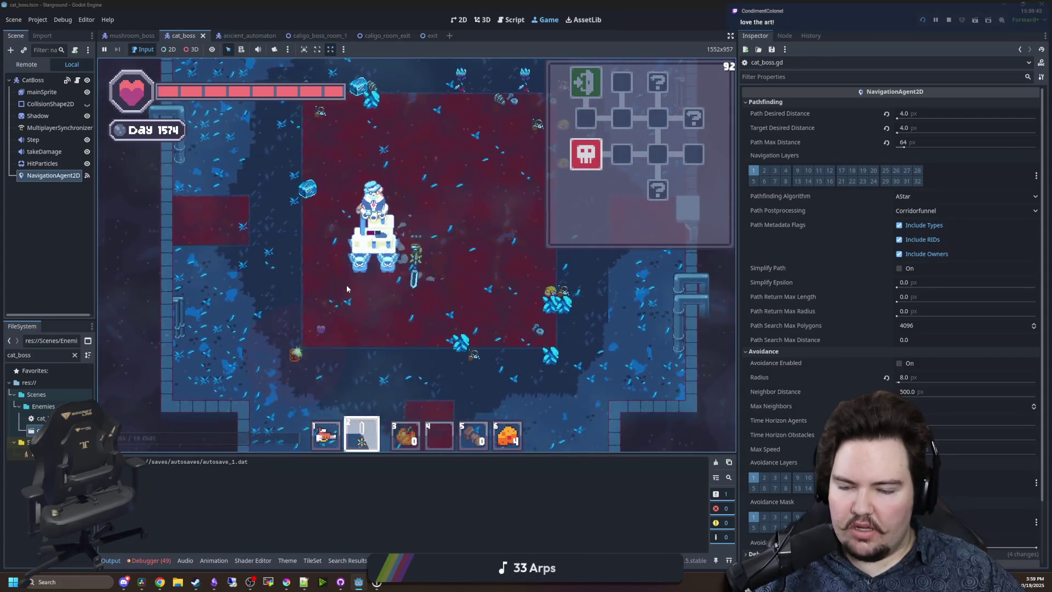
{"action": "key", "text": "w"}
{"action": "key", "text": "d"}
{"action": "left_click", "coordinate": [423, 183]}
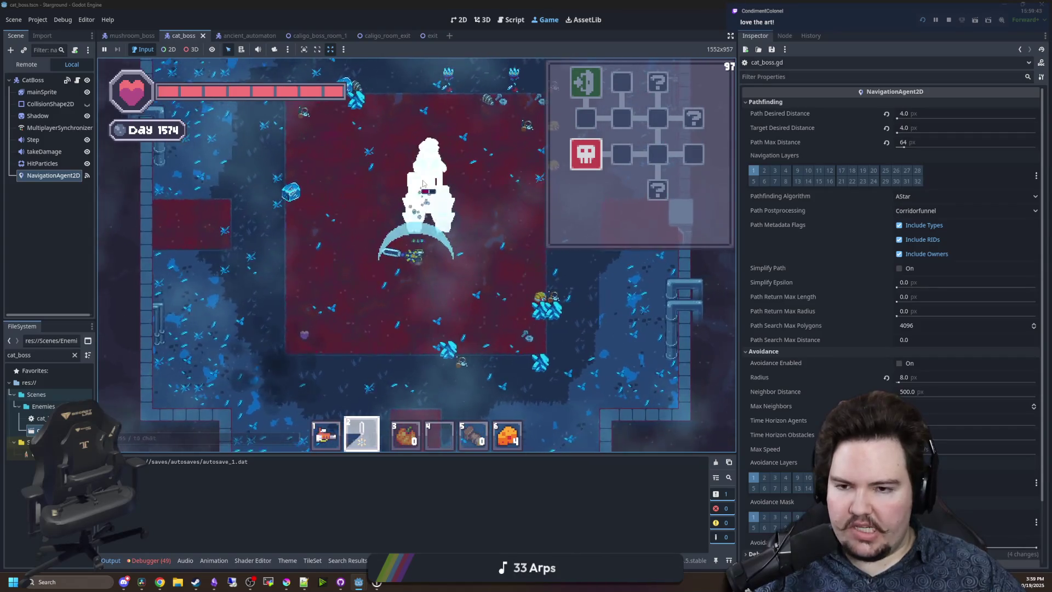
{"action": "key", "text": "w"}
{"action": "key", "text": "d"}
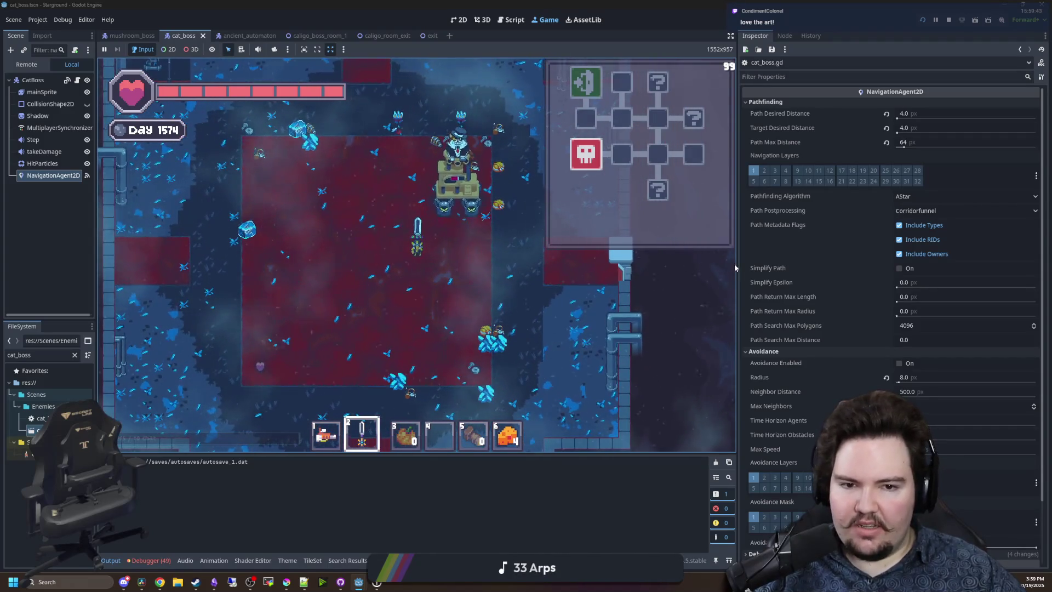
Widen the Game view by dragging the Inspector splitter to the right.
{"action": "left_click_drag", "start_coordinate": [736, 268], "coordinate": [901, 268]}
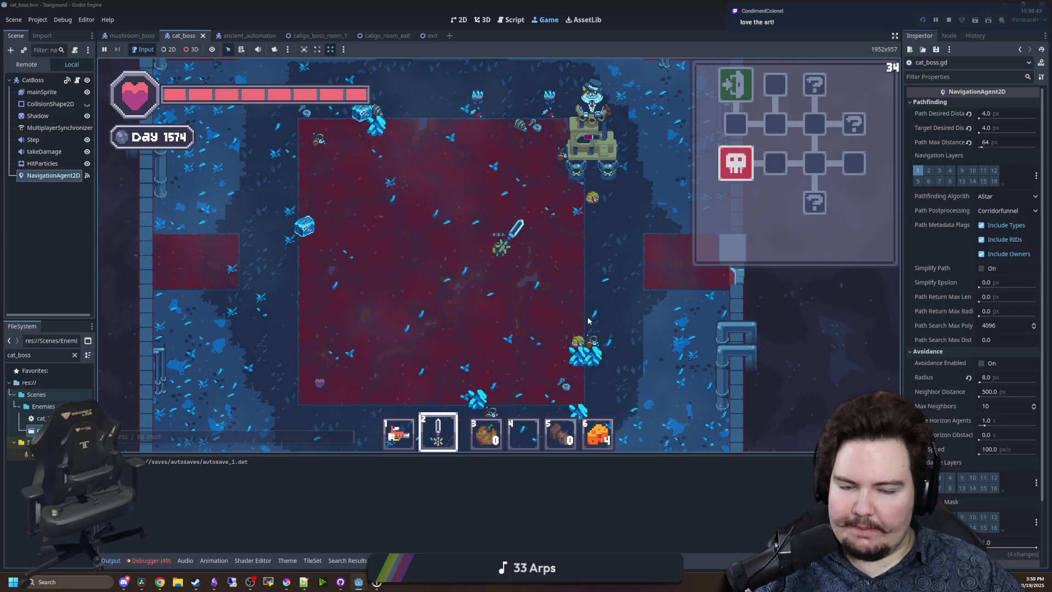
{"action": "key", "text": "s"}
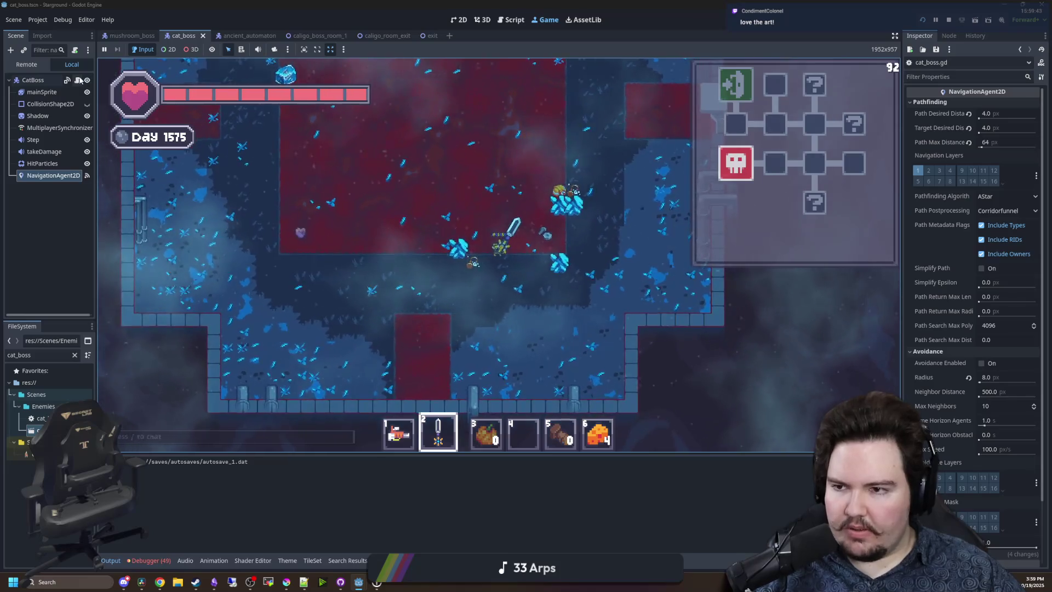
{"action": "left_click", "coordinate": [77, 80]}
Delete the two commented-out #print lines and the leftover blank line, then save.
{"action": "left_click_drag", "start_coordinate": [370, 387], "coordinate": [261, 111]}
{"action": "left_click", "coordinate": [429, 201]}
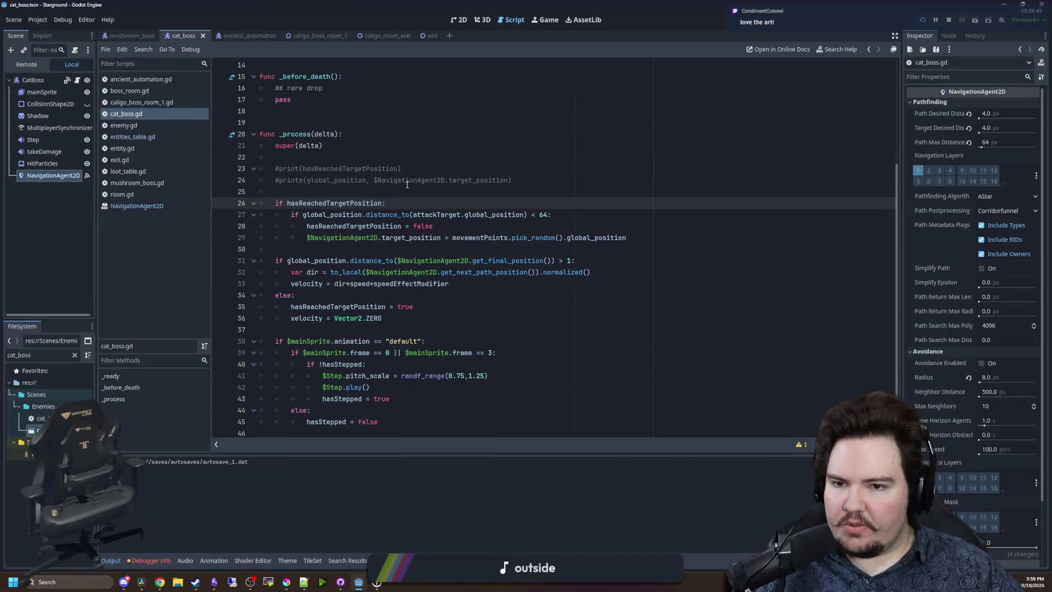
{"action": "left_click_drag", "start_coordinate": [515, 180], "coordinate": [229, 159]}
{"action": "key", "text": "BackSpace"}
{"action": "key", "text": "BackSpace"}
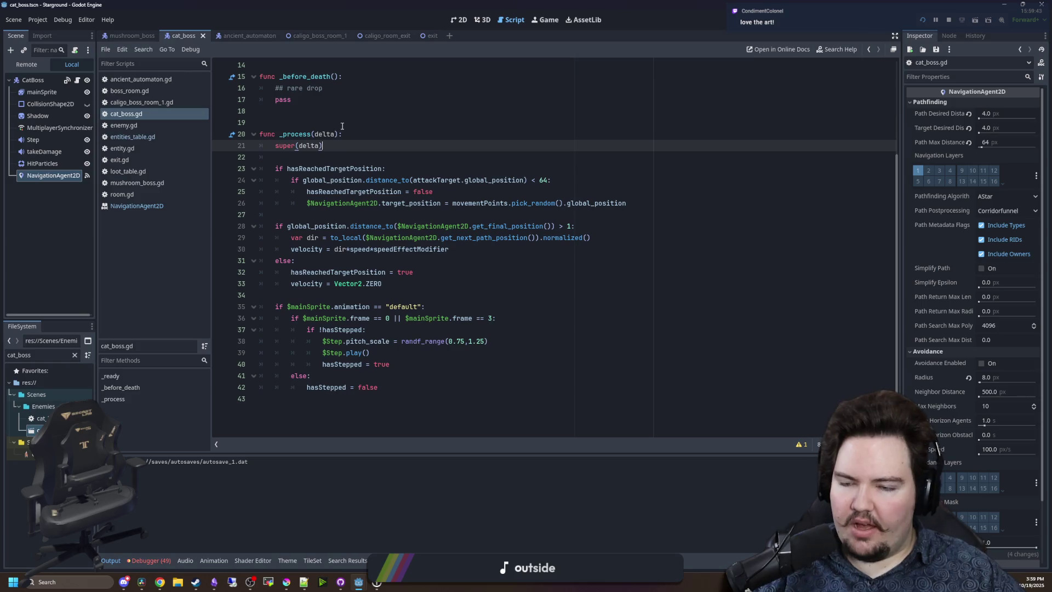
{"action": "key", "text": "Up"}
{"action": "key", "text": "Up"}
{"action": "left_click", "coordinate": [332, 217]}
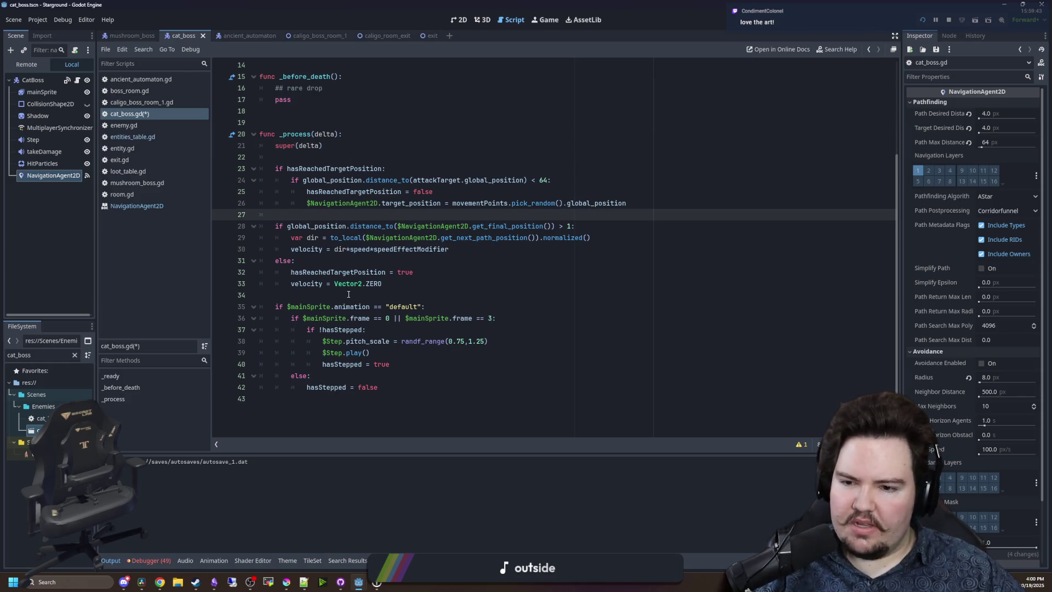
{"action": "left_click", "coordinate": [292, 295]}
{"action": "key", "text": "ctrl+s"}
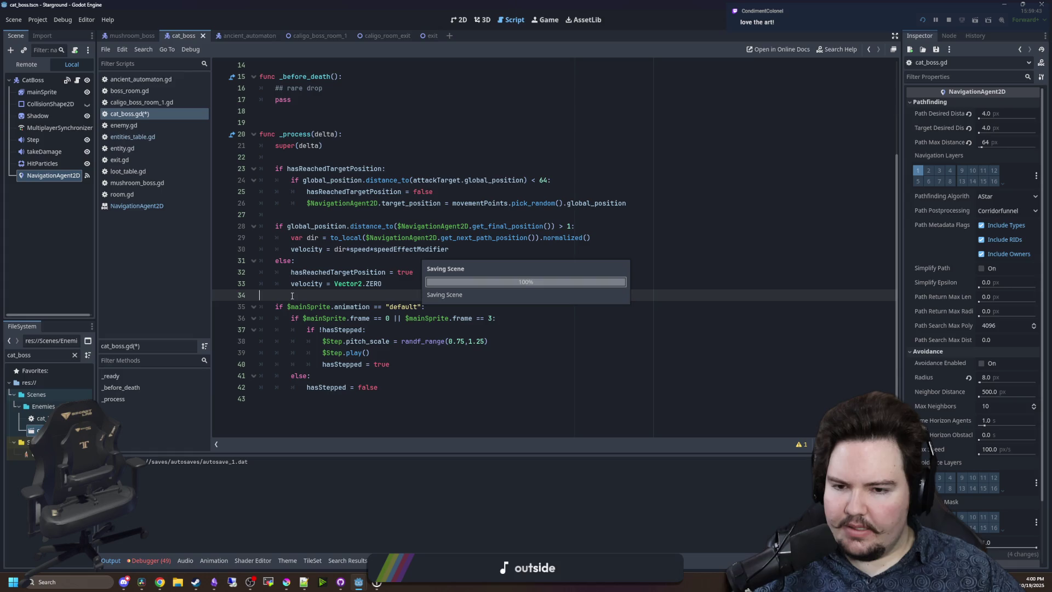
Re-save cat_boss.gd and switch back to the running game.
{"action": "mouse_move", "coordinate": [293, 280]}
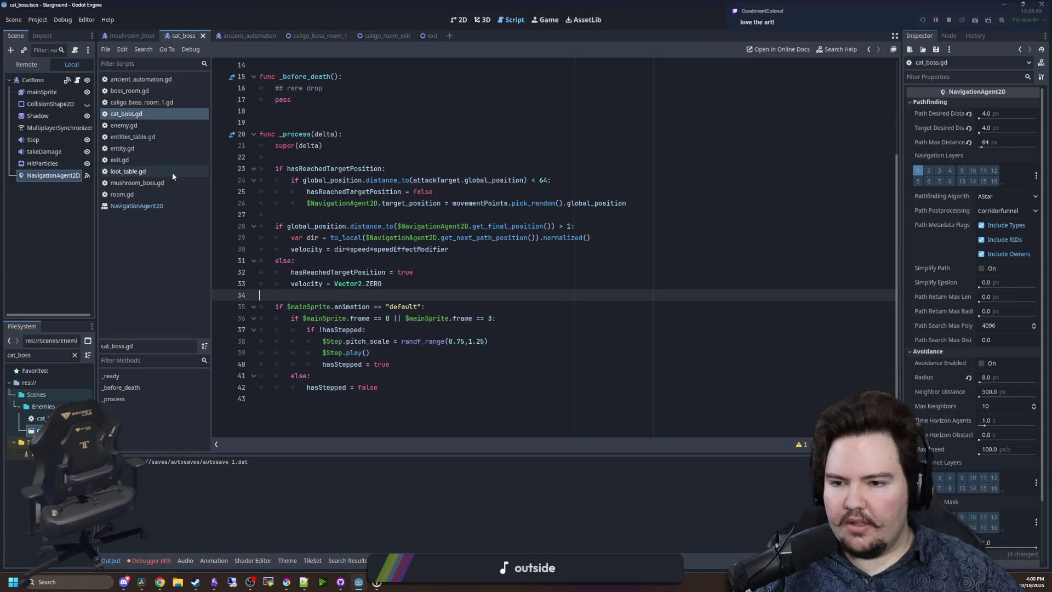
{"action": "left_click", "coordinate": [365, 216]}
{"action": "key", "text": "ctrl+s"}
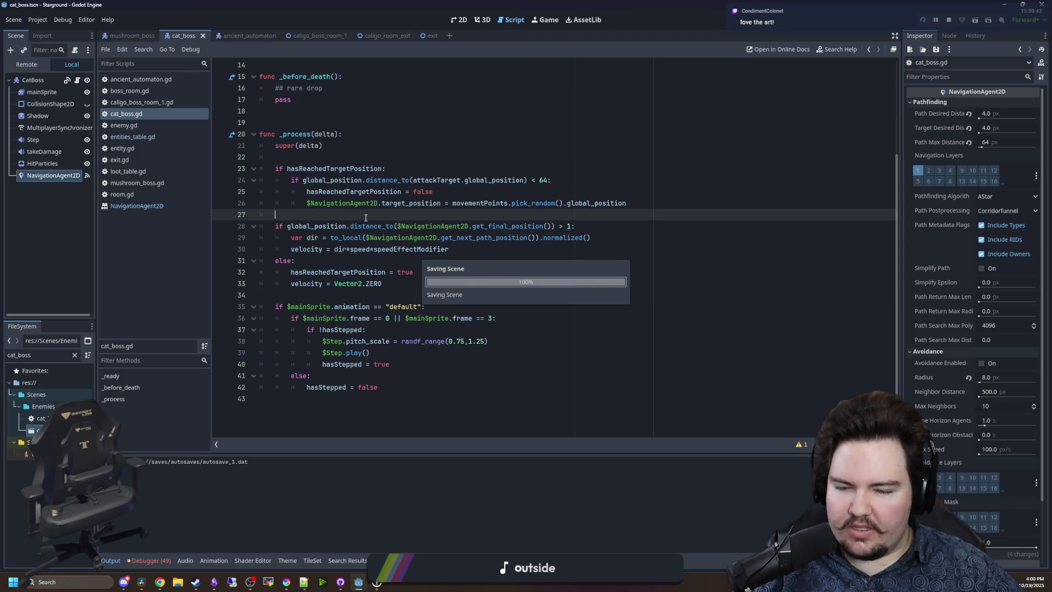
{"action": "left_click", "coordinate": [549, 22]}
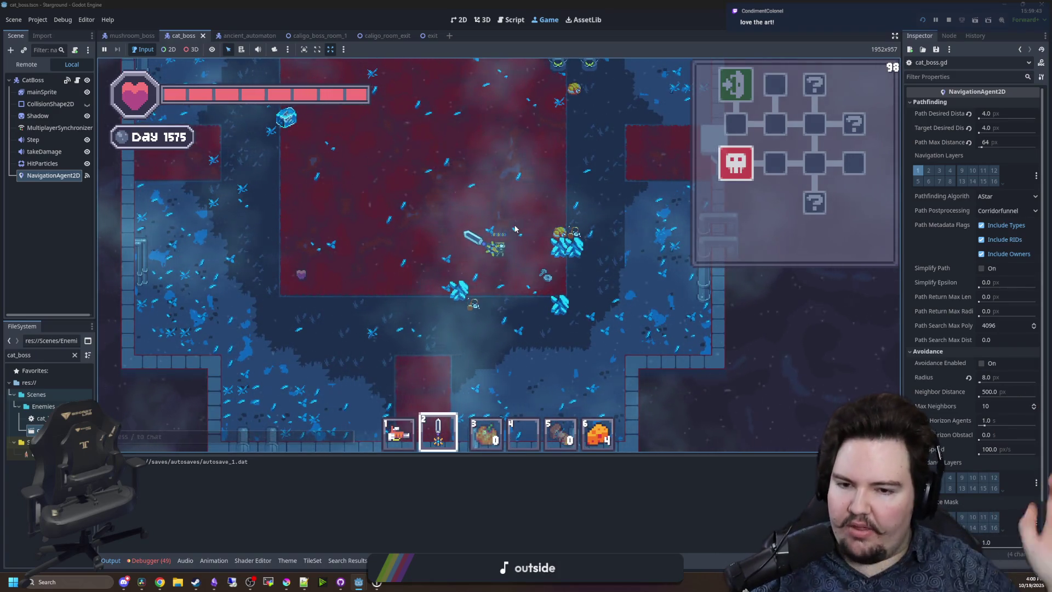
Playtest the boss fight again, walking with WASD and swinging at the cat boss, then stop.
{"action": "key", "text": "w"}
{"action": "key", "text": "d"}
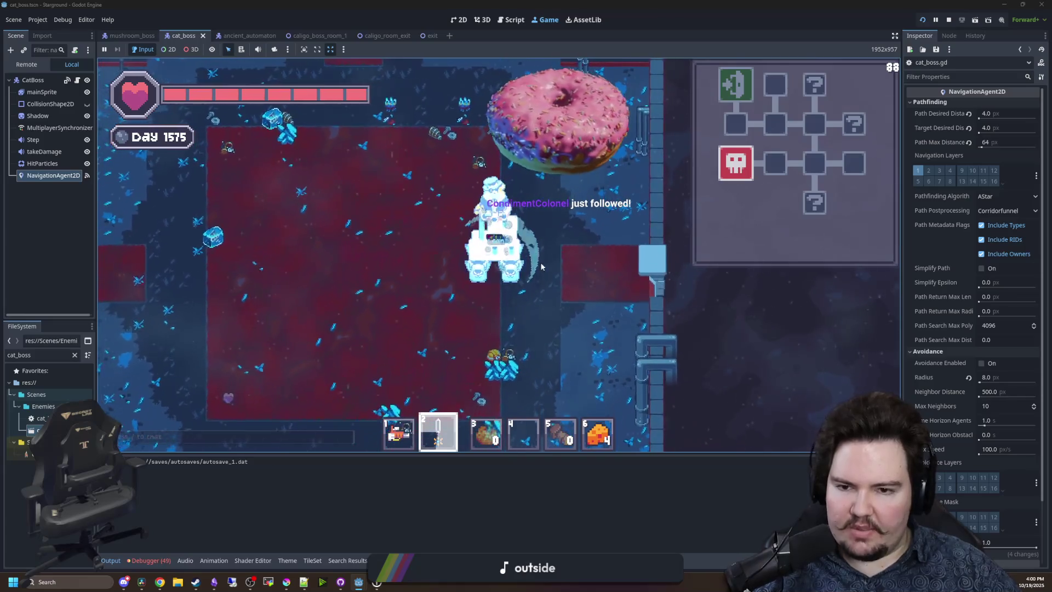
{"action": "key", "text": "s"}
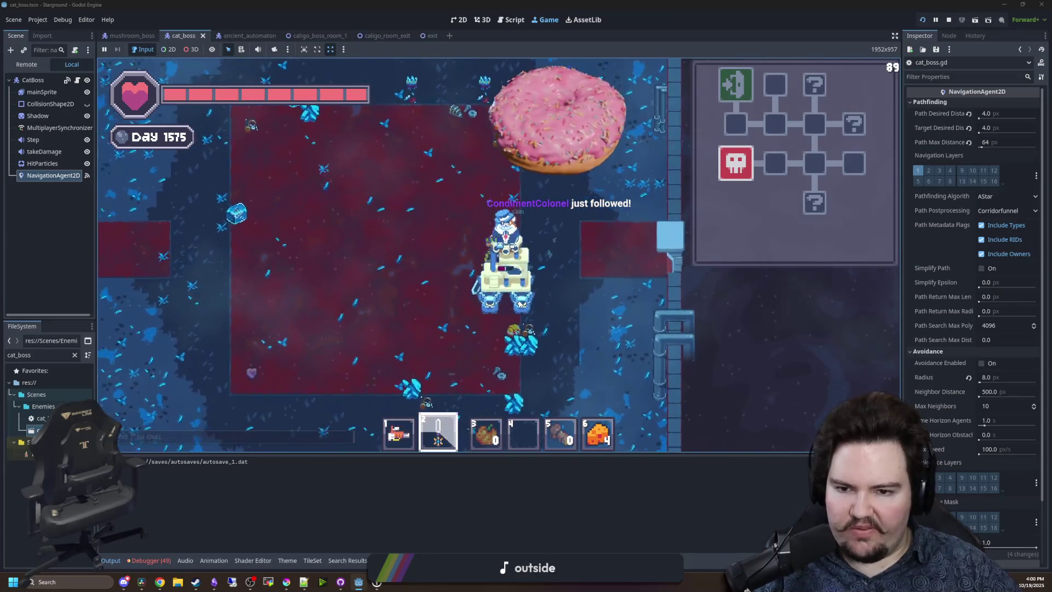
{"action": "key", "text": "a"}
{"action": "left_click", "coordinate": [379, 172]}
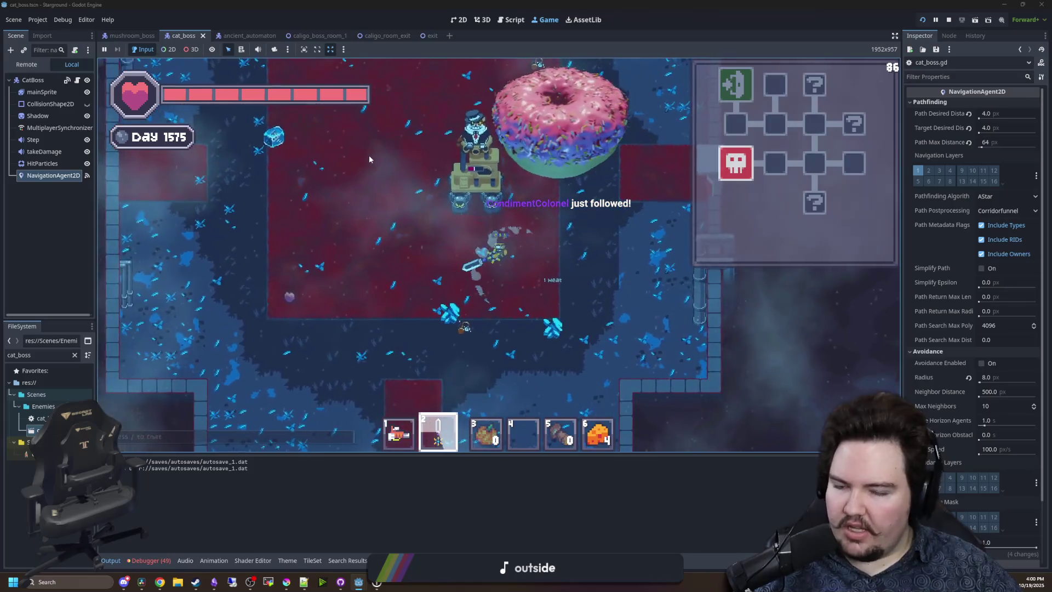
{"action": "key", "text": "w"}
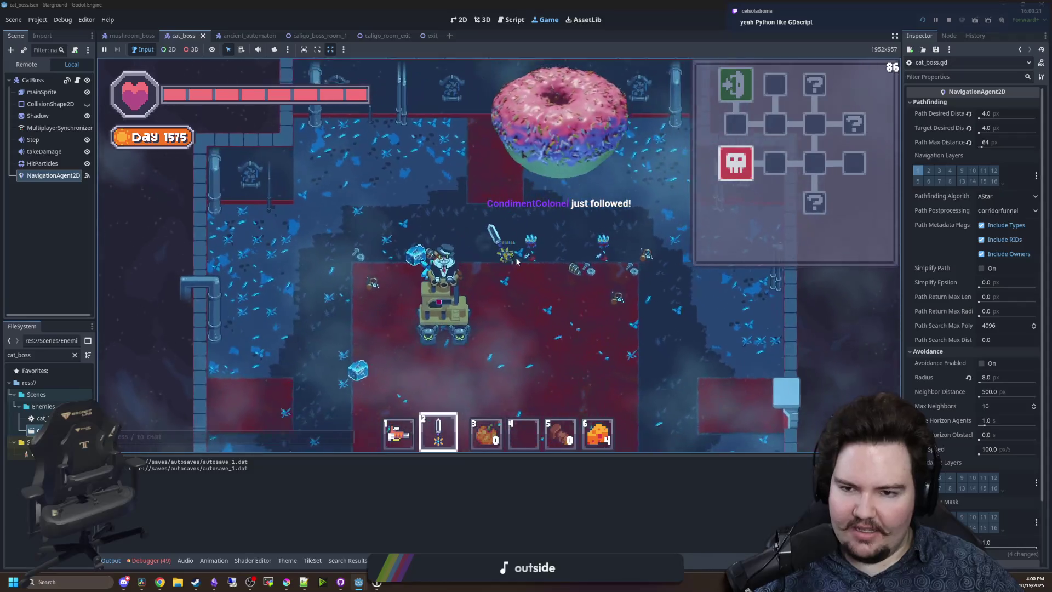
{"action": "key", "text": "s"}
{"action": "key", "text": "d"}
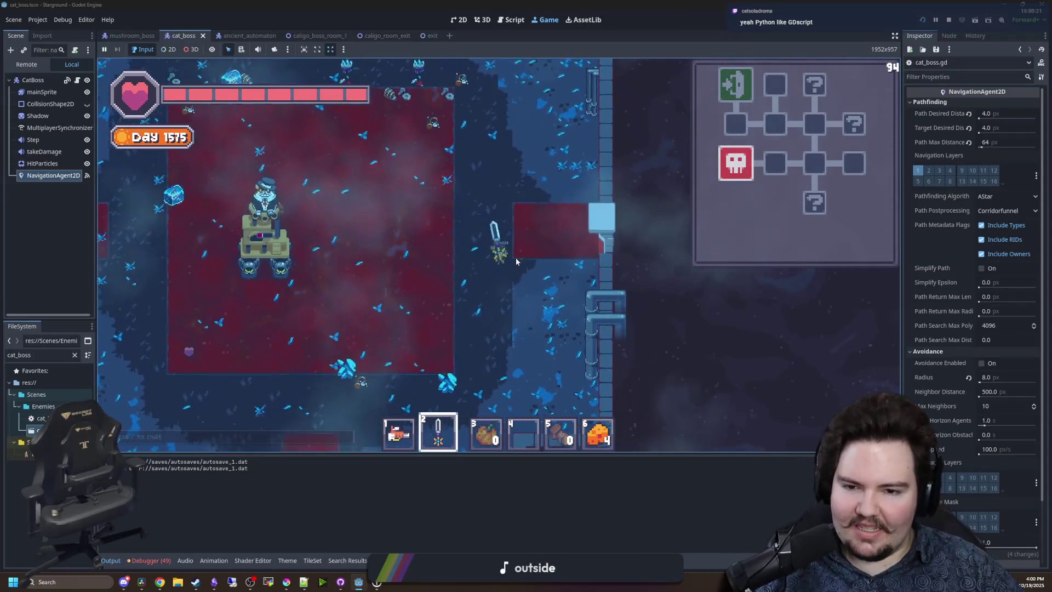
{"action": "key", "text": "a"}
{"action": "key", "text": "w"}
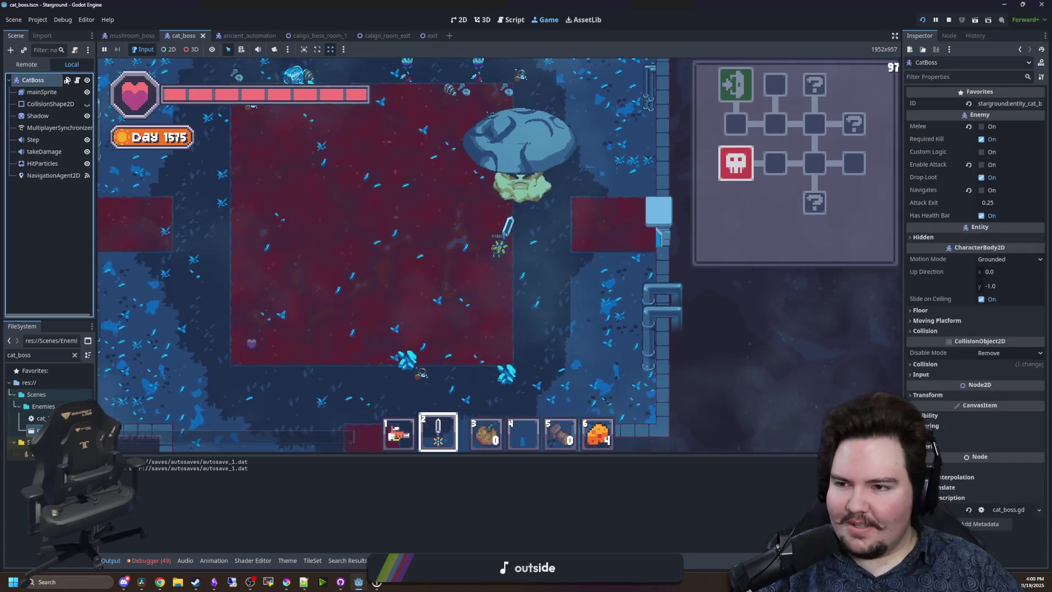
{"action": "key", "text": "F8"}
Look through cat_boss.gd from _ready to line 34 and save it unchanged.
{"action": "left_click", "coordinate": [389, 306]}
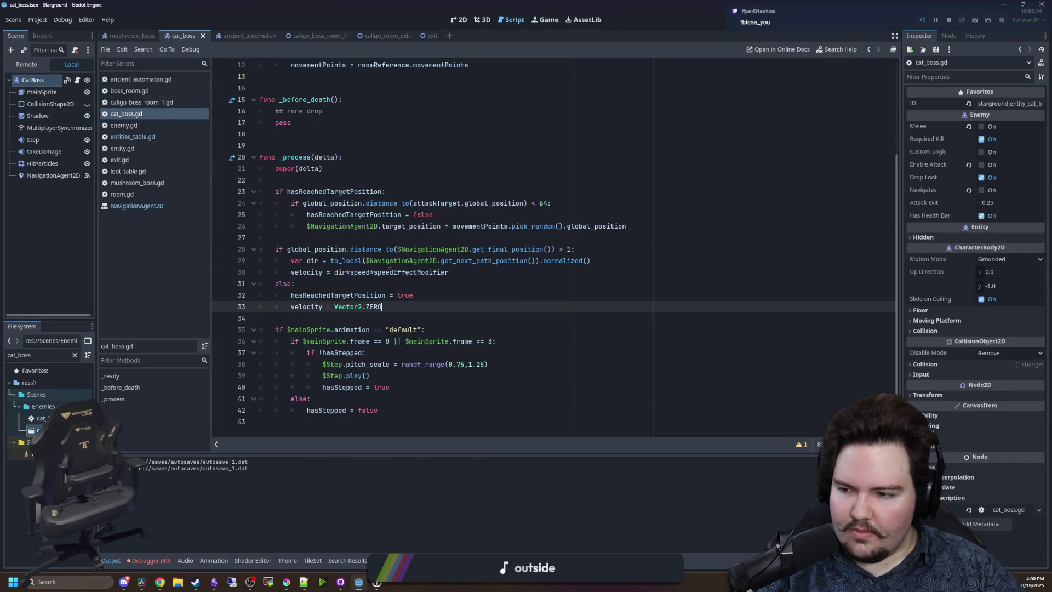
{"action": "left_click", "coordinate": [339, 173]}
{"action": "left_click", "coordinate": [323, 191]}
{"action": "left_click", "coordinate": [307, 134]}
{"action": "scroll", "coordinate": [301, 165], "scroll_direction": "up", "scroll_amount": 4}
{"action": "left_click", "coordinate": [289, 200]}
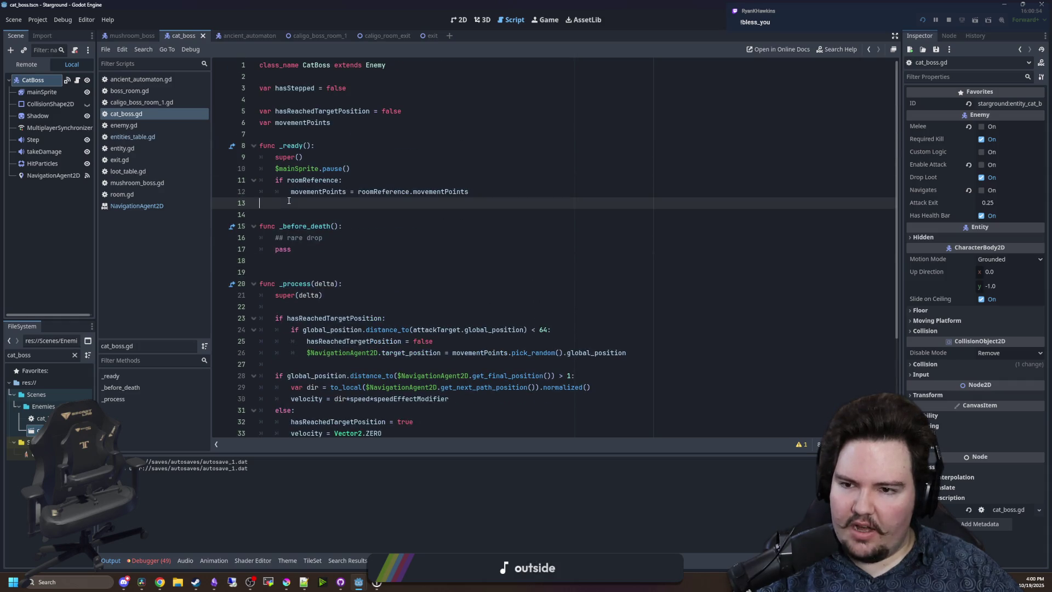
{"action": "scroll", "coordinate": [318, 219], "scroll_direction": "down", "scroll_amount": 4}
{"action": "left_click", "coordinate": [351, 175]}
{"action": "key", "text": "ctrl+s"}
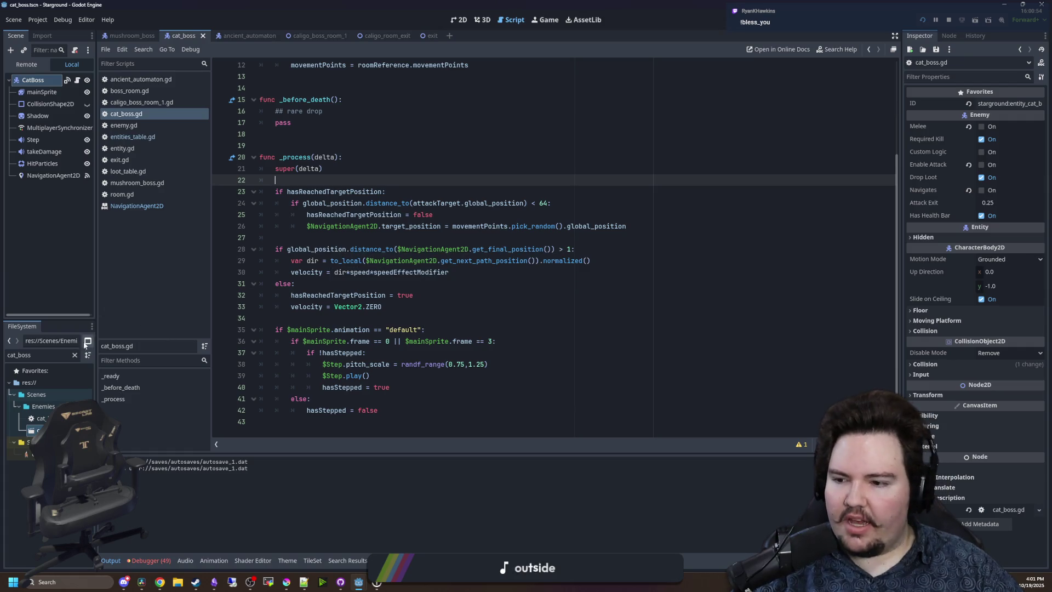
{"action": "left_click", "coordinate": [299, 317]}
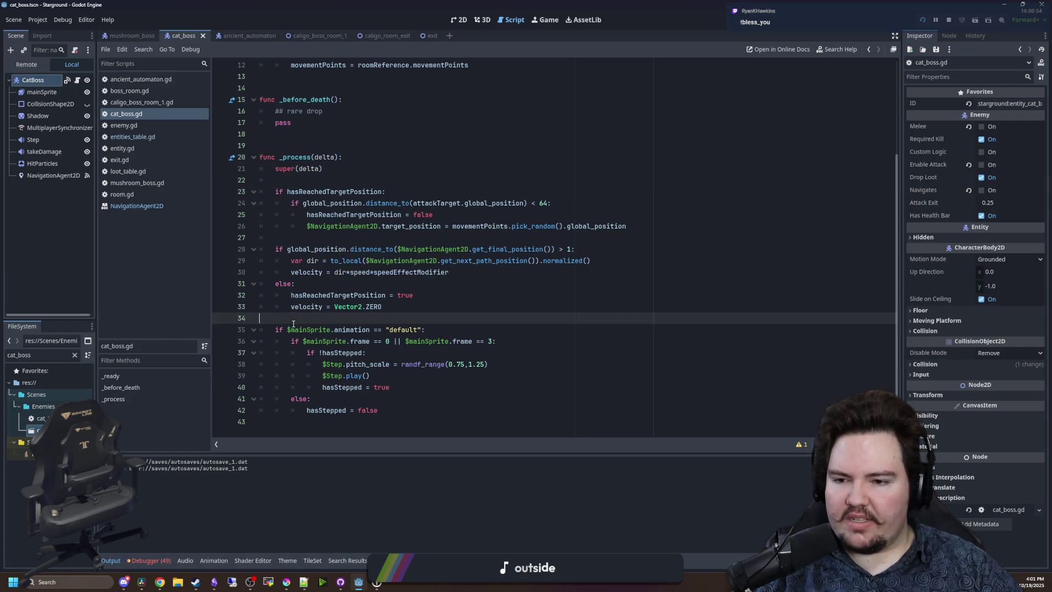
{"action": "key", "text": "ctrl+s"}
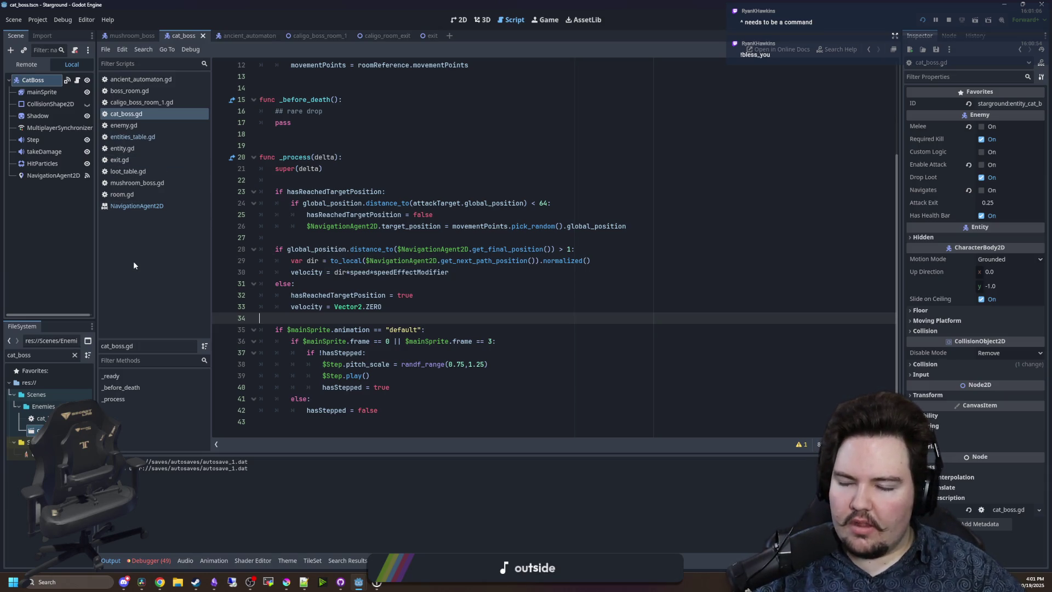
Filter the FileSystem for 'glob' and open global.gd.
{"action": "left_click", "coordinate": [74, 356]}
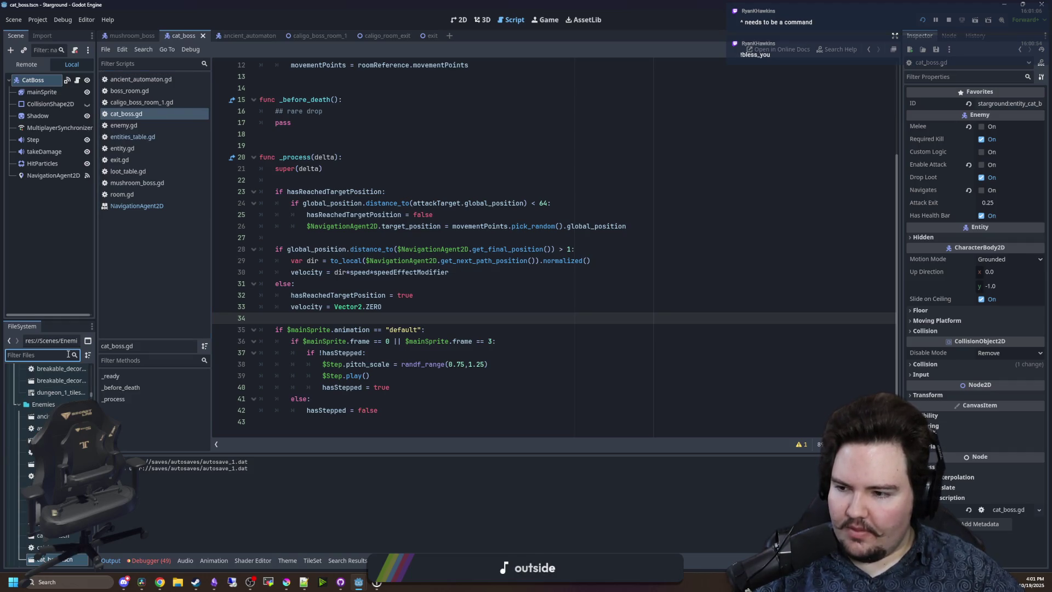
{"action": "type", "text": "glob"}
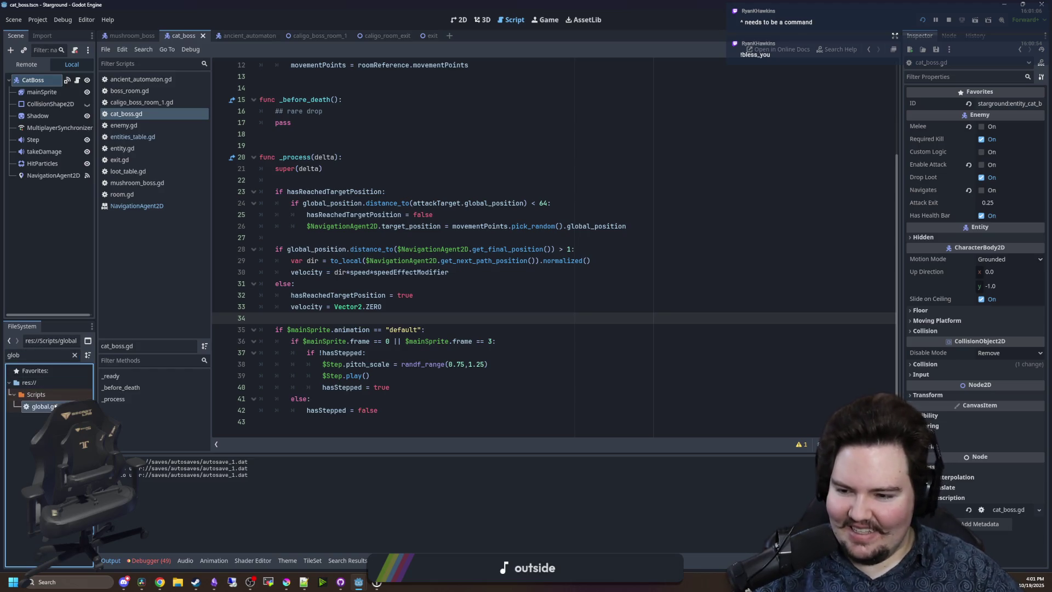
{"action": "double_click", "coordinate": [44, 406]}
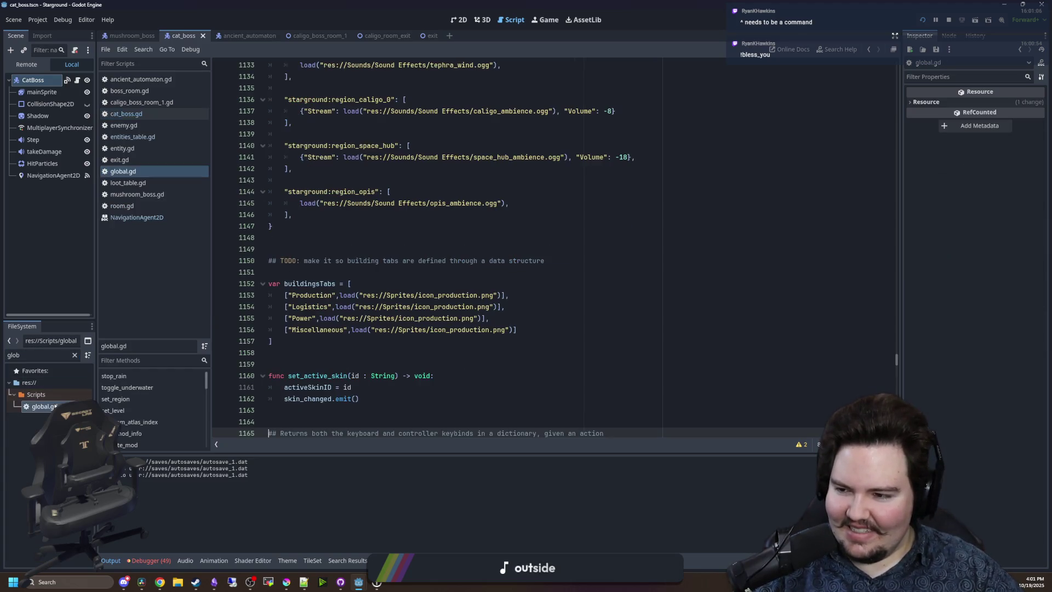
{"action": "left_click", "coordinate": [365, 270]}
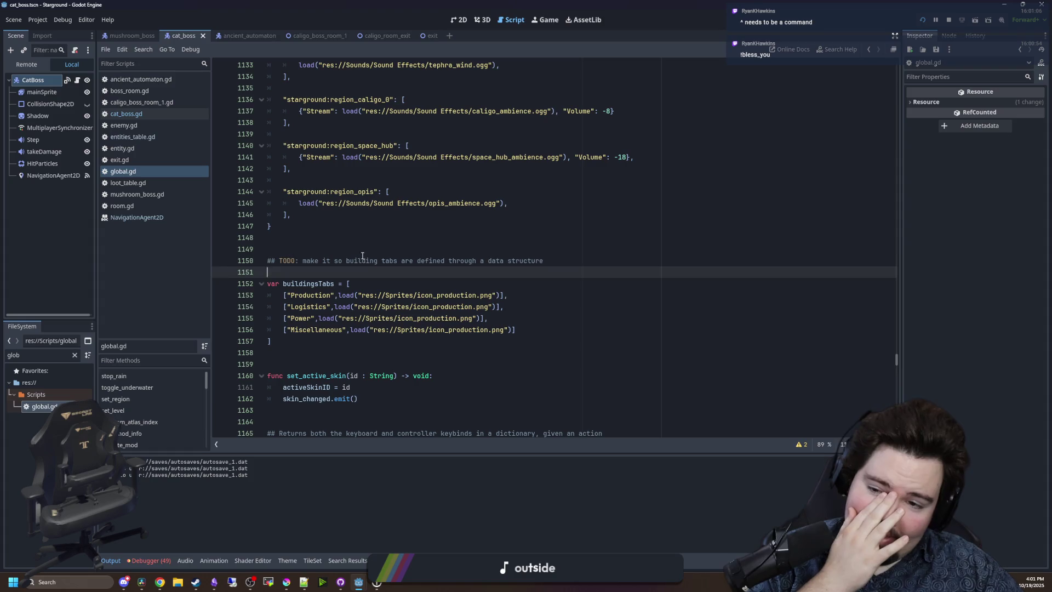
{"action": "left_click", "coordinate": [361, 249]}
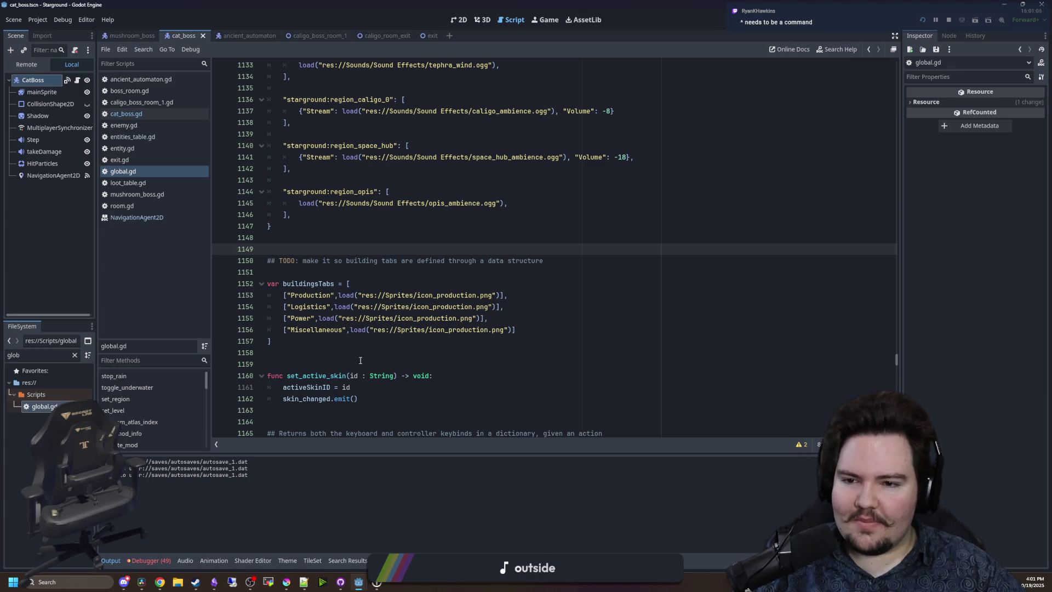
{"action": "scroll", "coordinate": [360, 360], "scroll_direction": "up", "scroll_amount": 10}
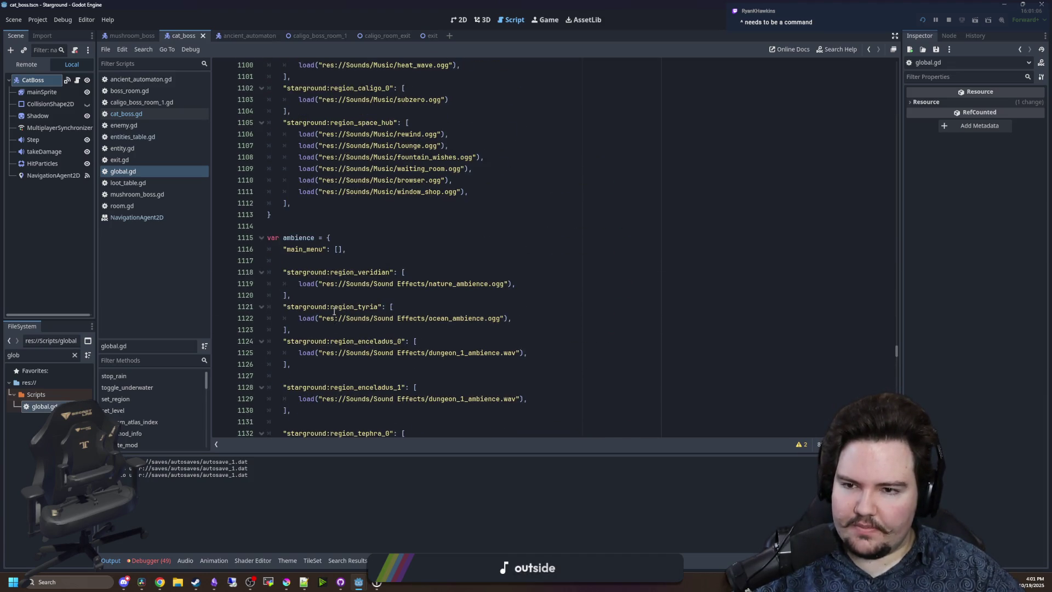
Open entities_table.gd and locate the cat boss entry's Cooldown and IsBoss lines.
{"action": "left_click", "coordinate": [131, 136]}
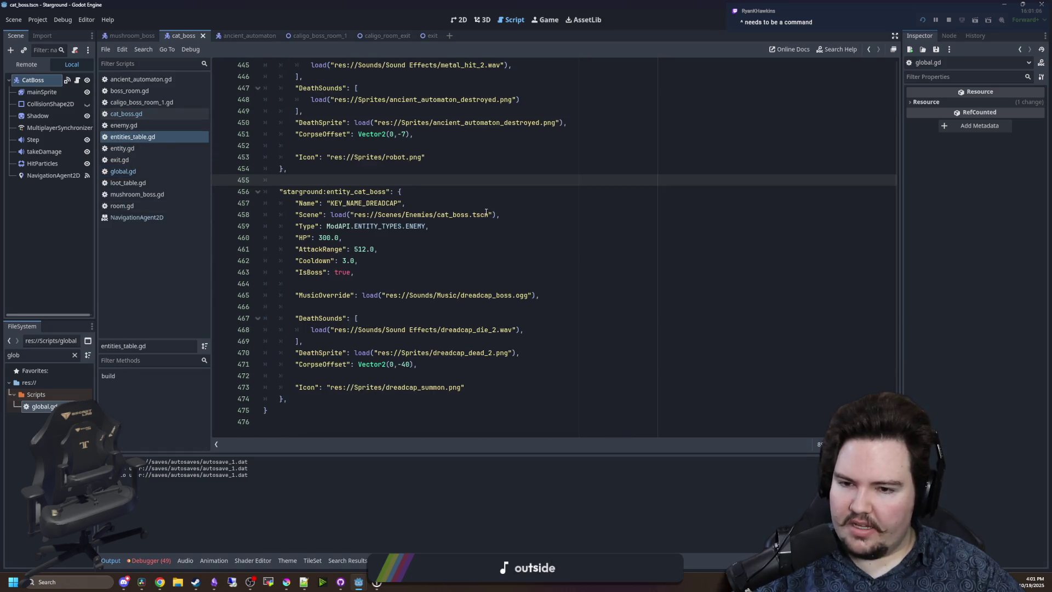
{"action": "left_click", "coordinate": [383, 259]}
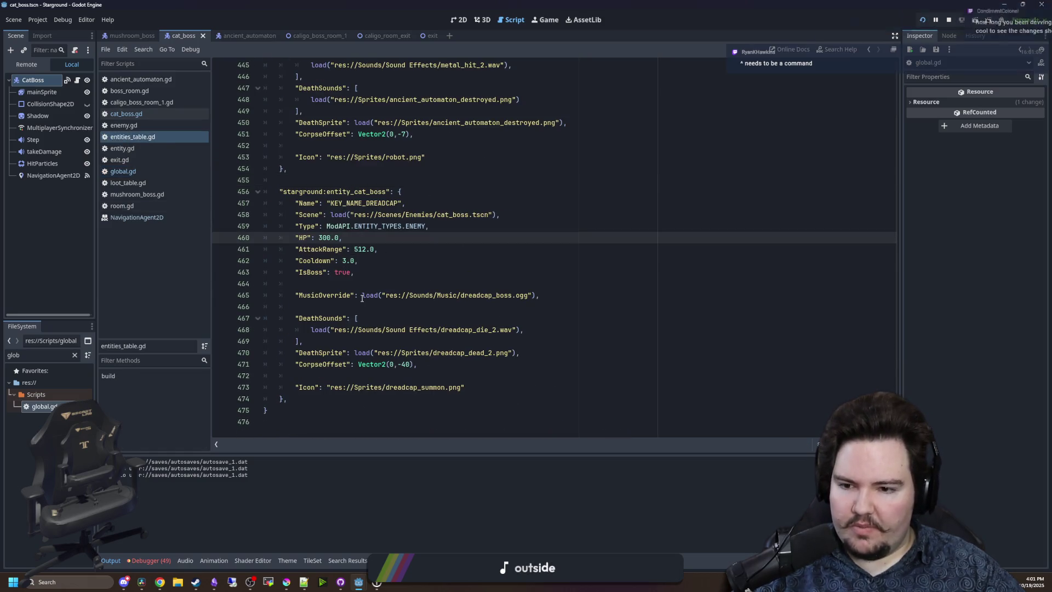
{"action": "left_click", "coordinate": [387, 272]}
{"action": "scroll", "coordinate": [387, 272], "scroll_direction": "up", "scroll_amount": 5}
{"action": "scroll", "coordinate": [386, 272], "scroll_direction": "up", "scroll_amount": 2}
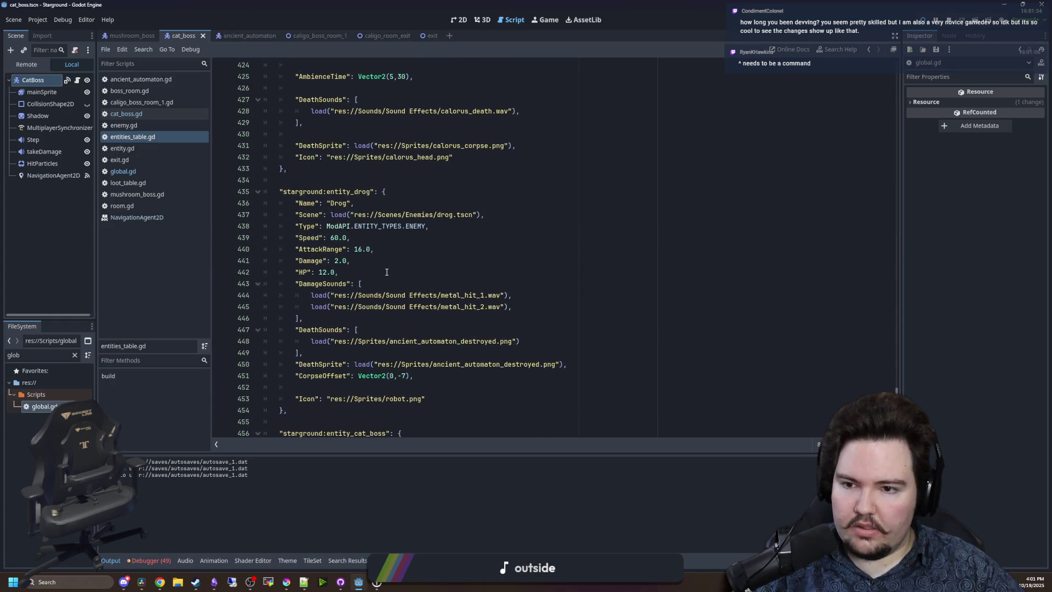
{"action": "scroll", "coordinate": [387, 273], "scroll_direction": "up", "scroll_amount": 10}
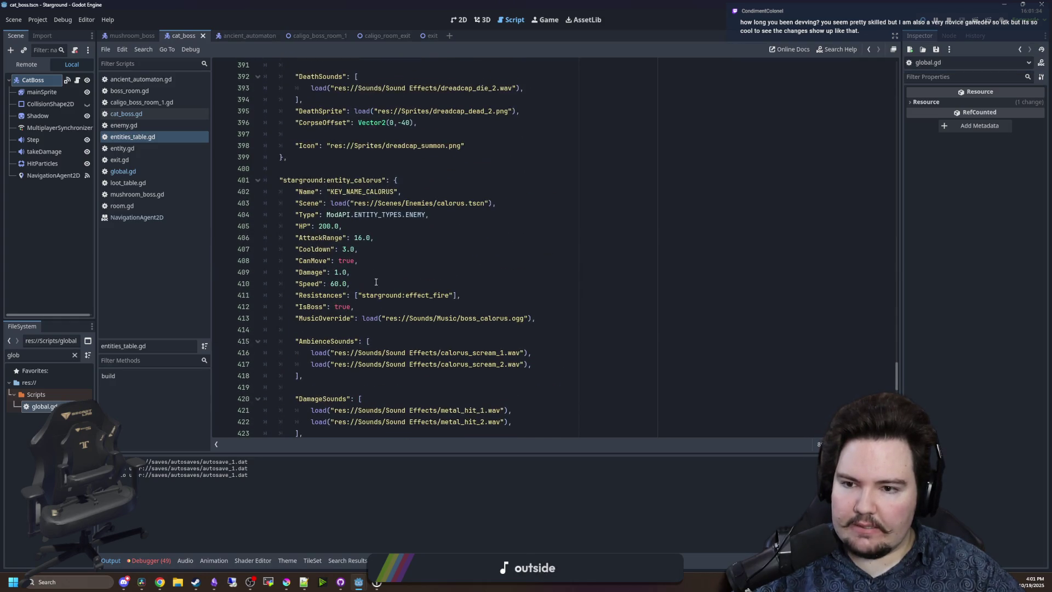
Copy the Calorus "Speed": 60.0 line after the cat boss "IsBoss" line, save, and run.
{"action": "left_click", "coordinate": [376, 251]}
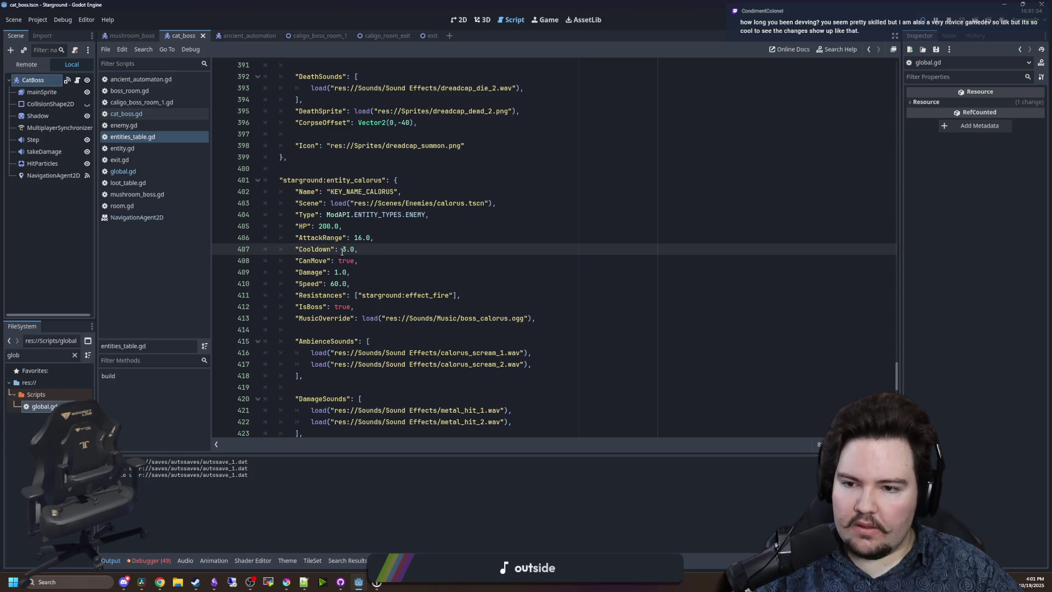
{"action": "left_click_drag", "start_coordinate": [351, 284], "coordinate": [298, 285]}
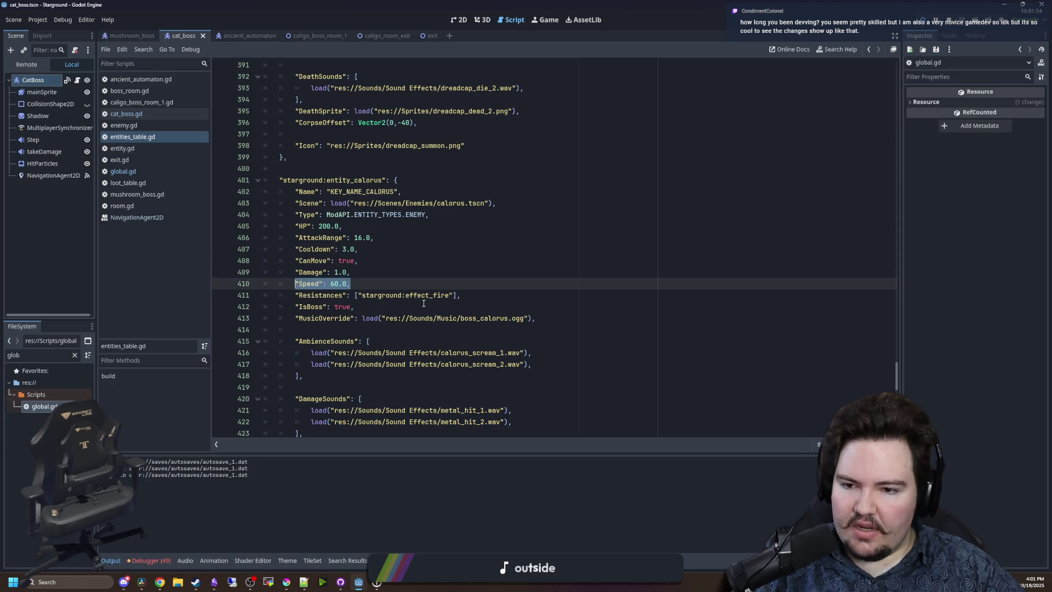
{"action": "scroll", "coordinate": [424, 303], "scroll_direction": "down", "scroll_amount": 16}
{"action": "left_click", "coordinate": [369, 271]}
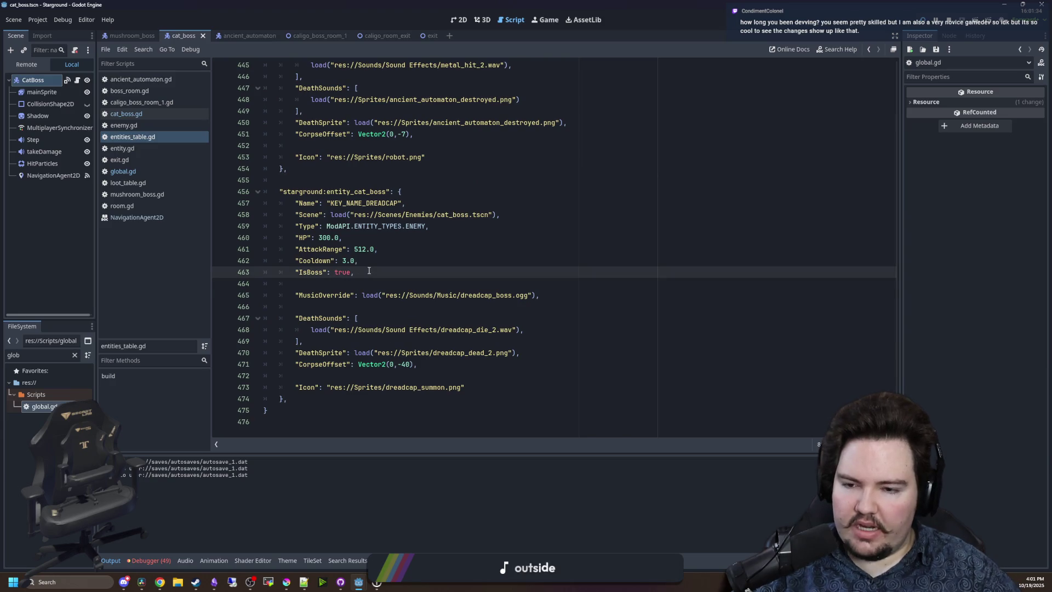
{"action": "type", "text": "\"Speed\": 60.0,"}
{"action": "key", "text": "ctrl+s"}
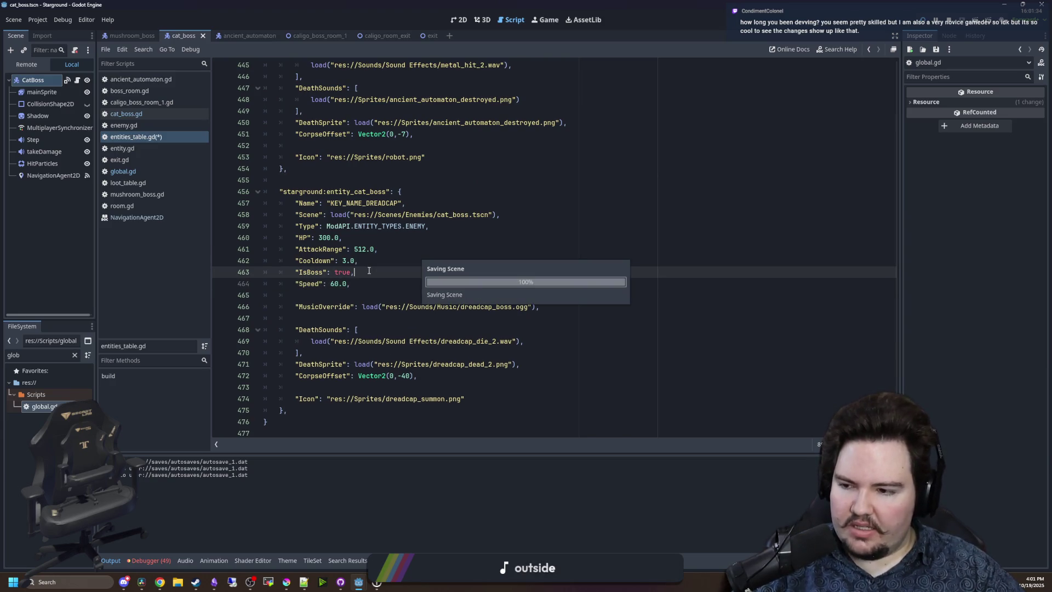
{"action": "key", "text": "F5"}
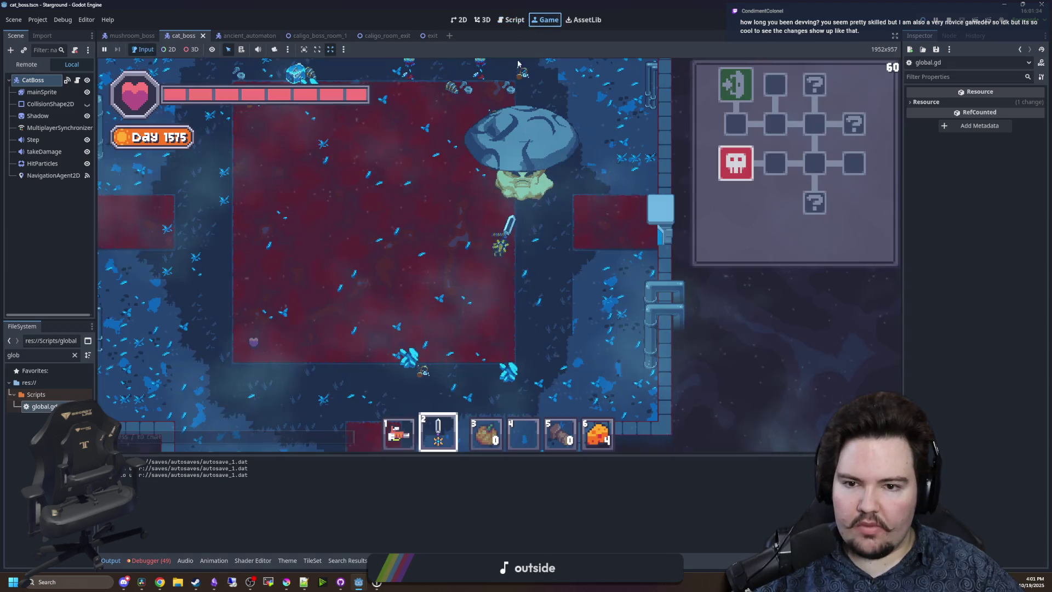
{"action": "key", "text": "w"}
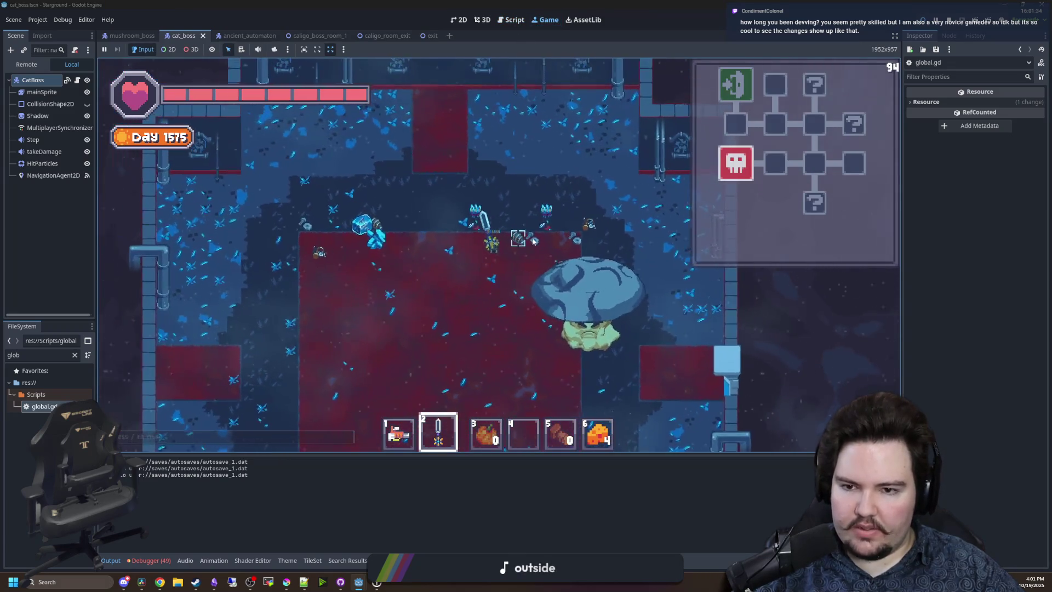
{"action": "key", "text": "s"}
{"action": "key", "text": "1"}
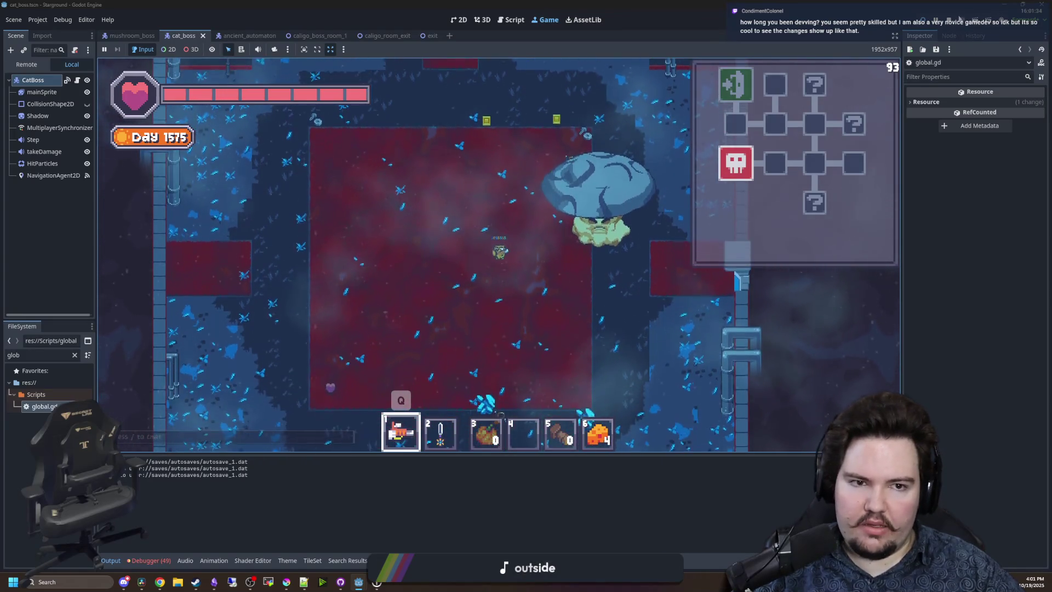
{"action": "key", "text": "F8"}
{"action": "key", "text": "Up"}
{"action": "key", "text": "ctrl+s"}
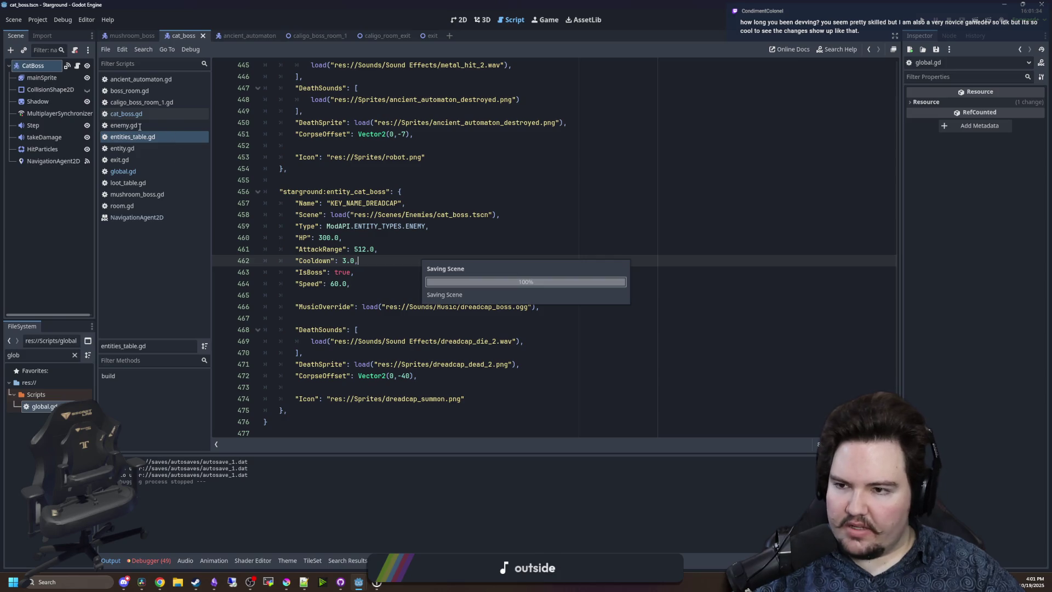
Filter the FileSystem by 'mushroom', open mushroom_boss.tscn and select its MushroomBoss root node.
{"action": "left_click", "coordinate": [76, 358]}
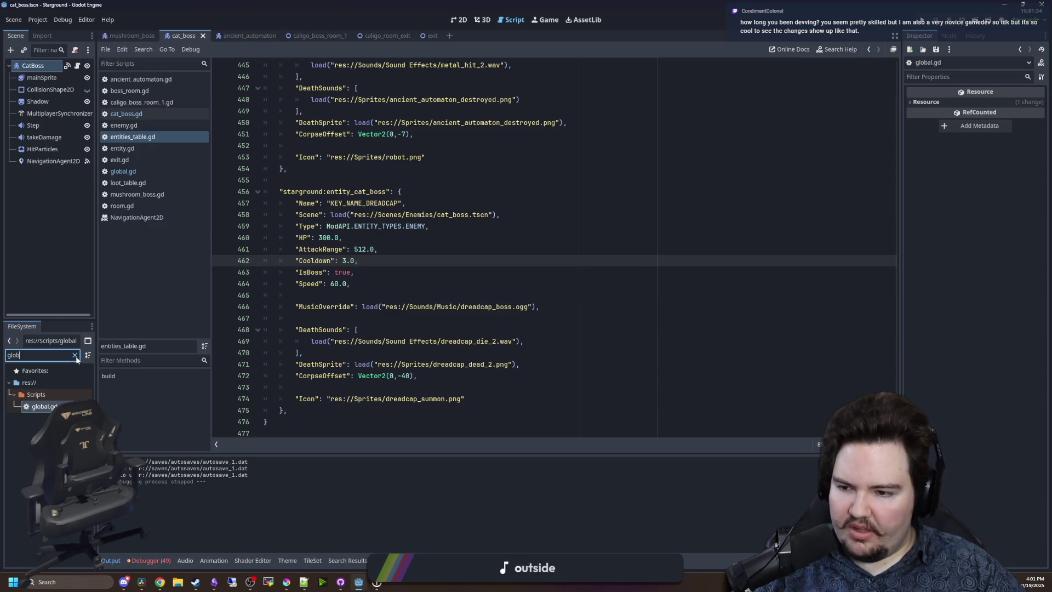
{"action": "left_click", "coordinate": [75, 356]}
{"action": "type", "text": "mushroom"}
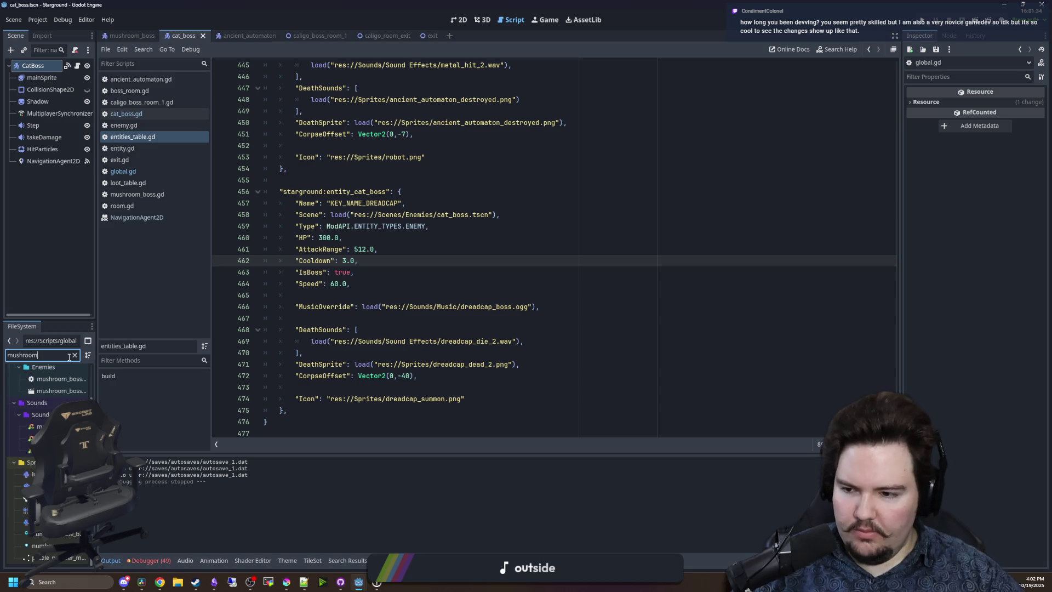
{"action": "double_click", "coordinate": [60, 390]}
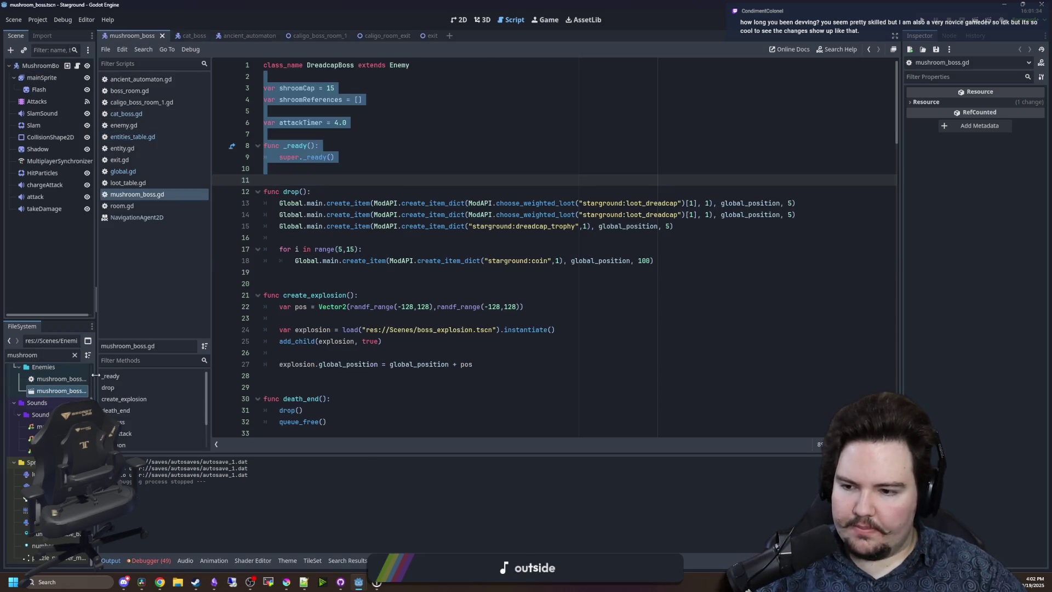
{"action": "left_click_drag", "start_coordinate": [96, 375], "coordinate": [216, 374]}
{"action": "left_click", "coordinate": [43, 66]}
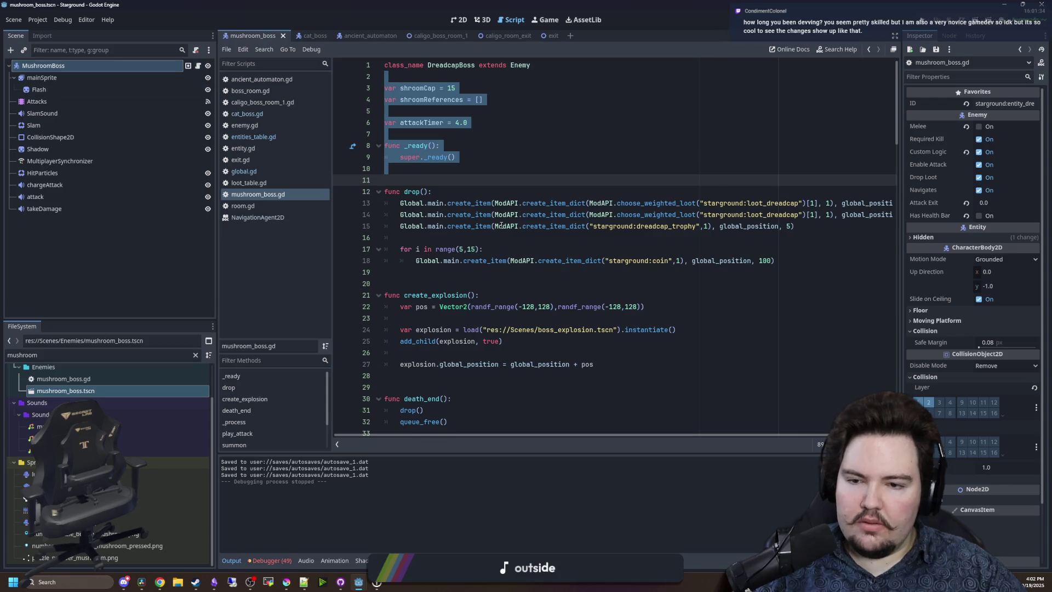
Look through mushroom_boss.gd and copy the drop, create_explosion and death_end functions.
{"action": "scroll", "coordinate": [500, 225], "scroll_direction": "down", "scroll_amount": 3}
{"action": "mouse_move", "coordinate": [595, 261]}
{"action": "left_mouse_down"}
{"action": "mouse_move", "coordinate": [369, 207]}
{"action": "mouse_move", "coordinate": [384, 192]}
{"action": "left_mouse_up"}
{"action": "scroll", "coordinate": [497, 108], "scroll_direction": "up", "scroll_amount": 3}
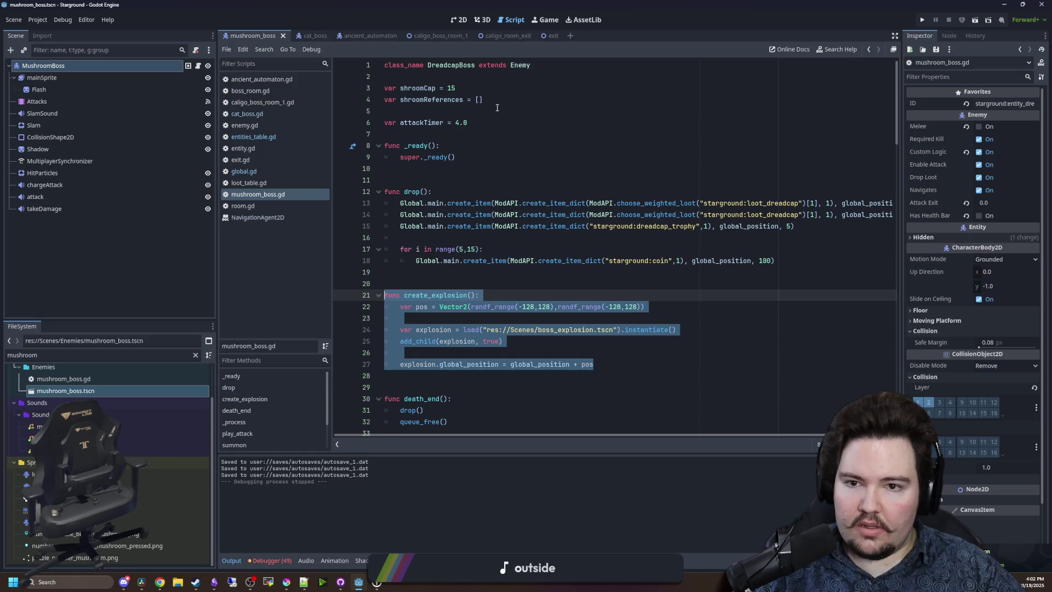
{"action": "scroll", "coordinate": [502, 173], "scroll_direction": "down", "scroll_amount": 3}
{"action": "mouse_move", "coordinate": [595, 263]}
{"action": "left_mouse_down"}
{"action": "mouse_move", "coordinate": [383, 192]}
{"action": "mouse_move", "coordinate": [346, 184]}
{"action": "mouse_move", "coordinate": [306, 203]}
{"action": "mouse_move", "coordinate": [385, 192]}
{"action": "left_mouse_up"}
{"action": "scroll", "coordinate": [437, 268], "scroll_direction": "down", "scroll_amount": 2}
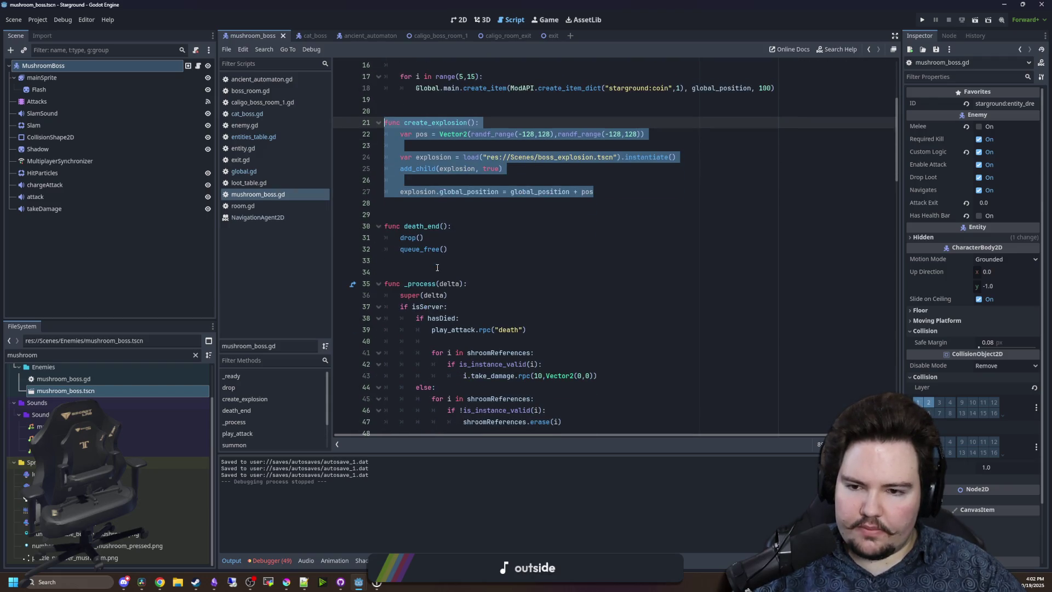
{"action": "scroll", "coordinate": [446, 343], "scroll_direction": "up", "scroll_amount": 4}
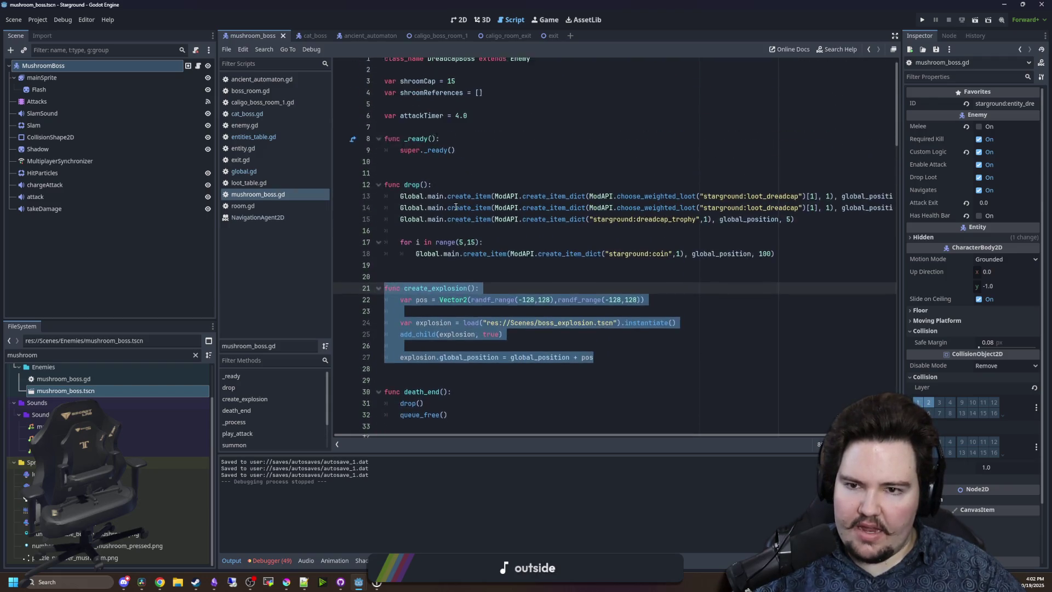
{"action": "left_click_drag", "start_coordinate": [447, 387], "coordinate": [344, 159]}
Review the death animation handler lower in mushroom_boss.gd, then return to cat_boss.gd.
{"action": "scroll", "coordinate": [481, 326], "scroll_direction": "down", "scroll_amount": 15}
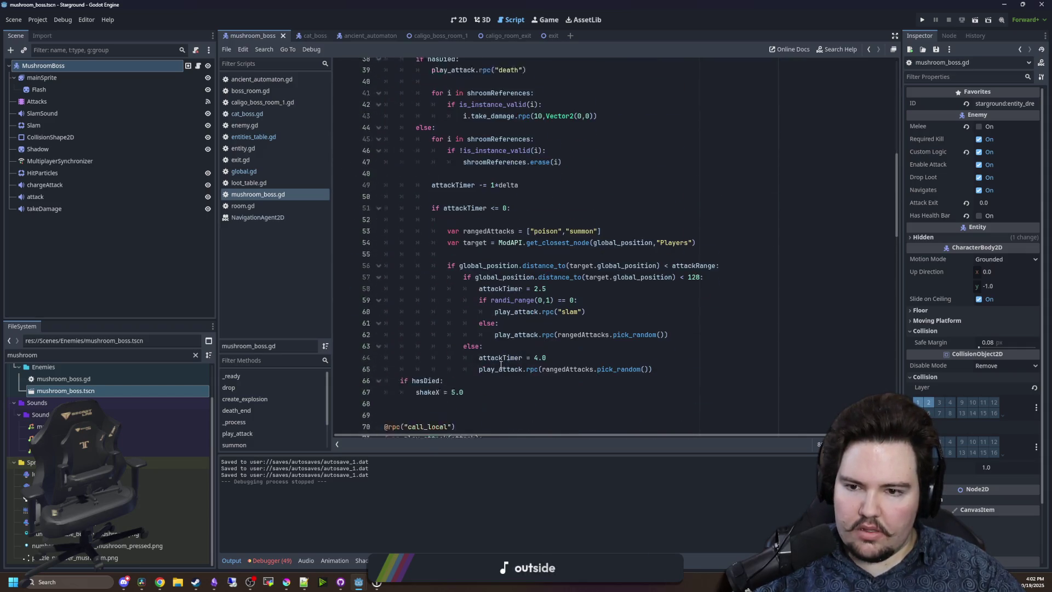
{"action": "scroll", "coordinate": [500, 365], "scroll_direction": "down", "scroll_amount": 9}
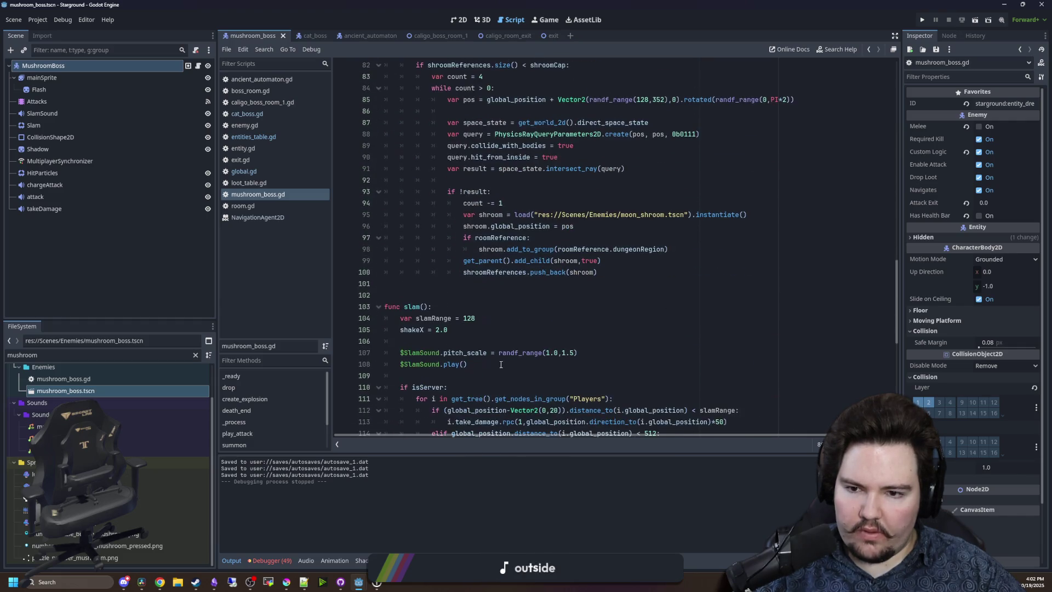
{"action": "scroll", "coordinate": [501, 364], "scroll_direction": "down", "scroll_amount": 12}
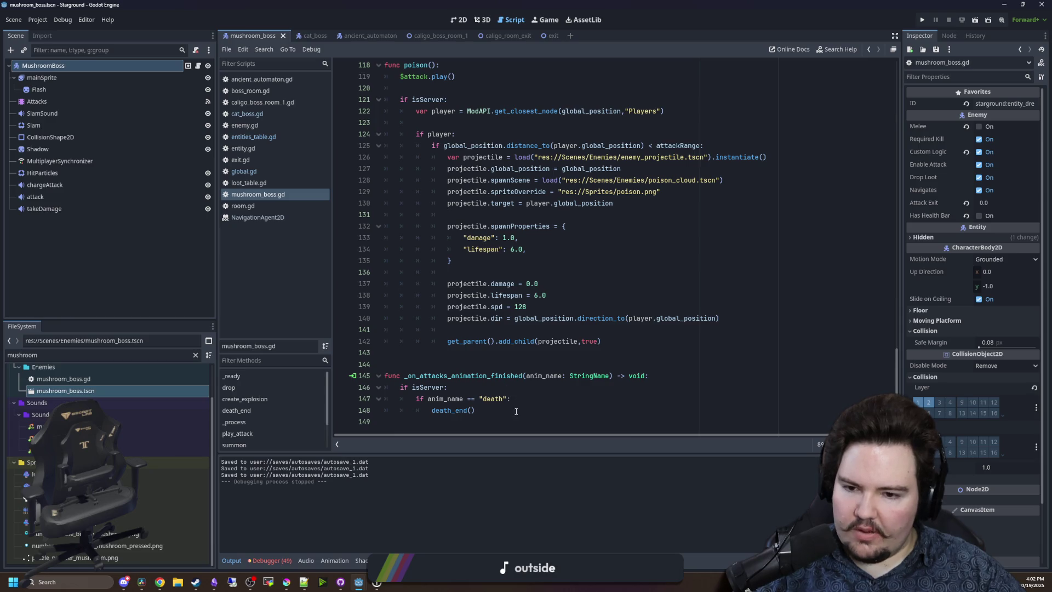
{"action": "left_click_drag", "start_coordinate": [515, 411], "coordinate": [482, 377]}
{"action": "left_click", "coordinate": [476, 363]}
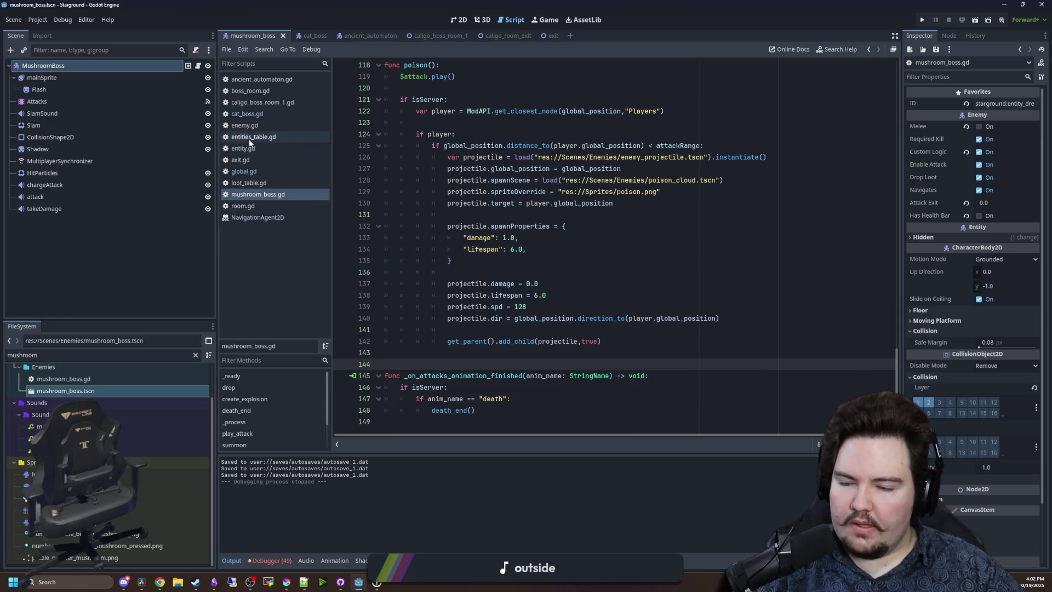
{"action": "left_click", "coordinate": [275, 109]}
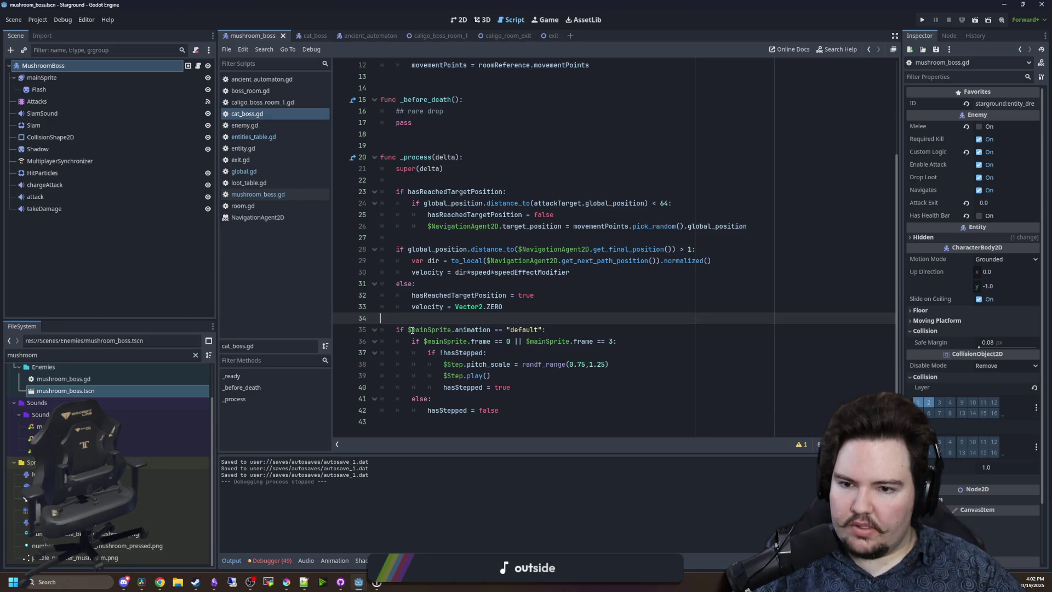
Paste the copied functions at the end of cat_boss.gd and replace drop()'s loot code with pass.
{"action": "left_click", "coordinate": [414, 418]}
{"action": "key", "text": "ctrl+v"}
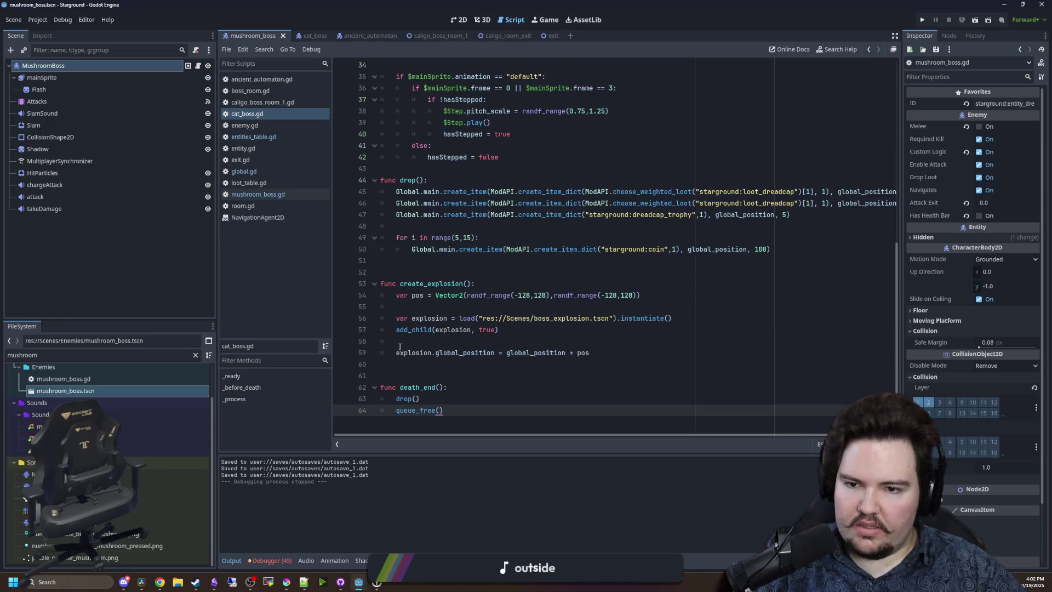
{"action": "mouse_move", "coordinate": [770, 249]}
{"action": "left_mouse_down"}
{"action": "mouse_move", "coordinate": [712, 247]}
{"action": "mouse_move", "coordinate": [533, 203]}
{"action": "mouse_move", "coordinate": [321, 196]}
{"action": "left_mouse_up"}
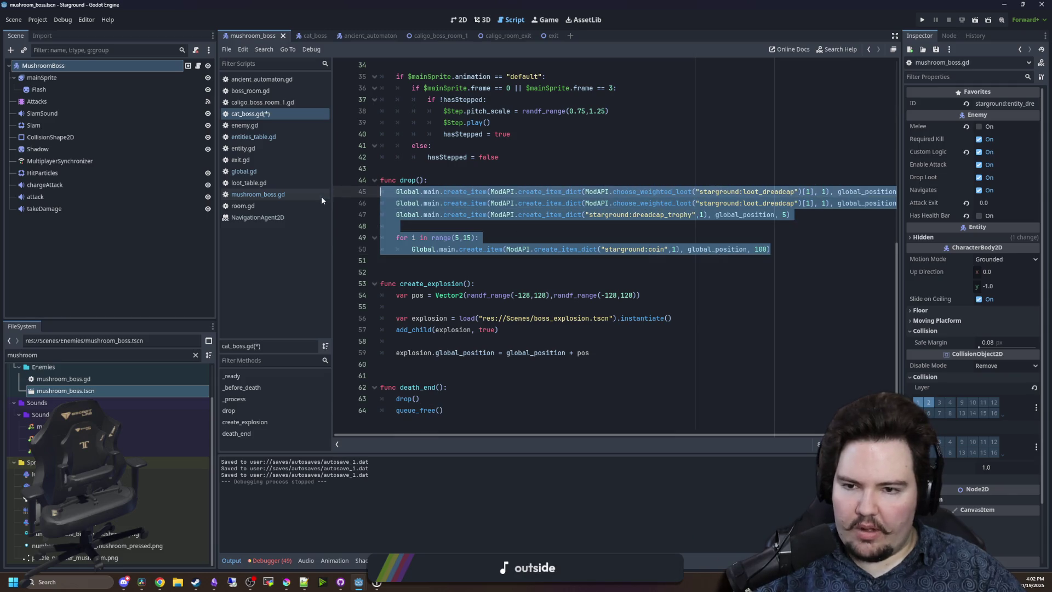
{"action": "key", "text": "BackSpace"}
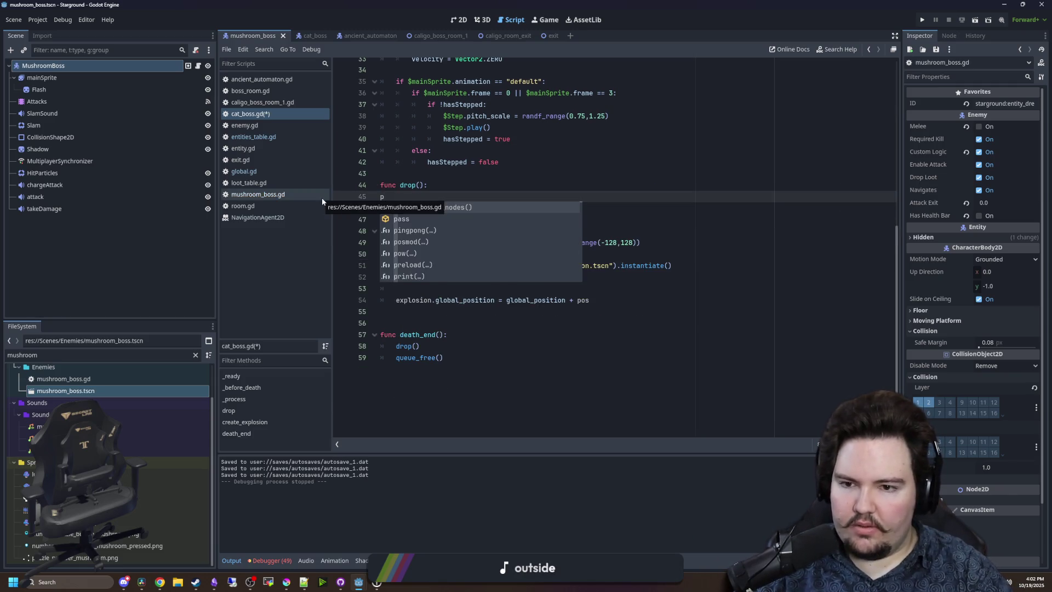
{"action": "type", "text": "pass"}
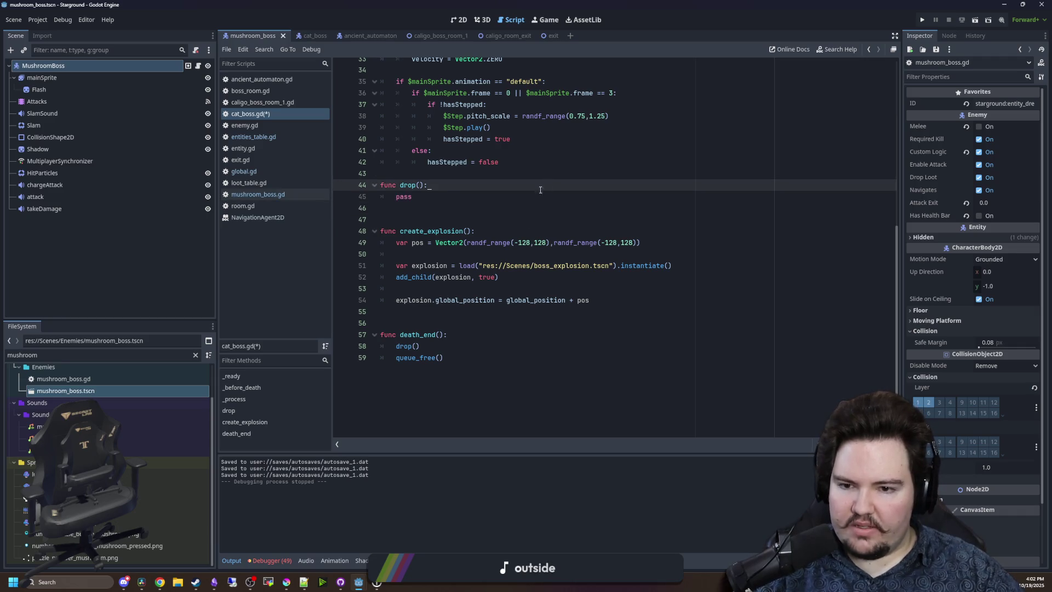
Save cat_boss.gd and fold the drop() function to a single line.
{"action": "left_click", "coordinate": [447, 317]}
{"action": "left_click", "coordinate": [454, 200]}
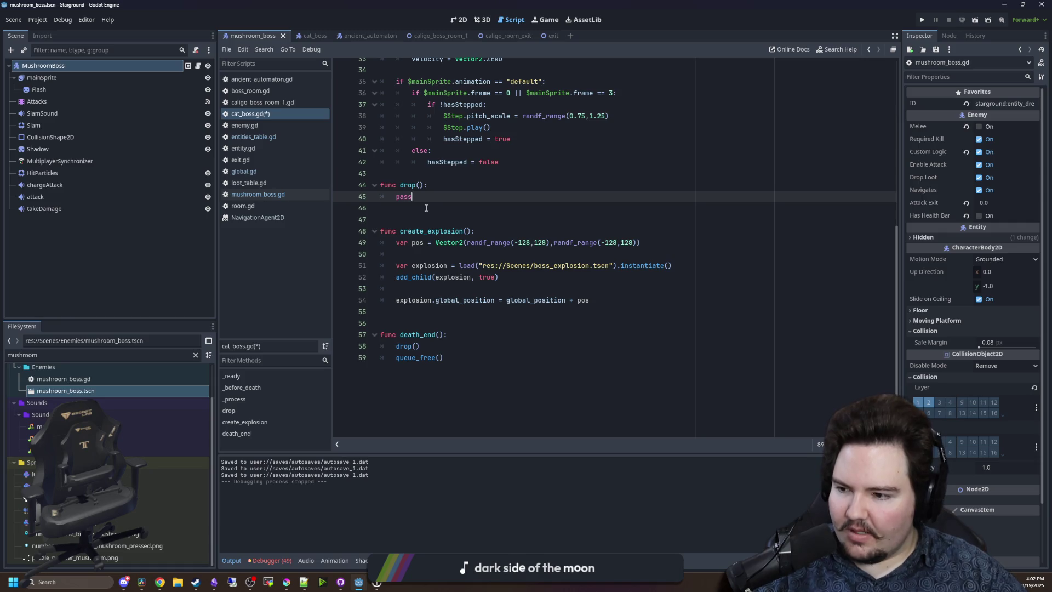
{"action": "key", "text": "Down"}
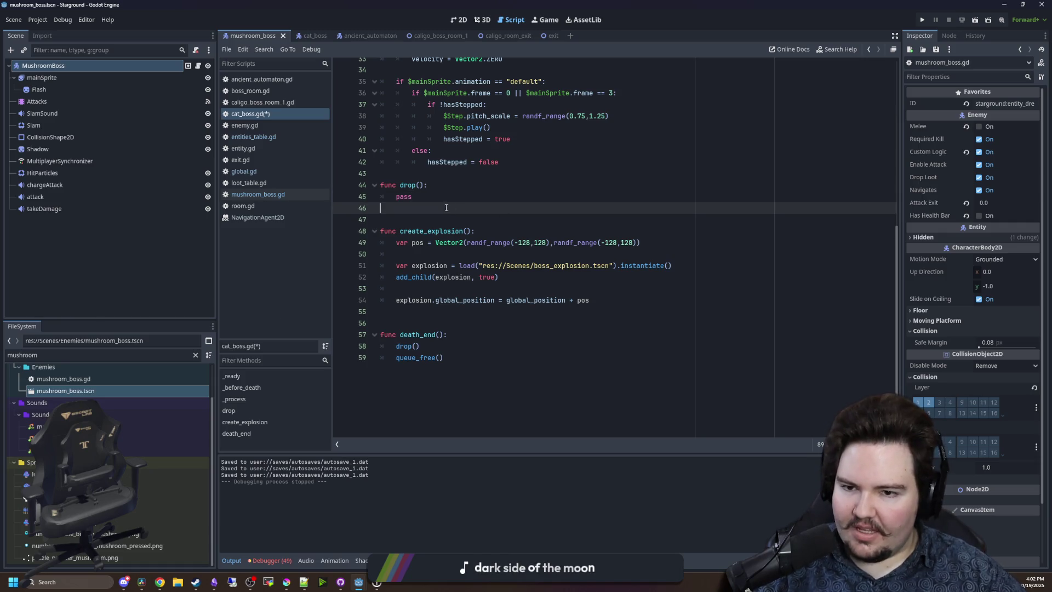
{"action": "key", "text": "Up"}
{"action": "key", "text": "Up"}
{"action": "key", "text": "Up"}
{"action": "key", "text": "ctrl+s"}
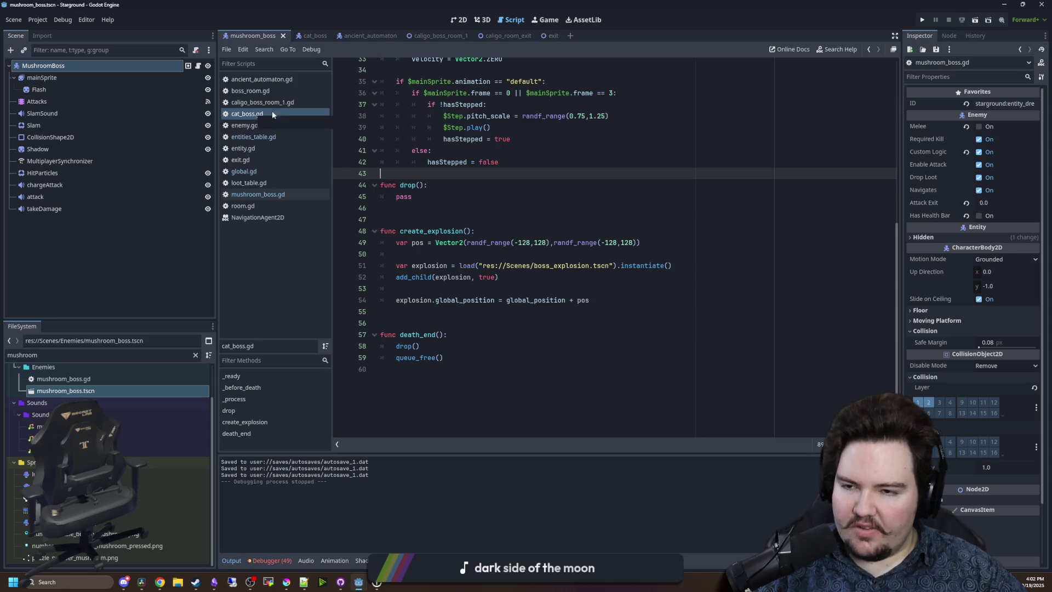
{"action": "left_click", "coordinate": [383, 219]}
{"action": "left_click", "coordinate": [412, 161]}
{"action": "left_click", "coordinate": [374, 185]}
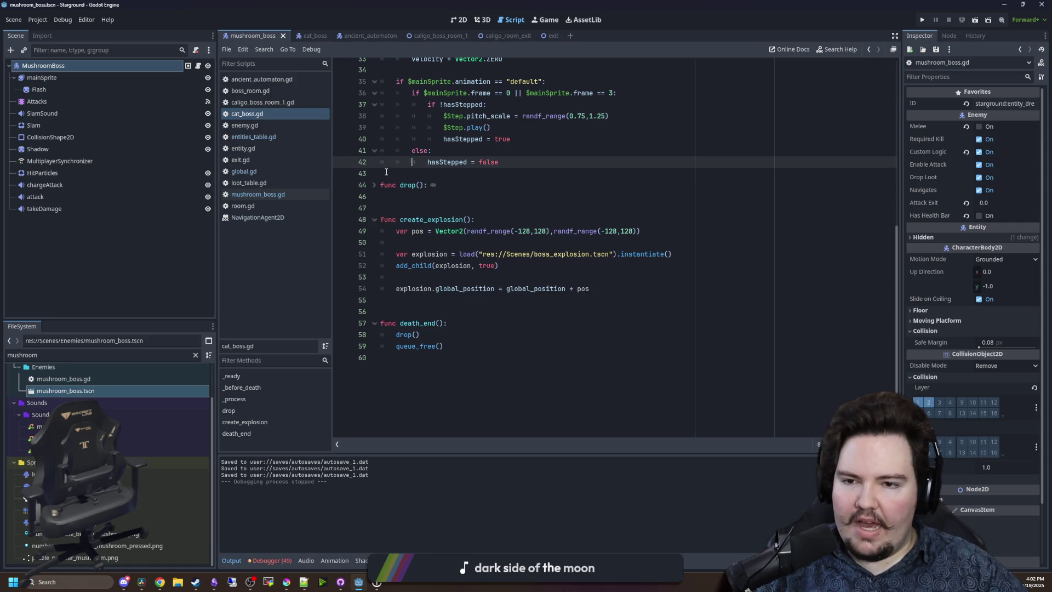
{"action": "key", "text": "Down"}
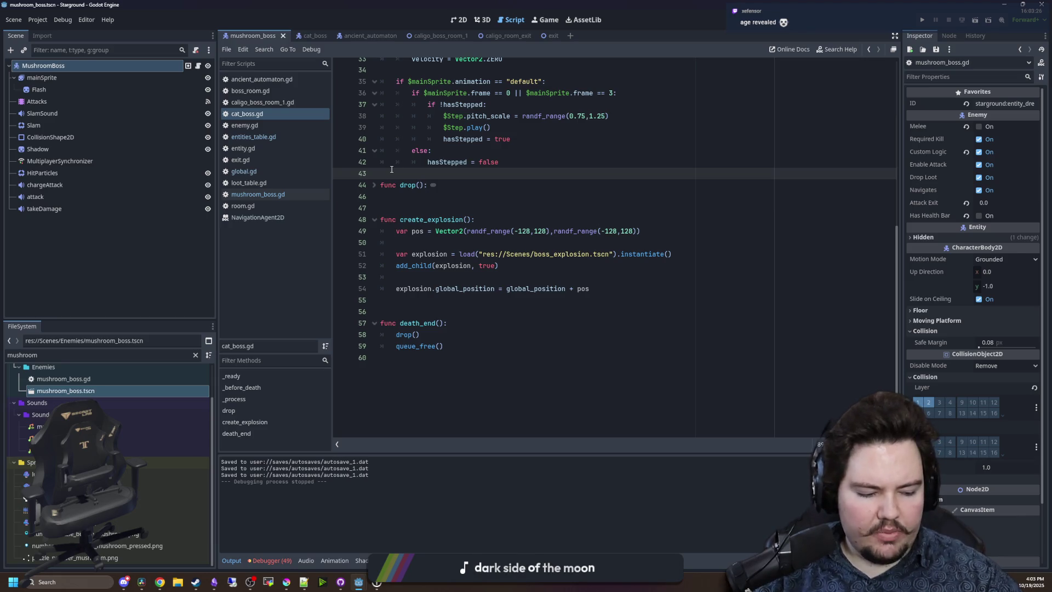
Save the scripts again, then open a new Chrome window and start searching 'pogo'.
{"action": "left_click", "coordinate": [404, 209]}
{"action": "key", "text": "ctrl+s"}
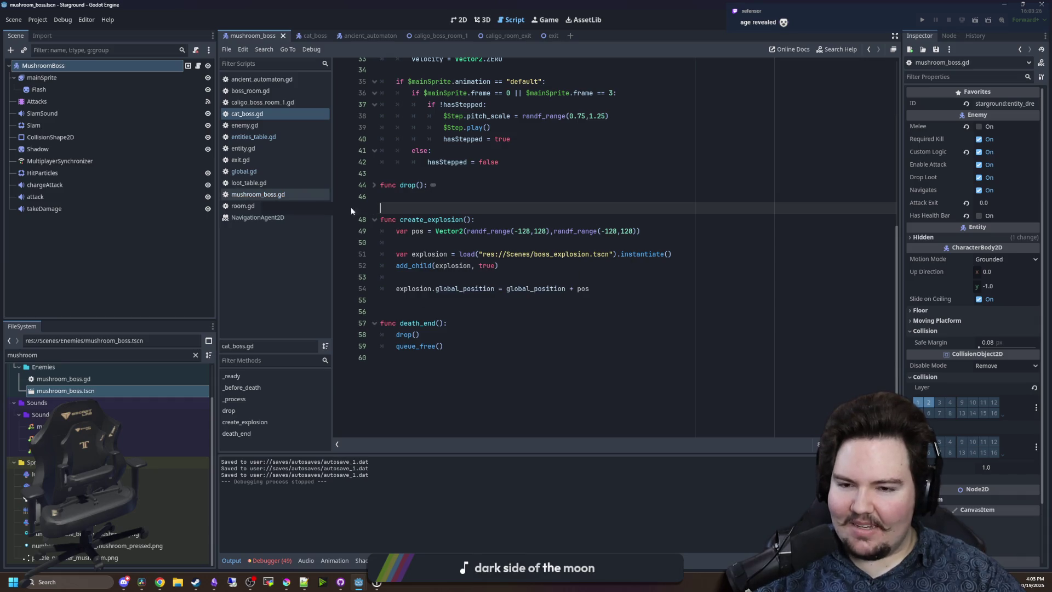
{"action": "key", "text": "Up"}
{"action": "key", "text": "Up"}
{"action": "key", "text": "Up"}
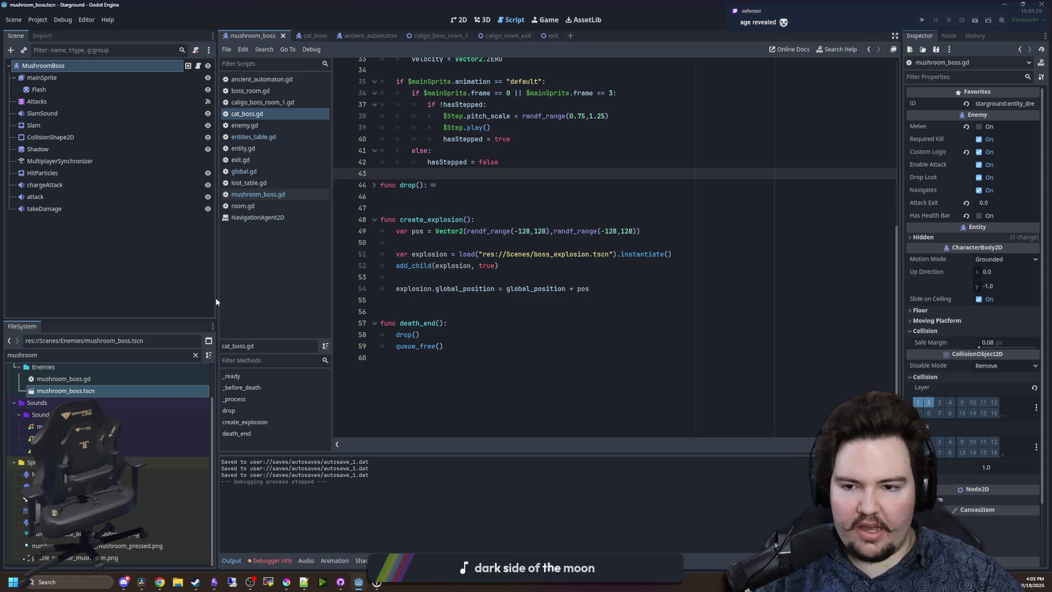
{"action": "left_click", "coordinate": [457, 299]}
{"action": "key", "text": "ctrl+s"}
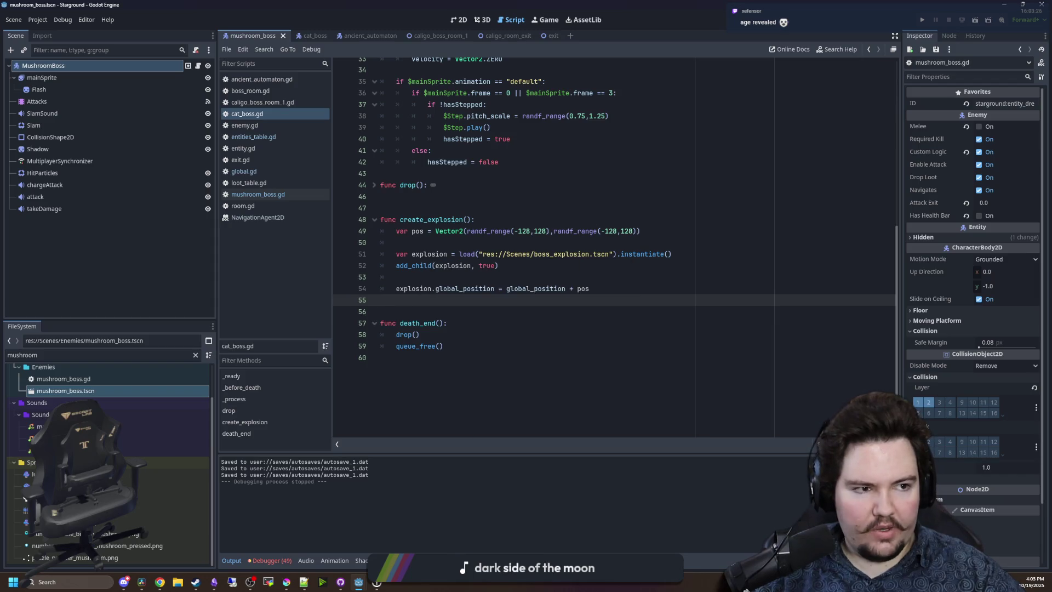
{"action": "key", "text": "super+3"}
{"action": "type", "text": "pogo roc"}
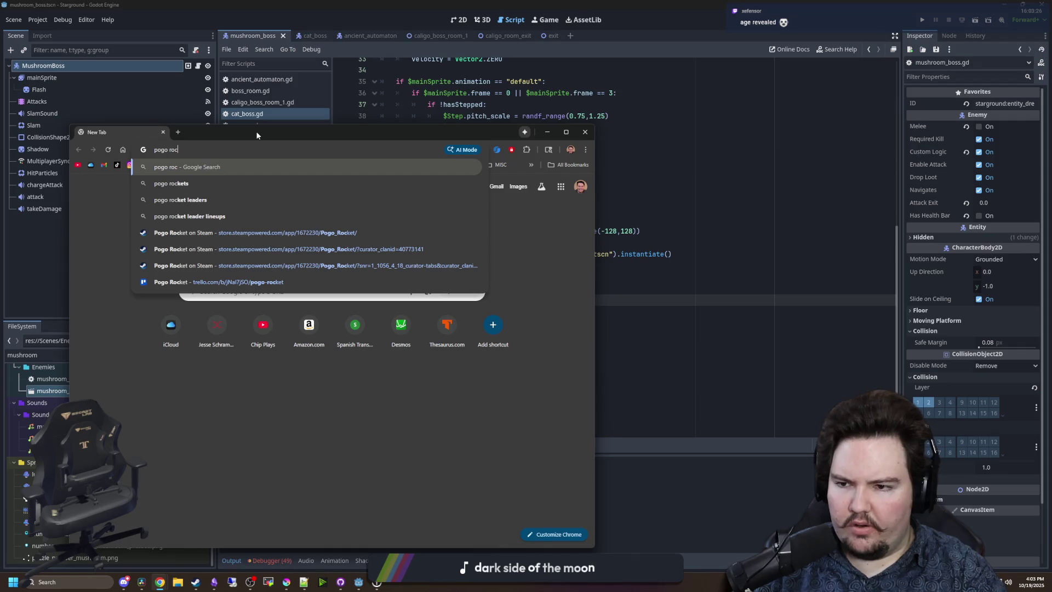
Open Pogo Rocket's Steam page, maximize Chrome, and page through its screenshots full size.
{"action": "left_click", "coordinate": [285, 234]}
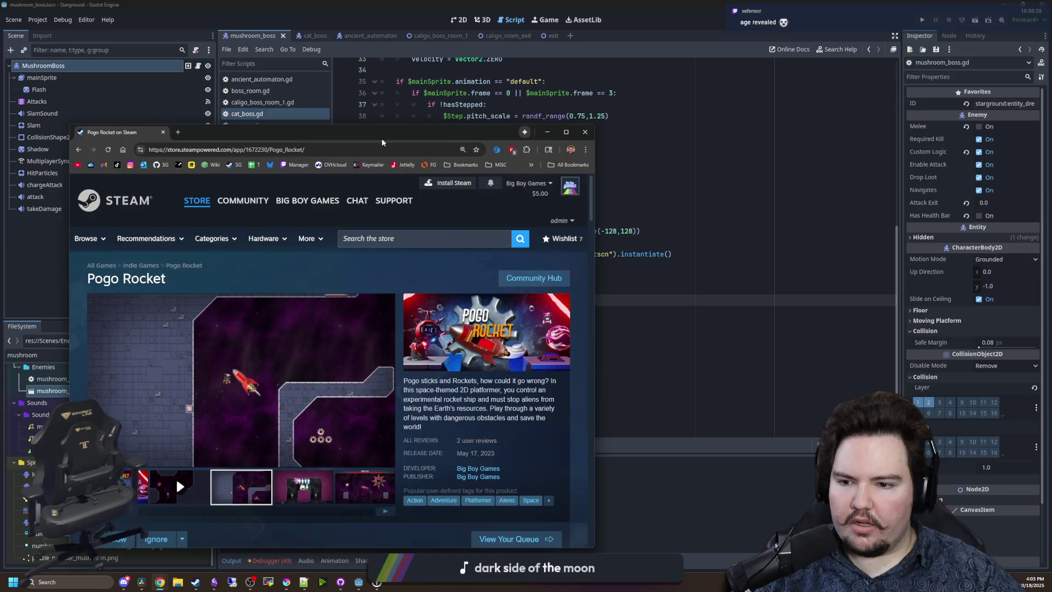
{"action": "double_click", "coordinate": [381, 138]}
{"action": "left_click", "coordinate": [484, 379]}
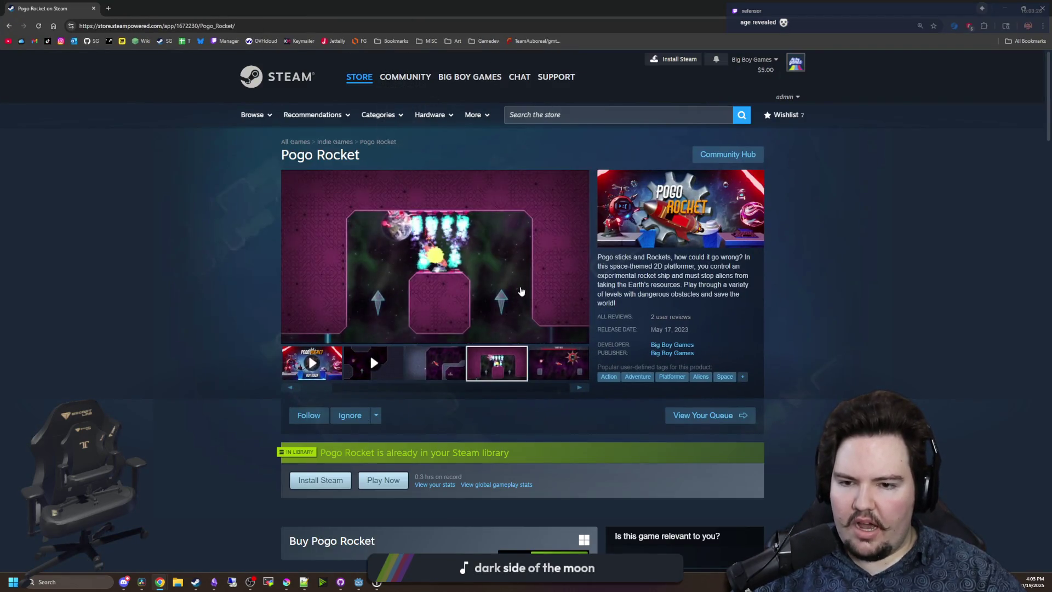
{"action": "left_click", "coordinate": [482, 323]}
{"action": "key", "text": "Right"}
{"action": "key", "text": "Right"}
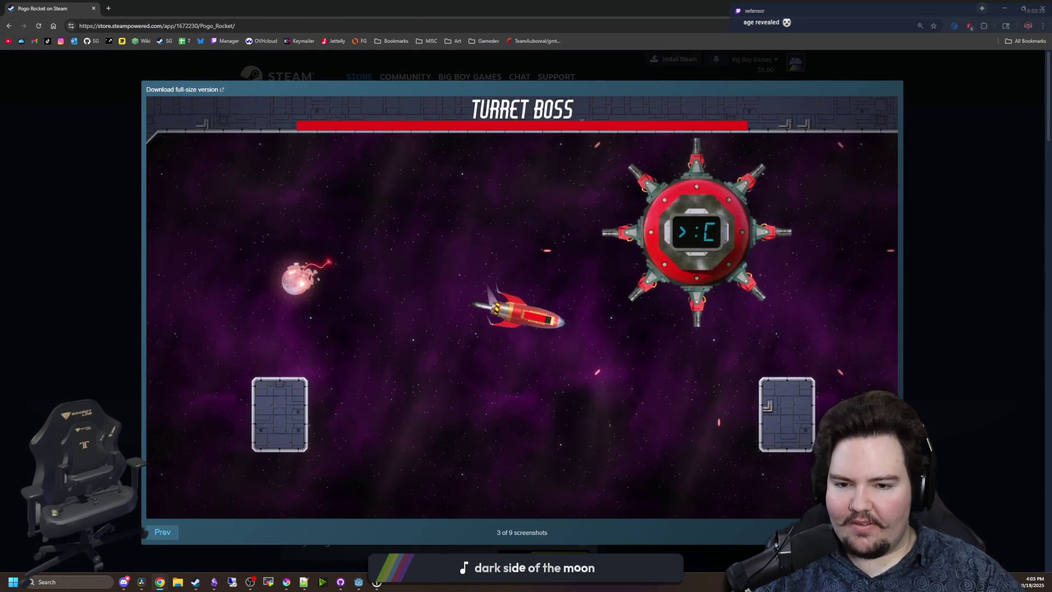
{"action": "key", "text": "Right"}
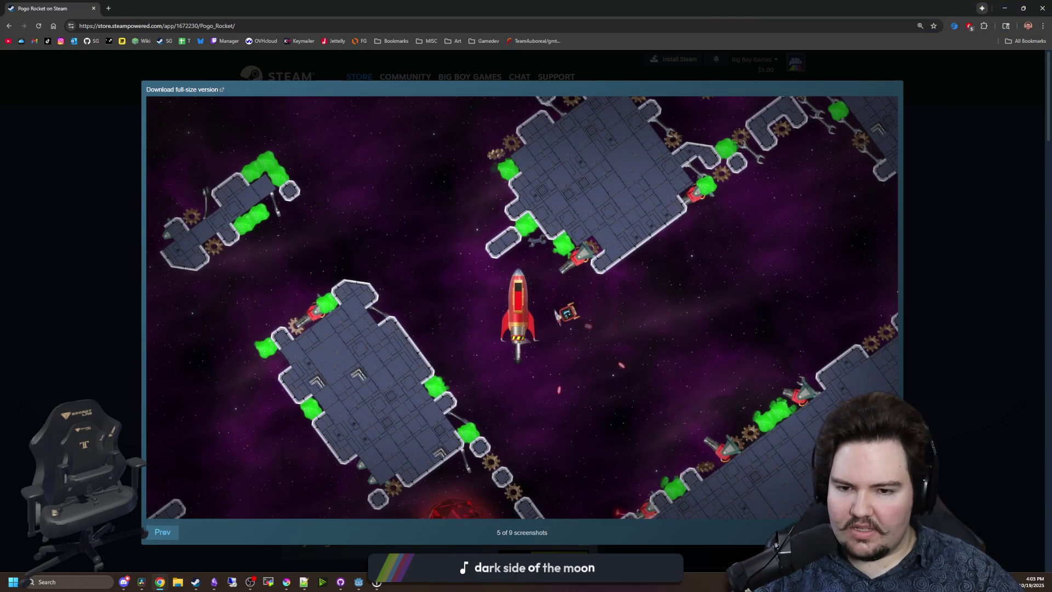
{"action": "key", "text": "Right"}
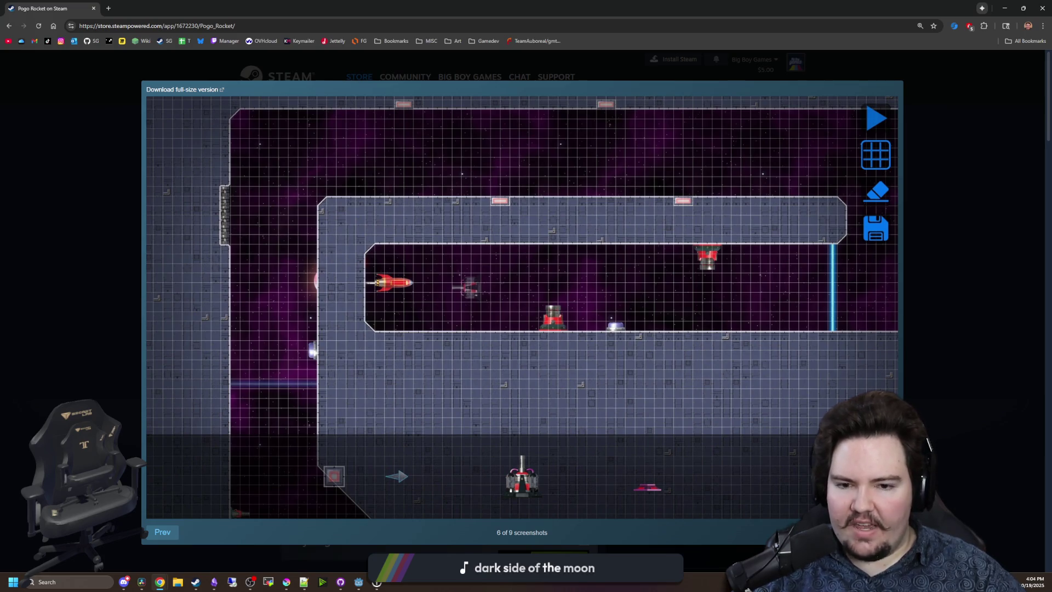
{"action": "key", "text": "Right"}
{"action": "key", "text": "Right"}
{"action": "key", "text": "Right"}
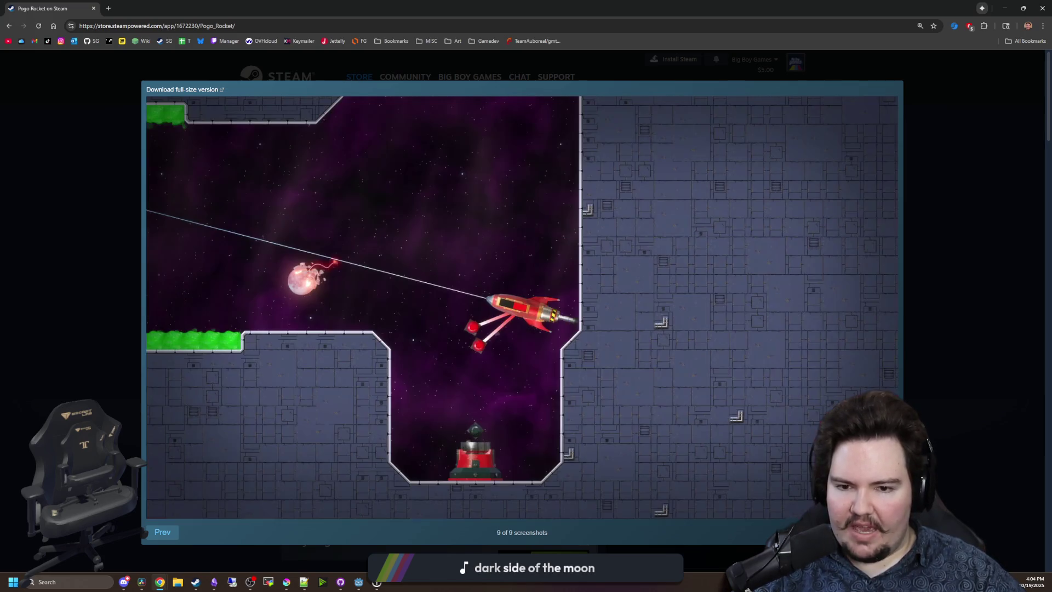
{"action": "left_click", "coordinate": [153, 534]}
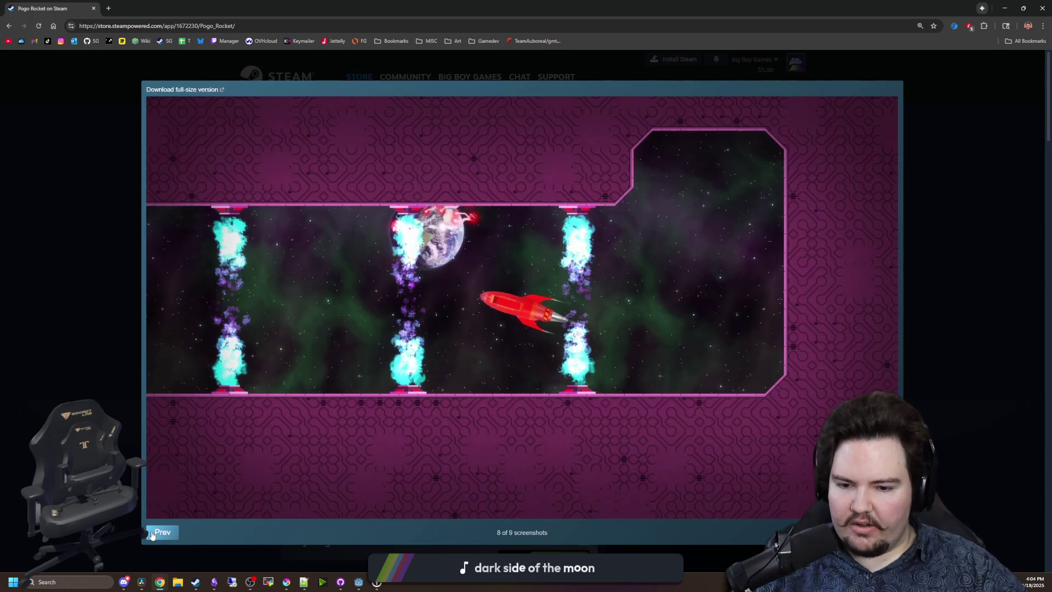
{"action": "left_click", "coordinate": [153, 534]}
{"action": "left_click", "coordinate": [152, 535]}
{"action": "left_click", "coordinate": [152, 535]}
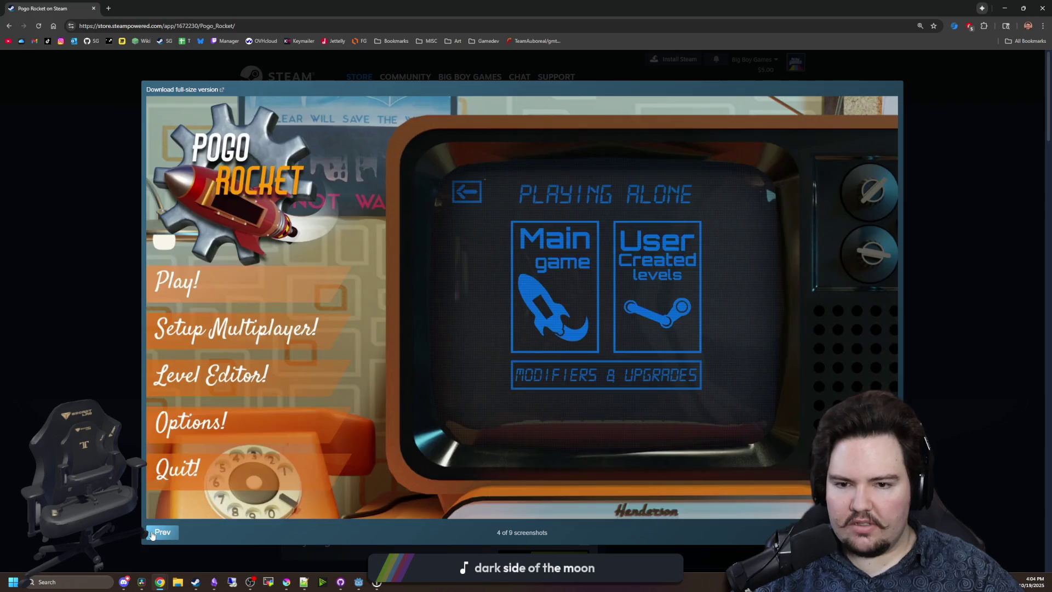
{"action": "left_click", "coordinate": [153, 535]}
{"action": "left_click", "coordinate": [153, 534]}
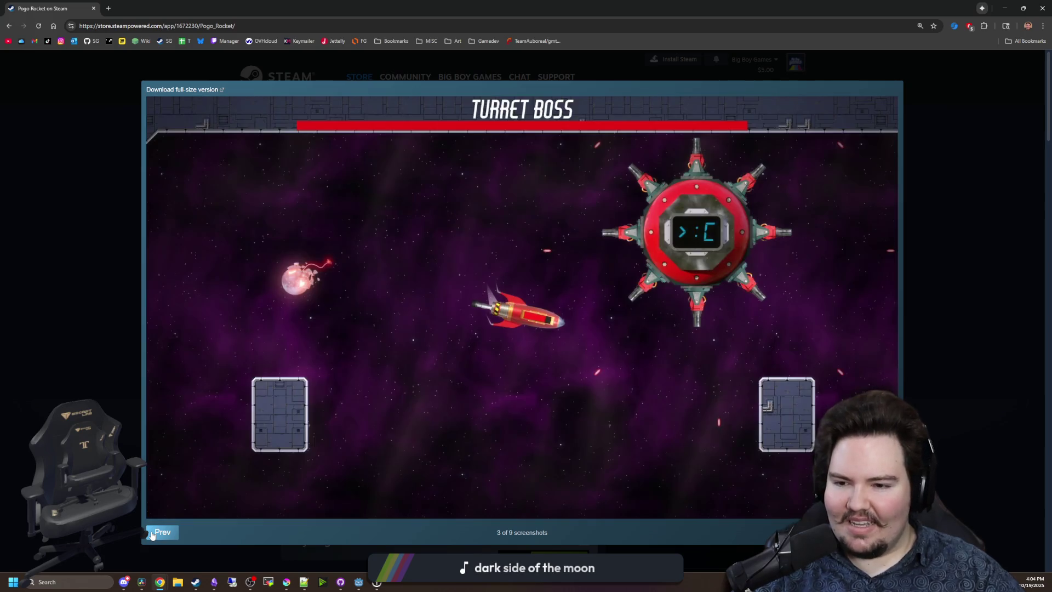
{"action": "left_click", "coordinate": [153, 535]}
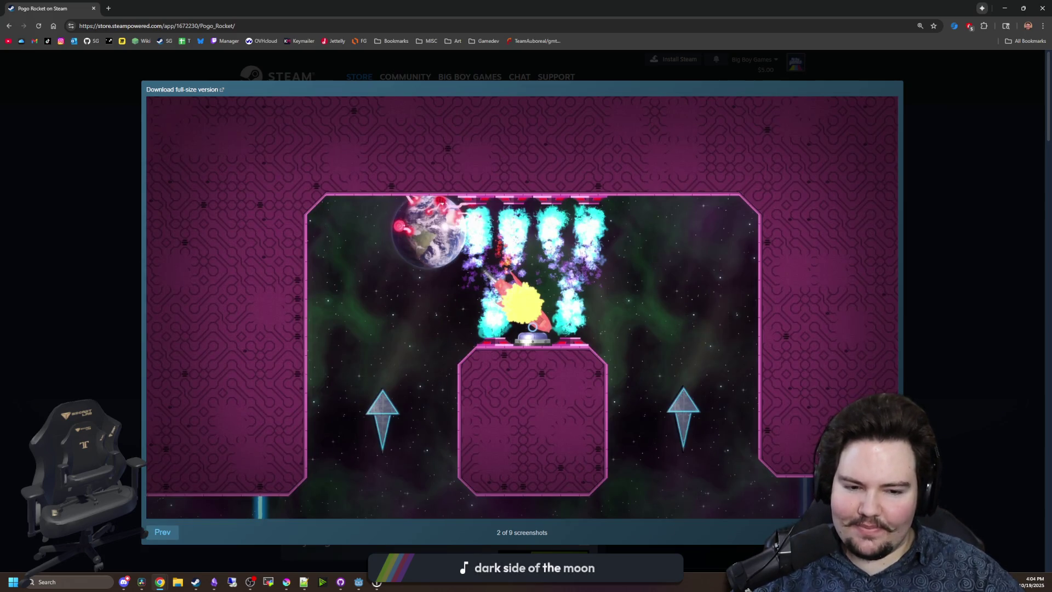
{"action": "left_click", "coordinate": [882, 532]}
{"action": "left_click", "coordinate": [155, 532]}
{"action": "key", "text": "Escape"}
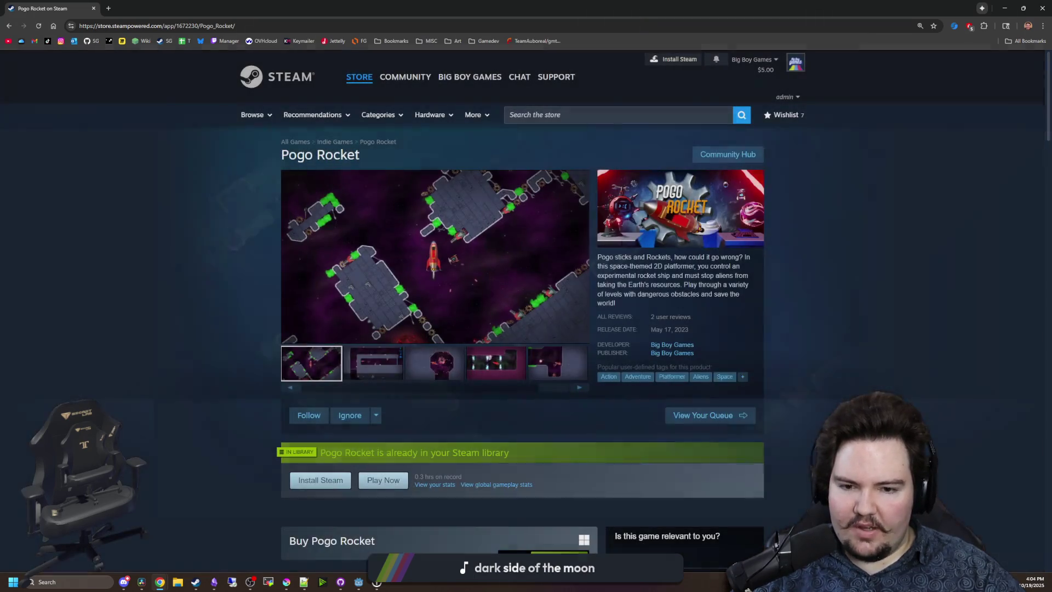
Check the 2023 release year, then browse the screenshots again through Turret Boss and main menu.
{"action": "double_click", "coordinate": [681, 329]}
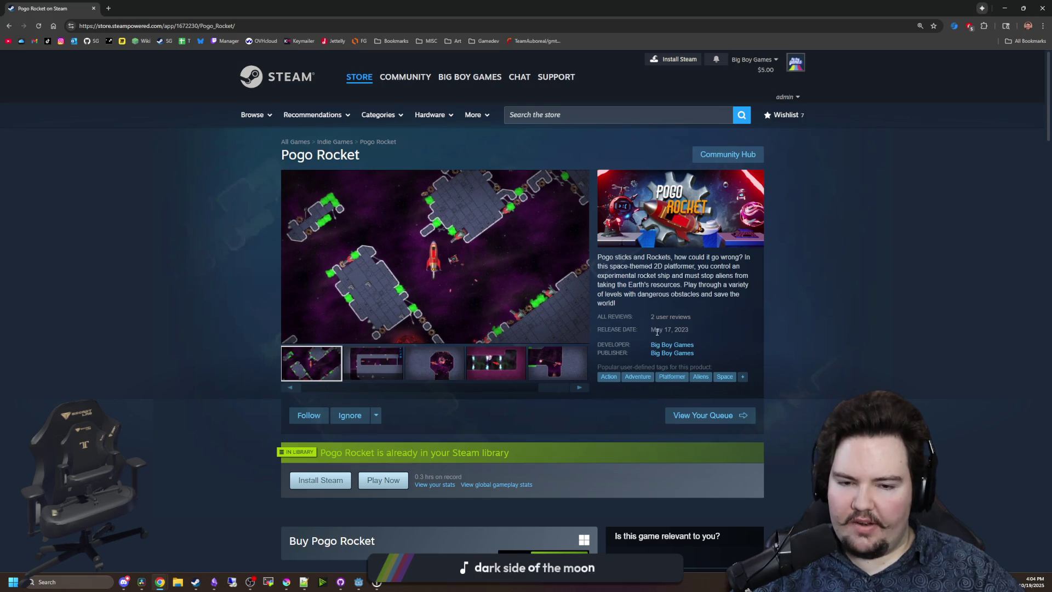
{"action": "left_click", "coordinate": [659, 331]}
{"action": "left_click", "coordinate": [694, 328]}
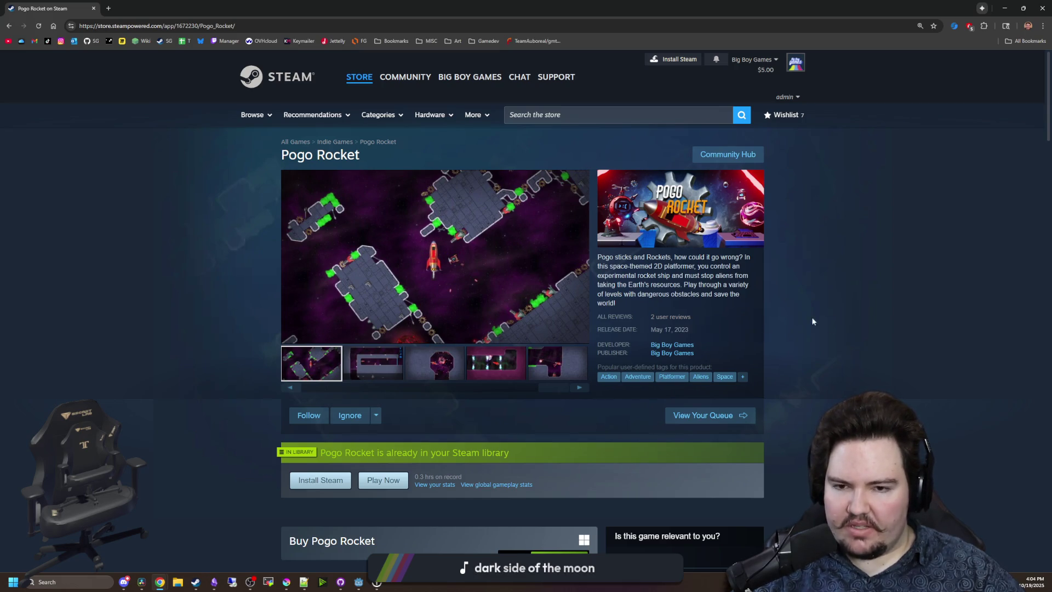
{"action": "left_click", "coordinate": [426, 359]}
{"action": "left_click", "coordinate": [395, 360]}
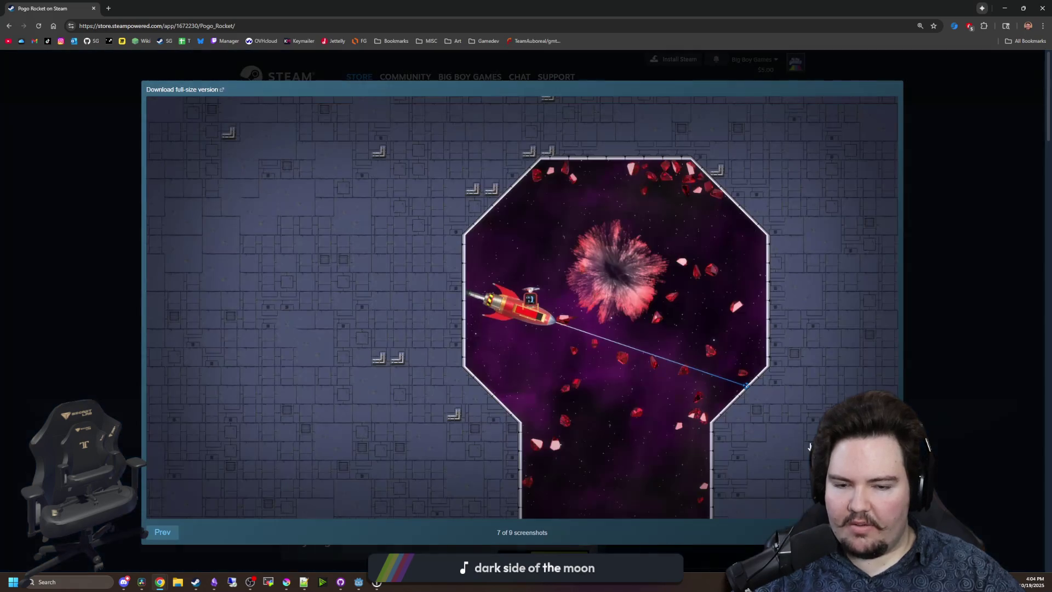
{"action": "key", "text": "Right"}
{"action": "key", "text": "Right"}
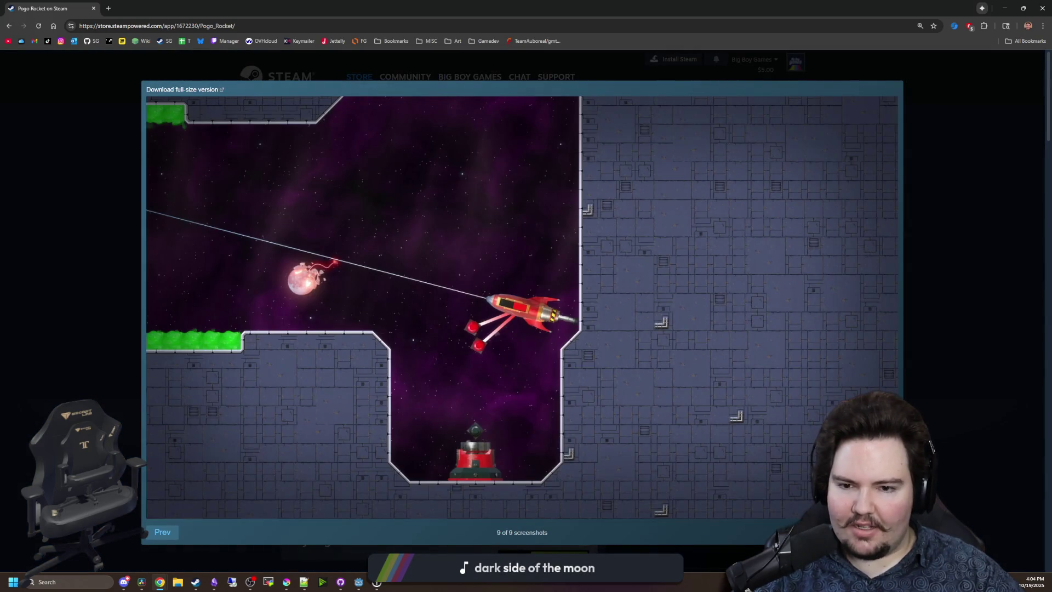
{"action": "left_click", "coordinate": [164, 535]}
{"action": "left_click", "coordinate": [164, 534]}
{"action": "left_click", "coordinate": [164, 535]}
{"action": "left_click", "coordinate": [163, 535]}
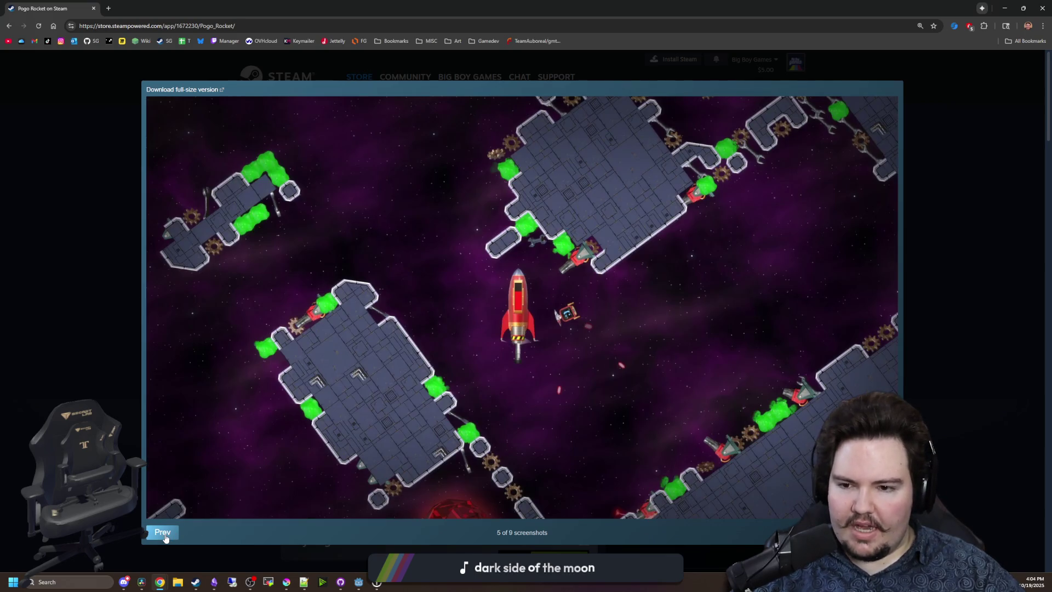
{"action": "left_click", "coordinate": [163, 535]}
{"action": "left_click", "coordinate": [165, 534]}
{"action": "left_click", "coordinate": [165, 534]}
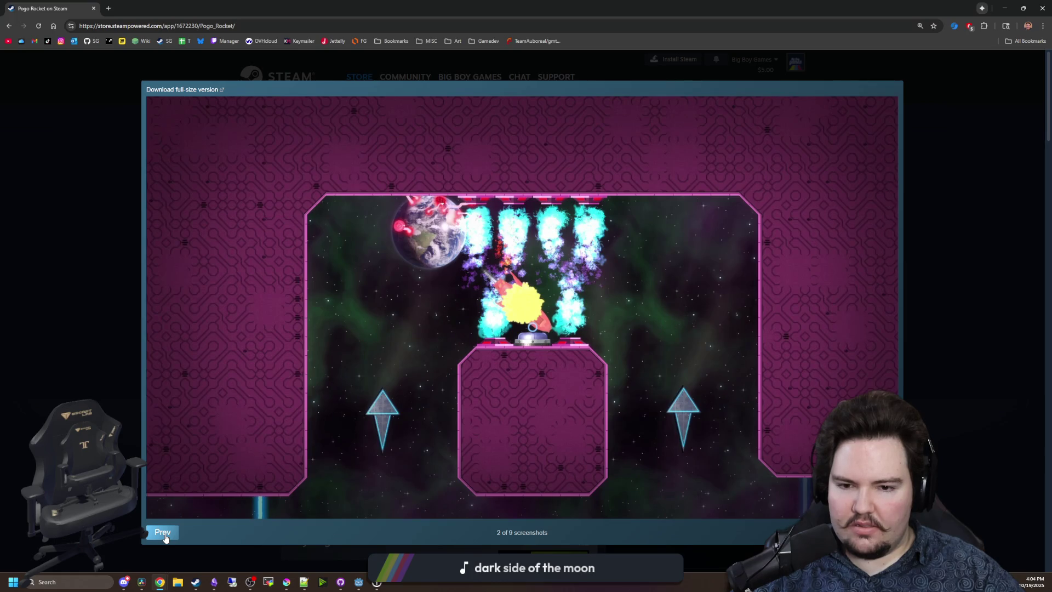
{"action": "left_click", "coordinate": [165, 534]}
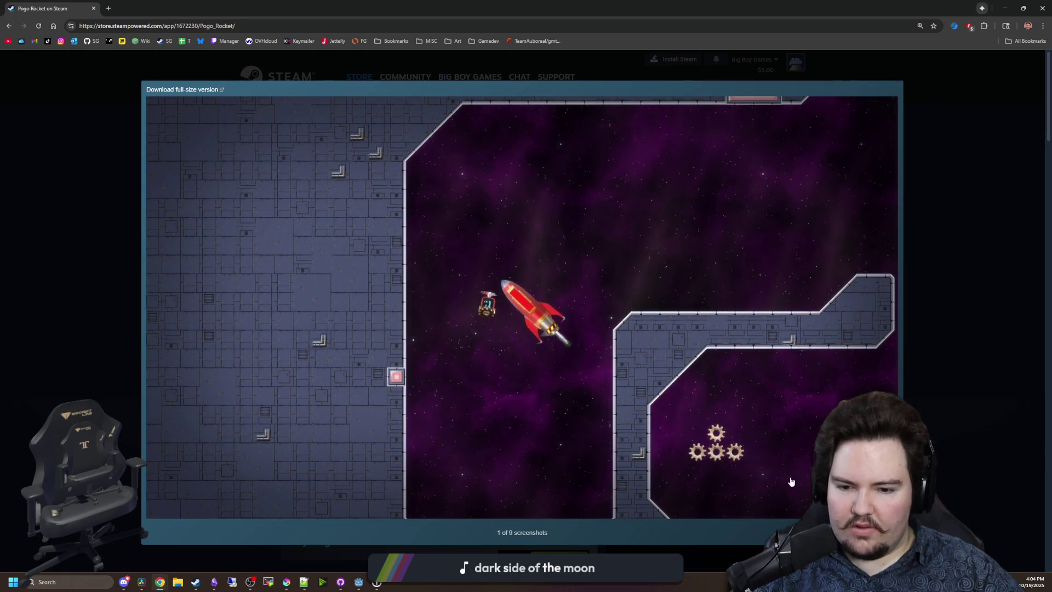
{"action": "key", "text": "Right"}
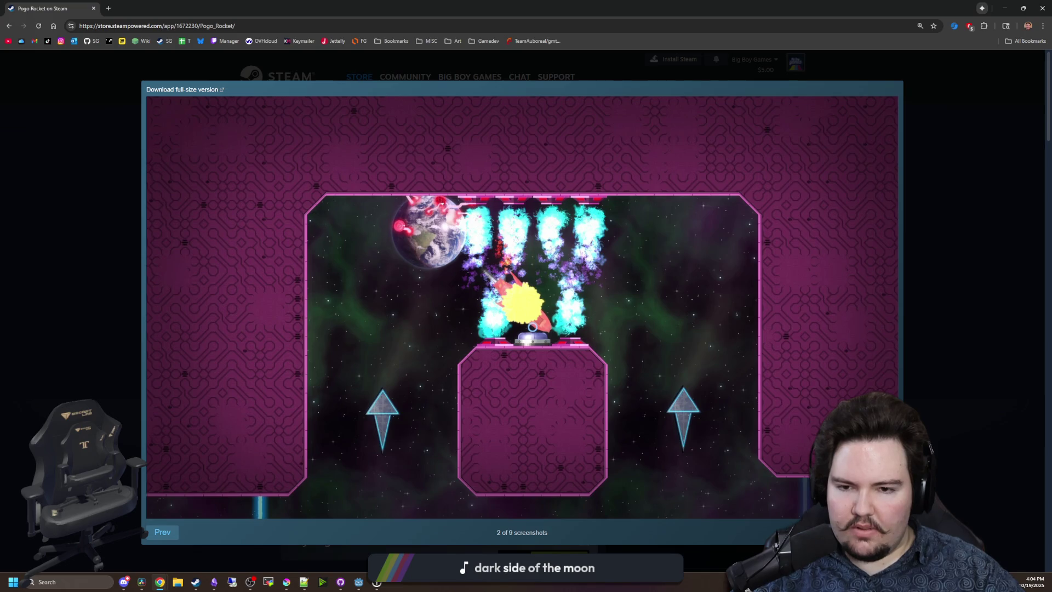
{"action": "key", "text": "Right"}
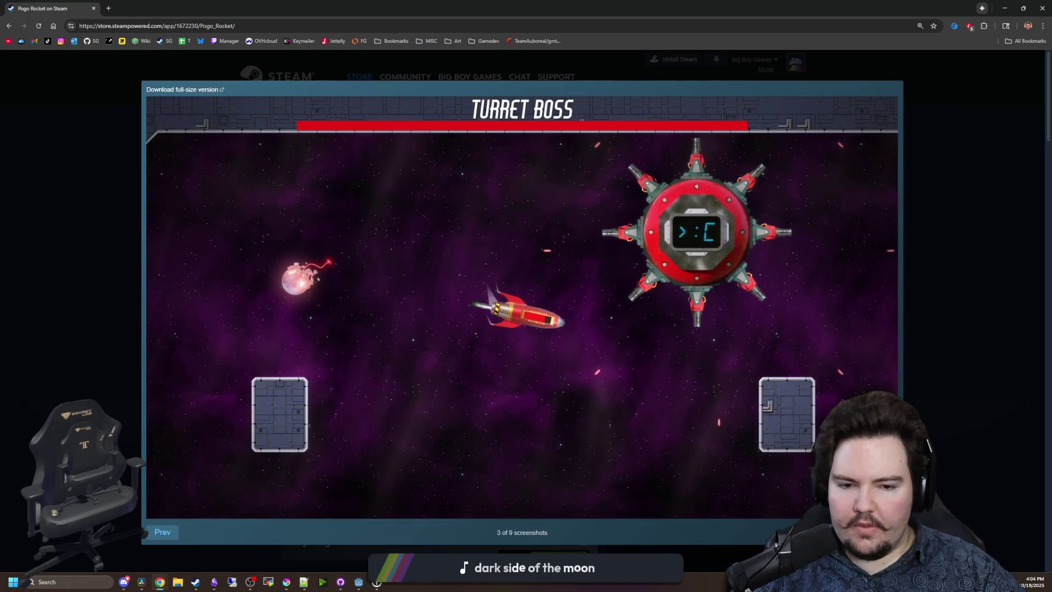
{"action": "key", "text": "Right"}
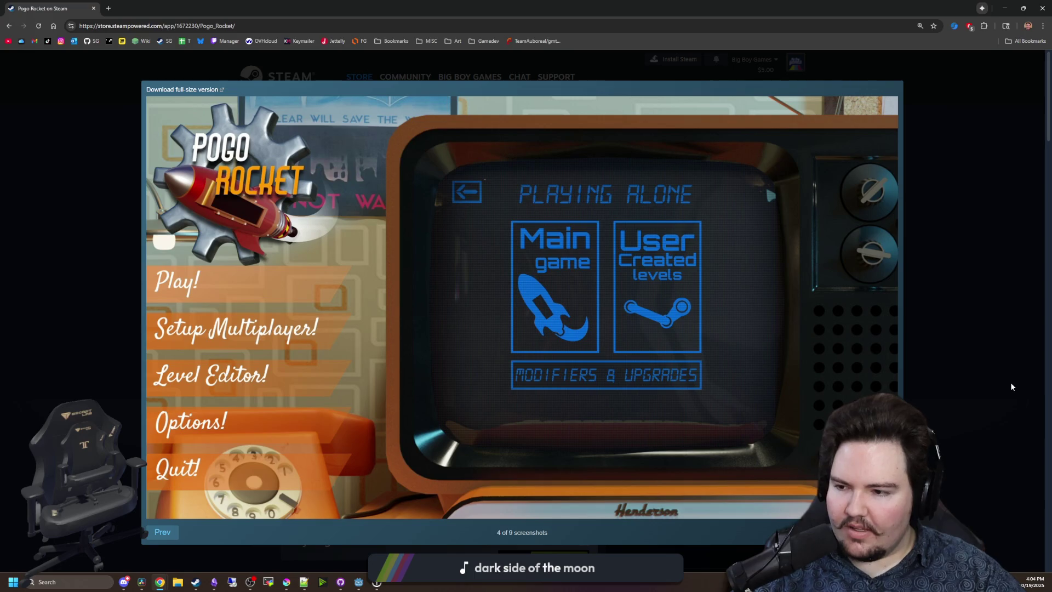
Close the screenshot viewer and the browser window, returning to Godot.
{"action": "left_click", "coordinate": [1027, 349]}
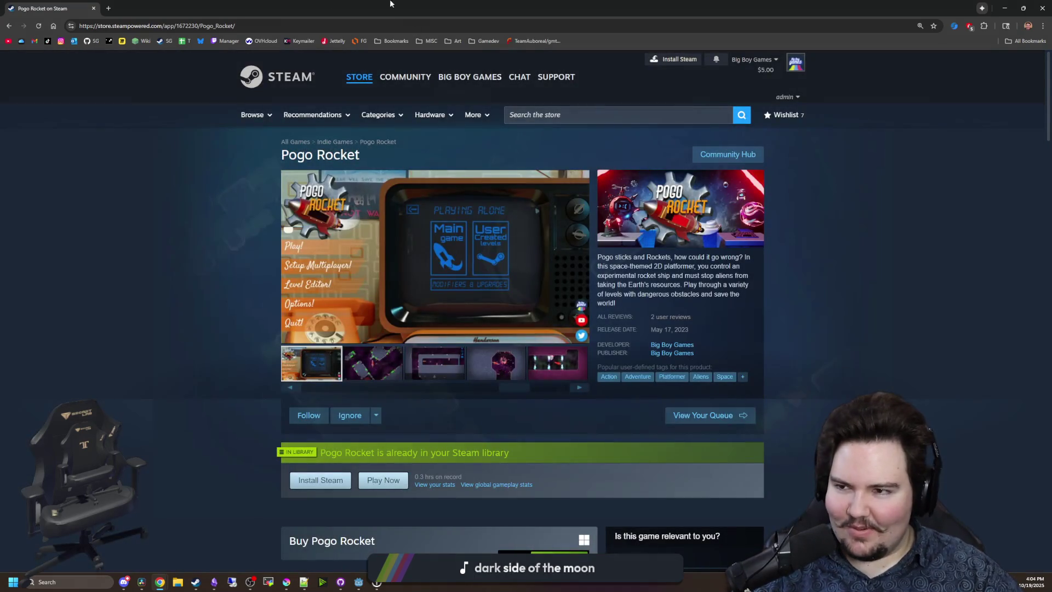
{"action": "mouse_move", "coordinate": [90, 8]}
{"action": "left_mouse_down"}
{"action": "mouse_move", "coordinate": [279, 108]}
{"action": "mouse_move", "coordinate": [448, 349]}
{"action": "left_mouse_up"}
{"action": "left_click", "coordinate": [450, 347]}
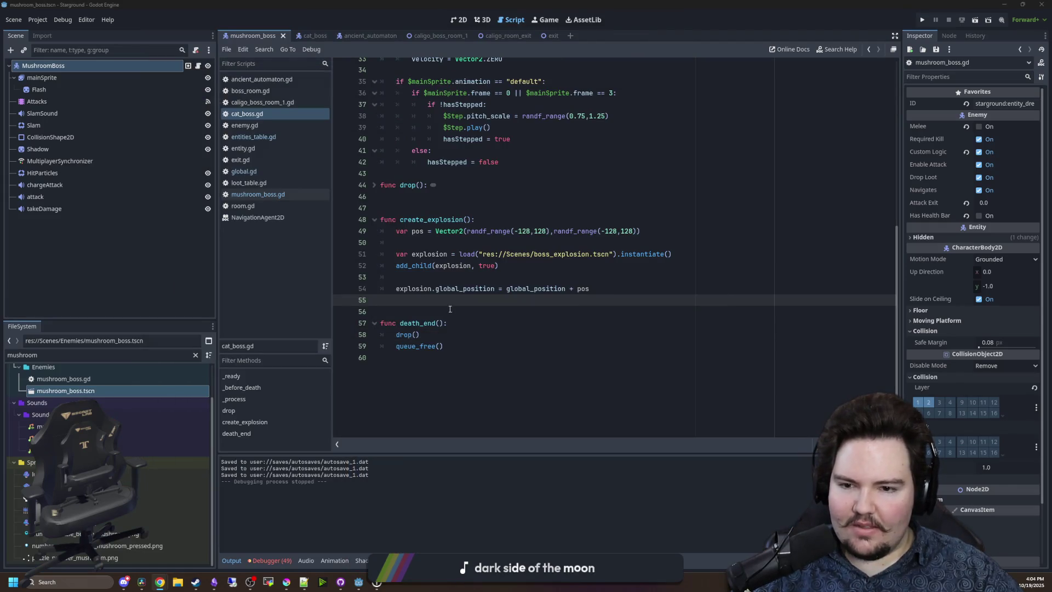
Unfold the drop() function in cat_boss.gd to show its pass body.
{"action": "scroll", "coordinate": [420, 307], "scroll_direction": "up", "scroll_amount": 3}
{"action": "scroll", "coordinate": [420, 307], "scroll_direction": "up", "scroll_amount": 8}
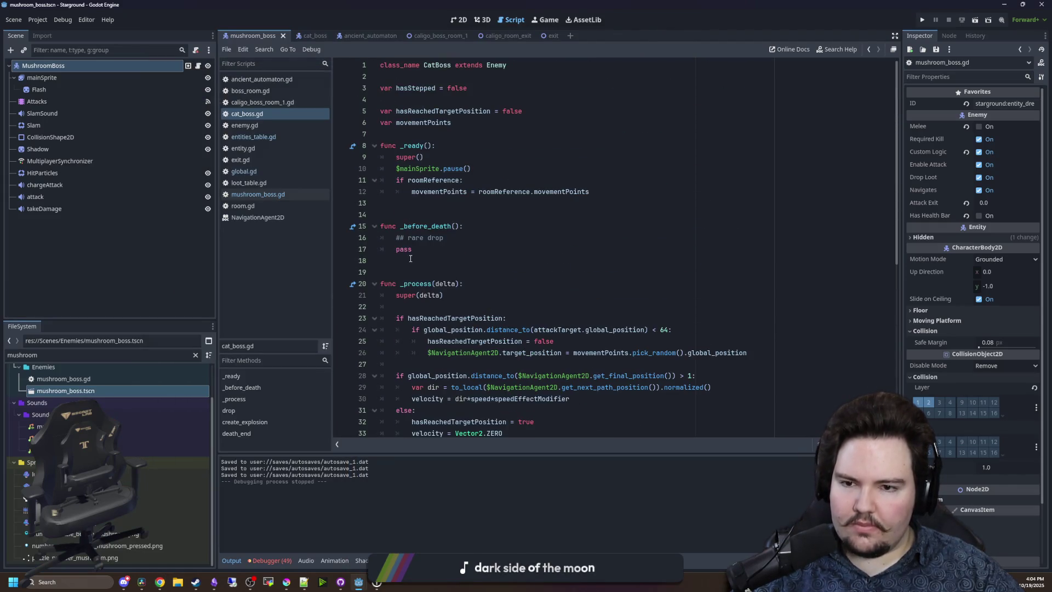
{"action": "left_click", "coordinate": [412, 204]}
{"action": "scroll", "coordinate": [413, 204], "scroll_direction": "down", "scroll_amount": 9}
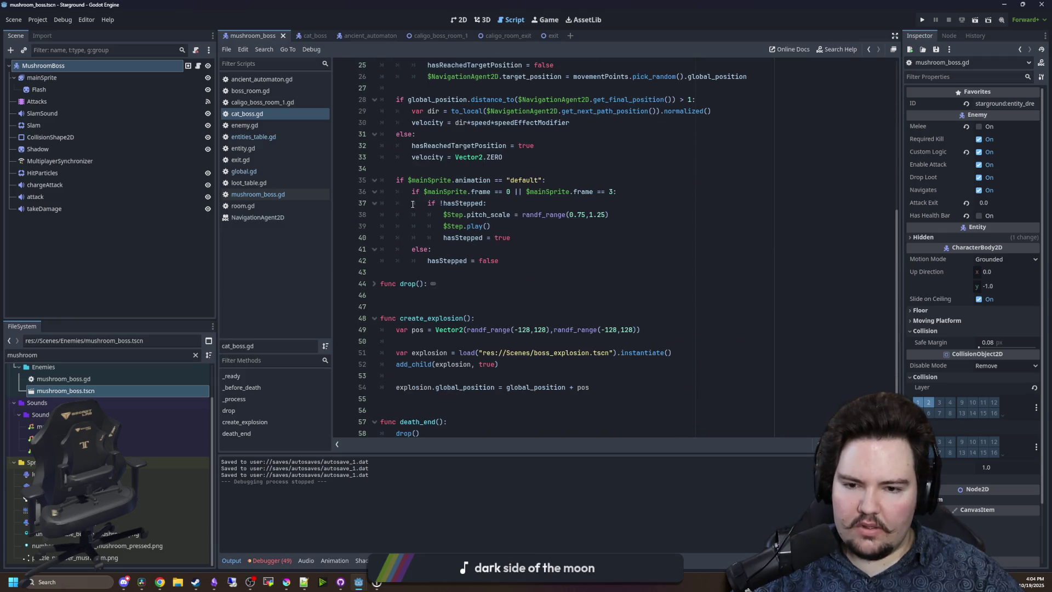
{"action": "left_click", "coordinate": [400, 271]}
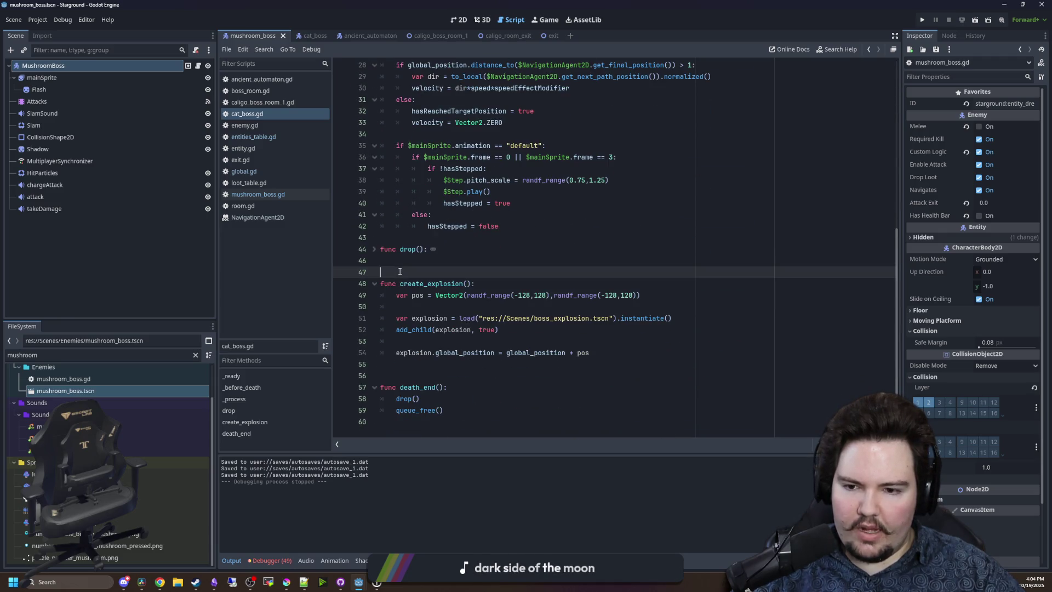
{"action": "left_click", "coordinate": [431, 339]}
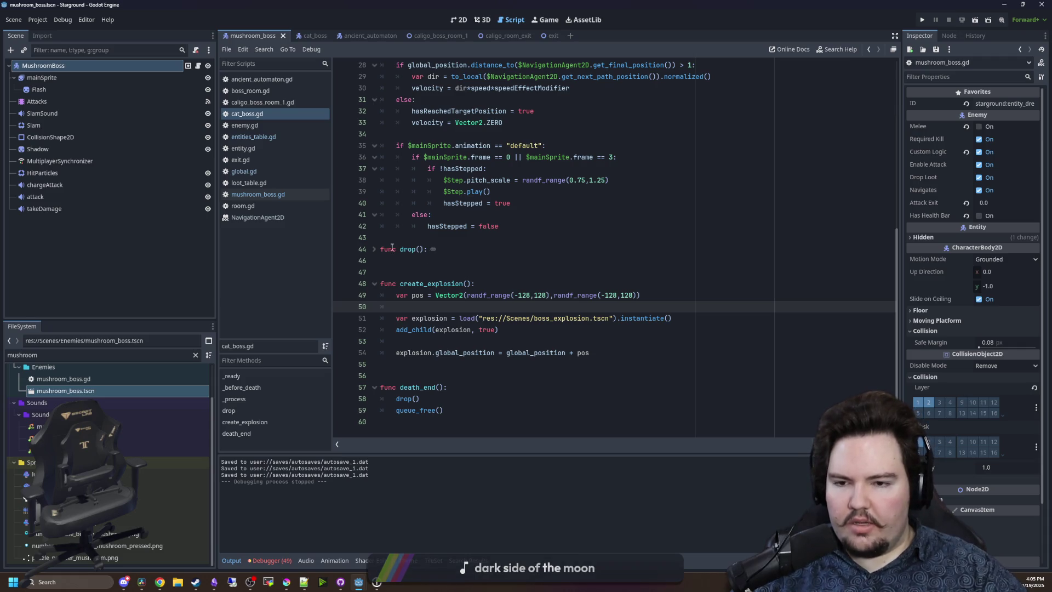
{"action": "left_click", "coordinate": [373, 250]}
Save the scene and cat_boss.gd.
{"action": "left_click", "coordinate": [395, 270]}
{"action": "scroll", "coordinate": [397, 264], "scroll_direction": "down", "scroll_amount": 1}
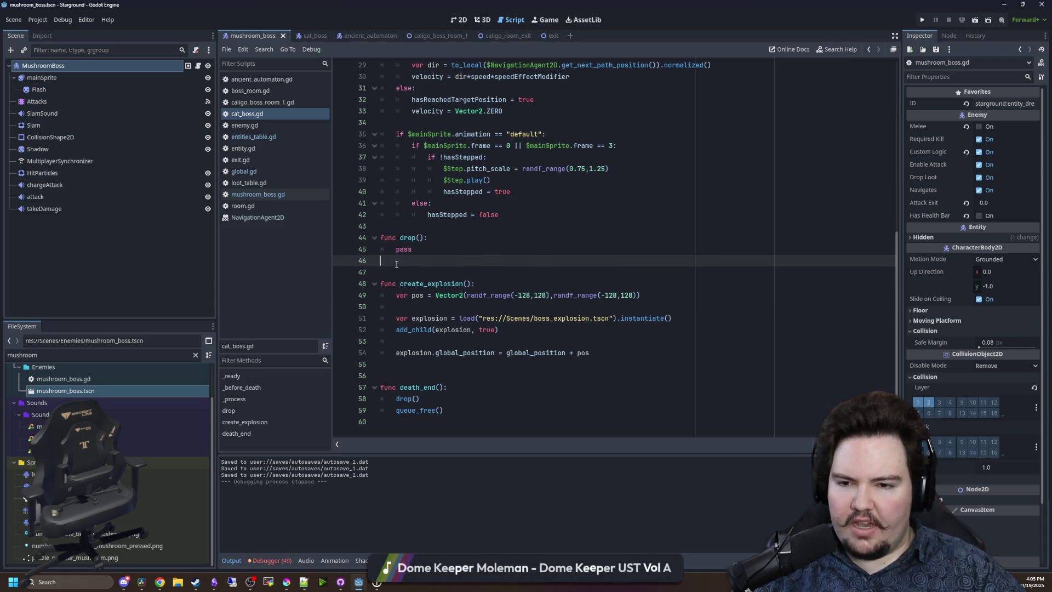
{"action": "key", "text": "ctrl+s"}
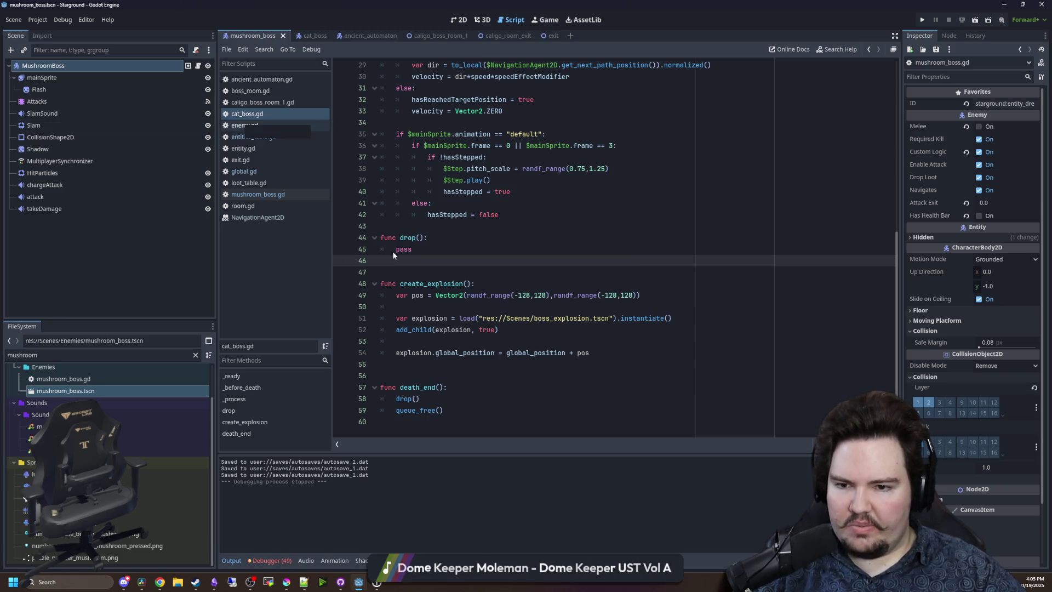
{"action": "key", "text": "ctrl+s"}
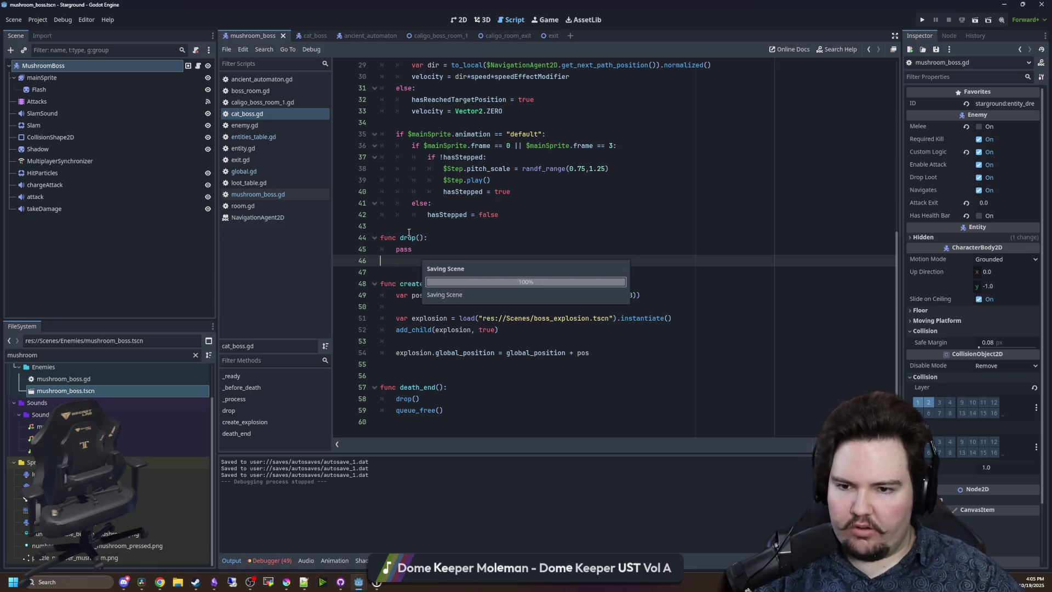
Insert a blank line above drop() and save the script.
{"action": "left_click", "coordinate": [408, 230]}
{"action": "key", "text": "Return"}
{"action": "left_click", "coordinate": [401, 285]}
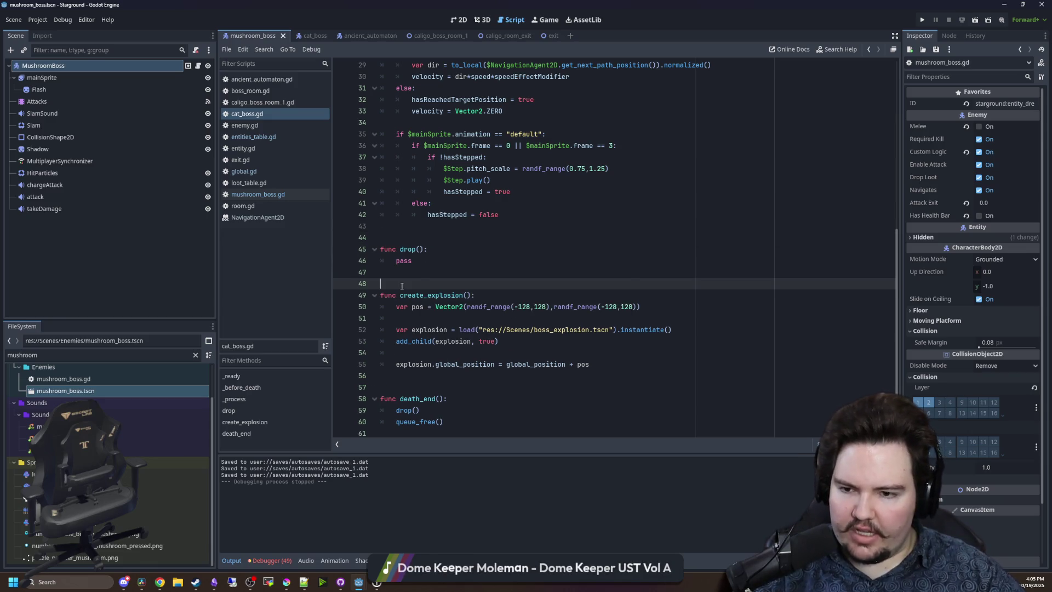
{"action": "key", "text": "ctrl+s"}
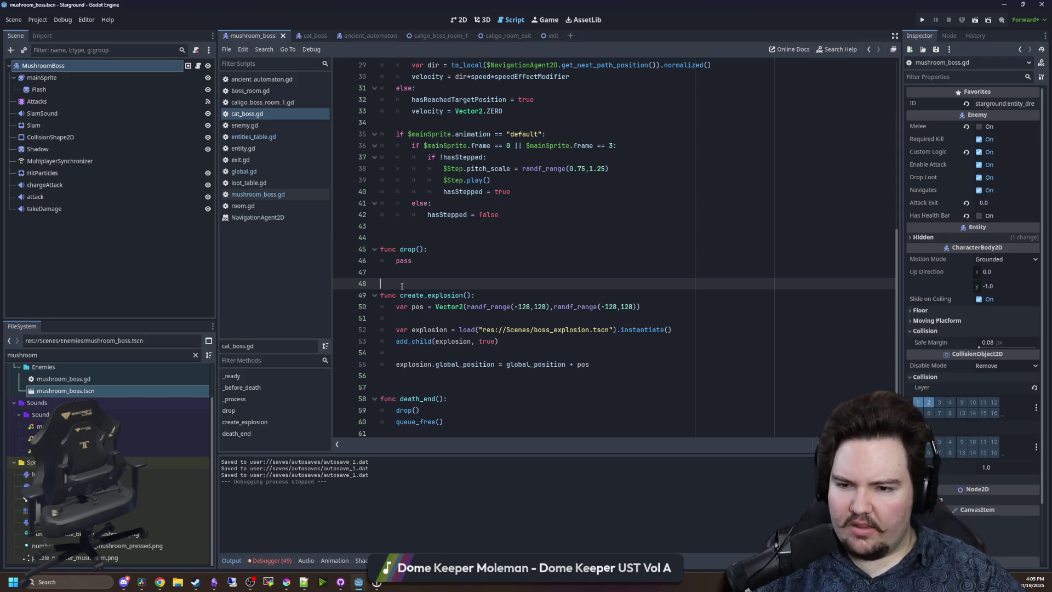
{"action": "scroll", "coordinate": [401, 285], "scroll_direction": "down", "scroll_amount": 1}
{"action": "key", "text": "ctrl+s"}
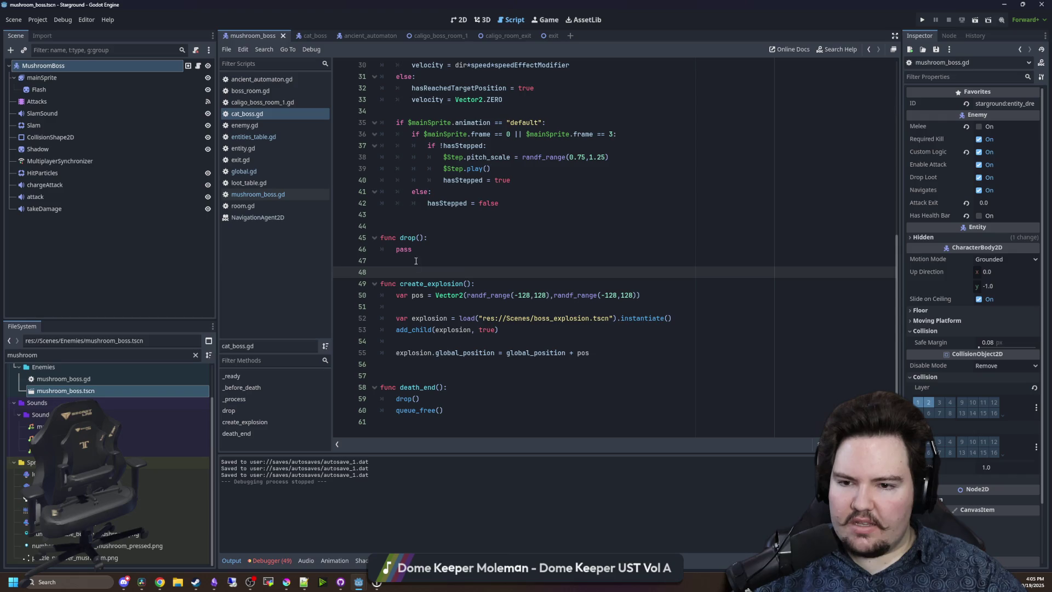
Step through the blank lines around _before_death and drop() in cat_boss.gd.
{"action": "key", "text": "Up"}
{"action": "key", "text": "Up"}
{"action": "key", "text": "Up"}
{"action": "scroll", "coordinate": [433, 241], "scroll_direction": "up", "scroll_amount": 9}
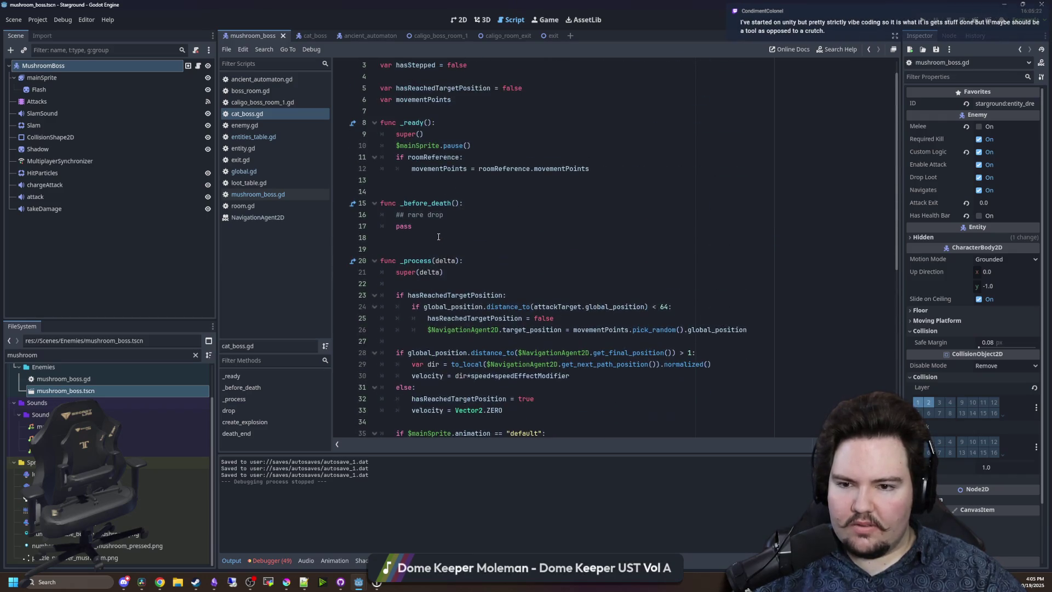
{"action": "left_click", "coordinate": [433, 249]}
{"action": "left_click", "coordinate": [418, 237]}
{"action": "left_click", "coordinate": [409, 181]}
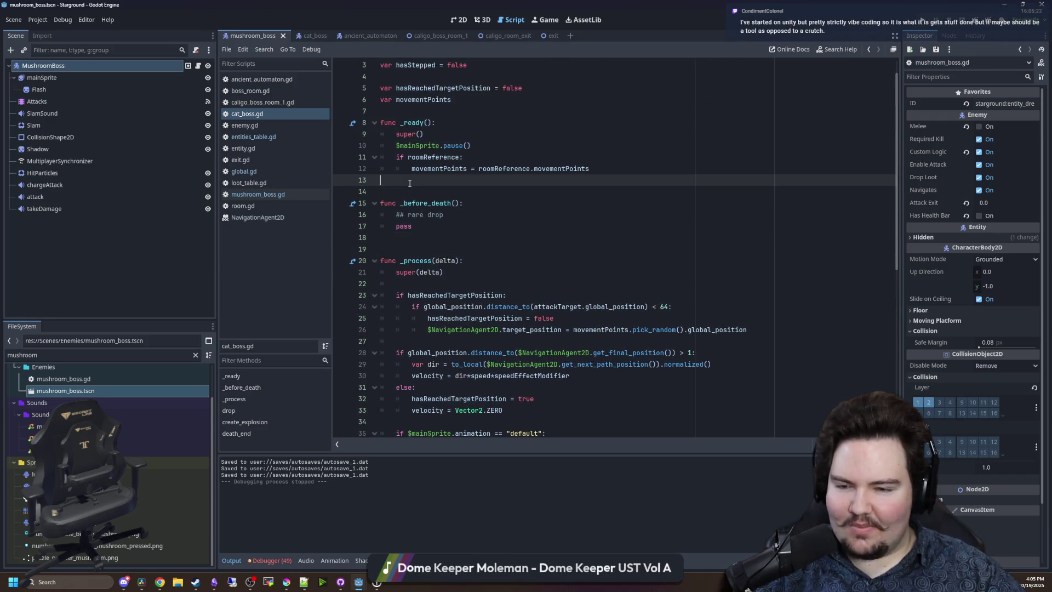
{"action": "scroll", "coordinate": [410, 183], "scroll_direction": "down", "scroll_amount": 9}
{"action": "left_click", "coordinate": [401, 271]}
{"action": "key", "text": "Up"}
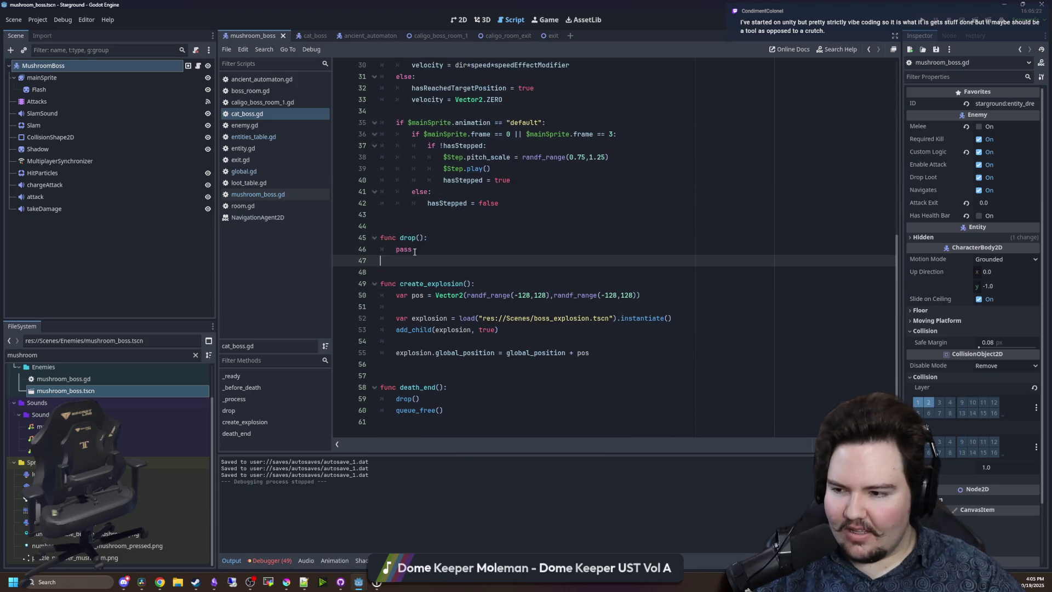
{"action": "left_click", "coordinate": [422, 364]}
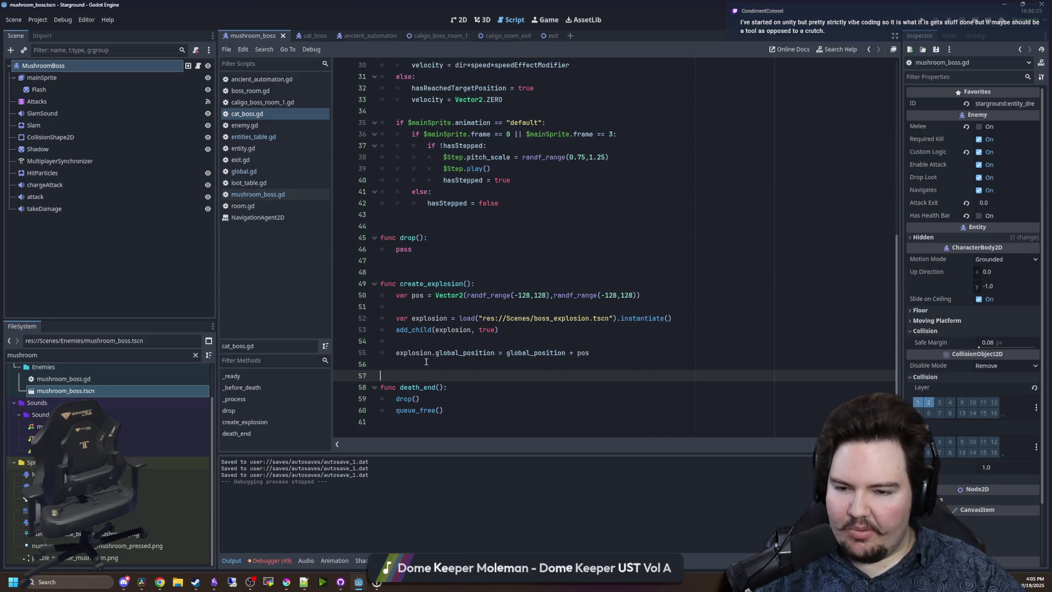
Deselect the MushroomBoss node and save the scene again at line 48.
{"action": "left_click", "coordinate": [87, 247]}
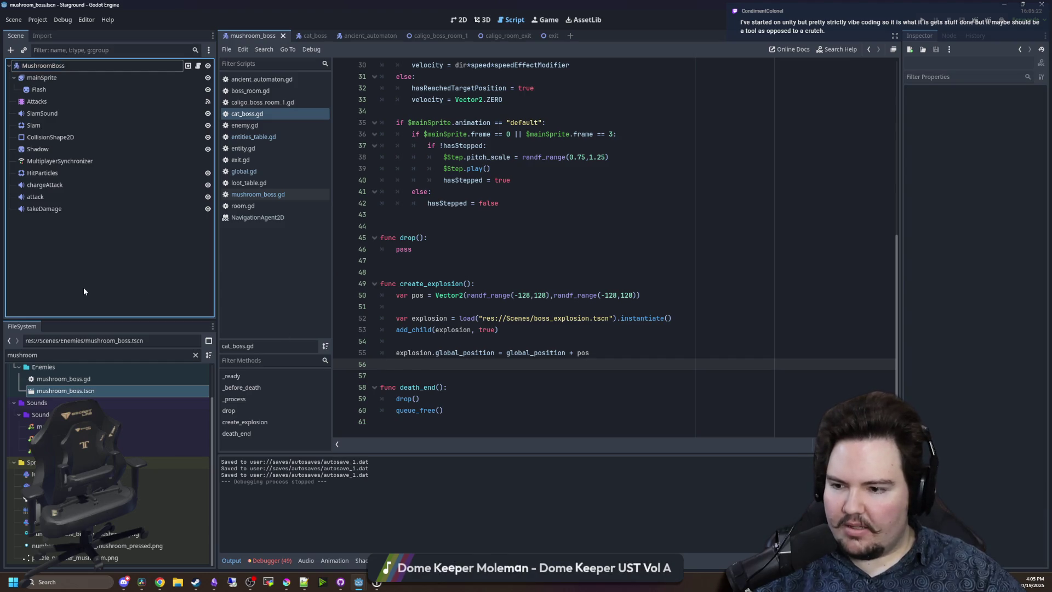
{"action": "scroll", "coordinate": [159, 455], "scroll_direction": "up", "scroll_amount": 2}
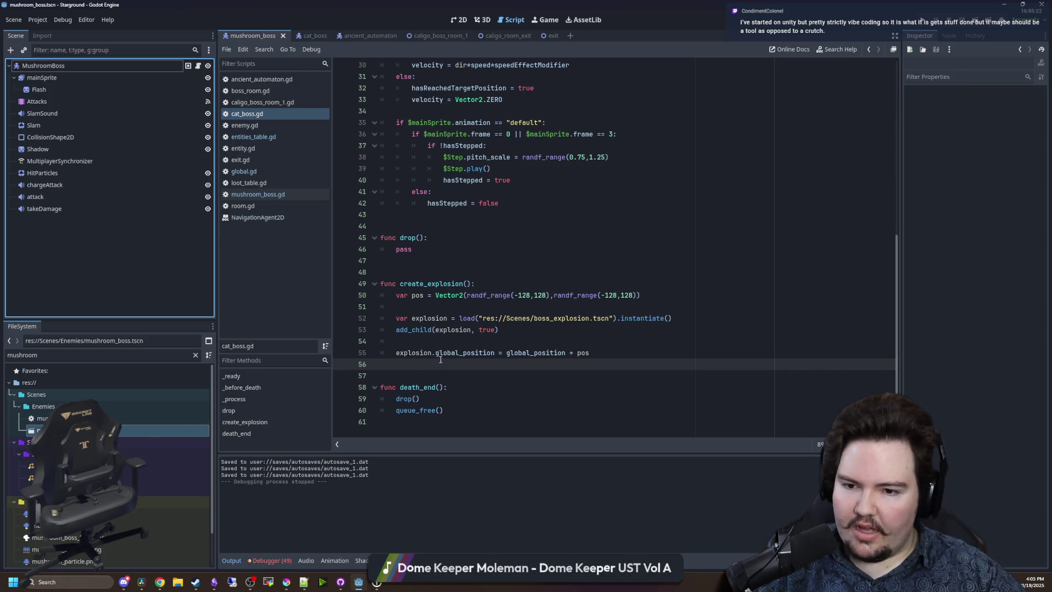
{"action": "left_click", "coordinate": [438, 260]}
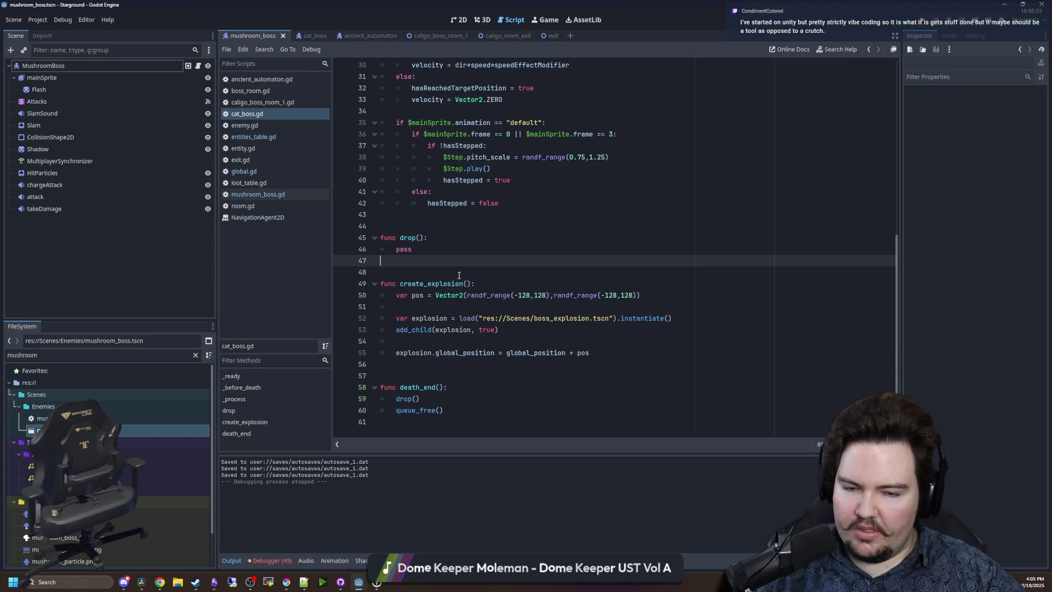
{"action": "left_click", "coordinate": [415, 269]}
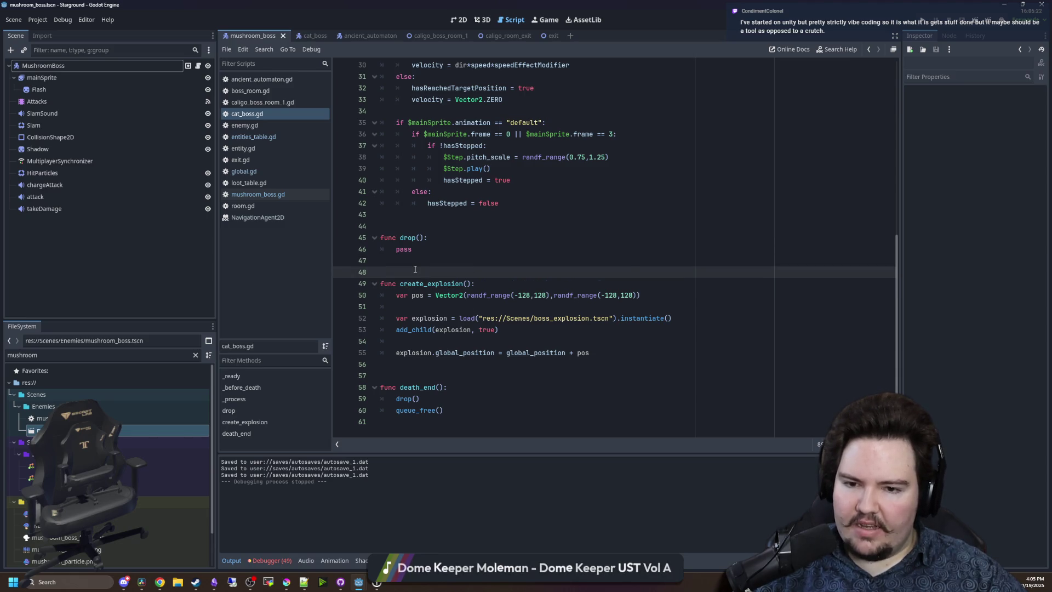
{"action": "key", "text": "ctrl+s"}
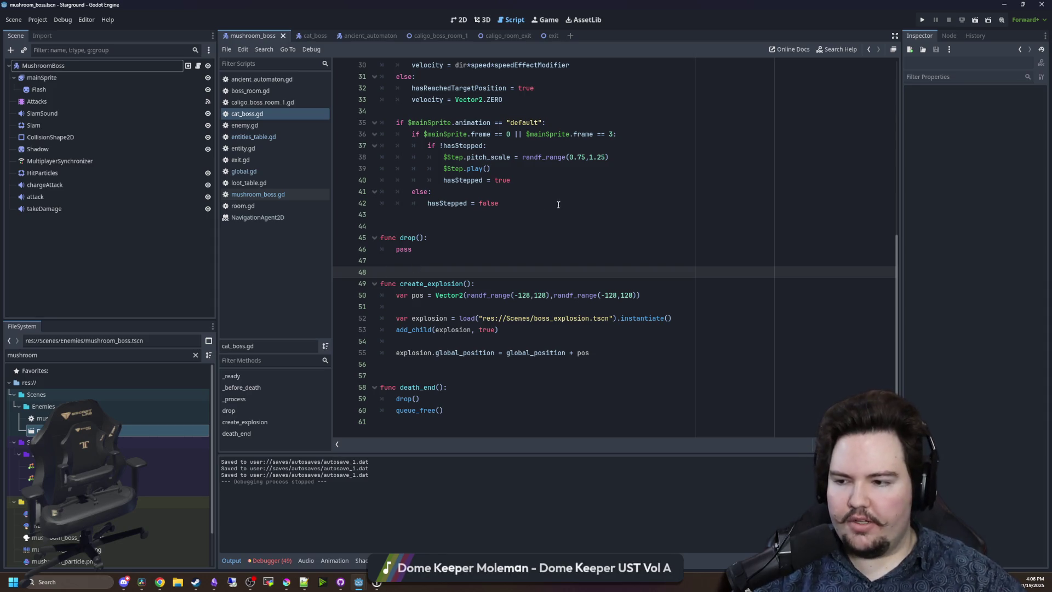
Recheck the spacing on lines 43–48 below _before_death and save once more.
{"action": "left_click", "coordinate": [430, 259]}
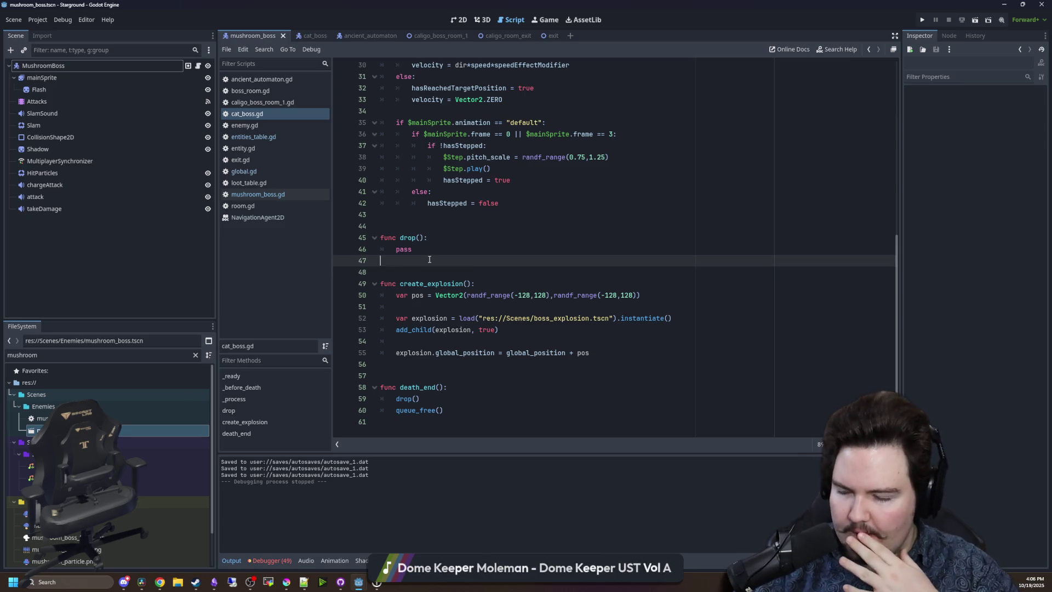
{"action": "left_click", "coordinate": [433, 216]}
{"action": "key", "text": "ctrl+s"}
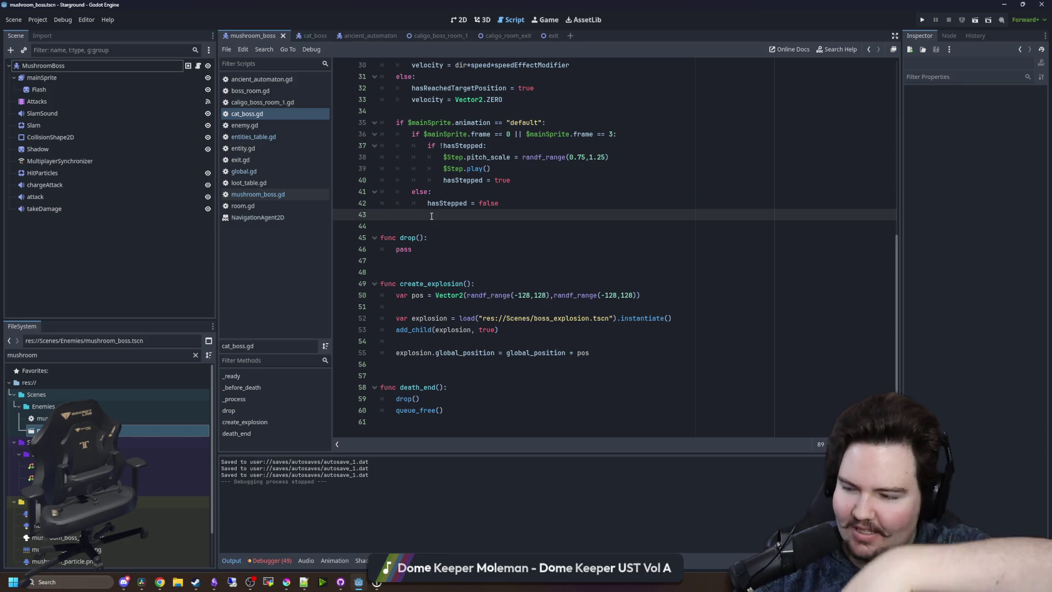
{"action": "left_click", "coordinate": [427, 223]}
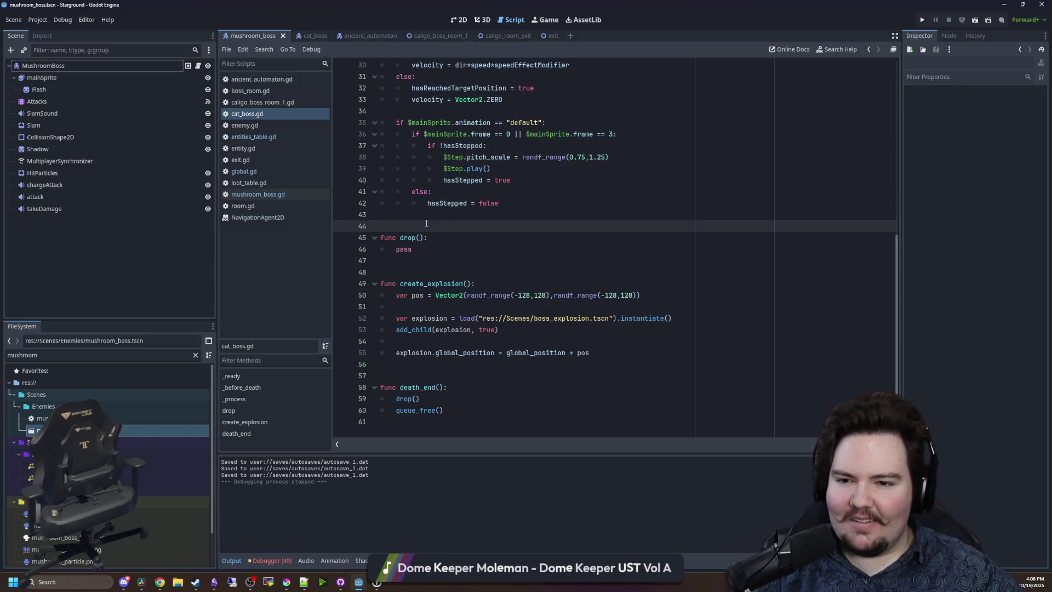
{"action": "left_click", "coordinate": [420, 272]}
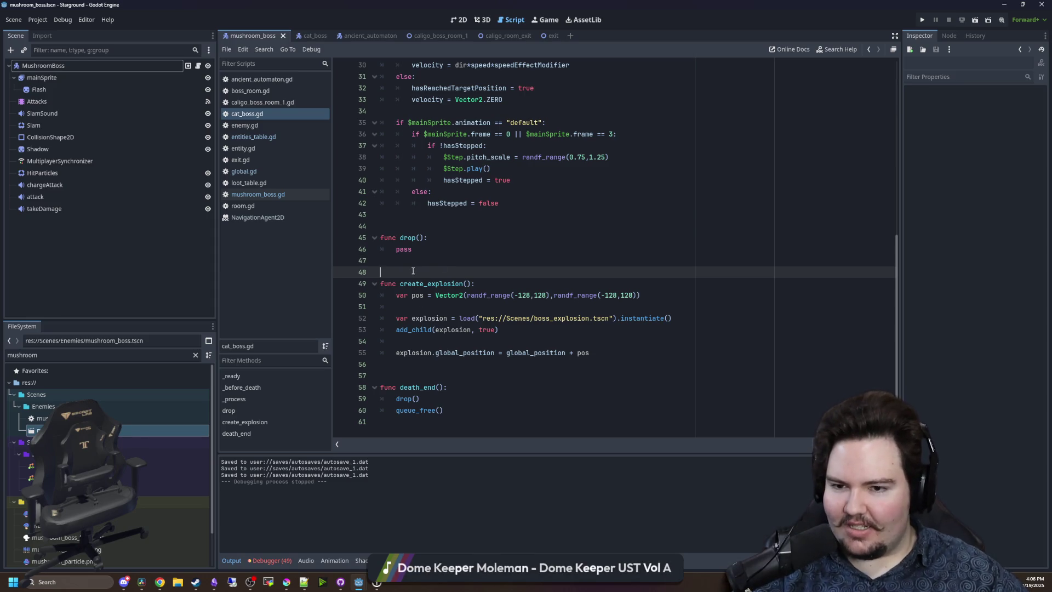
{"action": "key", "text": "Up"}
{"action": "key", "text": "Up"}
{"action": "key", "text": "Up"}
{"action": "key", "text": "Down"}
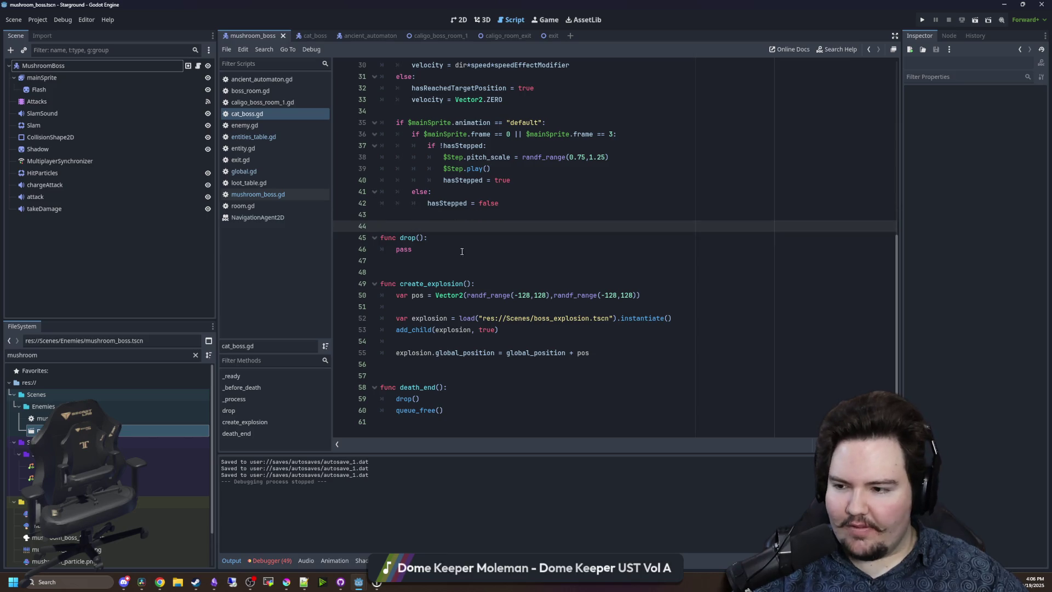
{"action": "scroll", "coordinate": [462, 251], "scroll_direction": "up", "scroll_amount": 10}
{"action": "left_click", "coordinate": [436, 272]}
{"action": "key", "text": "ctrl+s"}
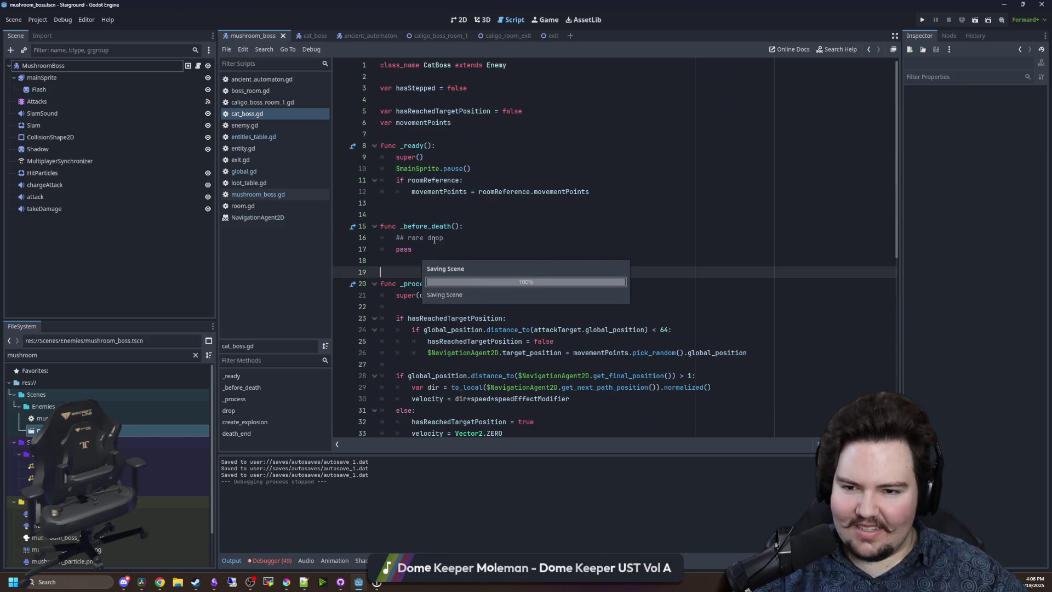
Switch the script editor to mushroom_boss.gd.
{"action": "scroll", "coordinate": [436, 231], "scroll_direction": "down", "scroll_amount": 10}
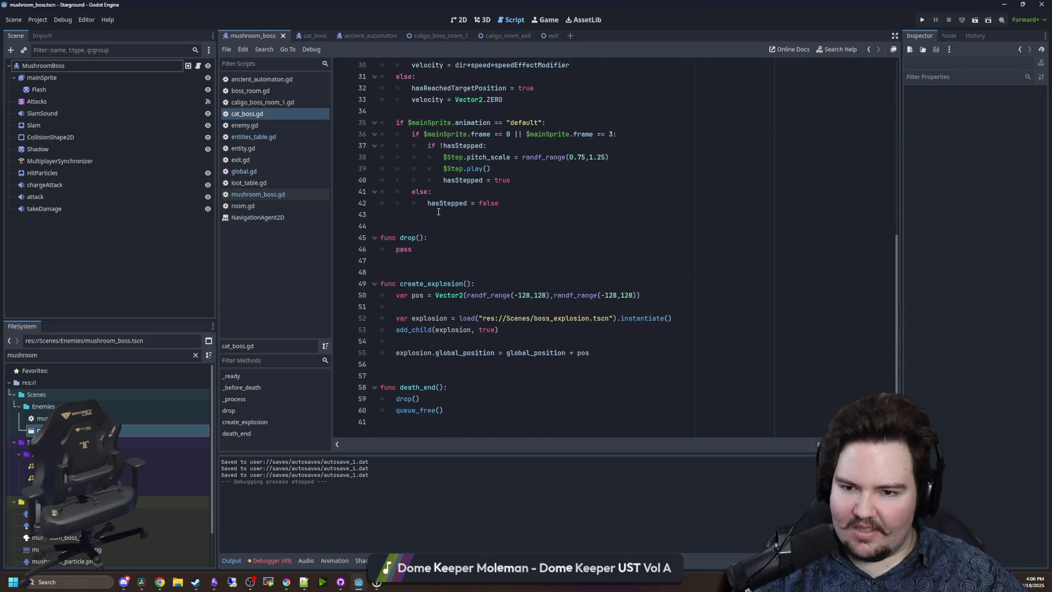
{"action": "left_click", "coordinate": [438, 226]}
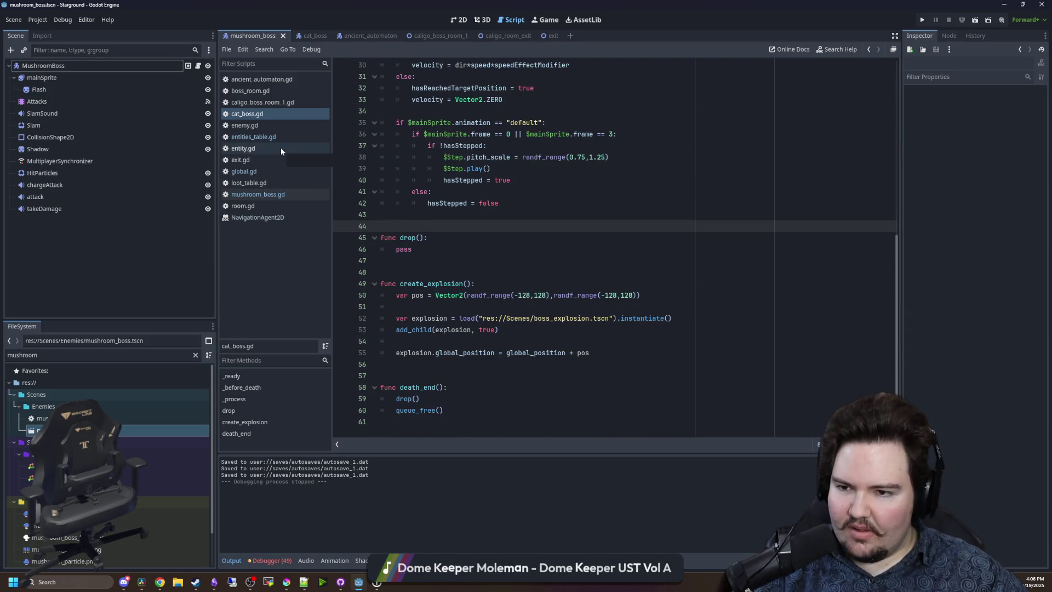
{"action": "left_click", "coordinate": [306, 195]}
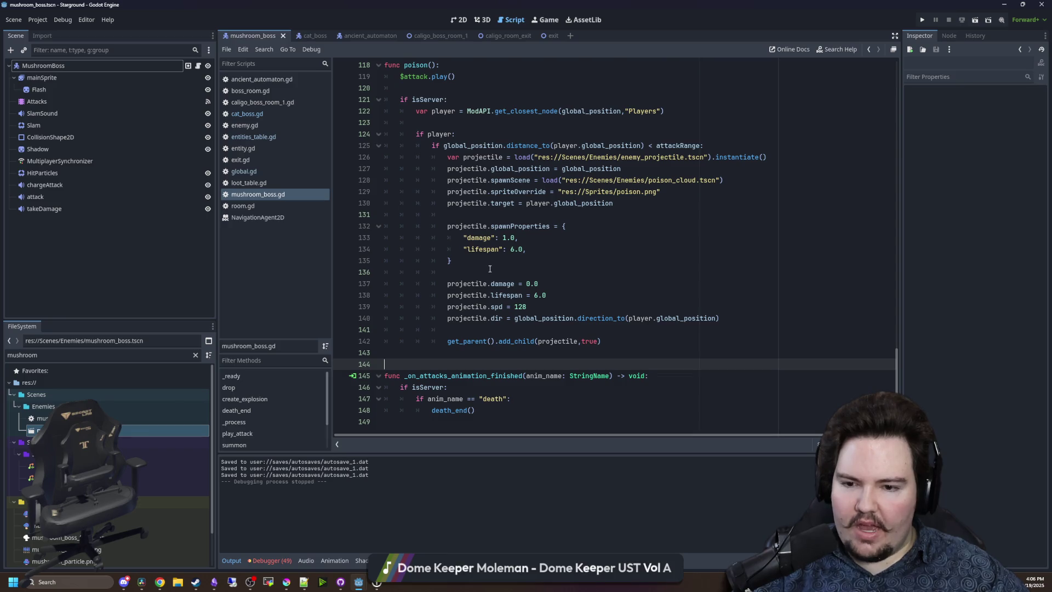
Select the death handling in mushroom_boss.gd's _on_attacks_animation_finished function.
{"action": "scroll", "coordinate": [489, 269], "scroll_direction": "up", "scroll_amount": 5}
{"action": "scroll", "coordinate": [482, 328], "scroll_direction": "down", "scroll_amount": 5}
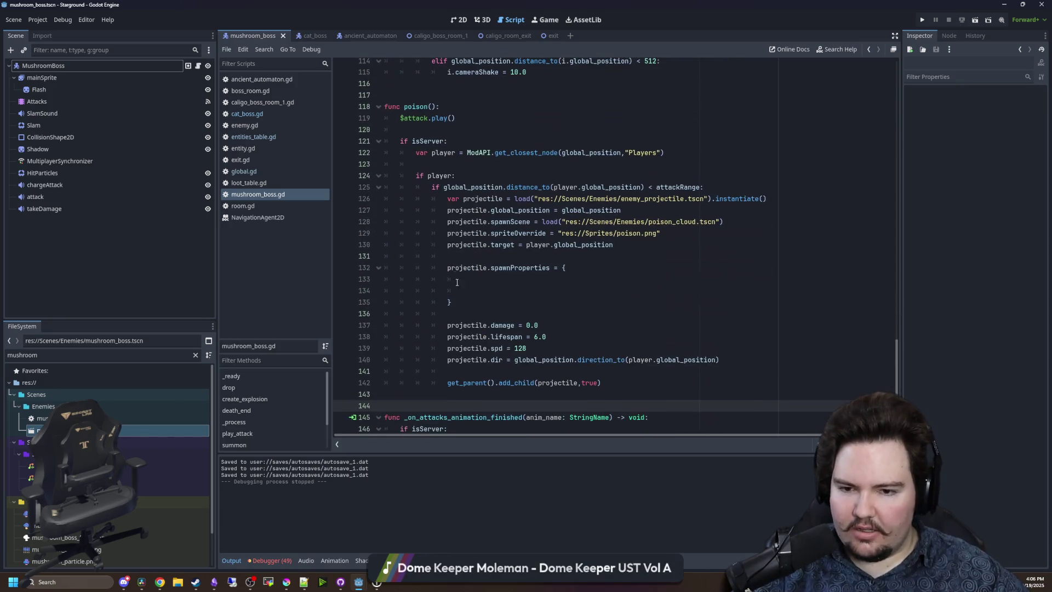
{"action": "type", "text": "\"damage\": 1.0,"}
{"action": "left_click_drag", "start_coordinate": [487, 410], "coordinate": [384, 375]}
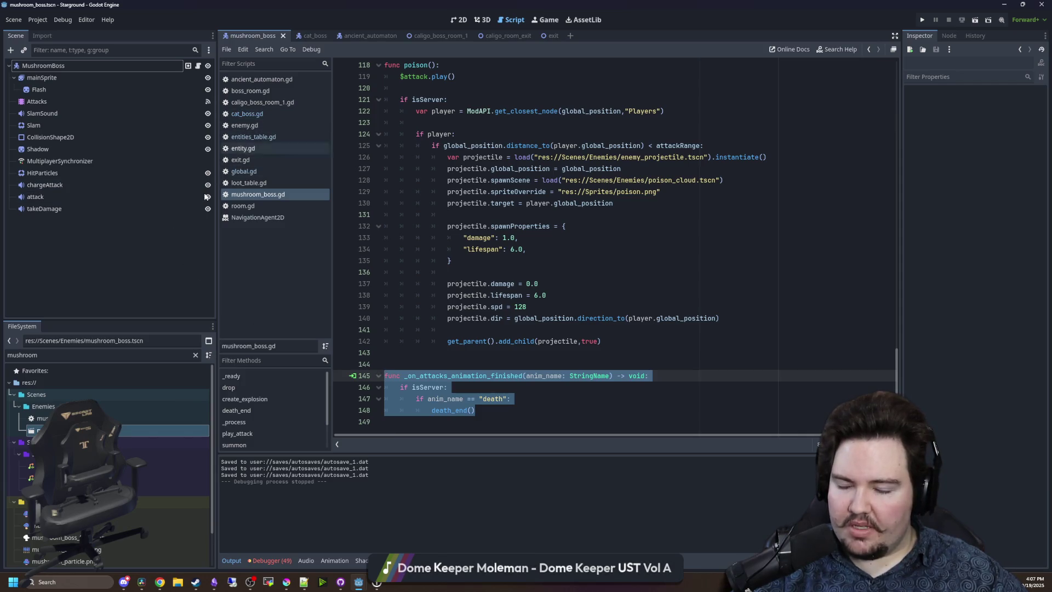
Filter the FileSystem by 'cat' and open cat_boss.tscn with its script.
{"action": "double_click", "coordinate": [185, 356]}
{"action": "type", "text": "cat"}
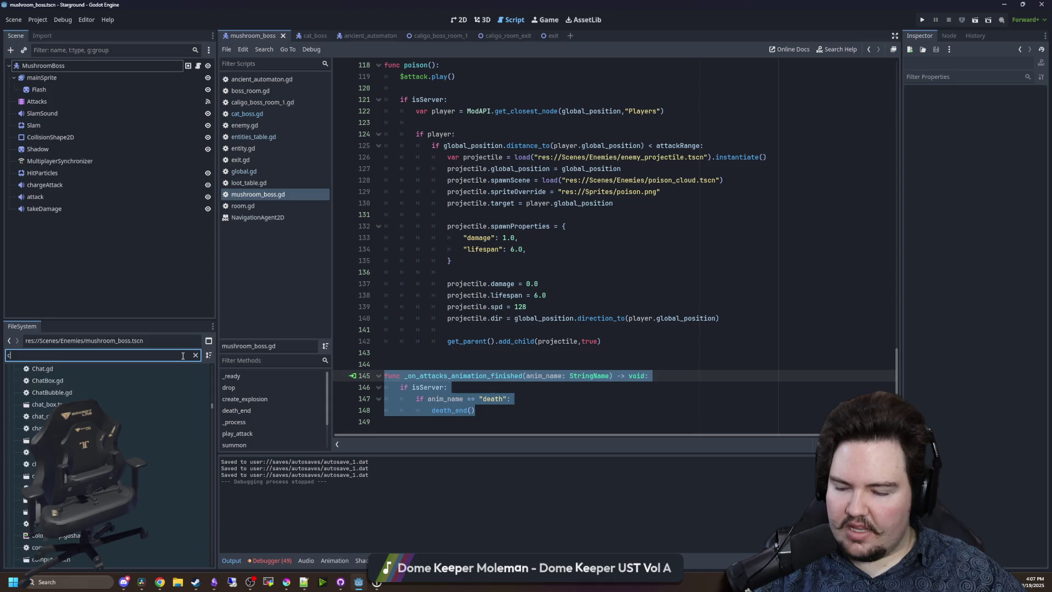
{"action": "double_click", "coordinate": [164, 478]}
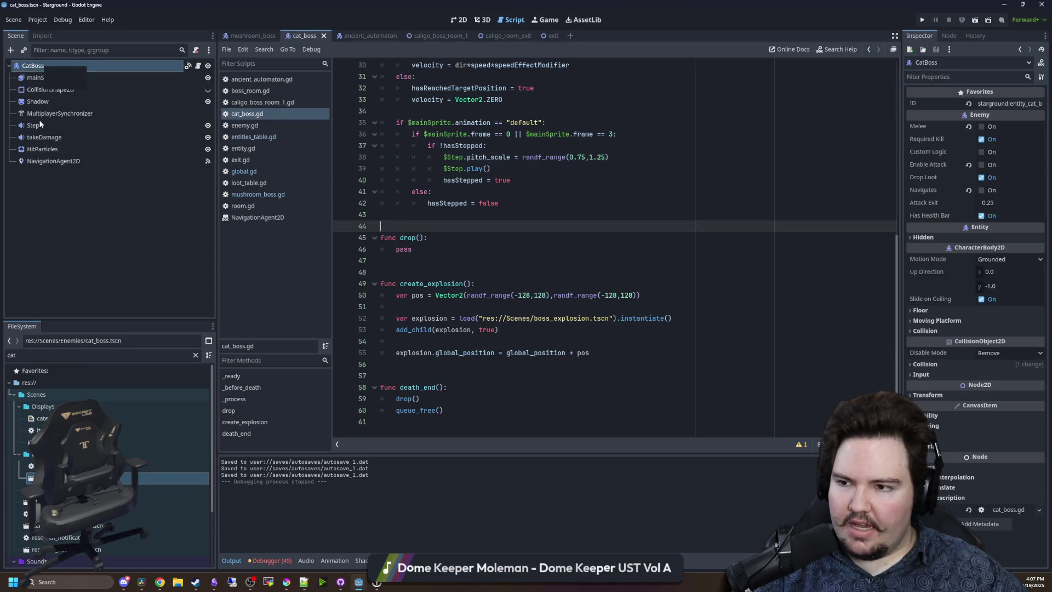
{"action": "left_click", "coordinate": [40, 70]}
{"action": "left_click", "coordinate": [198, 65]}
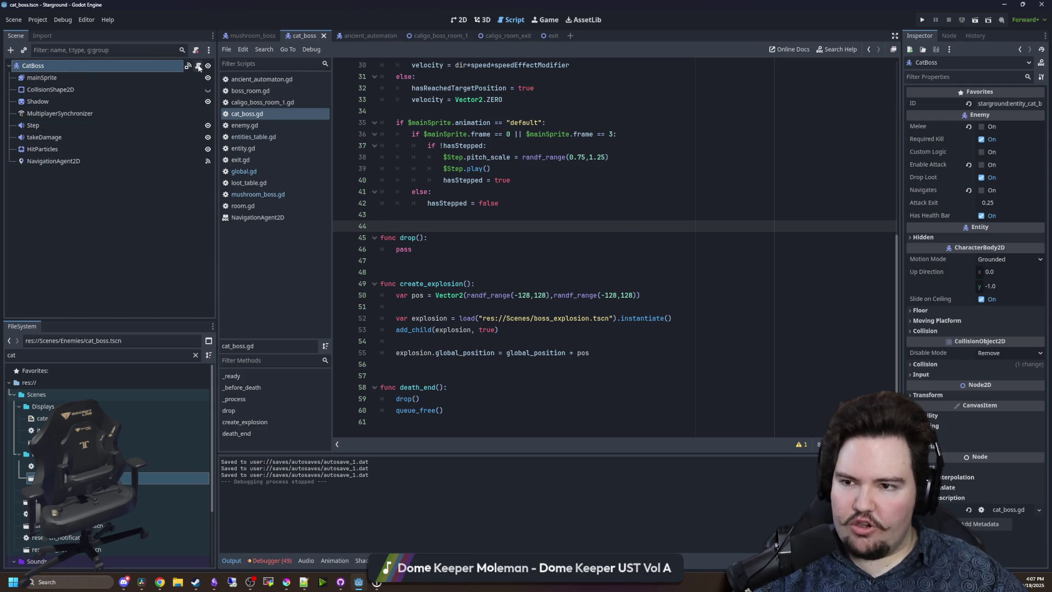
Paste the _on_attacks_animation_finished handler after death_end() and save the scene.
{"action": "left_click", "coordinate": [444, 415]}
{"action": "key", "text": "ctrl+v"}
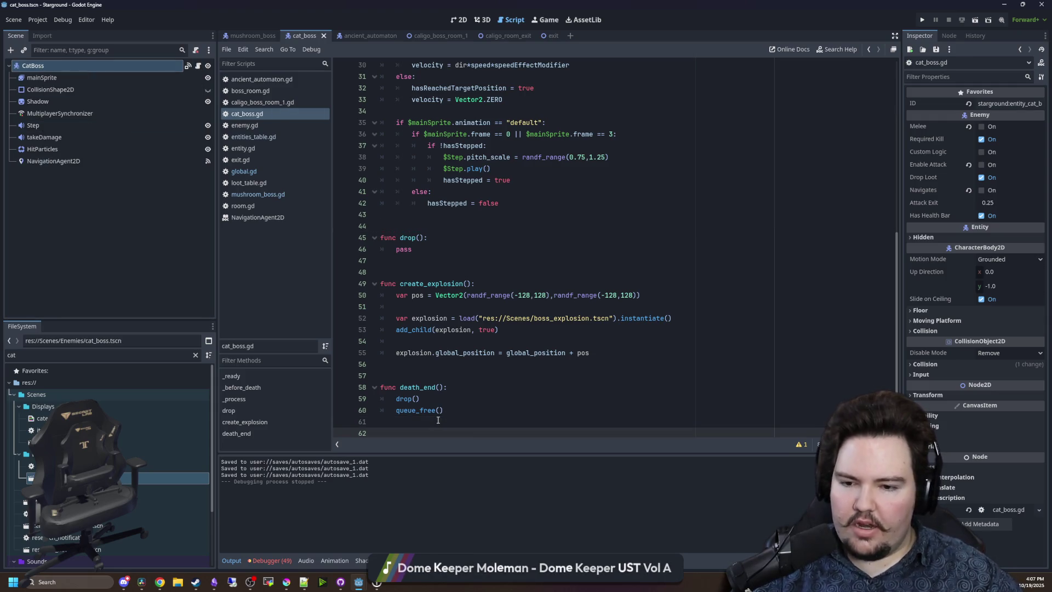
{"action": "left_click", "coordinate": [411, 375]}
{"action": "key", "text": "ctrl+s"}
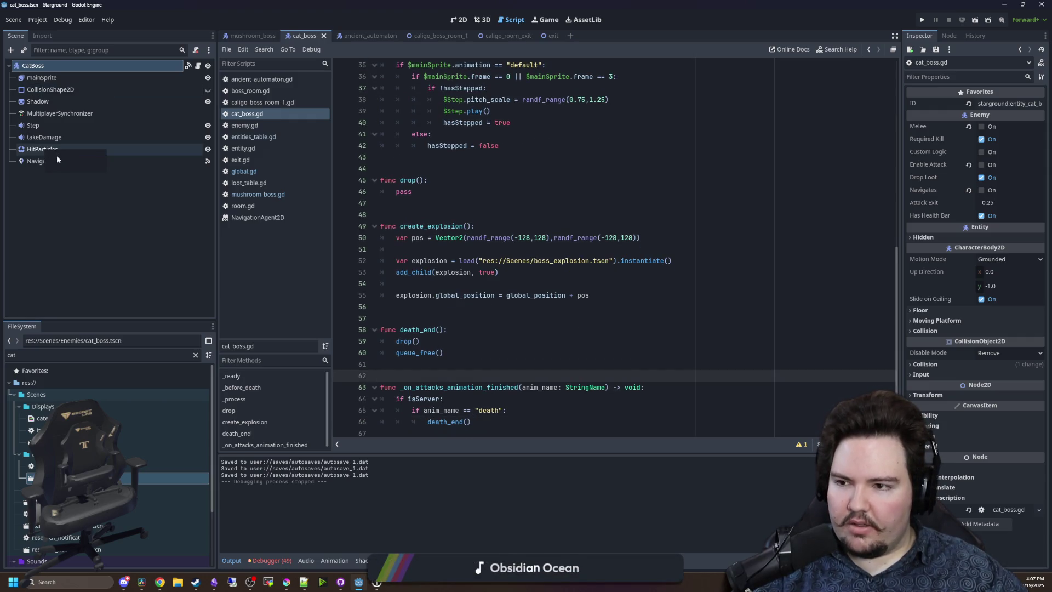
{"action": "left_click", "coordinate": [44, 162]}
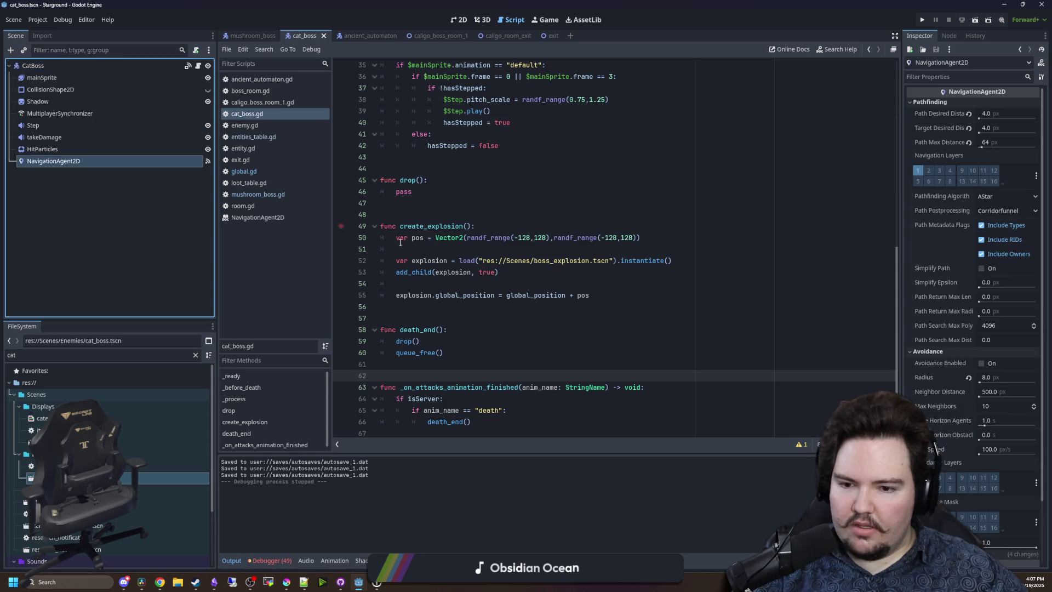
Inspect NavigationAgent2D's velocity_computed signal connection and jump to its method in the boss script.
{"action": "left_click", "coordinate": [949, 35]}
{"action": "left_click_drag", "start_coordinate": [903, 103], "coordinate": [789, 117]}
{"action": "left_click", "coordinate": [834, 151]}
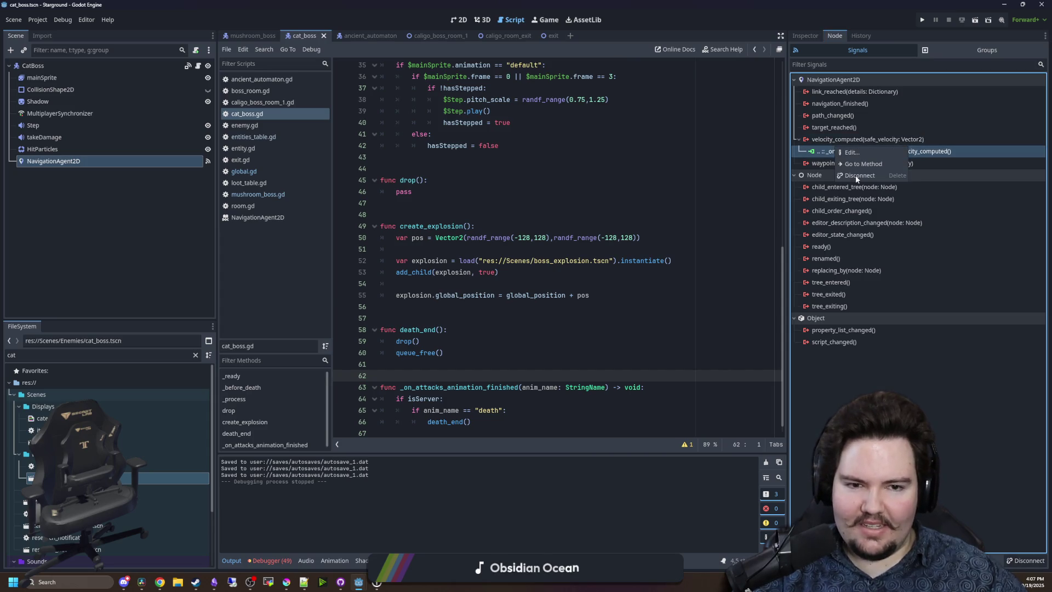
{"action": "left_click", "coordinate": [630, 163], "text": "shift"}
{"action": "key", "text": "Left"}
{"action": "key", "text": "Left"}
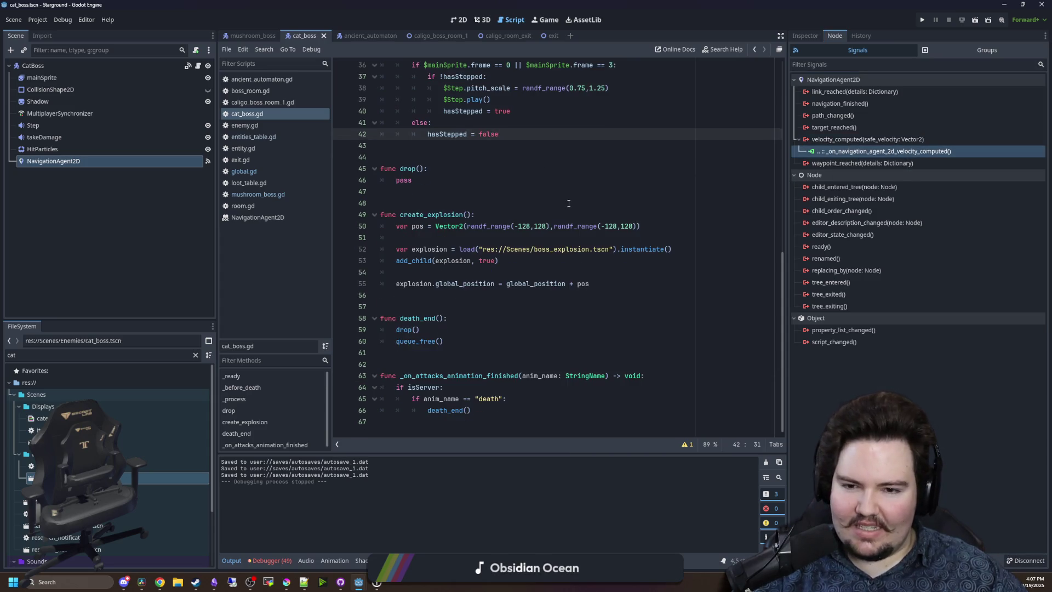
Look over the blank lines near death_end, then filter FileSystem for 'mushr'.
{"action": "left_click", "coordinate": [515, 376]}
{"action": "key", "text": "Up"}
{"action": "key", "text": "Up"}
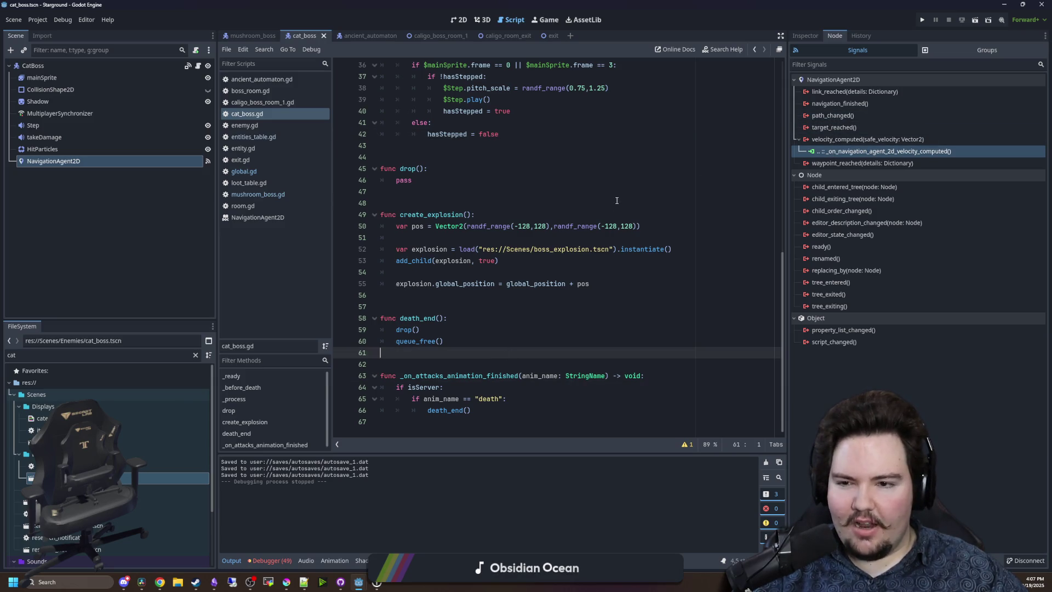
{"action": "left_click", "coordinate": [416, 203]}
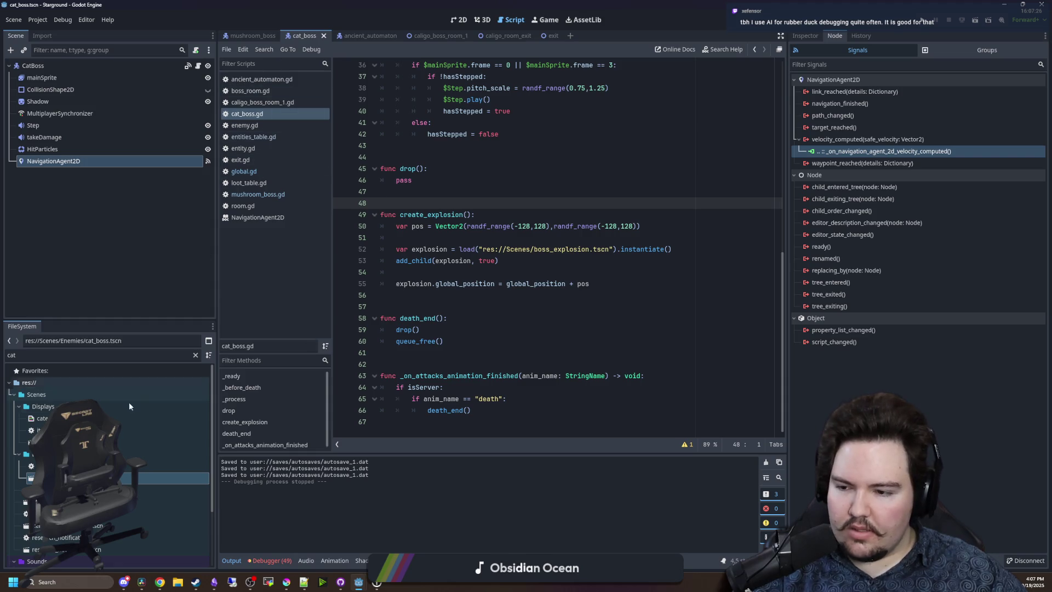
{"action": "left_click", "coordinate": [189, 355]}
{"action": "type", "text": "mu"}
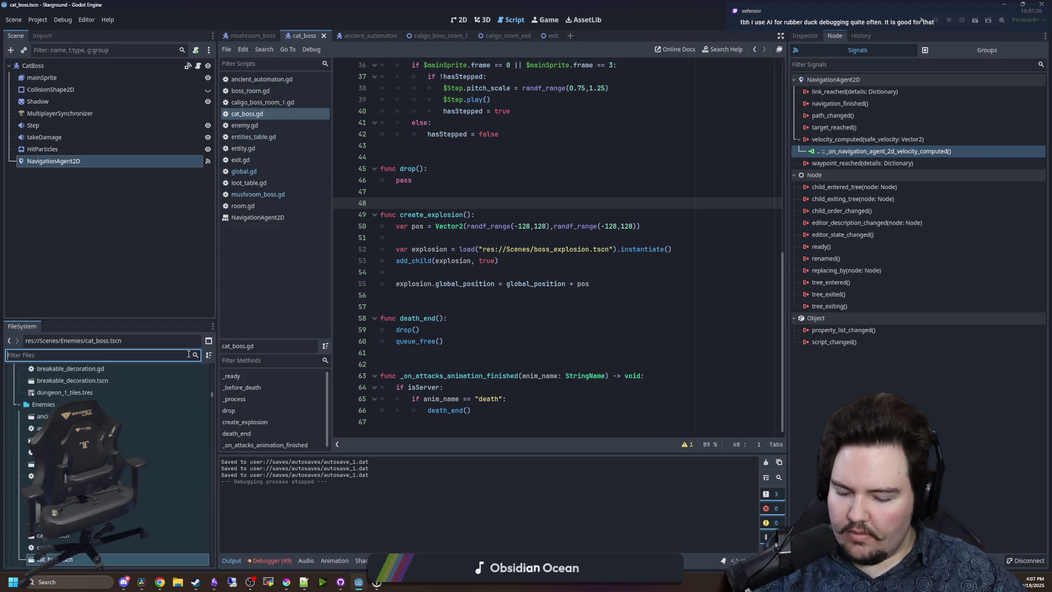
{"action": "type", "text": "shr"}
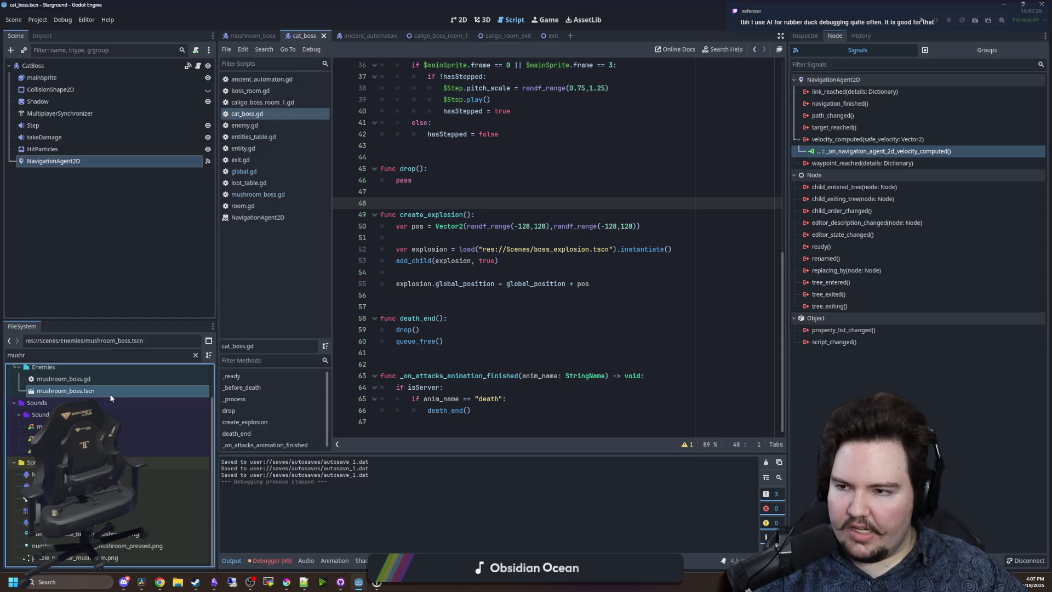
{"action": "double_click", "coordinate": [109, 392]}
{"action": "left_click", "coordinate": [67, 104]}
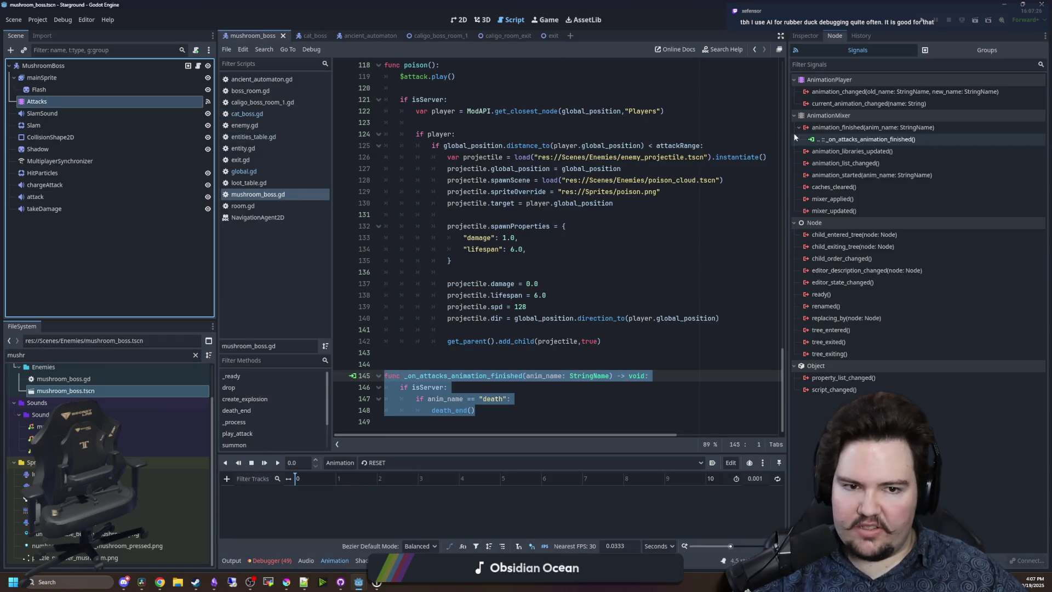
{"action": "left_click", "coordinate": [500, 226]}
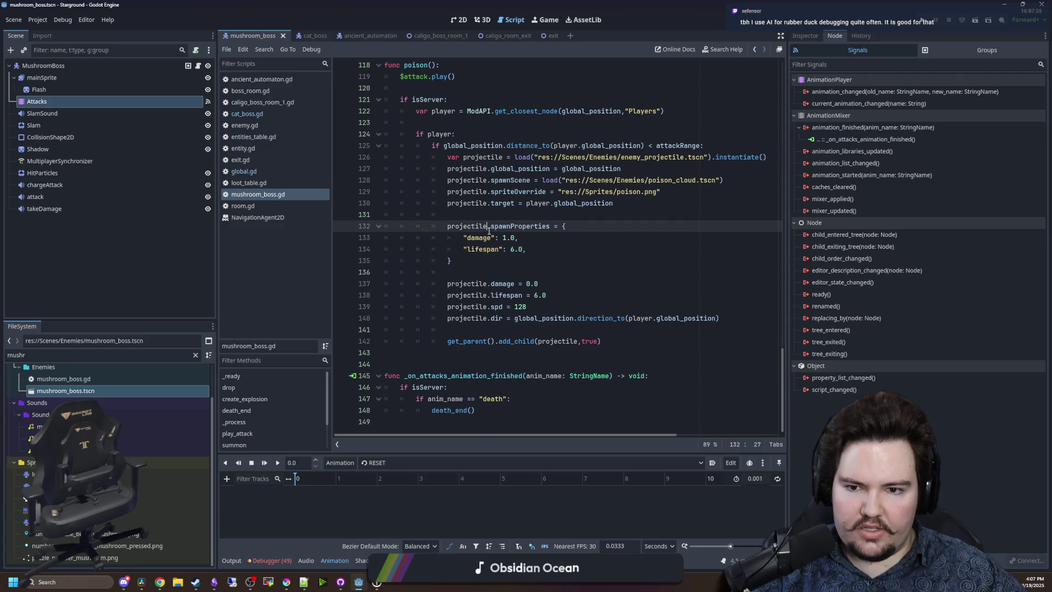
{"action": "left_click", "coordinate": [499, 214]}
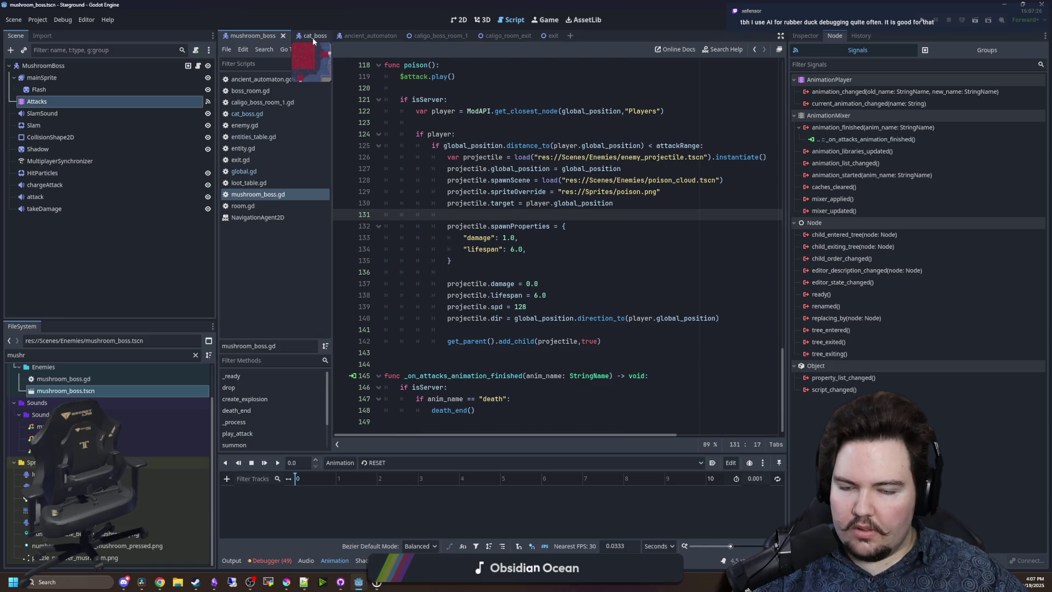
{"action": "scroll", "coordinate": [406, 182], "scroll_direction": "up", "scroll_amount": 4}
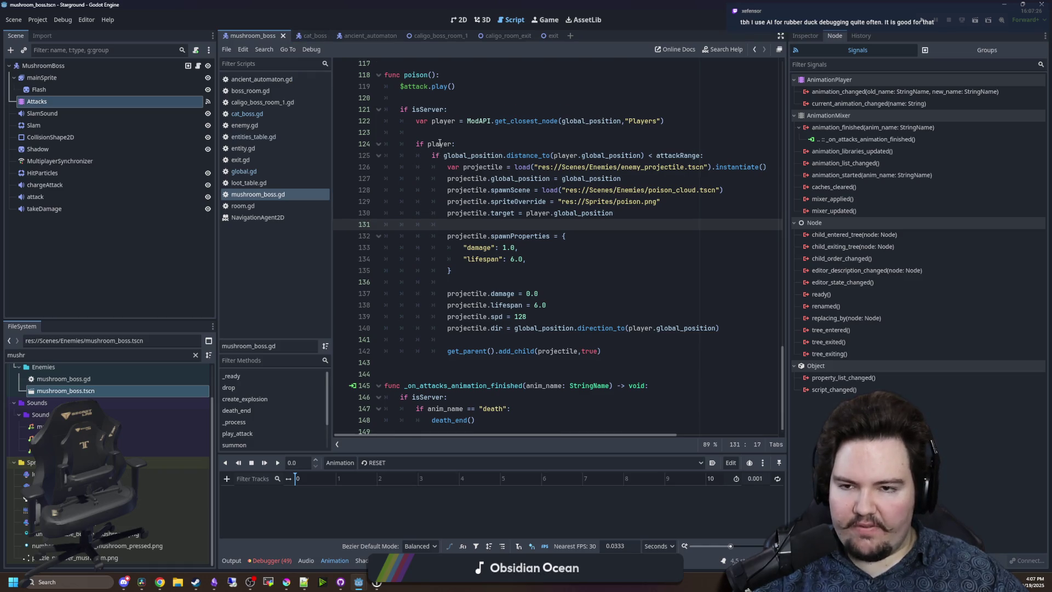
{"action": "scroll", "coordinate": [407, 183], "scroll_direction": "down", "scroll_amount": 4}
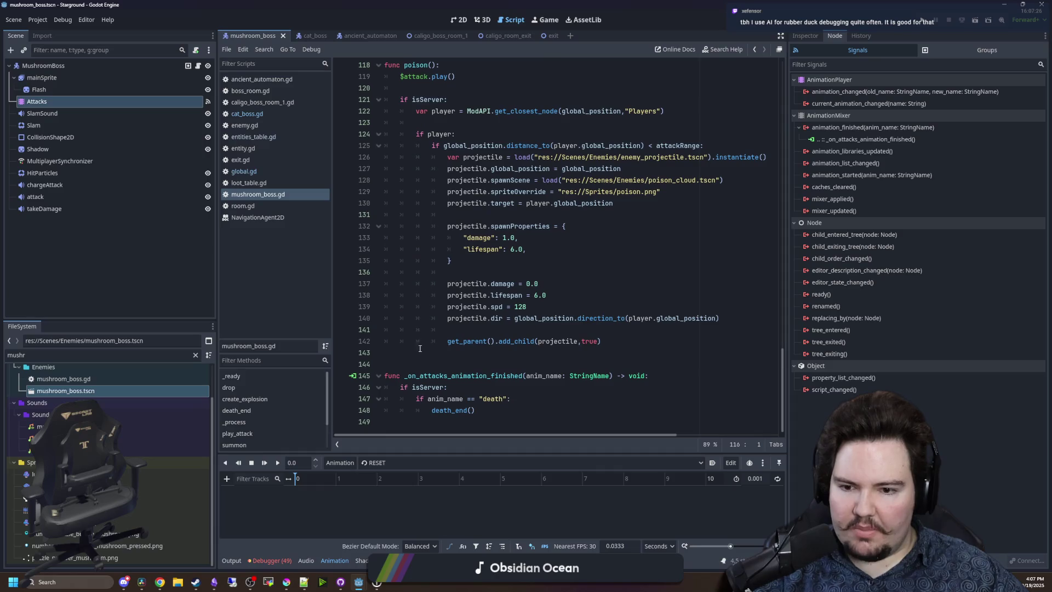
{"action": "left_click", "coordinate": [421, 357]}
{"action": "left_click", "coordinate": [420, 359]}
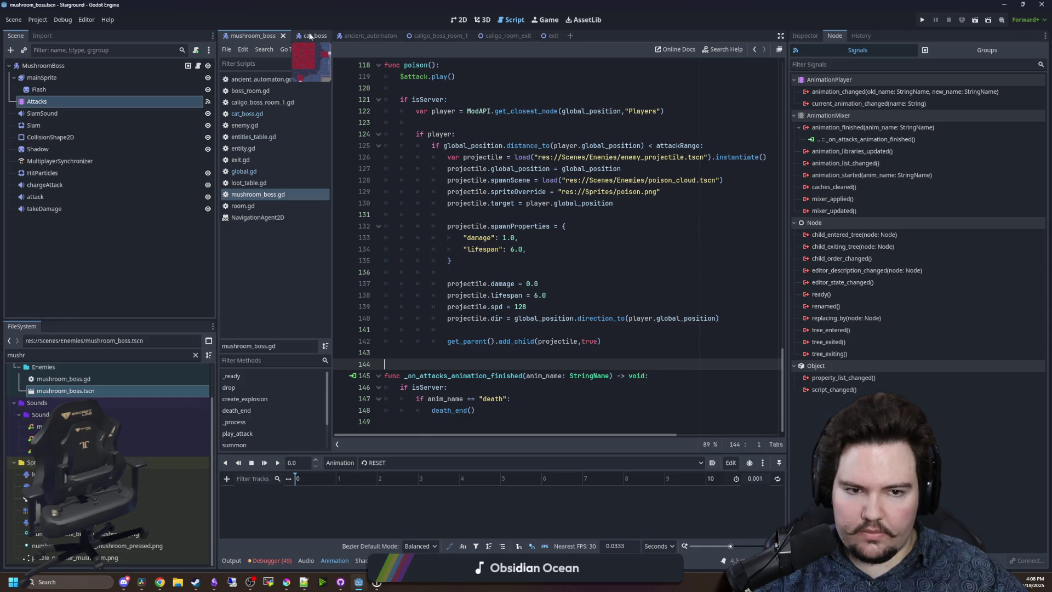
{"action": "left_click", "coordinate": [310, 36]}
{"action": "left_click", "coordinate": [120, 80]}
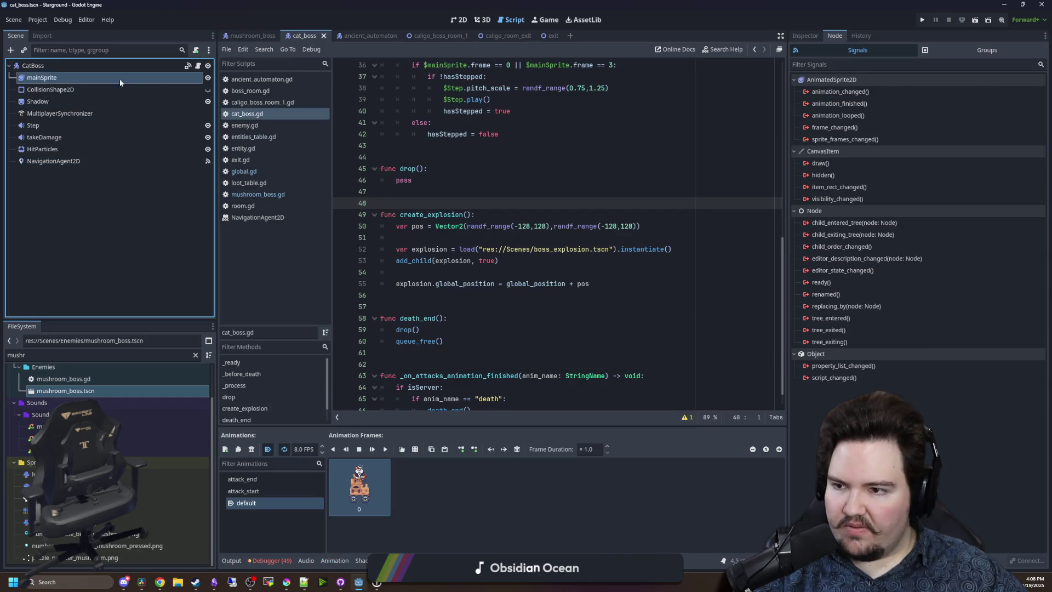
{"action": "double_click", "coordinate": [99, 389]}
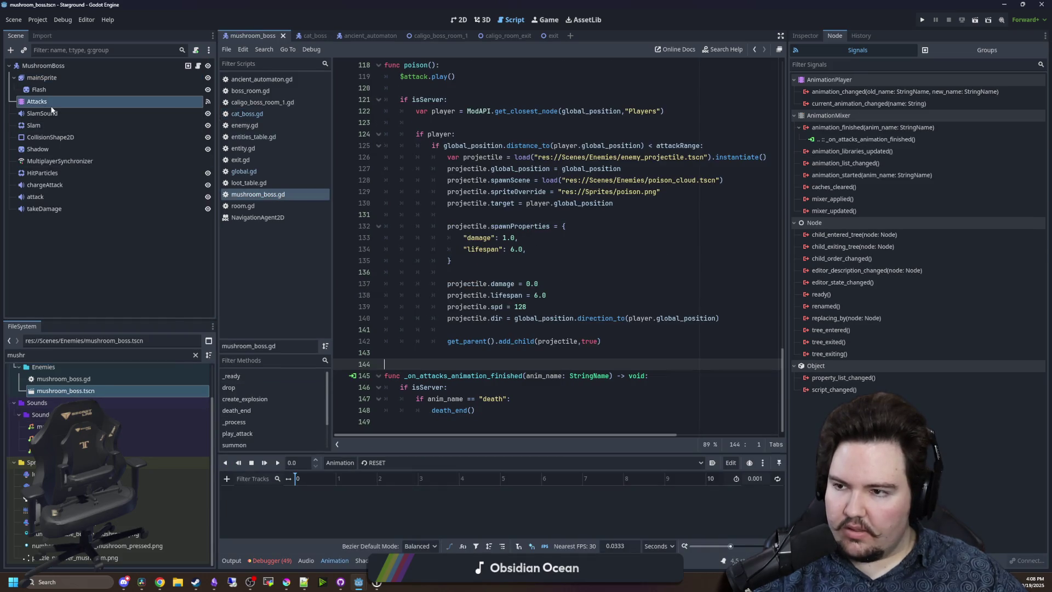
{"action": "right_click", "coordinate": [48, 105]}
{"action": "key", "text": "Escape"}
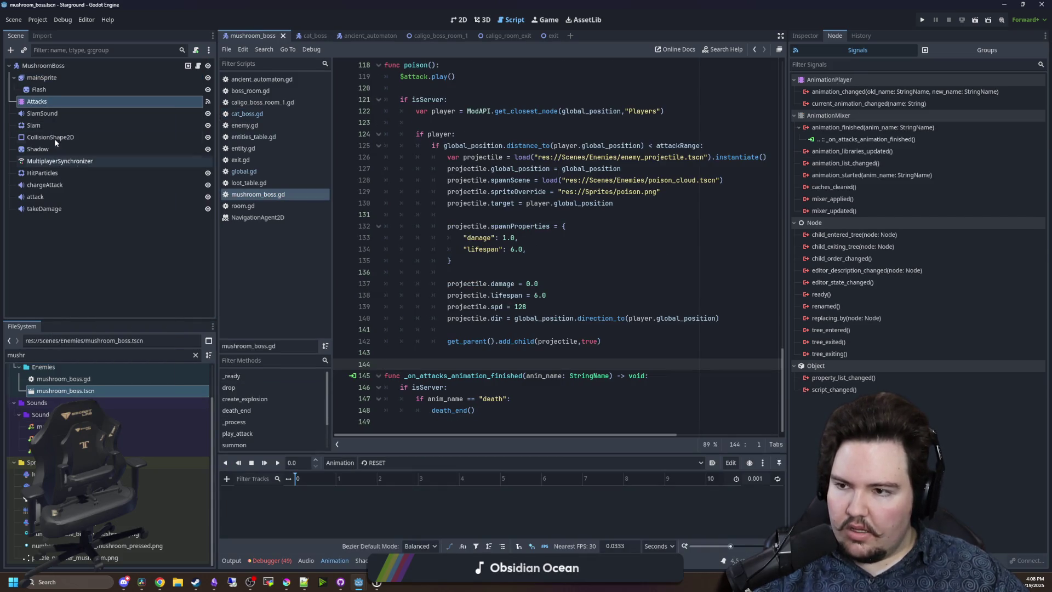
{"action": "left_click", "coordinate": [44, 105]}
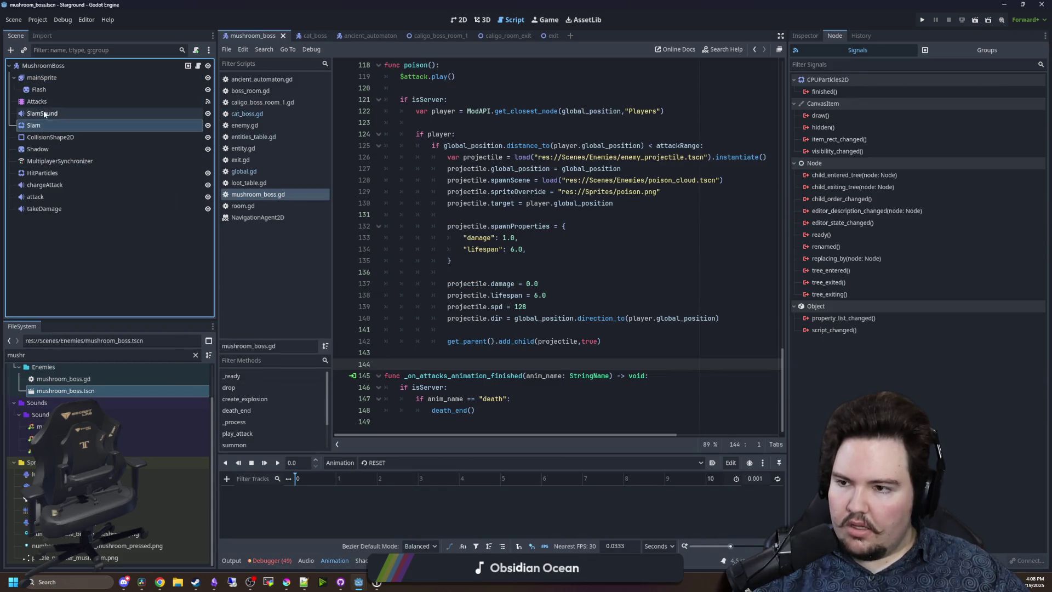
{"action": "left_click", "coordinate": [353, 463]}
{"action": "left_click", "coordinate": [383, 464]}
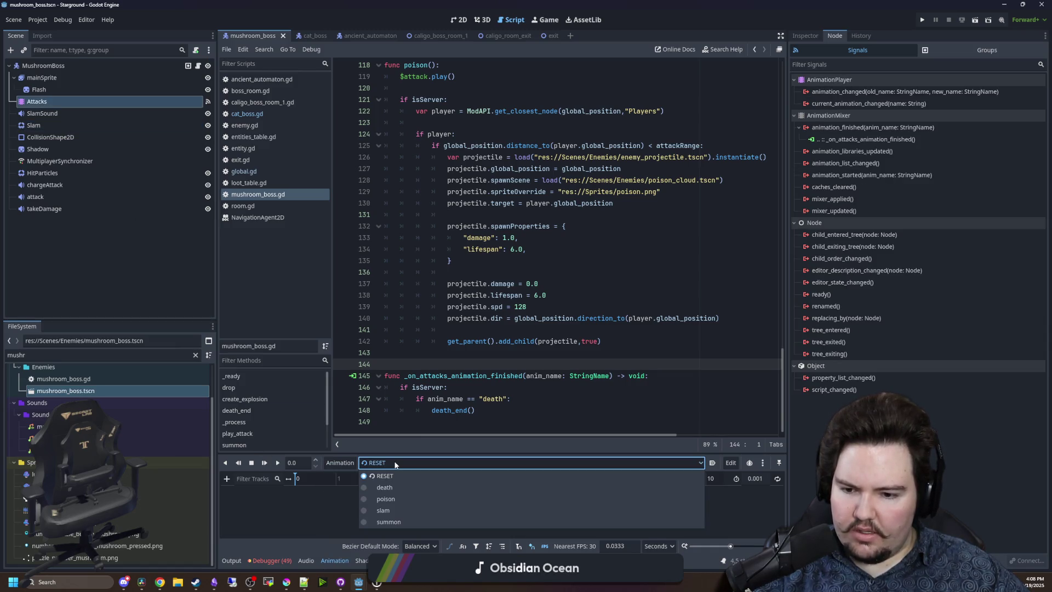
{"action": "left_click", "coordinate": [394, 463]}
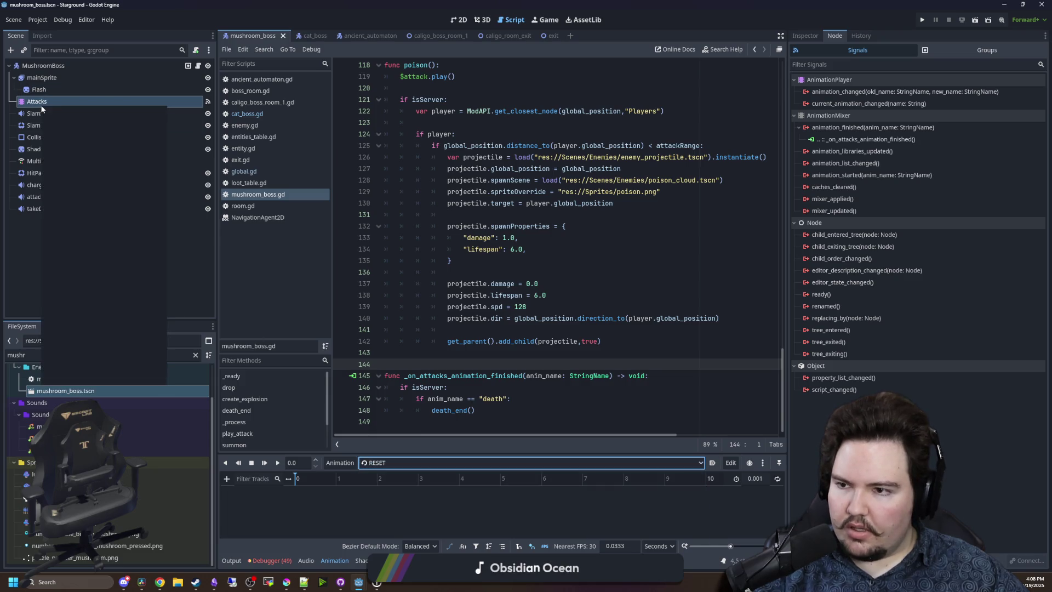
{"action": "right_click", "coordinate": [41, 106]}
{"action": "left_click", "coordinate": [75, 166]}
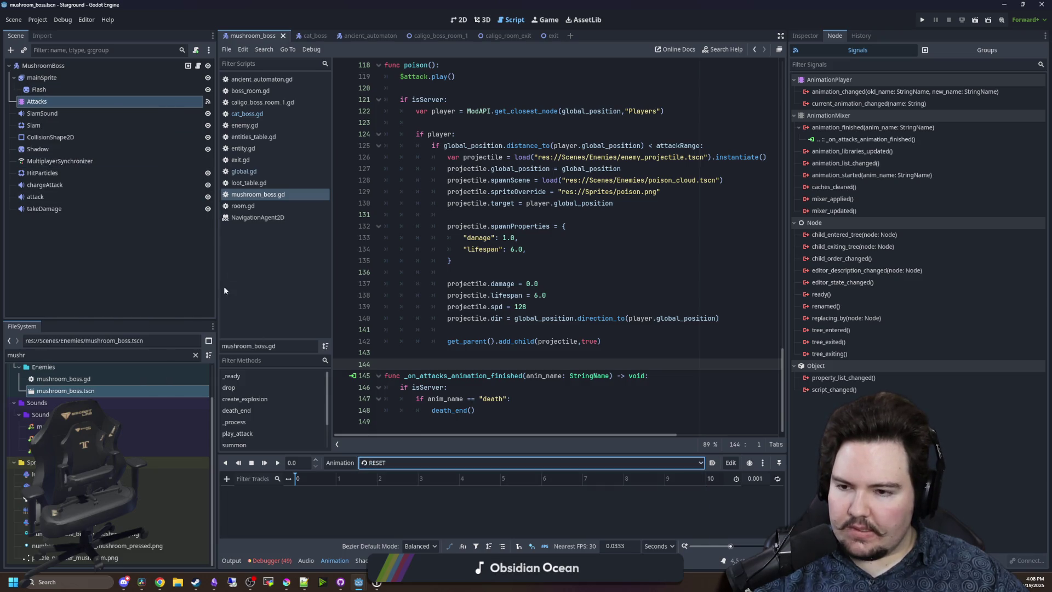
{"action": "double_click", "coordinate": [164, 354]}
{"action": "type", "text": "cat"}
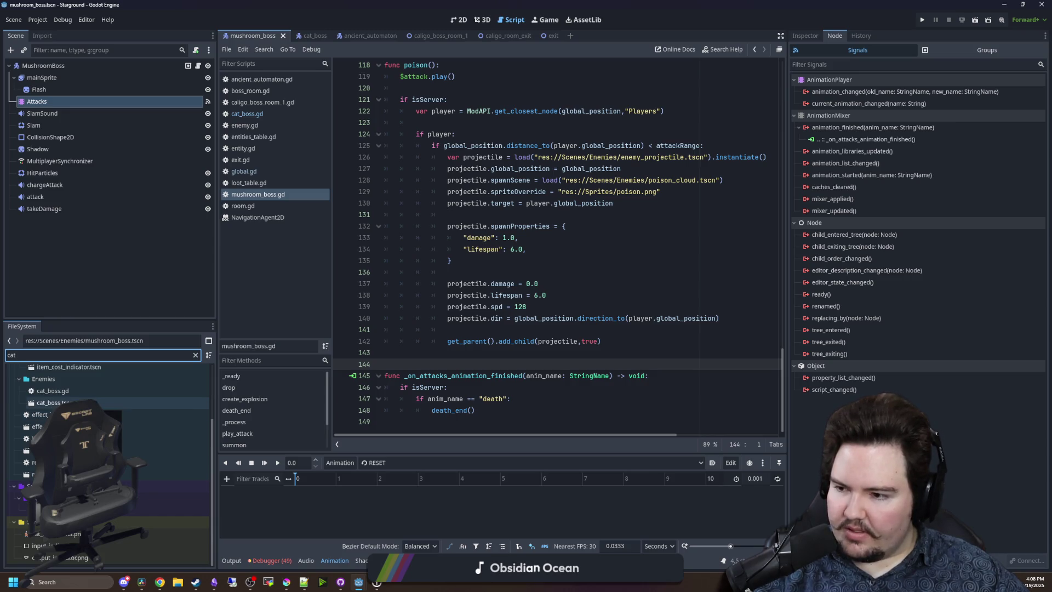
{"action": "double_click", "coordinate": [52, 403]}
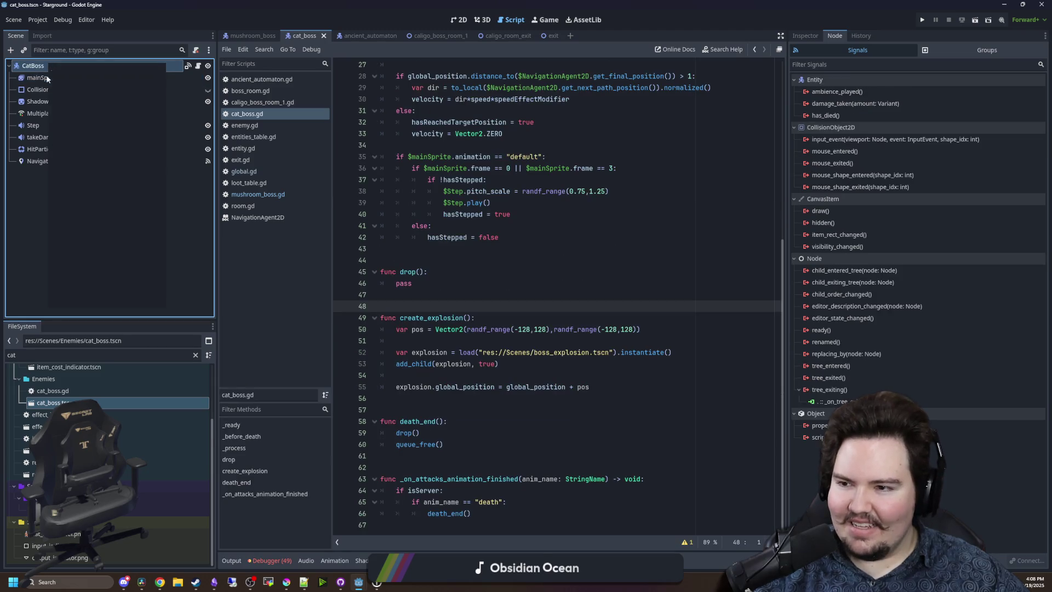
{"action": "right_click", "coordinate": [47, 65]}
{"action": "left_click", "coordinate": [86, 150]}
{"action": "left_click_drag", "start_coordinate": [54, 170], "coordinate": [33, 68]}
{"action": "left_click", "coordinate": [51, 107]}
{"action": "left_click", "coordinate": [47, 76]}
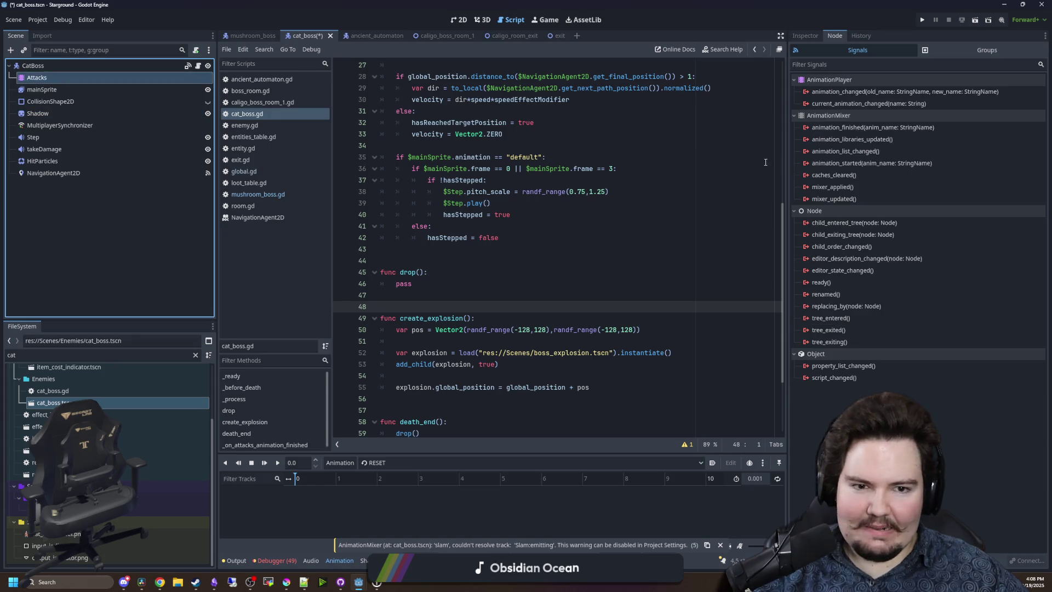
{"action": "right_click", "coordinate": [852, 128]}
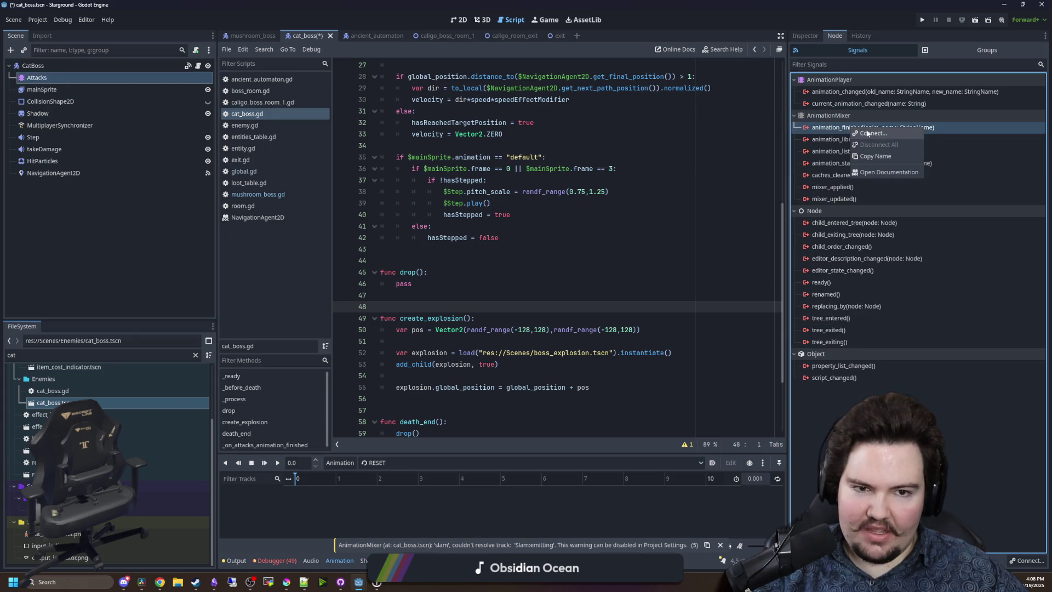
{"action": "left_click", "coordinate": [871, 133]}
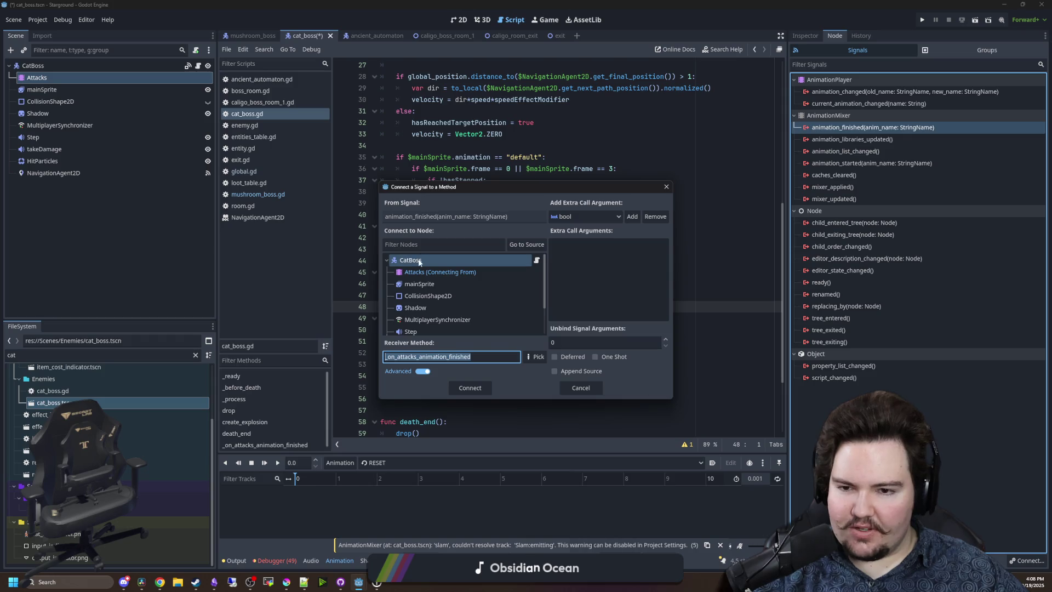
{"action": "double_click", "coordinate": [439, 272]}
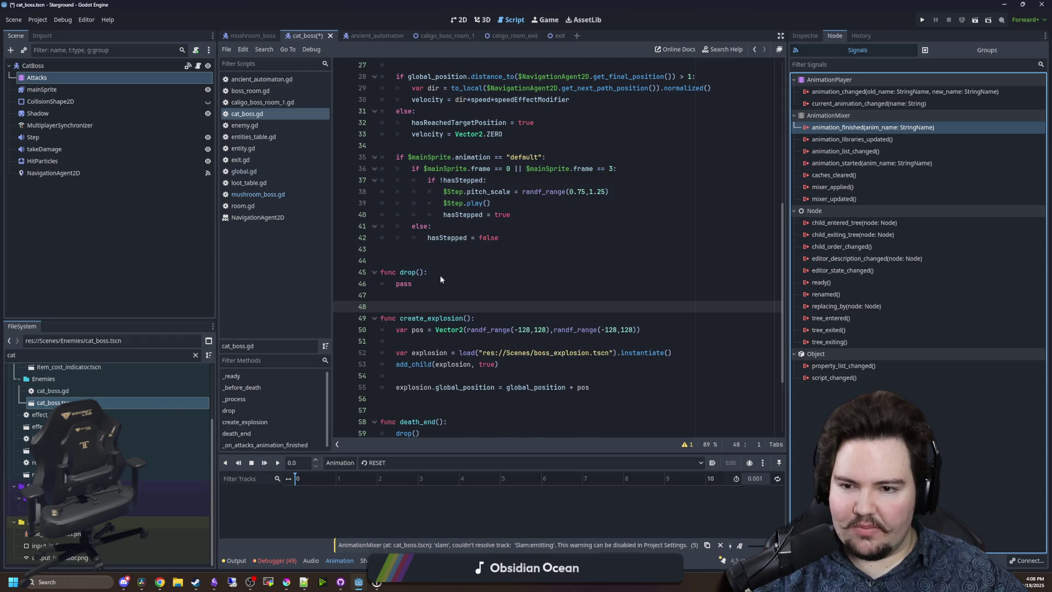
{"action": "left_click", "coordinate": [423, 354]}
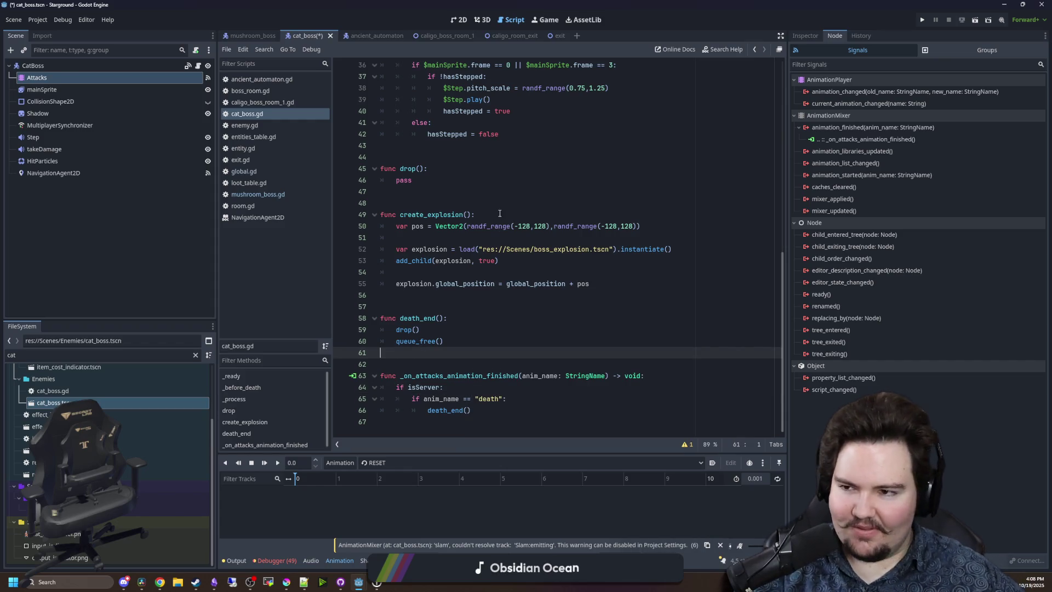
{"action": "left_click", "coordinate": [444, 298]}
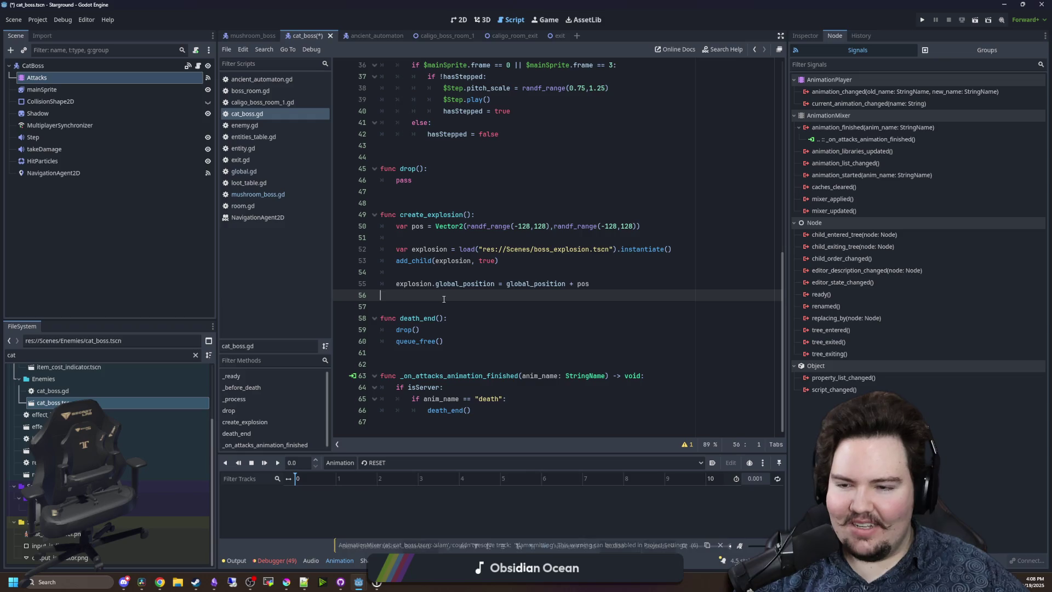
{"action": "key", "text": "ctrl+s"}
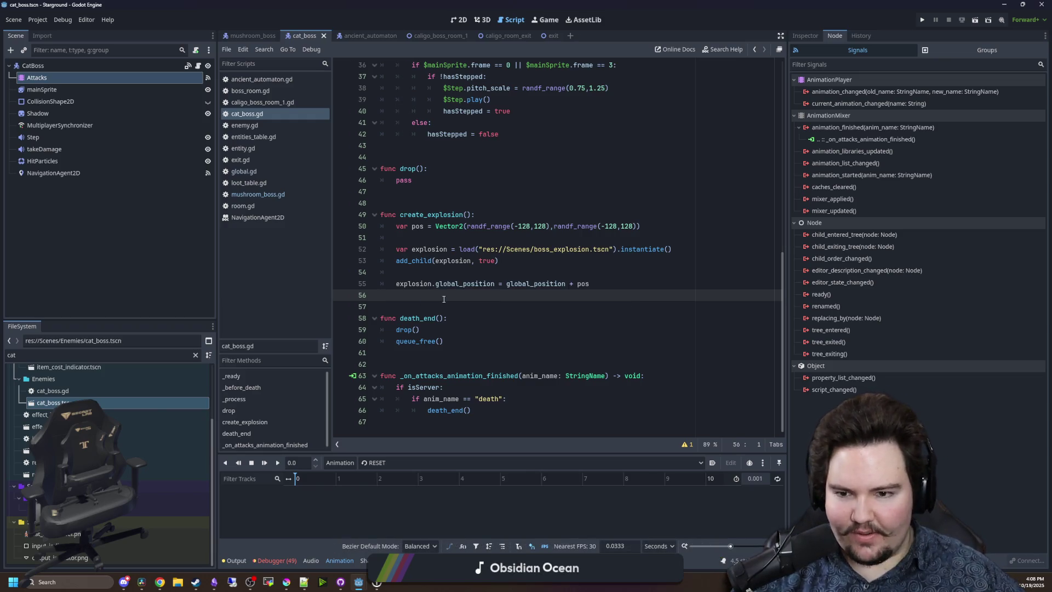
{"action": "left_click", "coordinate": [456, 357]}
{"action": "left_click_drag", "start_coordinate": [444, 398], "coordinate": [496, 405]}
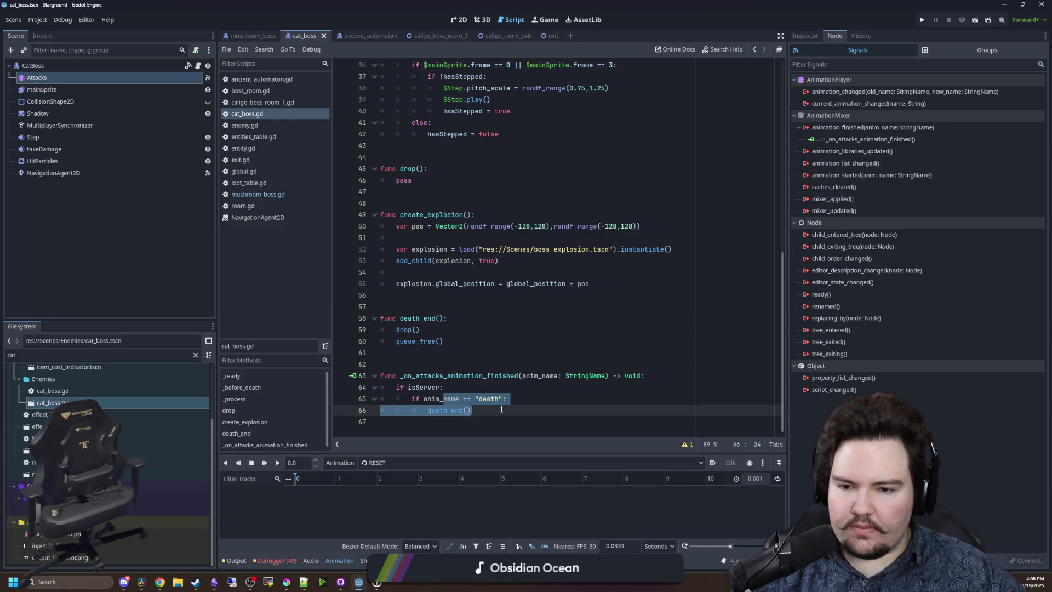
{"action": "left_click", "coordinate": [501, 409]}
{"action": "left_click", "coordinate": [65, 77]}
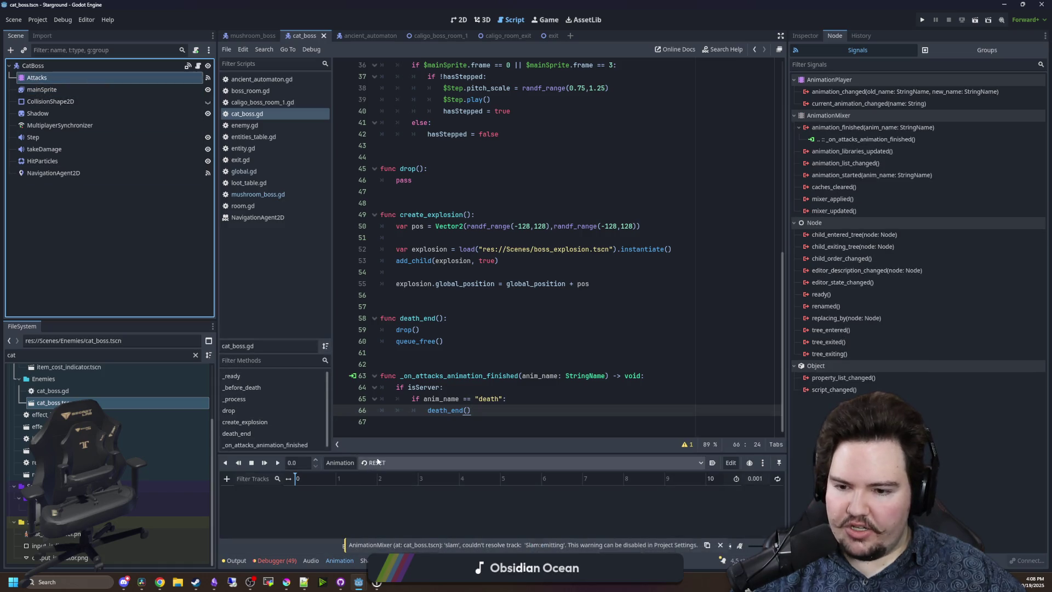
{"action": "left_click", "coordinate": [505, 250]}
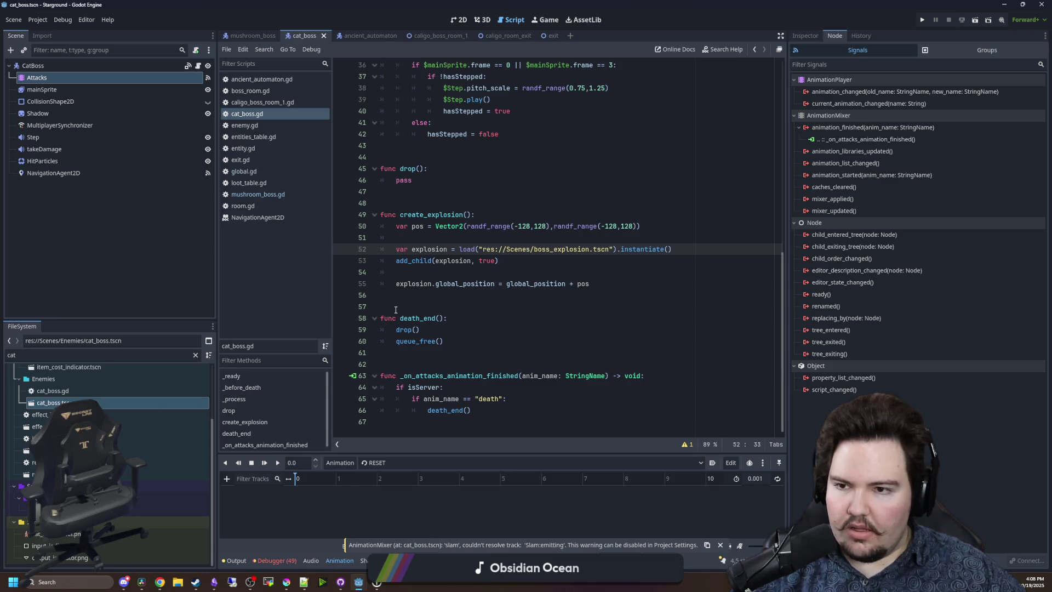
{"action": "left_click", "coordinate": [415, 180]}
Switch to mushroom_boss, filter FileSystem for 'calorus' and open calorus.tscn.
{"action": "left_click", "coordinate": [245, 33]}
{"action": "left_click", "coordinate": [35, 103]}
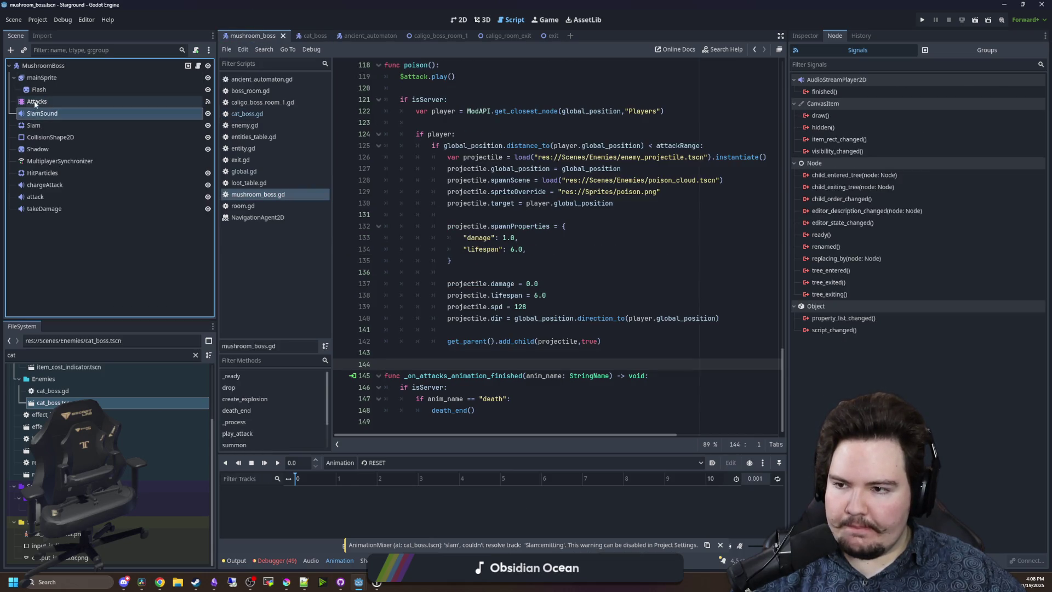
{"action": "left_click", "coordinate": [181, 354]}
{"action": "key", "text": "BackSpace"}
{"action": "type", "text": "lo"}
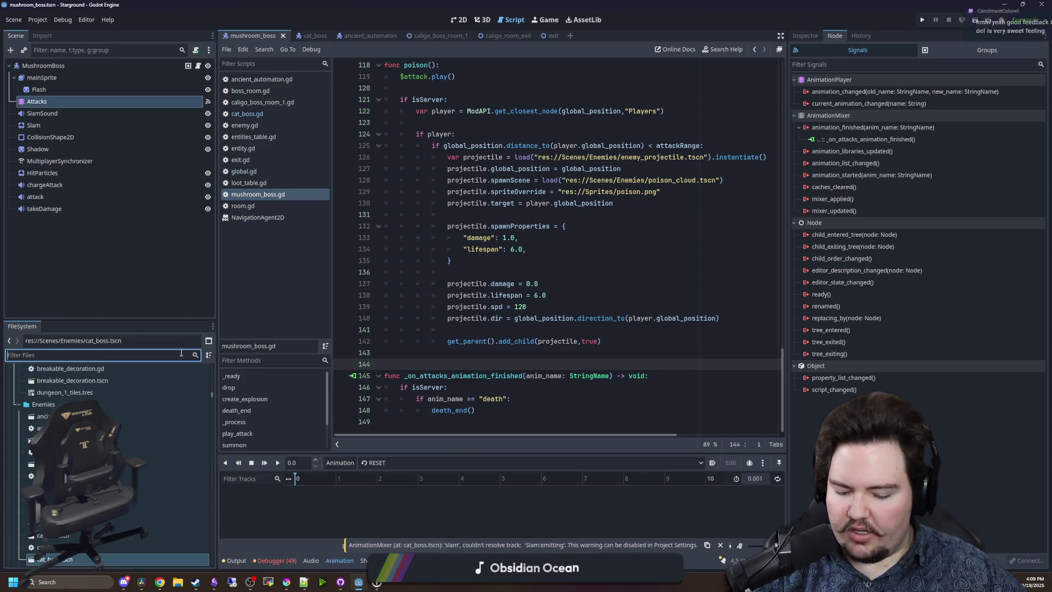
{"action": "type", "text": "rus"}
{"action": "double_click", "coordinate": [121, 431]}
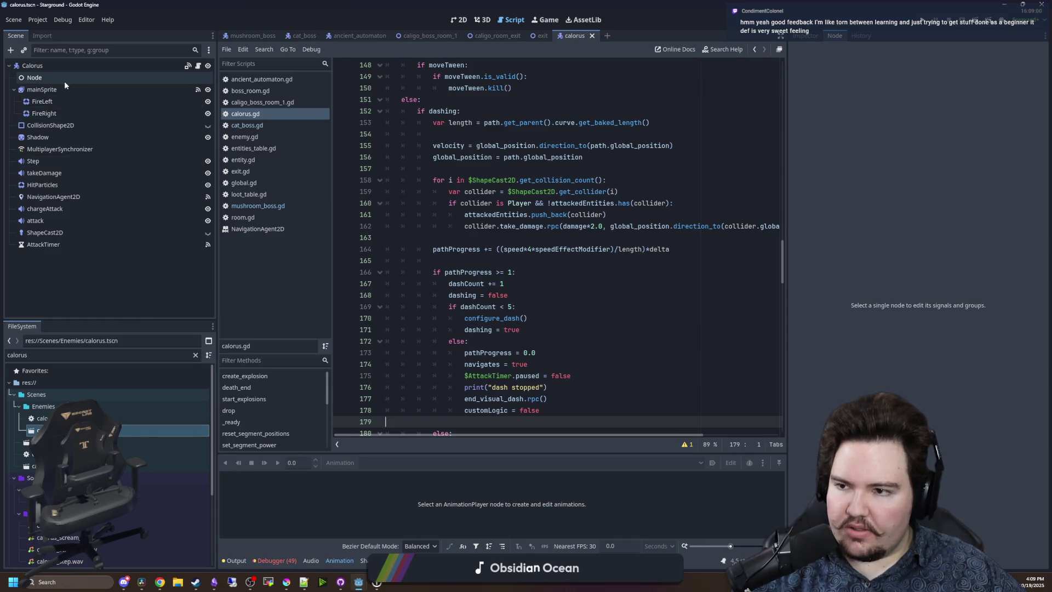
Select the takeDamage, Step and mainSprite nodes in the Calorus scene.
{"action": "left_click", "coordinate": [44, 173]}
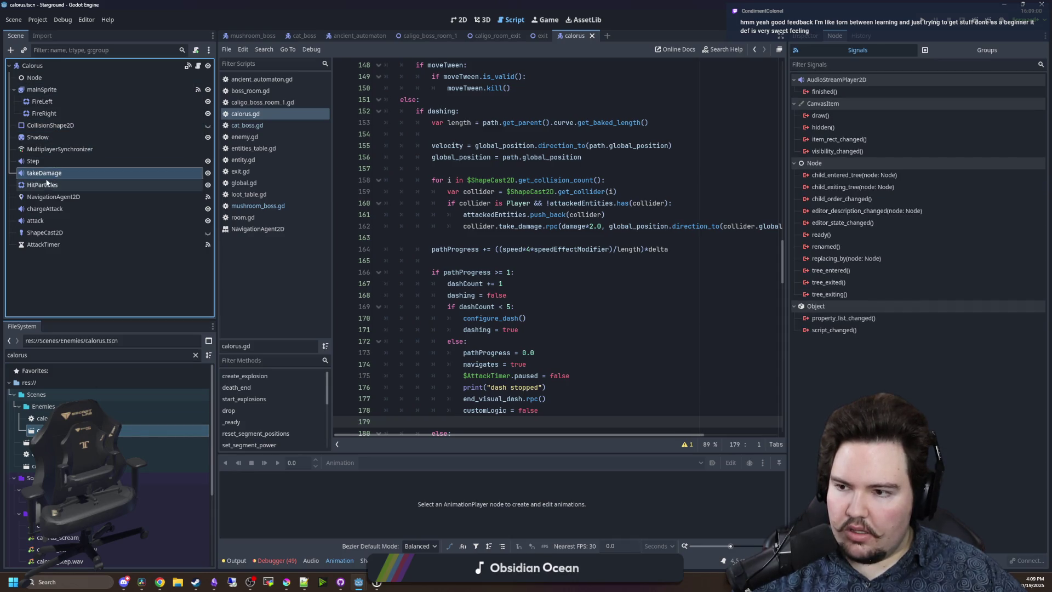
{"action": "left_click", "coordinate": [48, 162]}
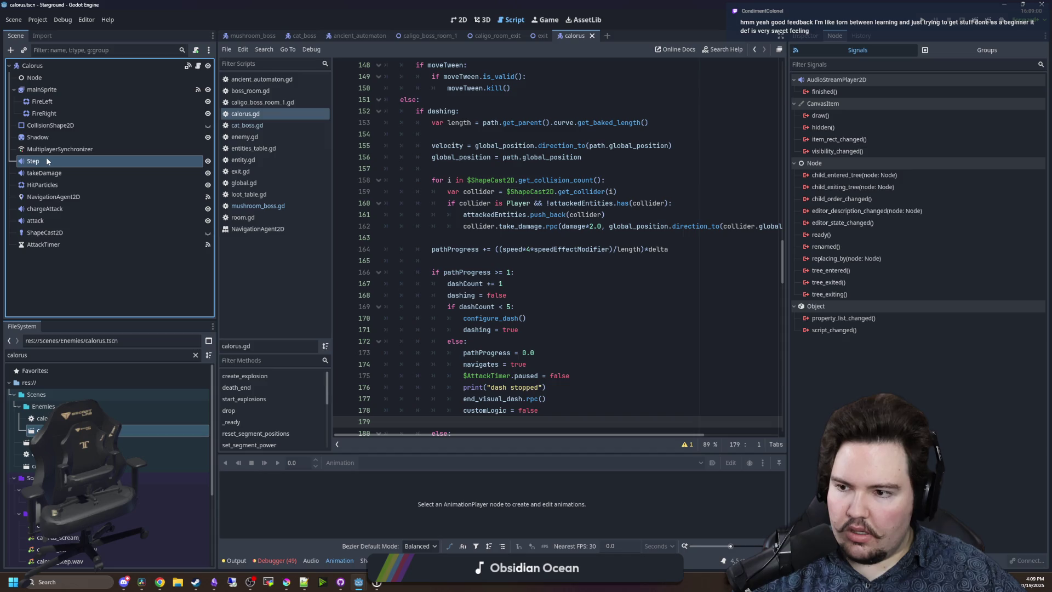
{"action": "left_click", "coordinate": [39, 92]}
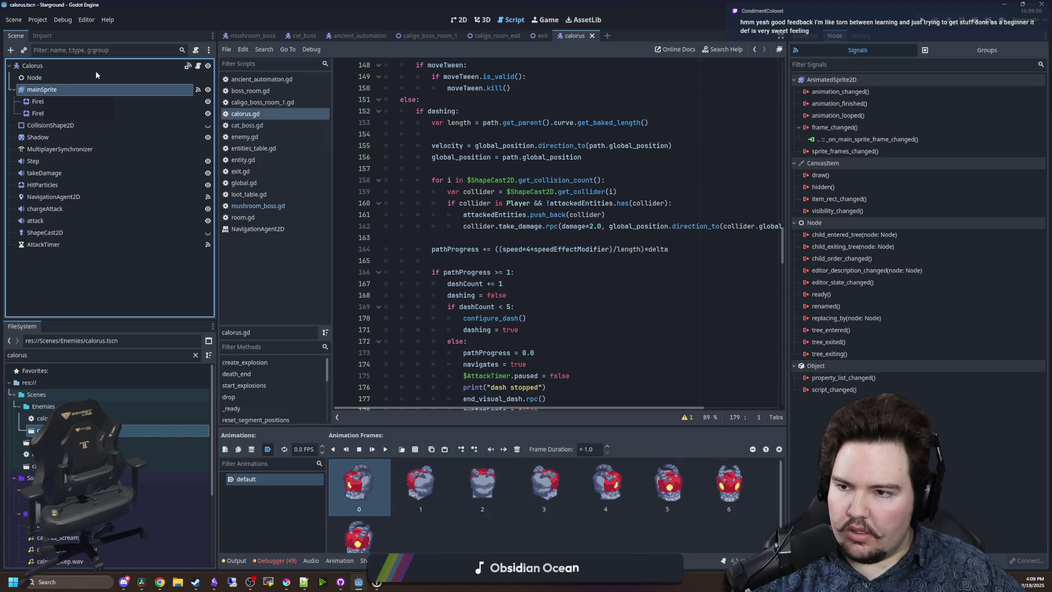
{"action": "scroll", "coordinate": [619, 214], "scroll_direction": "up", "scroll_amount": 15}
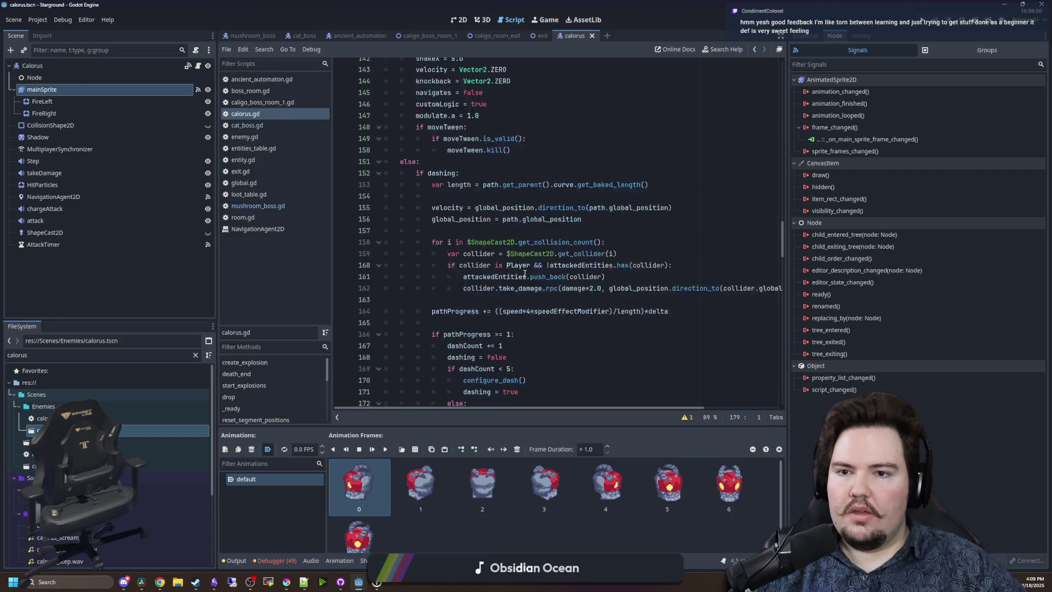
{"action": "scroll", "coordinate": [620, 214], "scroll_direction": "up", "scroll_amount": 6}
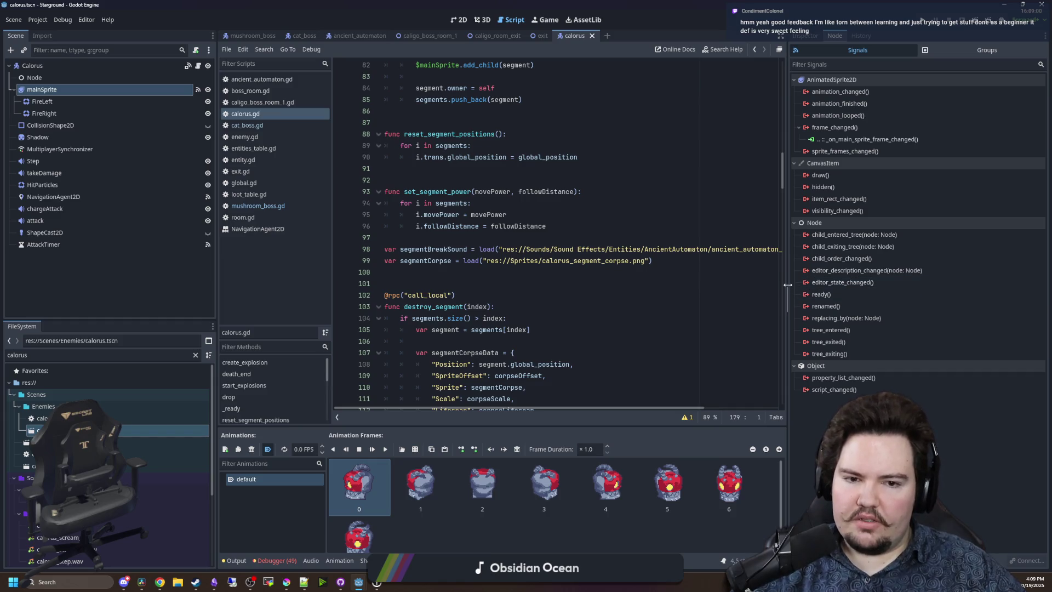
{"action": "left_click_drag", "start_coordinate": [787, 285], "coordinate": [848, 284]}
Scroll calorus.gd to start_explosions and select the whole function.
{"action": "scroll", "coordinate": [443, 250], "scroll_direction": "up", "scroll_amount": 5}
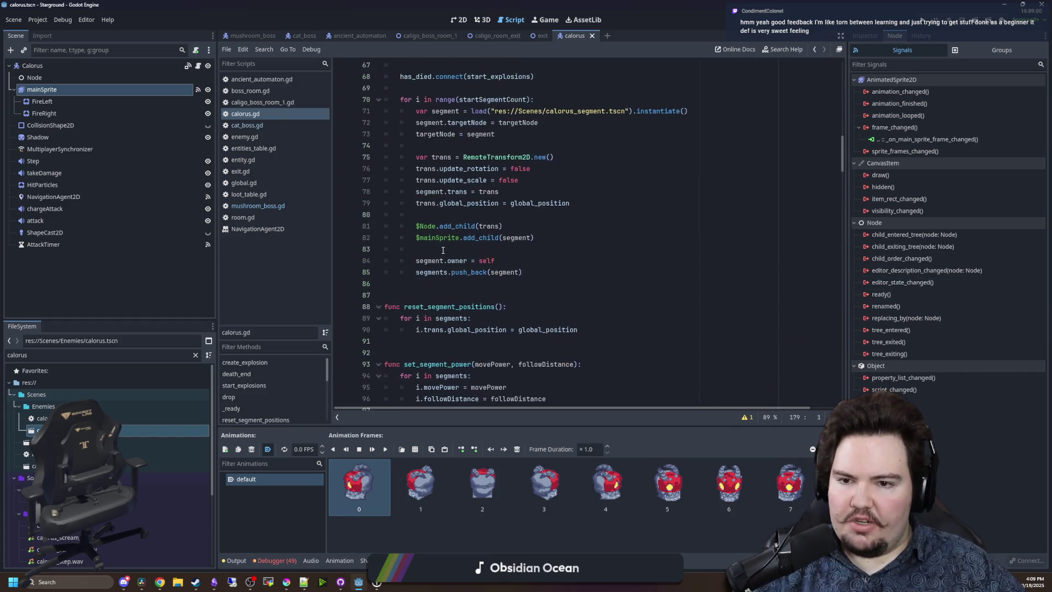
{"action": "scroll", "coordinate": [442, 251], "scroll_direction": "up", "scroll_amount": 14}
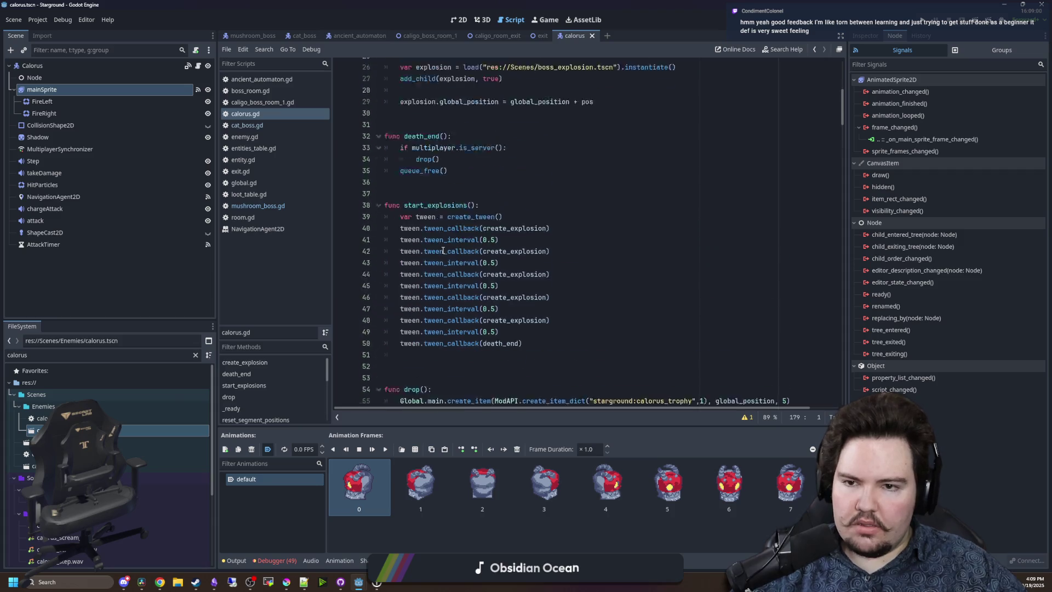
{"action": "scroll", "coordinate": [443, 250], "scroll_direction": "up", "scroll_amount": 3}
{"action": "left_click", "coordinate": [555, 272]}
{"action": "scroll", "coordinate": [555, 272], "scroll_direction": "down", "scroll_amount": 3}
{"action": "left_click", "coordinate": [556, 319]}
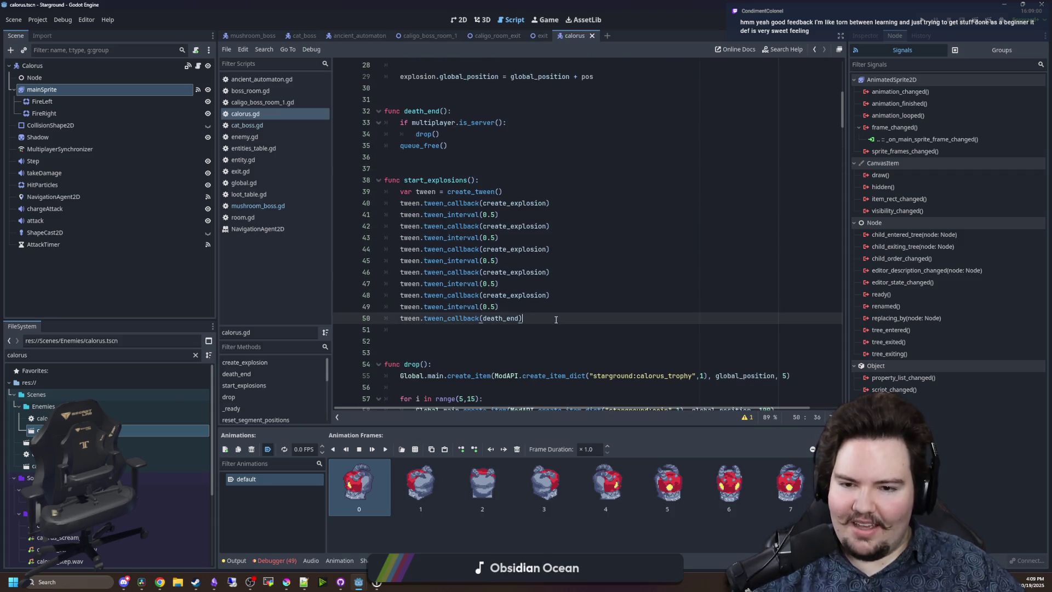
{"action": "left_click_drag", "start_coordinate": [556, 319], "coordinate": [366, 180]}
{"action": "key", "text": "ctrl+c"}
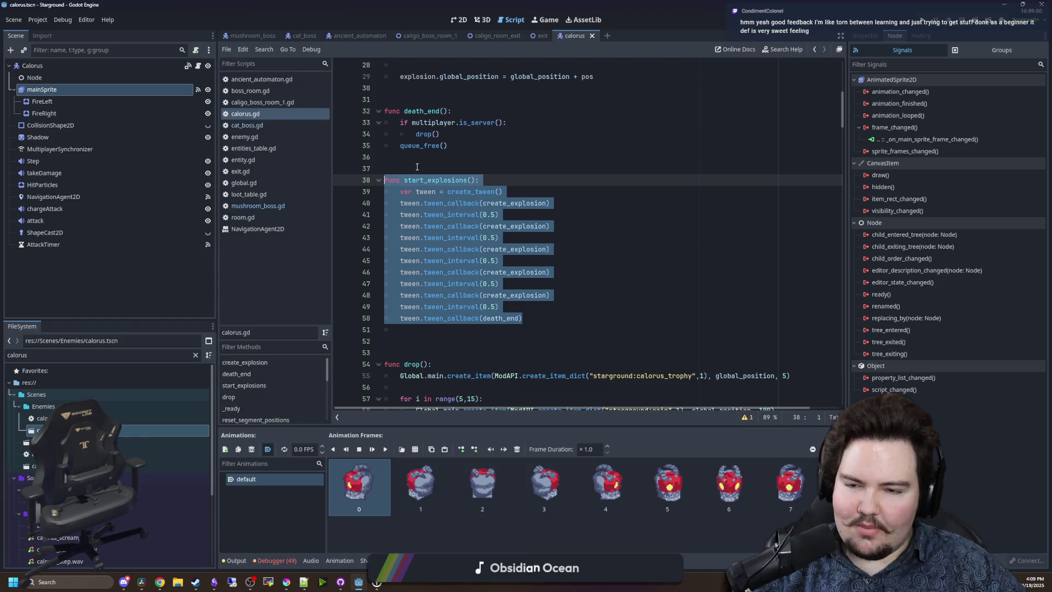
Paste start_explosions into cat_boss.gd on a new line after drop().
{"action": "left_click", "coordinate": [417, 167]}
{"action": "left_click", "coordinate": [246, 125]}
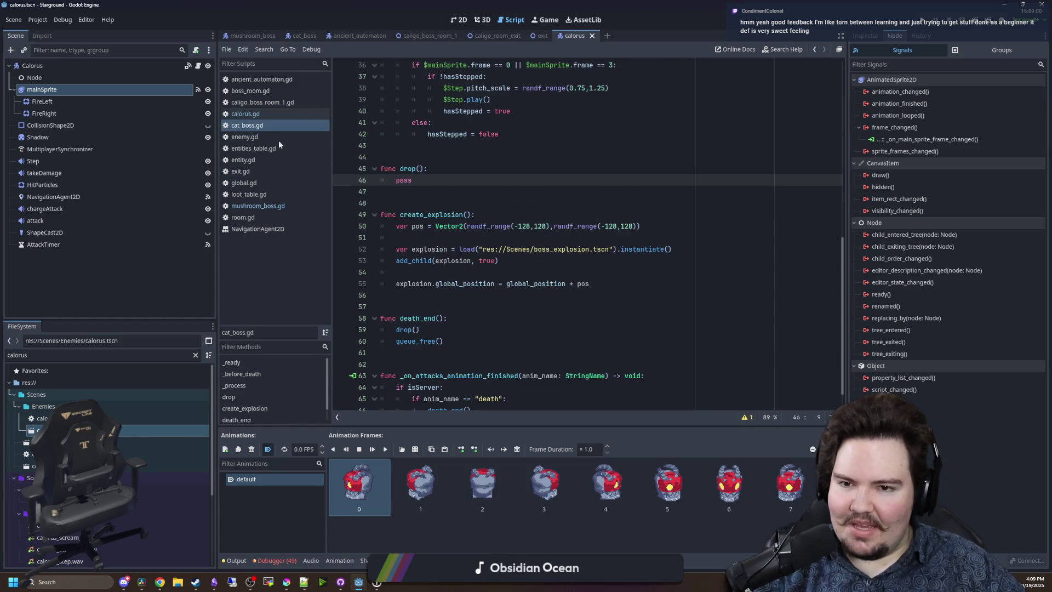
{"action": "left_click", "coordinate": [439, 294]}
{"action": "left_click", "coordinate": [433, 193]}
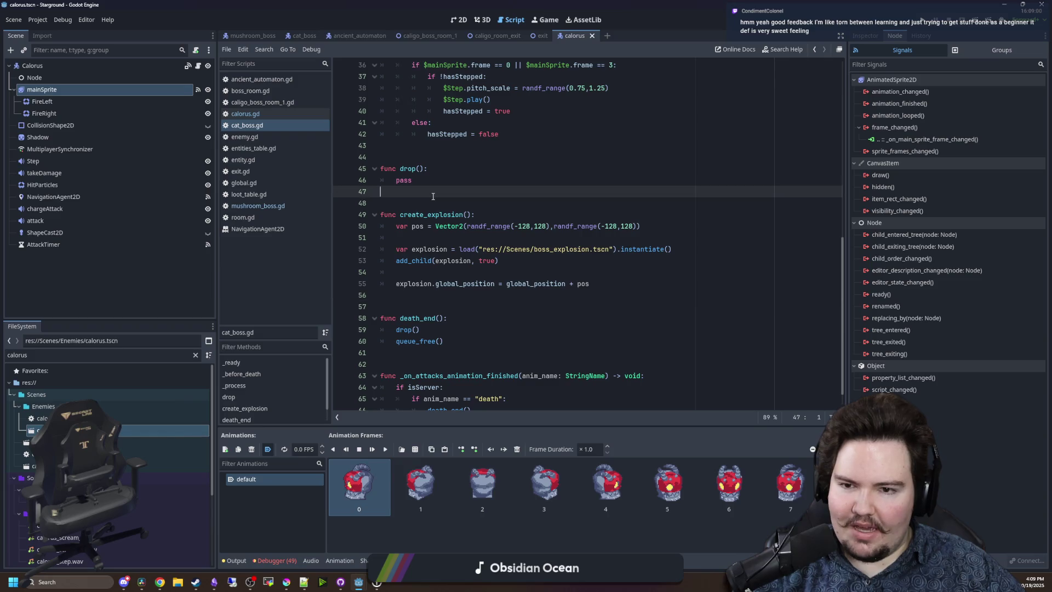
{"action": "key", "text": "Return"}
{"action": "key", "text": "Return"}
{"action": "key", "text": "ctrl+v"}
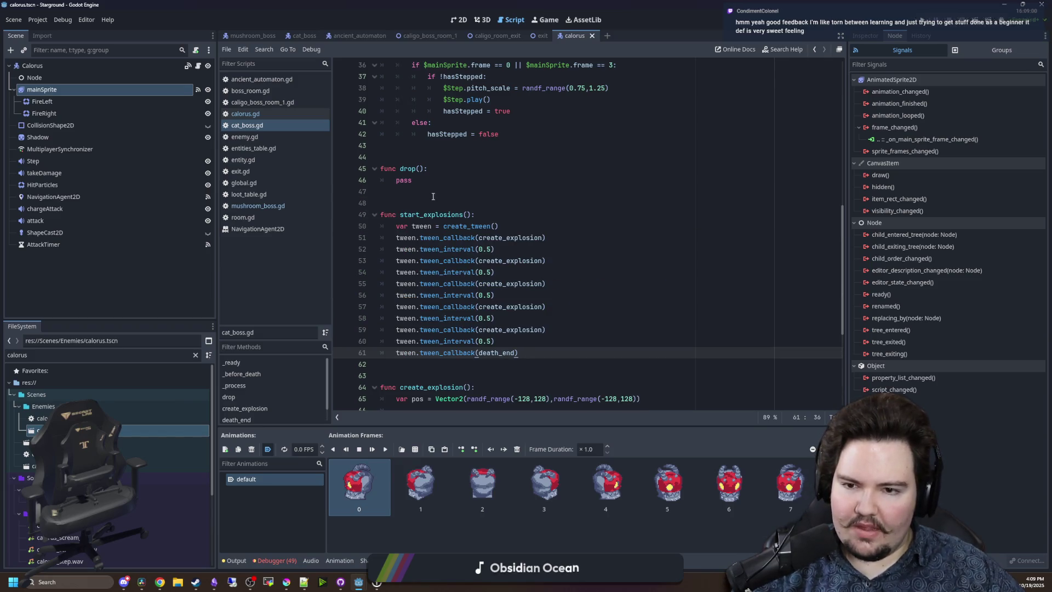
{"action": "scroll", "coordinate": [433, 196], "scroll_direction": "down", "scroll_amount": 6}
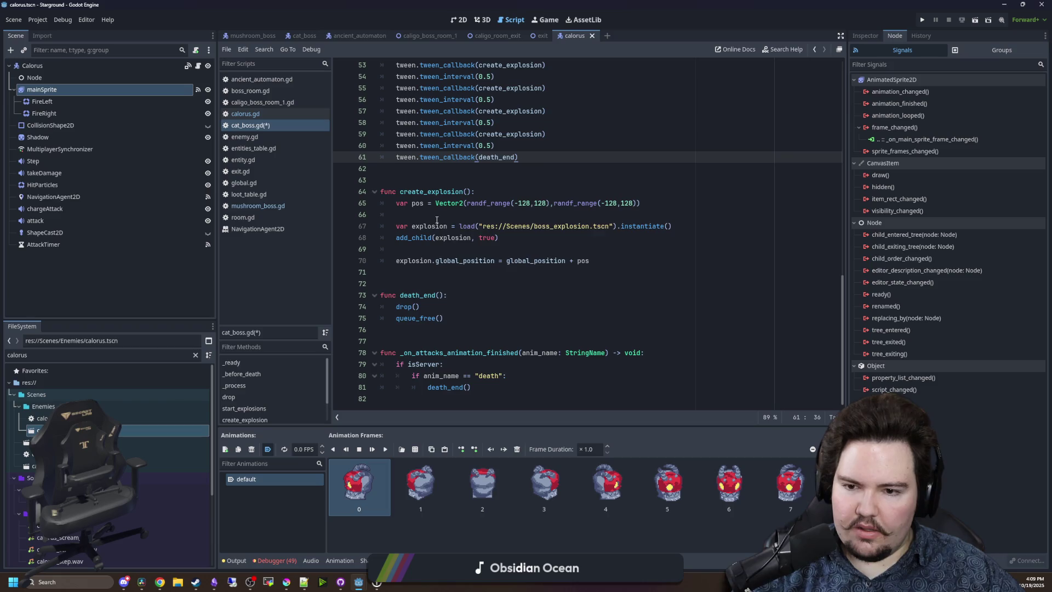
Copy the has_died.connect line from calorus.gd into the end of cat_boss.gd's _ready().
{"action": "left_click", "coordinate": [245, 114]}
{"action": "scroll", "coordinate": [527, 204], "scroll_direction": "down", "scroll_amount": 5}
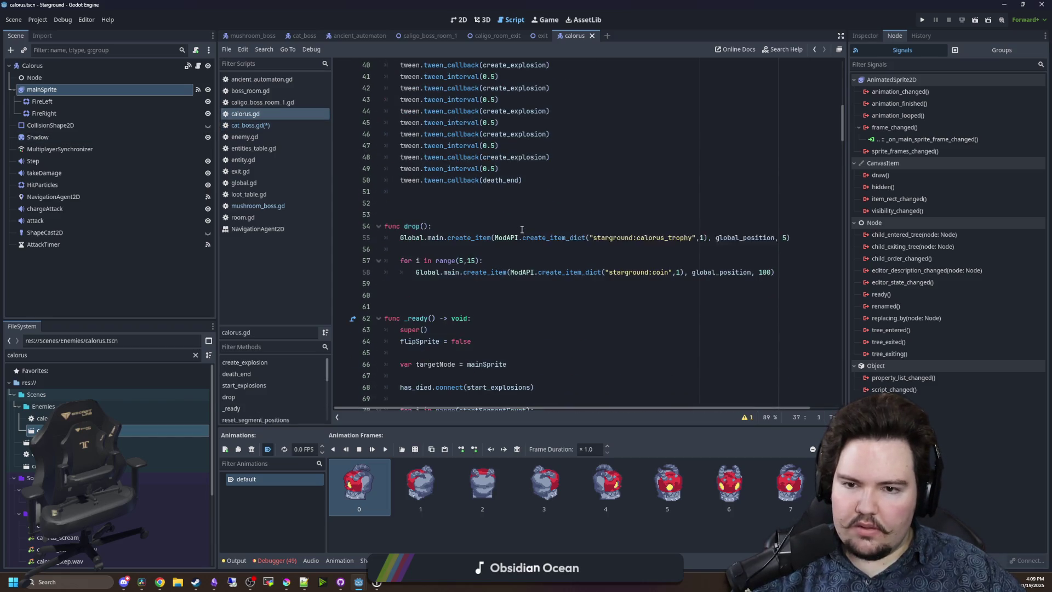
{"action": "scroll", "coordinate": [528, 204], "scroll_direction": "down", "scroll_amount": 6}
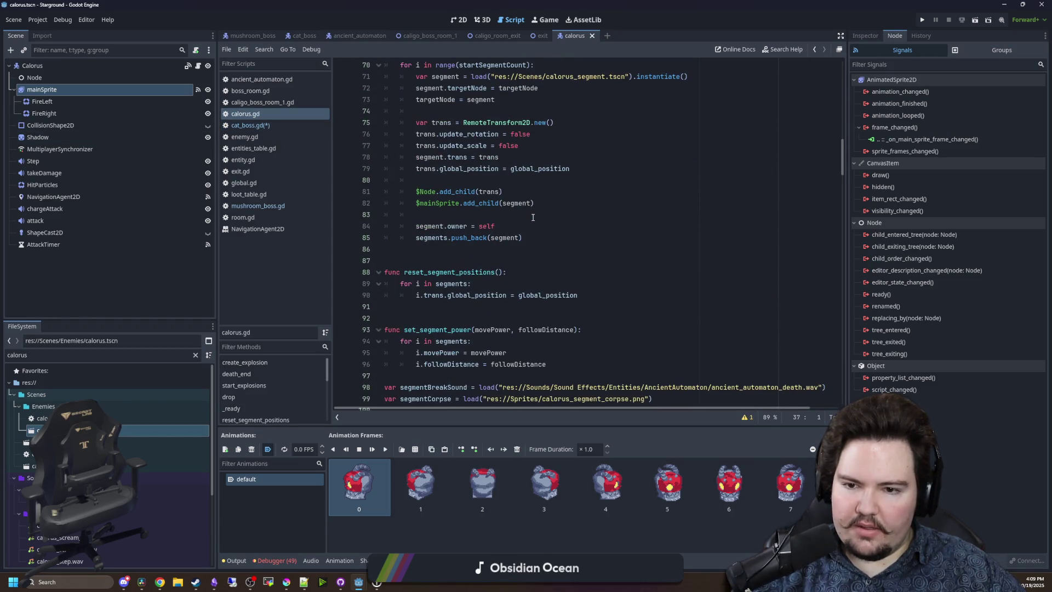
{"action": "left_click_drag", "start_coordinate": [534, 180], "coordinate": [399, 180]}
{"action": "key", "text": "ctrl+c"}
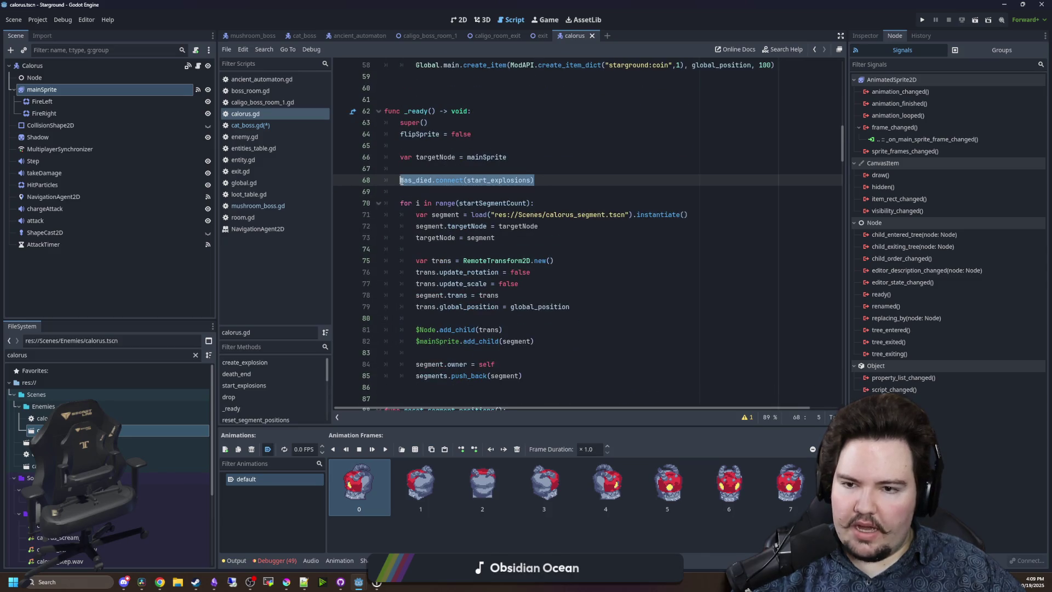
{"action": "left_click", "coordinate": [250, 124]}
{"action": "scroll", "coordinate": [488, 240], "scroll_direction": "up", "scroll_amount": 15}
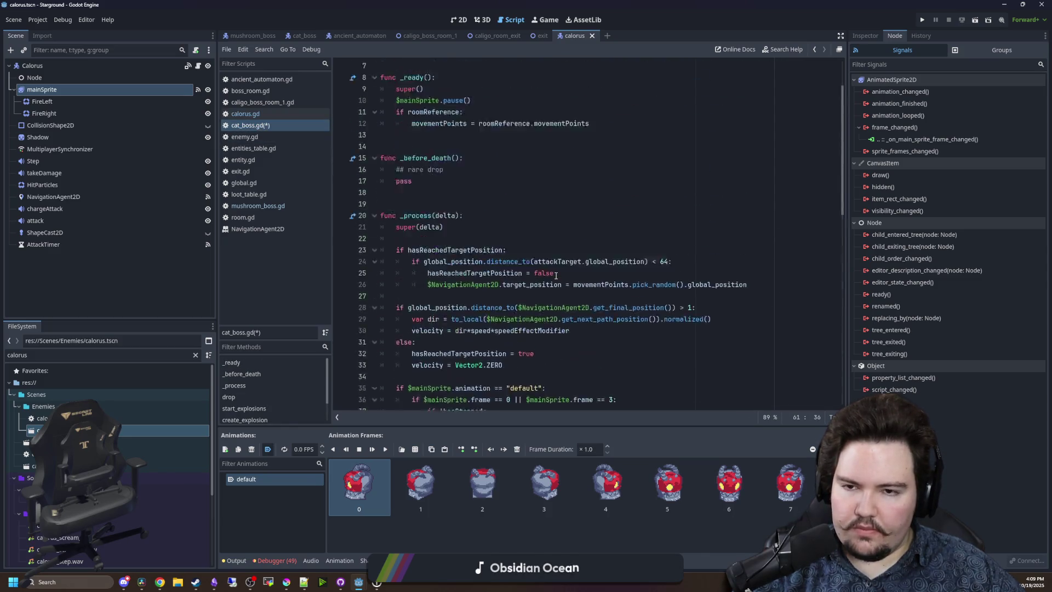
{"action": "left_click", "coordinate": [606, 191]}
{"action": "key", "text": "Return"}
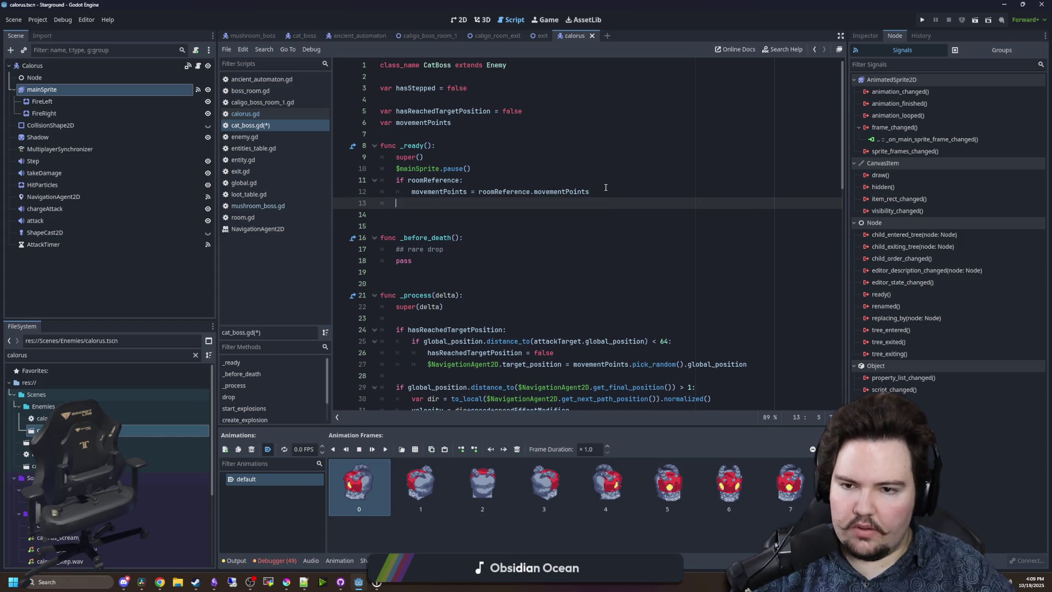
{"action": "key", "text": "Return"}
{"action": "key", "text": "BackSpace"}
{"action": "key", "text": "ctrl+v"}
{"action": "scroll", "coordinate": [493, 181], "scroll_direction": "down", "scroll_amount": 2}
Review the pasted start_explosions tween code ending in death_end, then return to the cat_boss scene.
{"action": "left_click", "coordinate": [244, 113]}
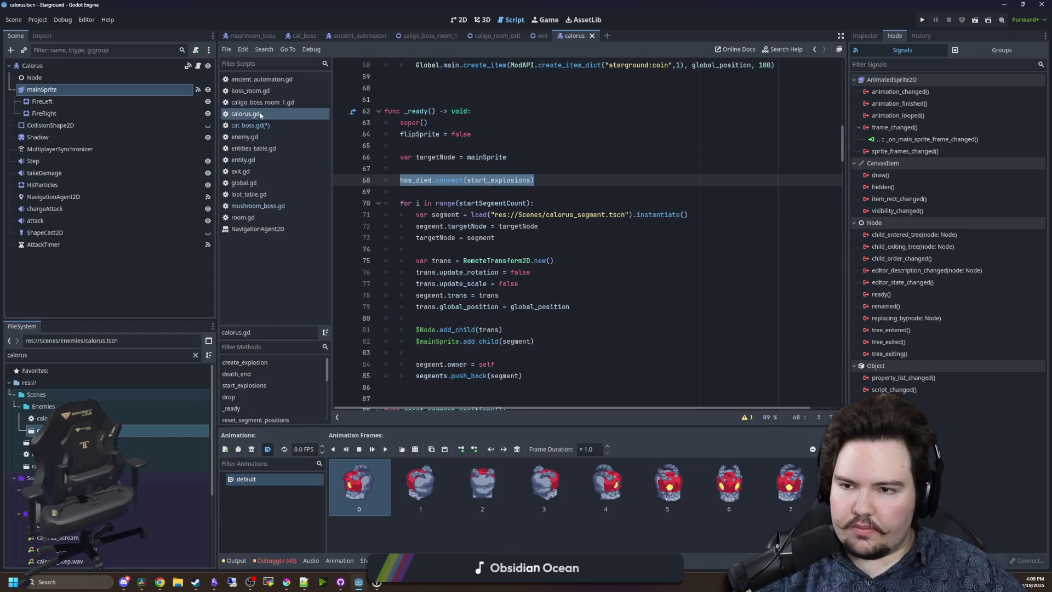
{"action": "left_click", "coordinate": [531, 165]}
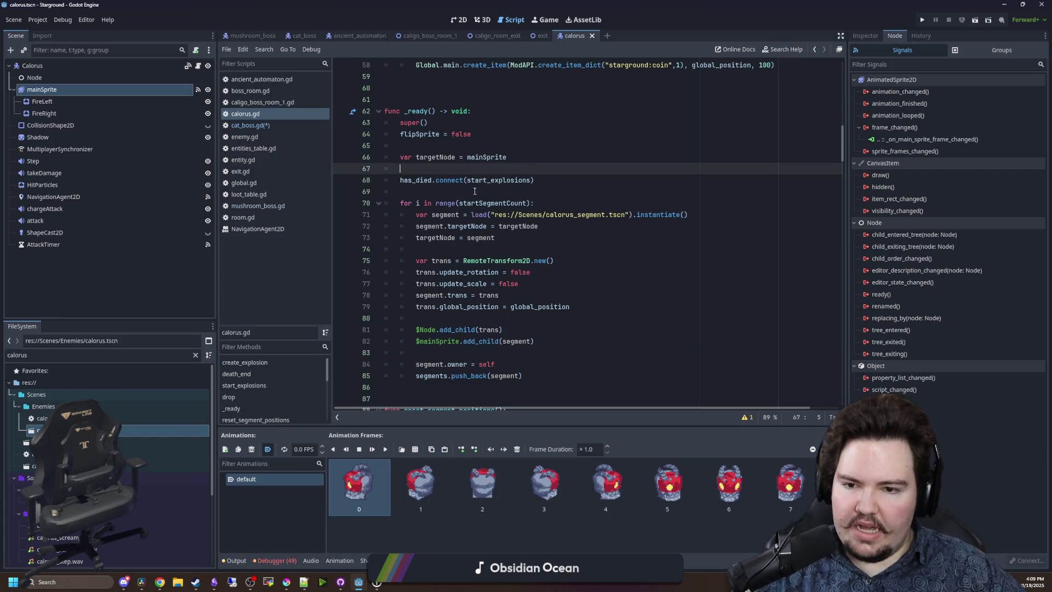
{"action": "key", "text": "alt+Left"}
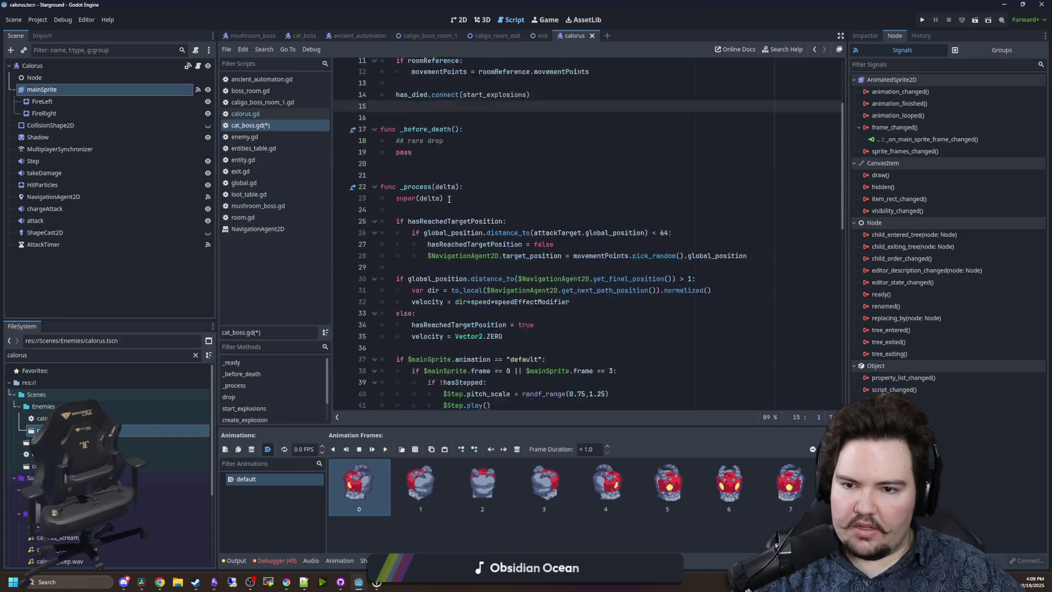
{"action": "scroll", "coordinate": [449, 199], "scroll_direction": "down", "scroll_amount": 12}
{"action": "left_click_drag", "start_coordinate": [520, 226], "coordinate": [362, 105]}
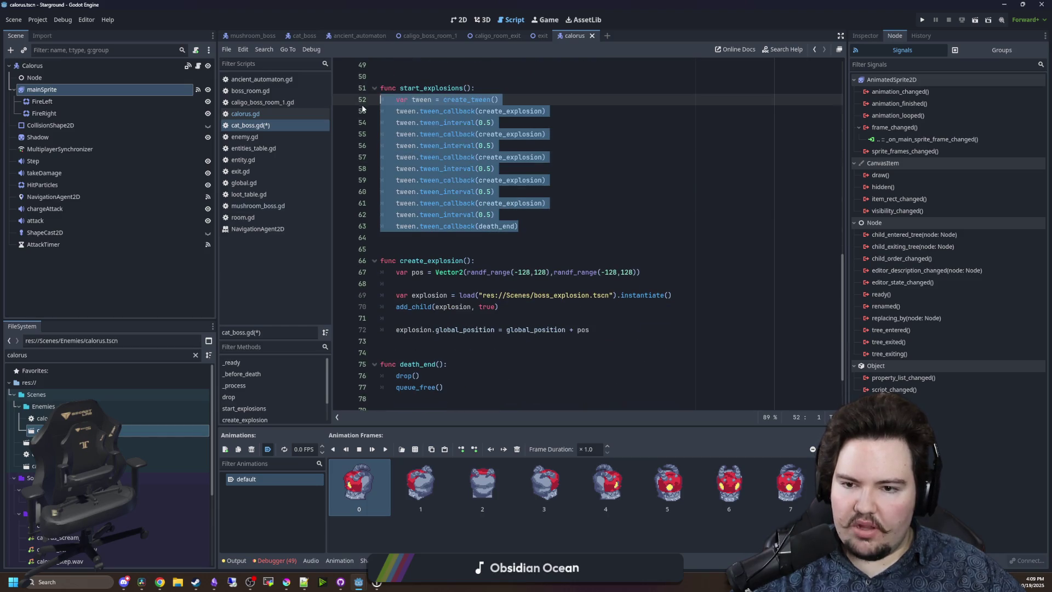
{"action": "left_click", "coordinate": [495, 180]}
{"action": "scroll", "coordinate": [493, 197], "scroll_direction": "down", "scroll_amount": 2}
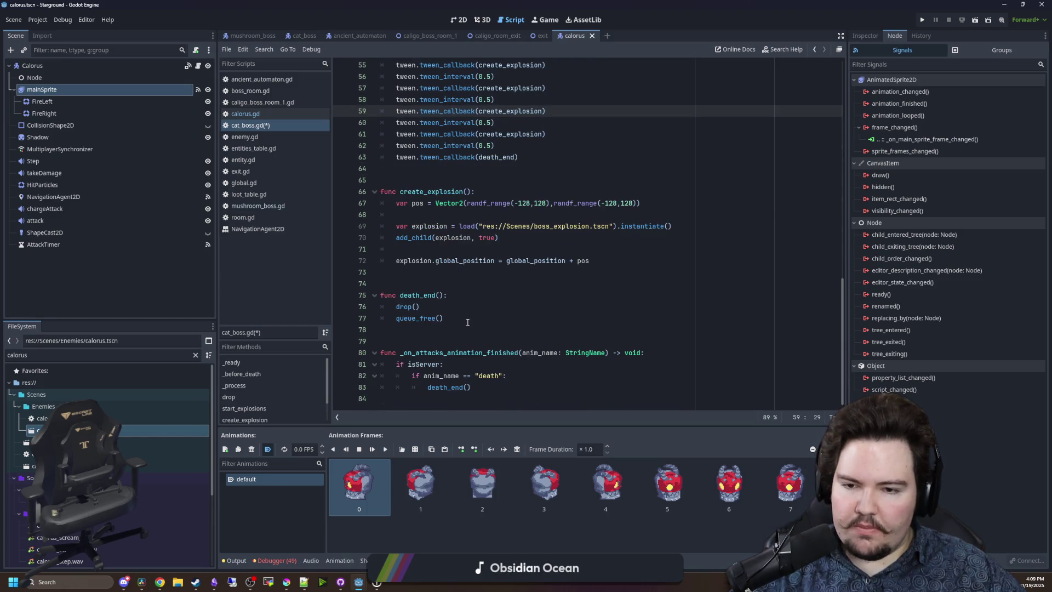
{"action": "left_click", "coordinate": [425, 332]}
{"action": "left_click", "coordinate": [416, 283]}
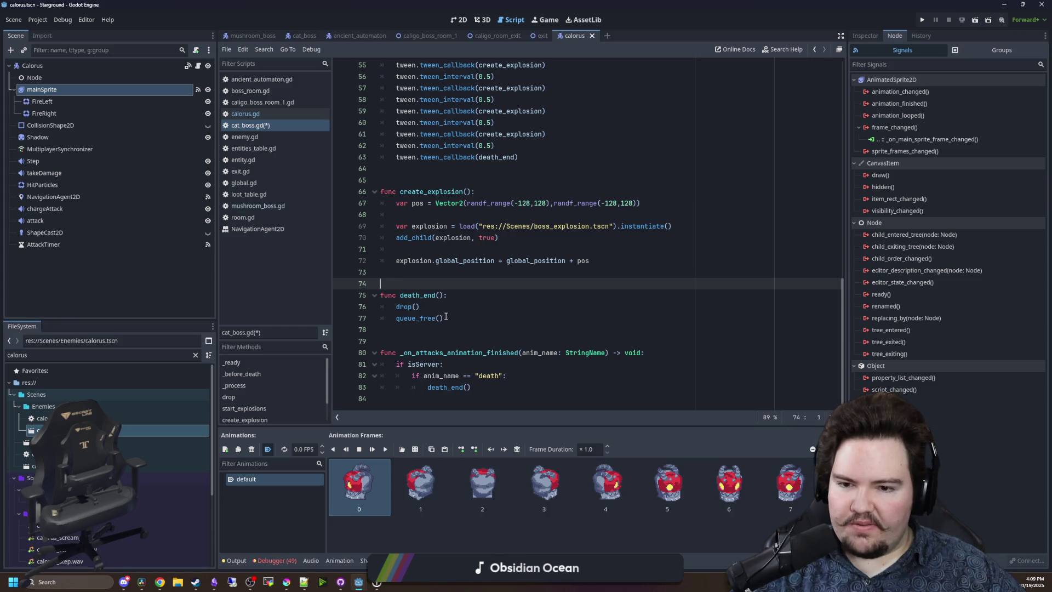
{"action": "left_click", "coordinate": [434, 333]}
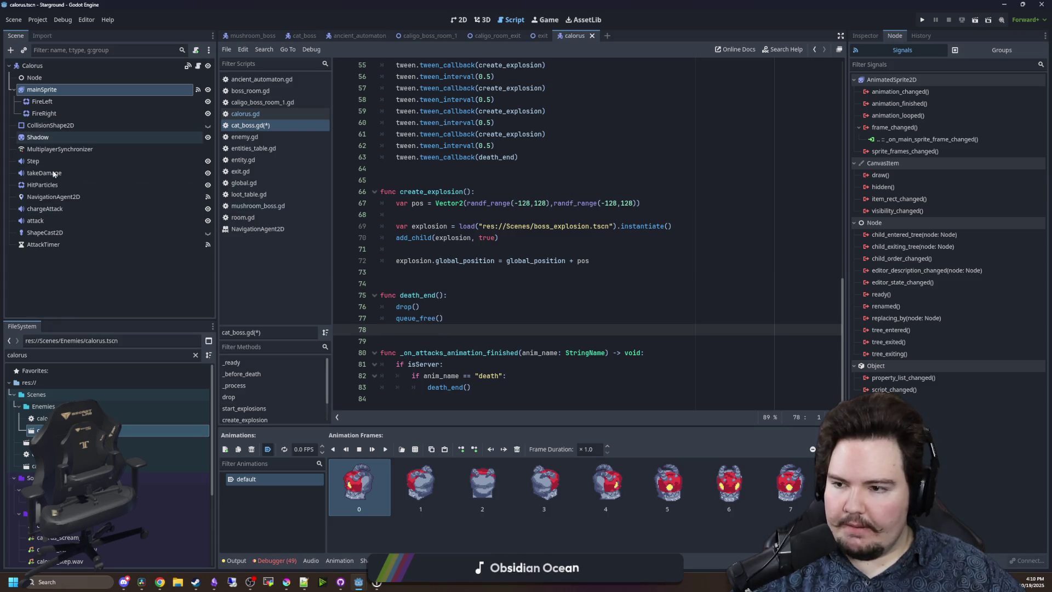
{"action": "left_click", "coordinate": [304, 36]}
{"action": "right_click", "coordinate": [43, 82]}
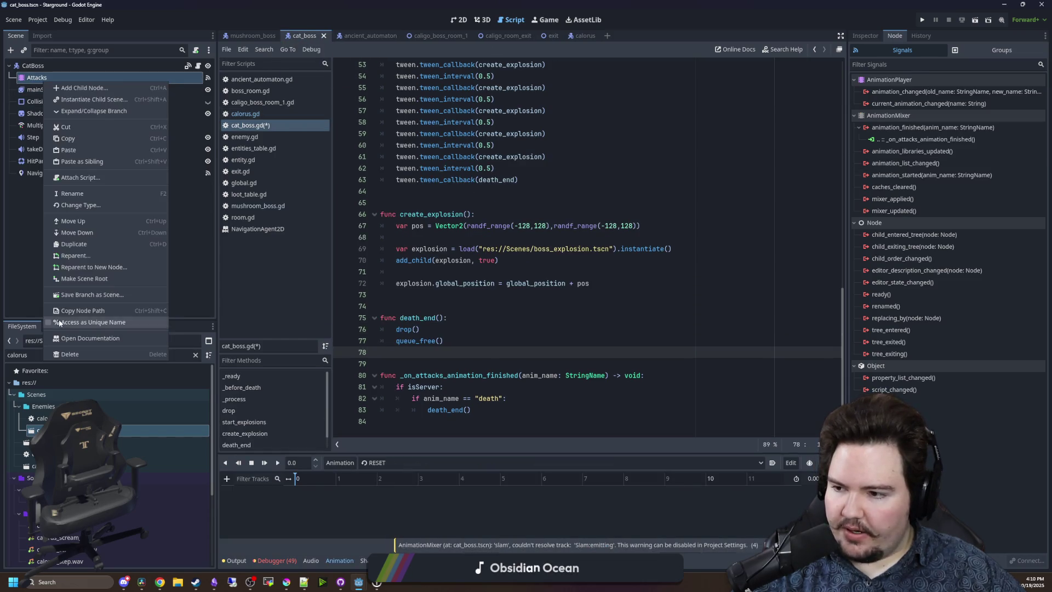
Delete the Attacks AnimationPlayer node from the cat_boss scene.
{"action": "left_click", "coordinate": [77, 354]}
{"action": "key", "text": "Return"}
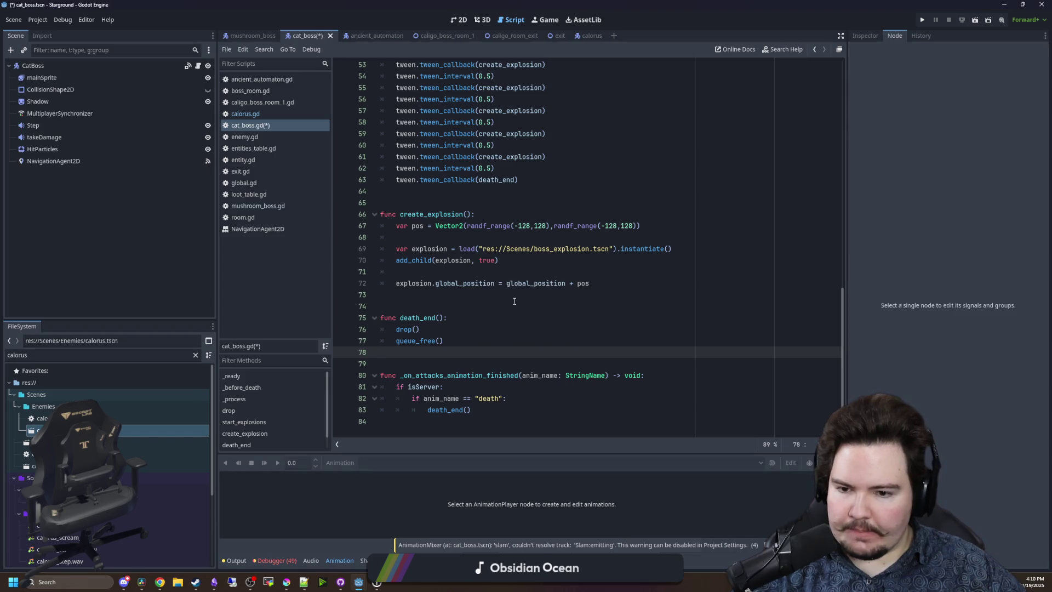
{"action": "left_click", "coordinate": [77, 66]}
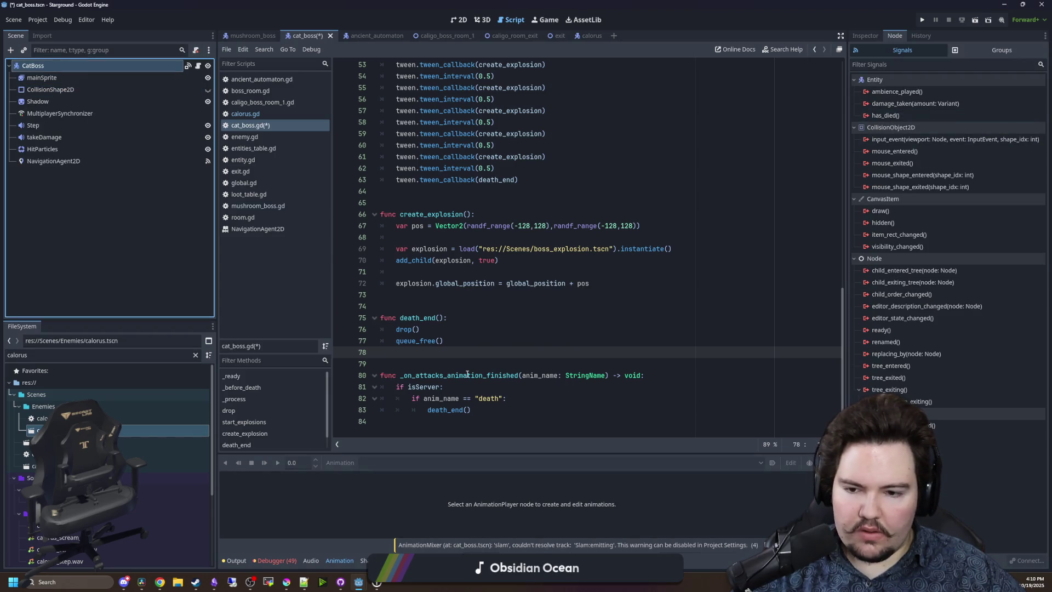
Remove the _on_attacks_animation_finished function from cat_boss.gd and save.
{"action": "left_click", "coordinate": [460, 352]}
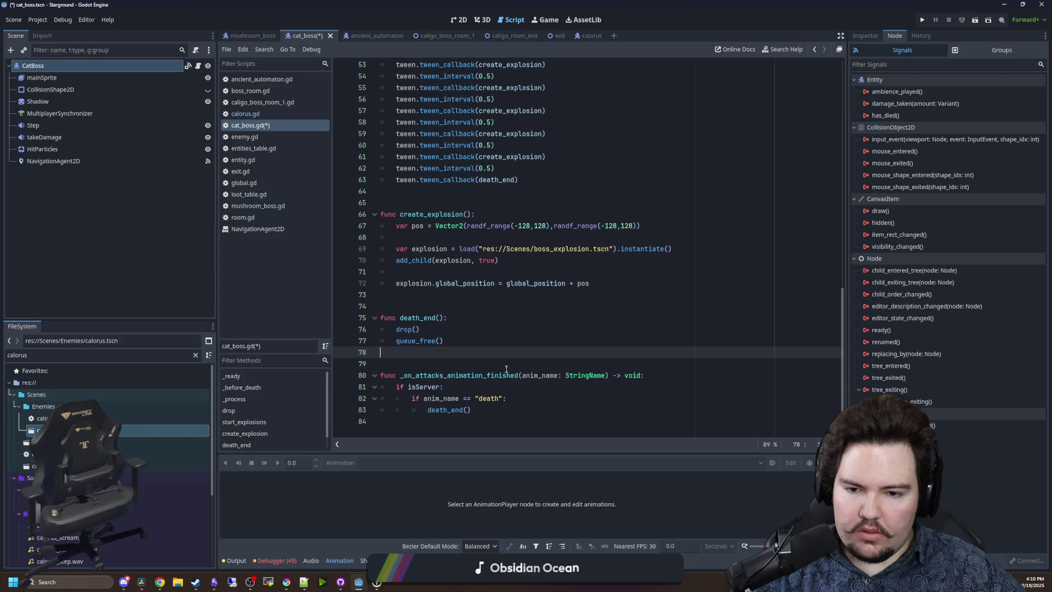
{"action": "key", "text": "ctrl+shift+End"}
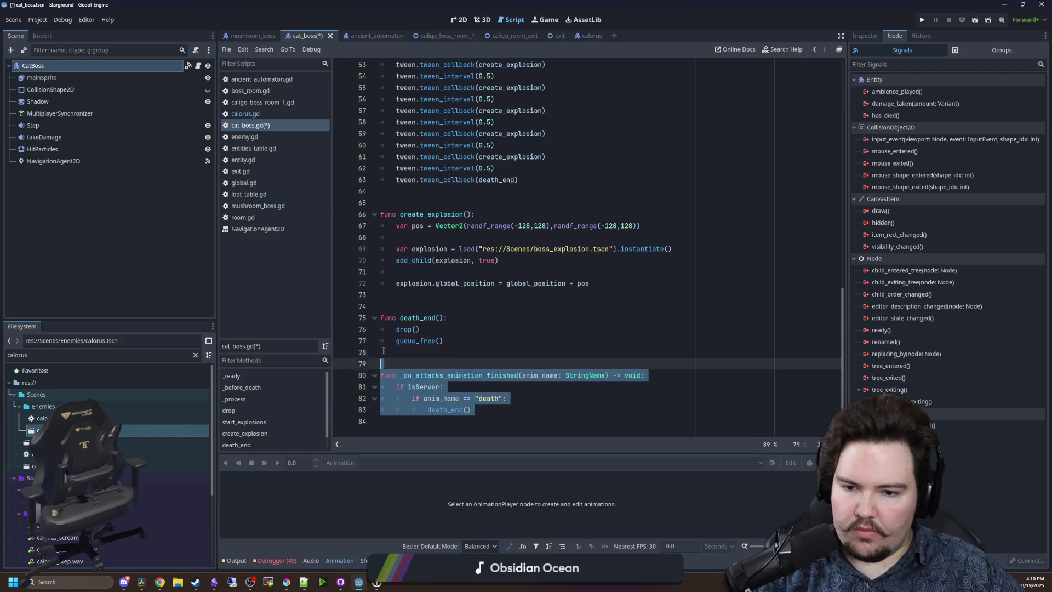
{"action": "key", "text": "BackSpace"}
{"action": "key", "text": "BackSpace"}
{"action": "left_click", "coordinate": [422, 298]}
{"action": "scroll", "coordinate": [438, 297], "scroll_direction": "up", "scroll_amount": 12}
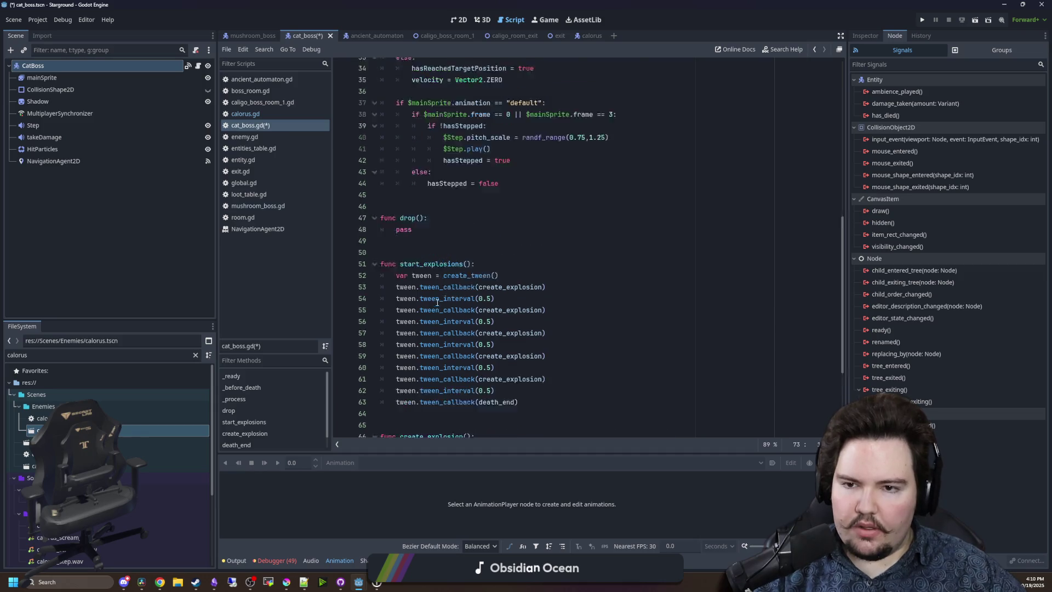
{"action": "scroll", "coordinate": [474, 296], "scroll_direction": "up", "scroll_amount": 2}
{"action": "left_click", "coordinate": [442, 145]}
{"action": "key", "text": "ctrl+s"}
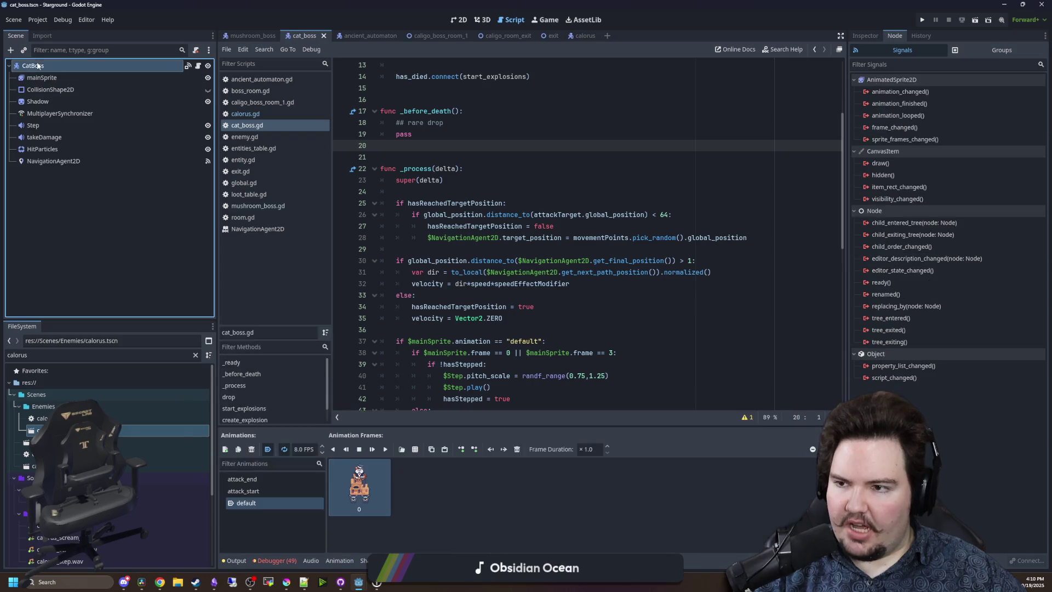
Open enemy.gd and examine its hasDied death-handling block through queue_free().
{"action": "scroll", "coordinate": [472, 159], "scroll_direction": "up", "scroll_amount": 4}
{"action": "left_click", "coordinate": [496, 64], "text": "ctrl"}
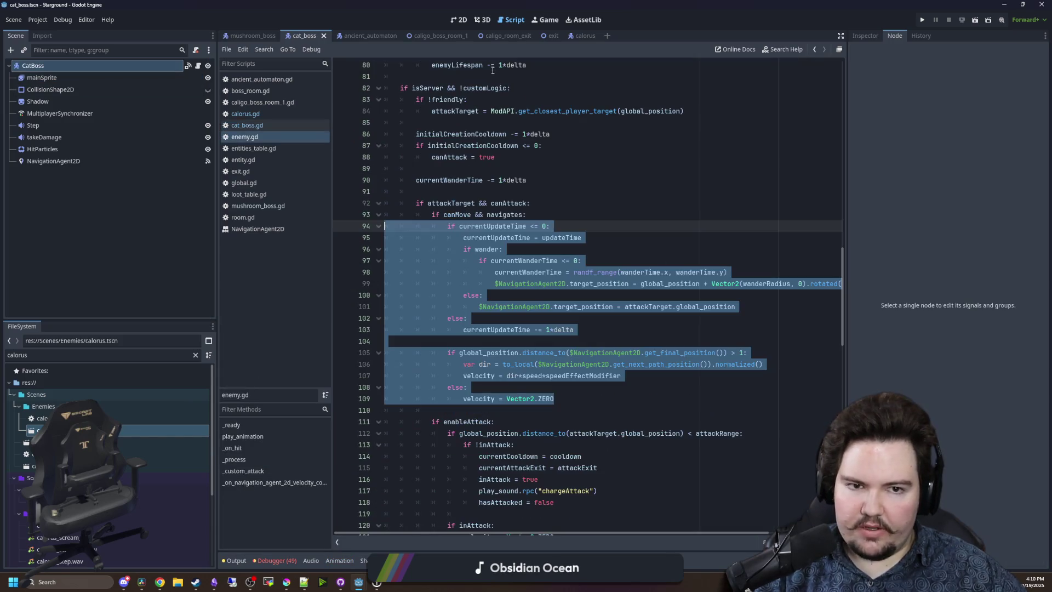
{"action": "scroll", "coordinate": [577, 257], "scroll_direction": "down", "scroll_amount": 20}
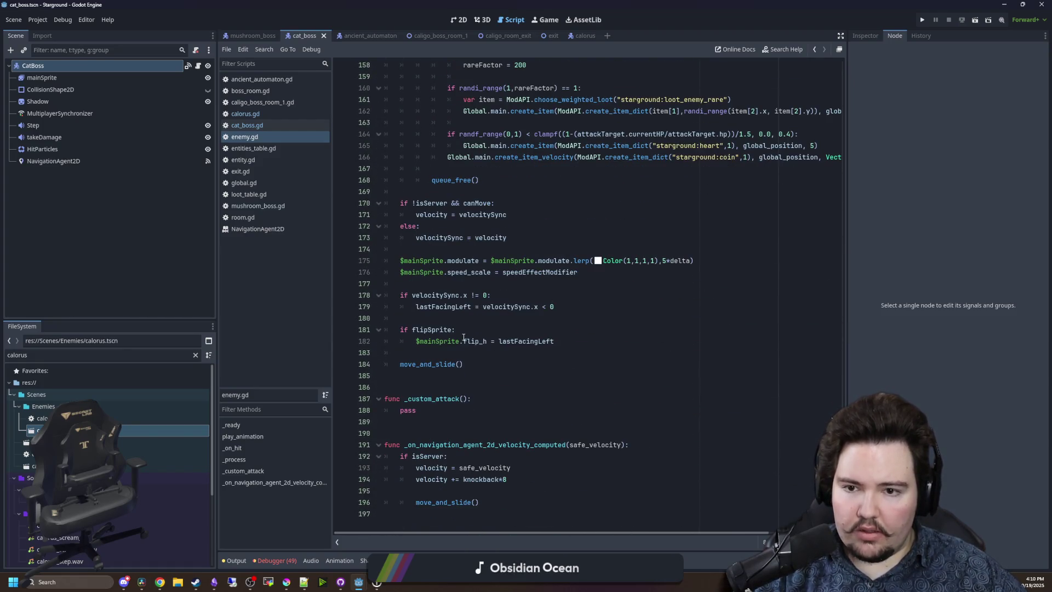
{"action": "scroll", "coordinate": [463, 337], "scroll_direction": "up", "scroll_amount": 5}
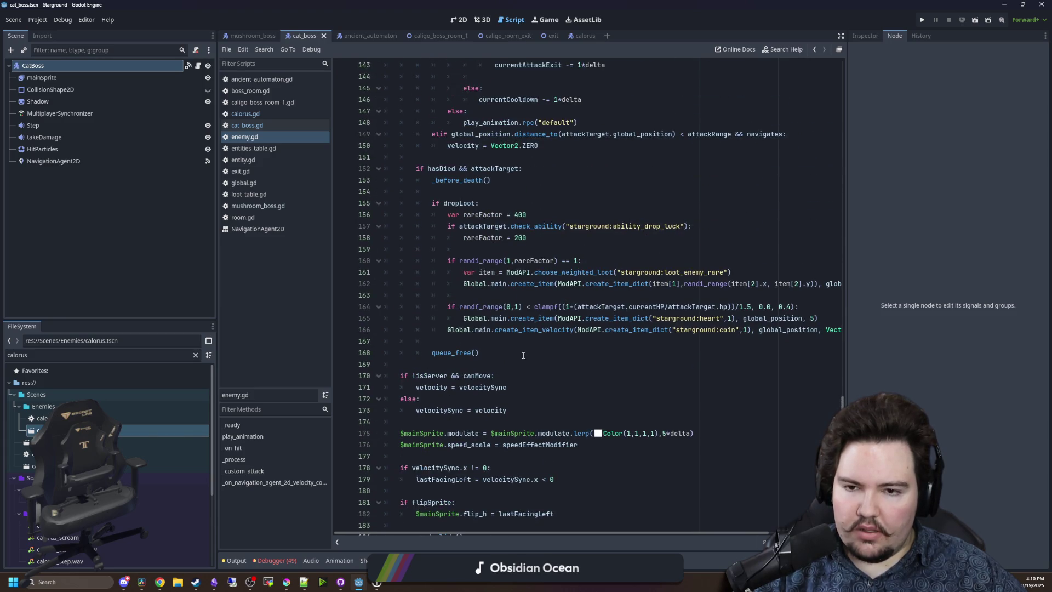
{"action": "left_click_drag", "start_coordinate": [523, 355], "coordinate": [384, 169]}
{"action": "left_click", "coordinate": [703, 262]}
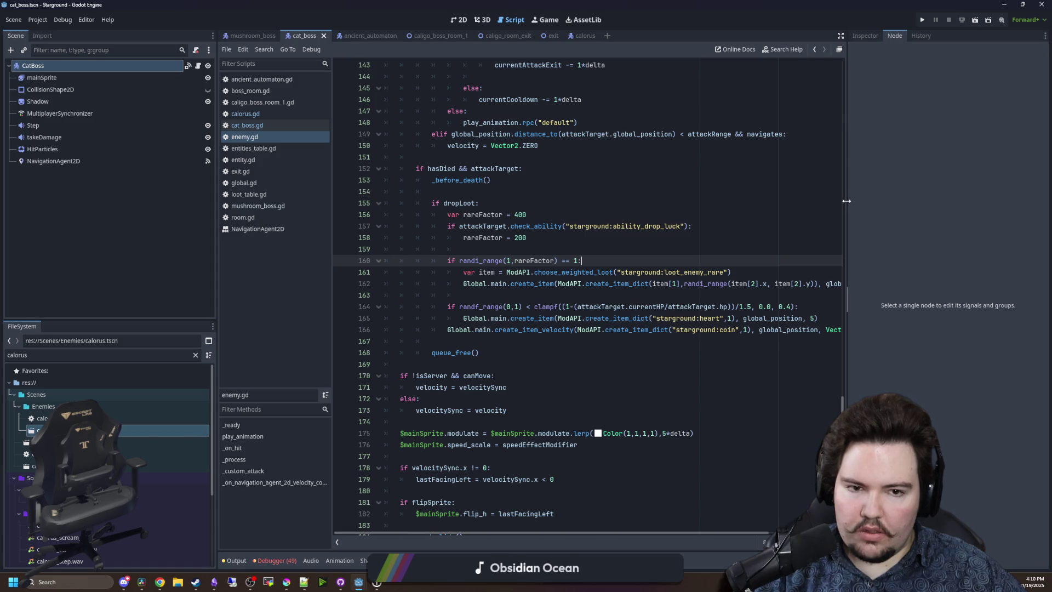
{"action": "left_click_drag", "start_coordinate": [846, 204], "coordinate": [958, 204]}
{"action": "scroll", "coordinate": [511, 318], "scroll_direction": "up", "scroll_amount": 3}
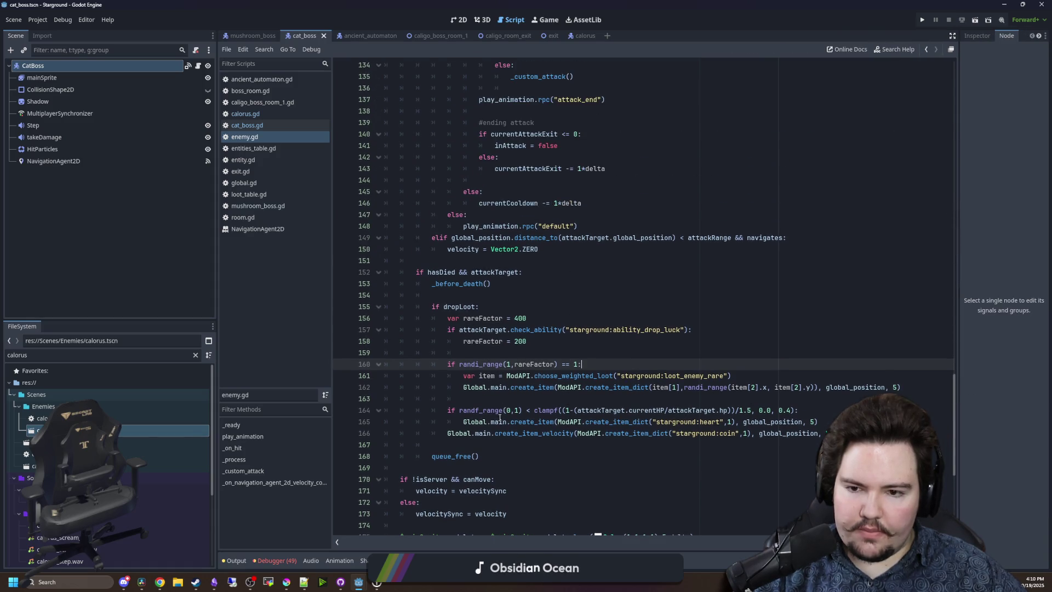
{"action": "left_click", "coordinate": [492, 459]}
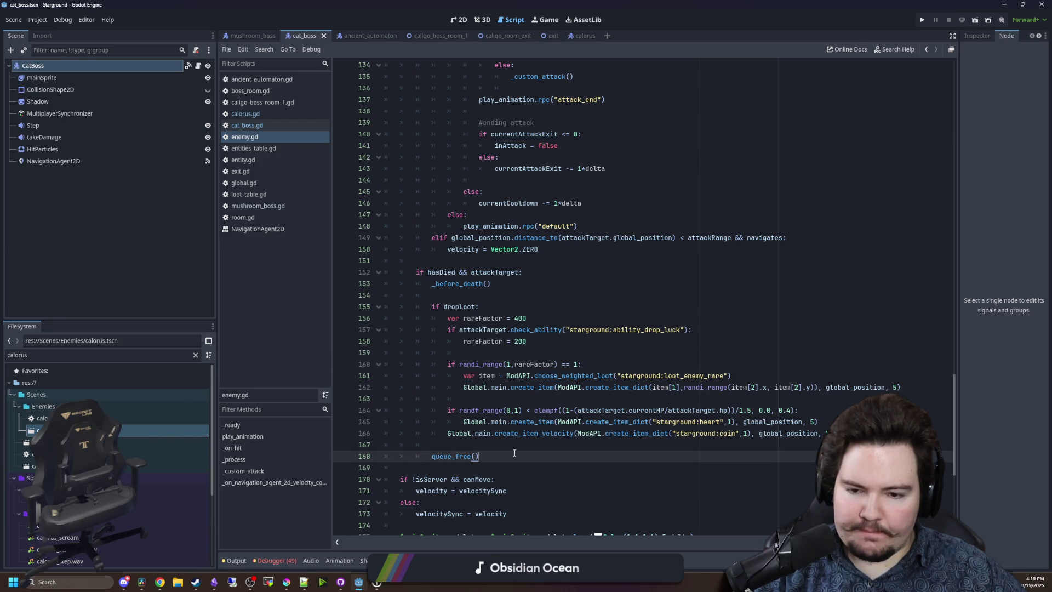
{"action": "left_click_drag", "start_coordinate": [514, 452], "coordinate": [385, 273]}
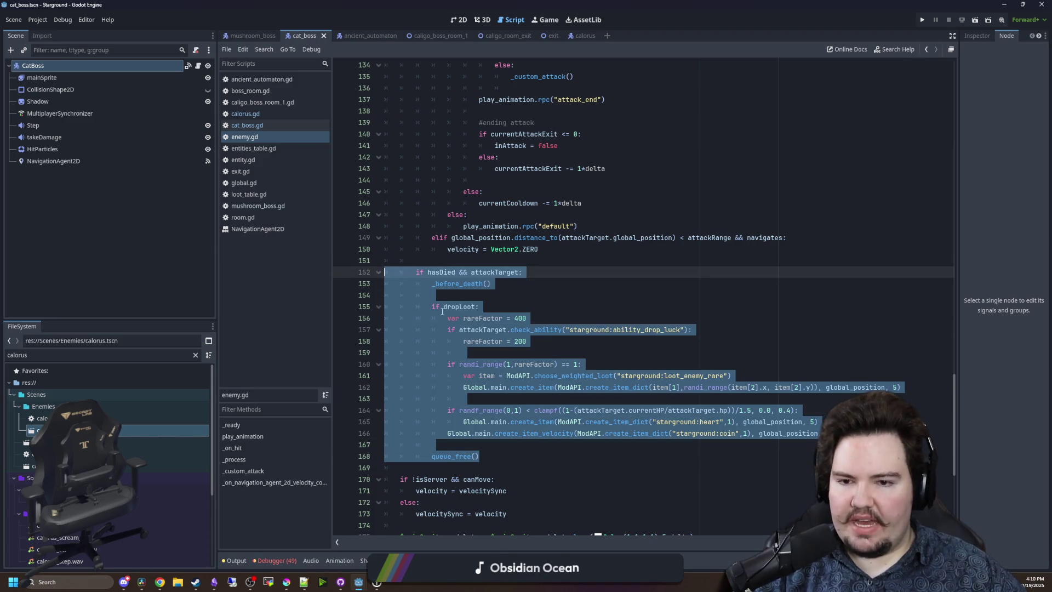
{"action": "left_click", "coordinate": [506, 309]}
Select the closest-player targeting line 84 in _process and save the scene.
{"action": "scroll", "coordinate": [439, 383], "scroll_direction": "up", "scroll_amount": 6}
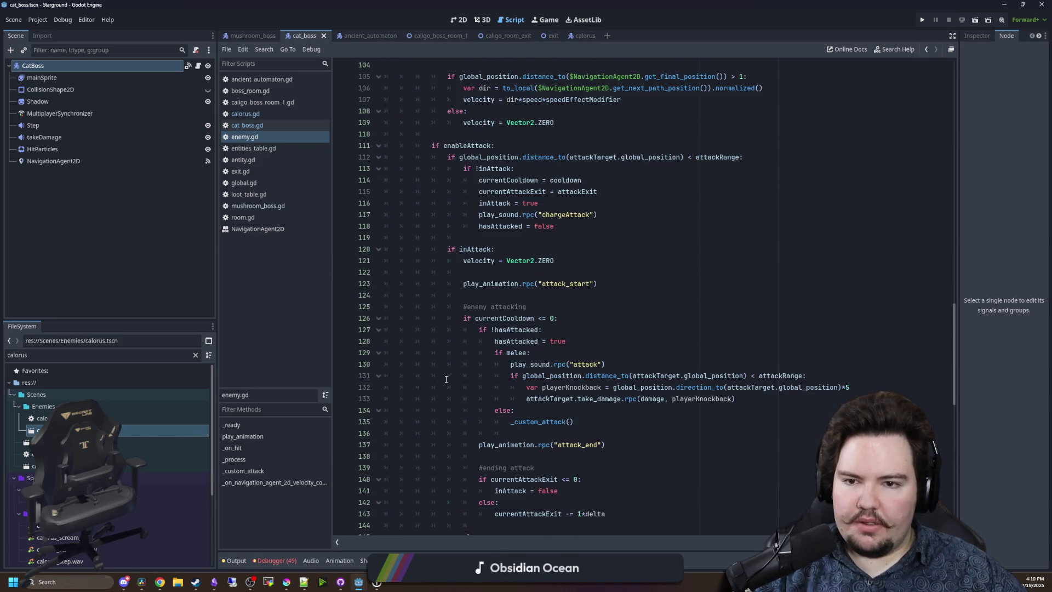
{"action": "scroll", "coordinate": [421, 462], "scroll_direction": "up", "scroll_amount": 14}
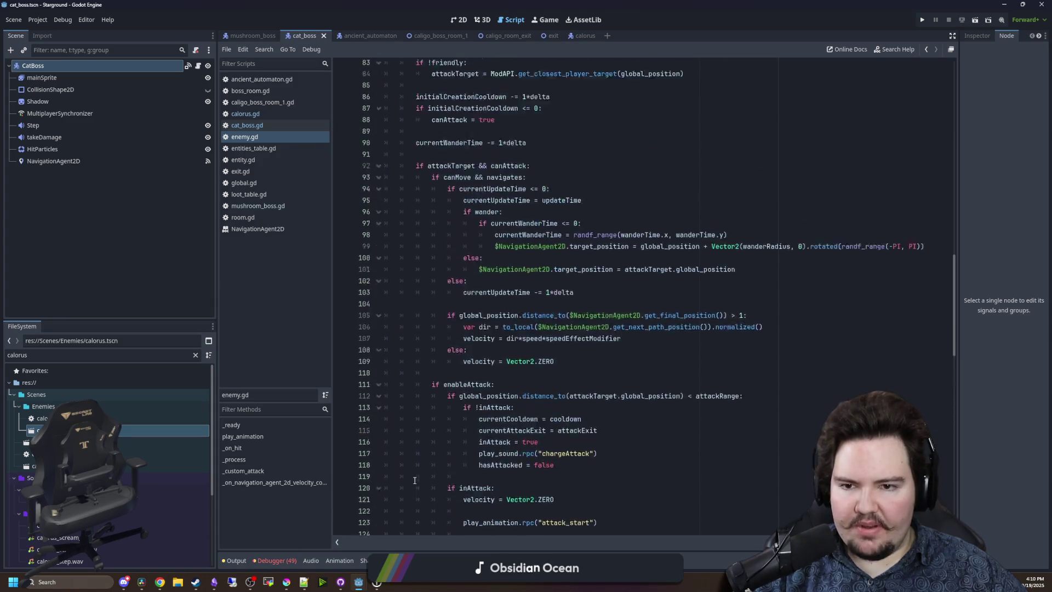
{"action": "scroll", "coordinate": [415, 480], "scroll_direction": "down", "scroll_amount": 15}
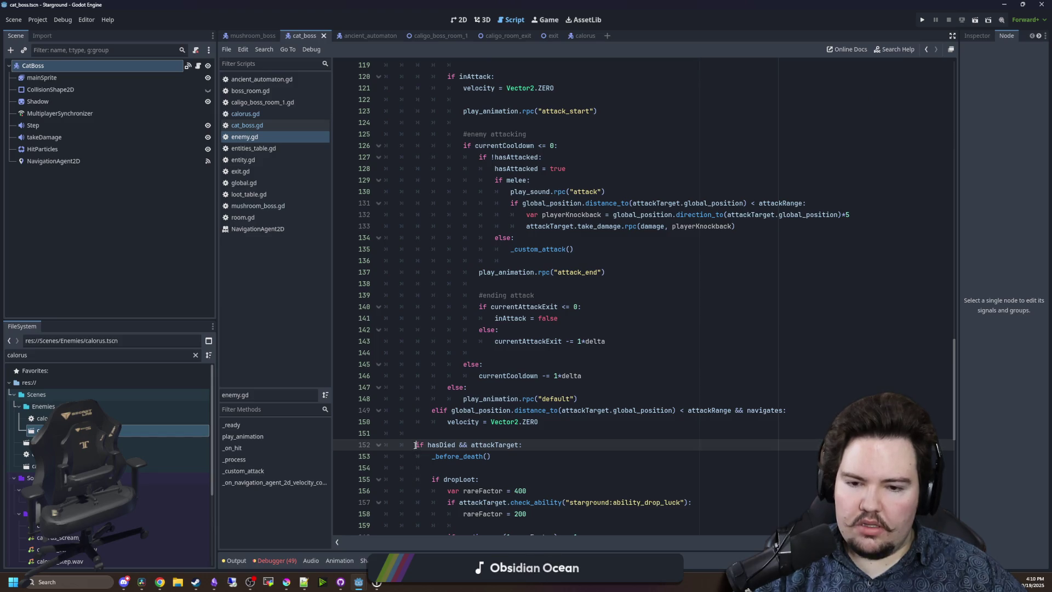
{"action": "scroll", "coordinate": [415, 445], "scroll_direction": "up", "scroll_amount": 18}
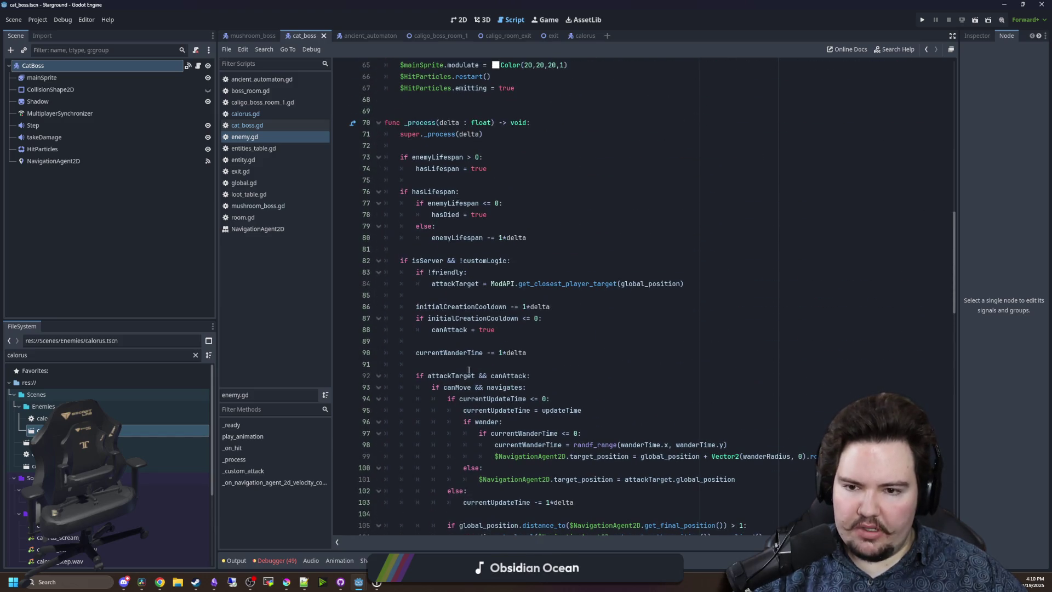
{"action": "left_click", "coordinate": [557, 297]}
{"action": "mouse_move", "coordinate": [710, 284]}
{"action": "left_mouse_down"}
{"action": "mouse_move", "coordinate": [419, 274]}
{"action": "mouse_move", "coordinate": [431, 284]}
{"action": "left_mouse_up"}
{"action": "key", "text": "ctrl+c"}
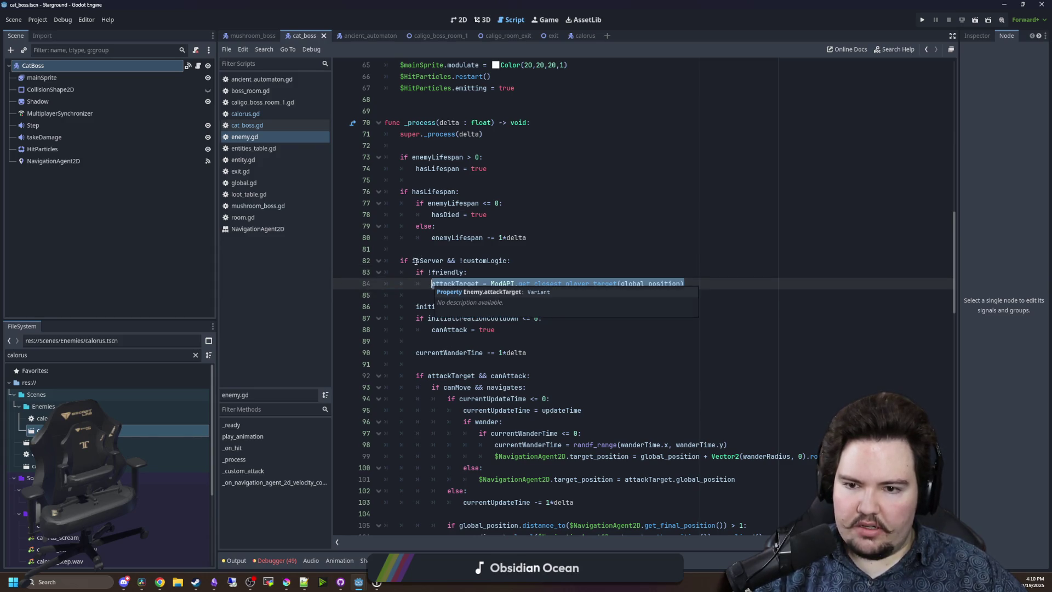
{"action": "left_click", "coordinate": [423, 261]}
{"action": "key", "text": "ctrl+s"}
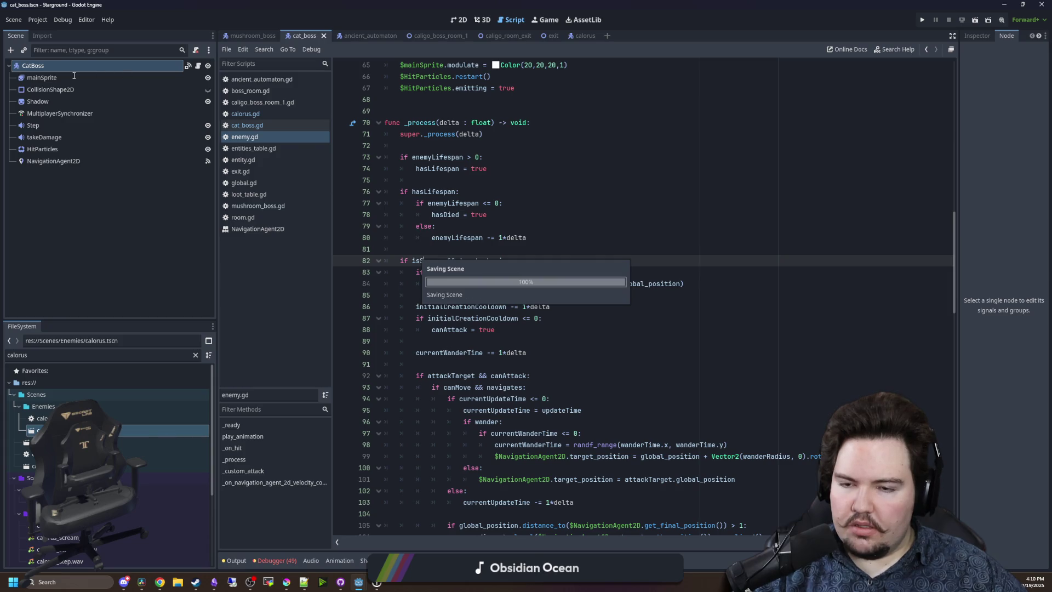
{"action": "scroll", "coordinate": [447, 278], "scroll_direction": "down", "scroll_amount": 20}
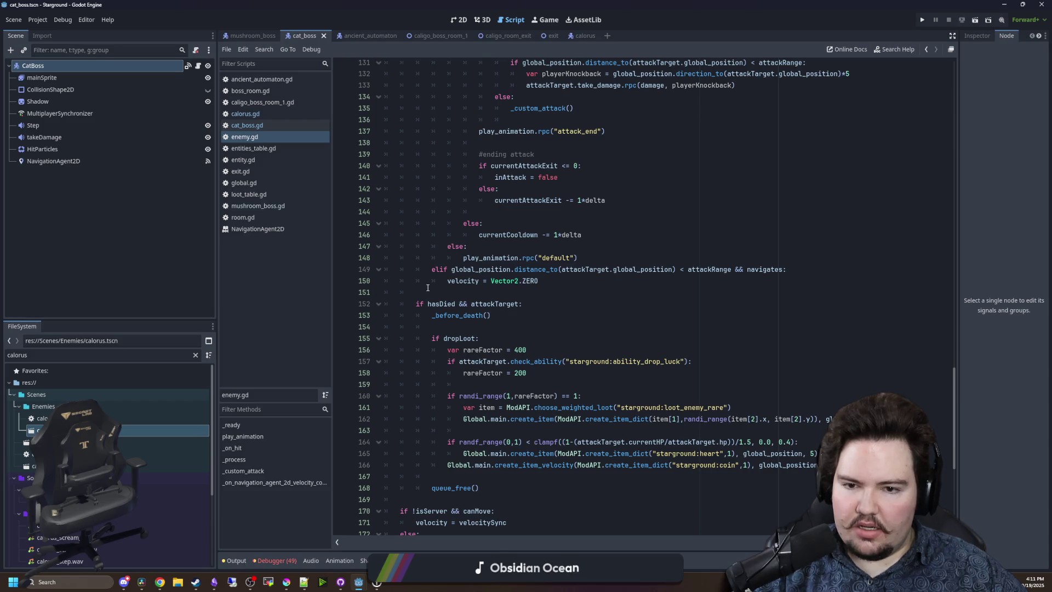
Select lines 171–179 in enemy.gd.
{"action": "scroll", "coordinate": [428, 288], "scroll_direction": "down", "scroll_amount": 6}
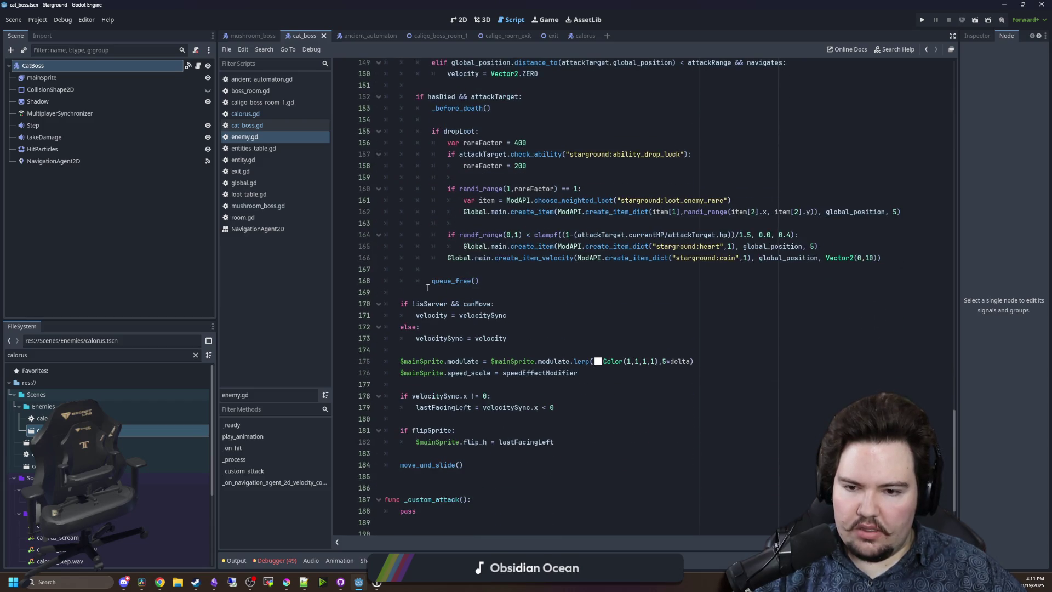
{"action": "left_click", "coordinate": [586, 400]}
{"action": "left_click_drag", "start_coordinate": [586, 400], "coordinate": [547, 319]}
{"action": "left_click", "coordinate": [547, 318]}
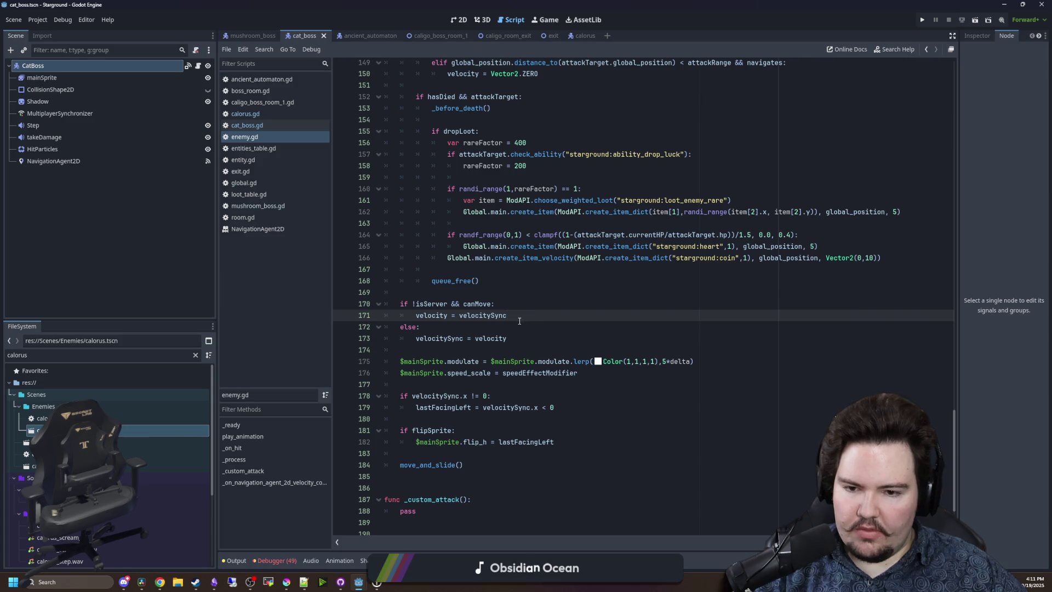
Enable Custom Logic in CatBoss's Enemy properties in the Inspector.
{"action": "left_click", "coordinate": [74, 68]}
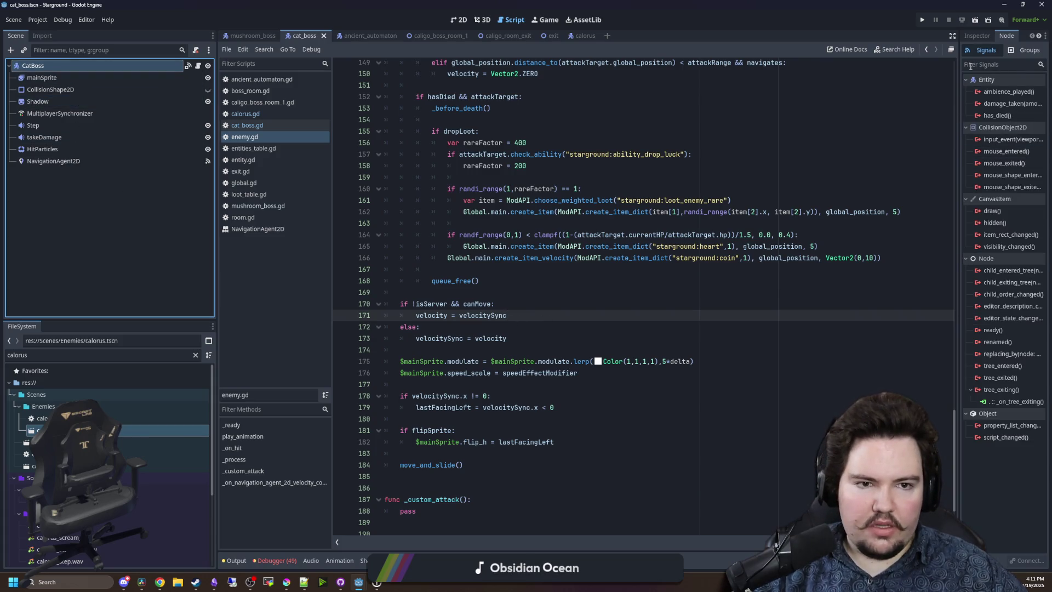
{"action": "left_click", "coordinate": [977, 35]}
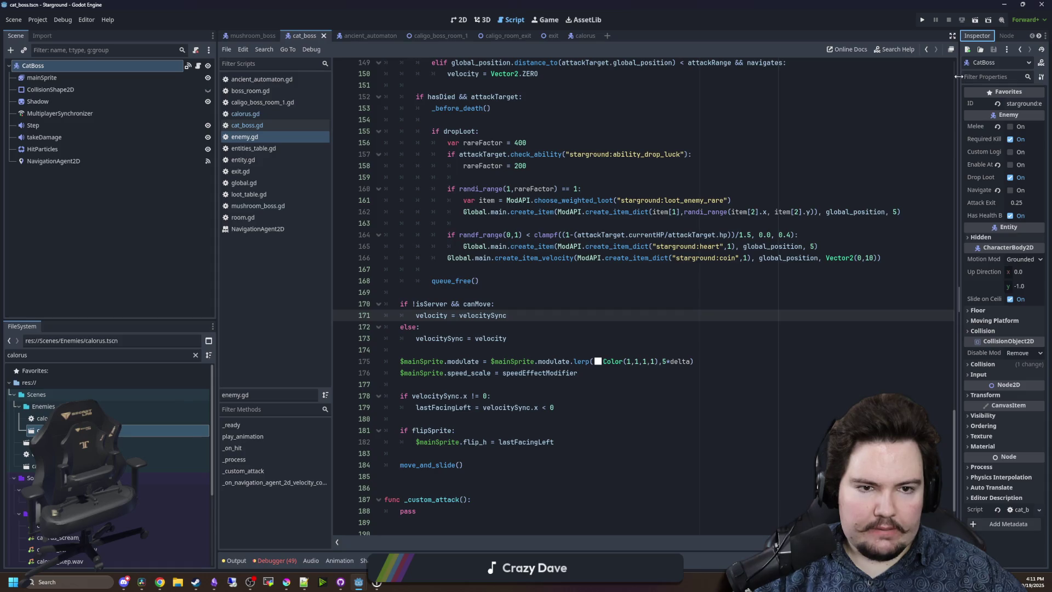
{"action": "left_click_drag", "start_coordinate": [959, 76], "coordinate": [700, 77]}
{"action": "left_click", "coordinate": [880, 152]}
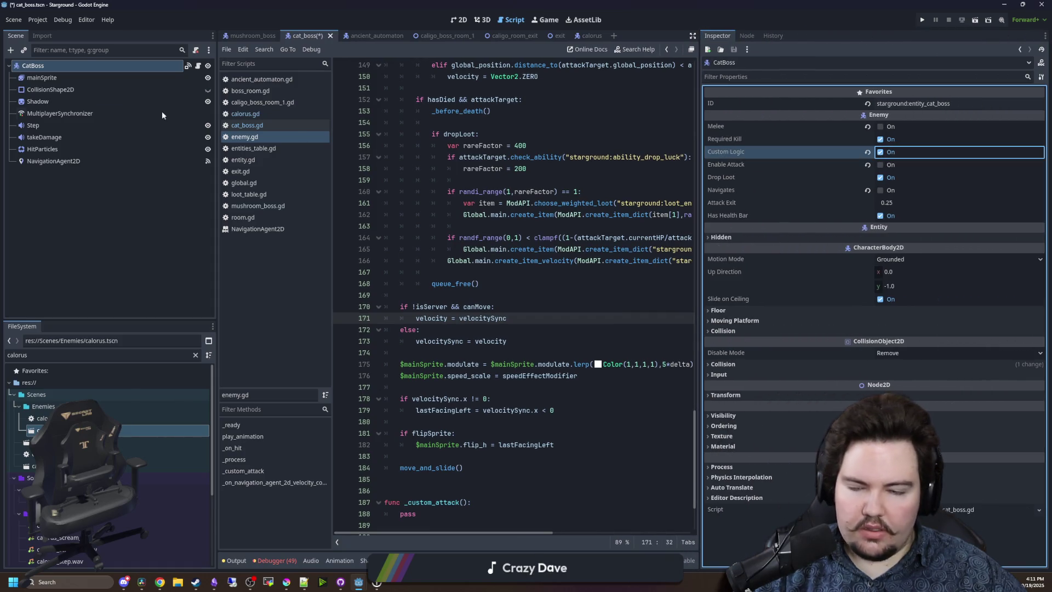
Paste the closest-player targeting line at the start of cat_boss.gd's _process.
{"action": "left_click", "coordinate": [199, 66]}
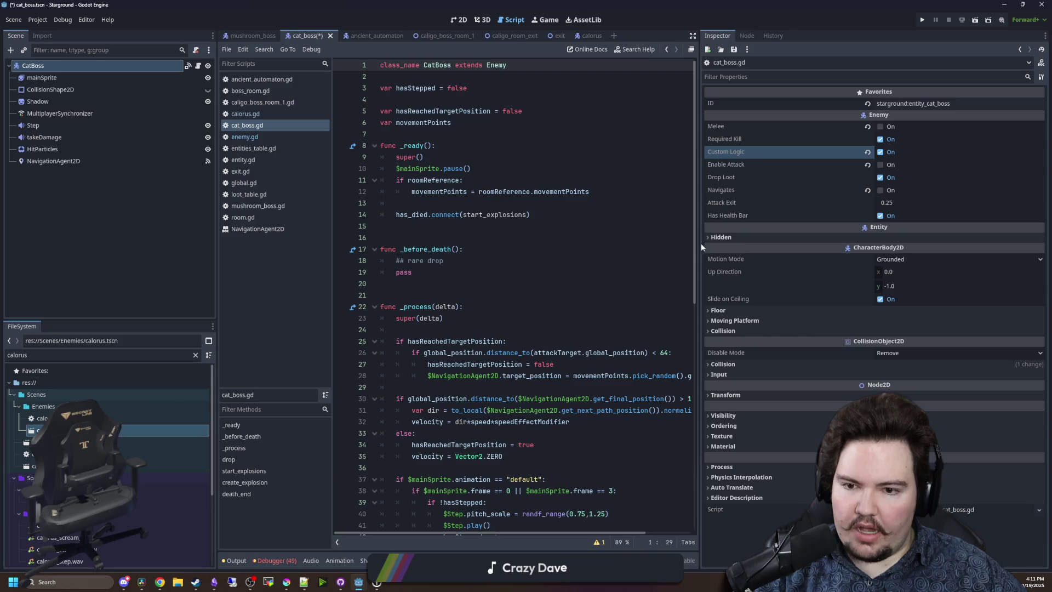
{"action": "left_click_drag", "start_coordinate": [699, 227], "coordinate": [848, 228]}
{"action": "scroll", "coordinate": [548, 274], "scroll_direction": "down", "scroll_amount": 5}
{"action": "left_click", "coordinate": [417, 157]}
{"action": "key", "text": "ctrl+v"}
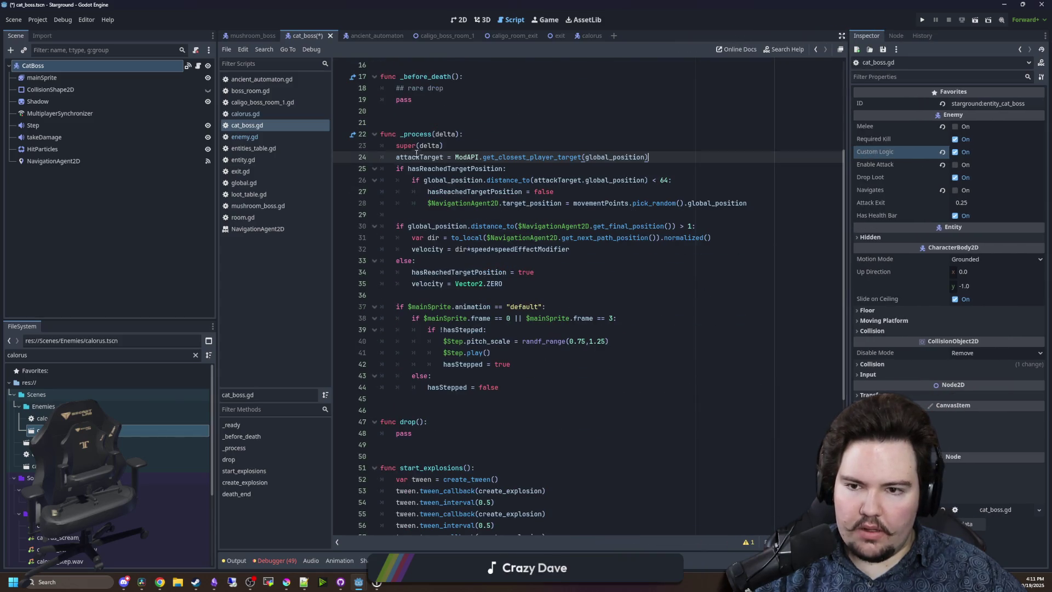
{"action": "key", "text": "Return"}
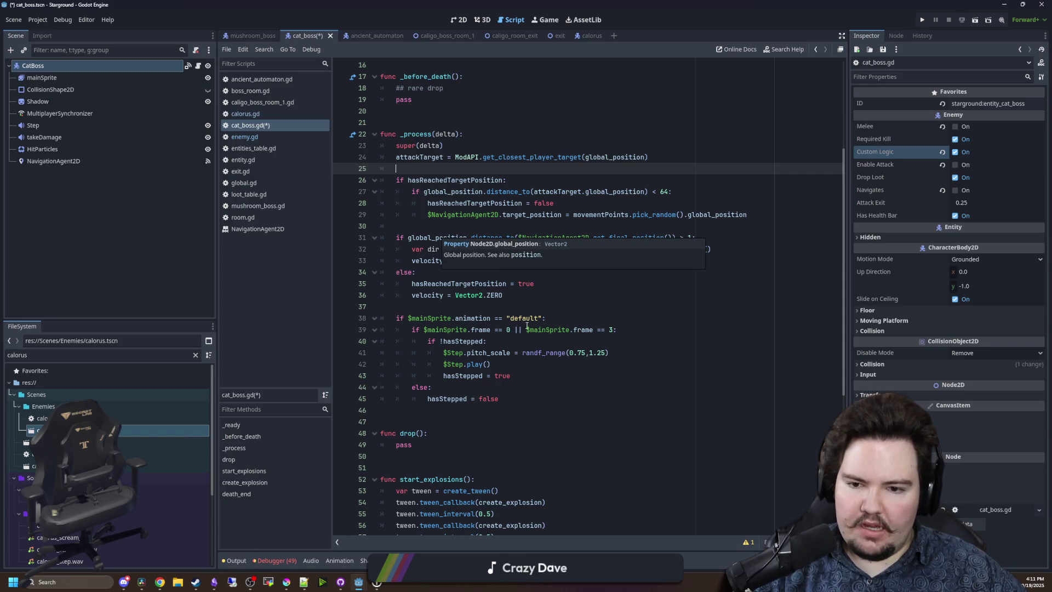
Add a trial if line below line 25, then delete it again.
{"action": "left_click", "coordinate": [488, 303]}
{"action": "left_click", "coordinate": [531, 227]}
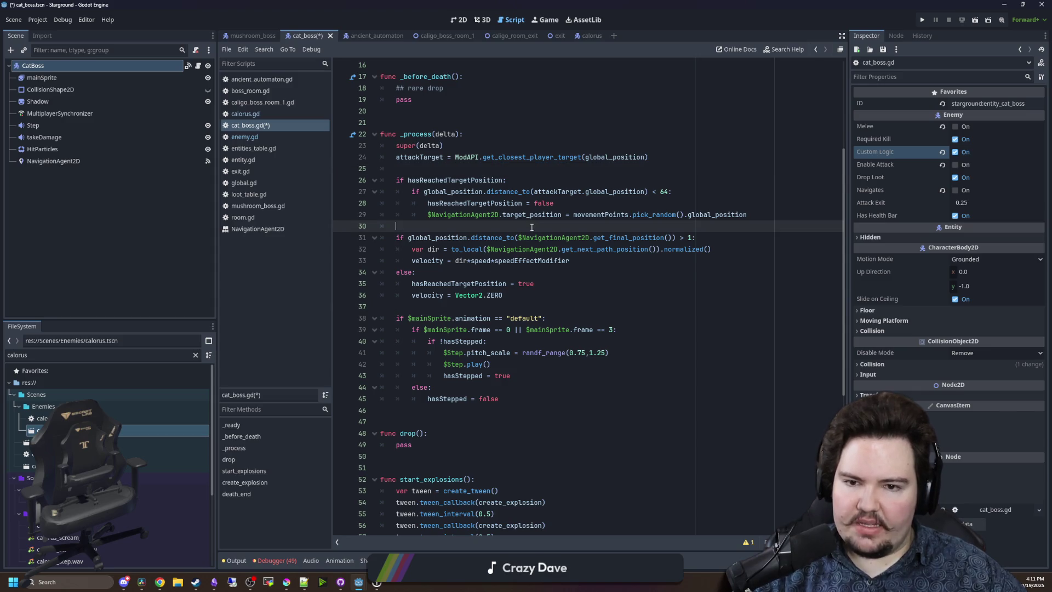
{"action": "left_click", "coordinate": [435, 172]}
{"action": "key", "text": "Return"}
{"action": "type", "text": "if attackTarget:"}
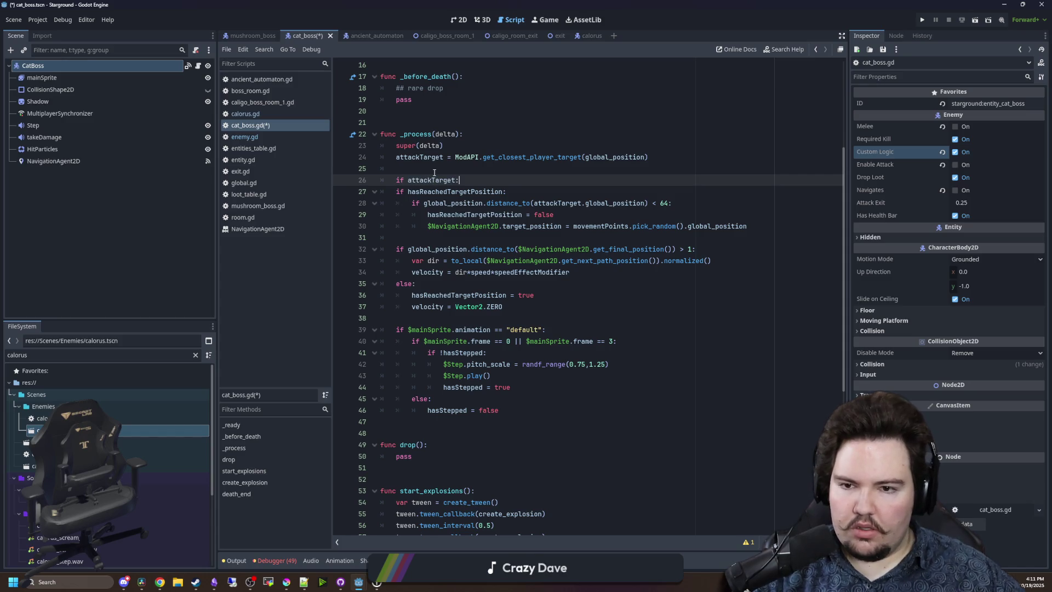
{"action": "left_click_drag", "start_coordinate": [747, 226], "coordinate": [396, 180]}
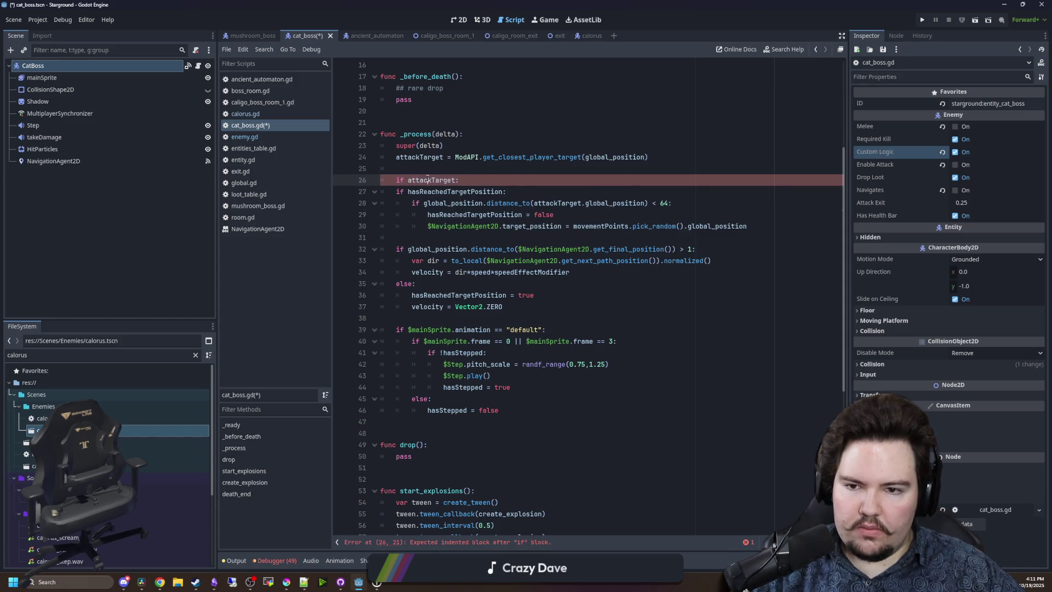
{"action": "double_click", "coordinate": [432, 180]}
{"action": "key", "text": "BackSpace"}
{"action": "key", "text": "ctrl+shift+k"}
Append attackTarget so line 26 reads 'if hasReachedTargetPosition && attackTarget:'.
{"action": "left_click", "coordinate": [519, 179]}
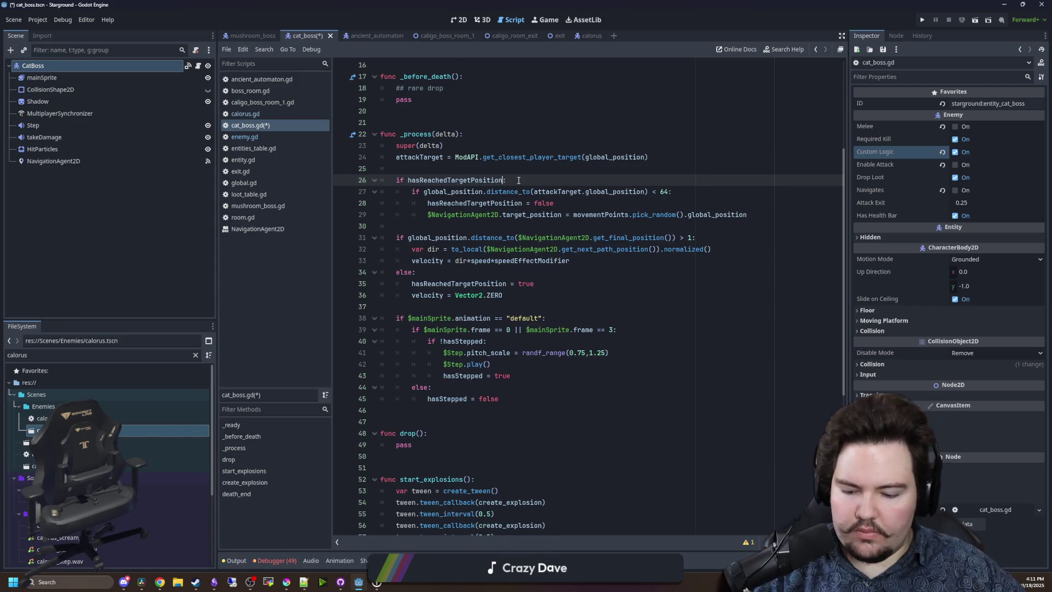
{"action": "type", "text": "&&attackTarget"}
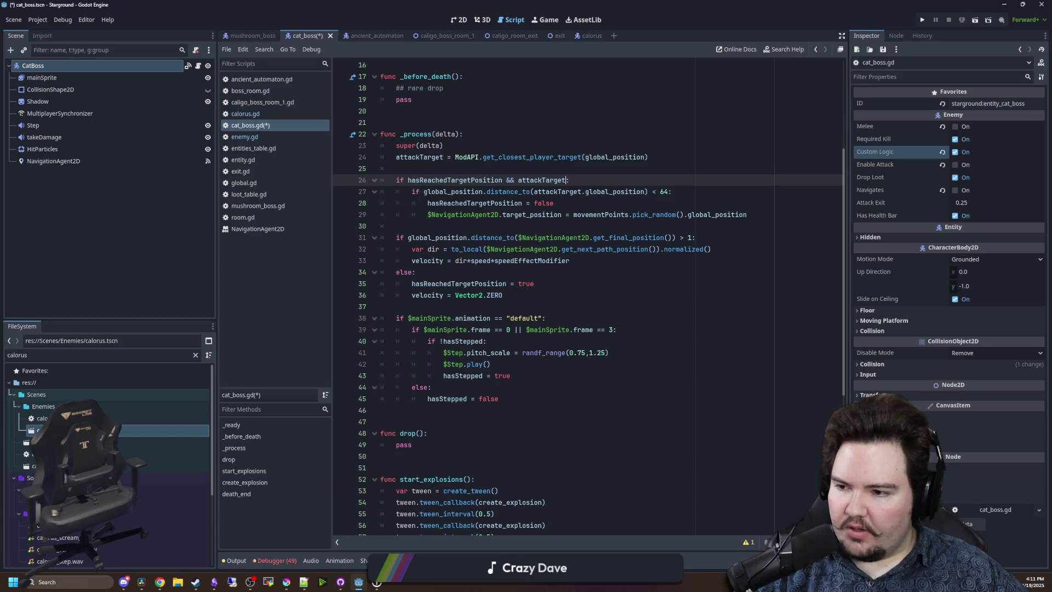
{"action": "left_click", "coordinate": [478, 171]}
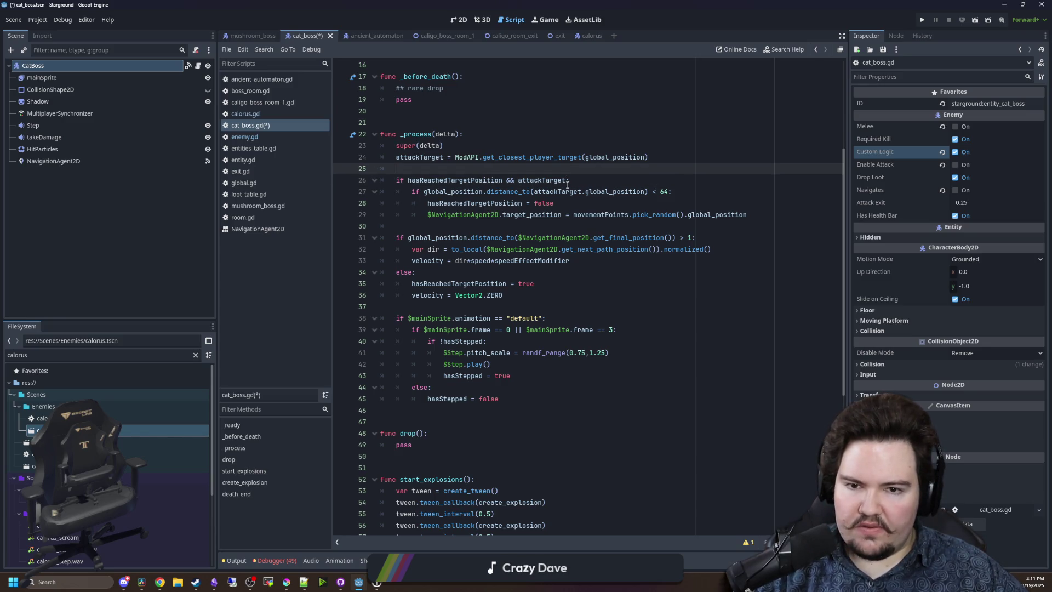
{"action": "key", "text": "Up"}
{"action": "key", "text": "Up"}
{"action": "key", "text": "Up"}
{"action": "left_click", "coordinate": [549, 173]}
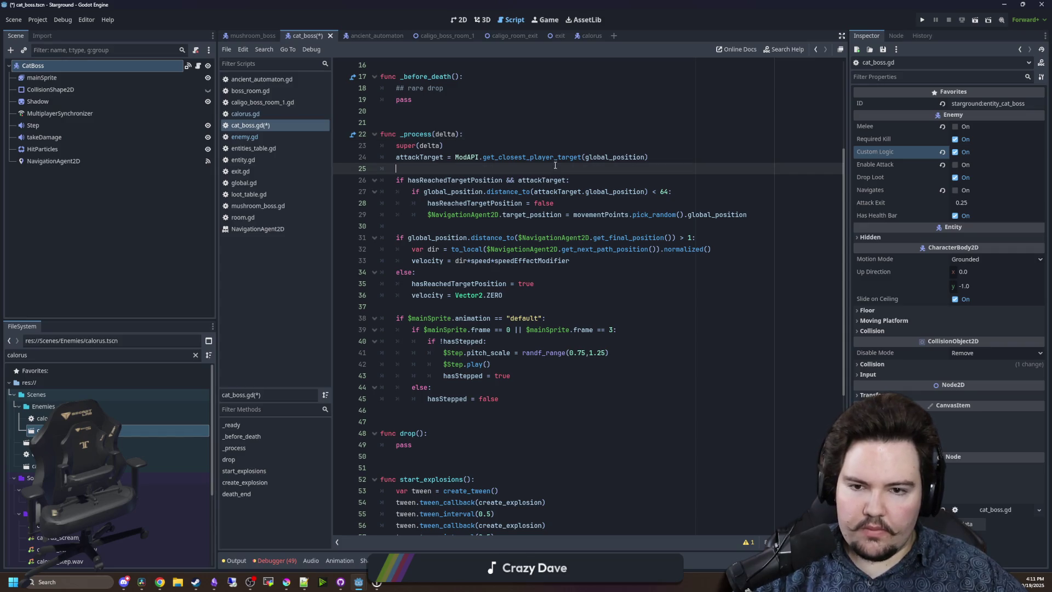
{"action": "left_click", "coordinate": [567, 223]}
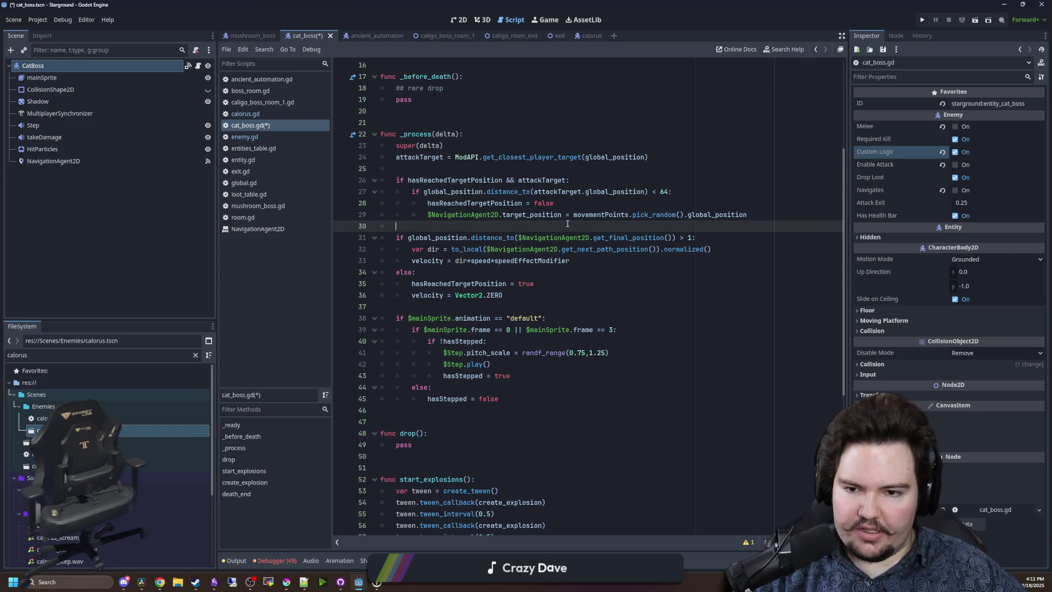
Save cat_boss.gd after checking the lines around start_explosions and create_explosion.
{"action": "scroll", "coordinate": [567, 223], "scroll_direction": "down", "scroll_amount": 8}
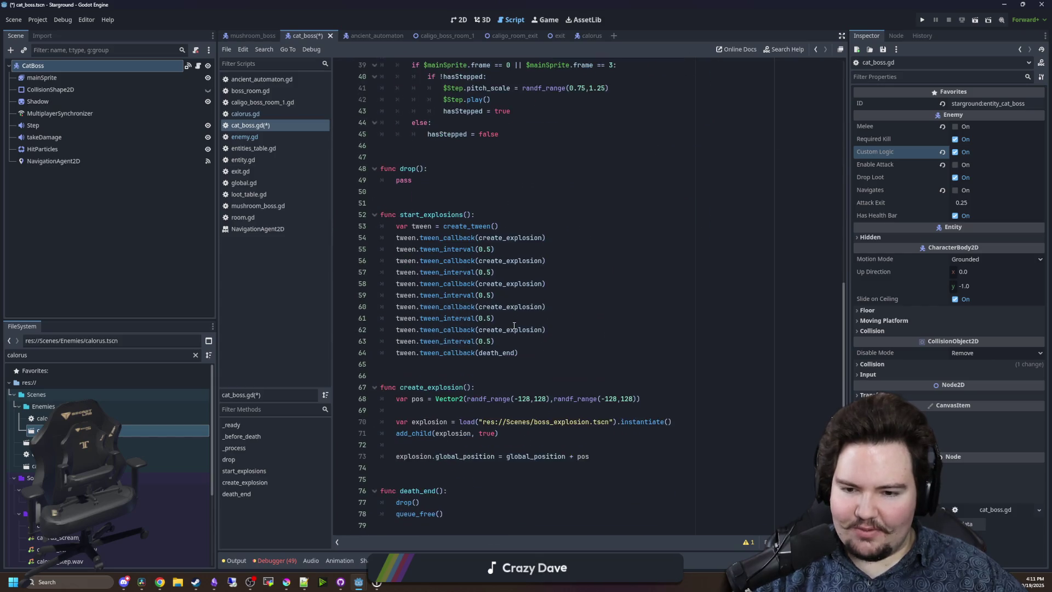
{"action": "left_click", "coordinate": [449, 371]}
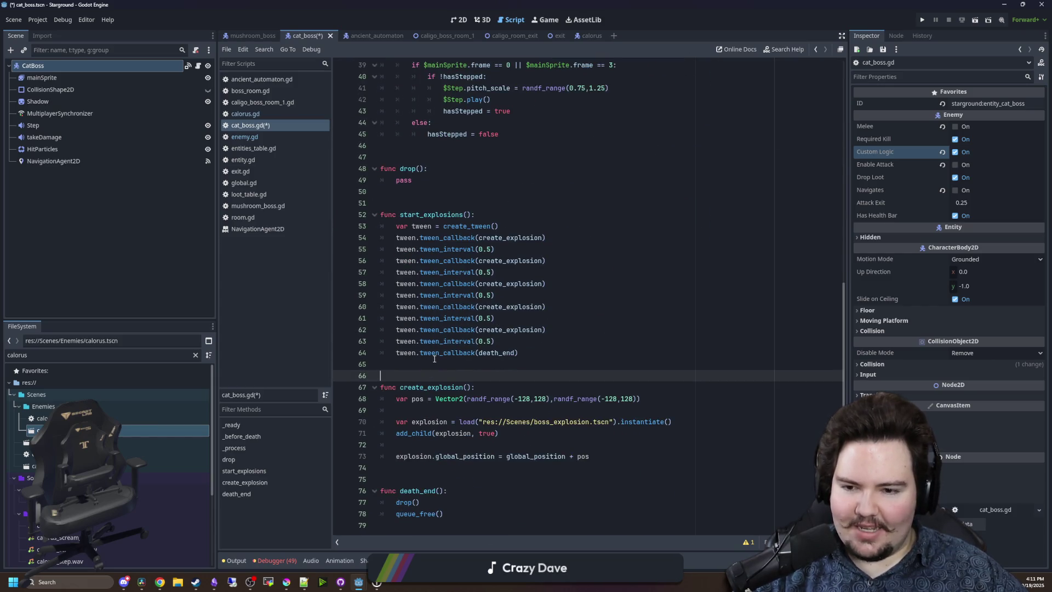
{"action": "left_click", "coordinate": [405, 467]}
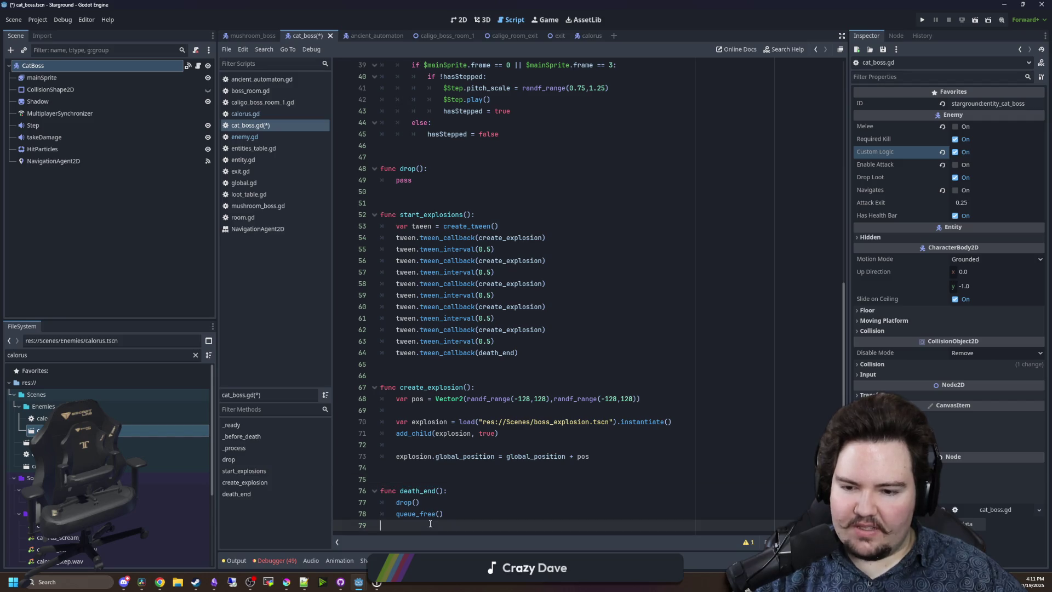
{"action": "left_click", "coordinate": [418, 482]}
{"action": "key", "text": "Up"}
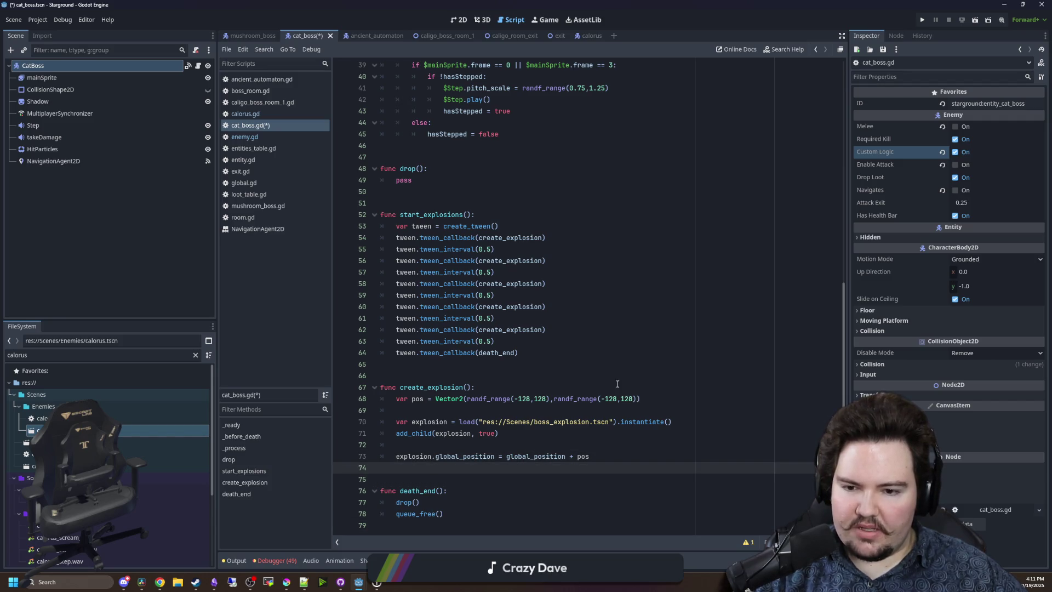
{"action": "left_click", "coordinate": [489, 378]}
{"action": "key", "text": "ctrl+s"}
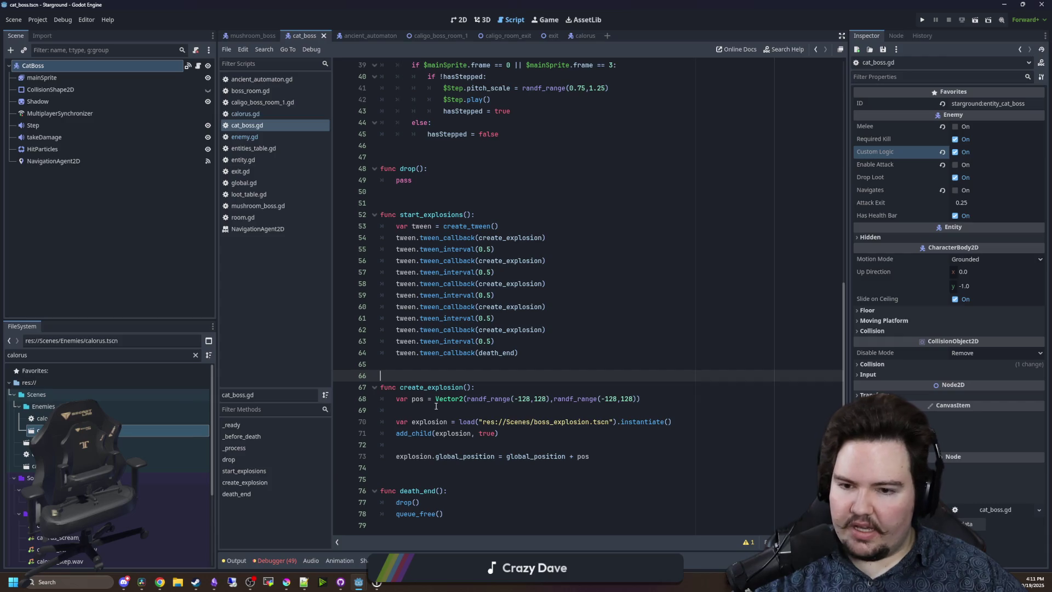
{"action": "left_click", "coordinate": [396, 368]}
{"action": "left_click", "coordinate": [412, 379]}
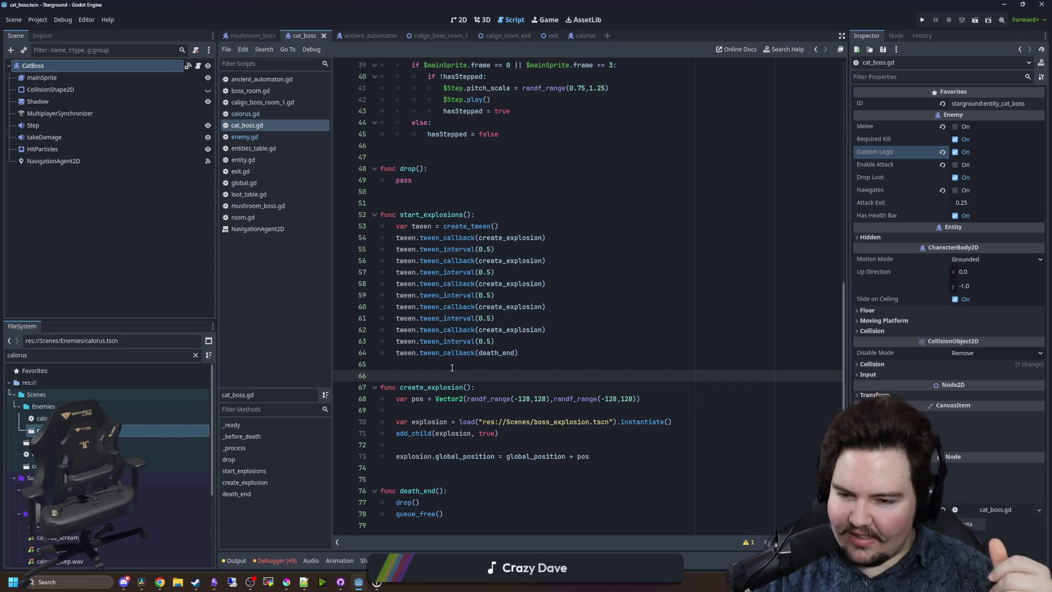
{"action": "scroll", "coordinate": [547, 234], "scroll_direction": "up", "scroll_amount": 5}
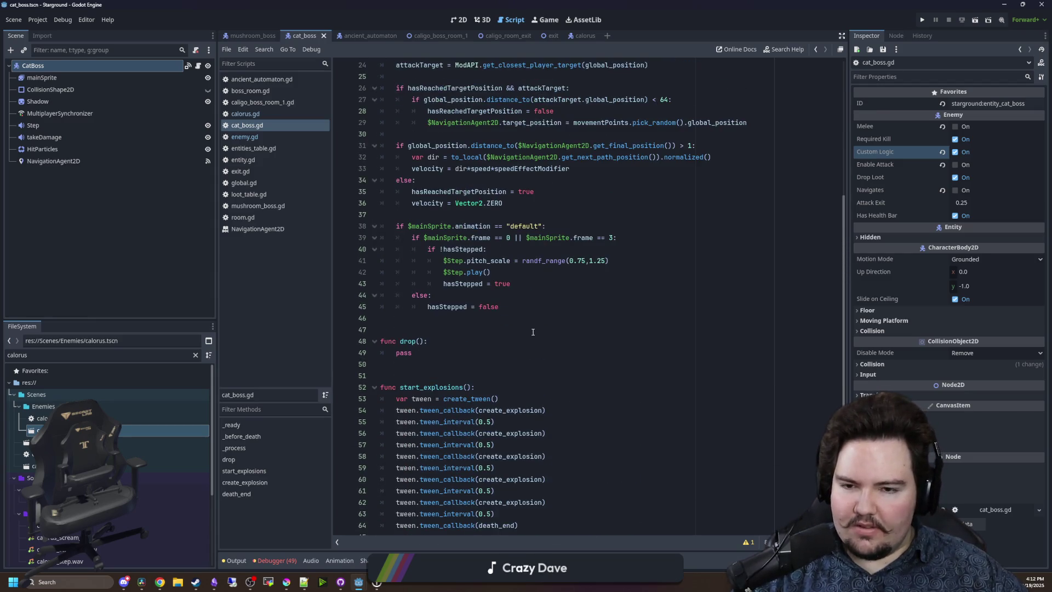
{"action": "scroll", "coordinate": [533, 332], "scroll_direction": "up", "scroll_amount": 8}
{"action": "left_click", "coordinate": [435, 224]}
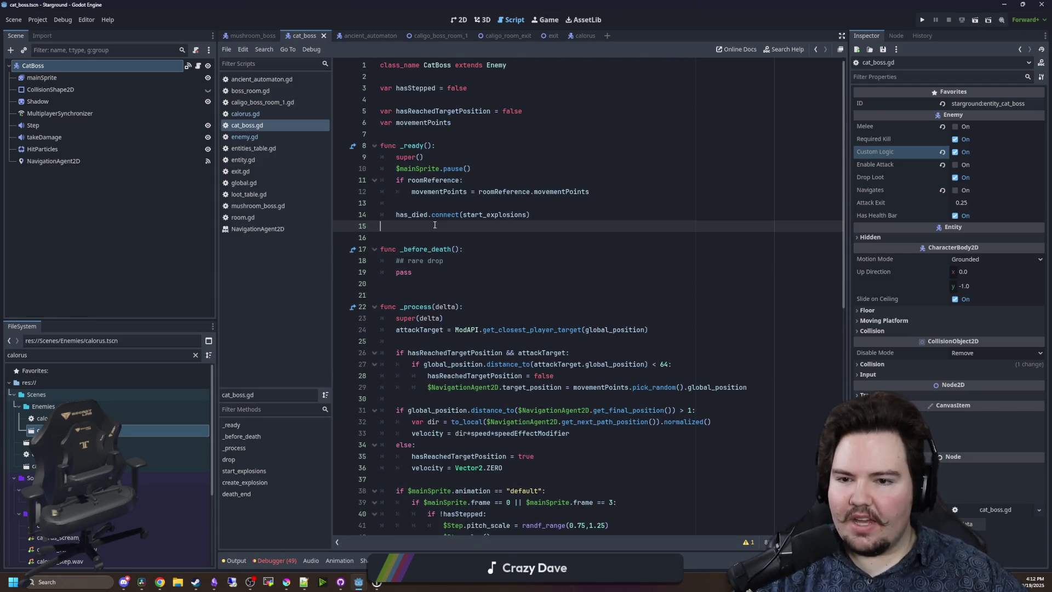
{"action": "left_click", "coordinate": [444, 203]}
{"action": "key", "text": "BackSpace"}
{"action": "key", "text": "BackSpace"}
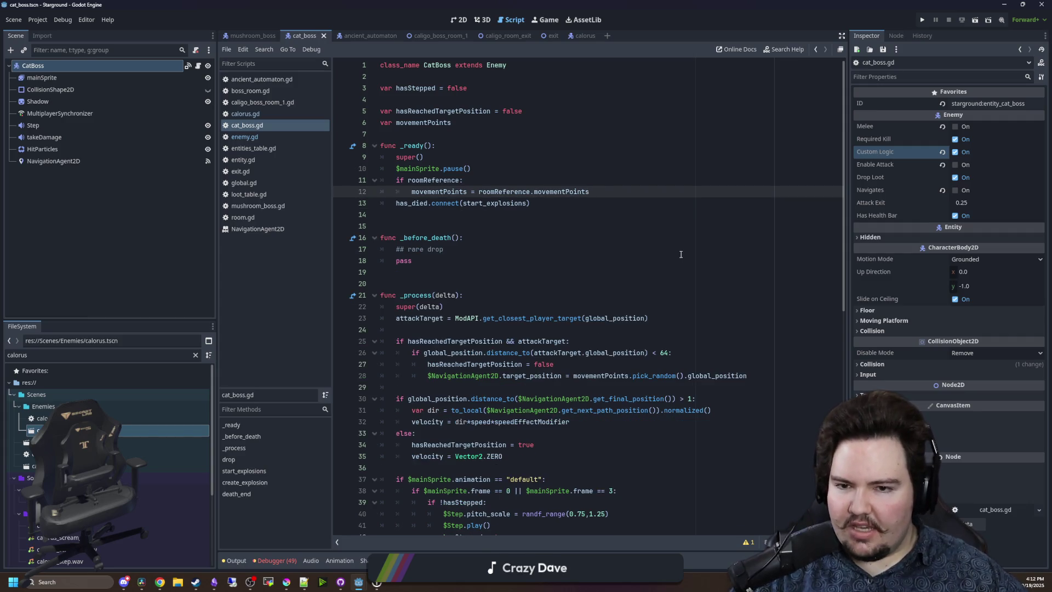
{"action": "key", "text": "Return"}
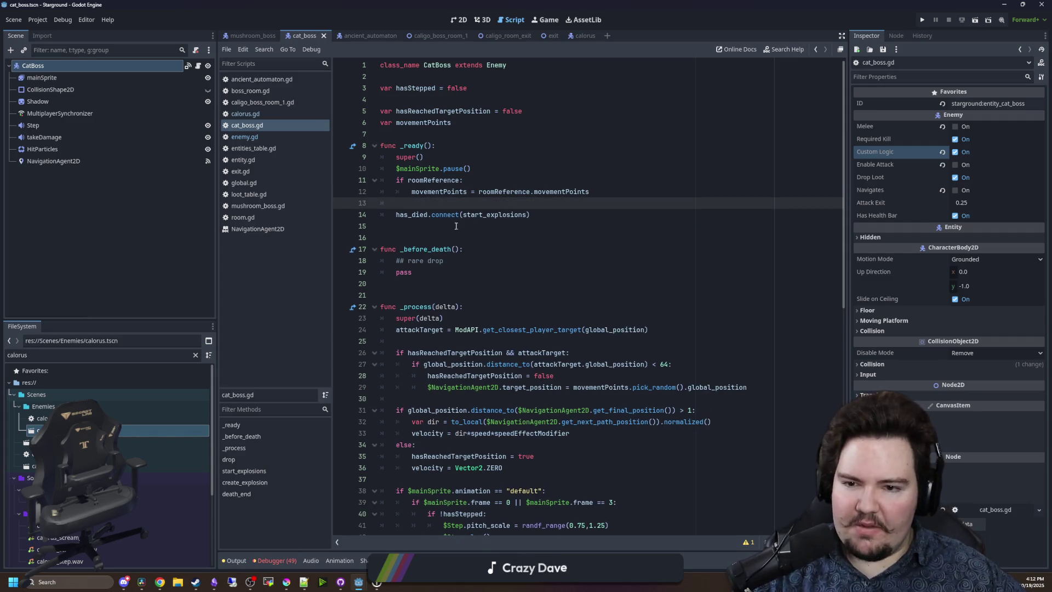
{"action": "left_click", "coordinate": [455, 225]}
{"action": "key", "text": "ctrl+s"}
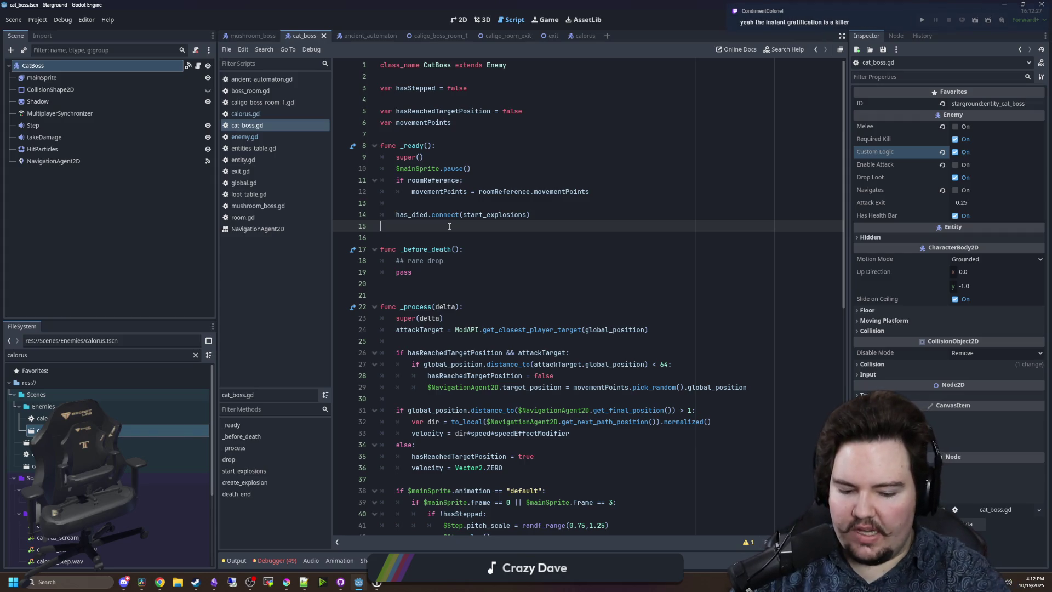
{"action": "key", "text": "ctrl+s"}
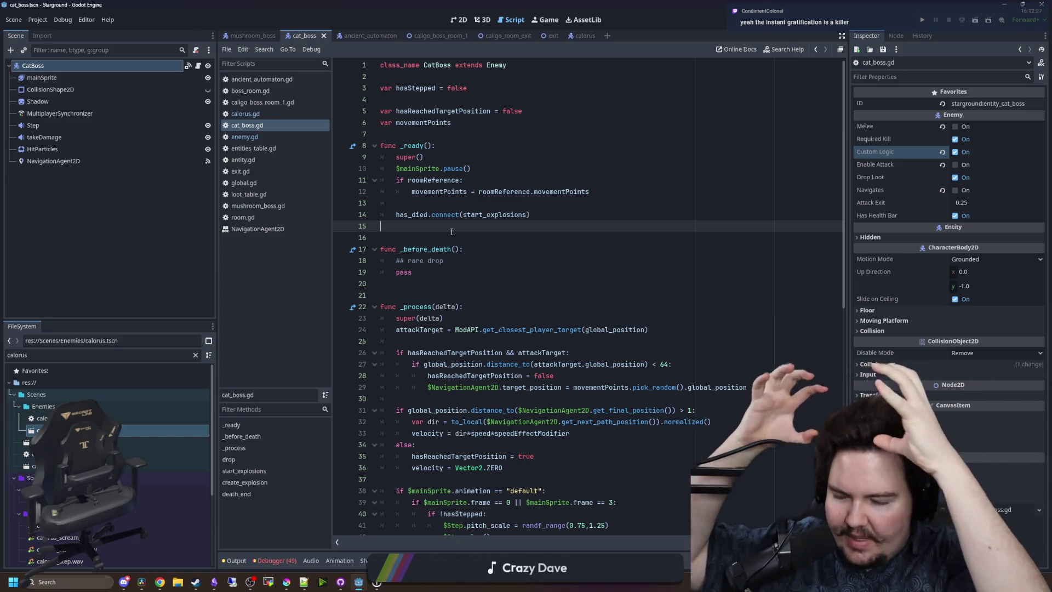
{"action": "left_click", "coordinate": [435, 297]}
{"action": "left_click", "coordinate": [426, 234]}
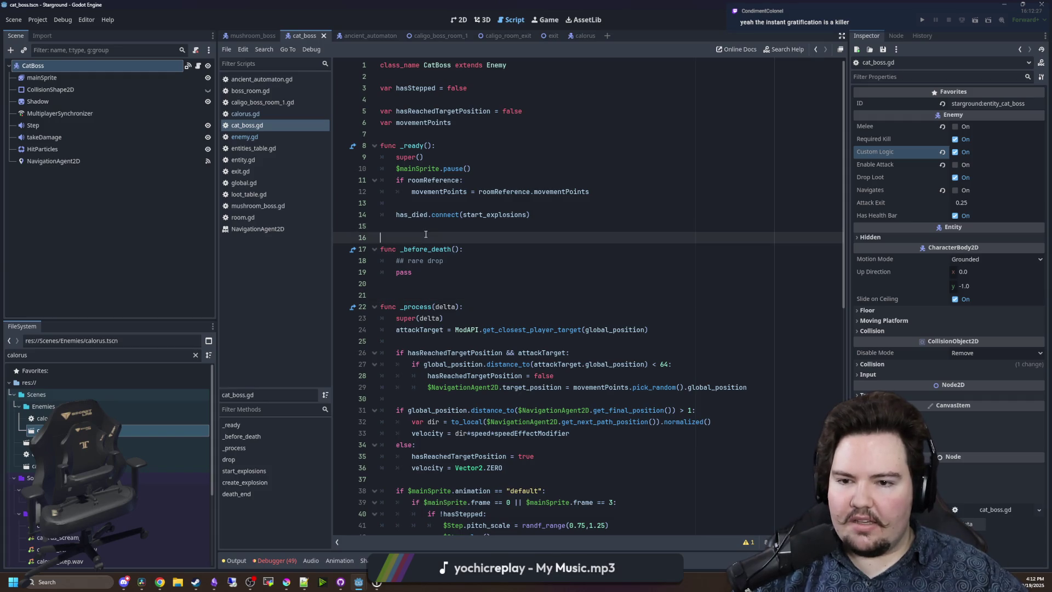
{"action": "scroll", "coordinate": [500, 251], "scroll_direction": "down", "scroll_amount": 10}
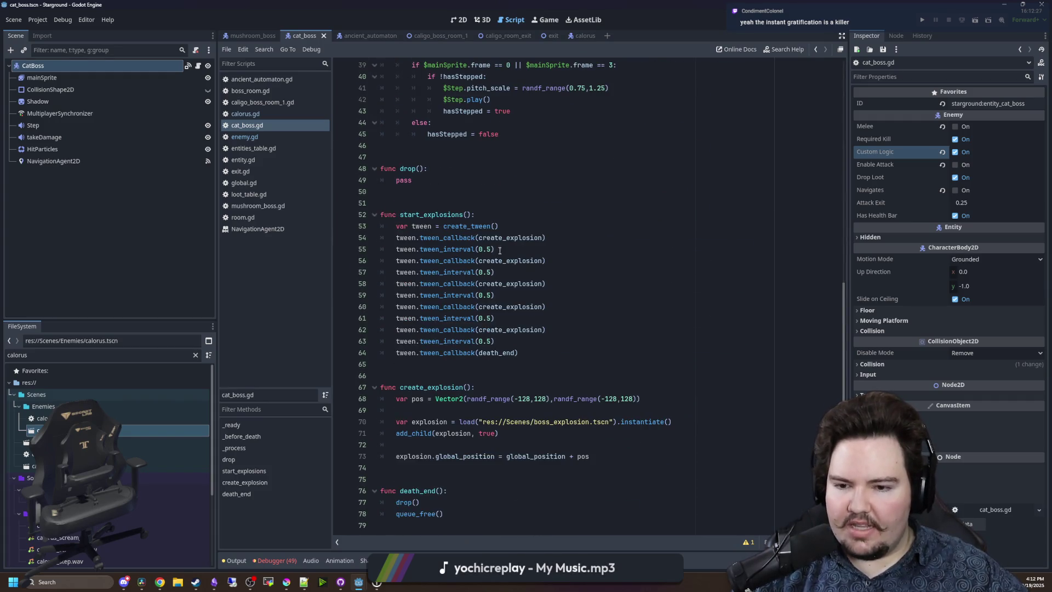
{"action": "left_click", "coordinate": [444, 364]}
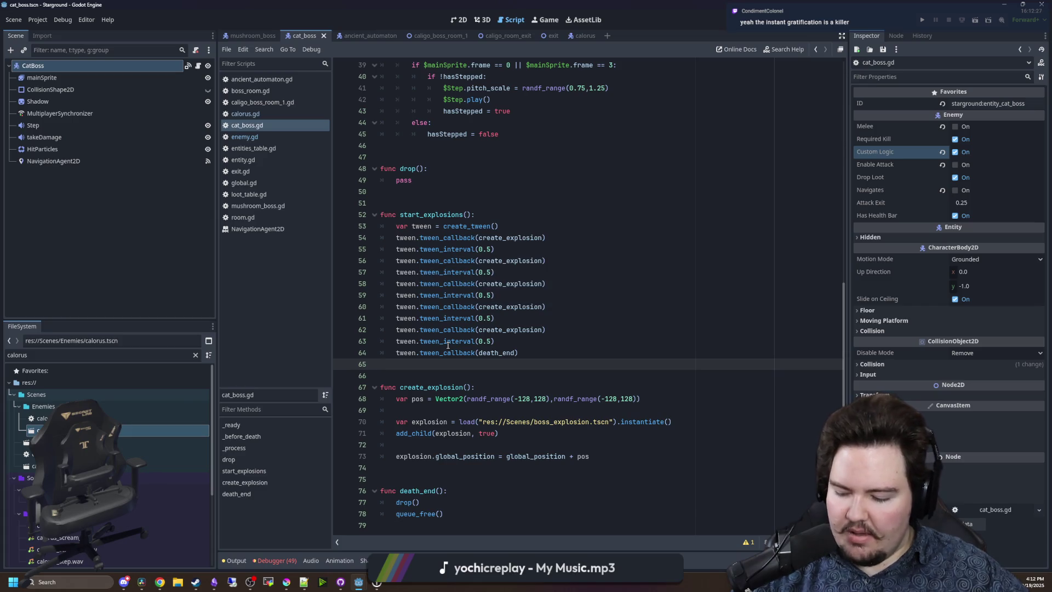
{"action": "mouse_move", "coordinate": [447, 345]}
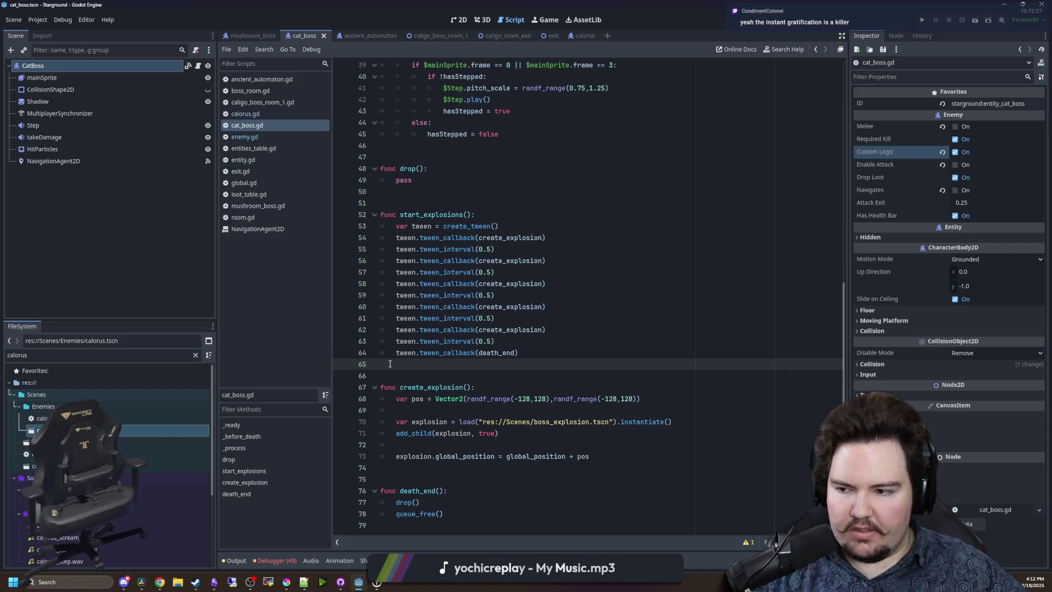
{"action": "scroll", "coordinate": [540, 390], "scroll_direction": "up", "scroll_amount": 9}
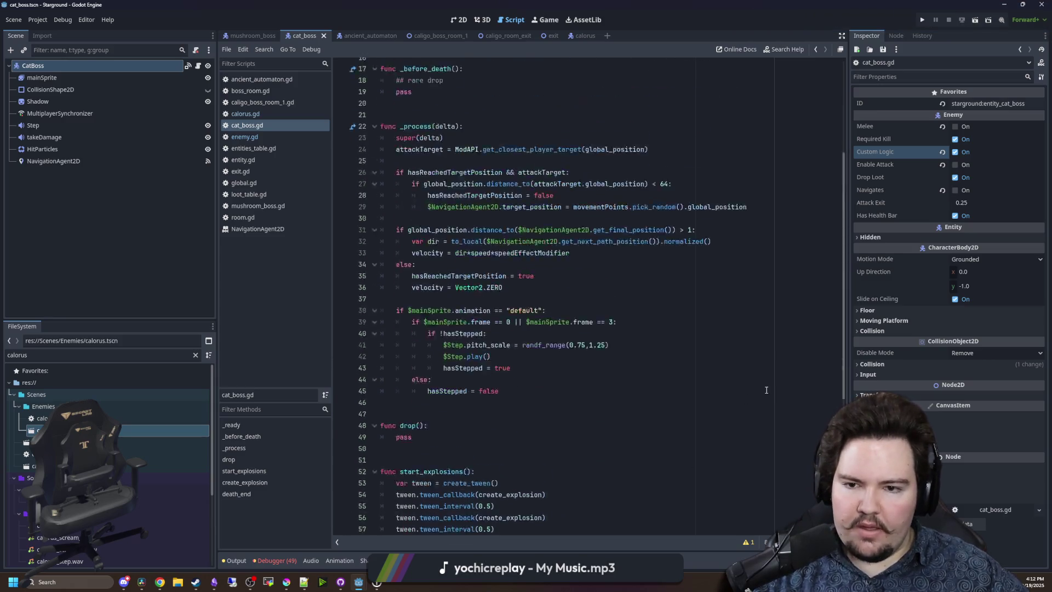
{"action": "scroll", "coordinate": [540, 390], "scroll_direction": "up", "scroll_amount": 4}
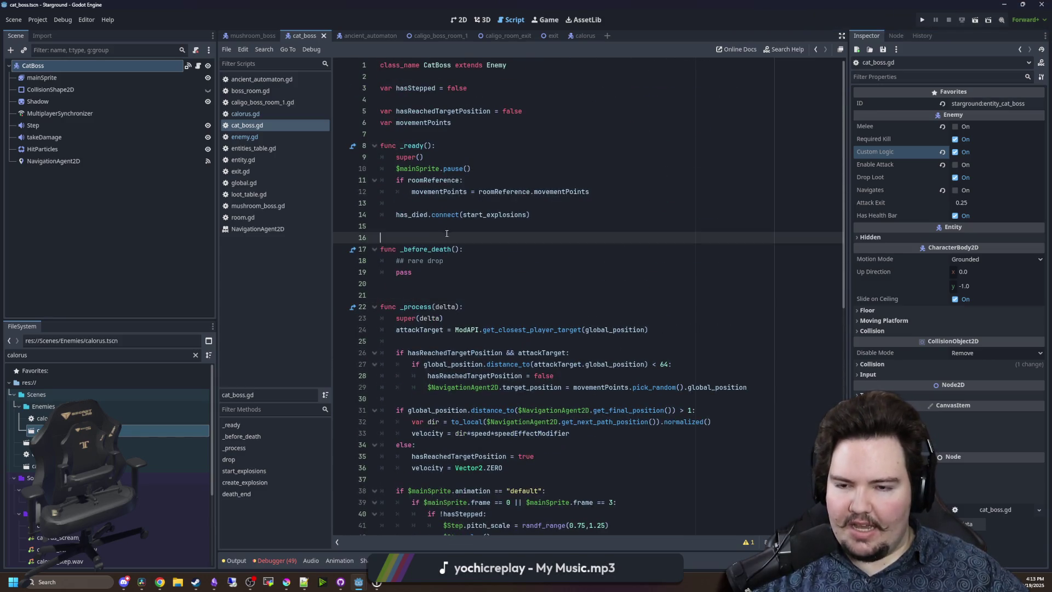
{"action": "left_click", "coordinate": [462, 216]}
{"action": "left_click", "coordinate": [423, 200]}
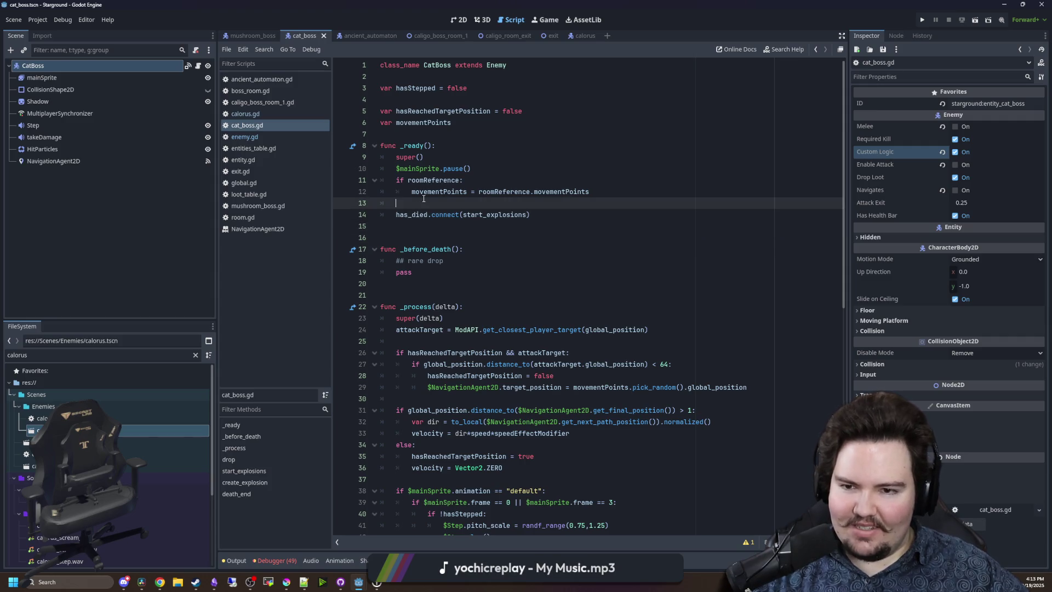
{"action": "left_click", "coordinate": [454, 158]}
{"action": "left_click", "coordinate": [450, 136]}
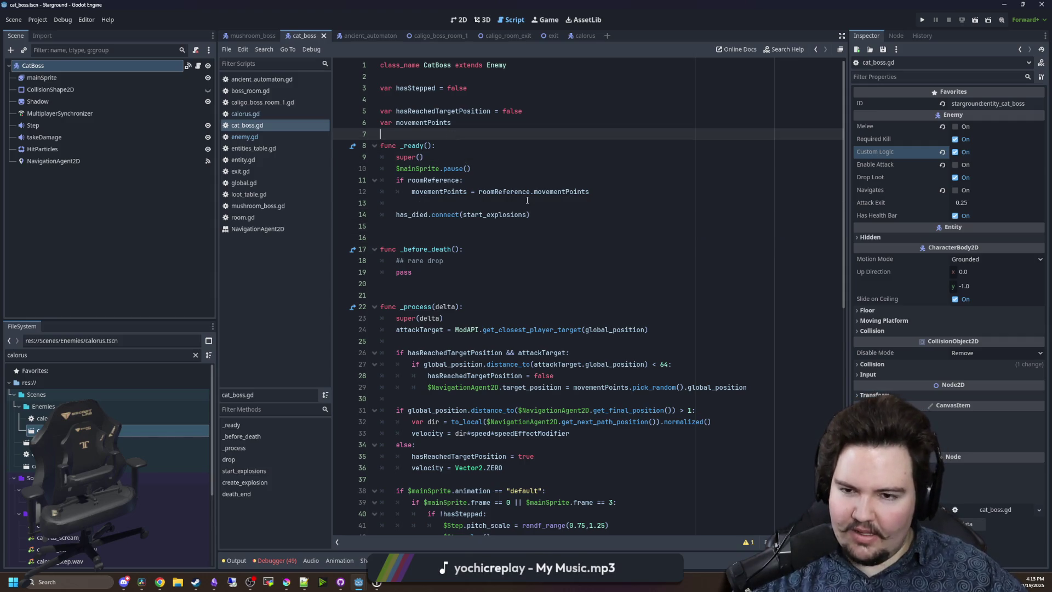
{"action": "left_click", "coordinate": [411, 202]}
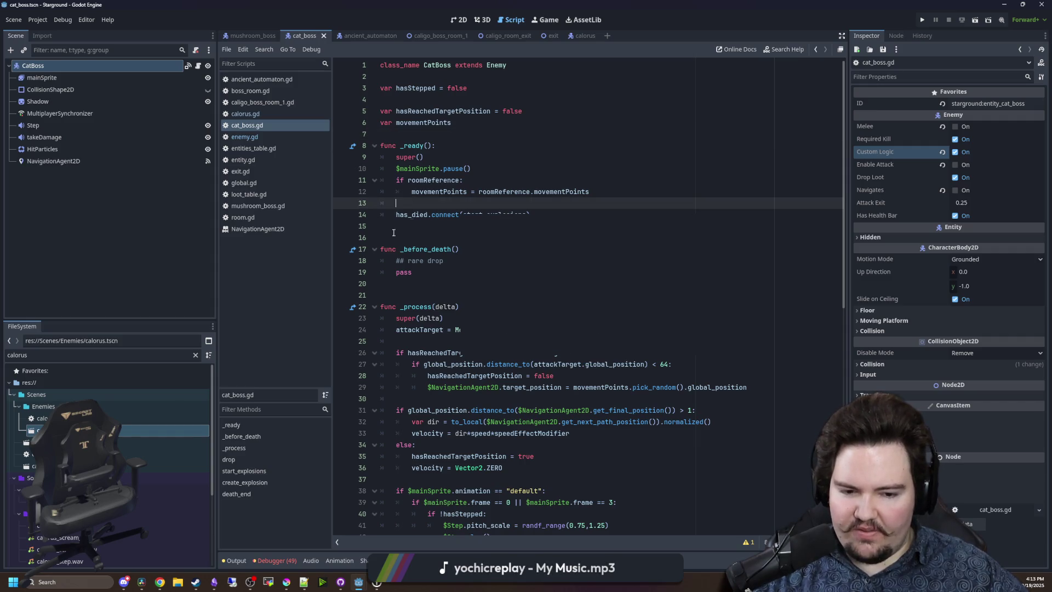
{"action": "left_click", "coordinate": [422, 223]}
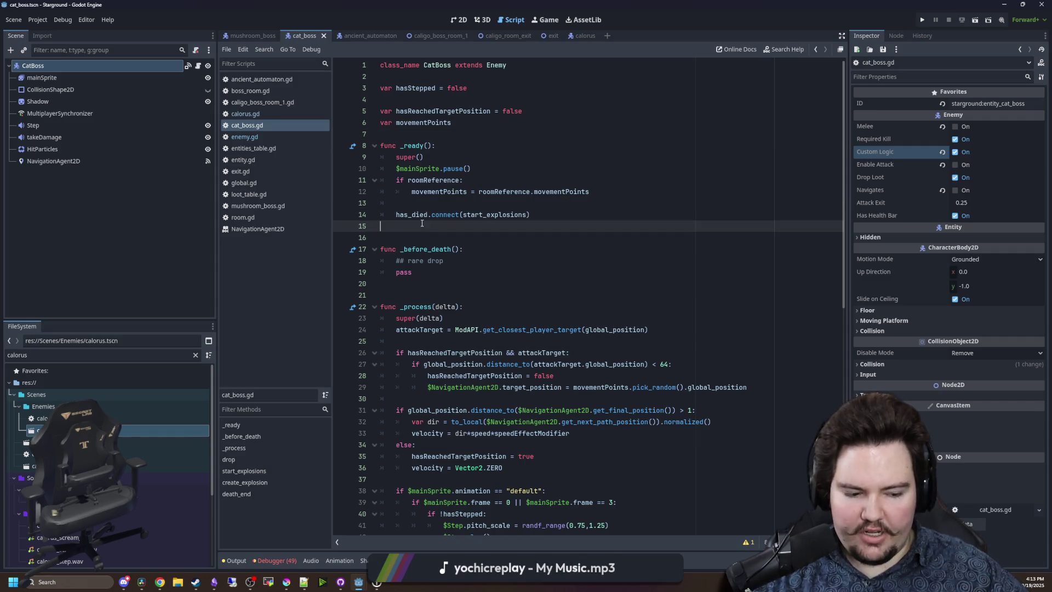
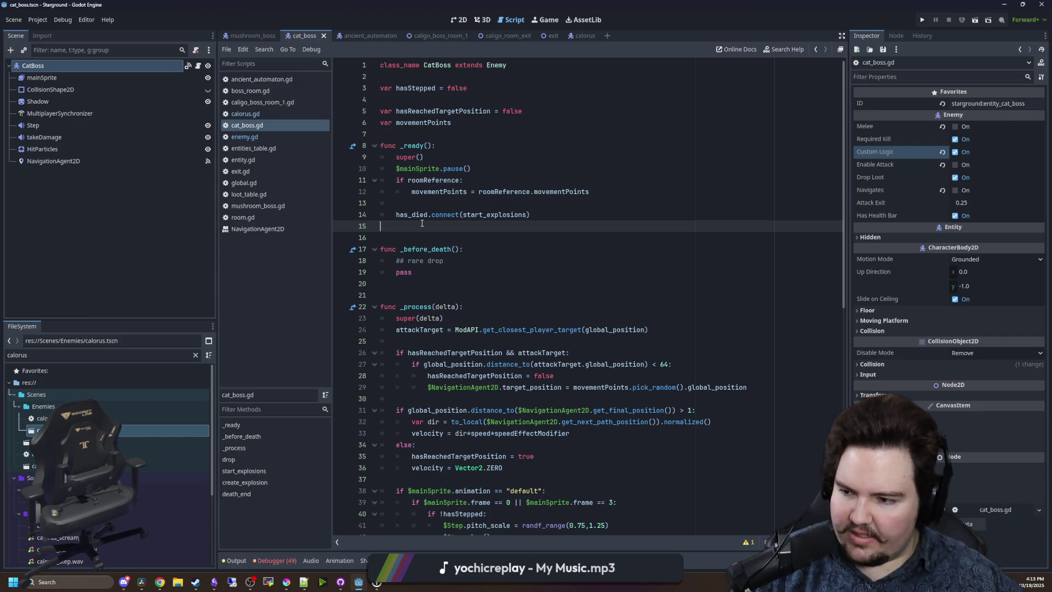
Browse the current script around the variables, start_explosions and line 45.
{"action": "key", "text": "alt+Tab"}
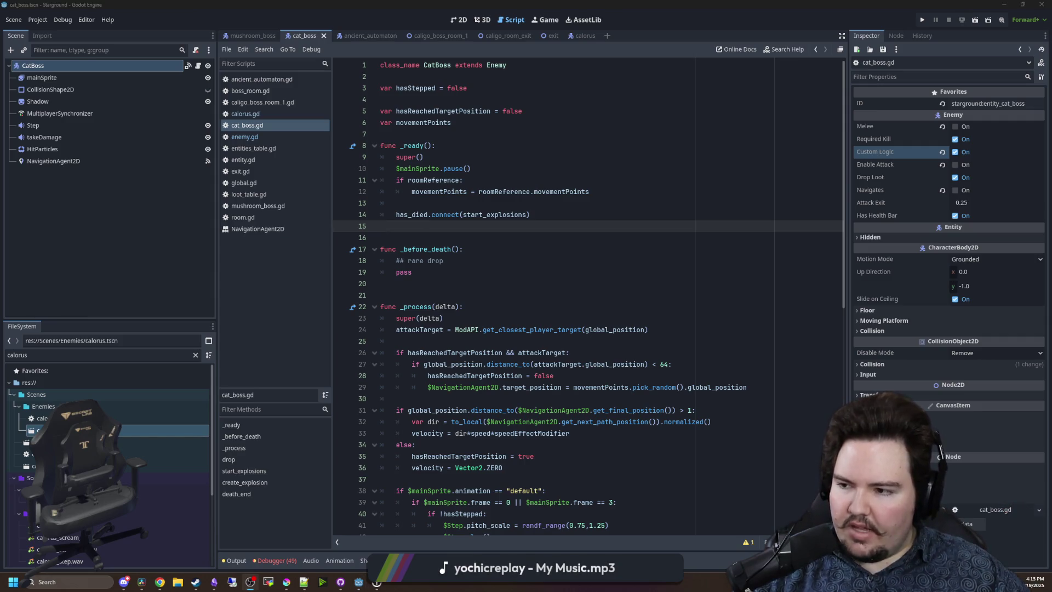
{"action": "left_click", "coordinate": [440, 245]}
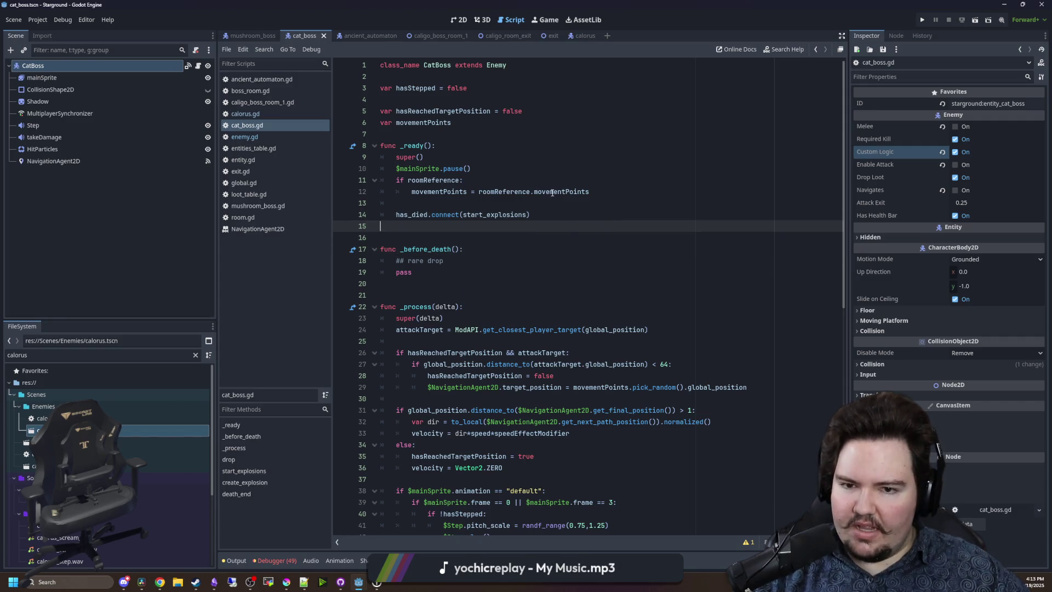
{"action": "left_click", "coordinate": [503, 203]}
{"action": "left_click", "coordinate": [475, 136]}
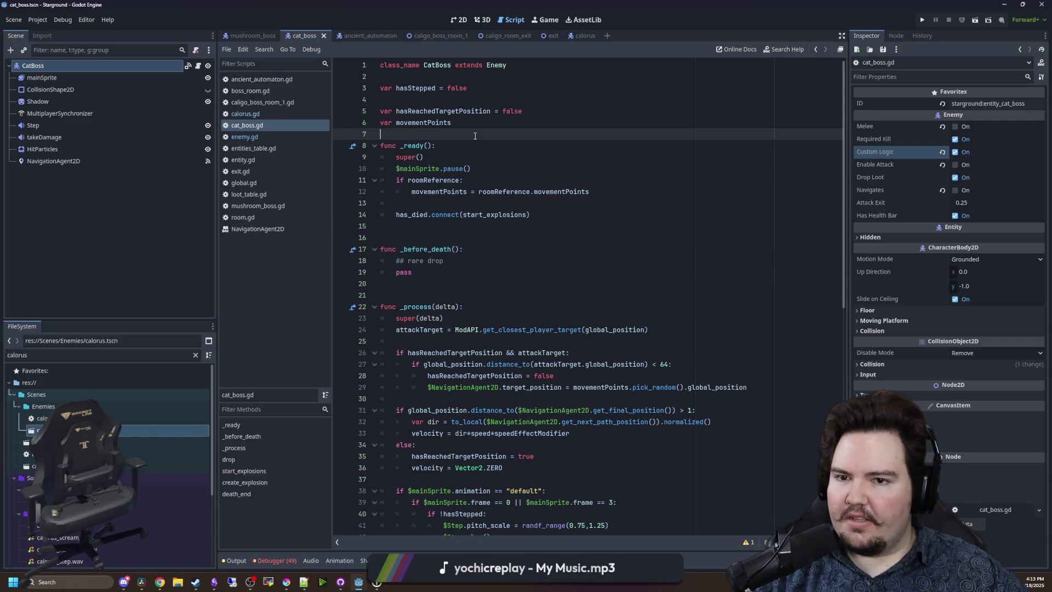
{"action": "scroll", "coordinate": [492, 165], "scroll_direction": "down", "scroll_amount": 12}
{"action": "left_click", "coordinate": [430, 369]}
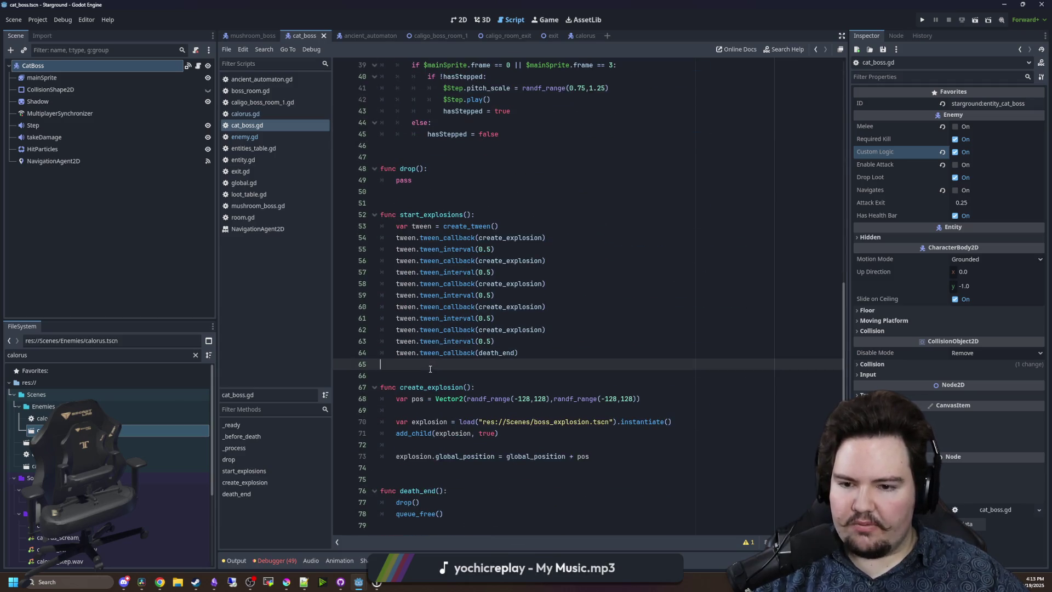
{"action": "left_click", "coordinate": [414, 188]}
{"action": "left_click", "coordinate": [426, 157]}
{"action": "left_click", "coordinate": [493, 145]}
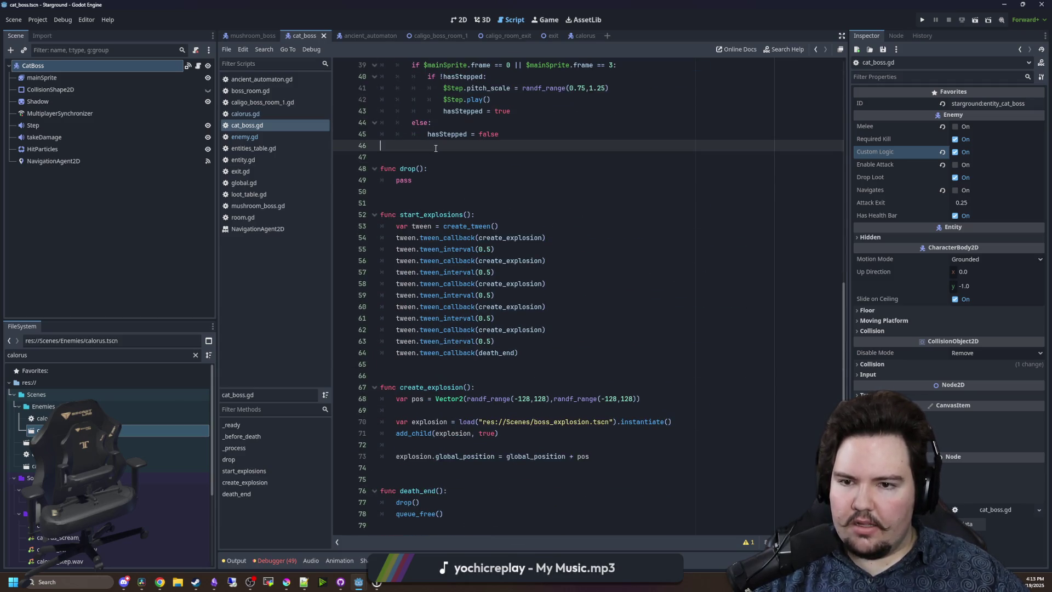
{"action": "left_click", "coordinate": [549, 137]}
Check the else: line, the create_explosion declaration and _ready, then save the script.
{"action": "key", "text": "Up"}
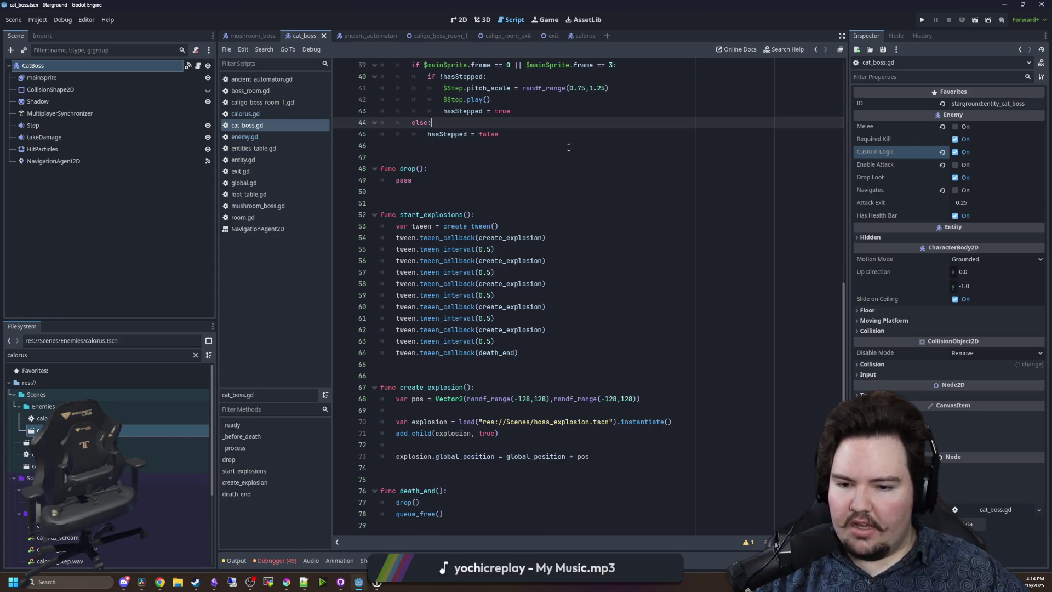
{"action": "left_click", "coordinate": [427, 371]}
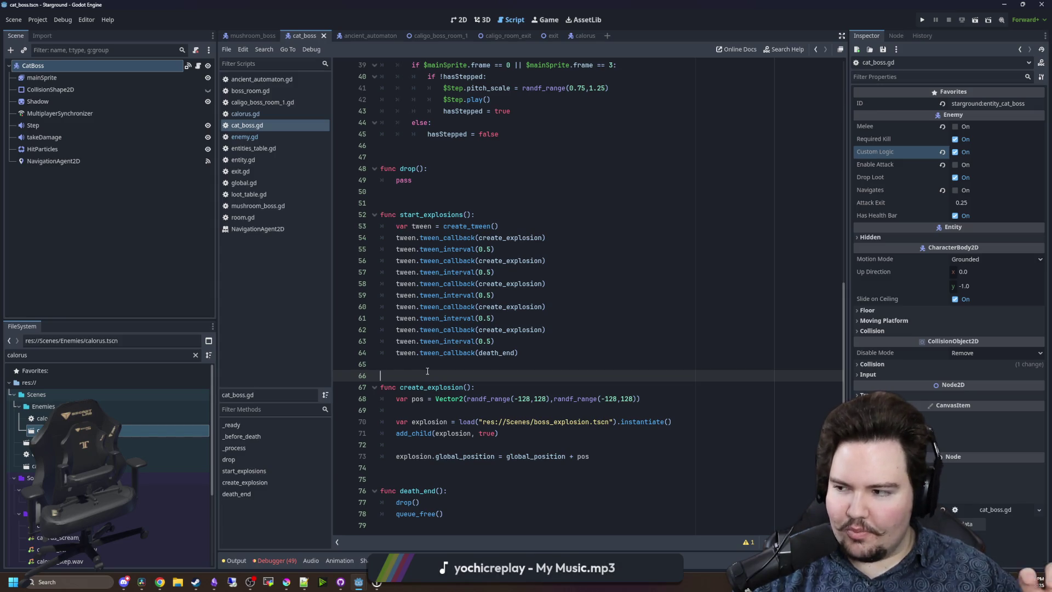
{"action": "left_click", "coordinate": [443, 368]}
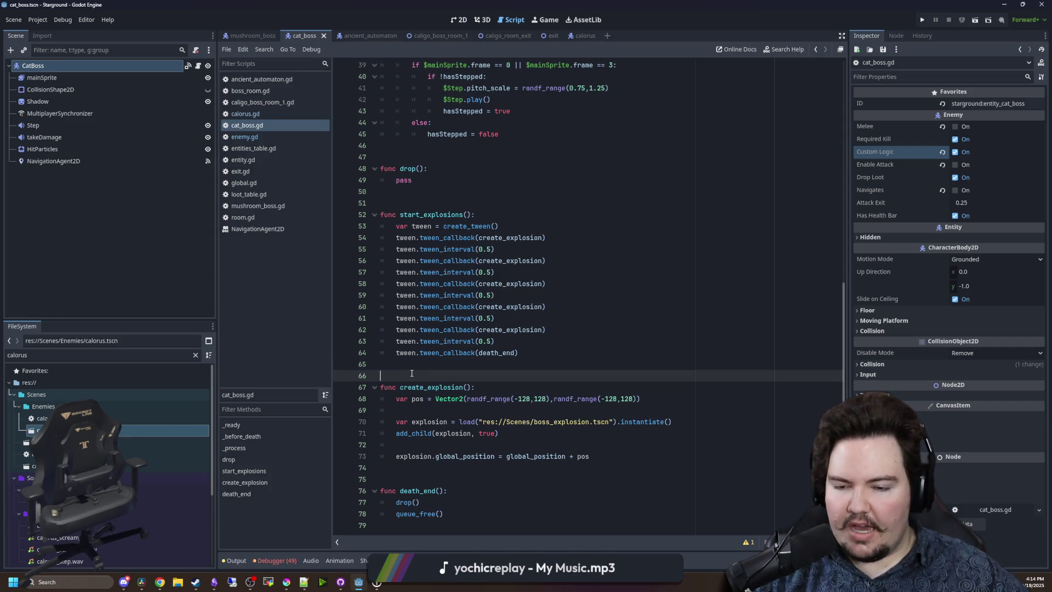
{"action": "key", "text": "Down"}
{"action": "key", "text": "Down"}
{"action": "key", "text": "End"}
{"action": "left_click", "coordinate": [454, 479]}
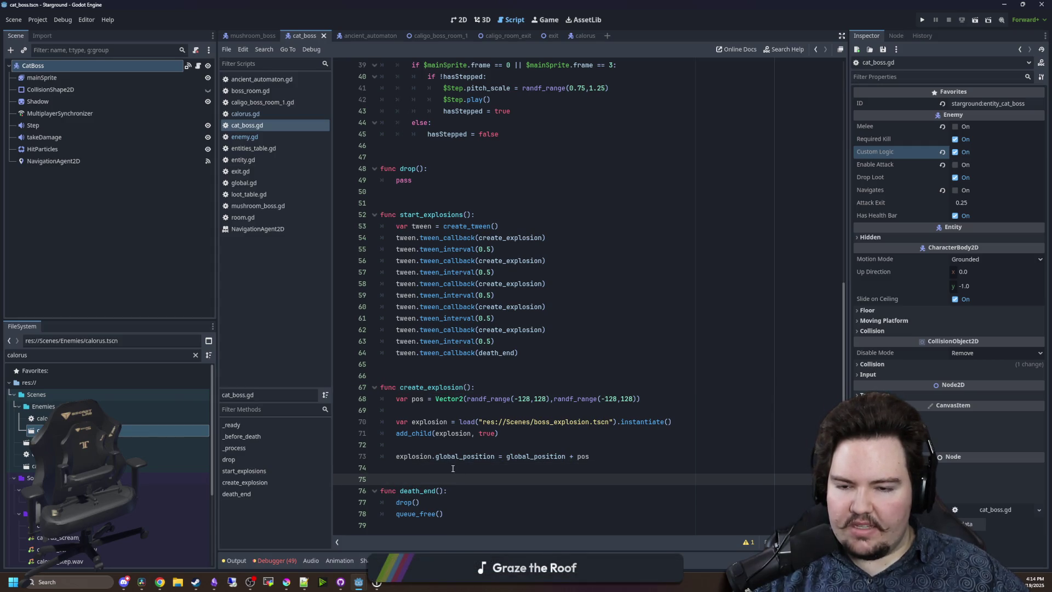
{"action": "scroll", "coordinate": [453, 468], "scroll_direction": "up", "scroll_amount": 13}
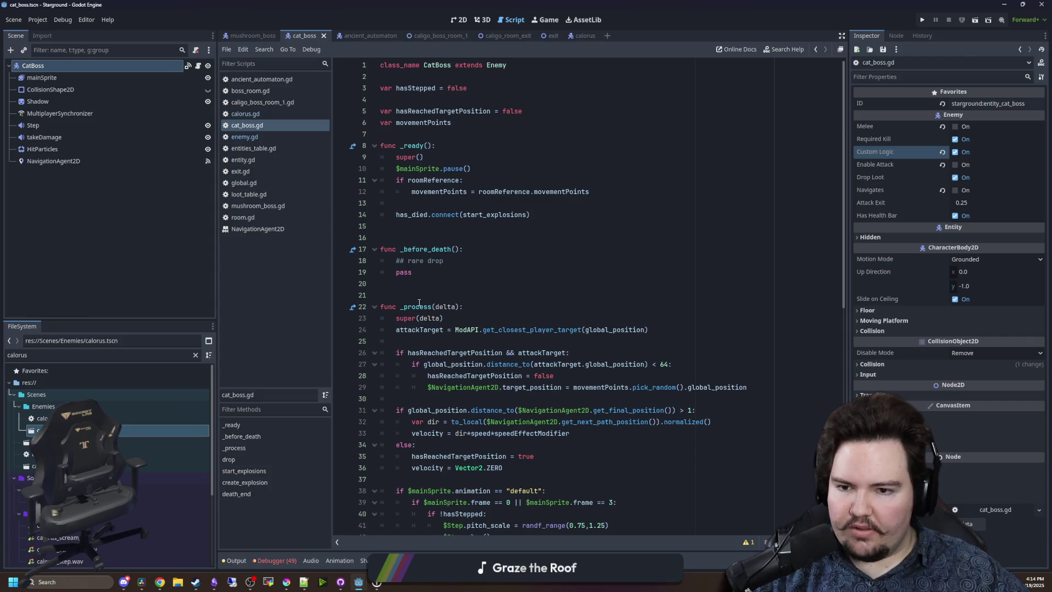
{"action": "left_click", "coordinate": [427, 237]}
{"action": "key", "text": "ctrl+s"}
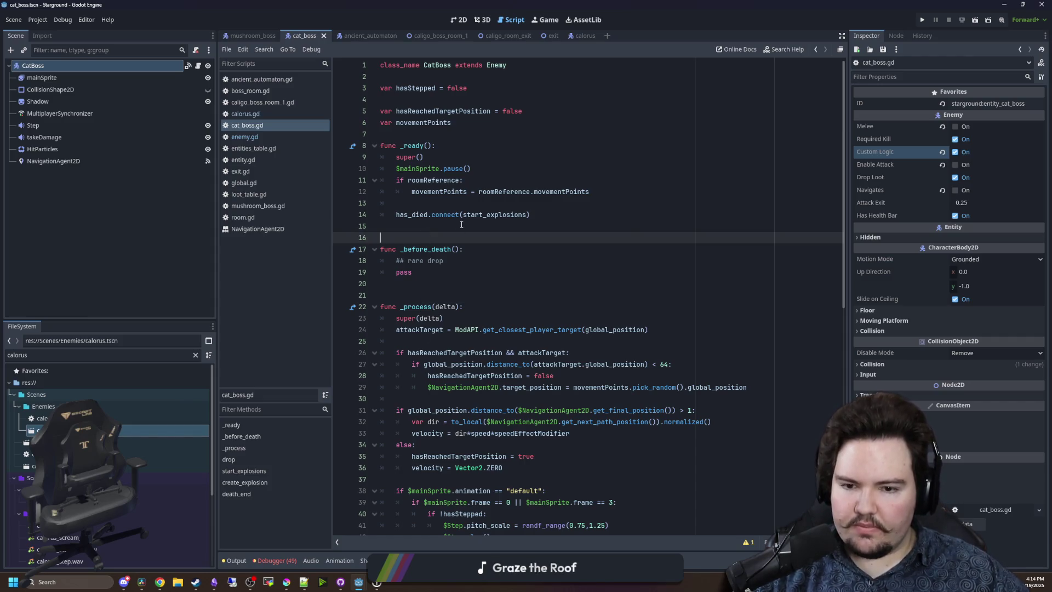
Revisit empty line 46 and save the script again.
{"action": "scroll", "coordinate": [422, 373], "scroll_direction": "down", "scroll_amount": 13}
{"action": "left_click", "coordinate": [421, 374]}
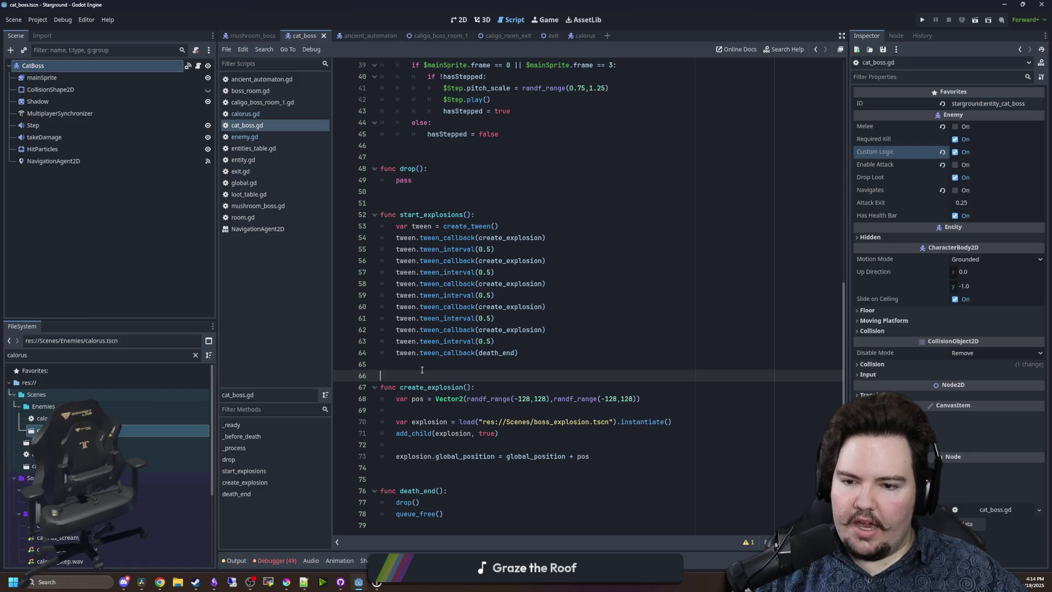
{"action": "left_click", "coordinate": [419, 192]}
{"action": "left_click", "coordinate": [419, 147]}
{"action": "key", "text": "ctrl+s"}
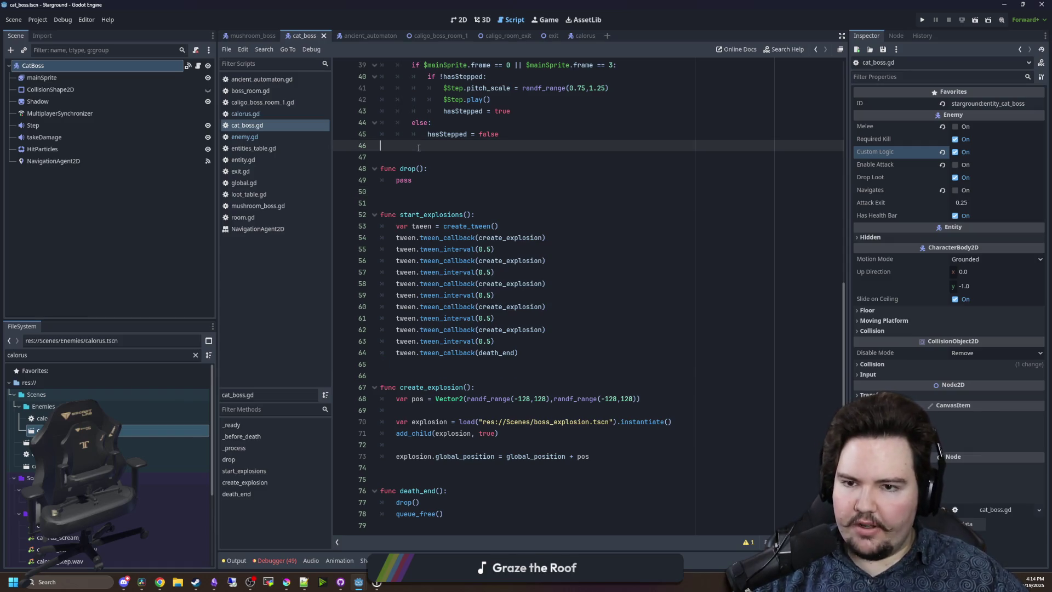
{"action": "key", "text": "ctrl+s"}
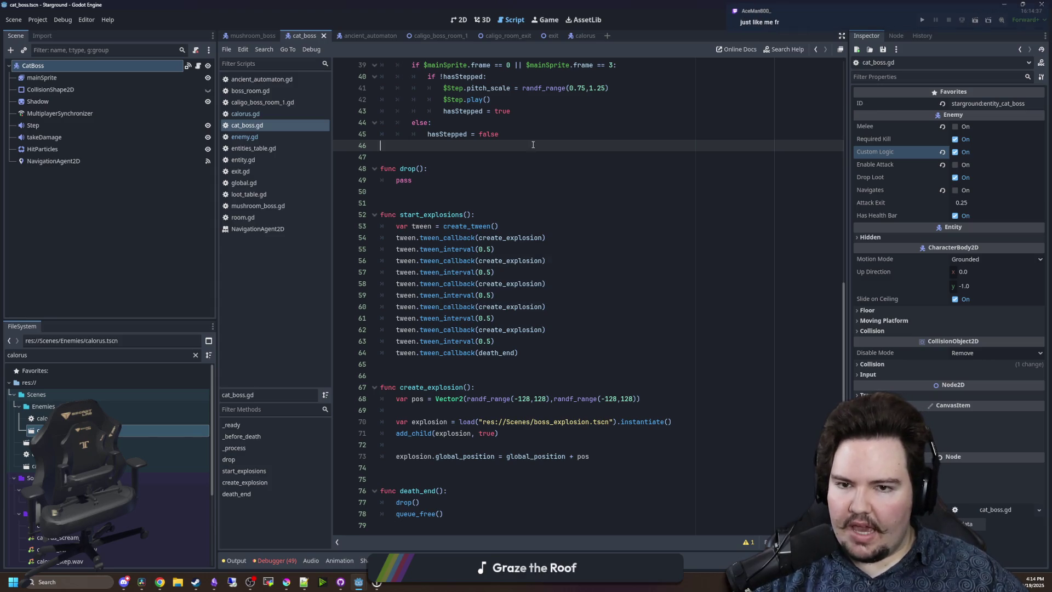
Inspect lines 45–47 at the end of the function.
{"action": "left_click", "coordinate": [534, 135]}
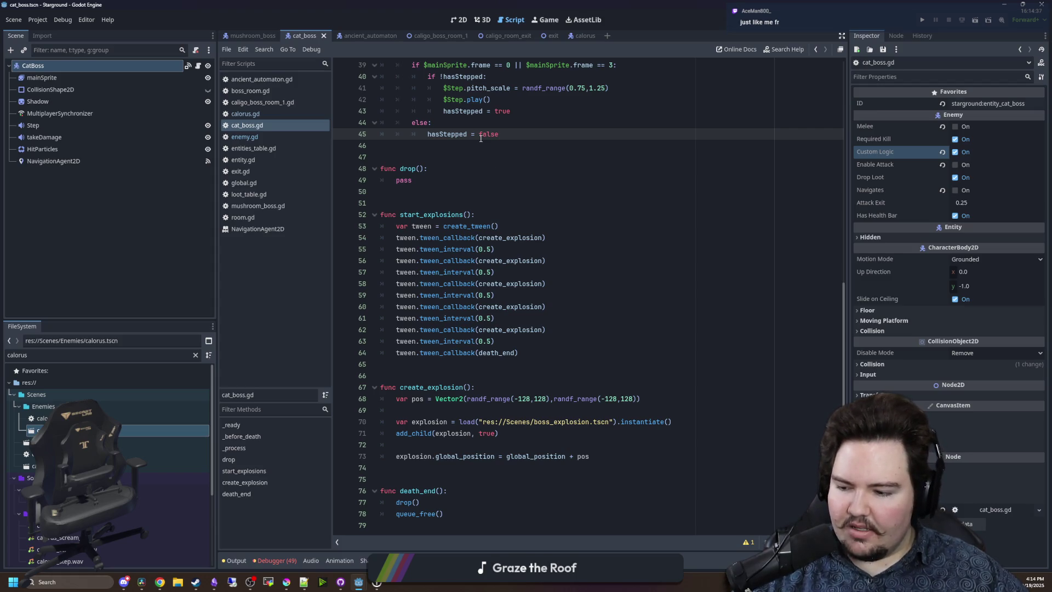
{"action": "left_click", "coordinate": [438, 204]}
{"action": "left_click", "coordinate": [434, 157]}
{"action": "left_click", "coordinate": [433, 142]}
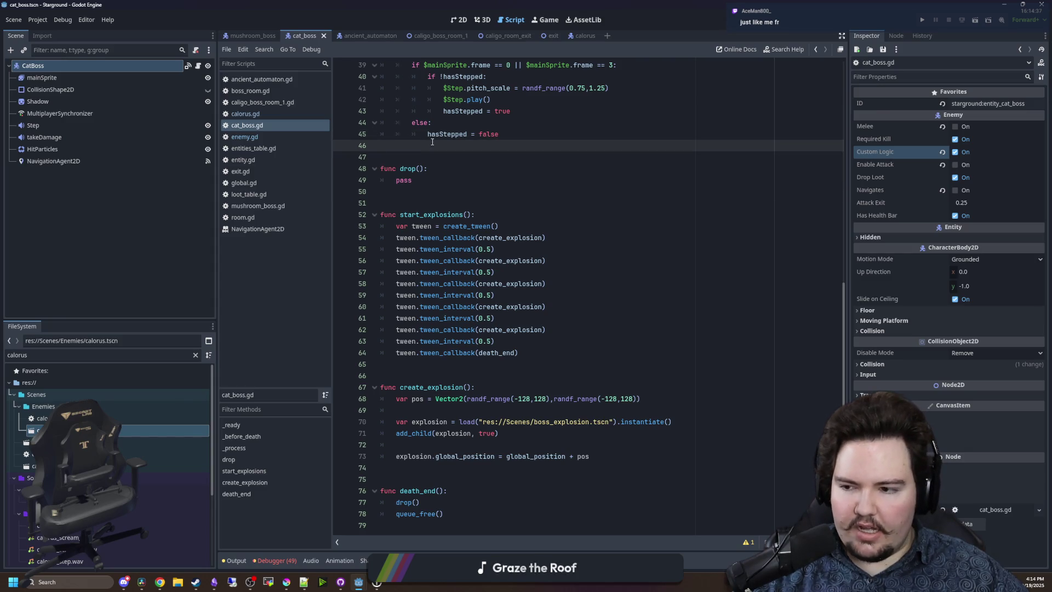
{"action": "left_click", "coordinate": [411, 157]}
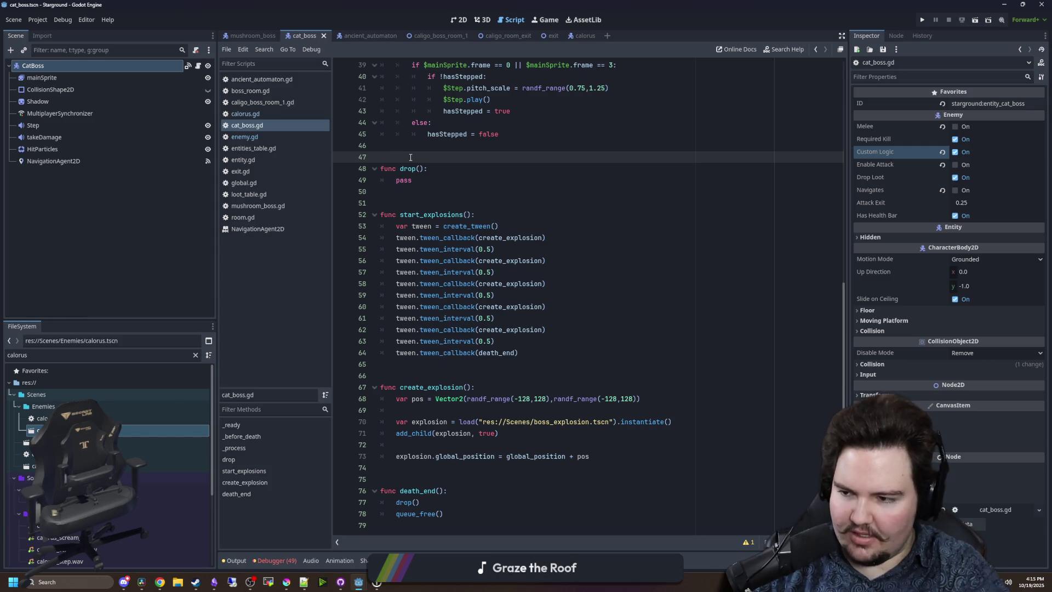
Review the drop() function and surrounding code, then save.
{"action": "left_click", "coordinate": [434, 182]}
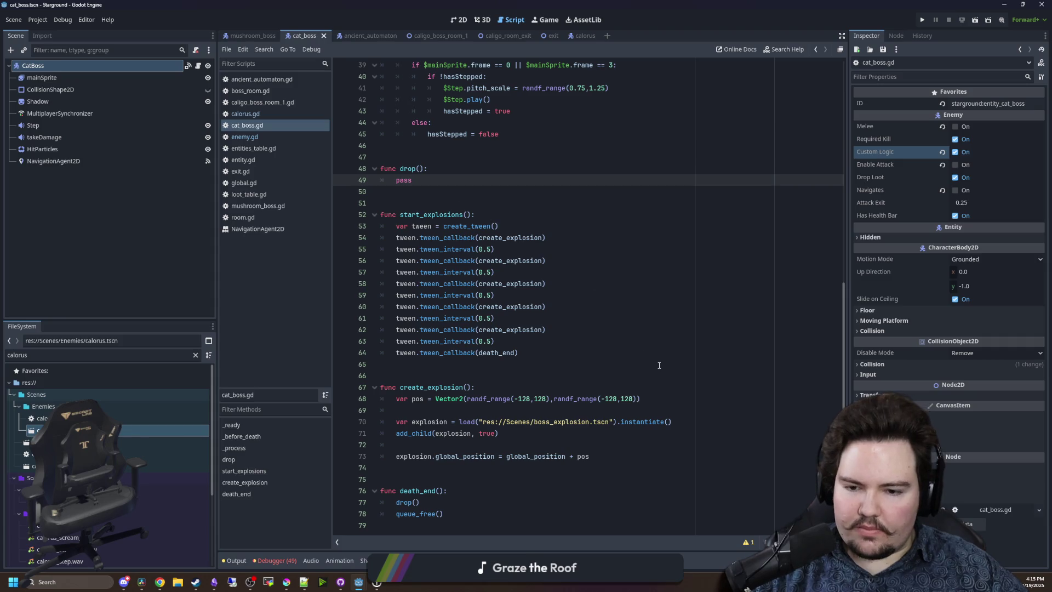
{"action": "scroll", "coordinate": [679, 381], "scroll_direction": "up", "scroll_amount": 8}
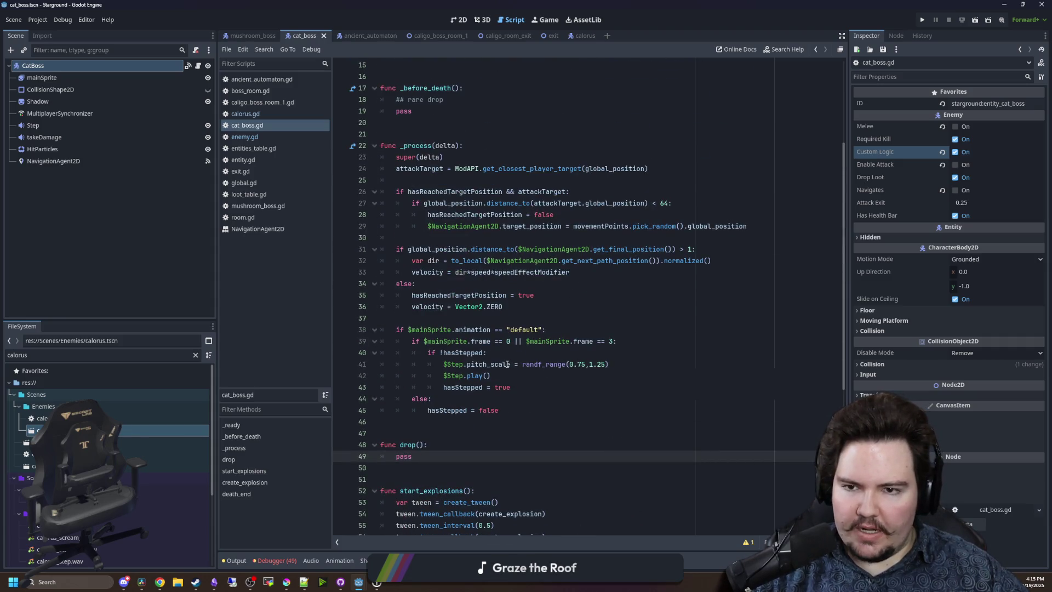
{"action": "scroll", "coordinate": [482, 318], "scroll_direction": "up", "scroll_amount": 5}
{"action": "scroll", "coordinate": [449, 263], "scroll_direction": "down", "scroll_amount": 3}
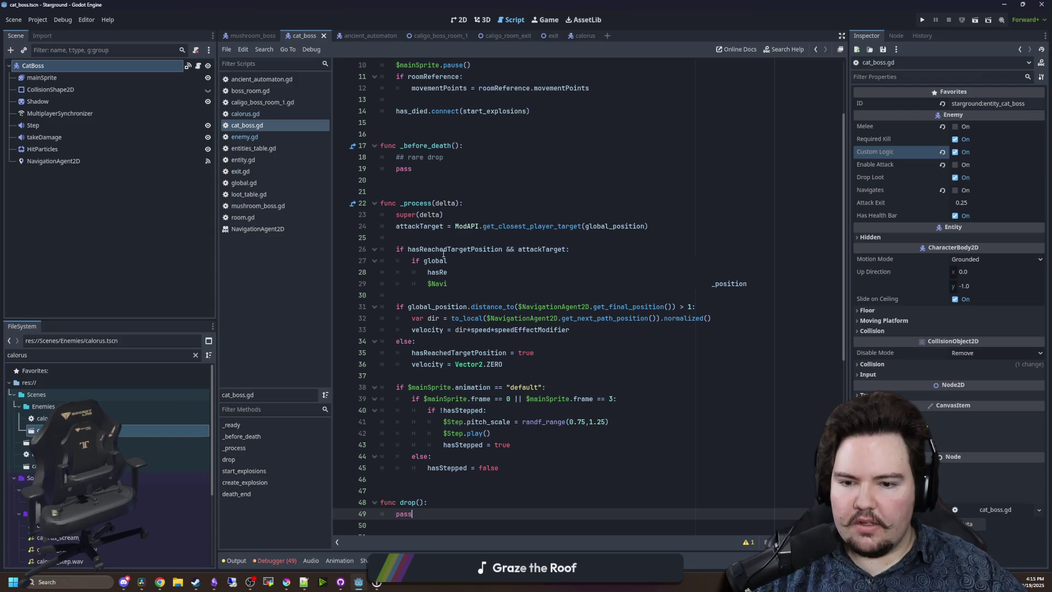
{"action": "scroll", "coordinate": [443, 253], "scroll_direction": "down", "scroll_amount": 3}
{"action": "left_click", "coordinate": [438, 271]}
{"action": "key", "text": "ctrl+s"}
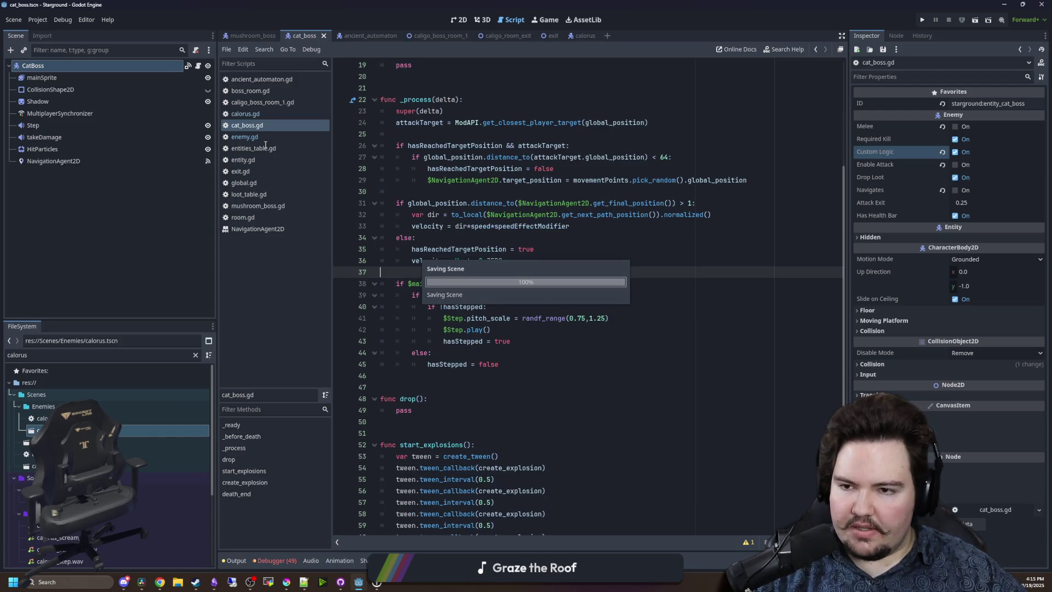
Search enemy.gd for hasDied, review its hasLifespan block, and save.
{"action": "left_click", "coordinate": [258, 137]}
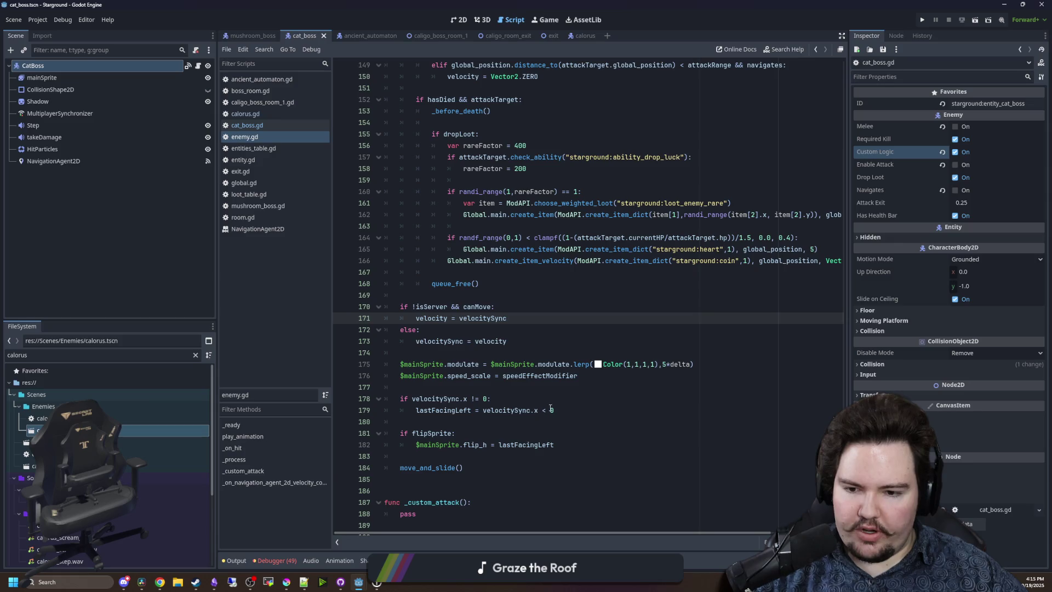
{"action": "scroll", "coordinate": [540, 424], "scroll_direction": "up", "scroll_amount": 6}
{"action": "left_click", "coordinate": [546, 316]}
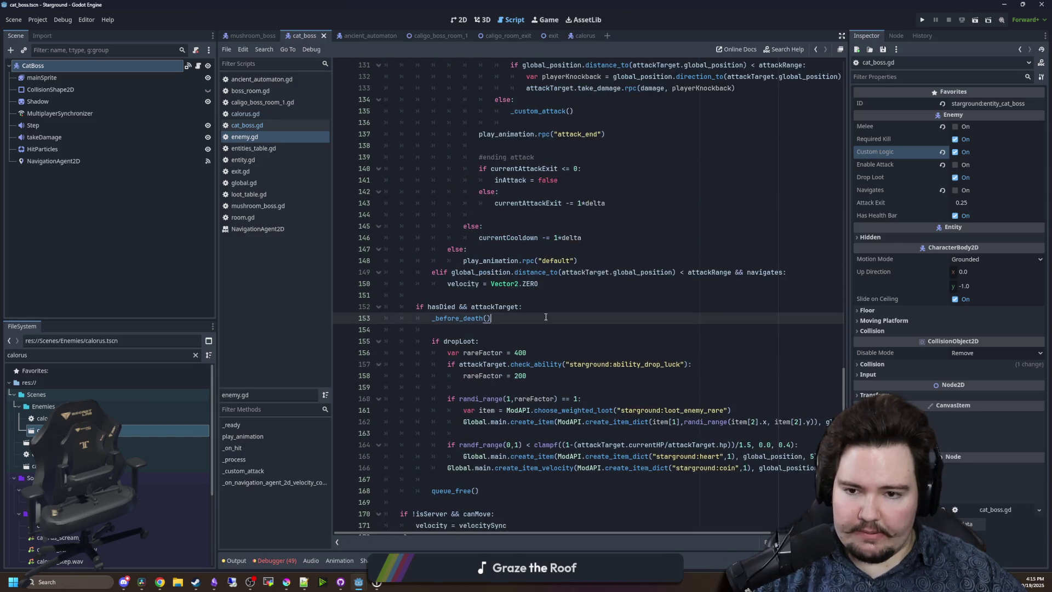
{"action": "key", "text": "ctrl+f"}
{"action": "type", "text": "muhasDied"}
{"action": "key", "text": "Return"}
{"action": "key", "text": "Return"}
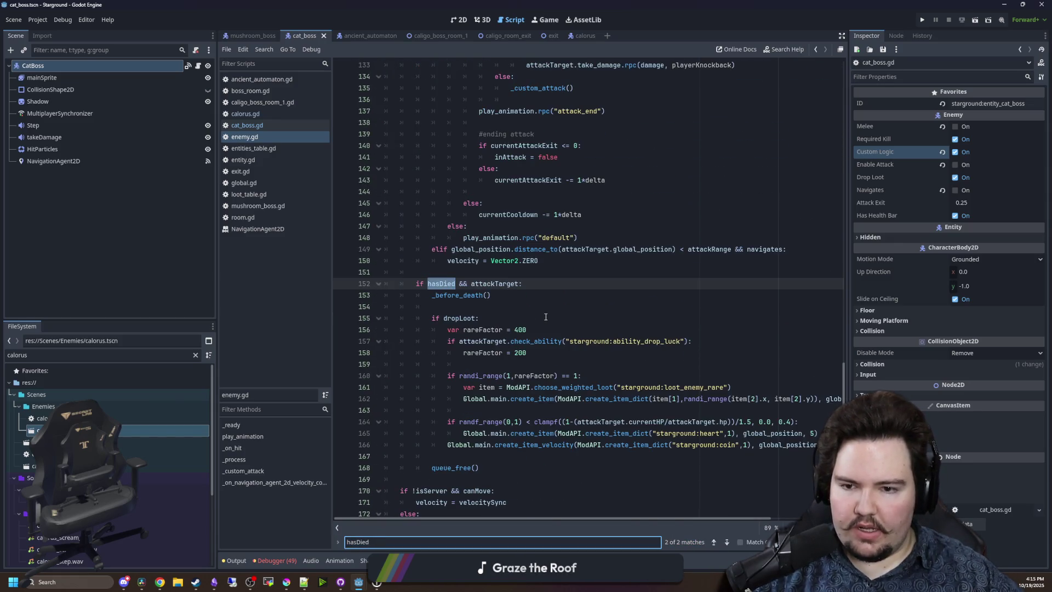
{"action": "left_click", "coordinate": [482, 318]}
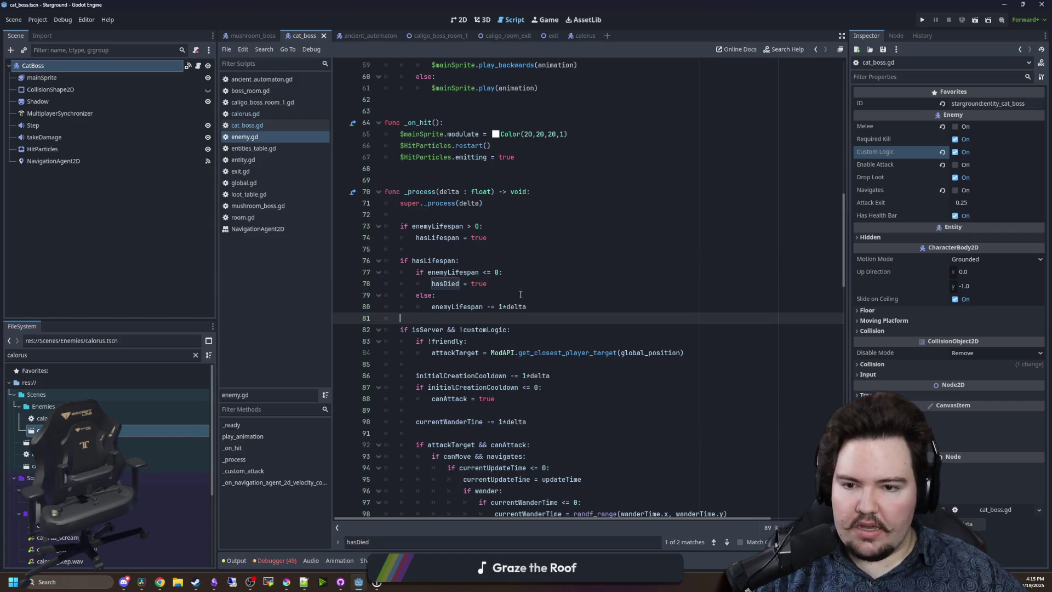
{"action": "left_click_drag", "start_coordinate": [574, 315], "coordinate": [395, 260]}
{"action": "left_click", "coordinate": [438, 249]}
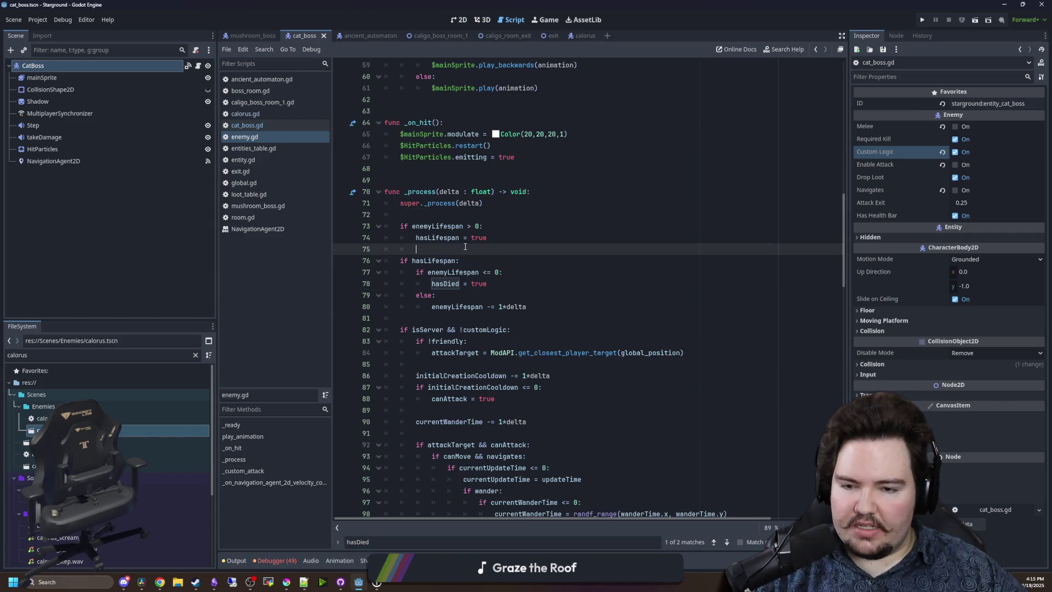
{"action": "key", "text": "ctrl+s"}
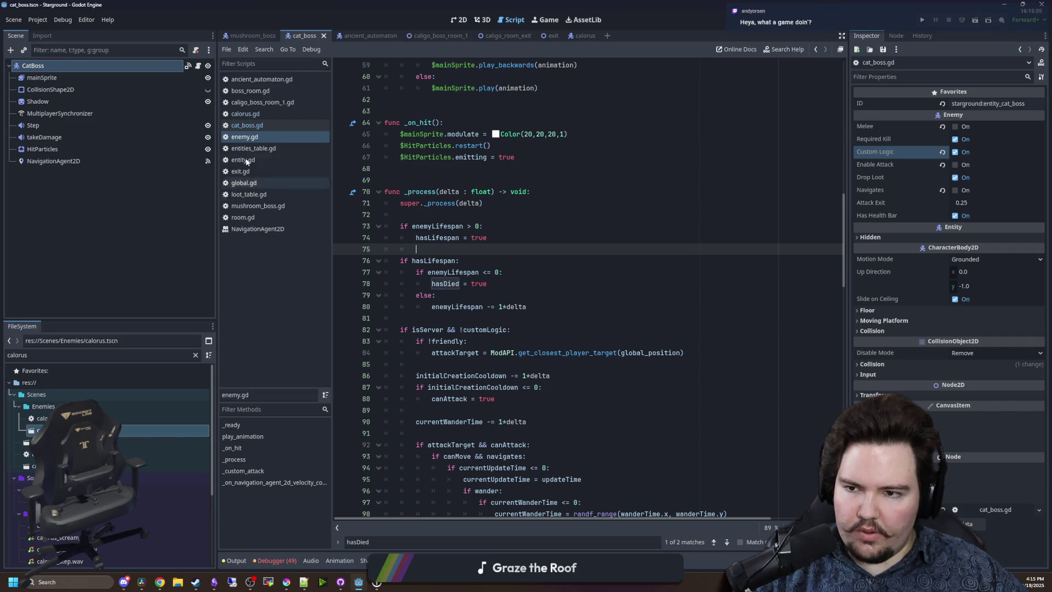
Step forward and back through the hasDied matches in calorus.gd.
{"action": "left_click", "coordinate": [244, 113]}
{"action": "left_click", "coordinate": [579, 227]}
{"action": "key", "text": "ctrl+f"}
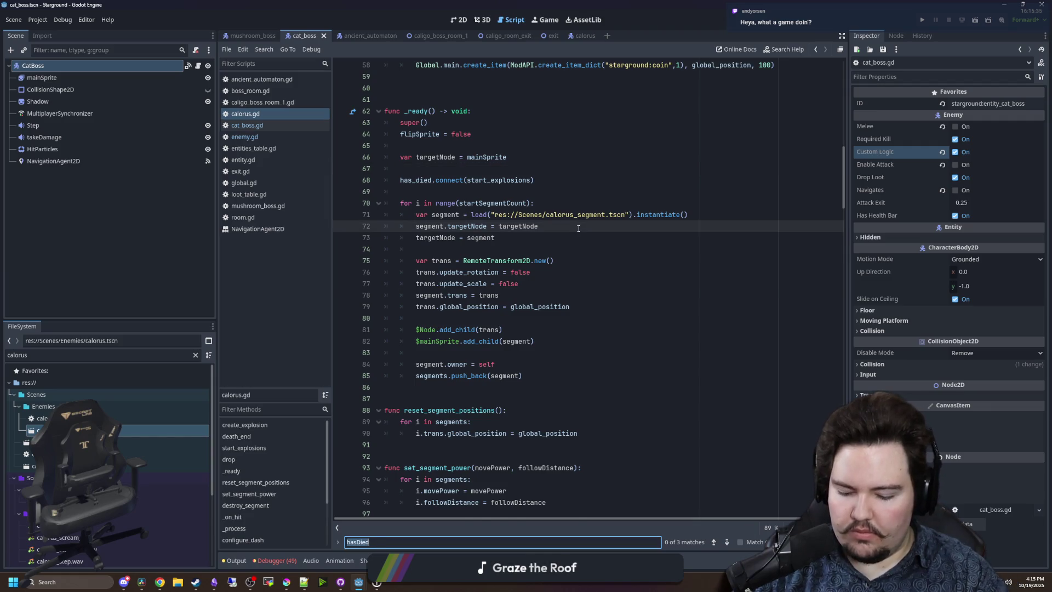
{"action": "key", "text": "Return"}
{"action": "left_click", "coordinate": [546, 319]}
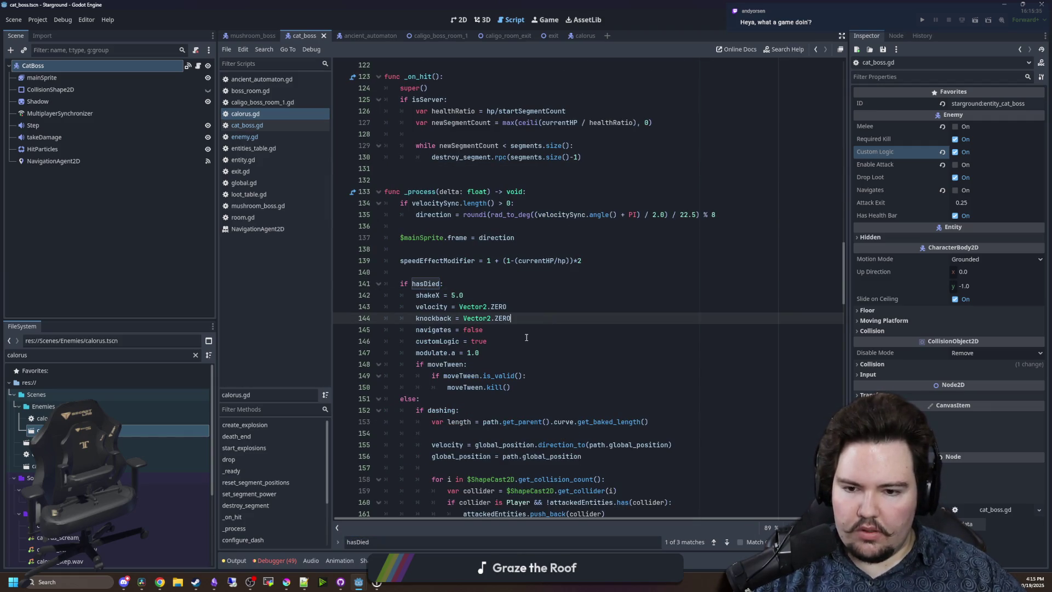
{"action": "left_click", "coordinate": [430, 541]}
{"action": "key", "text": "Return"}
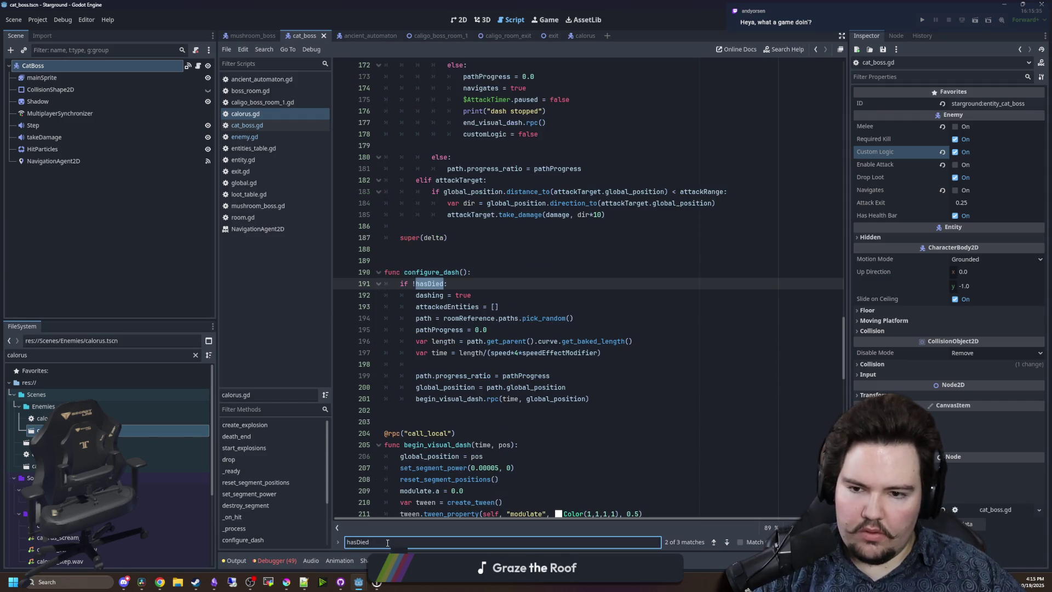
{"action": "key", "text": "Return"}
{"action": "key", "text": "shift+Return"}
Scroll back up and switch to enemy.gd in the script list.
{"action": "scroll", "coordinate": [422, 181], "scroll_direction": "up", "scroll_amount": 15}
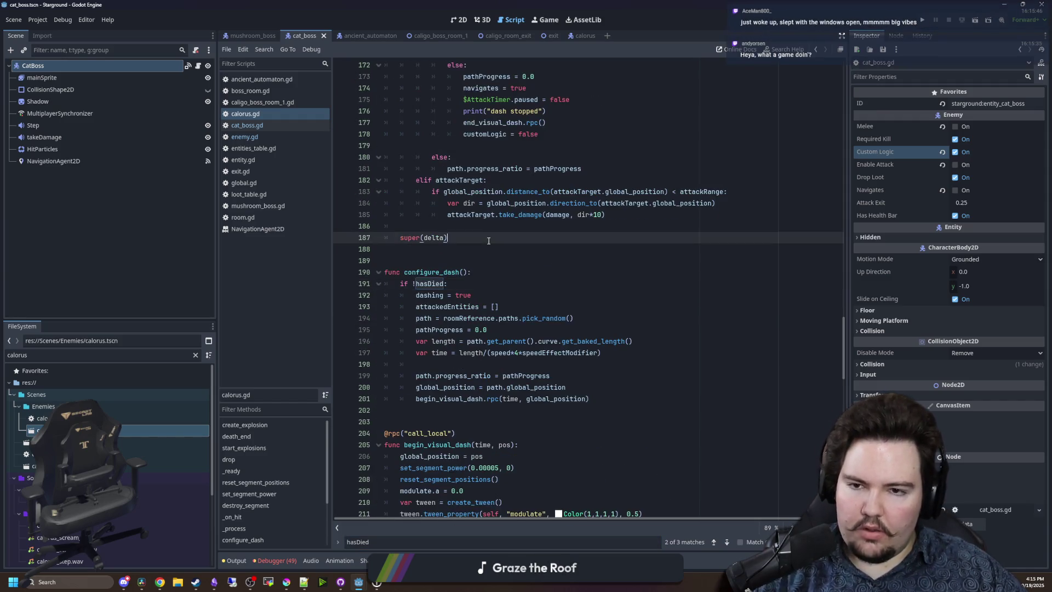
{"action": "scroll", "coordinate": [422, 181], "scroll_direction": "up", "scroll_amount": 15}
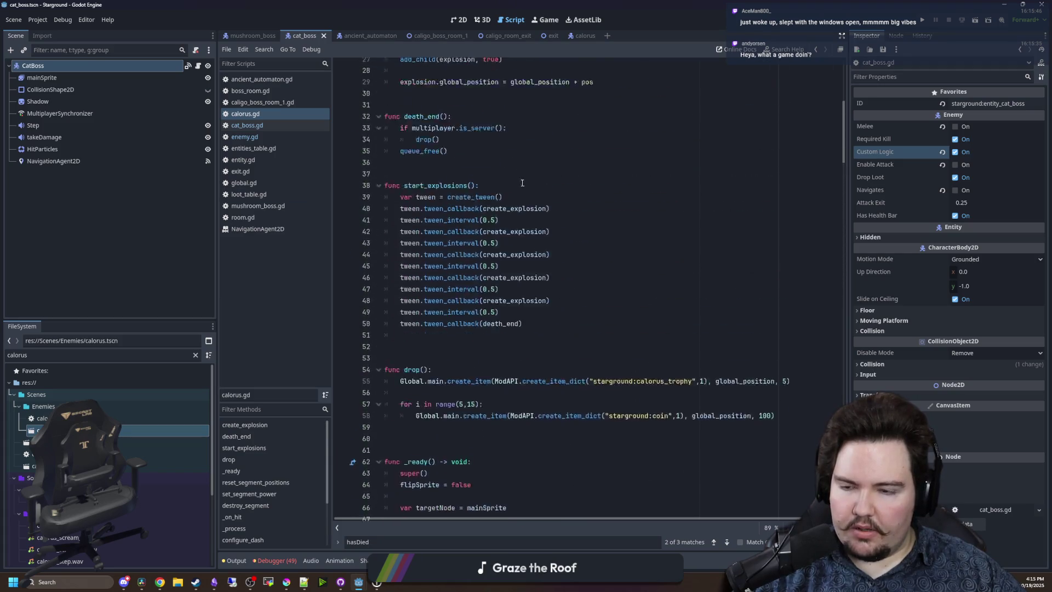
{"action": "left_click", "coordinate": [425, 65], "text": "ctrl"}
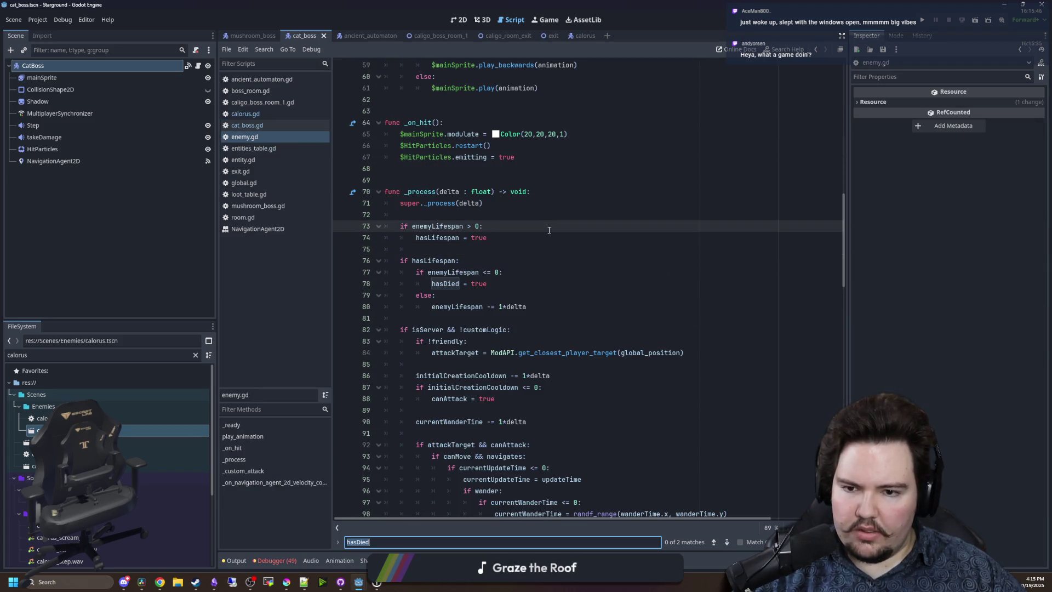
Enter has_died as the search term, filter the FileSystem dock by 'entit', and open entity.gd.
{"action": "type", "text": "has_died"}
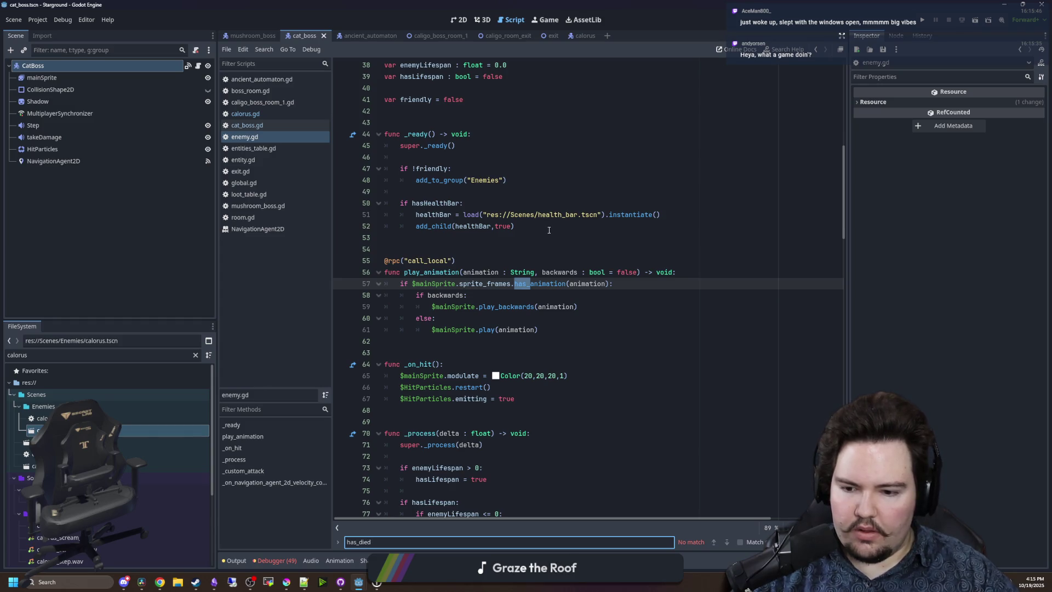
{"action": "double_click", "coordinate": [188, 355]}
{"action": "type", "text": "en"}
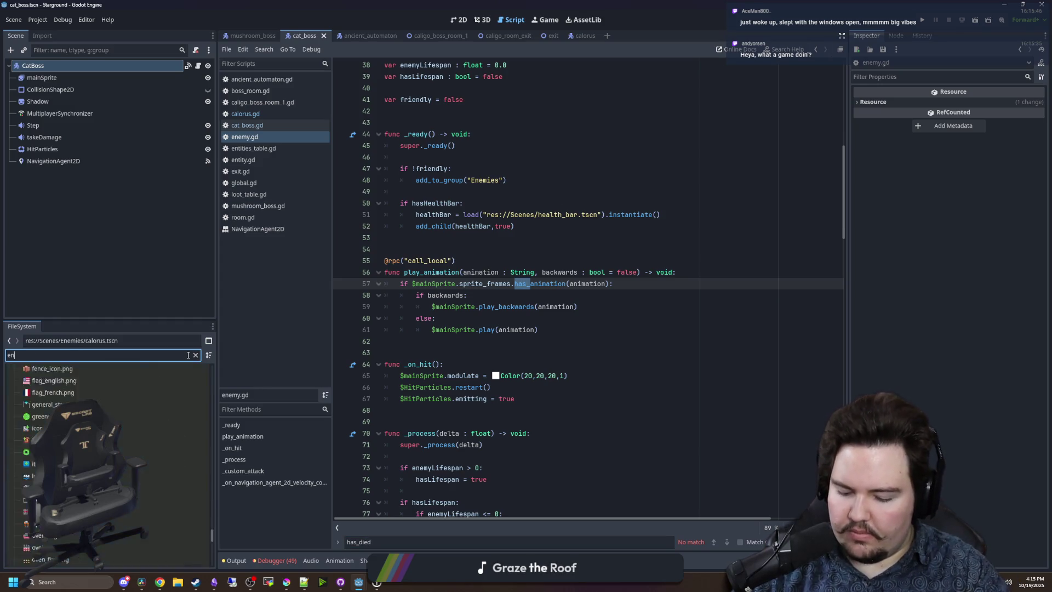
{"action": "type", "text": "tit"}
{"action": "double_click", "coordinate": [55, 442]}
Cycle through the has_died matches in entity.gd back to the has_died_update call.
{"action": "left_click", "coordinate": [553, 246]}
{"action": "key", "text": "ctrl+f"}
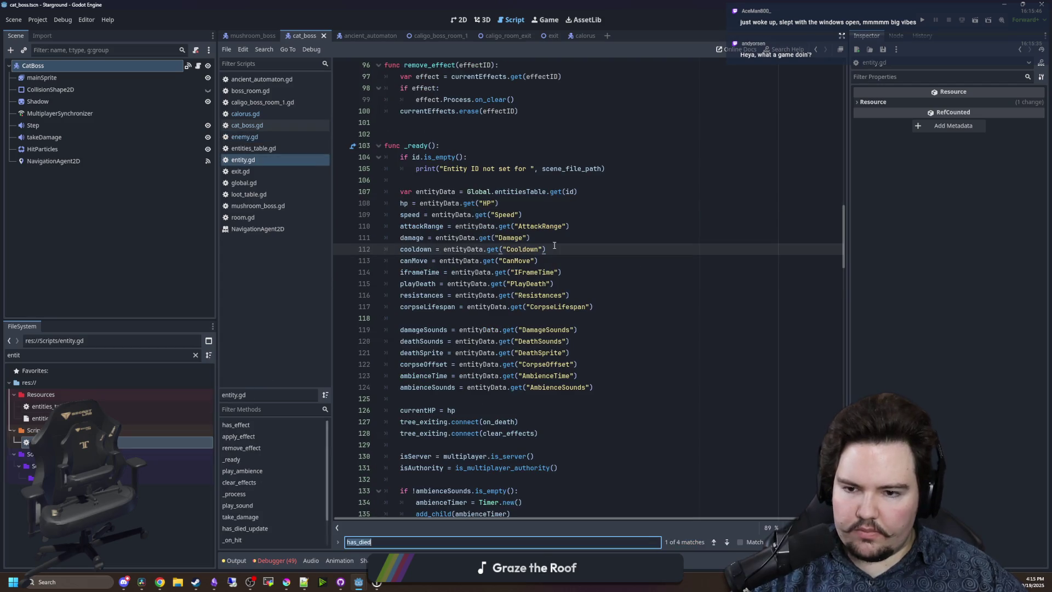
{"action": "key", "text": "Return"}
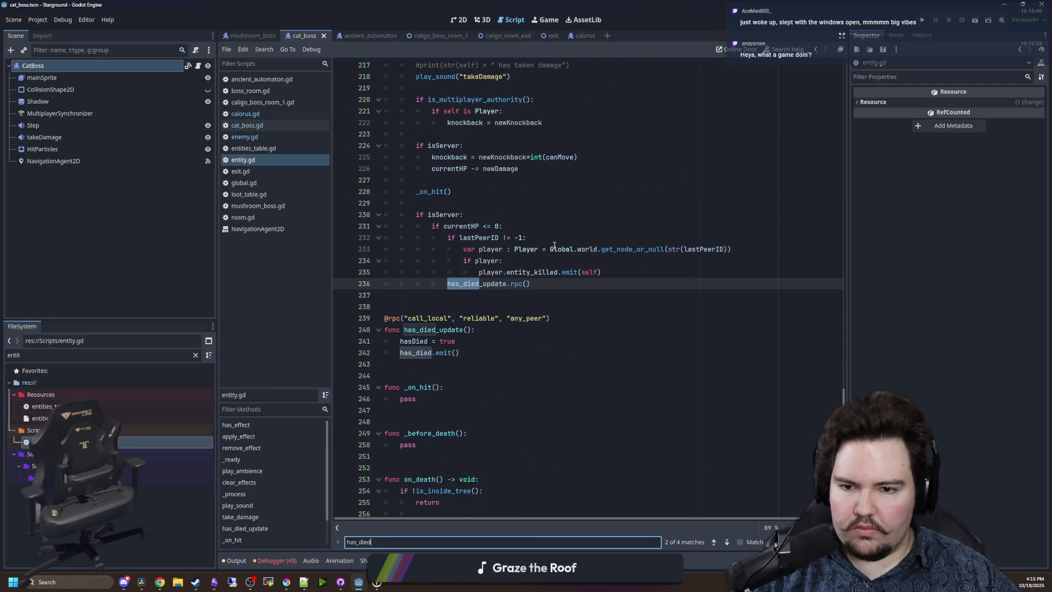
{"action": "key", "text": "Return"}
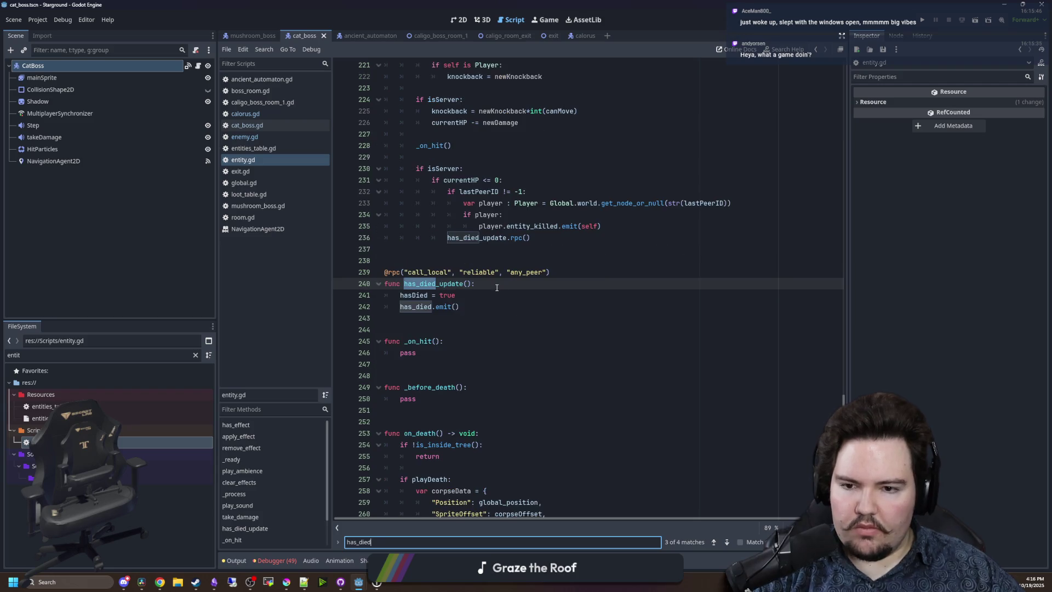
{"action": "key", "text": "Return"}
{"action": "key", "text": "Return"}
{"action": "key", "text": "Return"}
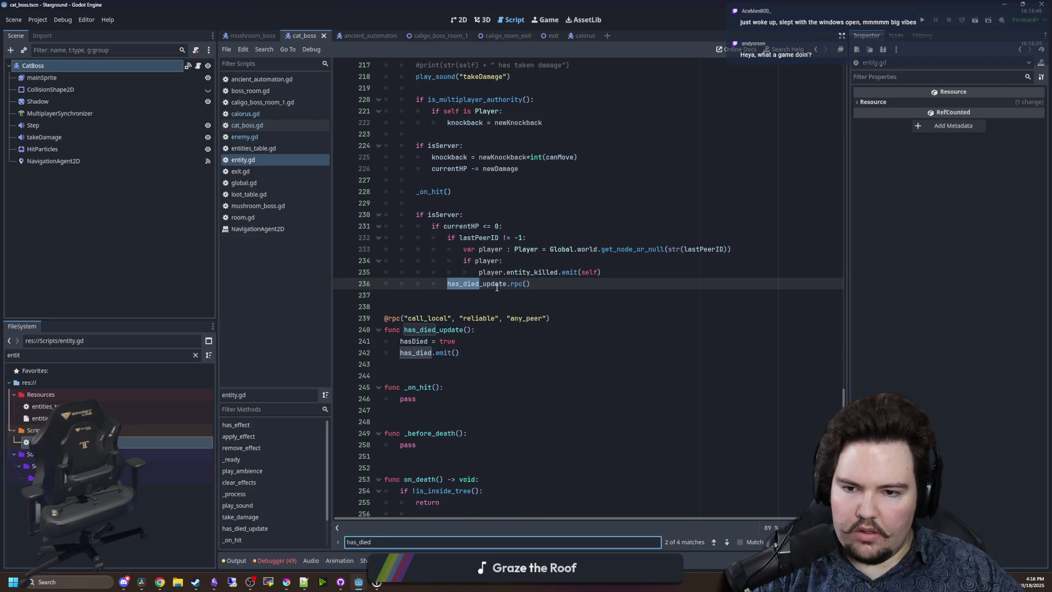
Review the take_damage function around the has_died_update call and save the project.
{"action": "left_click_drag", "start_coordinate": [555, 286], "coordinate": [416, 214]}
{"action": "left_click", "coordinate": [538, 282]}
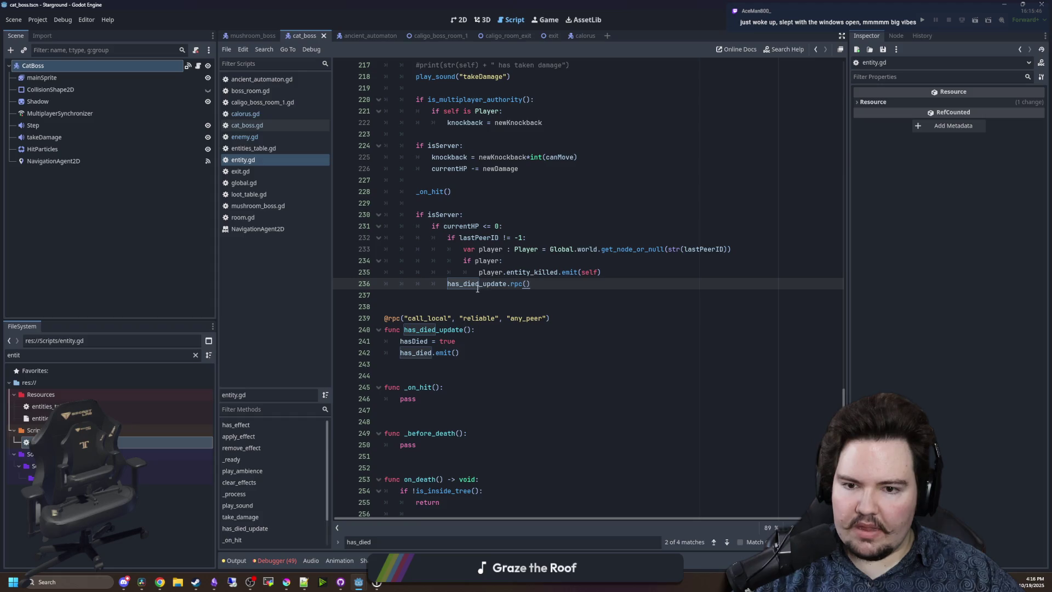
{"action": "scroll", "coordinate": [461, 283], "scroll_direction": "up", "scroll_amount": 4}
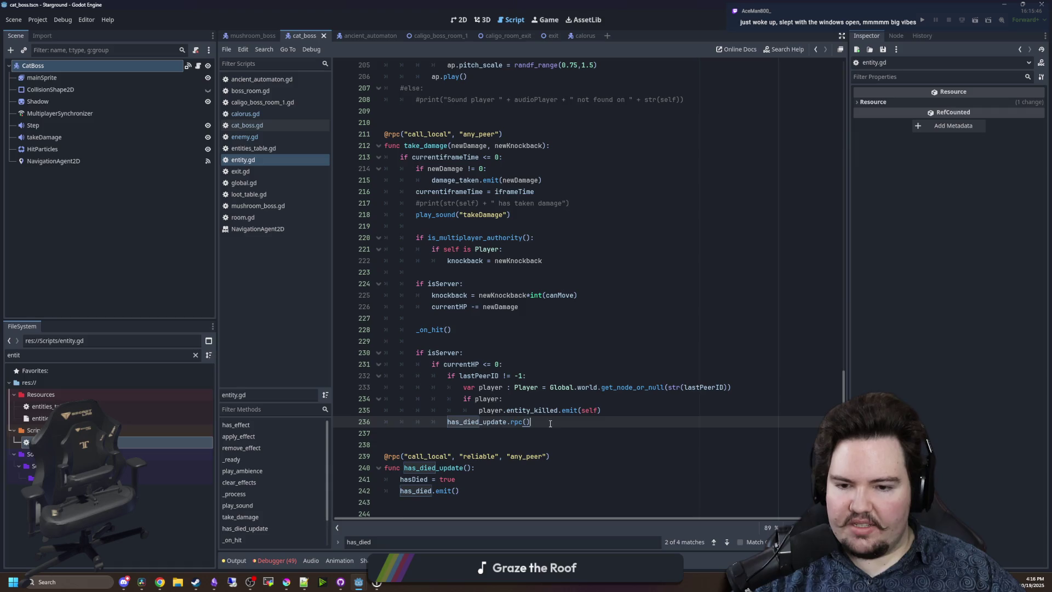
{"action": "left_click_drag", "start_coordinate": [550, 424], "coordinate": [385, 134]}
{"action": "left_click", "coordinate": [540, 203]}
{"action": "key", "text": "ctrl+s"}
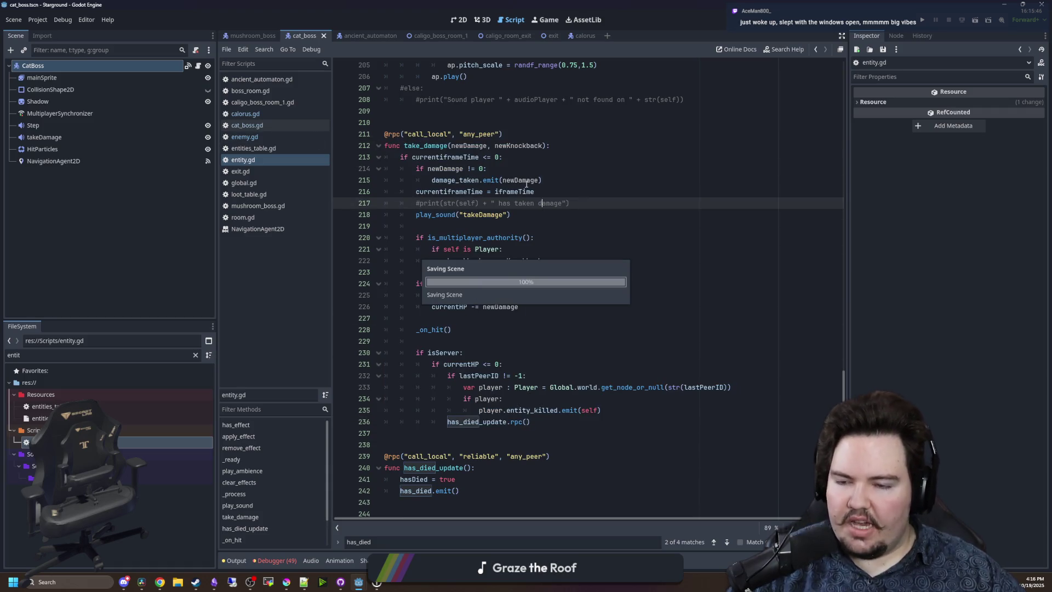
Switch to cat_boss.gd, save, and look over the script down to line 65.
{"action": "left_click", "coordinate": [261, 130]}
{"action": "key", "text": "ctrl+s"}
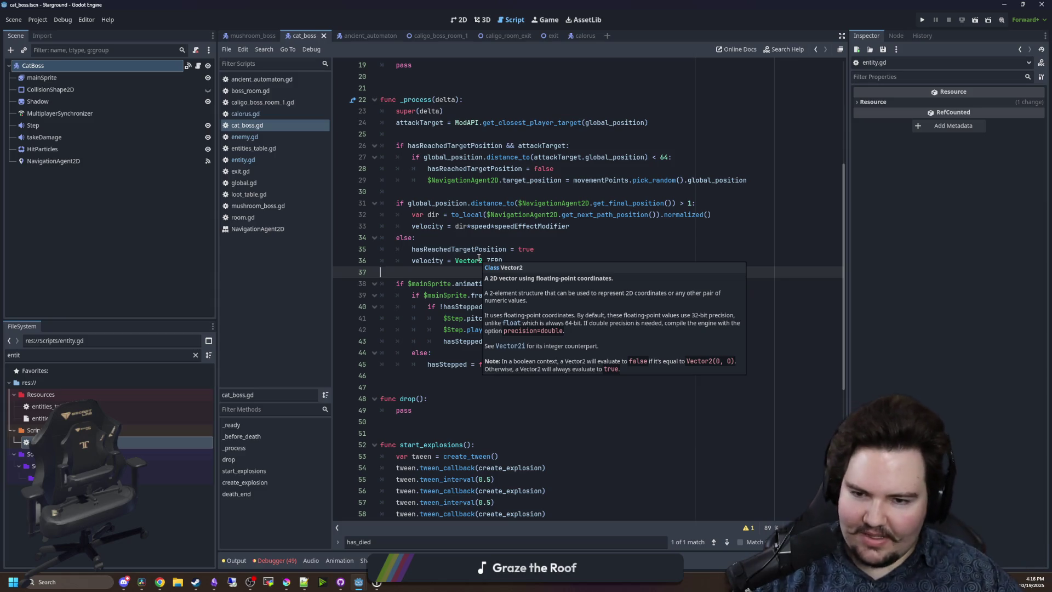
{"action": "left_click", "coordinate": [450, 263]}
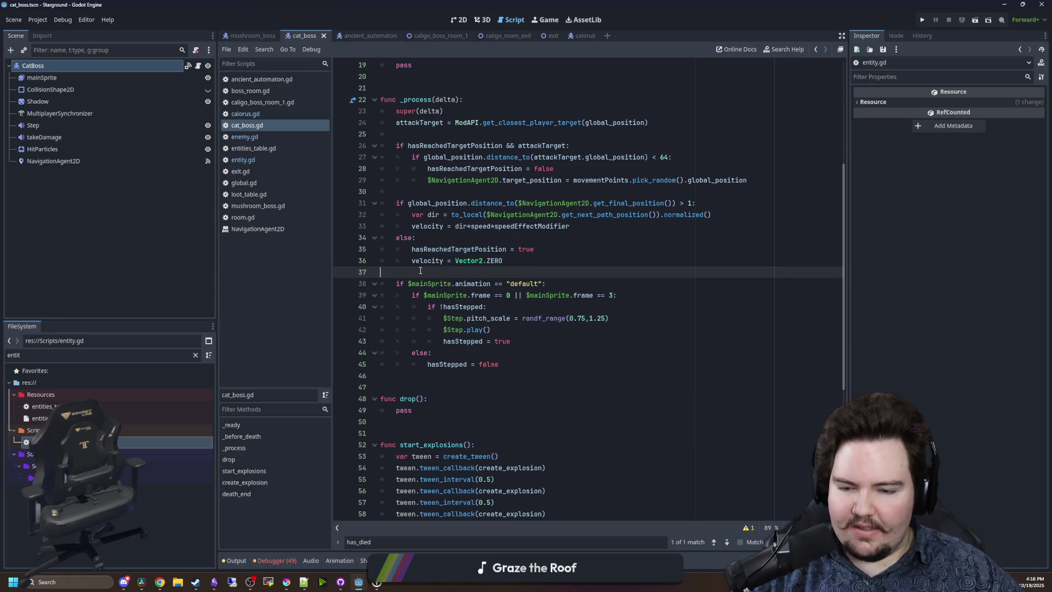
{"action": "scroll", "coordinate": [432, 268], "scroll_direction": "down", "scroll_amount": 7}
{"action": "left_click", "coordinate": [425, 344]}
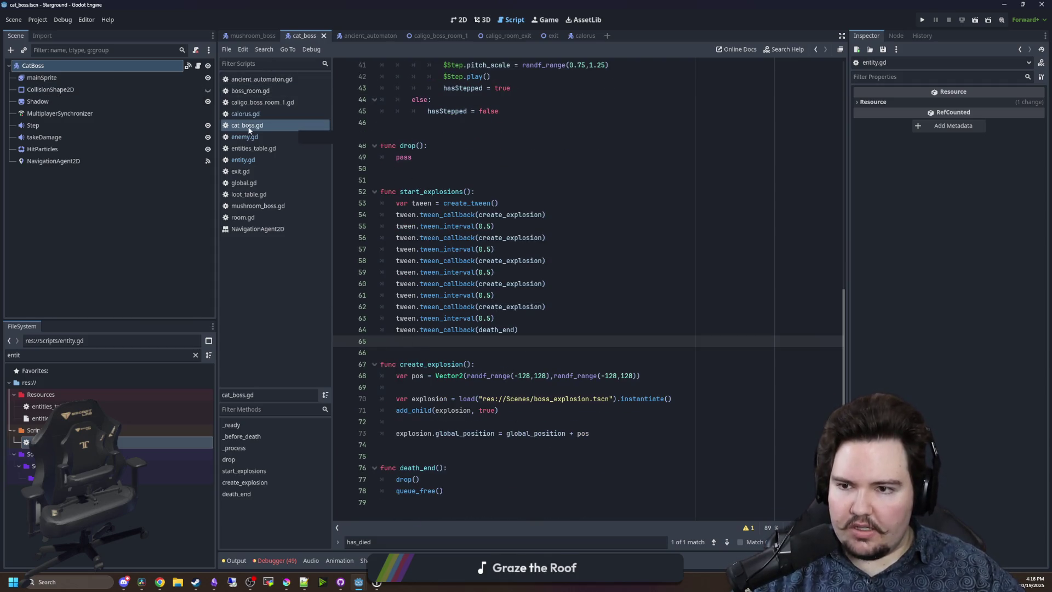
Glance at the ancient_automaton scene, then return to the cat_boss scene.
{"action": "left_click", "coordinate": [371, 37]}
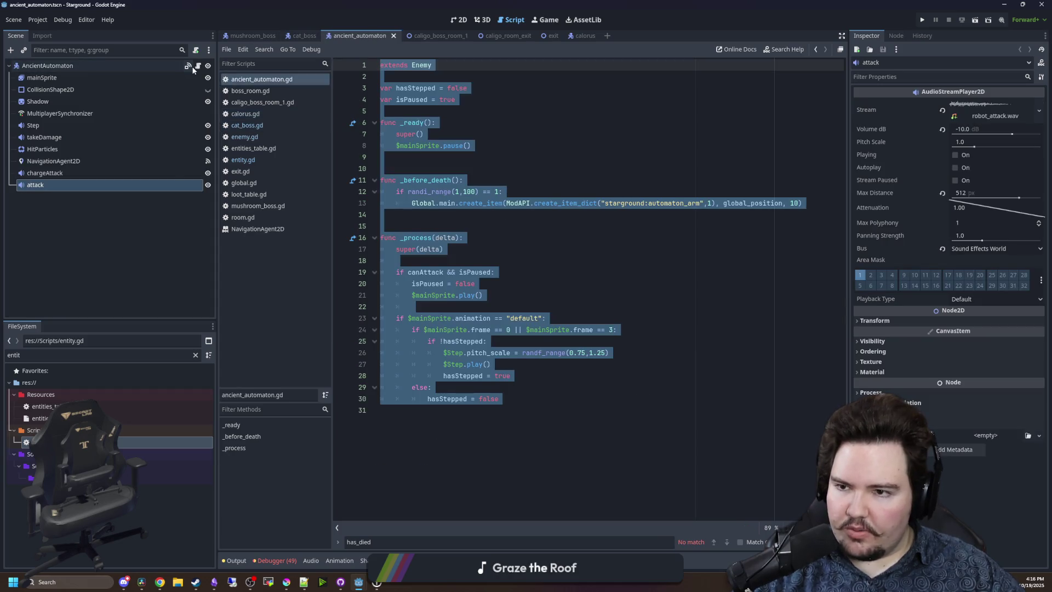
{"action": "left_click", "coordinate": [462, 237]}
{"action": "key", "text": "Up"}
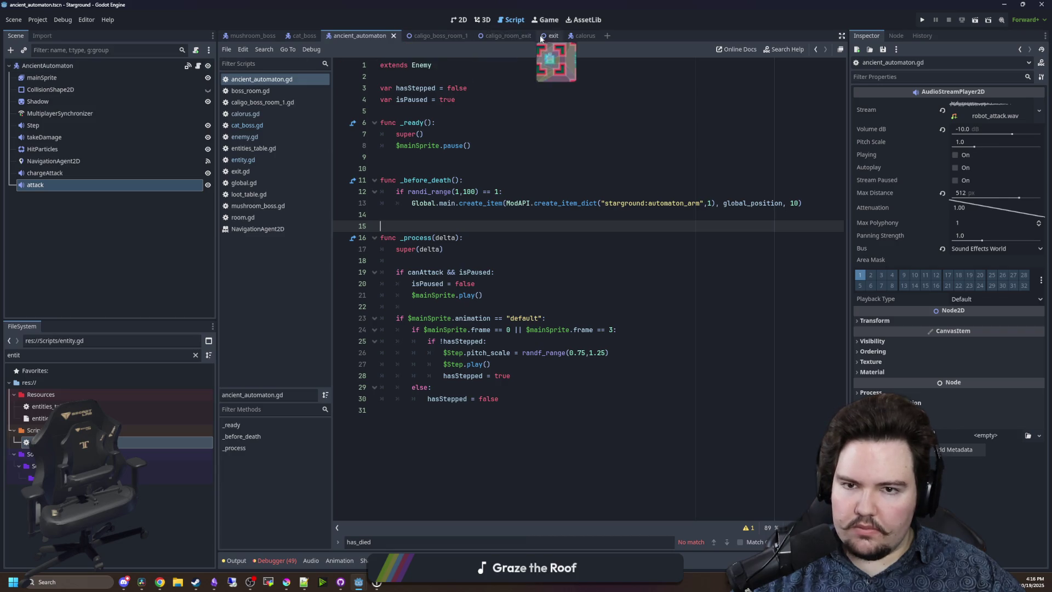
{"action": "left_click", "coordinate": [302, 35]}
Find has_died on line 14 and jump to the start_explosions definition to inspect its body.
{"action": "scroll", "coordinate": [673, 250], "scroll_direction": "up", "scroll_amount": 12}
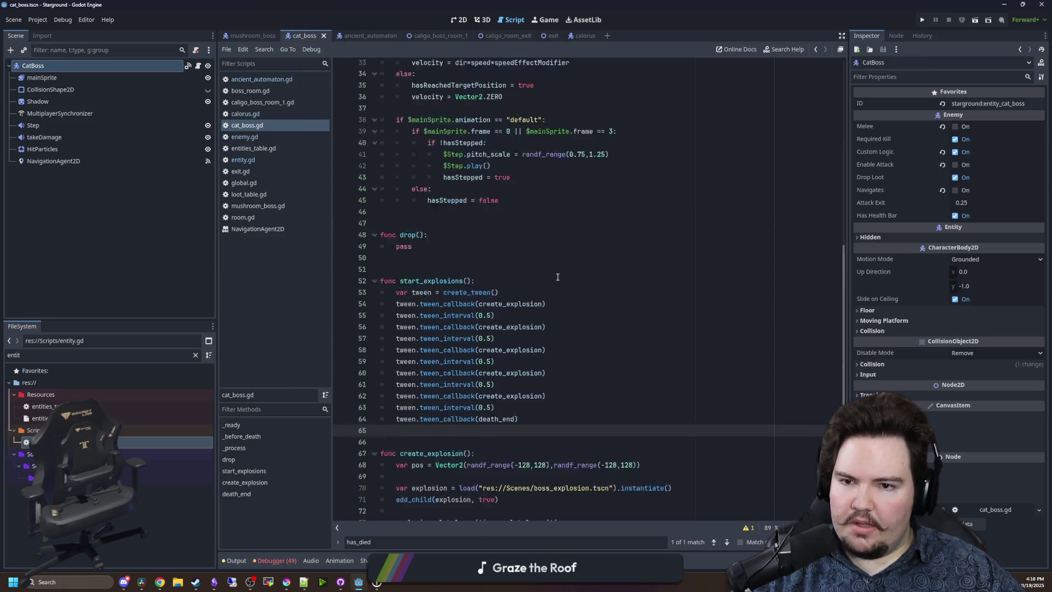
{"action": "scroll", "coordinate": [674, 250], "scroll_direction": "down", "scroll_amount": 12}
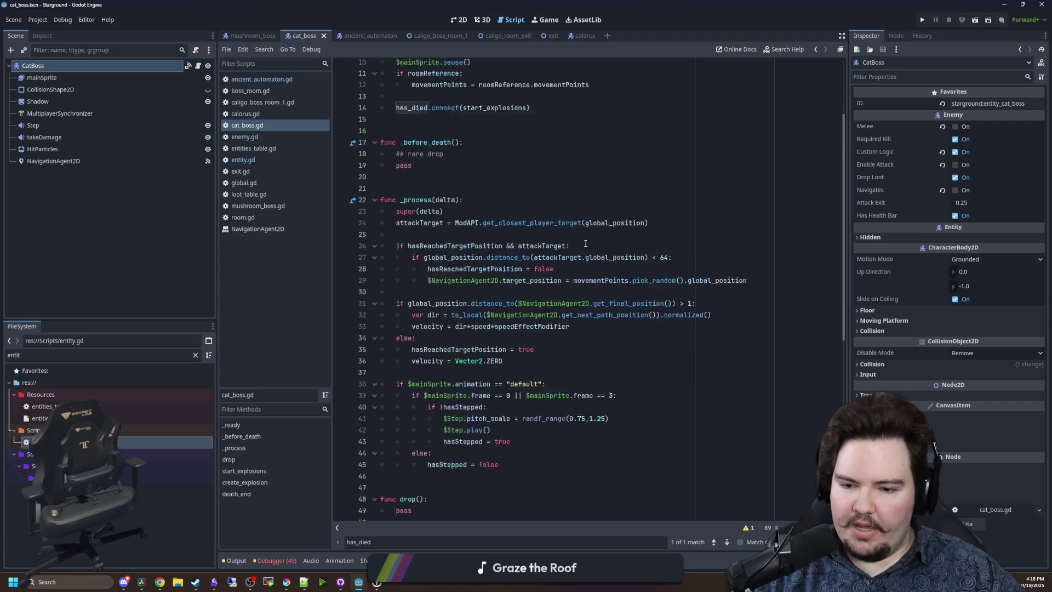
{"action": "scroll", "coordinate": [585, 243], "scroll_direction": "up", "scroll_amount": 7}
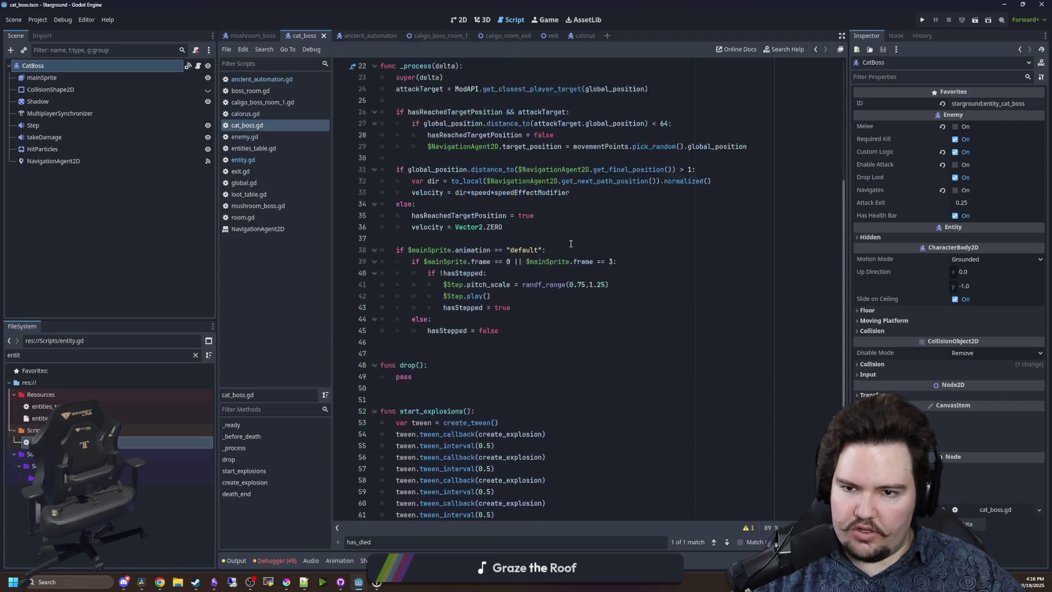
{"action": "scroll", "coordinate": [493, 306], "scroll_direction": "up", "scroll_amount": 1}
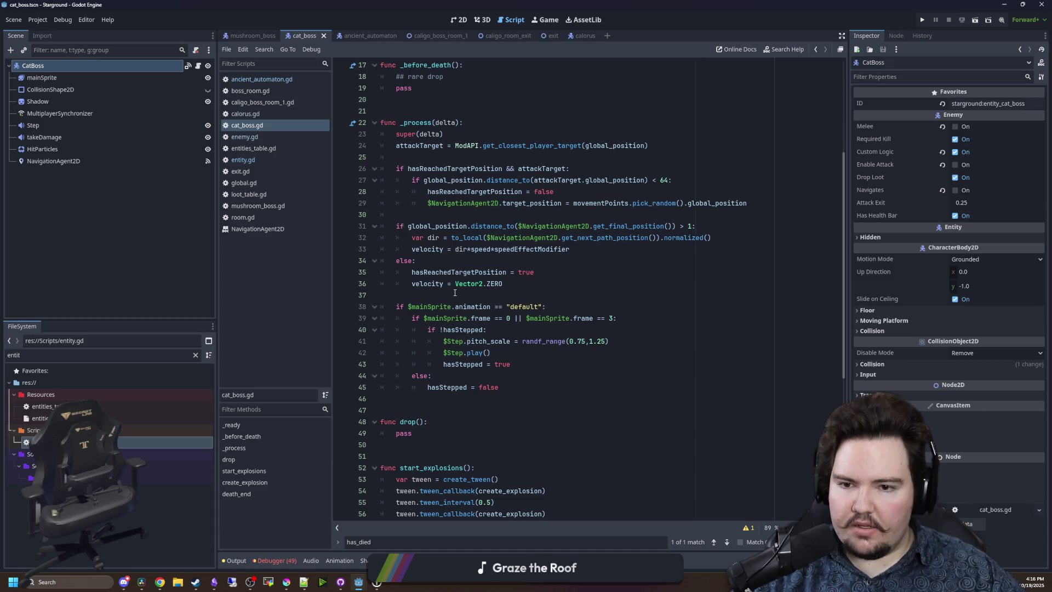
{"action": "scroll", "coordinate": [454, 292], "scroll_direction": "up", "scroll_amount": 5}
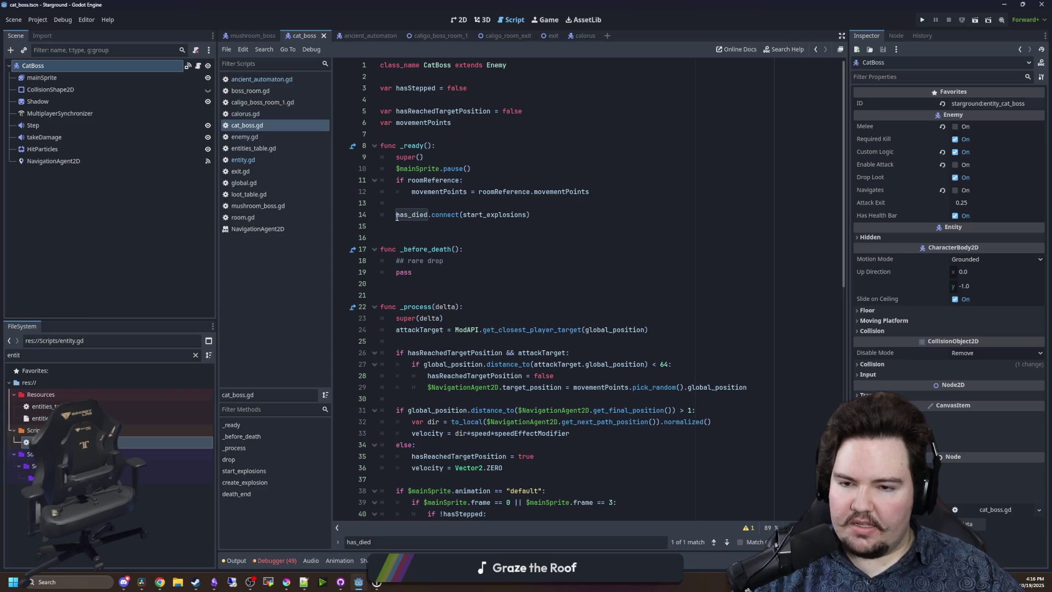
{"action": "left_click_drag", "start_coordinate": [396, 216], "coordinate": [511, 216]}
{"action": "left_click", "coordinate": [491, 218]}
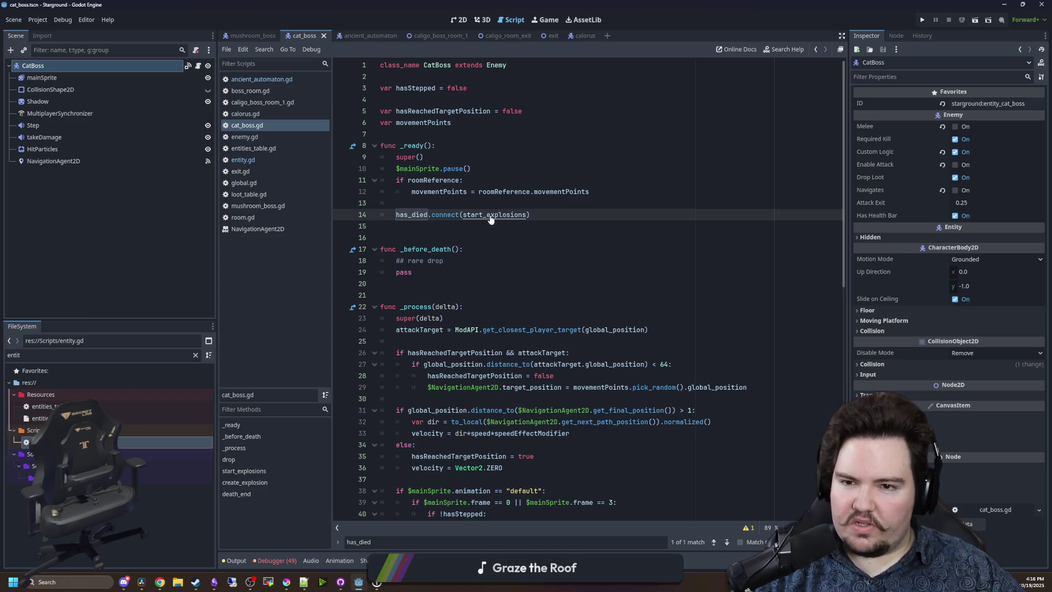
{"action": "left_click", "coordinate": [491, 218], "text": "ctrl"}
{"action": "left_click_drag", "start_coordinate": [526, 332], "coordinate": [357, 189]}
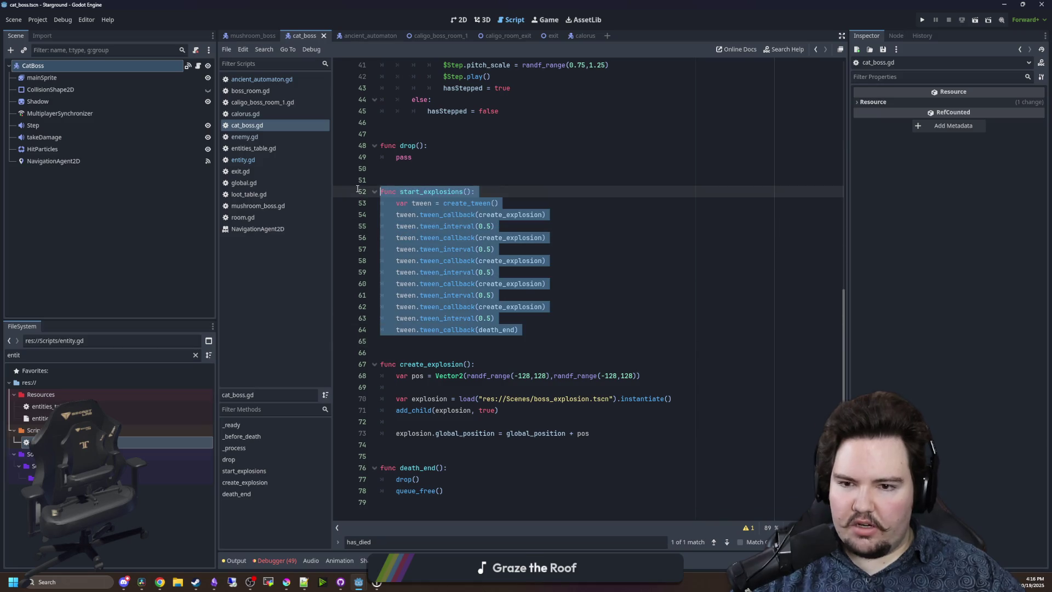
{"action": "left_click", "coordinate": [496, 272]}
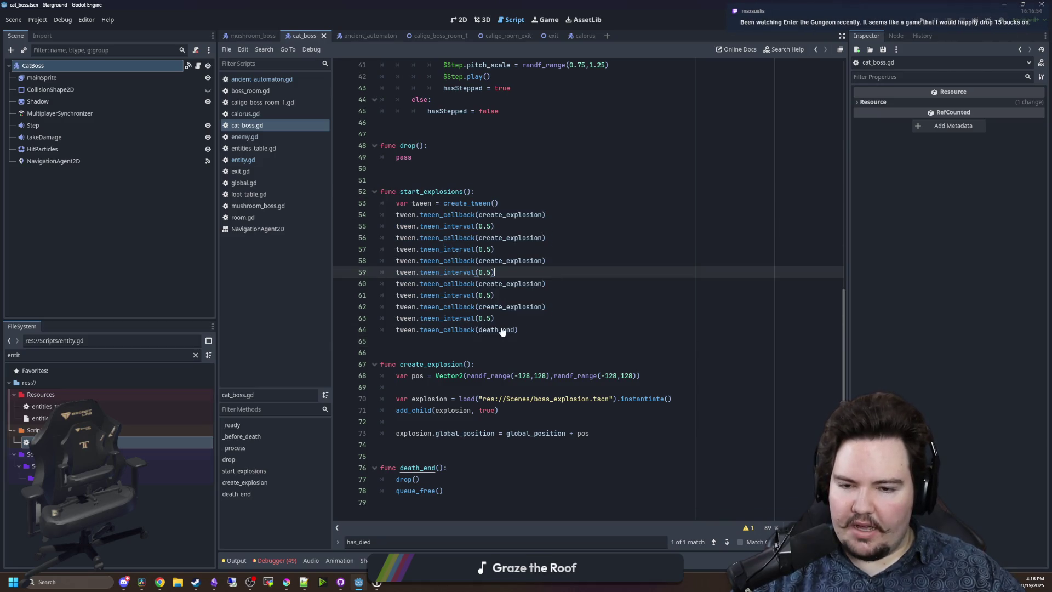
{"action": "scroll", "coordinate": [458, 420], "scroll_direction": "up", "scroll_amount": 8}
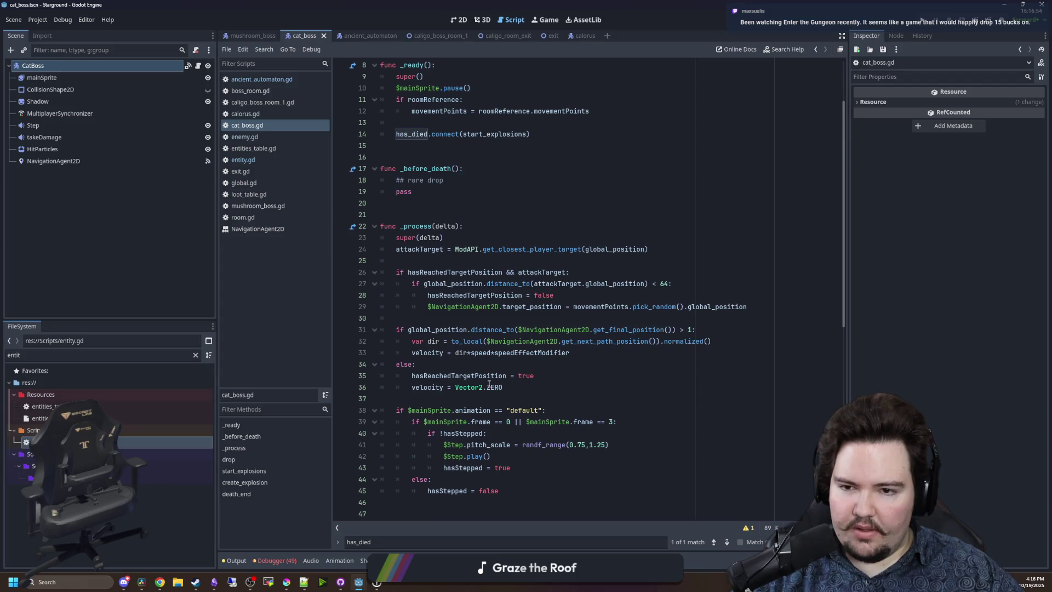
Wrap the _process movement and animation code in an 'if !hasDied:' block and save.
{"action": "left_click", "coordinate": [440, 162]}
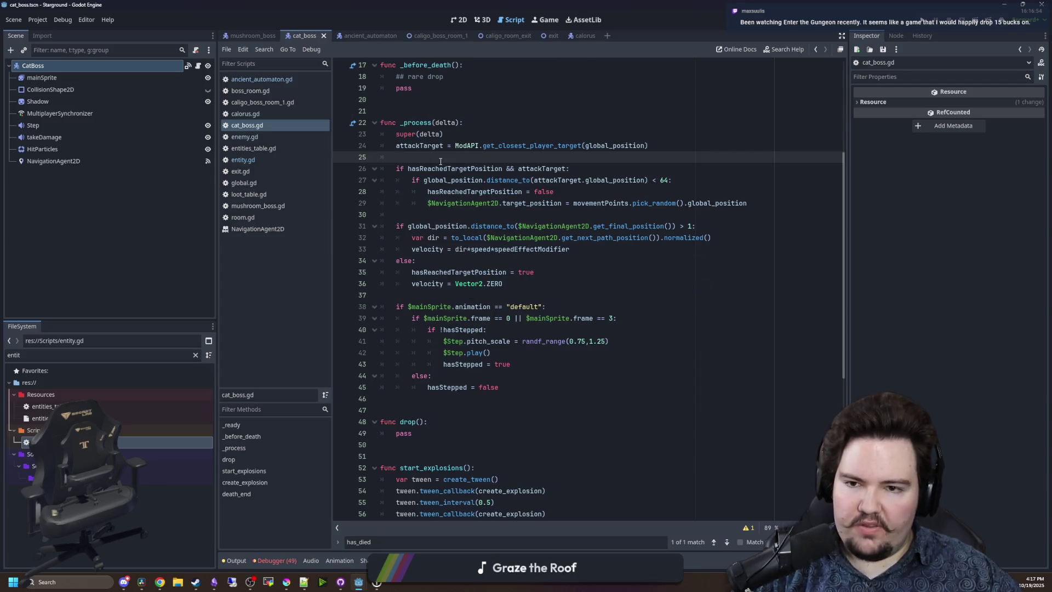
{"action": "key", "text": "Return"}
{"action": "type", "text": "if hasDied:"}
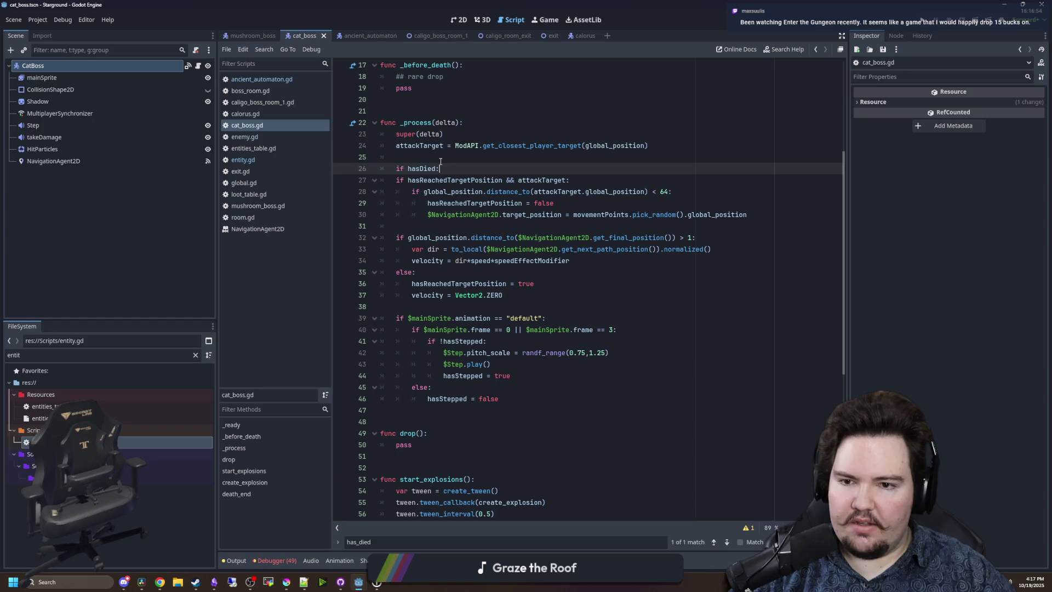
{"action": "left_click", "coordinate": [407, 168]}
{"action": "type", "text": "!"}
{"action": "left_click_drag", "start_coordinate": [394, 410], "coordinate": [357, 186]}
{"action": "key", "text": "Tab"}
{"action": "left_click", "coordinate": [591, 277]}
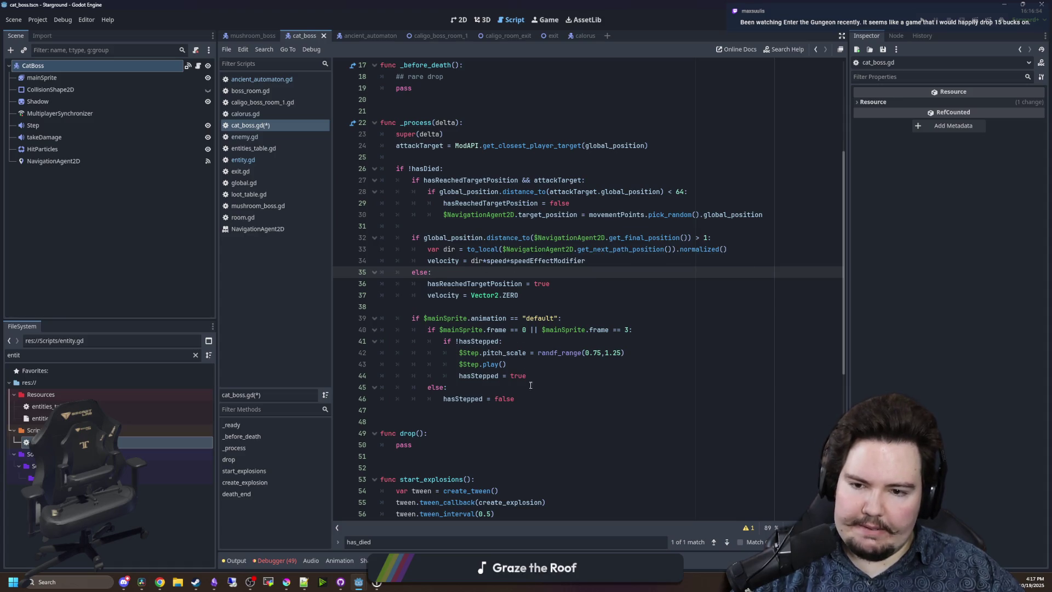
{"action": "left_click", "coordinate": [529, 408]}
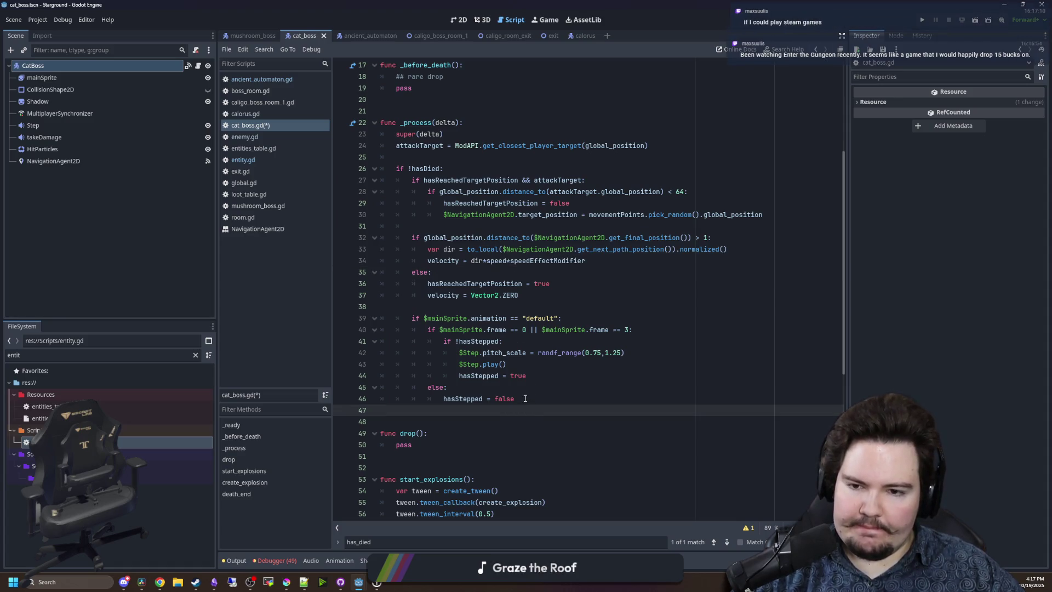
{"action": "left_click", "coordinate": [423, 159]}
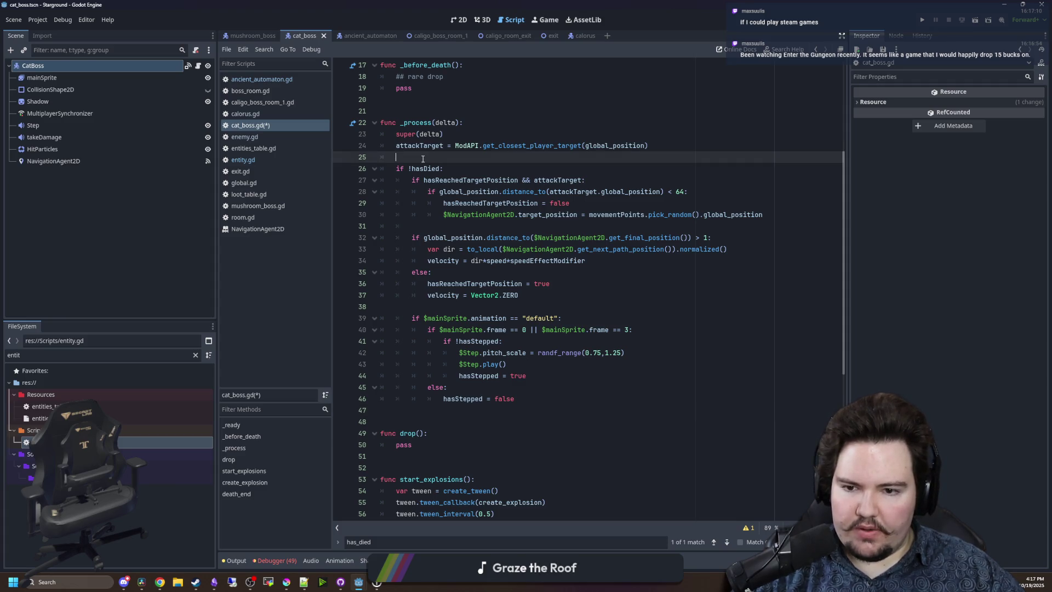
{"action": "key", "text": "ctrl+s"}
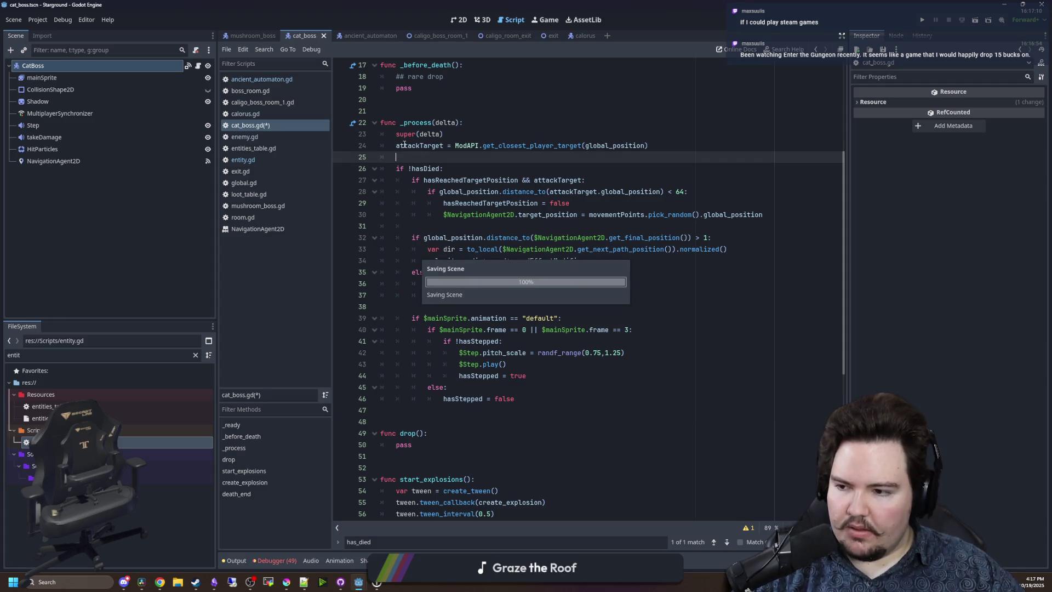
Add 'else:' with 'velocity = Vector2.ZERO' after the hasStepped block.
{"action": "left_click", "coordinate": [593, 434]}
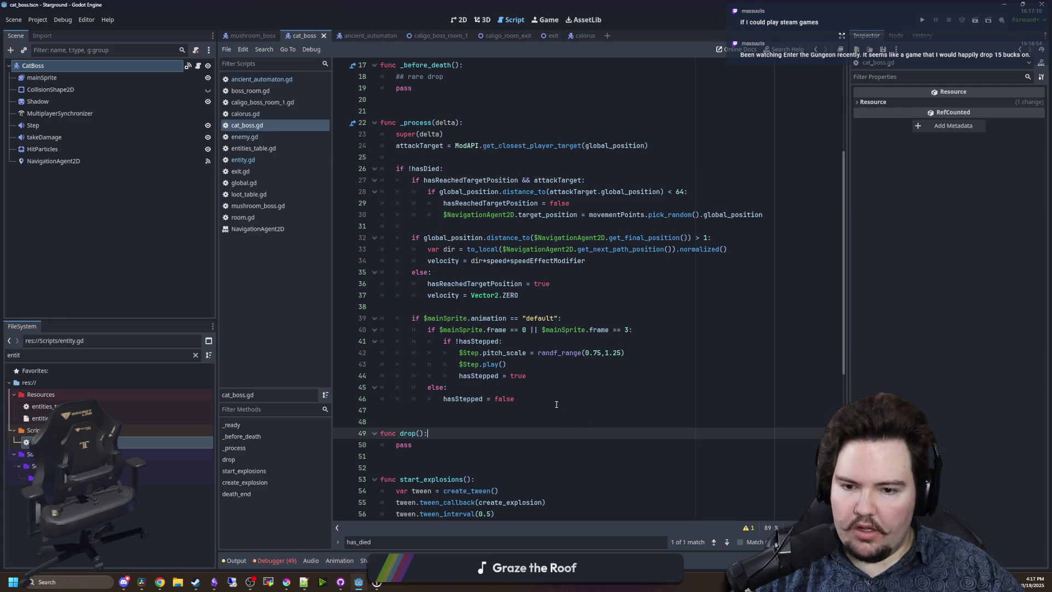
{"action": "left_click", "coordinate": [556, 401]}
{"action": "key", "text": "Return"}
{"action": "type", "text": "else:"}
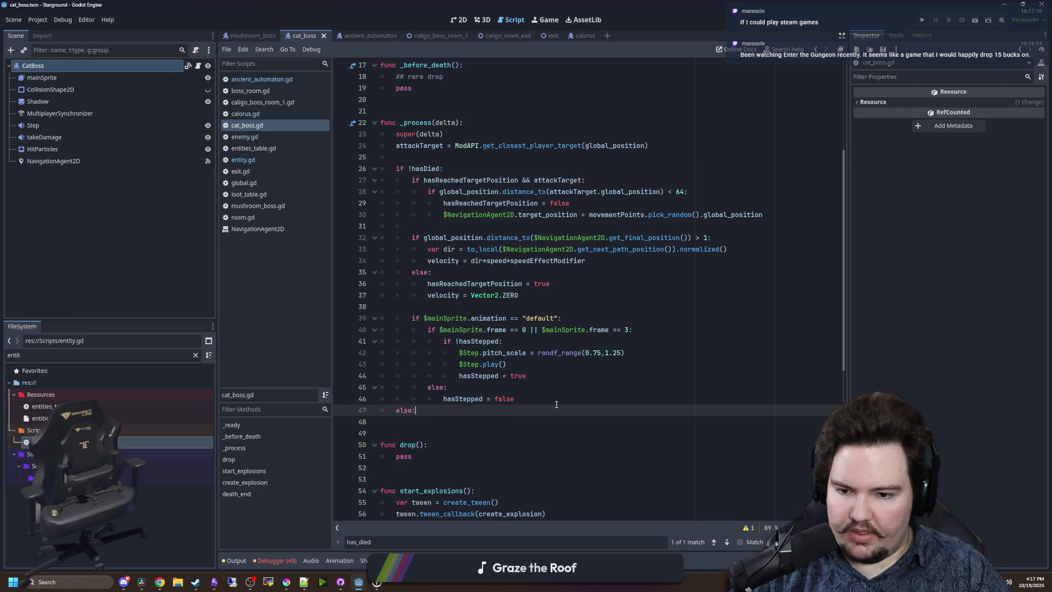
{"action": "key", "text": "Return"}
{"action": "type", "text": "elocity ="}
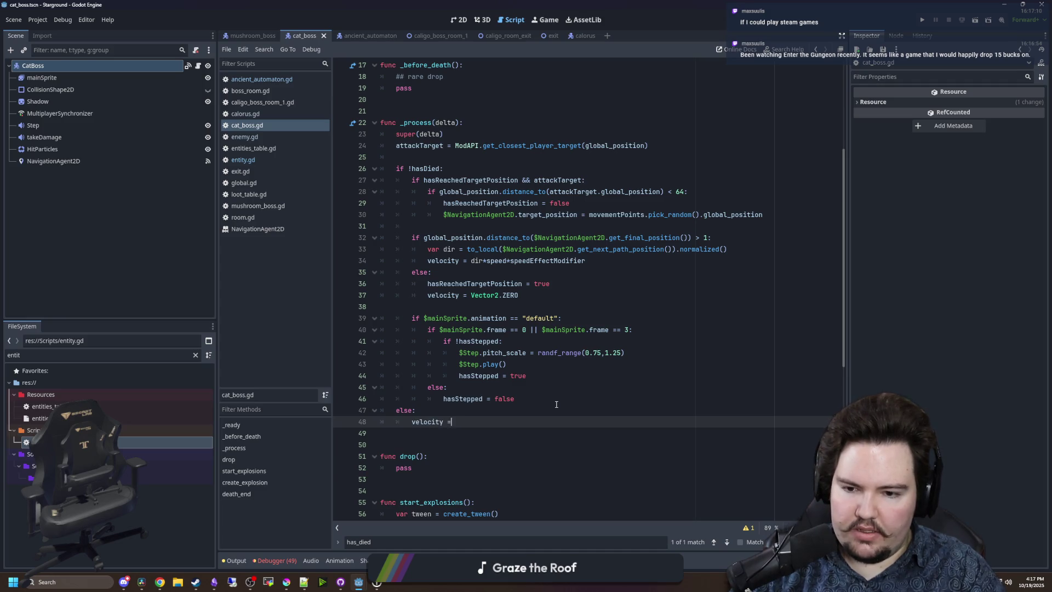
{"action": "type", "text": " Vector2.ZERO"}
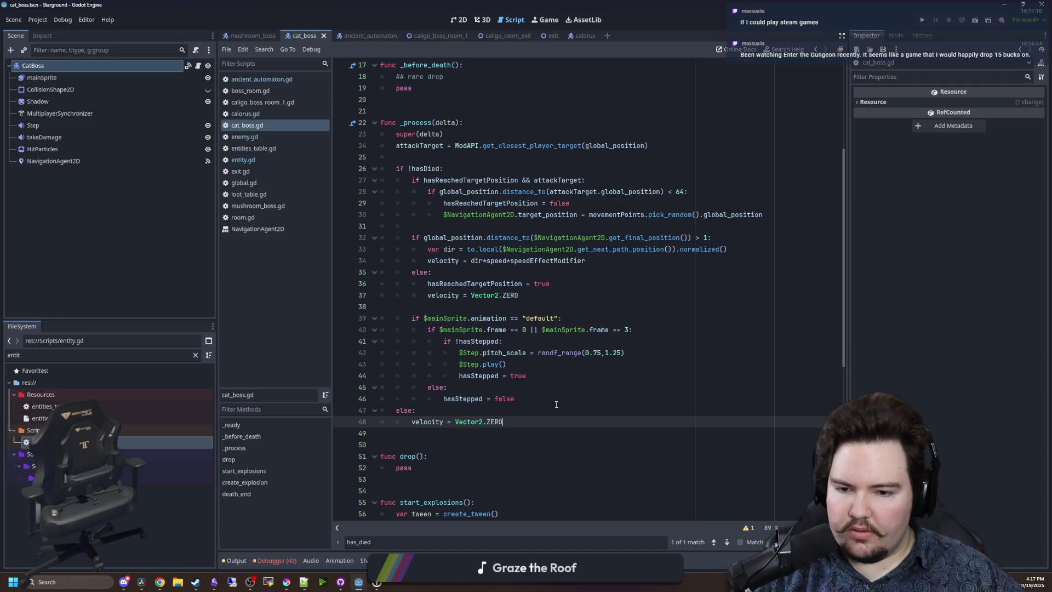
{"action": "left_click", "coordinate": [556, 404]}
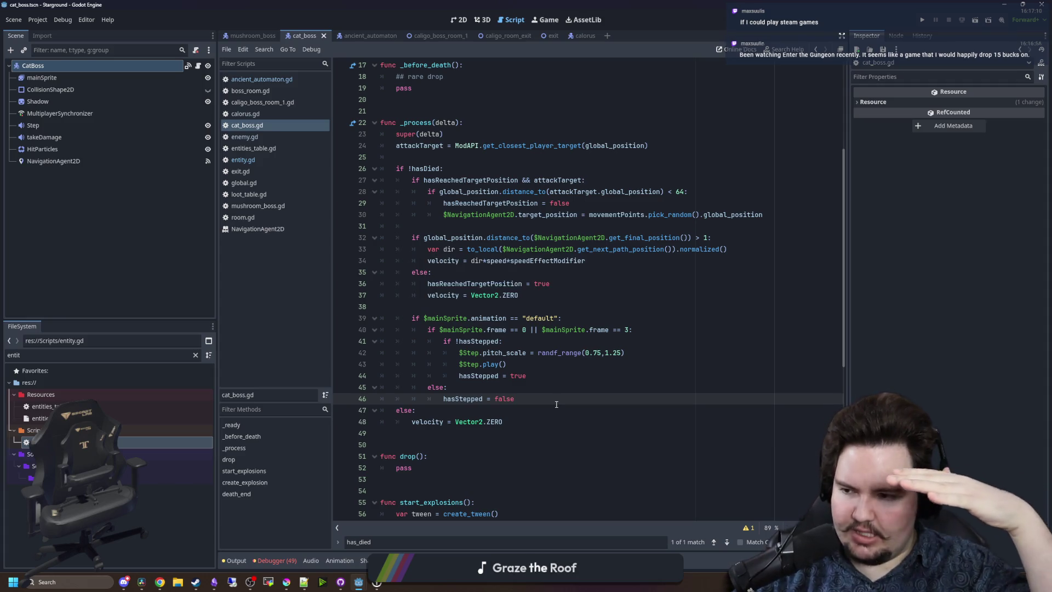
{"action": "left_click", "coordinate": [549, 332]}
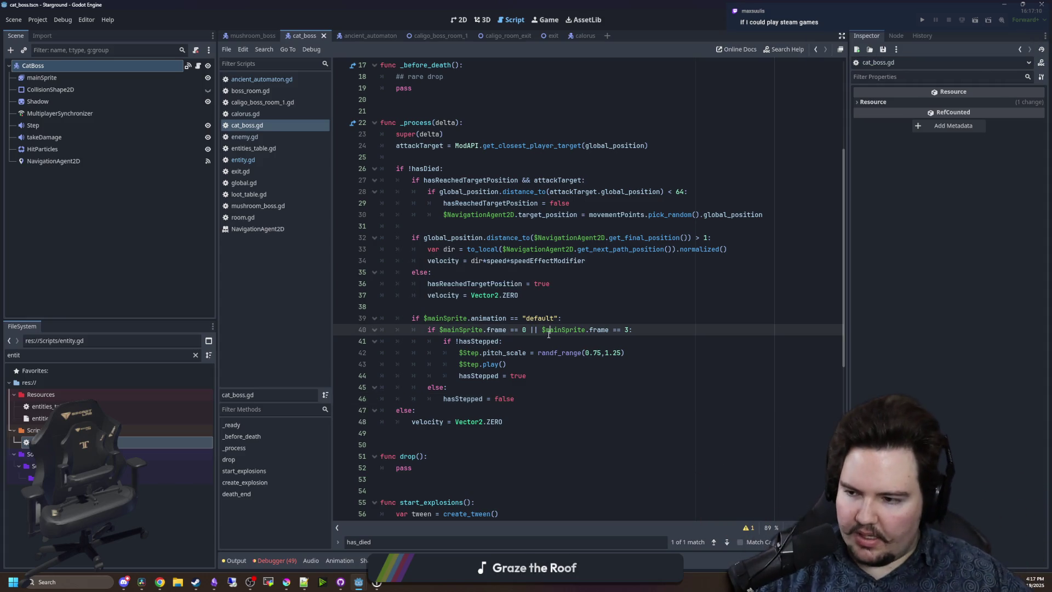
Save the script and review the code around the death_end tween callback and drop function.
{"action": "key", "text": "ctrl+s"}
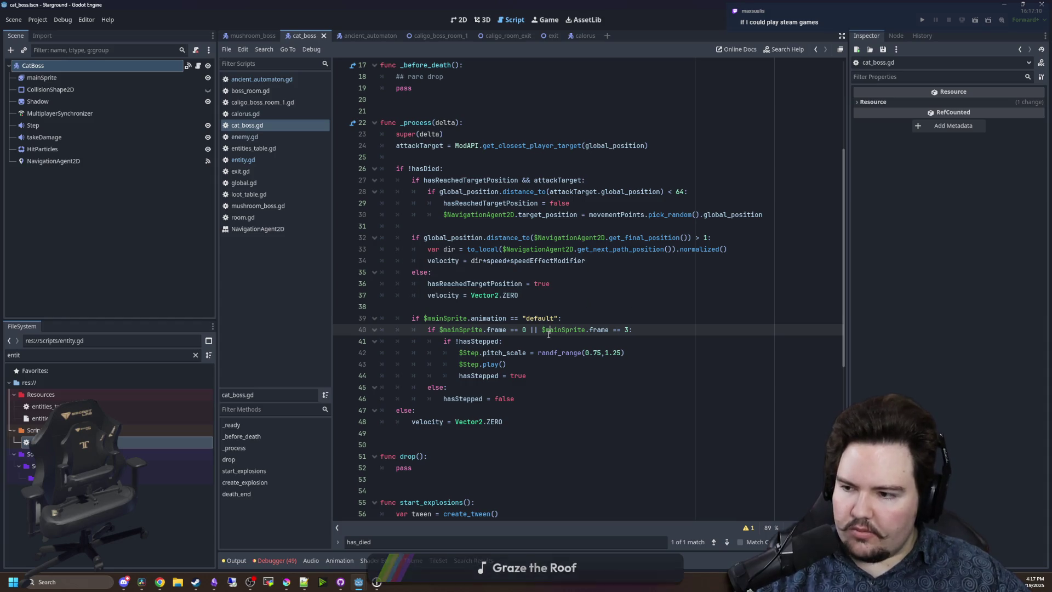
{"action": "left_click", "coordinate": [518, 399]}
{"action": "scroll", "coordinate": [599, 377], "scroll_direction": "down", "scroll_amount": 9}
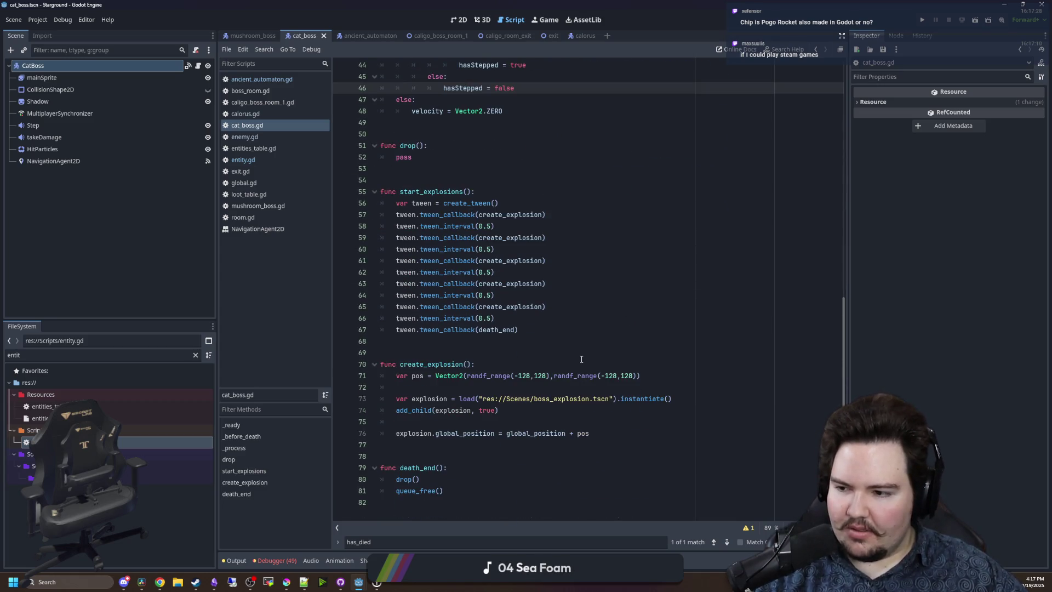
{"action": "left_click", "coordinate": [581, 363]}
{"action": "left_click", "coordinate": [553, 352]}
{"action": "left_click", "coordinate": [537, 341]}
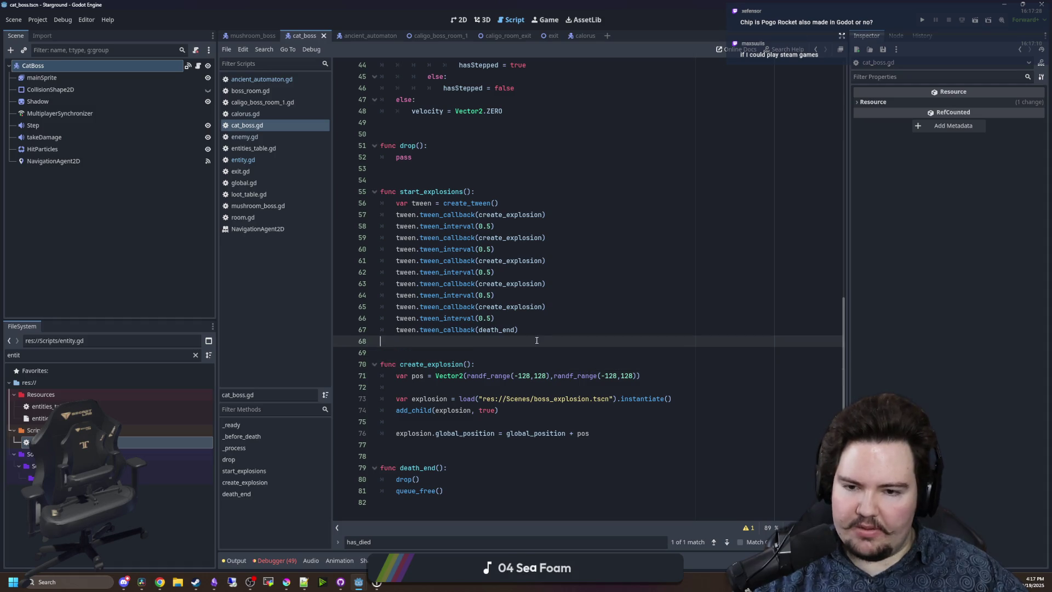
{"action": "left_click", "coordinate": [539, 331]}
{"action": "scroll", "coordinate": [540, 331], "scroll_direction": "up", "scroll_amount": 5}
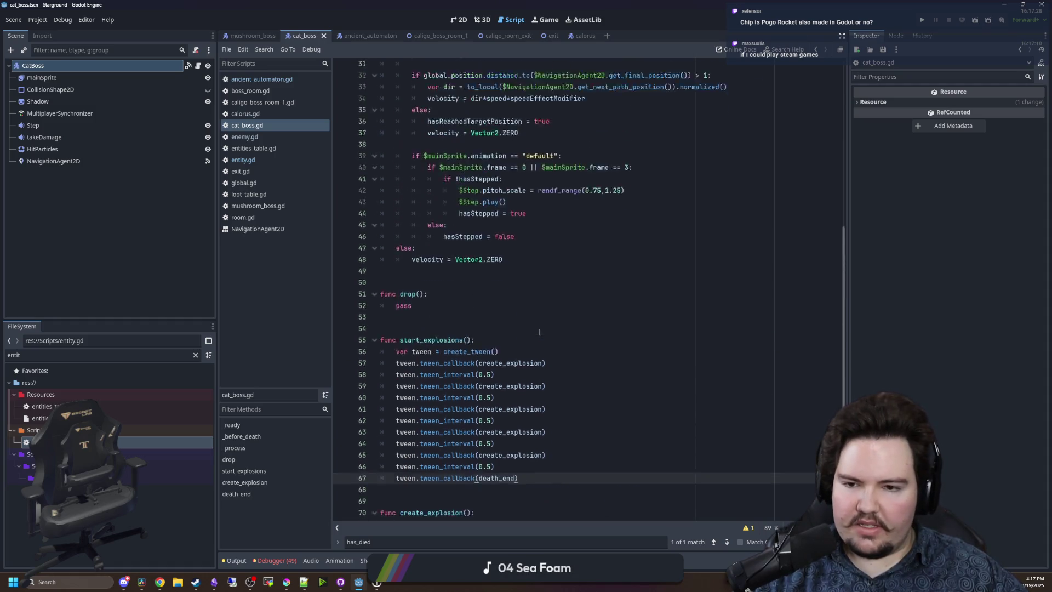
{"action": "left_click", "coordinate": [417, 343]}
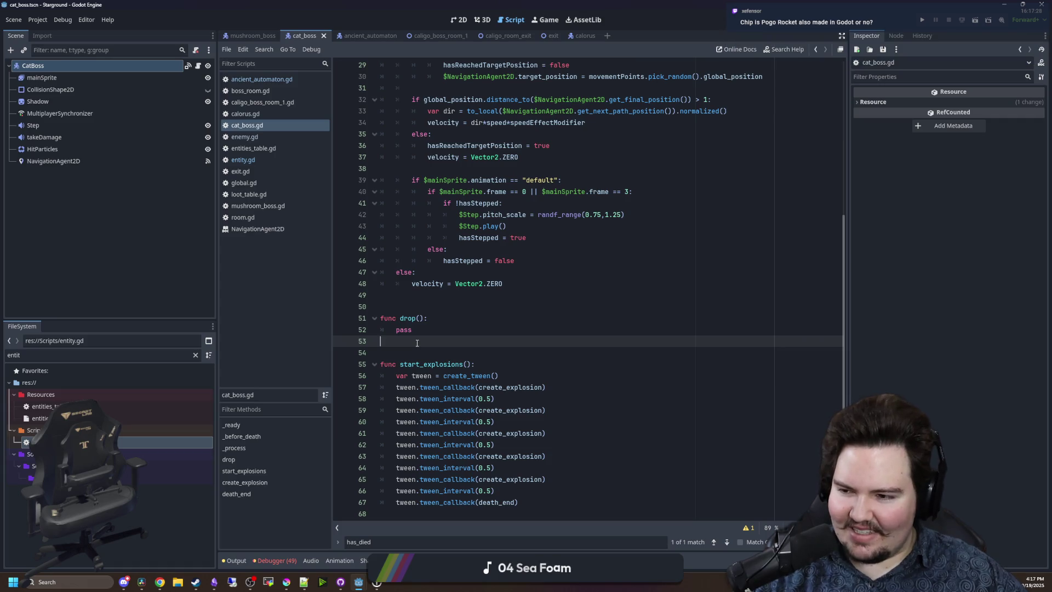
{"action": "scroll", "coordinate": [435, 252], "scroll_direction": "up", "scroll_amount": 9}
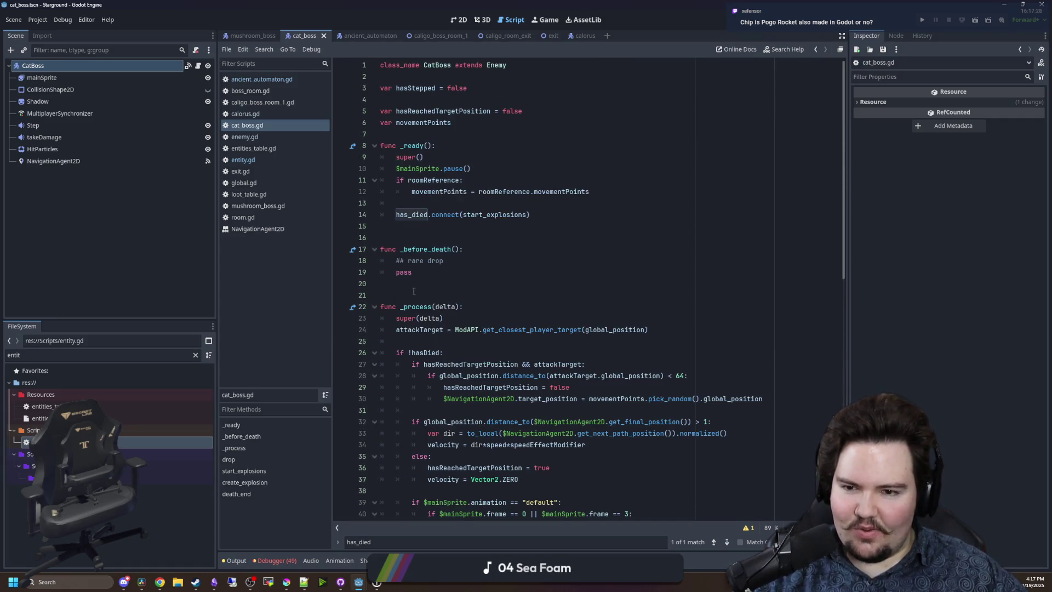
{"action": "left_click", "coordinate": [413, 291]}
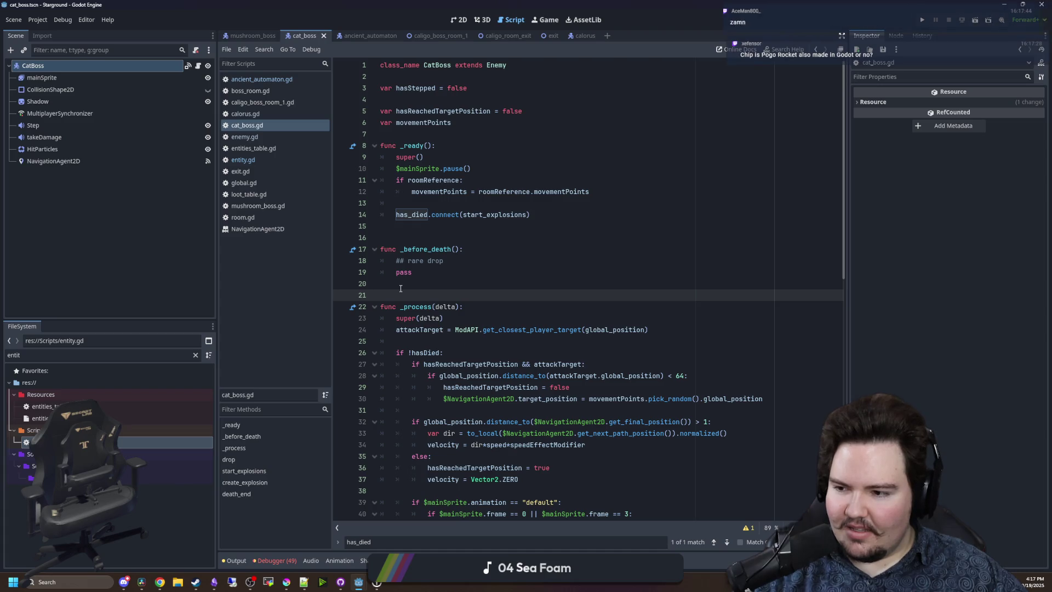
{"action": "left_click", "coordinate": [446, 226]}
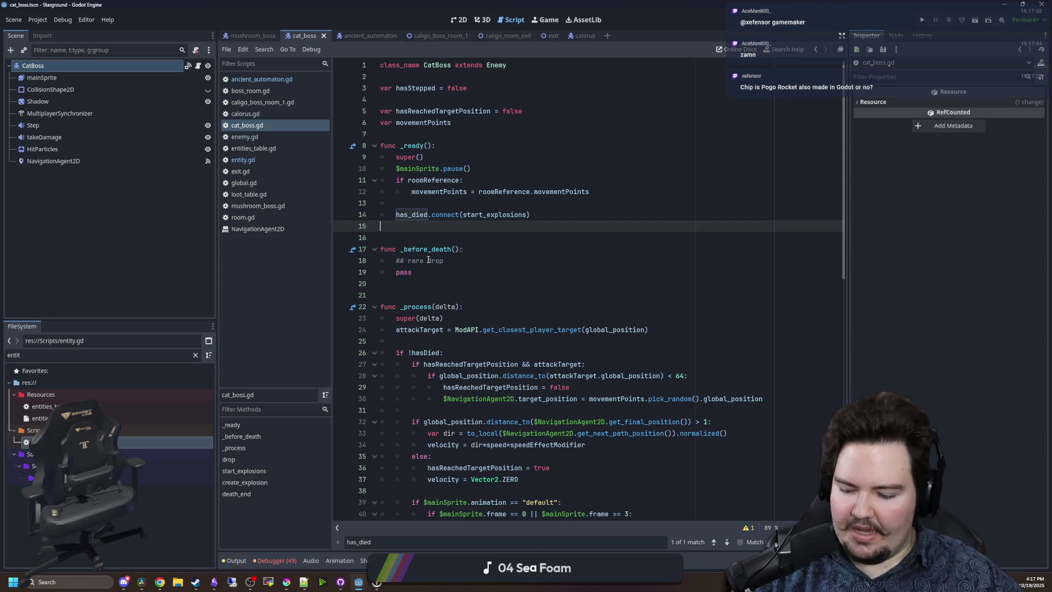
Review the script near blank line 16, start_explosions, _process and blank lines 49–50.
{"action": "left_click", "coordinate": [432, 283]}
{"action": "left_click", "coordinate": [439, 238]}
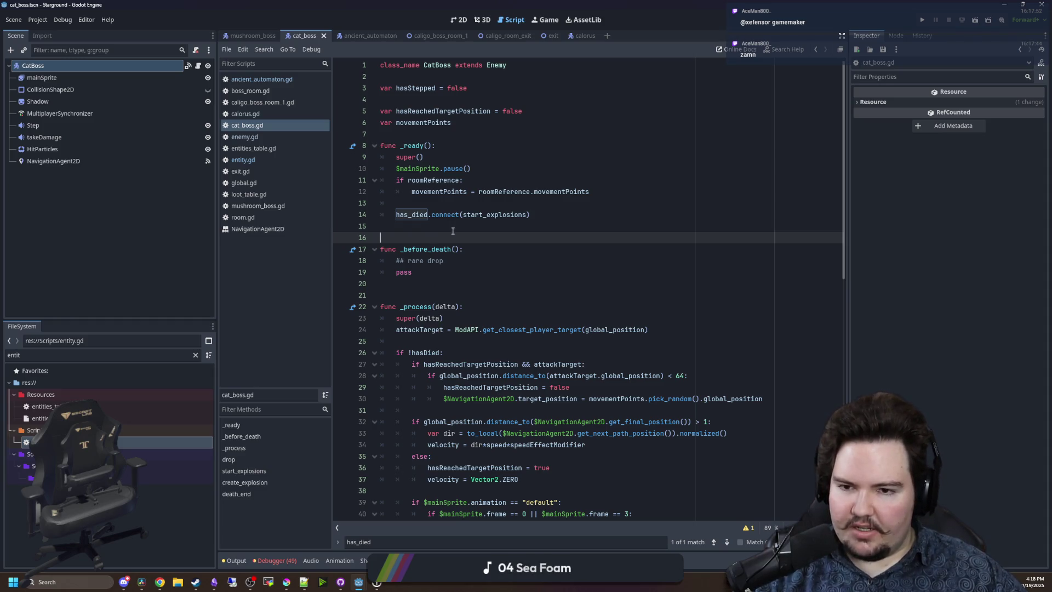
{"action": "scroll", "coordinate": [626, 331], "scroll_direction": "down", "scroll_amount": 14}
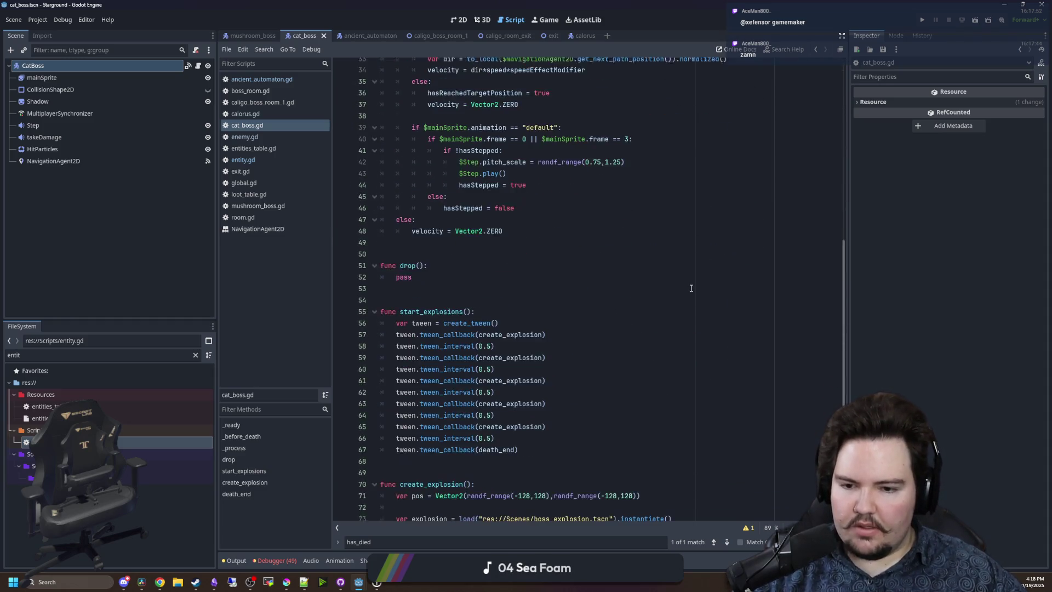
{"action": "left_click", "coordinate": [440, 343]}
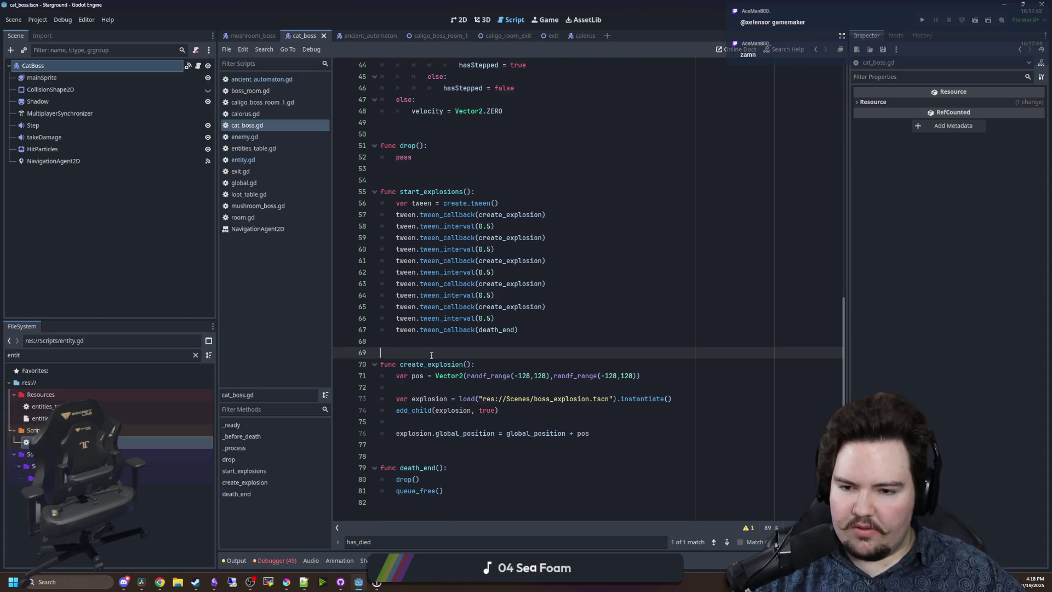
{"action": "scroll", "coordinate": [433, 341], "scroll_direction": "up", "scroll_amount": 5}
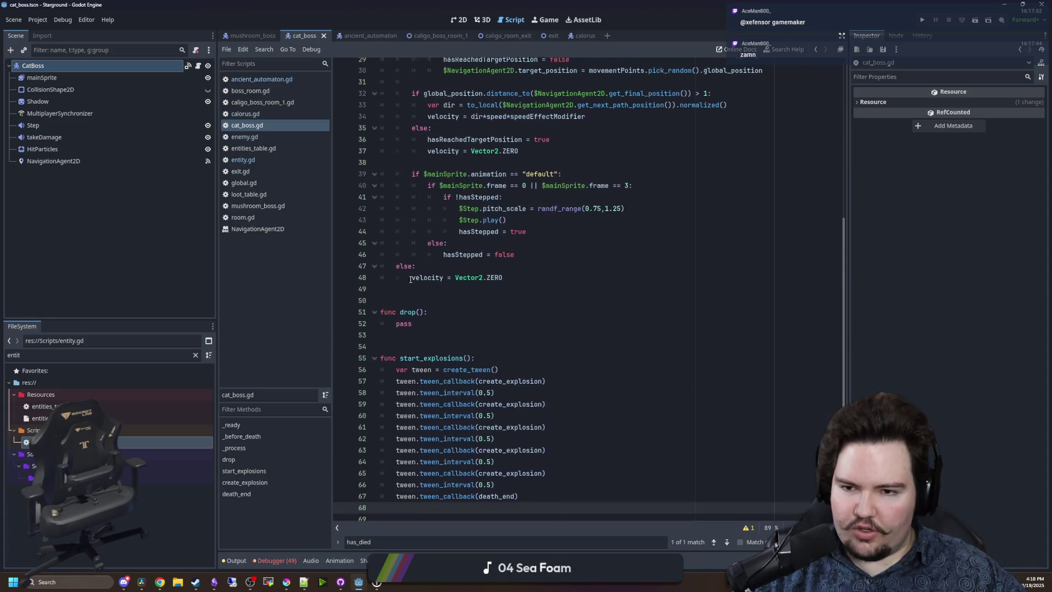
{"action": "left_click", "coordinate": [415, 295]}
{"action": "left_click", "coordinate": [415, 308]}
{"action": "scroll", "coordinate": [415, 313], "scroll_direction": "up", "scroll_amount": 9}
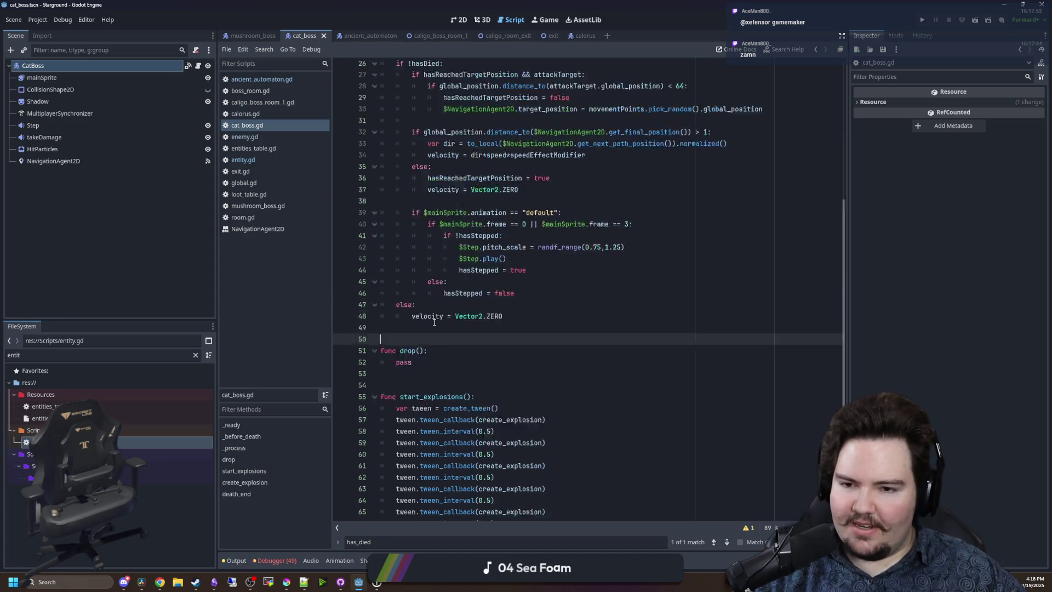
{"action": "left_click", "coordinate": [405, 305]}
{"action": "scroll", "coordinate": [405, 302], "scroll_direction": "down", "scroll_amount": 15}
{"action": "left_click", "coordinate": [414, 174]}
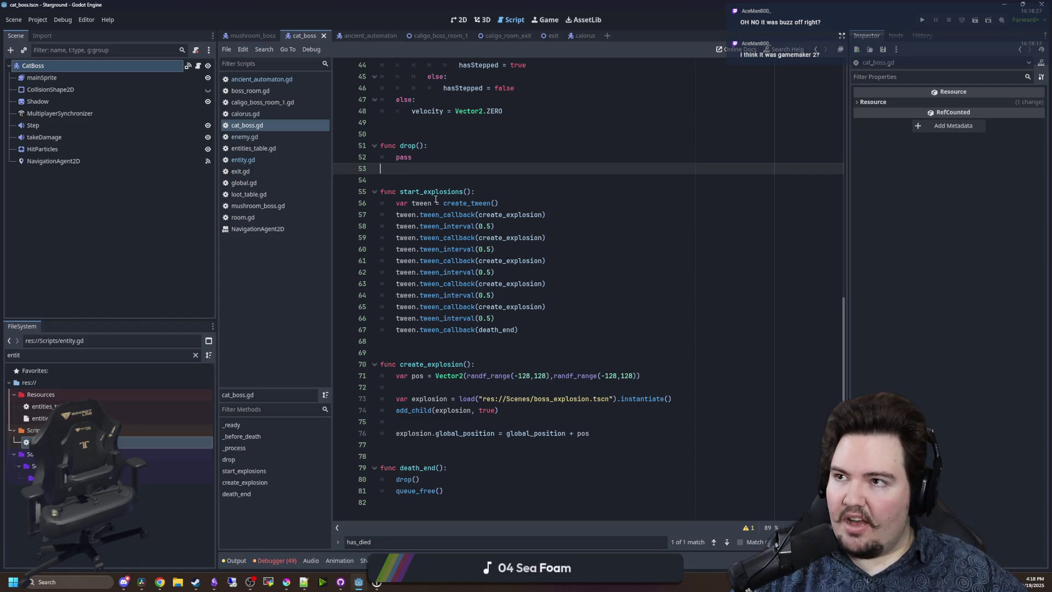
{"action": "left_click", "coordinate": [453, 141]}
{"action": "left_click", "coordinate": [447, 131]}
{"action": "left_click", "coordinate": [454, 127]}
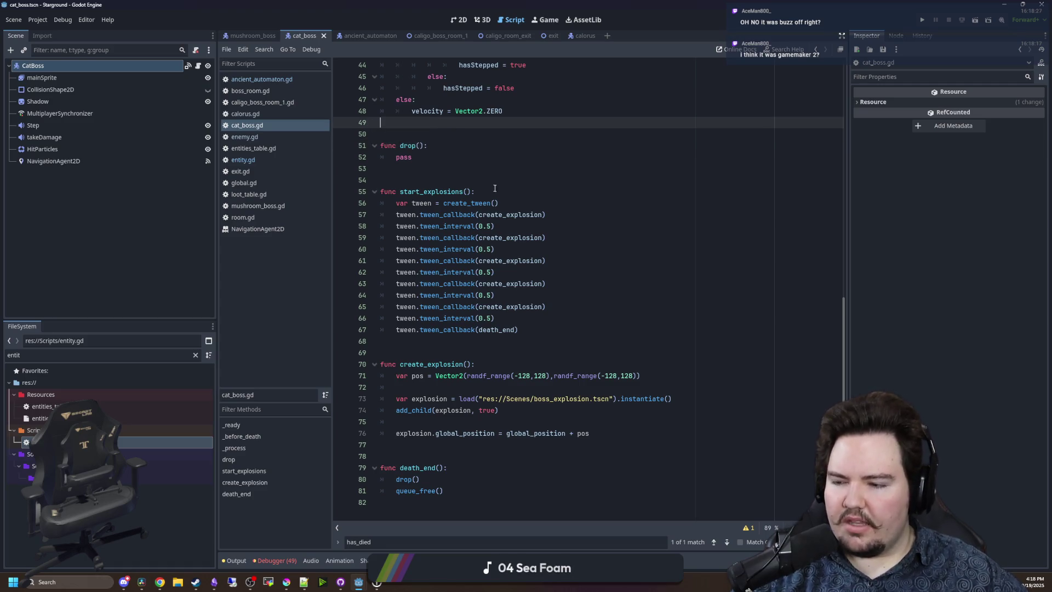
{"action": "left_click", "coordinate": [415, 170]}
{"action": "left_click", "coordinate": [433, 145]}
{"action": "left_click", "coordinate": [444, 124]}
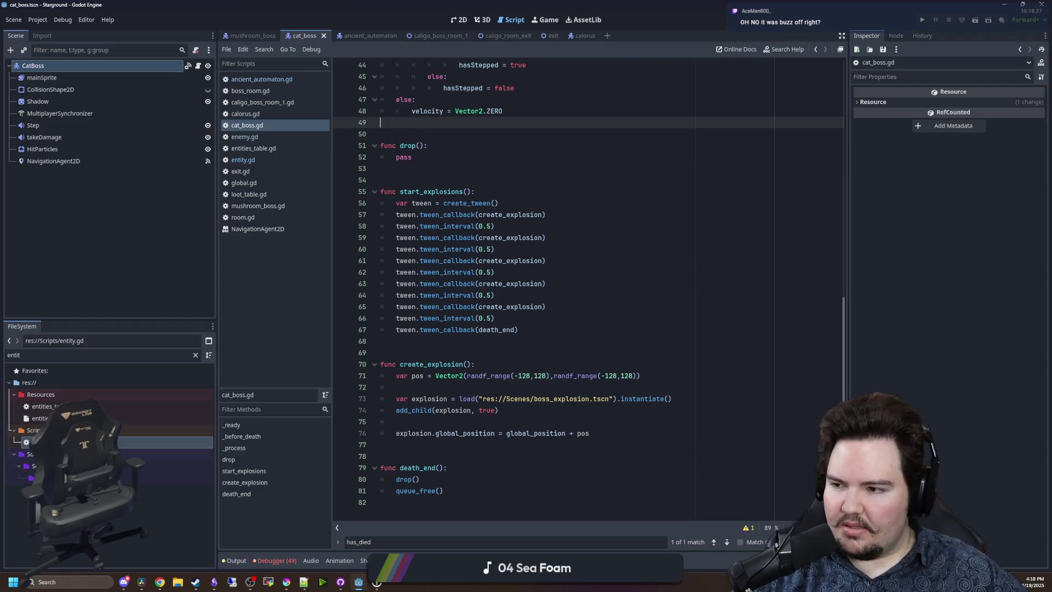
Briefly switch windows, then return to the script's blank line before _process.
{"action": "key", "text": "alt+Tab"}
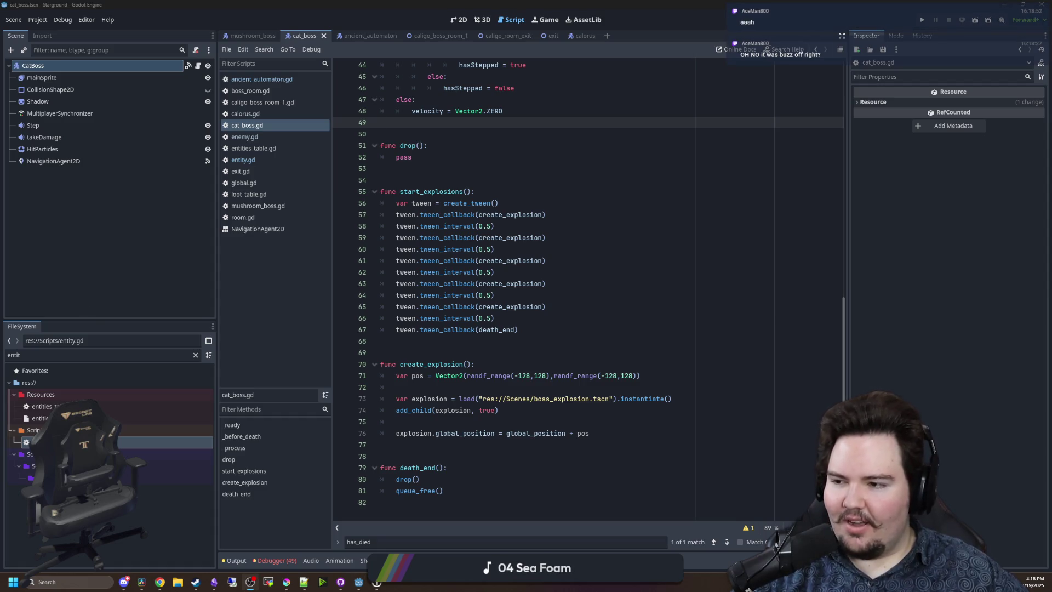
{"action": "left_click", "coordinate": [511, 350]}
{"action": "left_click", "coordinate": [463, 444]}
{"action": "scroll", "coordinate": [465, 412], "scroll_direction": "up", "scroll_amount": 10}
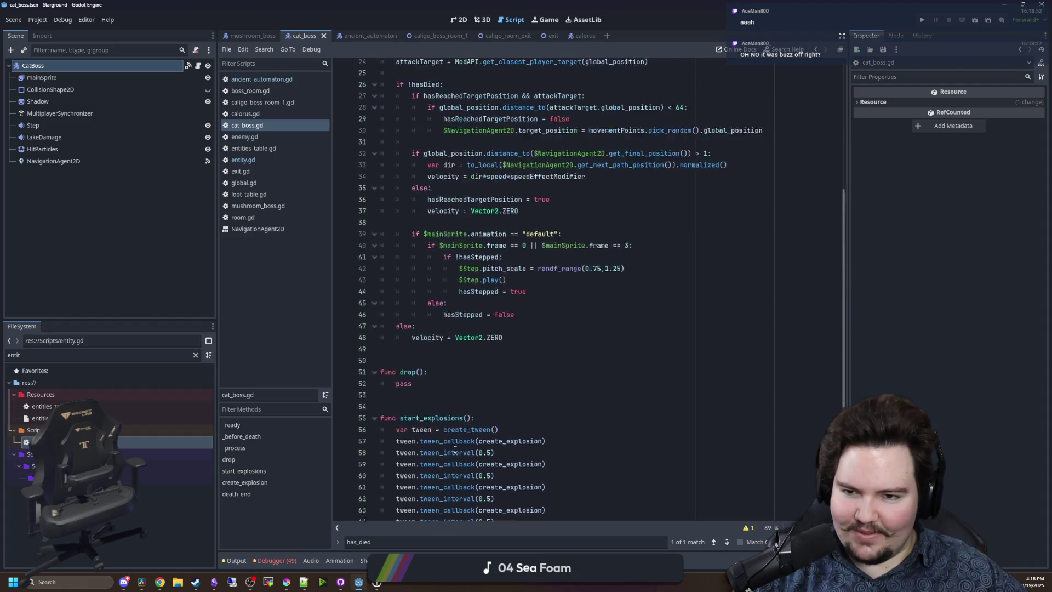
{"action": "left_click", "coordinate": [421, 283]}
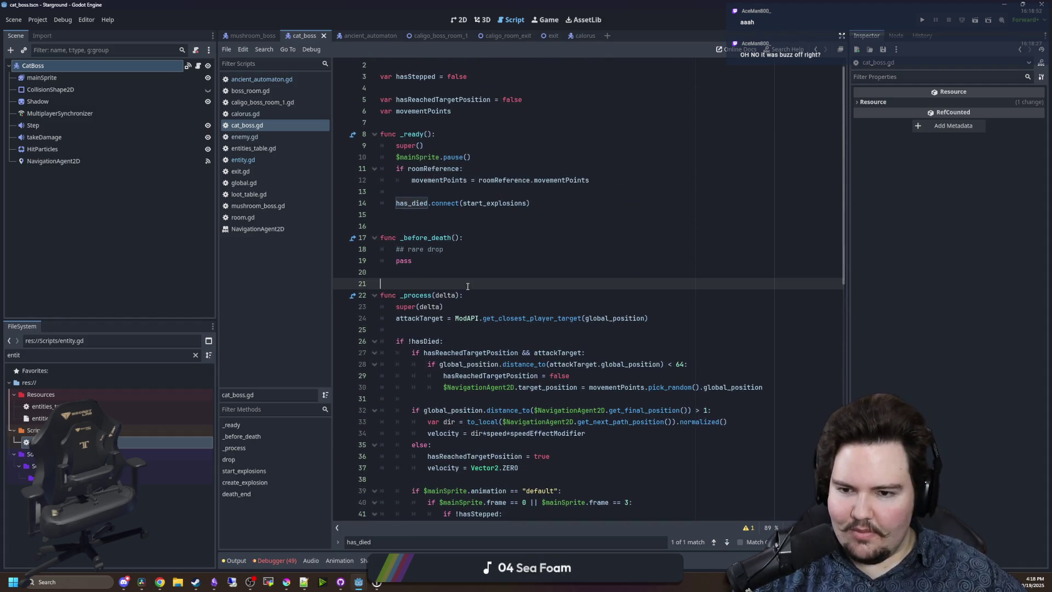
Turn off the CatBoss node's Has Health Bar property and save the cat_boss scene.
{"action": "left_click", "coordinate": [42, 81]}
{"action": "left_click", "coordinate": [38, 66]}
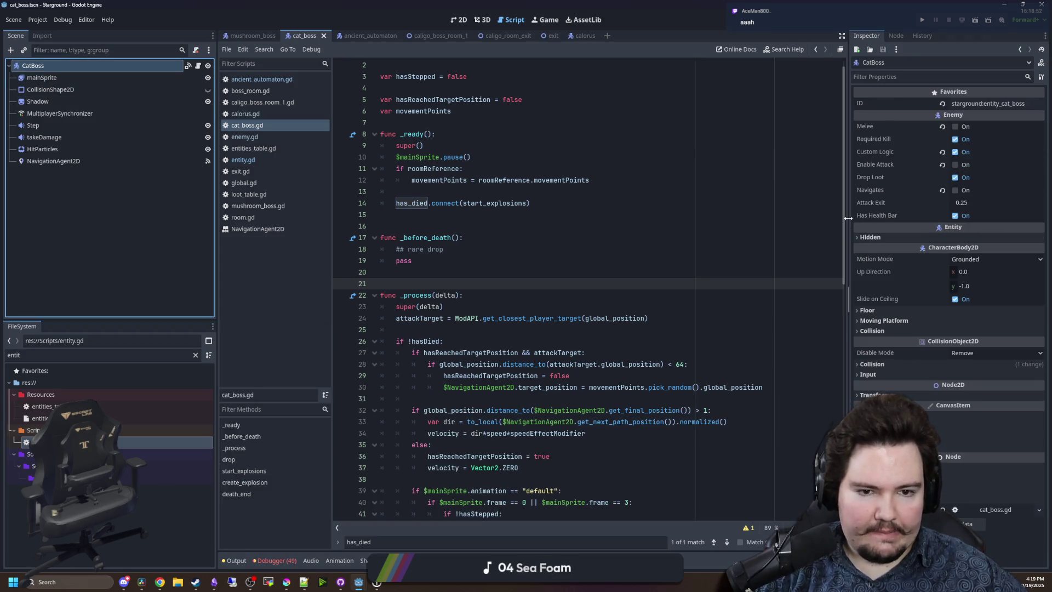
{"action": "left_click", "coordinate": [955, 216]}
{"action": "left_click", "coordinate": [589, 181]}
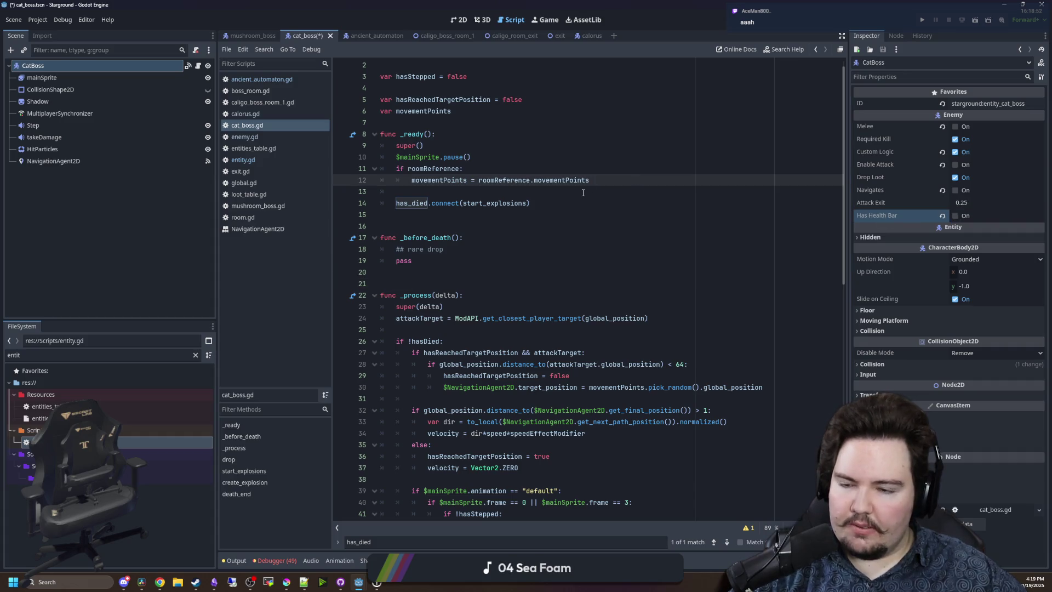
{"action": "key", "text": "ctrl+s"}
Filter the FileSystem dock to 'player' and select player.gd under Favorites.
{"action": "left_click", "coordinate": [195, 354]}
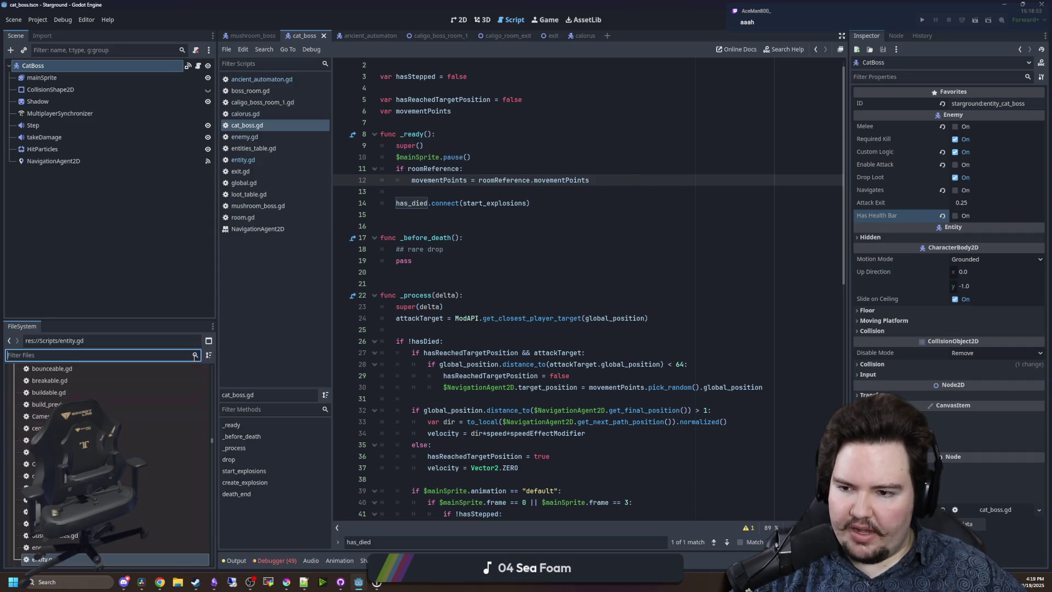
{"action": "type", "text": "player"}
{"action": "scroll", "coordinate": [553, 249], "scroll_direction": "up", "scroll_amount": 1}
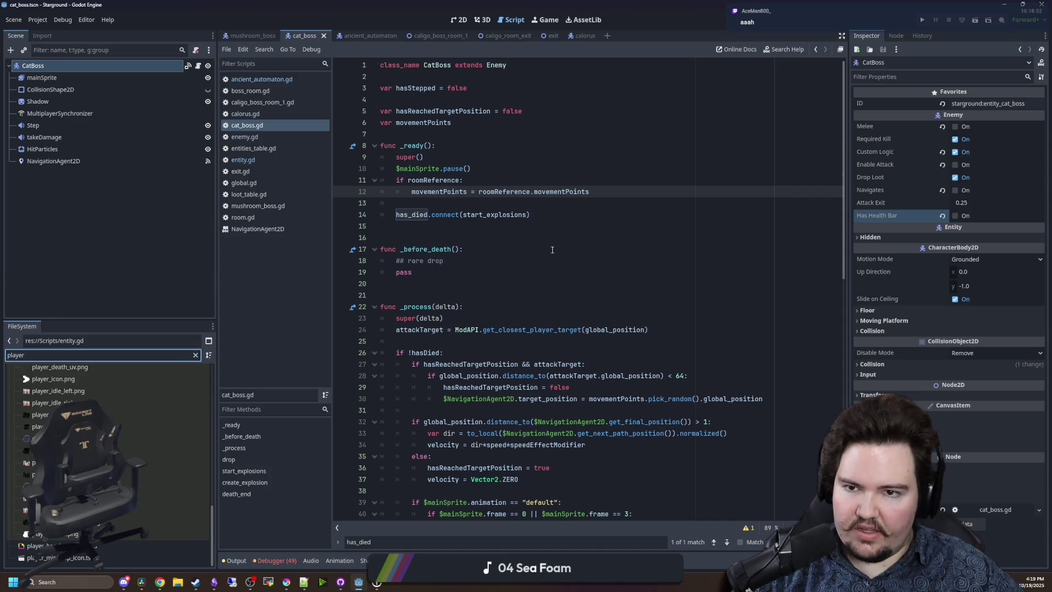
{"action": "scroll", "coordinate": [159, 386], "scroll_direction": "up", "scroll_amount": 10}
{"action": "left_click", "coordinate": [176, 382]}
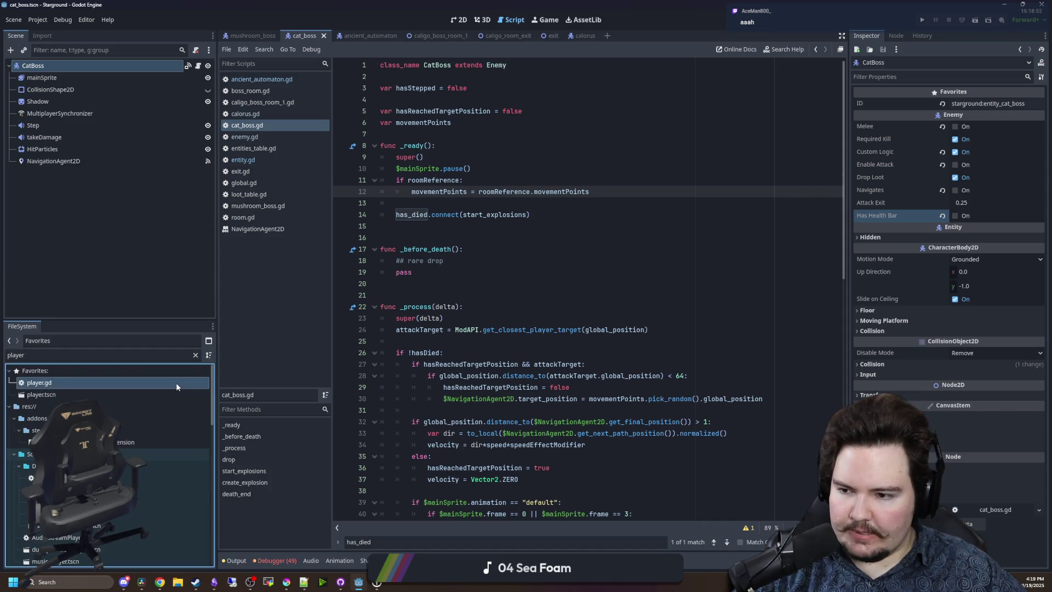
Open player.gd and search it for 'boss' to reach check_boss_music.
{"action": "key", "text": "Return"}
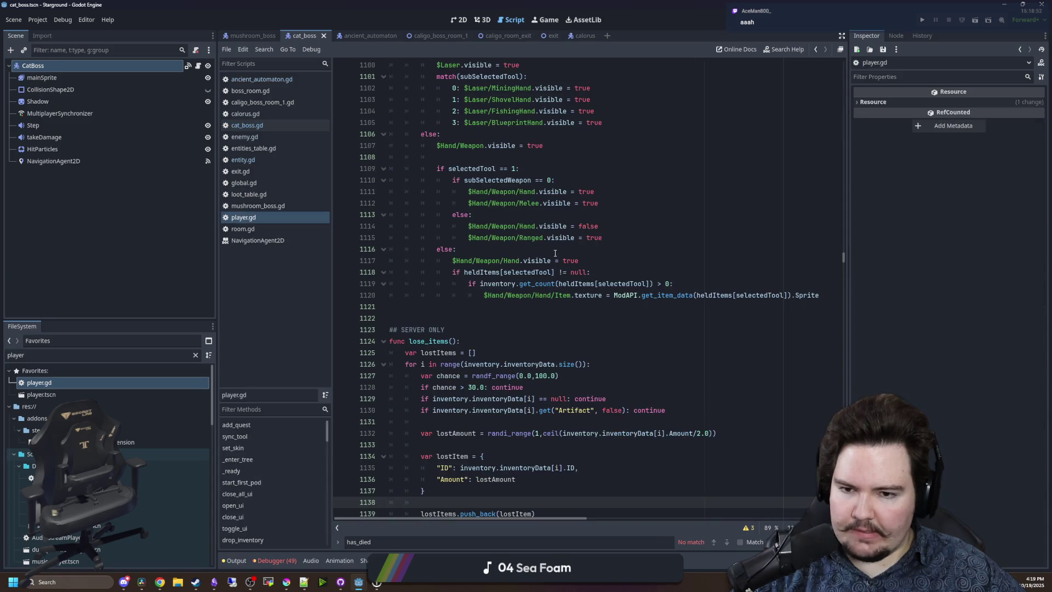
{"action": "left_click", "coordinate": [555, 253]}
{"action": "key", "text": "ctrl+f"}
{"action": "type", "text": "boss"}
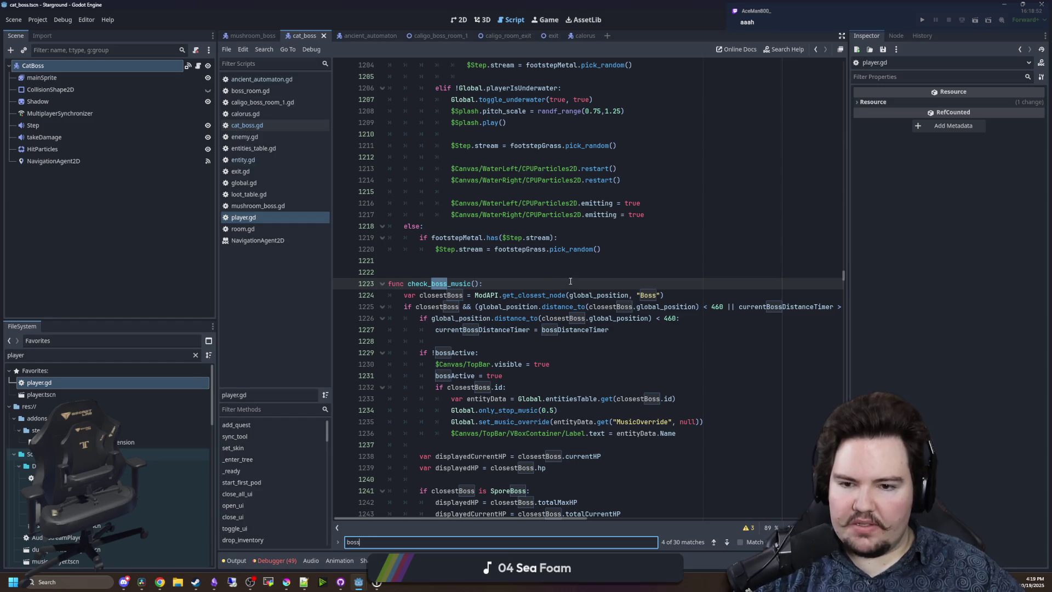
{"action": "scroll", "coordinate": [729, 273], "scroll_direction": "down", "scroll_amount": 1}
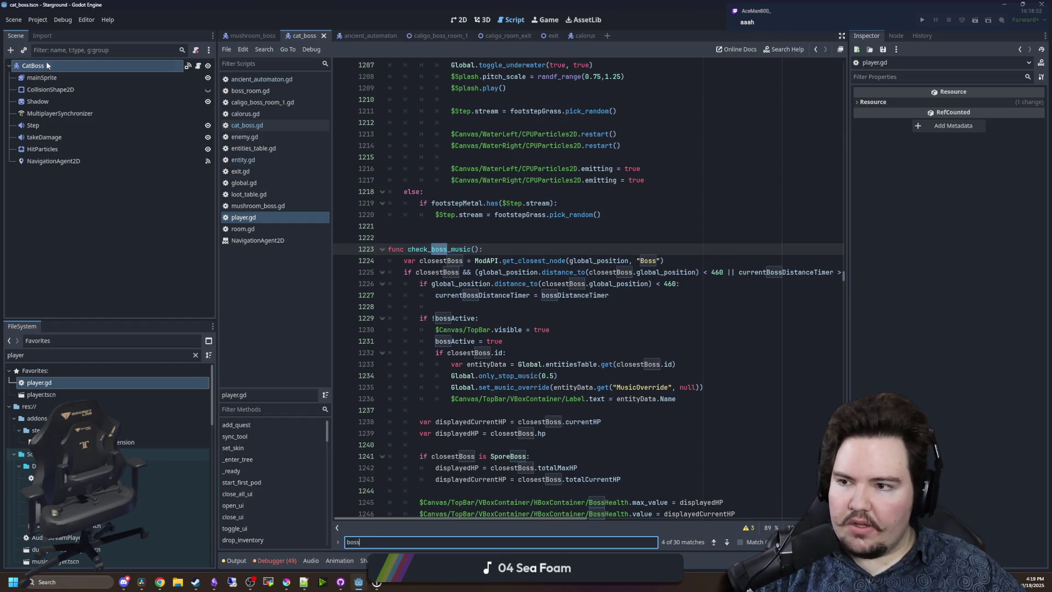
Show the CatBoss node's groups list in the Node dock.
{"action": "left_click", "coordinate": [48, 65]}
{"action": "left_click", "coordinate": [896, 36]}
{"action": "left_click", "coordinate": [975, 53]}
{"action": "left_click", "coordinate": [965, 64]}
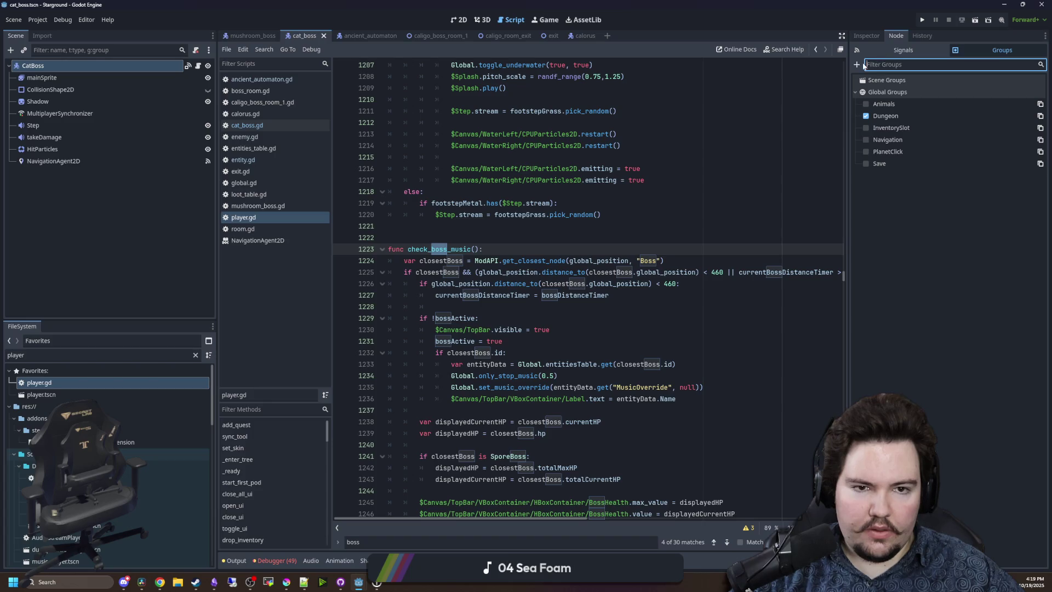
Create a new global group named 'Boss' containing CatBoss.
{"action": "left_click", "coordinate": [857, 65]}
{"action": "left_click", "coordinate": [595, 272]}
{"action": "left_click", "coordinate": [533, 272]}
{"action": "type", "text": "Boss"}
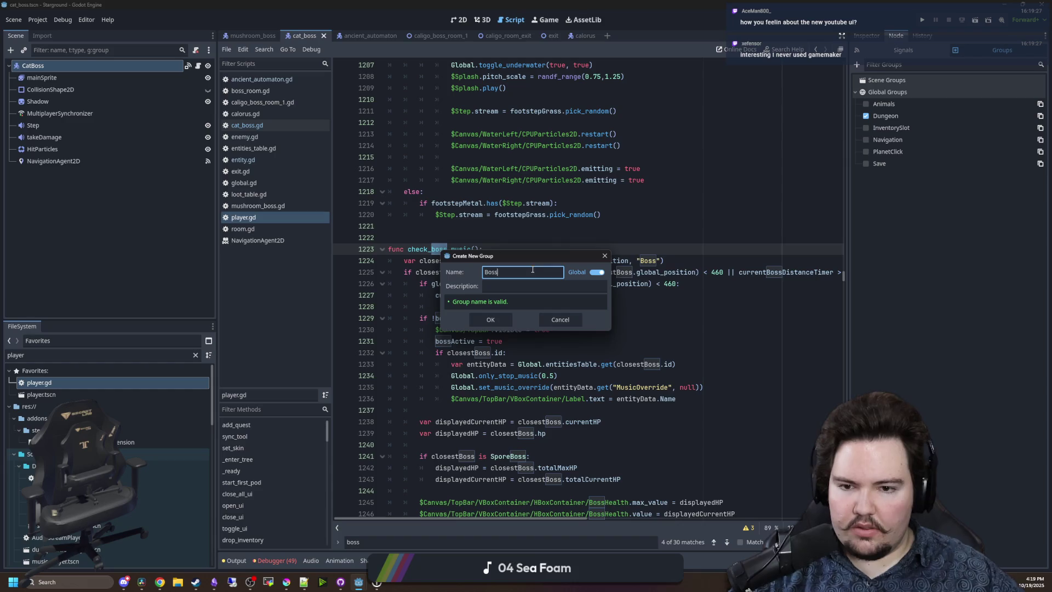
{"action": "left_click", "coordinate": [491, 319]}
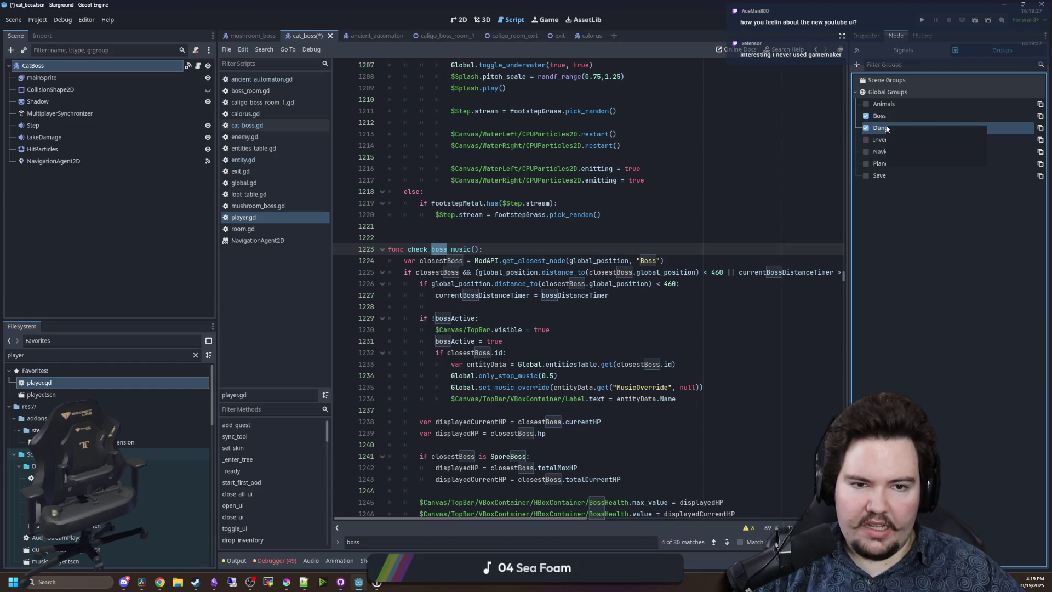
Choose Delete on the Dungeon group.
{"action": "right_click", "coordinate": [885, 128]}
{"action": "key", "text": "Escape"}
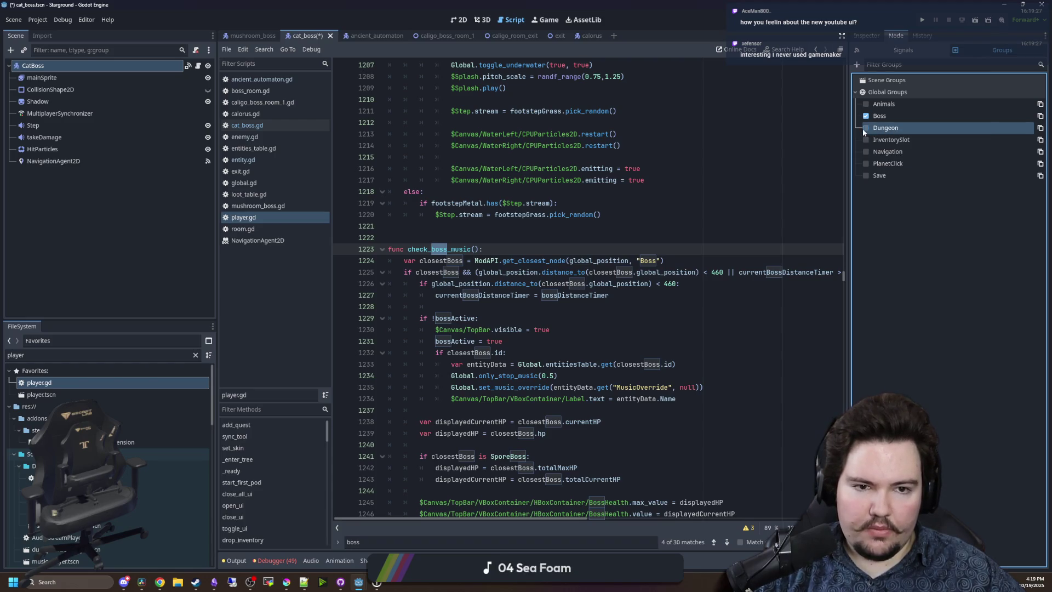
{"action": "right_click", "coordinate": [877, 128]}
{"action": "left_click", "coordinate": [898, 161]}
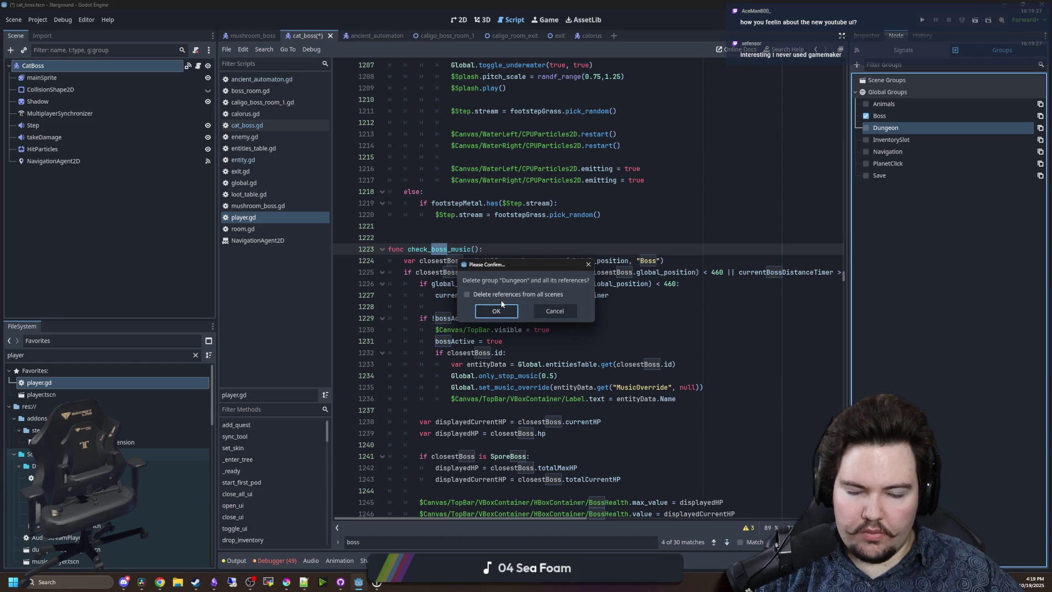
Delete the Dungeon group, removing its references from all scenes, and bring the YouTube window forward.
{"action": "left_click", "coordinate": [501, 299]}
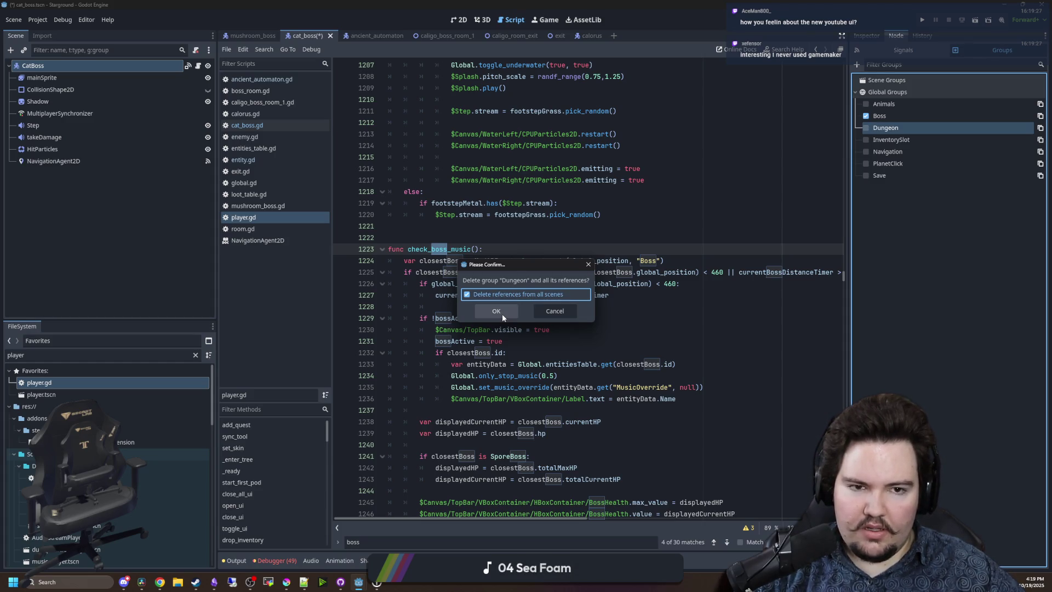
{"action": "left_click", "coordinate": [502, 316]}
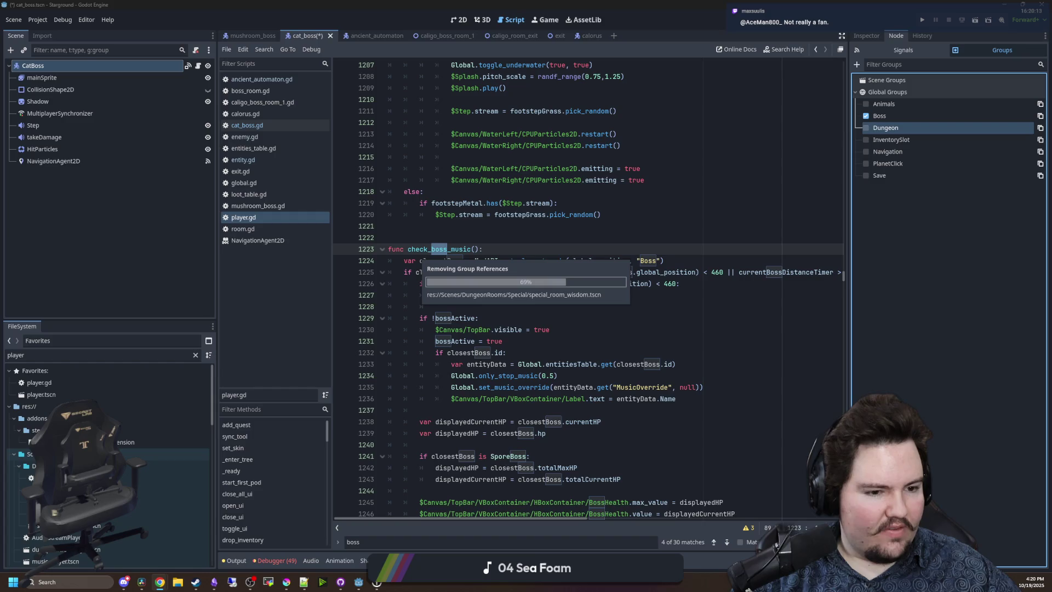
{"action": "left_click_drag", "start_coordinate": [554, 0], "coordinate": [554, 156]}
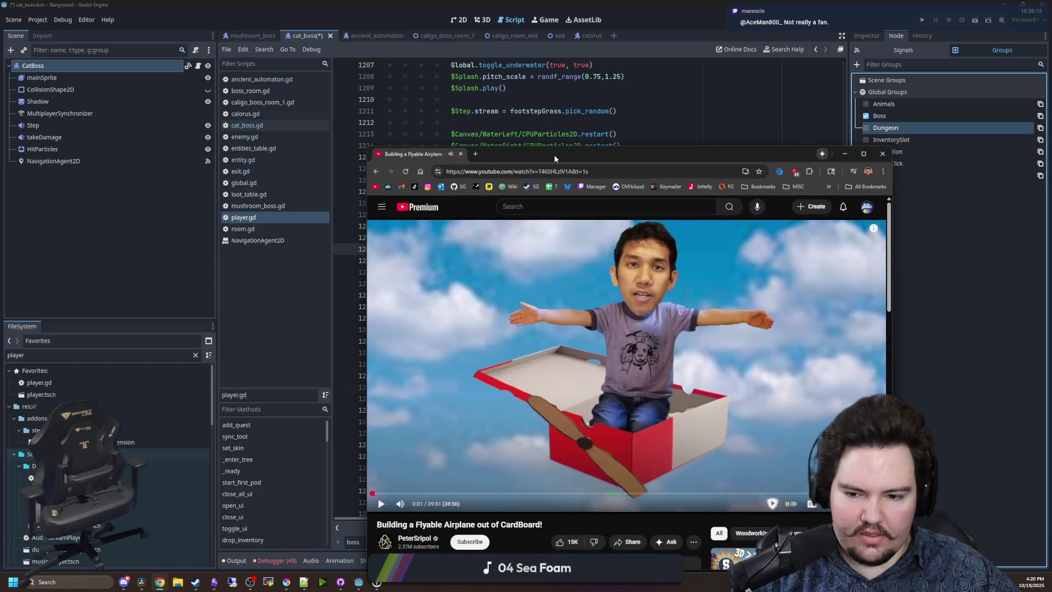
Maximize YouTube, switch to another channel account, and seek the cardboard airplane video near its start.
{"action": "double_click", "coordinate": [554, 154]}
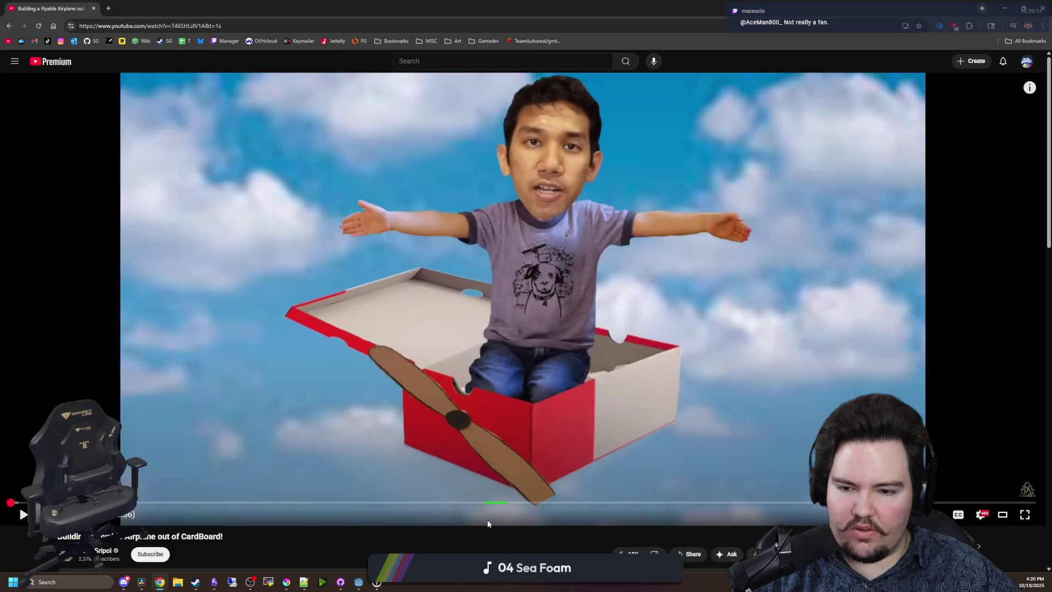
{"action": "left_click", "coordinate": [1028, 65]}
{"action": "left_click", "coordinate": [960, 139]}
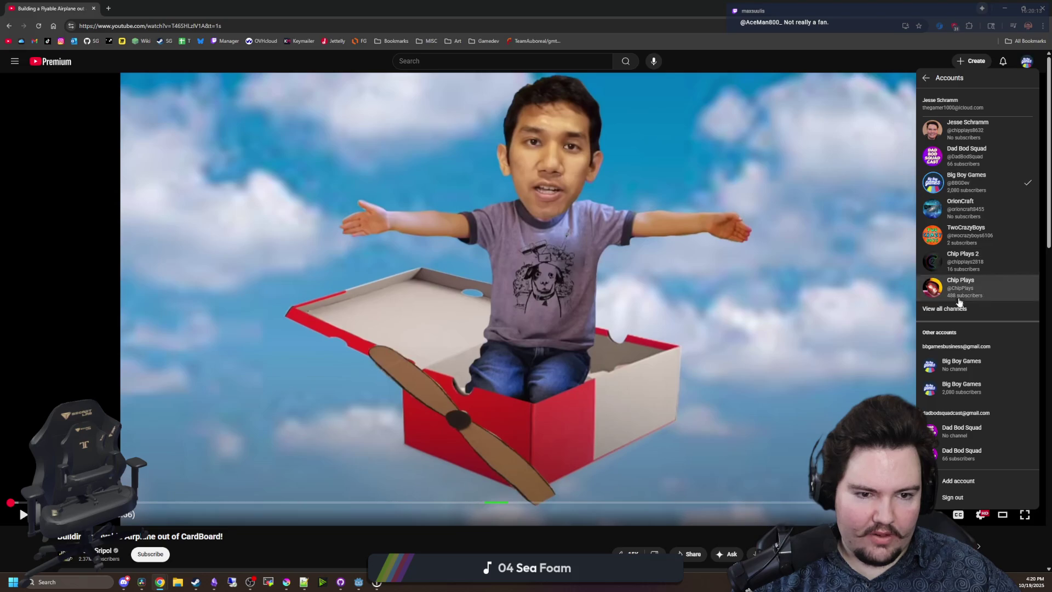
{"action": "left_click", "coordinate": [974, 283]}
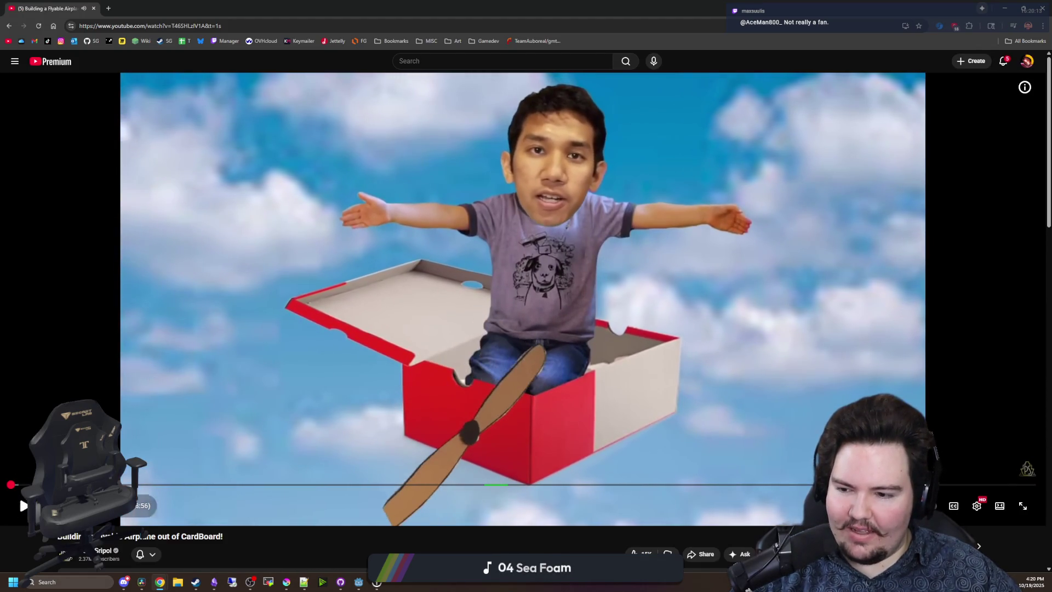
{"action": "mouse_move", "coordinate": [19, 495]}
{"action": "left_mouse_down"}
{"action": "mouse_move", "coordinate": [30, 484]}
{"action": "mouse_move", "coordinate": [756, 485]}
{"action": "mouse_move", "coordinate": [444, 335]}
{"action": "mouse_move", "coordinate": [445, 482]}
{"action": "mouse_move", "coordinate": [32, 484]}
{"action": "left_mouse_up"}
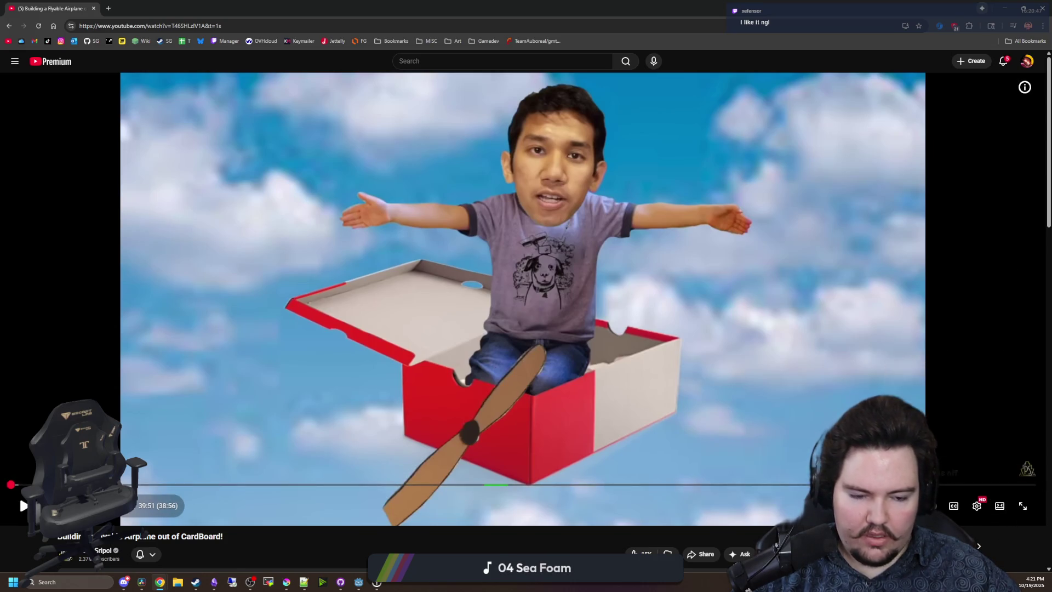
Expand the cardboard airplane video's description, collapse it, then expand it again.
{"action": "scroll", "coordinate": [675, 449], "scroll_direction": "down", "scroll_amount": 2}
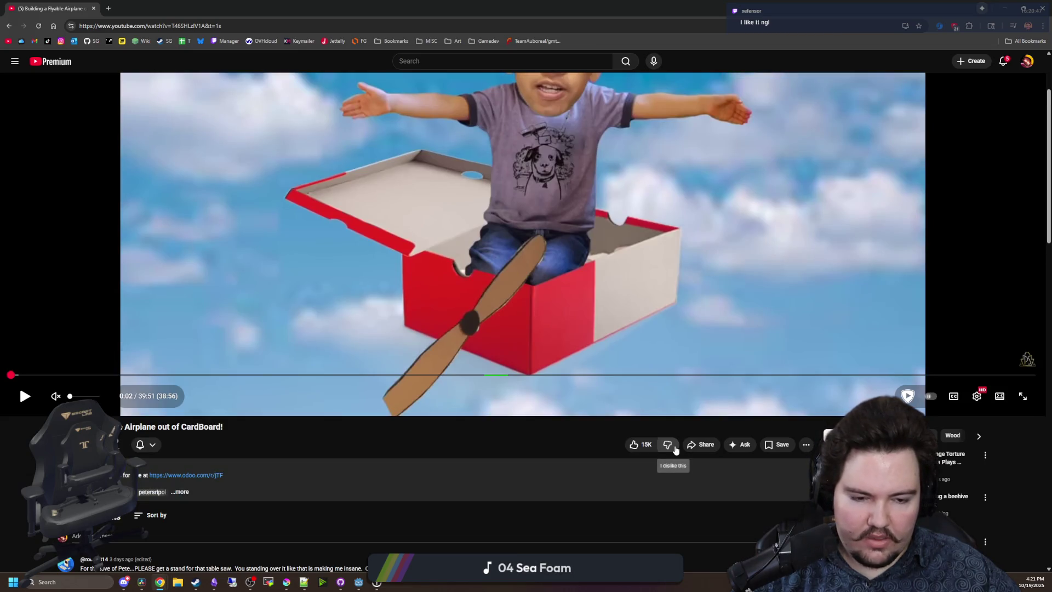
{"action": "scroll", "coordinate": [676, 449], "scroll_direction": "down", "scroll_amount": 2}
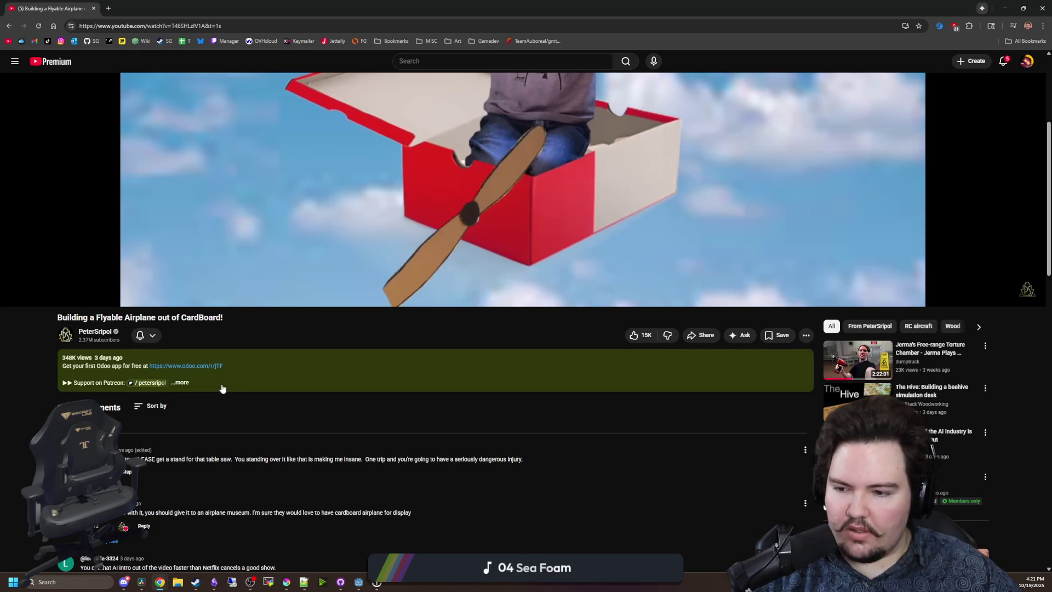
{"action": "left_click", "coordinate": [244, 382]}
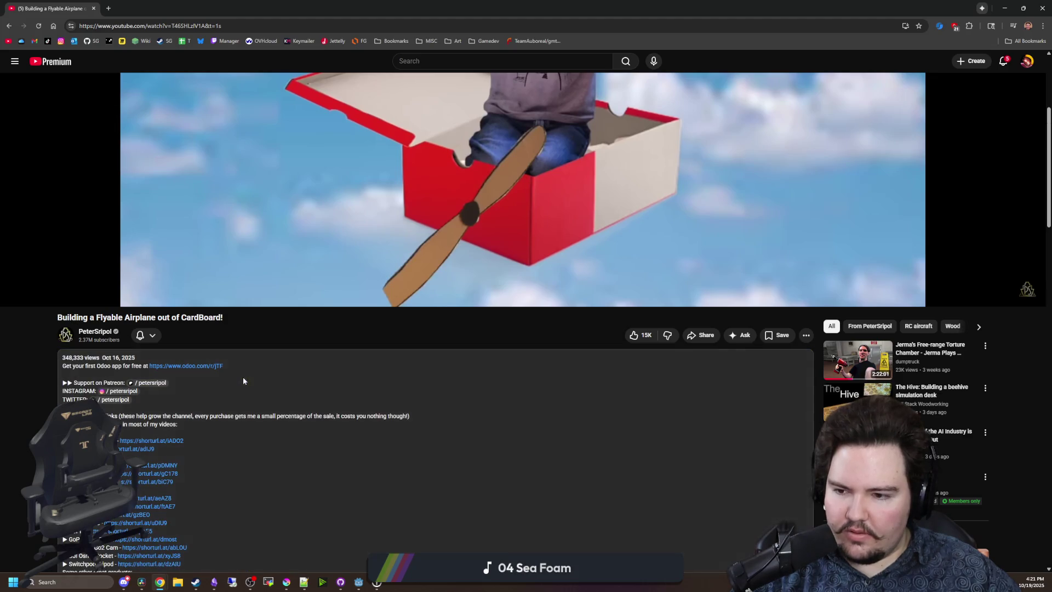
{"action": "scroll", "coordinate": [247, 394], "scroll_direction": "up", "scroll_amount": 1}
{"action": "scroll", "coordinate": [374, 456], "scroll_direction": "down", "scroll_amount": 10}
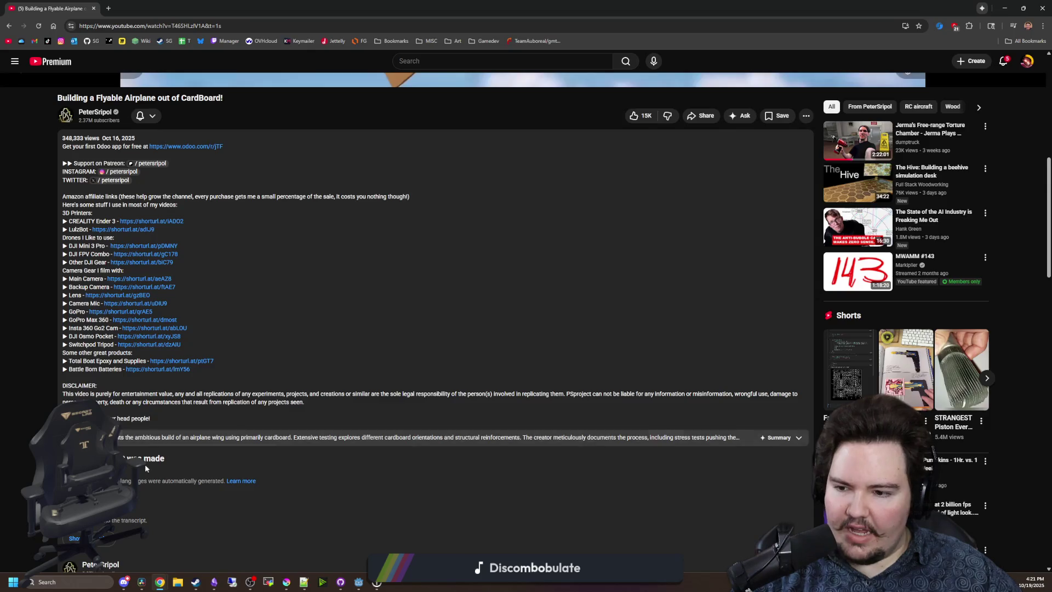
{"action": "left_click", "coordinate": [258, 442]}
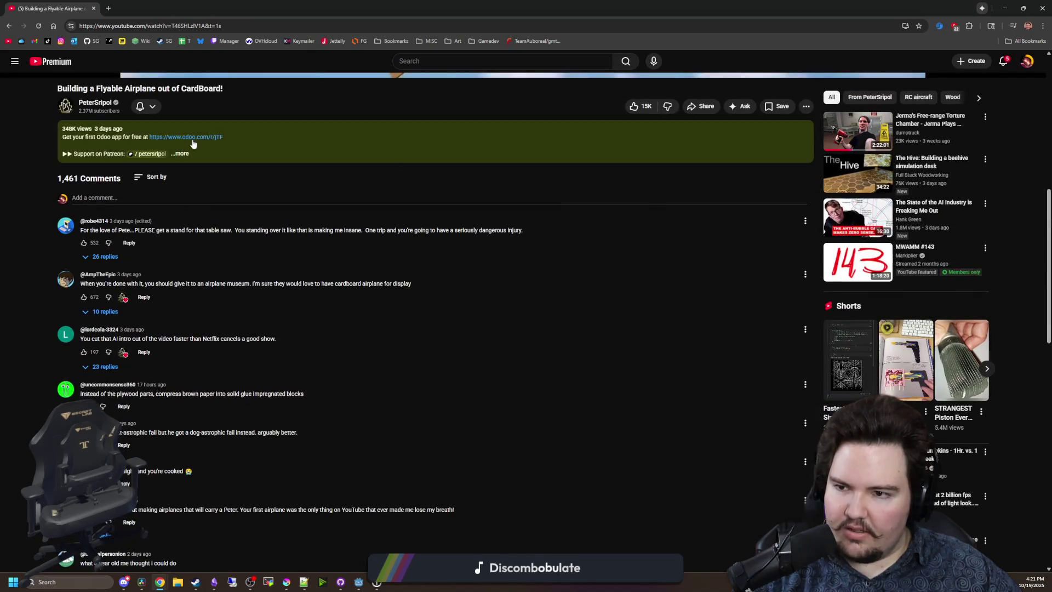
{"action": "scroll", "coordinate": [326, 328], "scroll_direction": "up", "scroll_amount": 2}
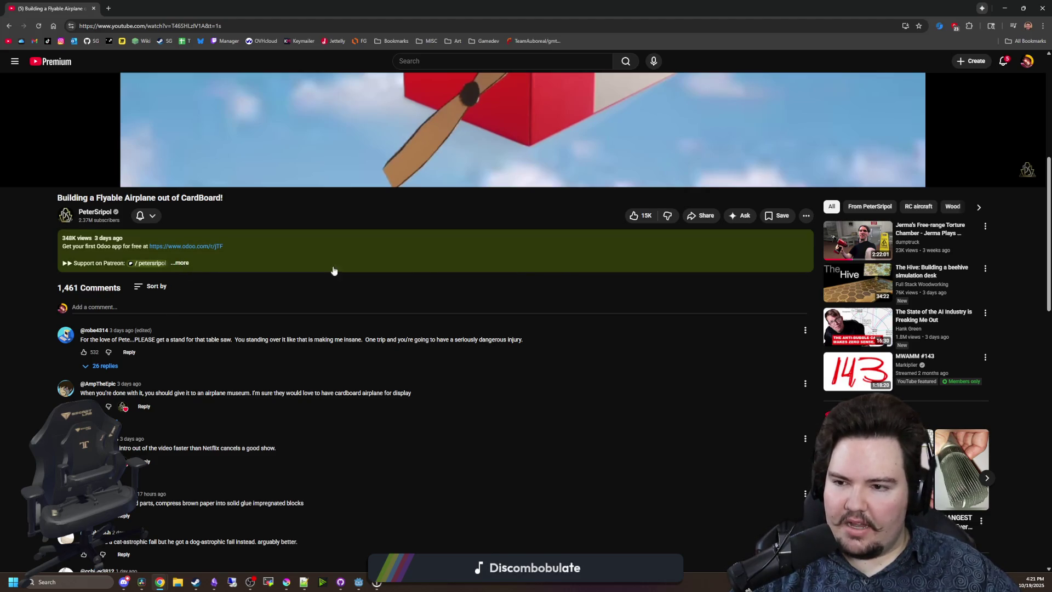
{"action": "left_click", "coordinate": [527, 248]}
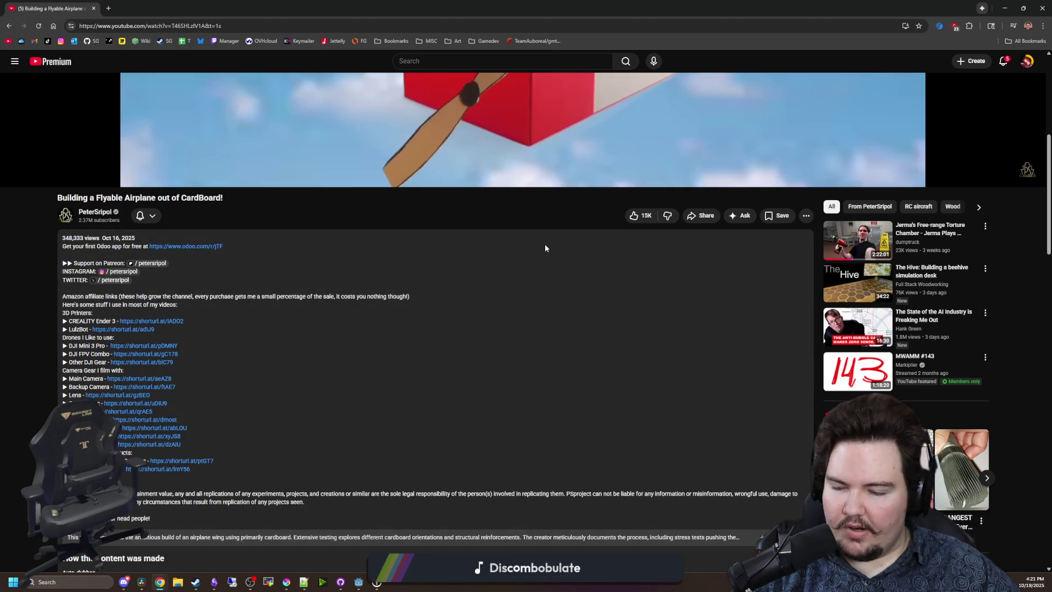
{"action": "scroll", "coordinate": [570, 356], "scroll_direction": "down", "scroll_amount": 6}
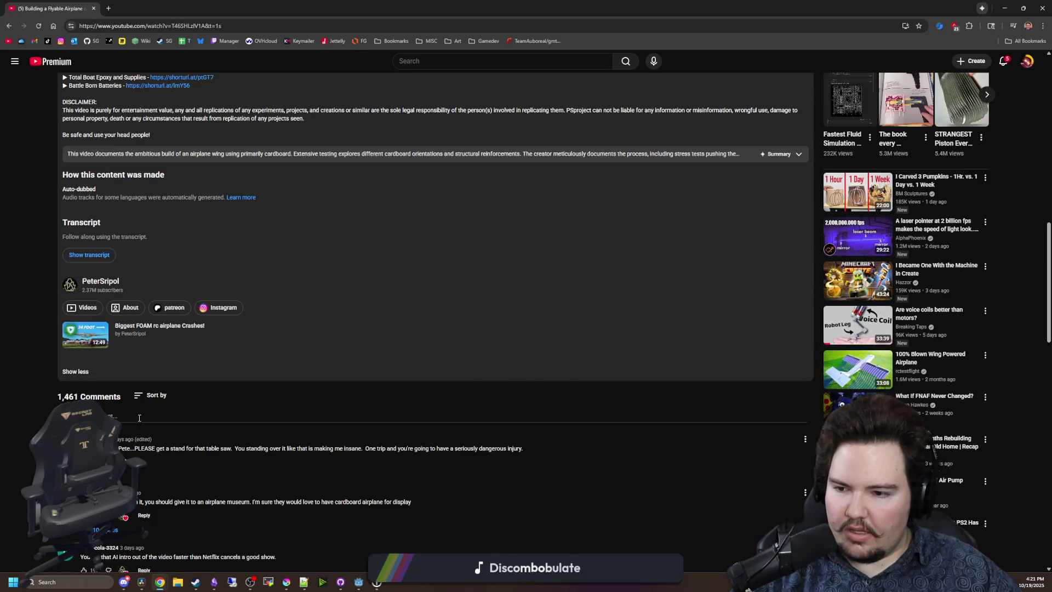
{"action": "scroll", "coordinate": [165, 352], "scroll_direction": "up", "scroll_amount": 15}
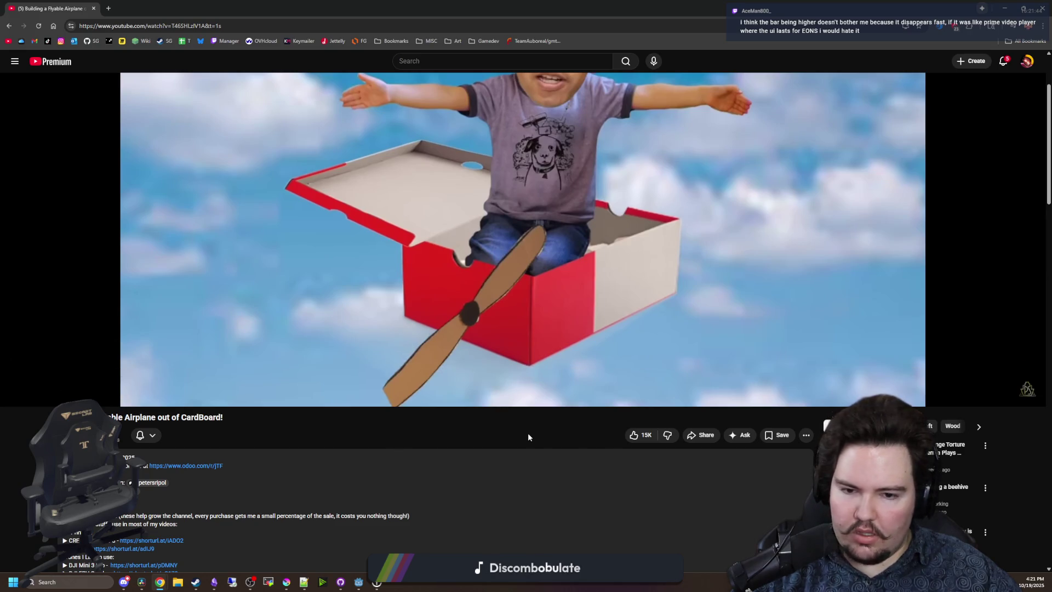
Set the video's playback speed to 4.
{"action": "scroll", "coordinate": [529, 435], "scroll_direction": "up", "scroll_amount": 2}
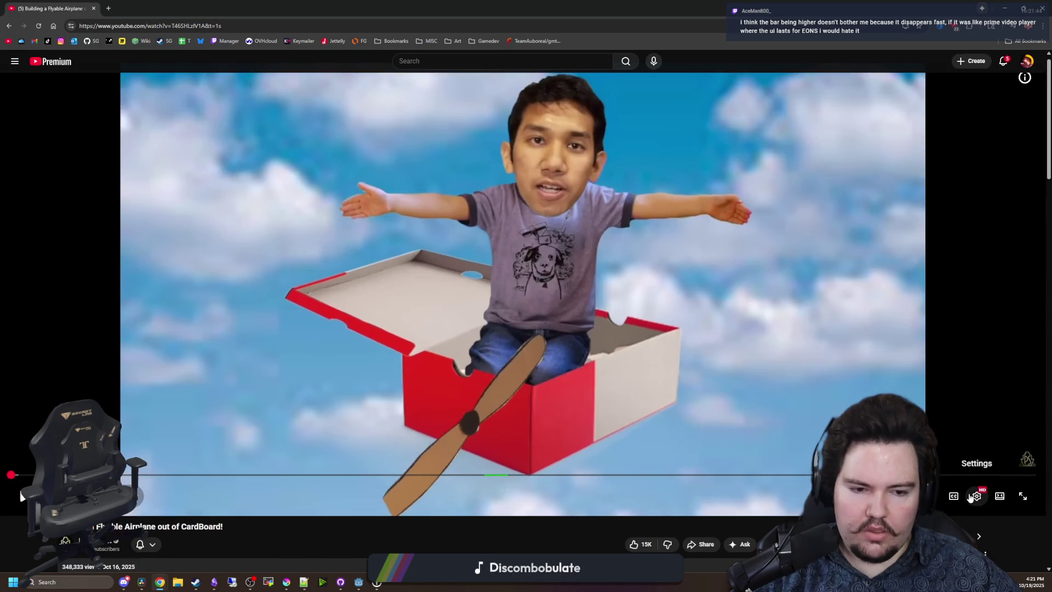
{"action": "left_click", "coordinate": [972, 496]}
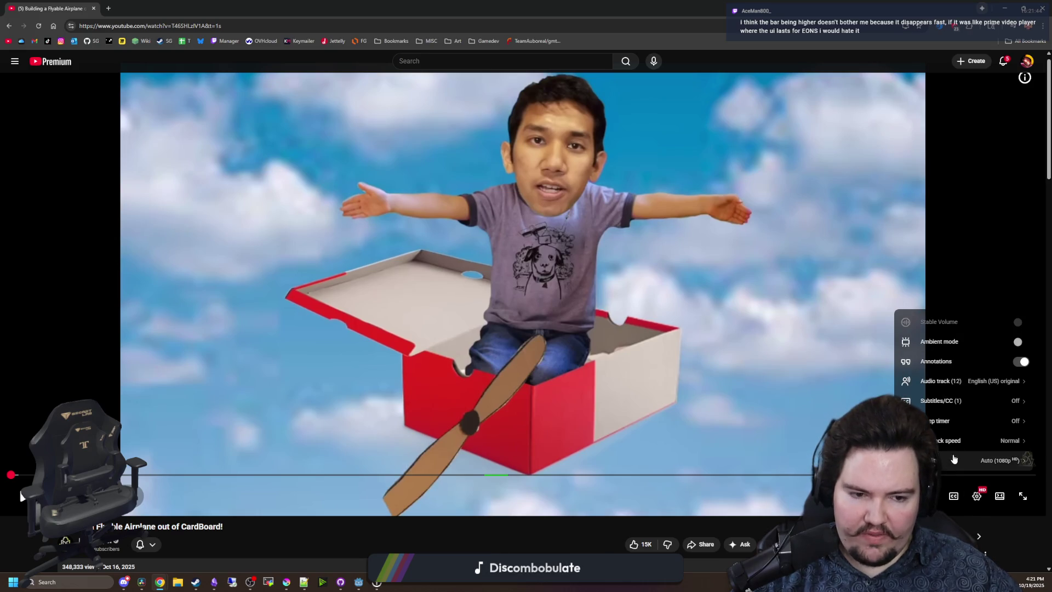
{"action": "left_click", "coordinate": [975, 440]}
{"action": "scroll", "coordinate": [976, 435], "scroll_direction": "down", "scroll_amount": 5}
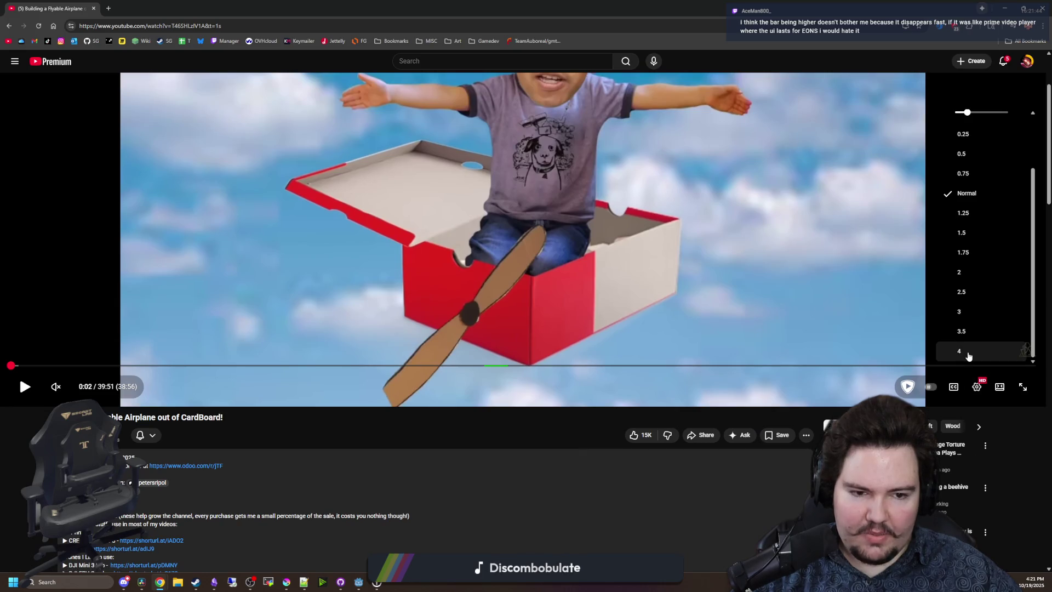
{"action": "left_click", "coordinate": [968, 356]}
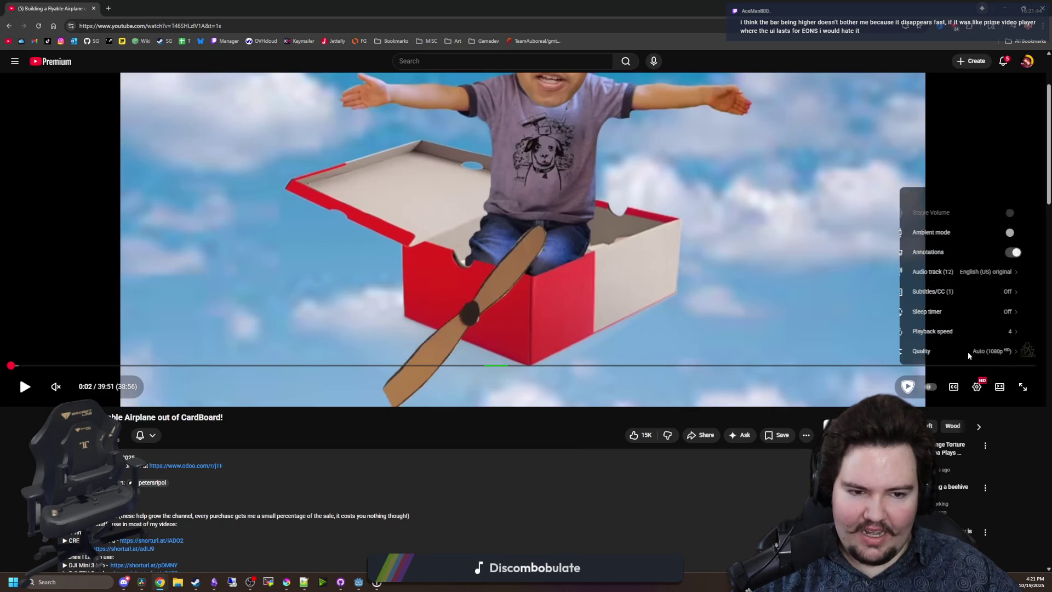
{"action": "left_click", "coordinate": [467, 423]}
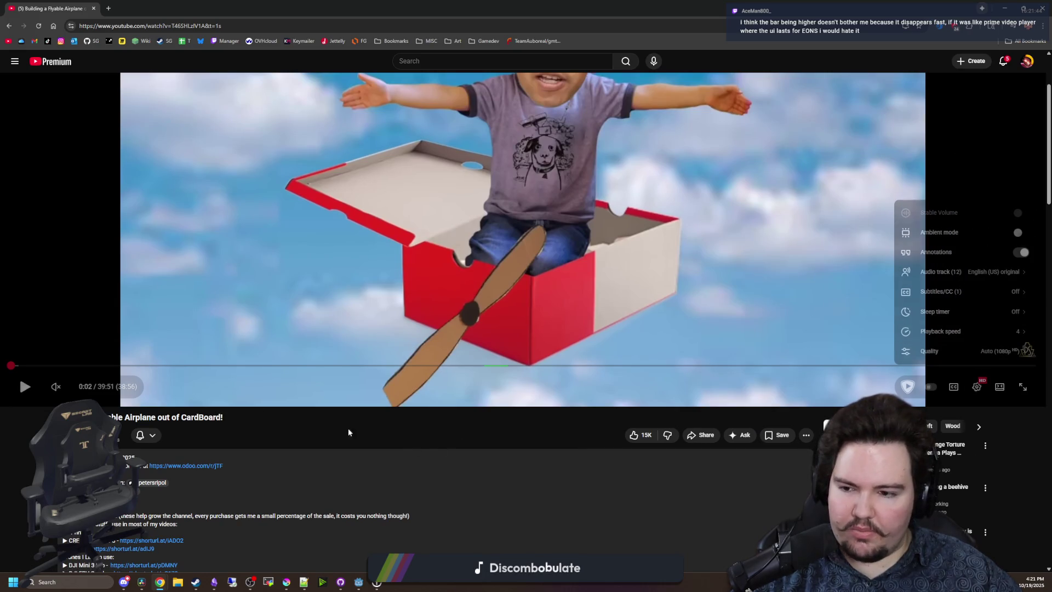
Unmute, play and pause the video, then return to Godot.
{"action": "left_click", "coordinate": [98, 315]}
{"action": "left_click", "coordinate": [74, 386]}
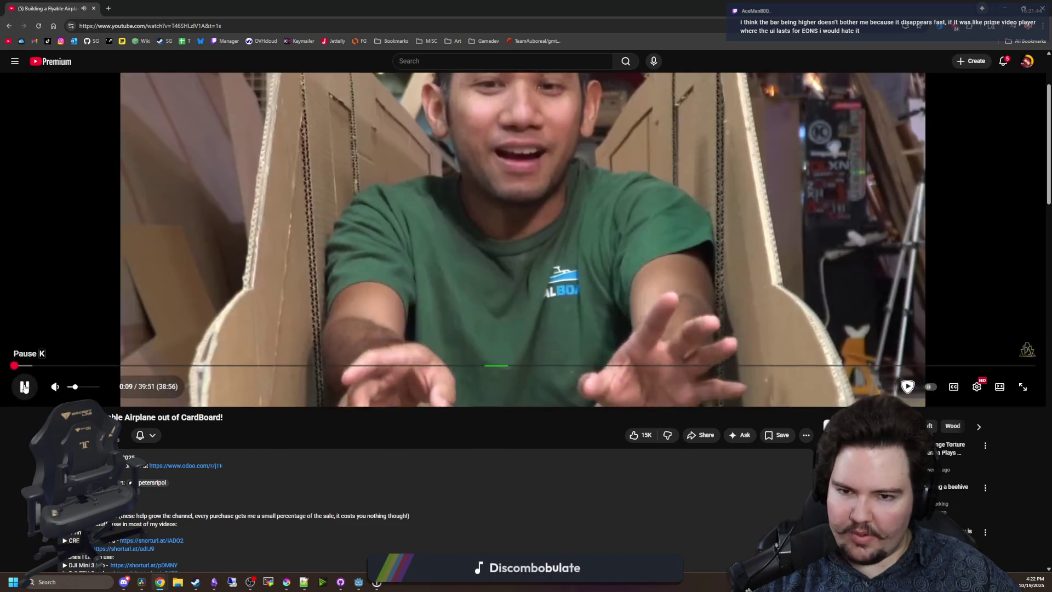
{"action": "left_click", "coordinate": [25, 388]}
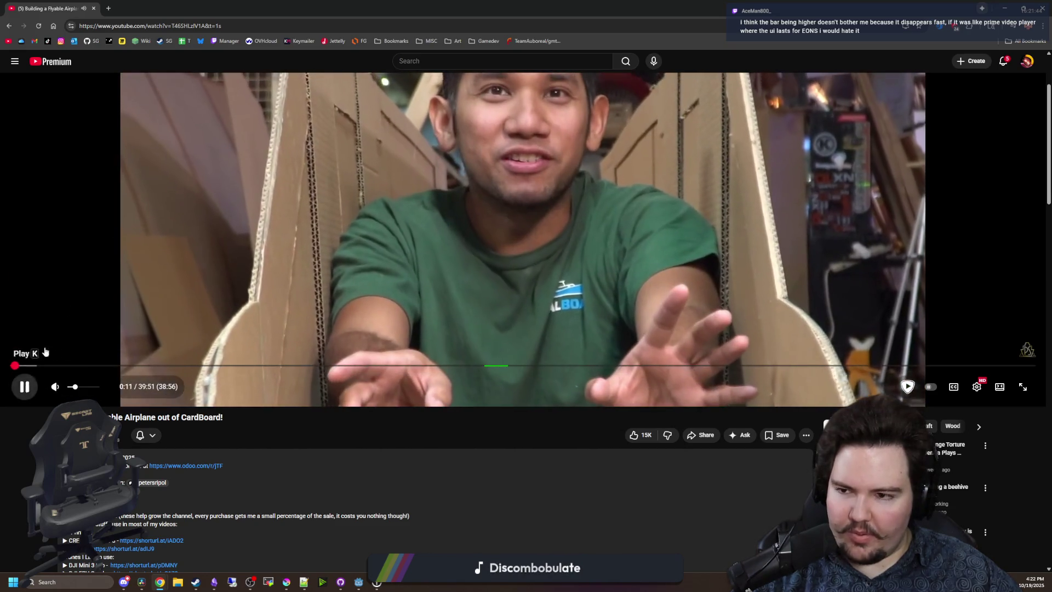
{"action": "key", "text": "alt+Tab"}
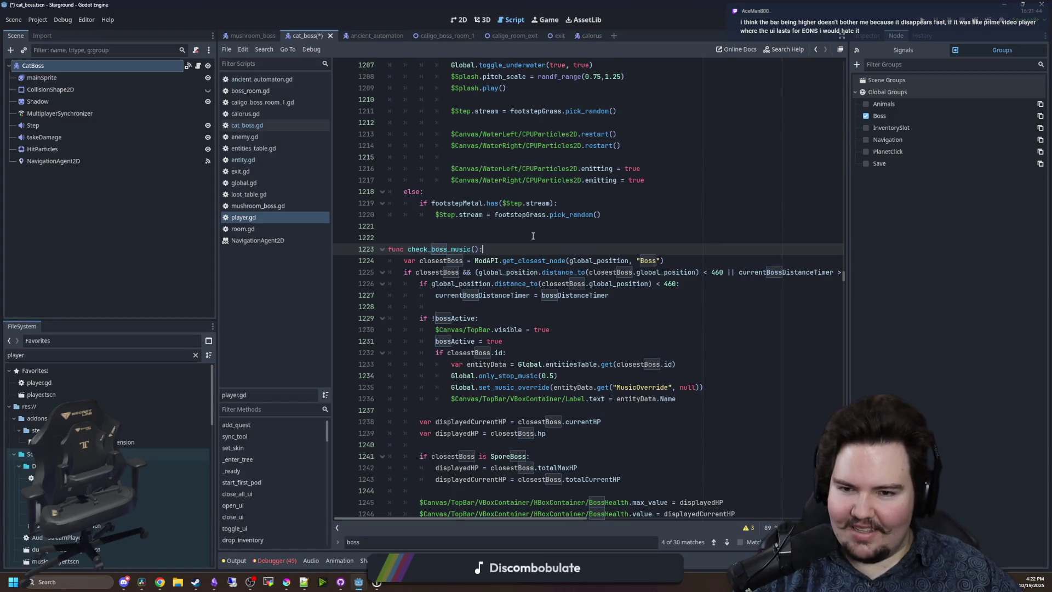
Review player.gd around lines 1221–1256 and save the changes.
{"action": "scroll", "coordinate": [532, 236], "scroll_direction": "up", "scroll_amount": 15}
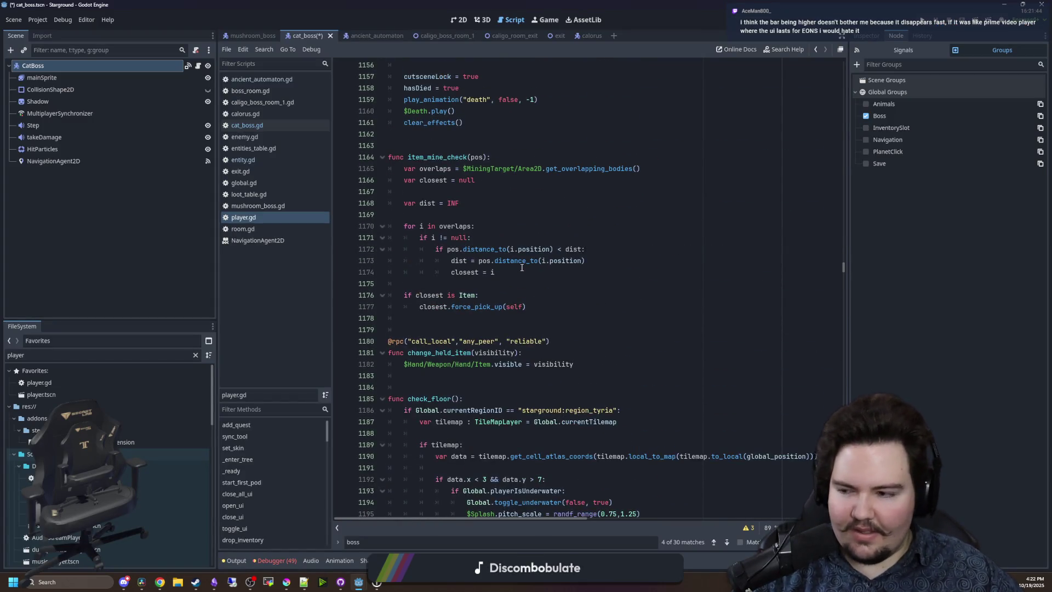
{"action": "scroll", "coordinate": [466, 338], "scroll_direction": "down", "scroll_amount": 14}
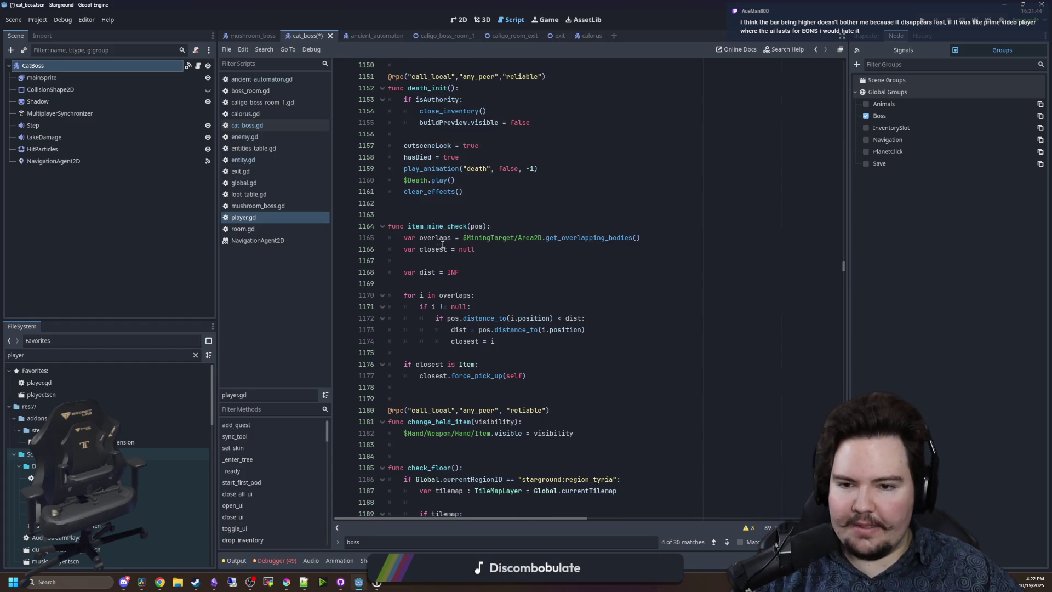
{"action": "scroll", "coordinate": [478, 247], "scroll_direction": "down", "scroll_amount": 2}
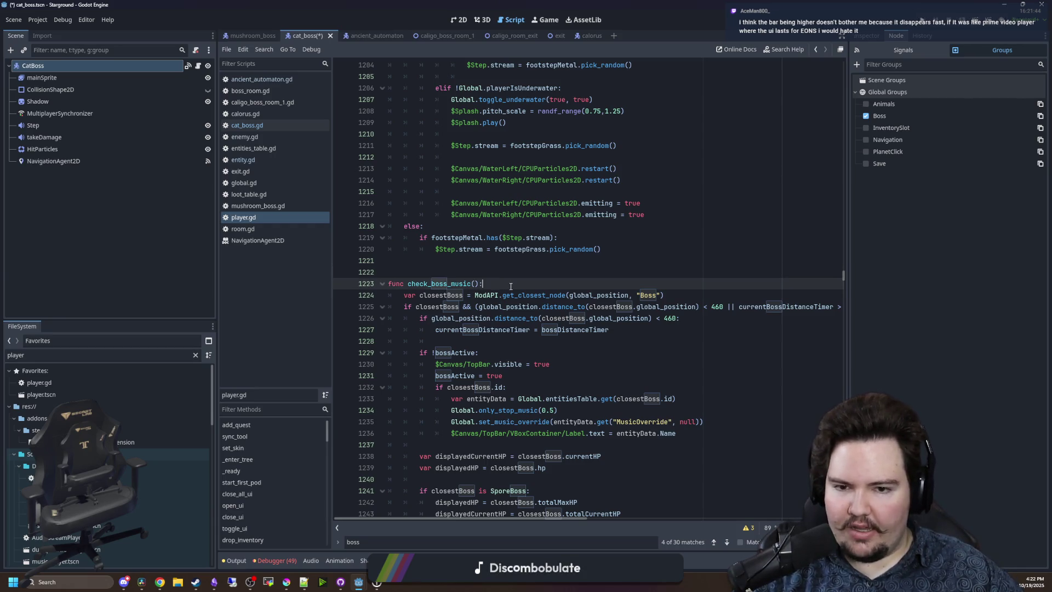
{"action": "key", "text": "ctrl+s"}
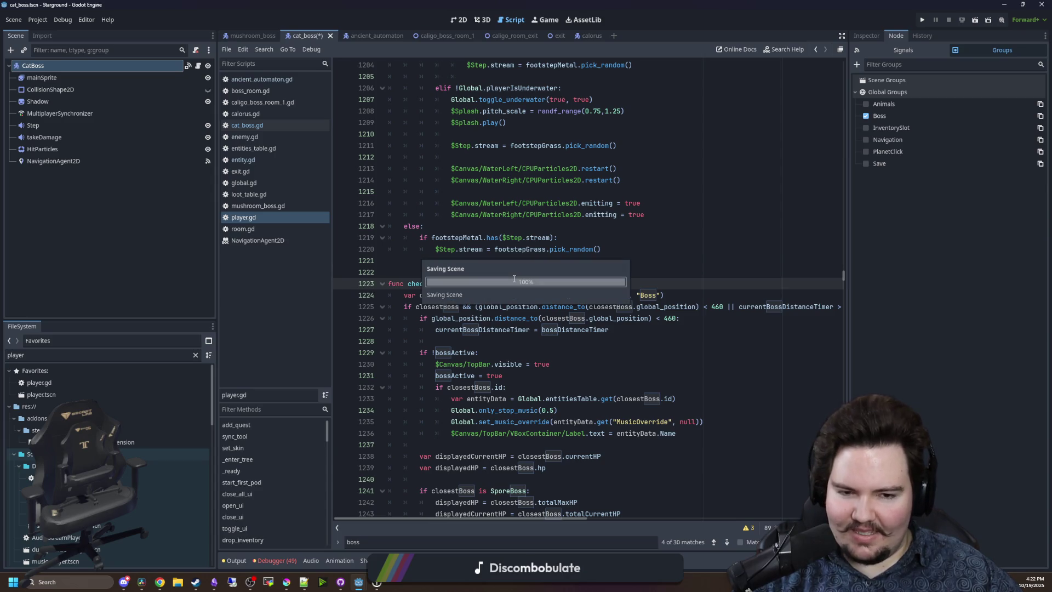
{"action": "left_click", "coordinate": [482, 260]}
{"action": "scroll", "coordinate": [482, 261], "scroll_direction": "down", "scroll_amount": 3}
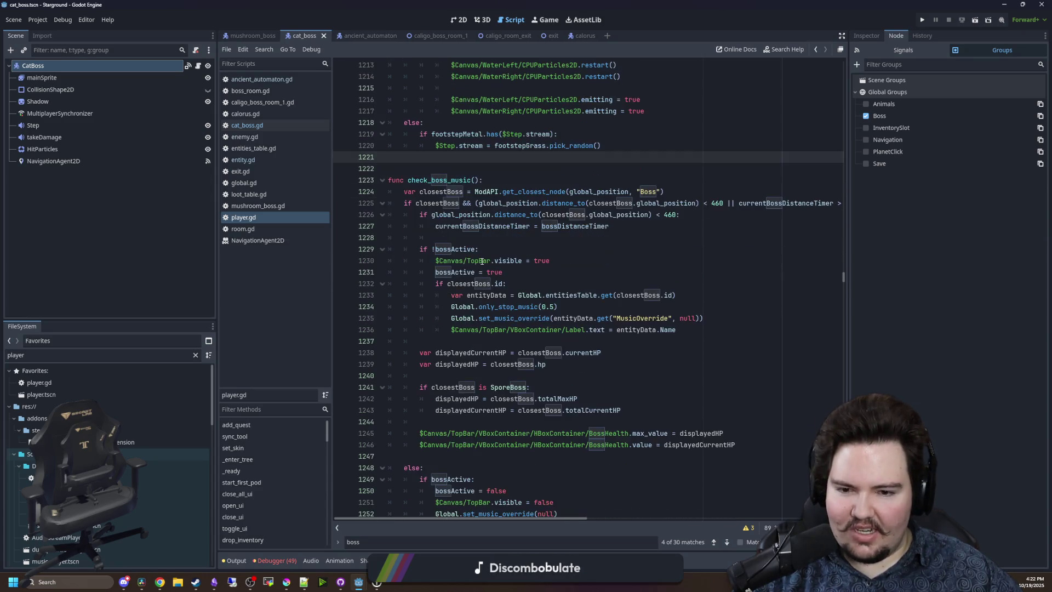
{"action": "scroll", "coordinate": [481, 261], "scroll_direction": "down", "scroll_amount": 4}
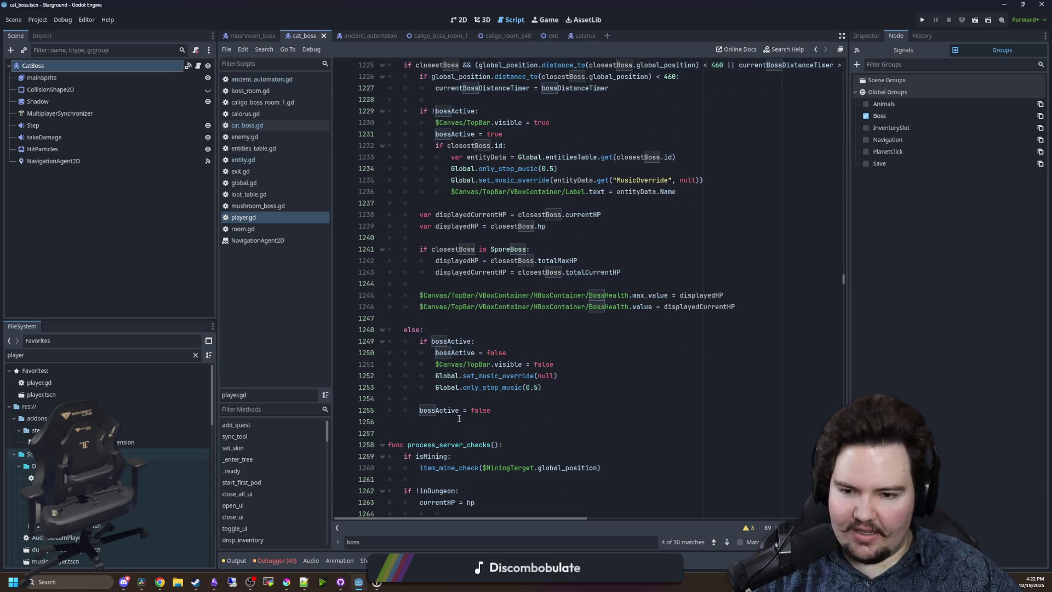
{"action": "left_click", "coordinate": [459, 421]}
{"action": "key", "text": "ctrl+s"}
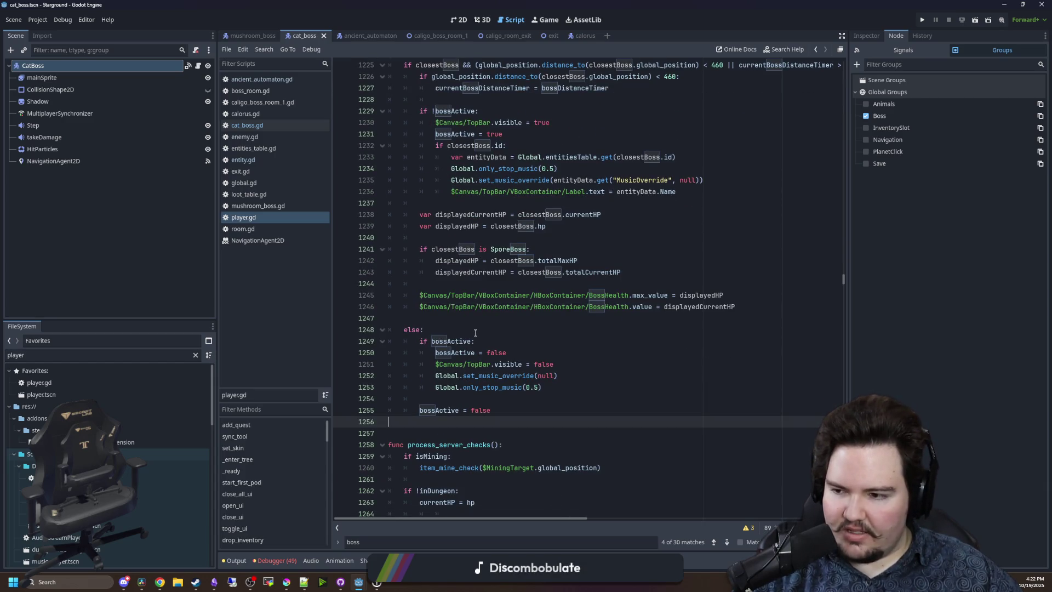
Check further down near line 2574, save again, and run the Starground project.
{"action": "scroll", "coordinate": [675, 231], "scroll_direction": "up", "scroll_amount": 5}
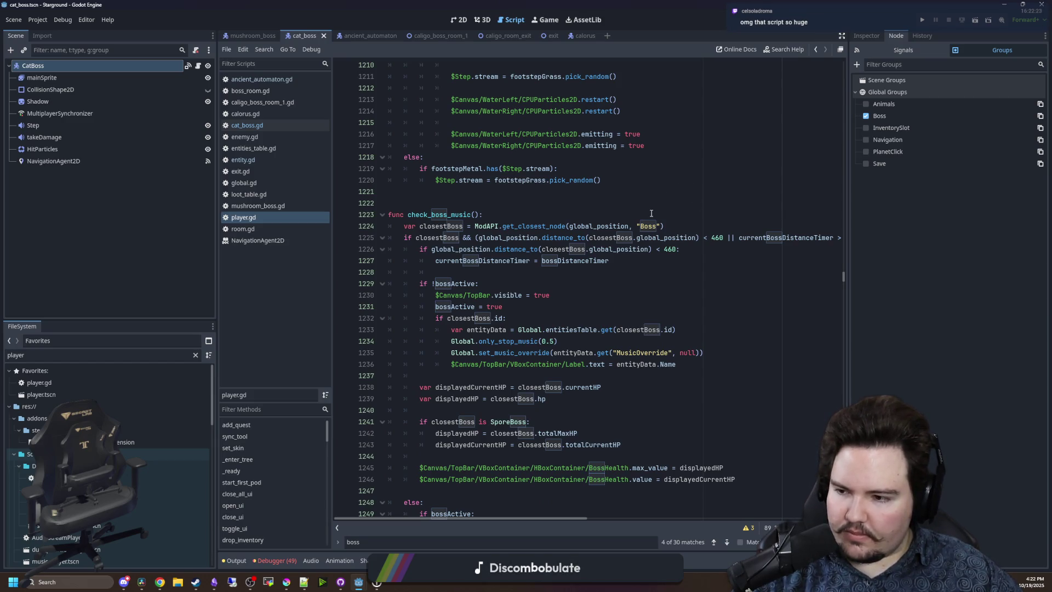
{"action": "mouse_move", "coordinate": [843, 276]}
{"action": "left_mouse_down"}
{"action": "mouse_move", "coordinate": [845, 263]}
{"action": "mouse_move", "coordinate": [843, 515]}
{"action": "mouse_move", "coordinate": [869, 62]}
{"action": "mouse_move", "coordinate": [830, 166]}
{"action": "mouse_move", "coordinate": [818, 288]}
{"action": "mouse_move", "coordinate": [822, 433]}
{"action": "mouse_move", "coordinate": [825, 422]}
{"action": "left_mouse_up"}
{"action": "left_click", "coordinate": [695, 363]}
{"action": "key", "text": "ctrl+s"}
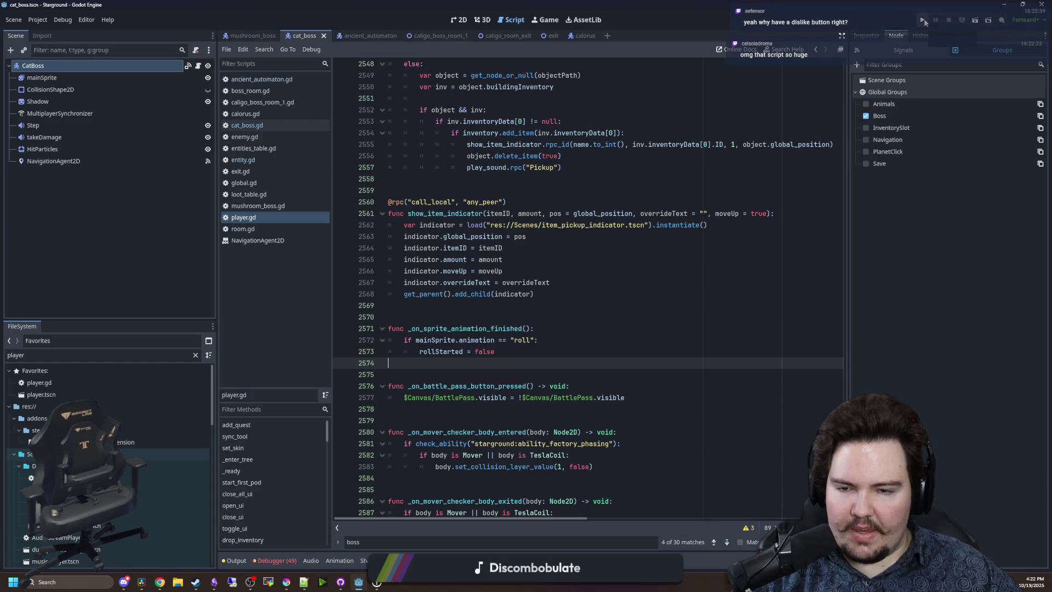
{"action": "scroll", "coordinate": [586, 284], "scroll_direction": "up", "scroll_amount": 15}
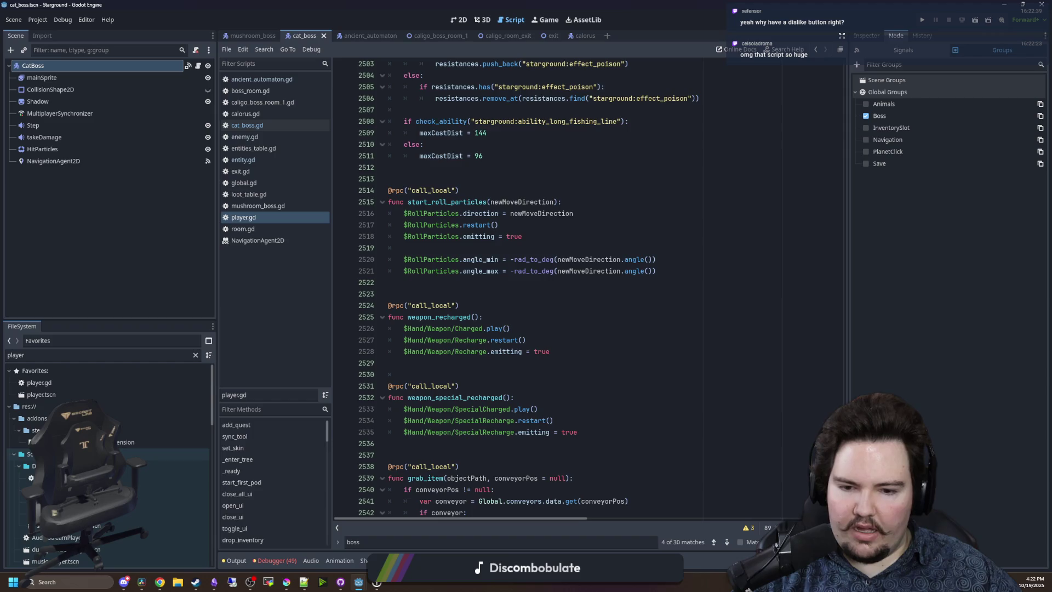
{"action": "scroll", "coordinate": [587, 285], "scroll_direction": "down", "scroll_amount": 16}
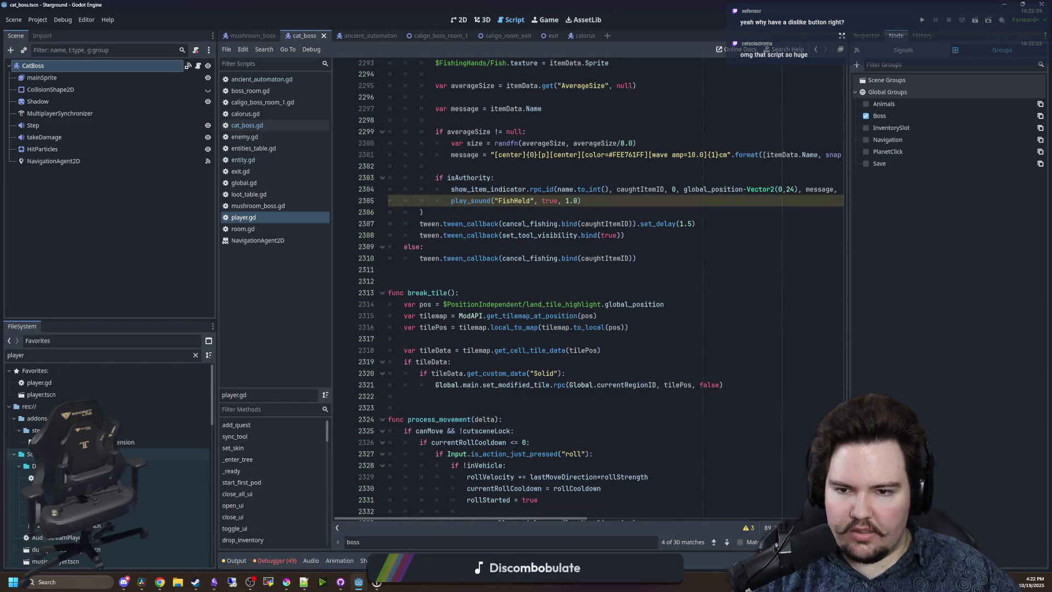
{"action": "left_click_drag", "start_coordinate": [844, 465], "coordinate": [852, 399]}
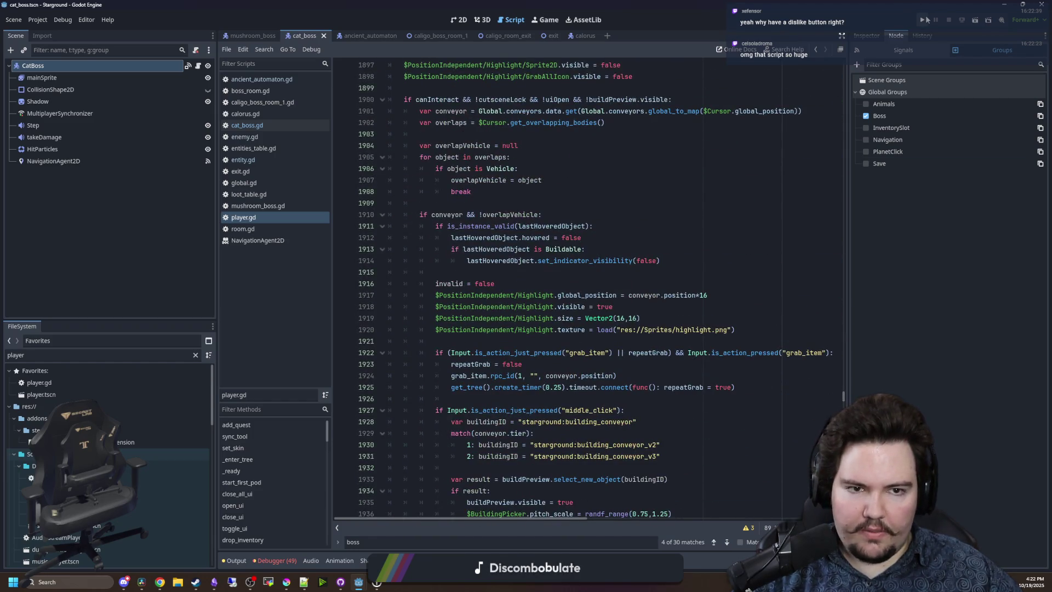
{"action": "left_click", "coordinate": [923, 20]}
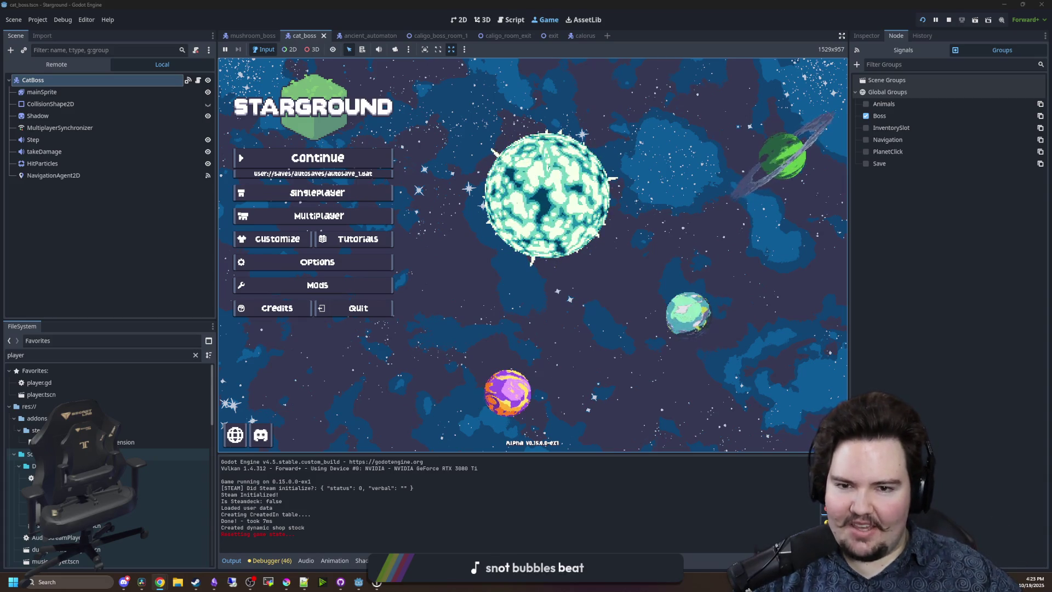
Take focus back from the running game and open player.gd from the FileSystem.
{"action": "left_click", "coordinate": [927, 303]}
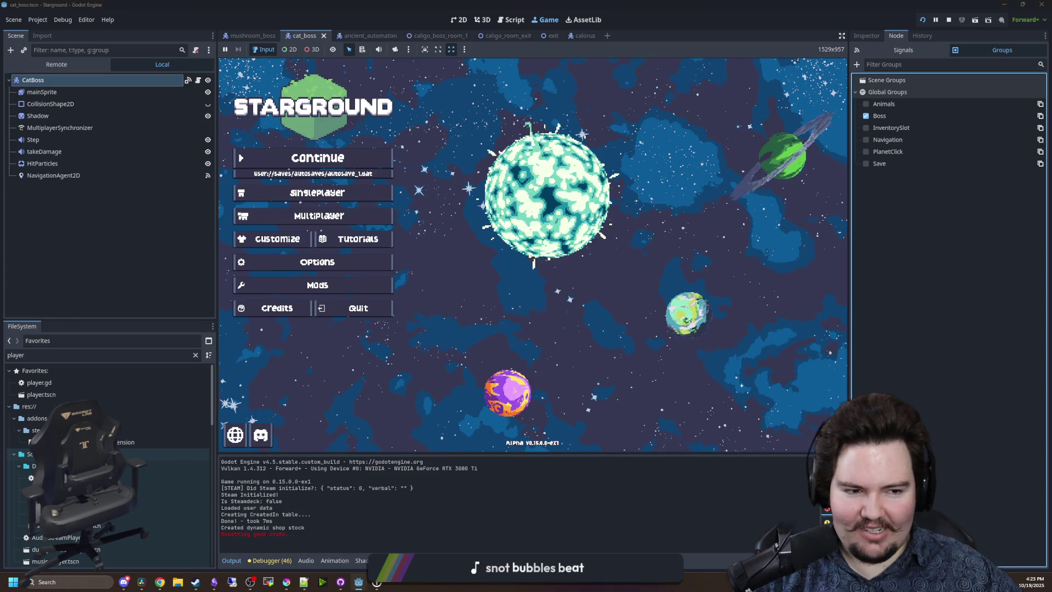
{"action": "left_click", "coordinate": [920, 286]}
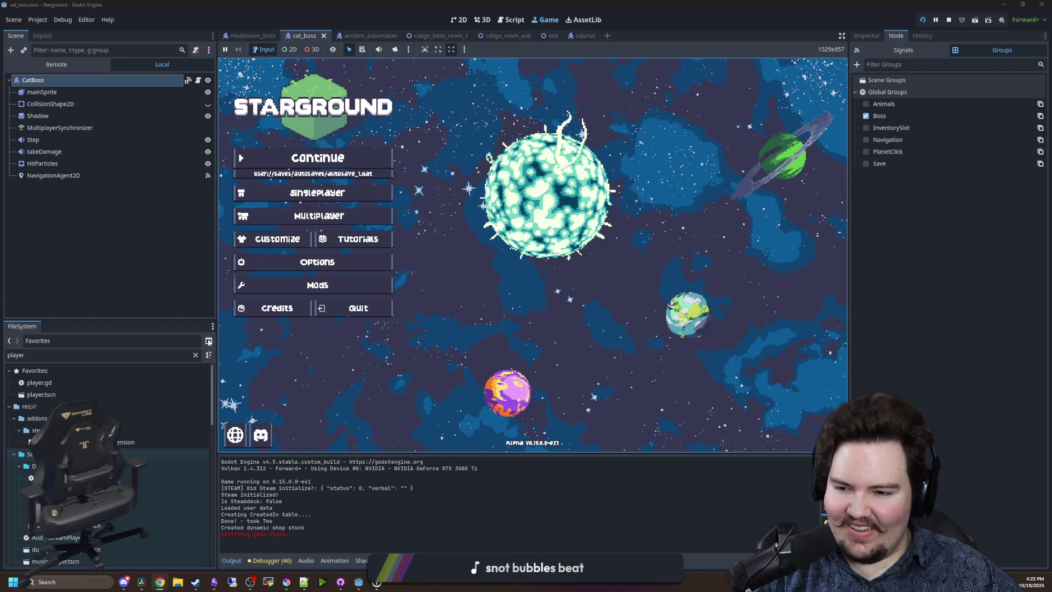
{"action": "double_click", "coordinate": [39, 383]}
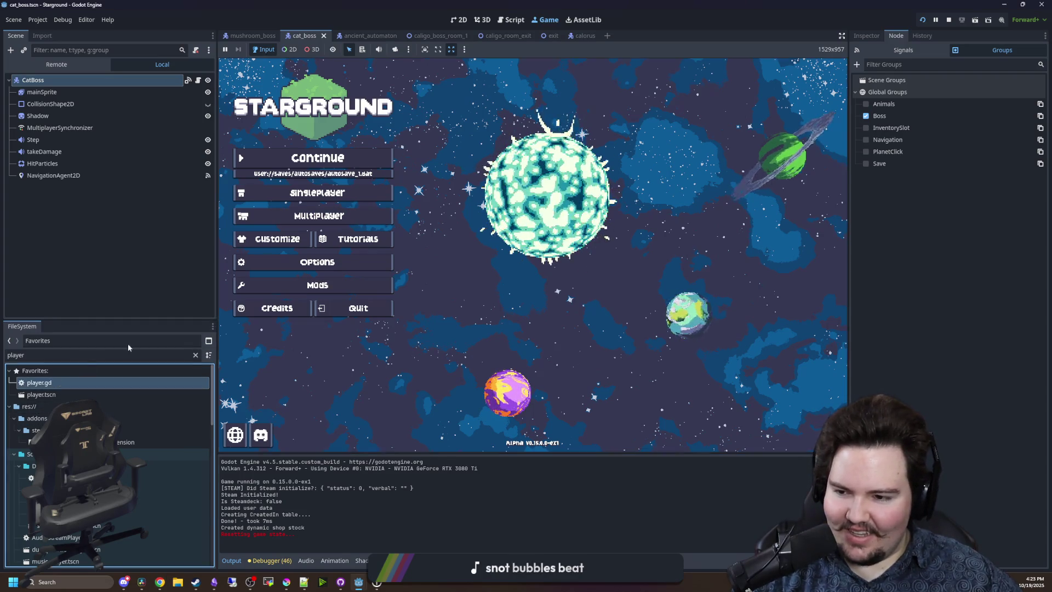
Search all project files for Dungeon and browse the results.
{"action": "key", "text": "ctrl+shift+f"}
{"action": "type", "text": "Dungeon"}
{"action": "key", "text": "Return"}
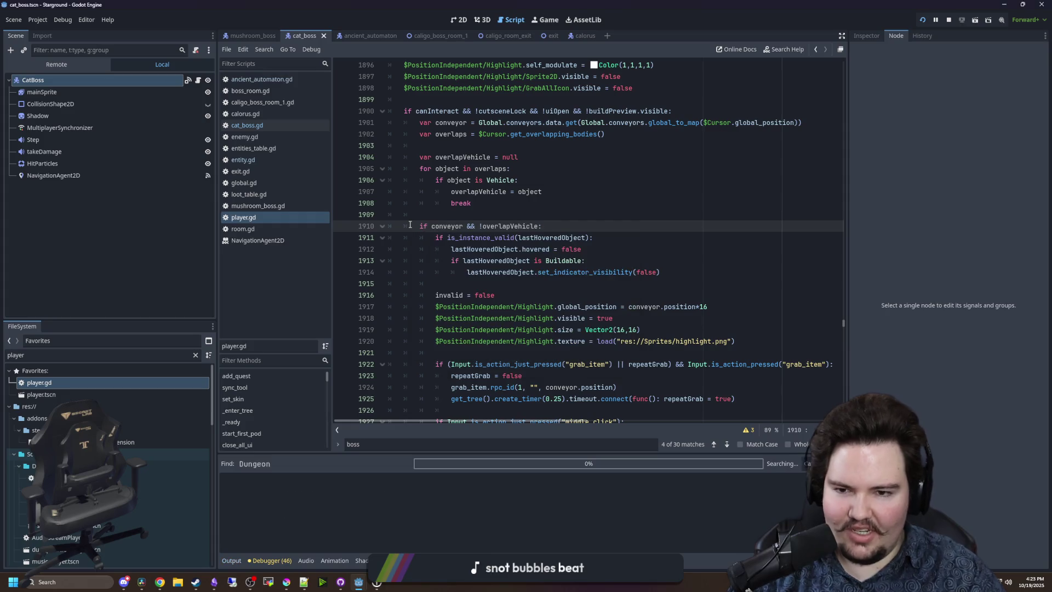
{"action": "left_click_drag", "start_coordinate": [499, 452], "coordinate": [500, 229]}
{"action": "scroll", "coordinate": [442, 439], "scroll_direction": "down", "scroll_amount": 5}
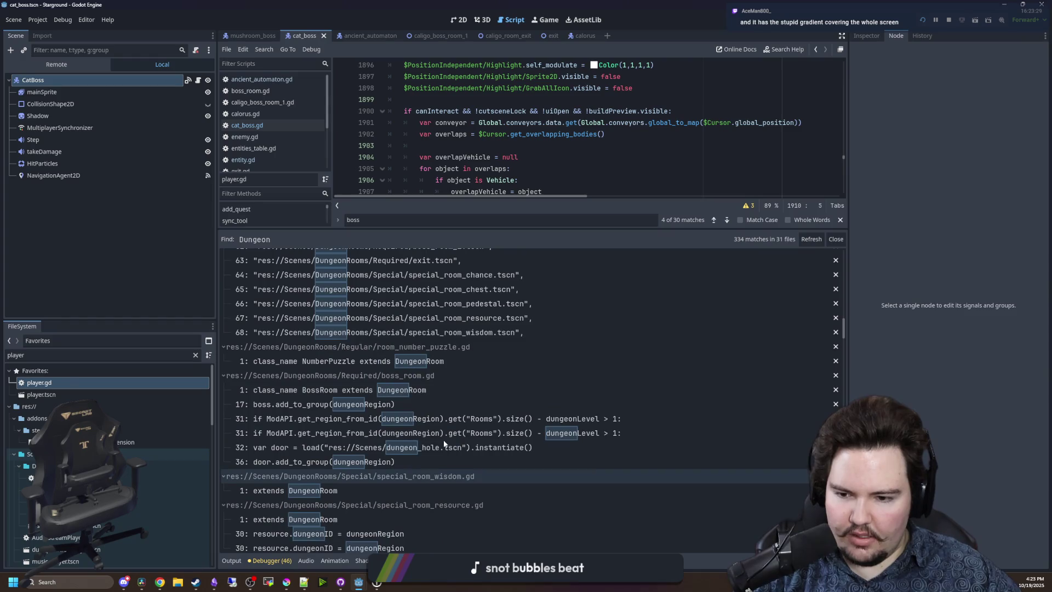
{"action": "scroll", "coordinate": [442, 439], "scroll_direction": "down", "scroll_amount": 10}
{"action": "left_click", "coordinate": [472, 157]}
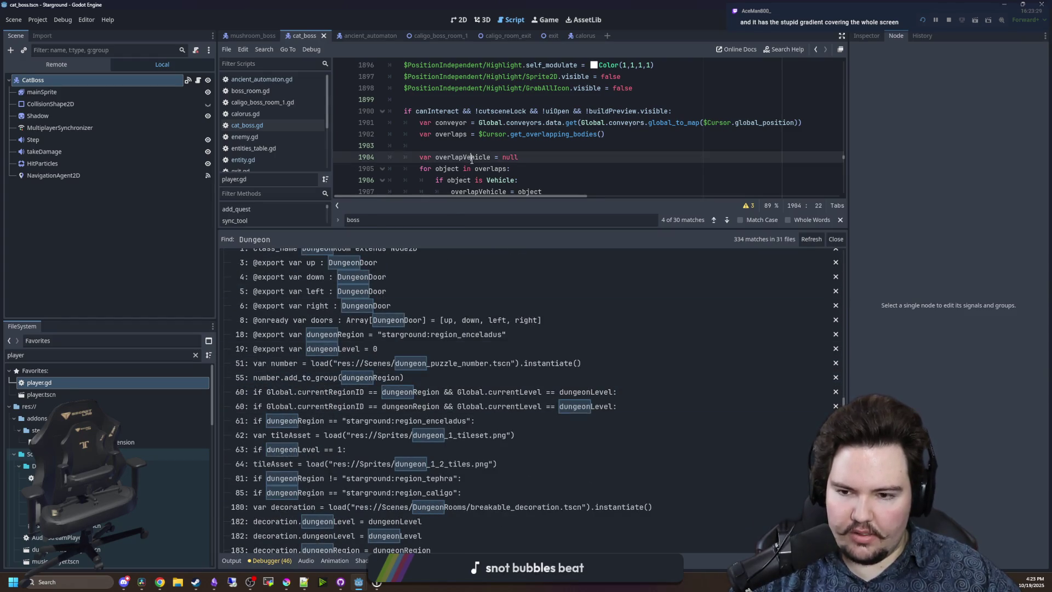
Narrow the search to quoted "Dungeon", open the mod_api.gd line 695 match, and save.
{"action": "key", "text": "ctrl+shift+f"}
{"action": "type", "text": "\"Dungeon"}
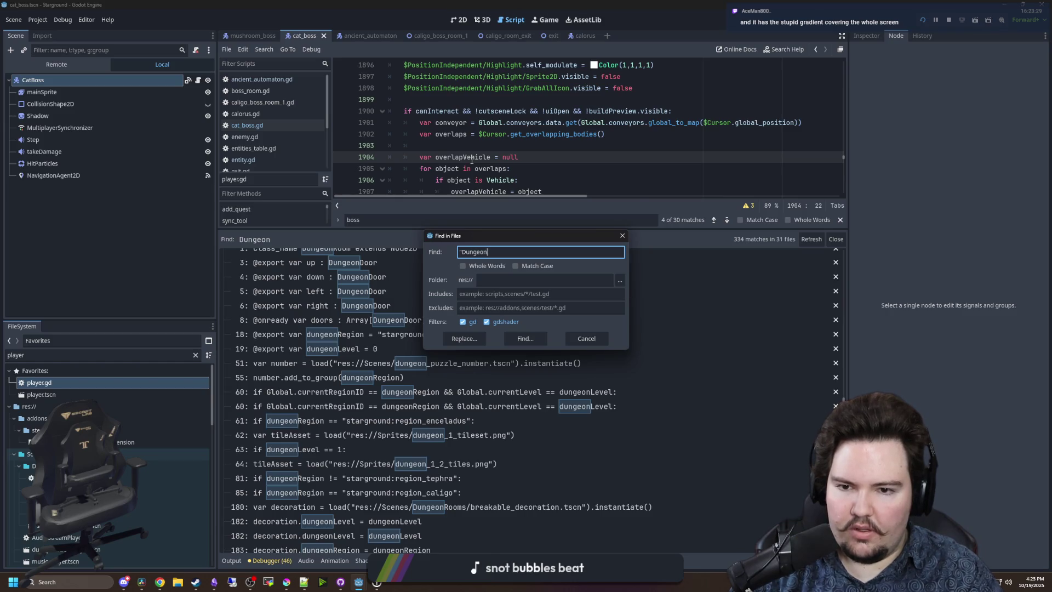
{"action": "type", "text": "\""}
{"action": "key", "text": "Return"}
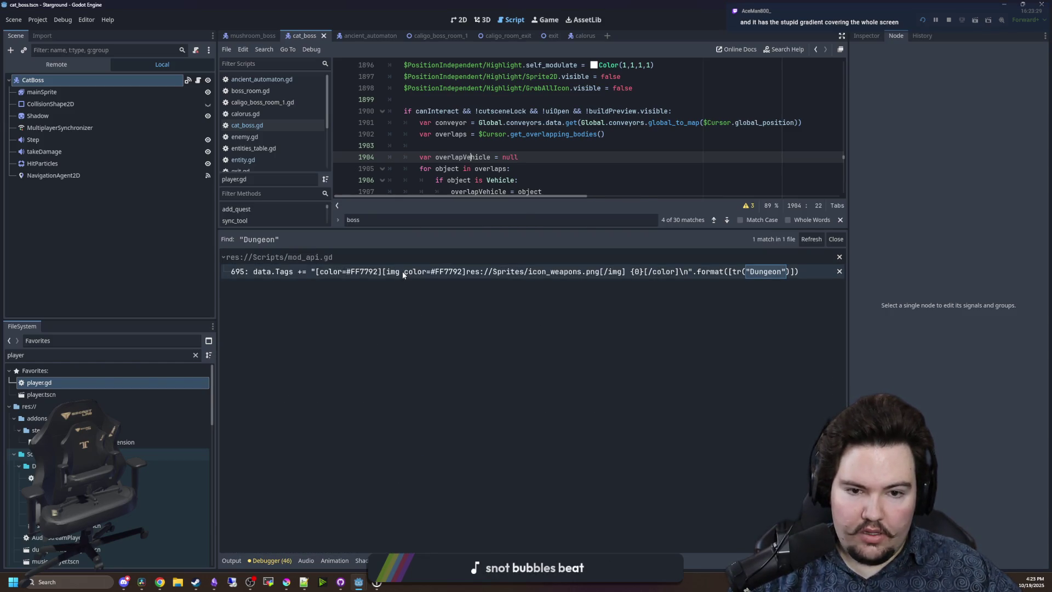
{"action": "left_click", "coordinate": [407, 272]}
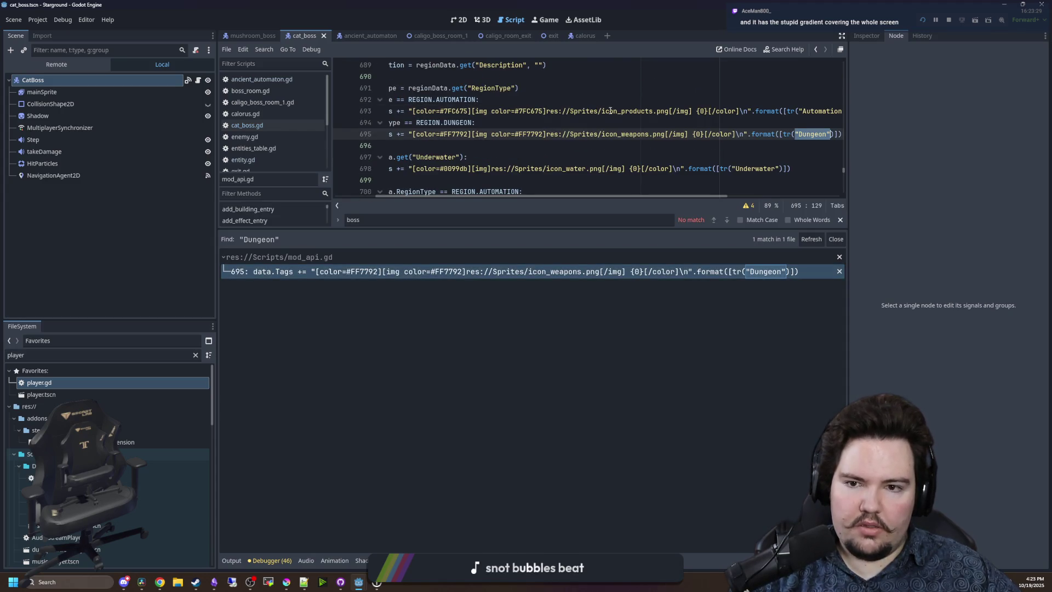
{"action": "left_click", "coordinate": [610, 110]}
{"action": "key", "text": "ctrl+s"}
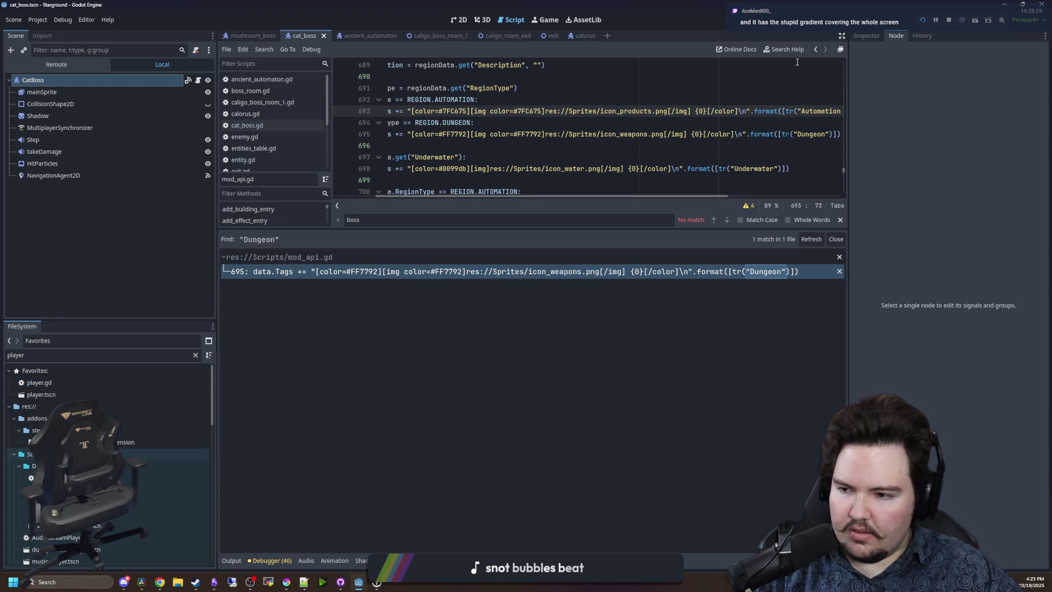
{"action": "left_click", "coordinate": [556, 21]}
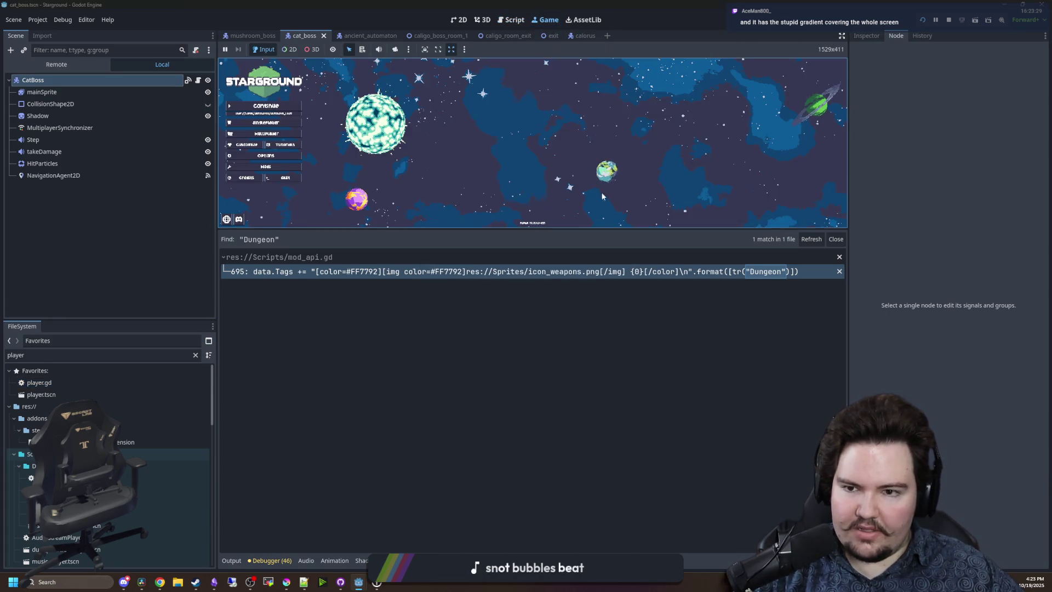
Enlarge the game view, continue the Day 1575 saved game, and widen the running game view.
{"action": "left_click_drag", "start_coordinate": [537, 234], "coordinate": [537, 470]}
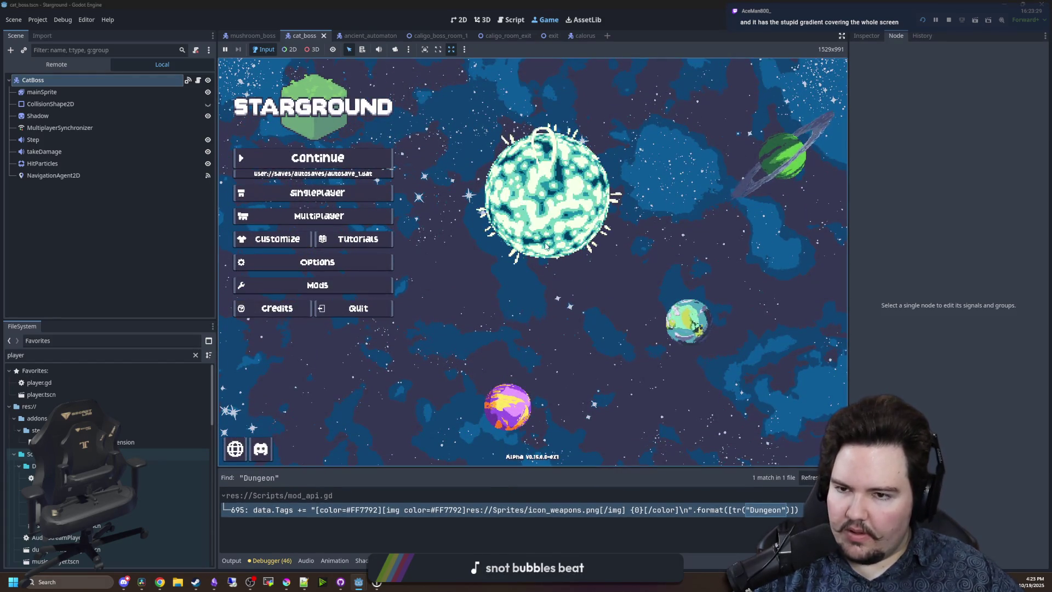
{"action": "left_click", "coordinate": [337, 160]}
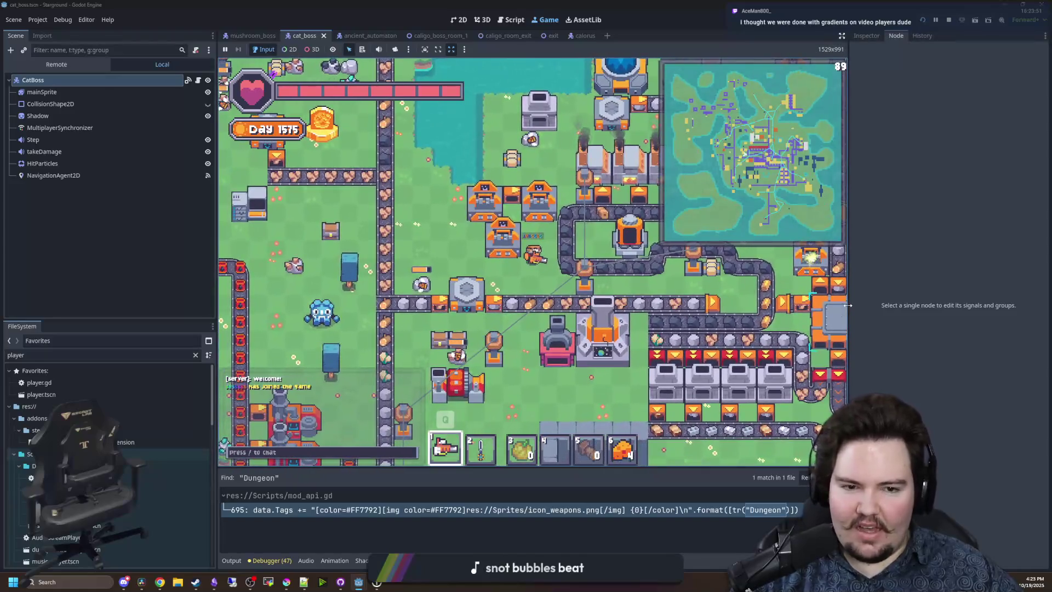
{"action": "left_click_drag", "start_coordinate": [847, 305], "coordinate": [949, 305]}
Walk the character past the lake to the Starlauncher, briefly opening and closing the collector's inventory.
{"action": "key", "text": "w+d"}
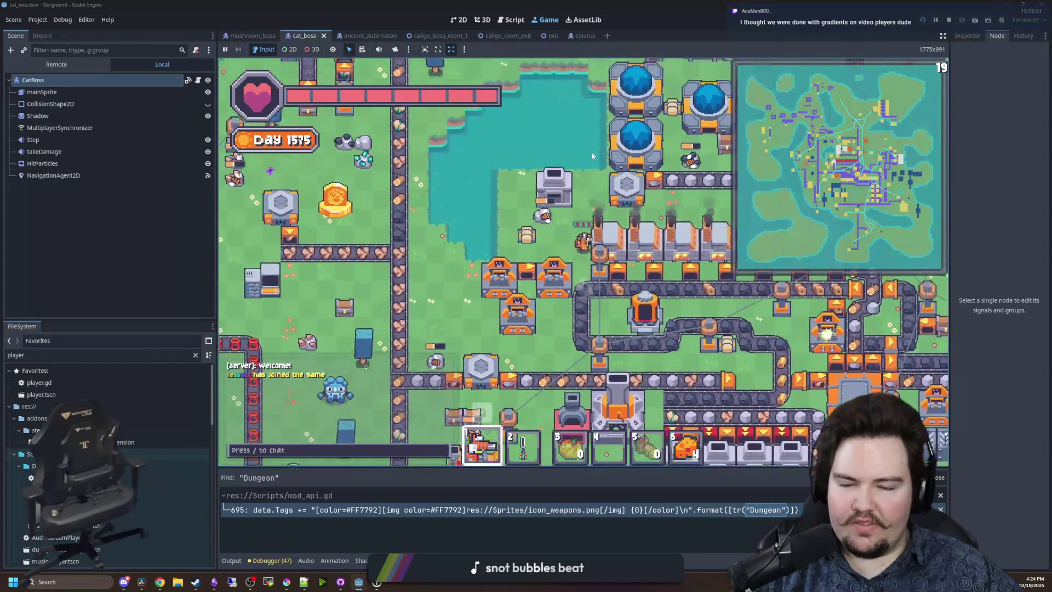
{"action": "key", "text": "w+d"}
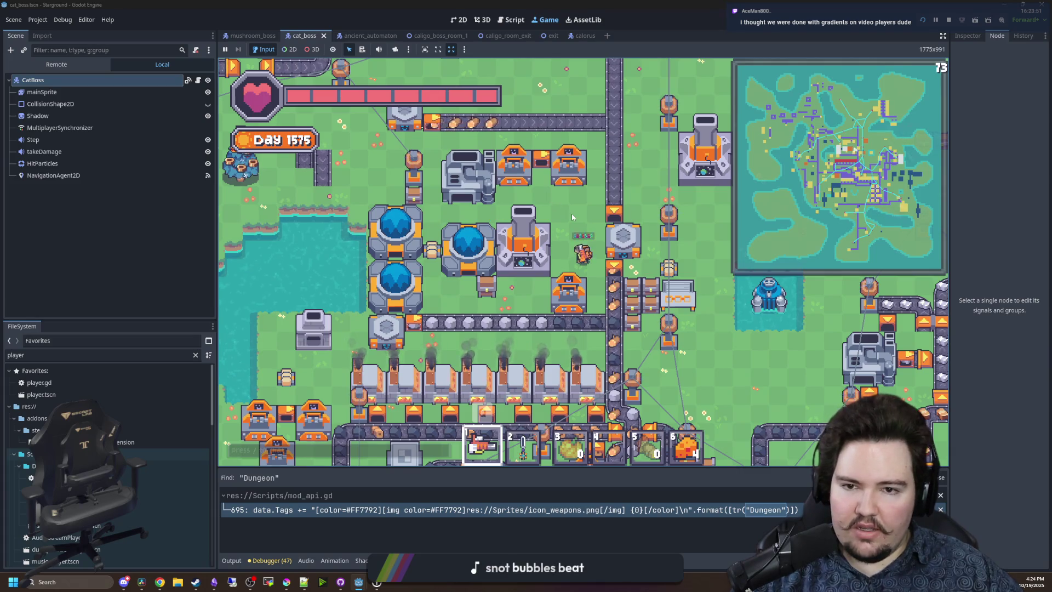
{"action": "key", "text": "w"}
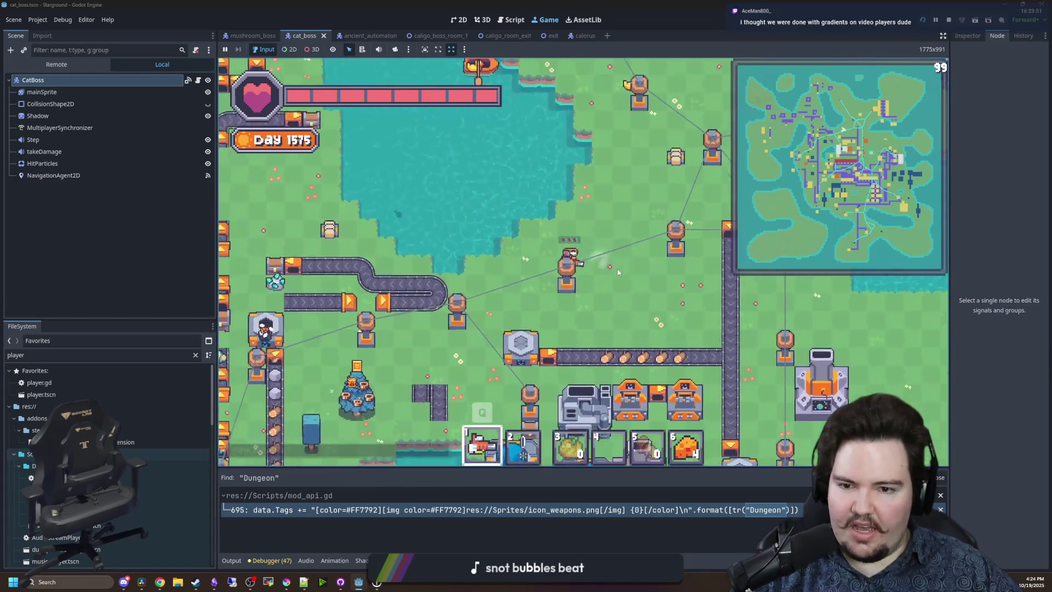
{"action": "key", "text": "s+d"}
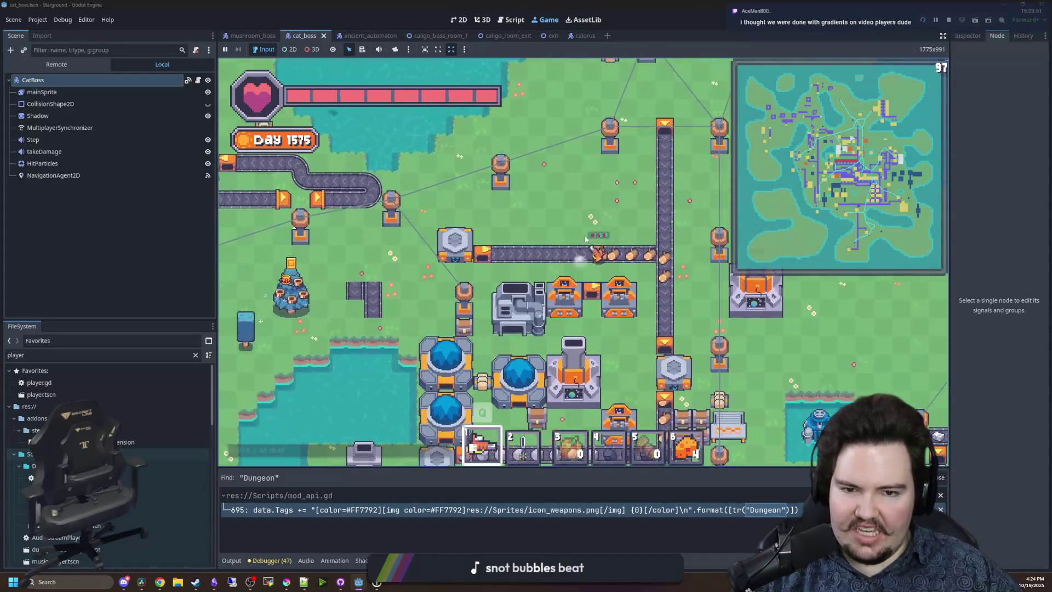
{"action": "key", "text": "s+d"}
{"action": "key", "text": "e"}
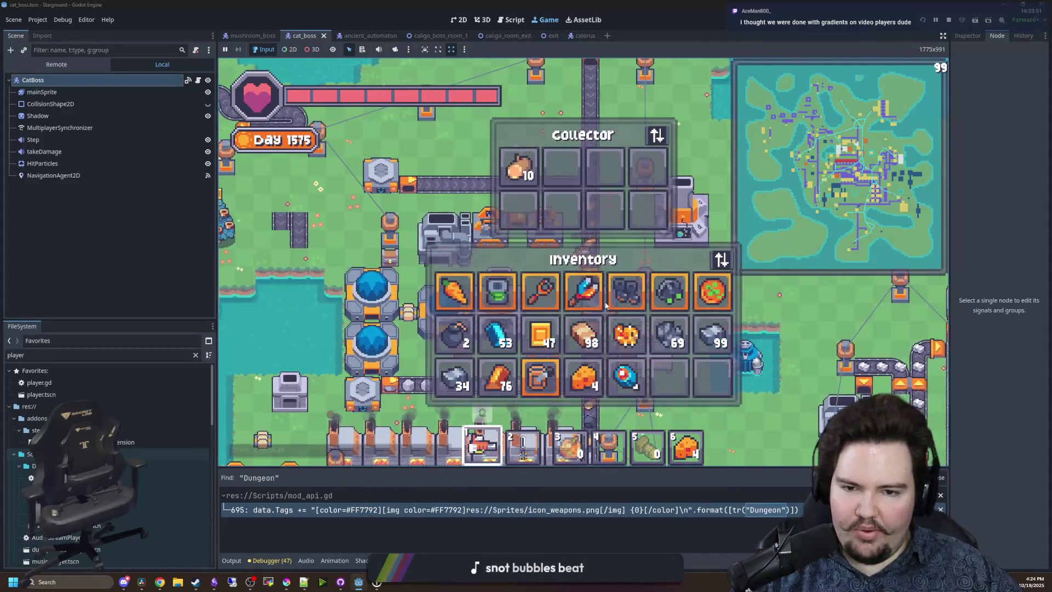
{"action": "key", "text": "e"}
{"action": "key", "text": "e"}
{"action": "key", "text": "s"}
{"action": "key", "text": "e"}
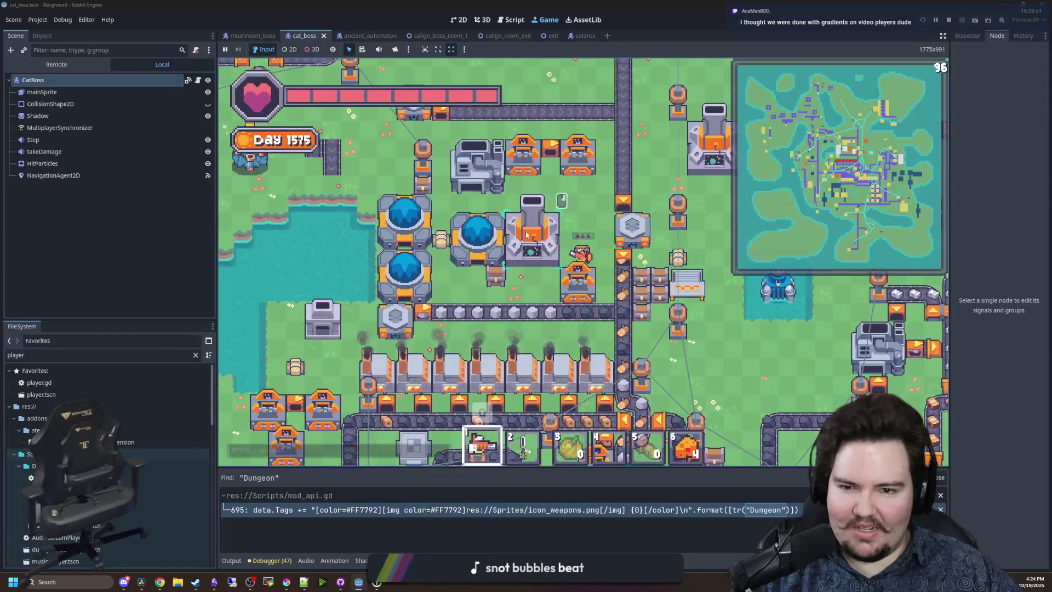
Open the Starlauncher star map and choose the blue planet as the destination.
{"action": "left_click", "coordinate": [526, 235]}
{"action": "mouse_move", "coordinate": [534, 205]}
{"action": "left_click", "coordinate": [567, 285]}
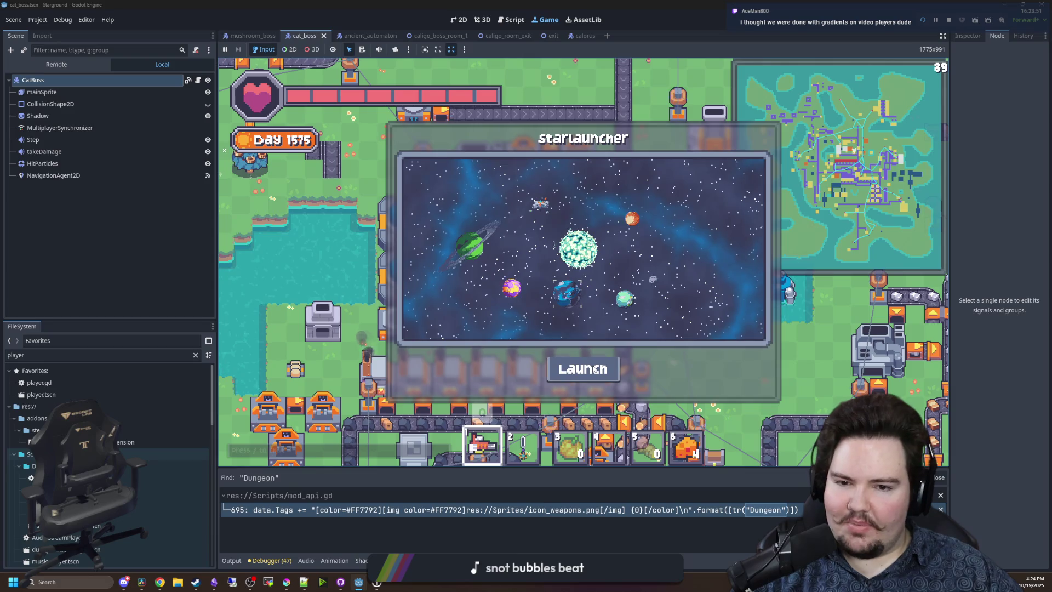
Launch to the blue planet and send the chat command that disables zoom limits.
{"action": "left_click", "coordinate": [595, 370]}
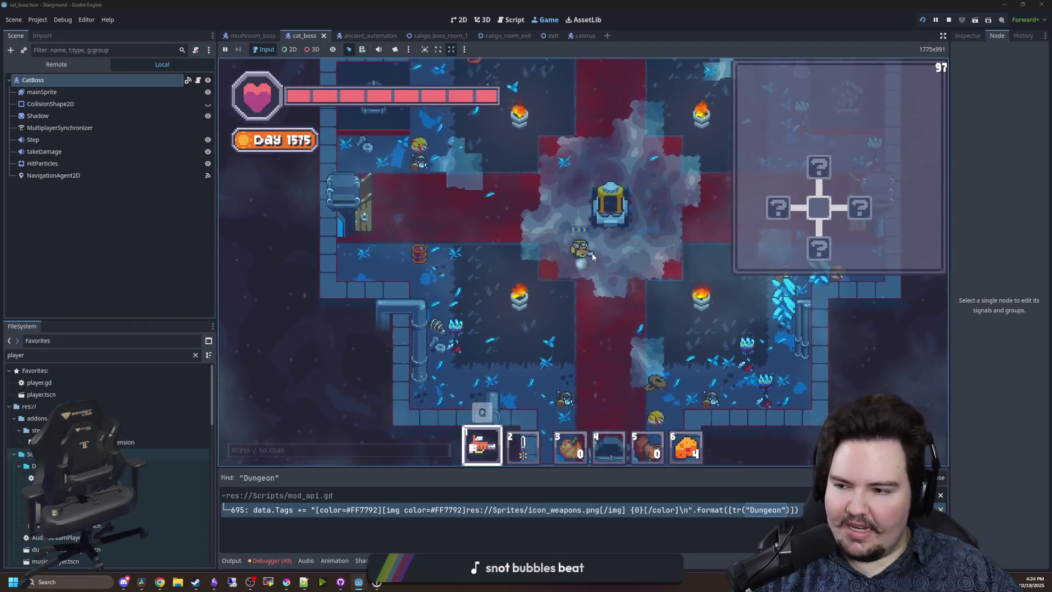
{"action": "key", "text": "w"}
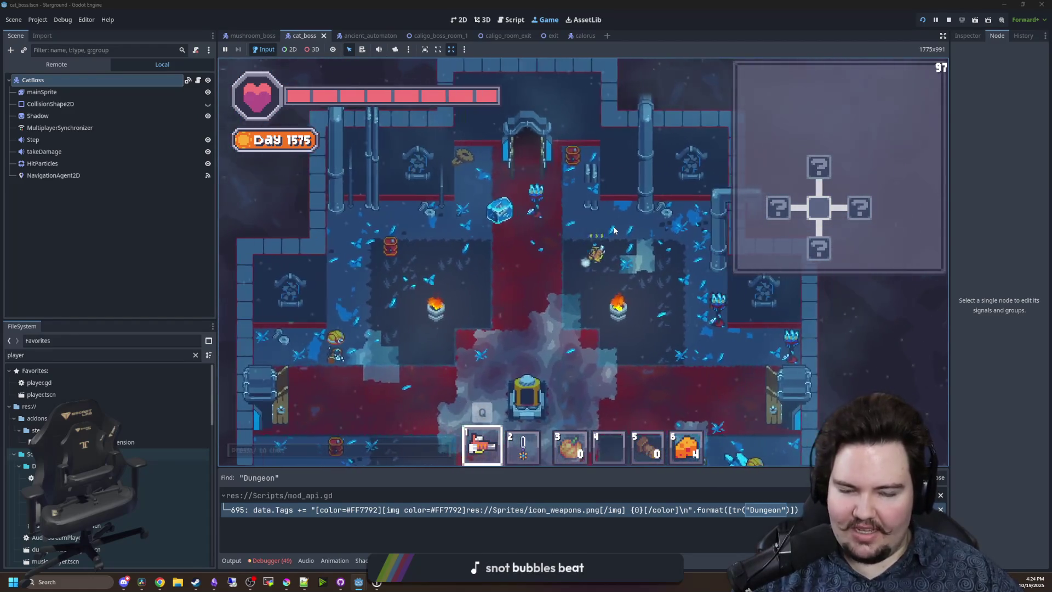
{"action": "type", "text": "a"}
{"action": "type", "text": "/20"}
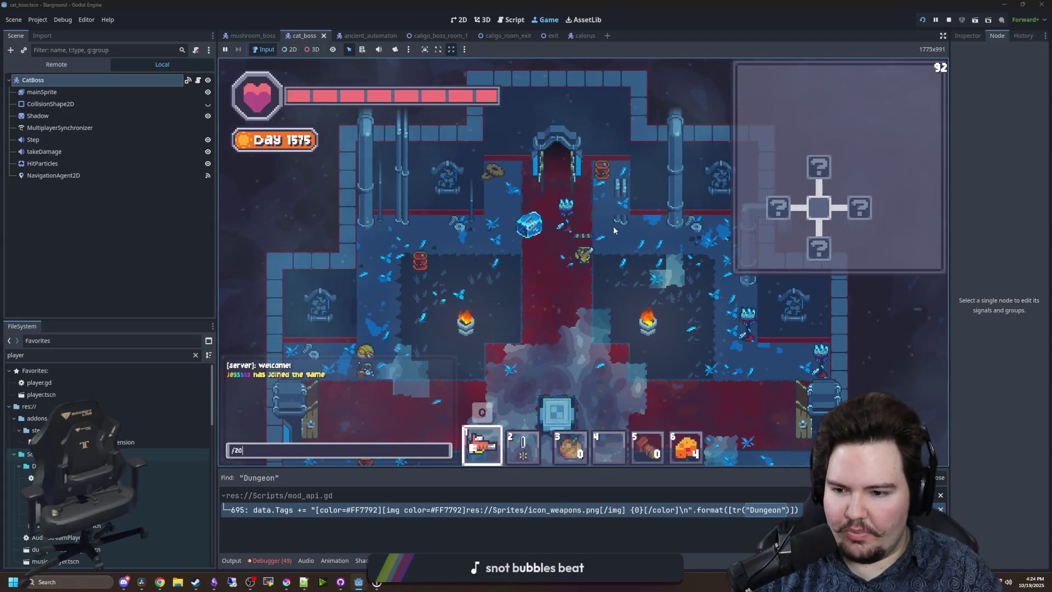
{"action": "type", "text": "om"}
{"action": "key", "text": "Return"}
{"action": "key", "text": "a"}
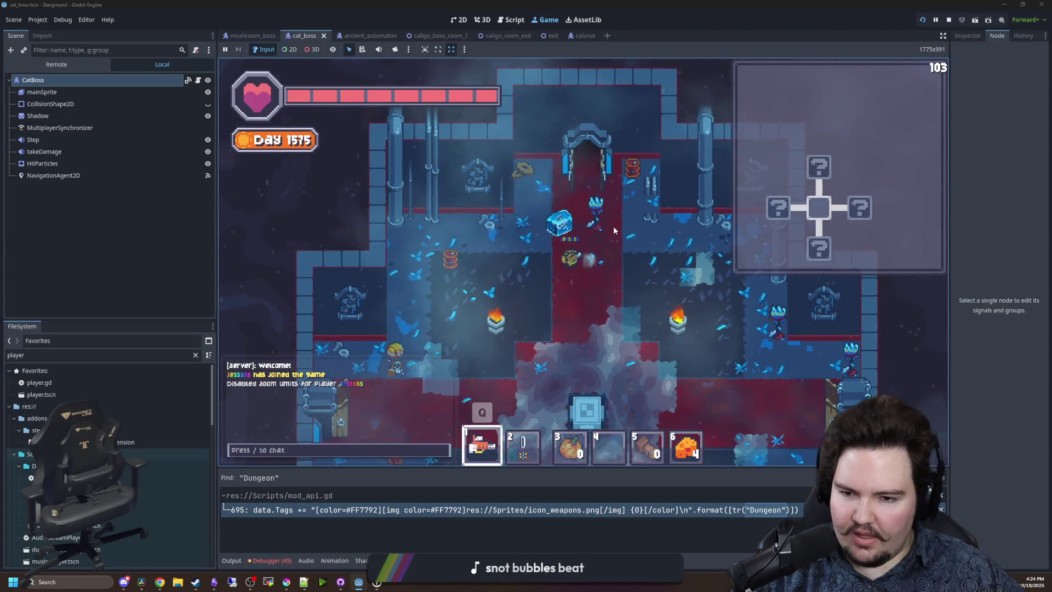
Walk down-left through the dungeon room, then north into the next cross-shaped room.
{"action": "key", "text": "s"}
{"action": "key", "text": "a"}
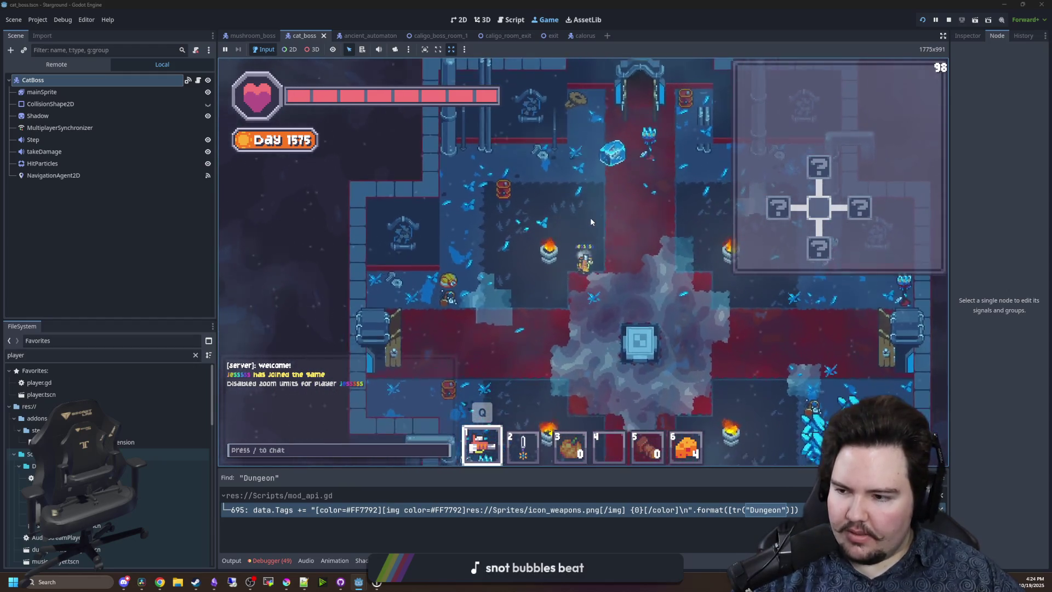
{"action": "key", "text": "s"}
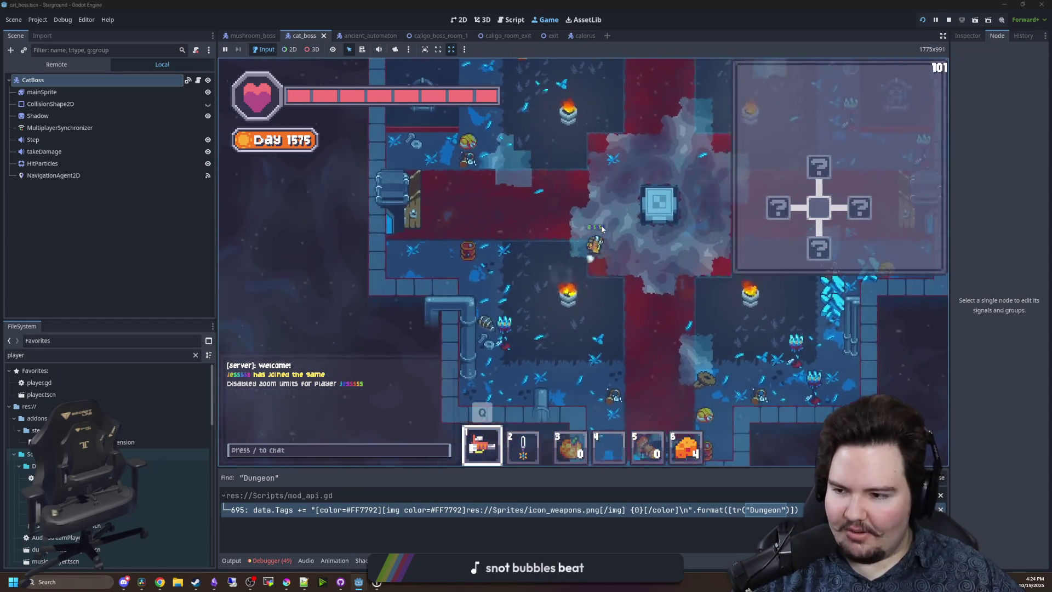
{"action": "key", "text": "w"}
{"action": "key", "text": "d"}
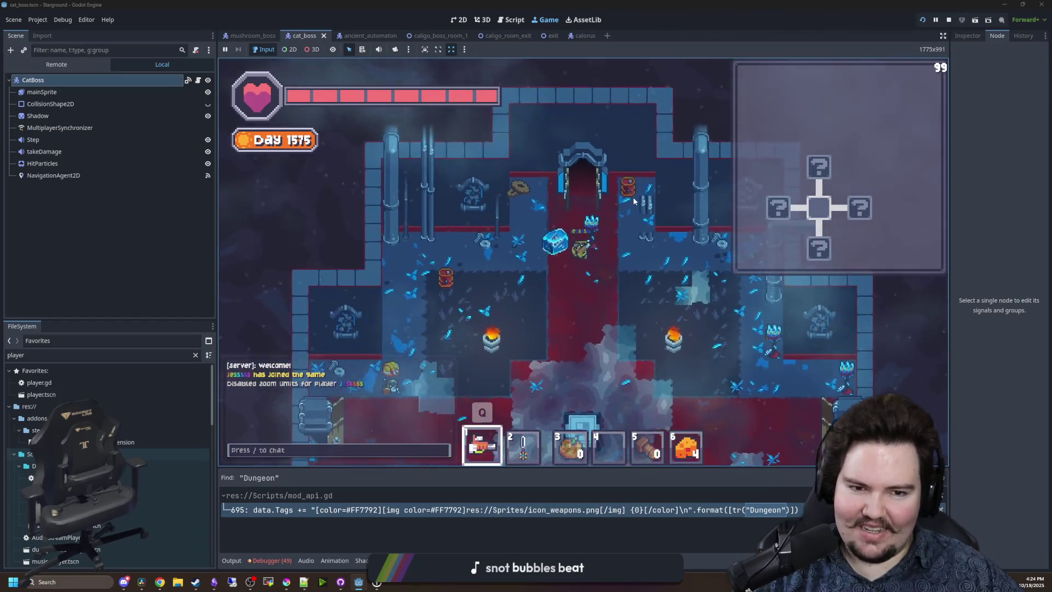
{"action": "key", "text": "w"}
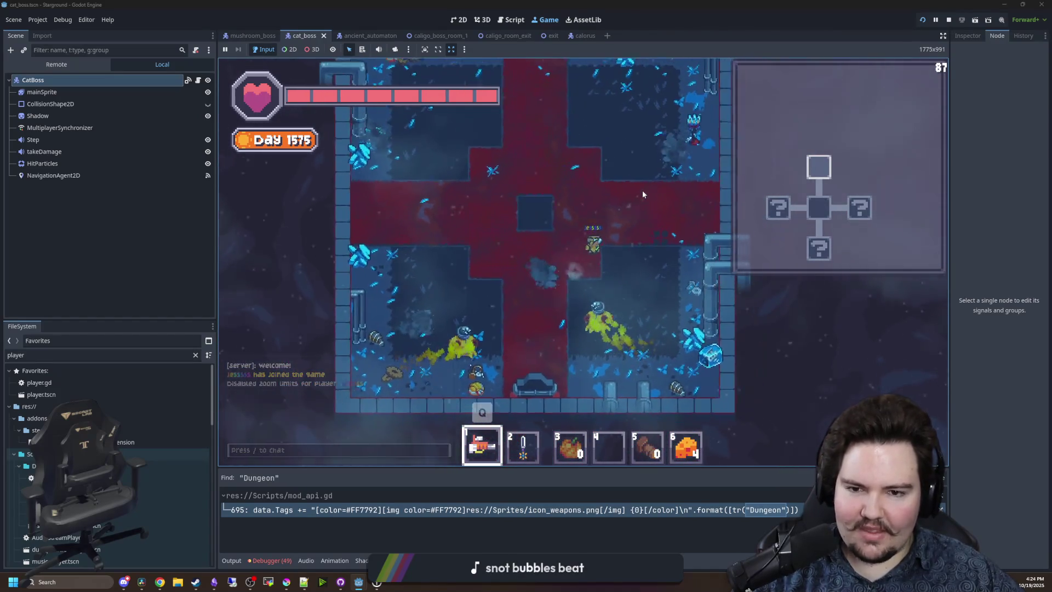
Equip the sword from hotbar slot 2 and walk west and down toward the enemies.
{"action": "key", "text": "2"}
{"action": "key", "text": "w"}
{"action": "key", "text": "a"}
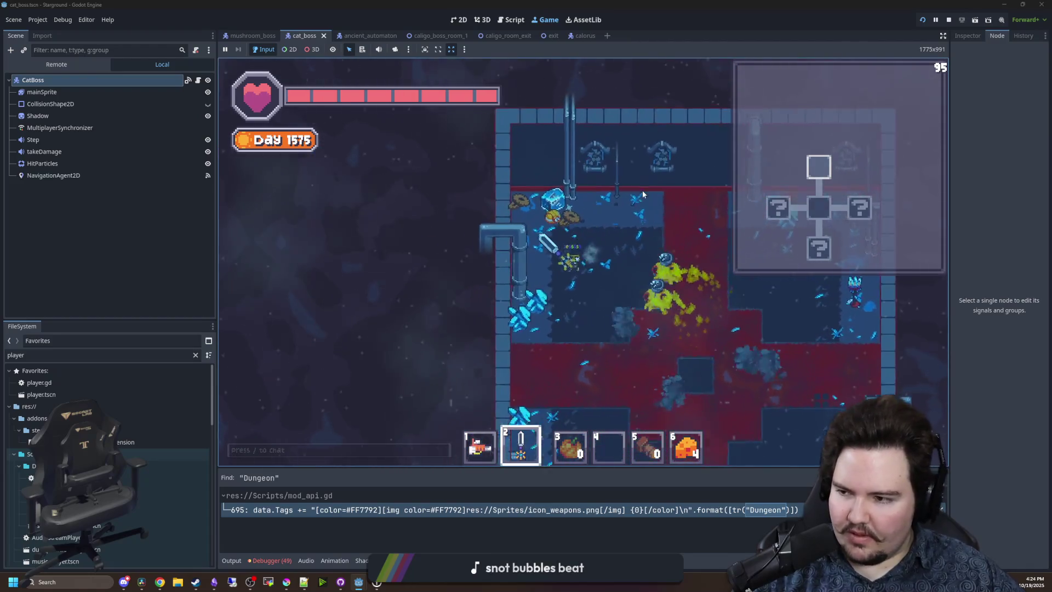
{"action": "key", "text": "a"}
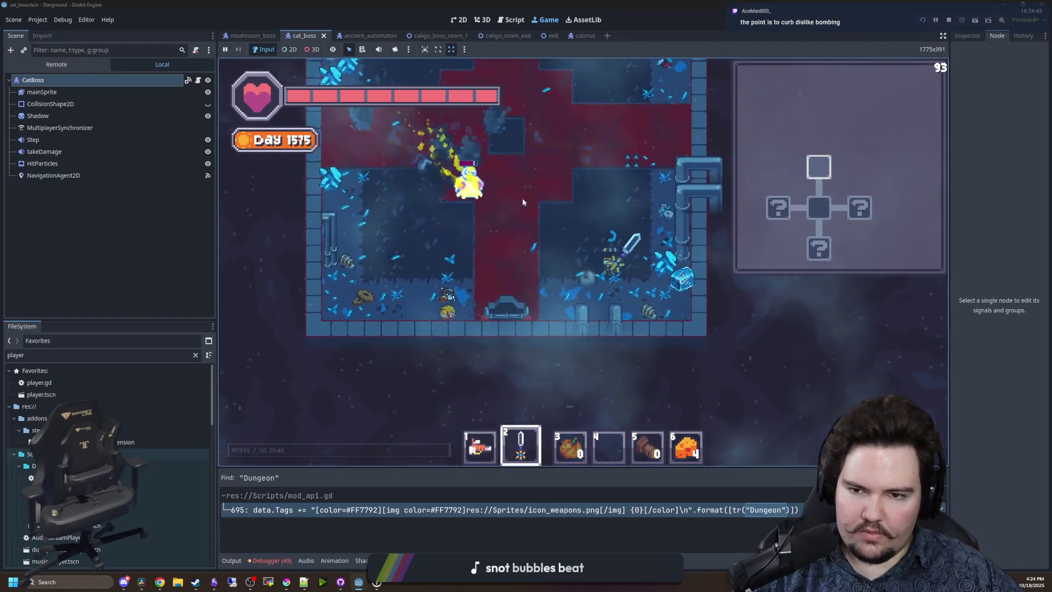
{"action": "key", "text": "s"}
{"action": "key", "text": "d"}
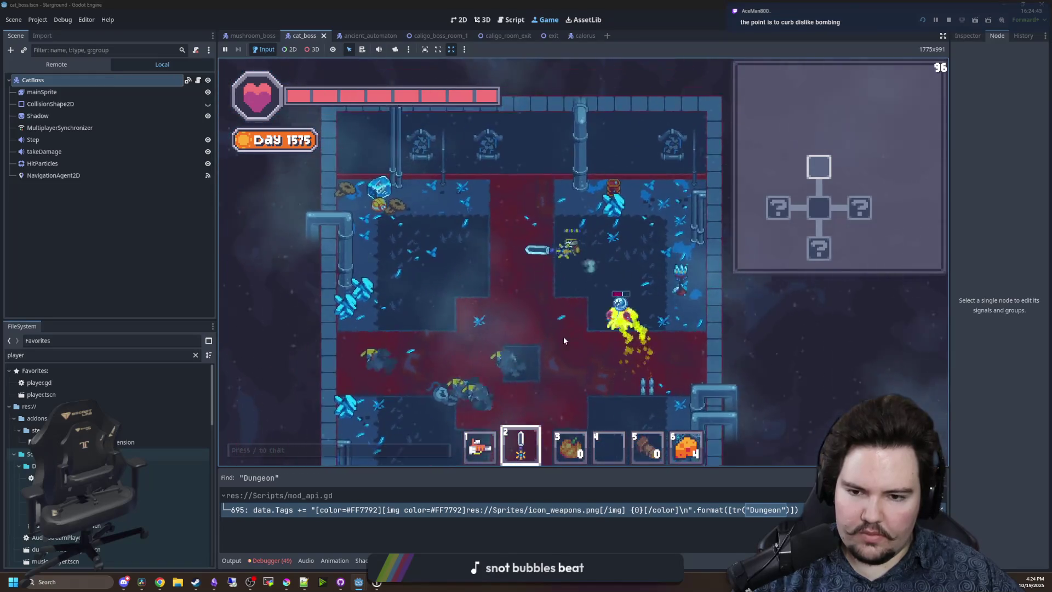
{"action": "key", "text": "s"}
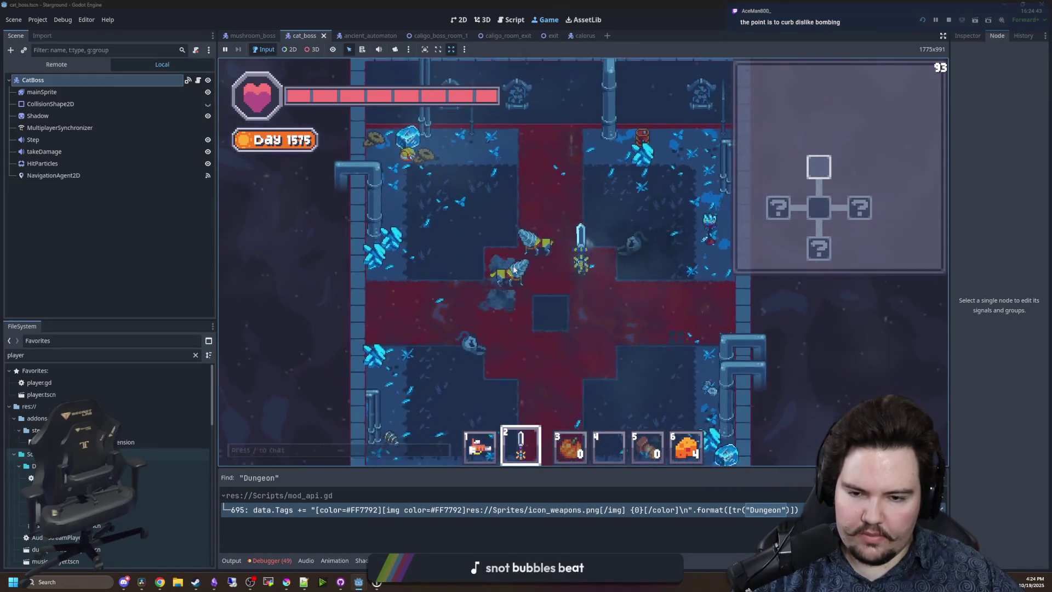
{"action": "key", "text": "s"}
{"action": "key", "text": "a"}
Fight the enemies with sword swings while moving, then walk up into the next room.
{"action": "left_click", "coordinate": [516, 252]}
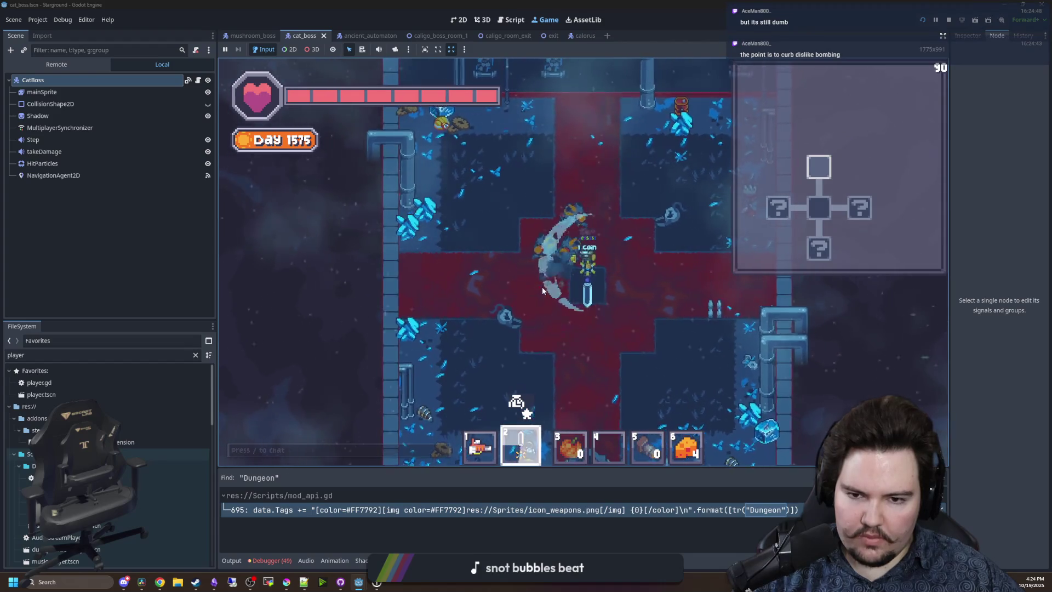
{"action": "key", "text": "s"}
{"action": "key", "text": "a"}
{"action": "left_click", "coordinate": [598, 208]}
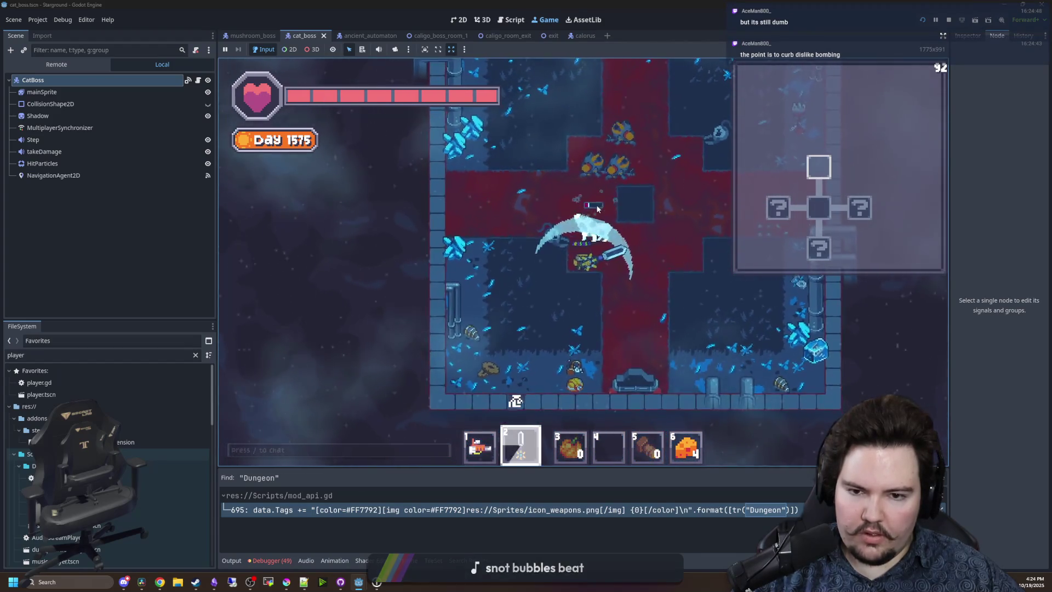
{"action": "key", "text": "w"}
{"action": "key", "text": "d"}
{"action": "left_click", "coordinate": [622, 206]}
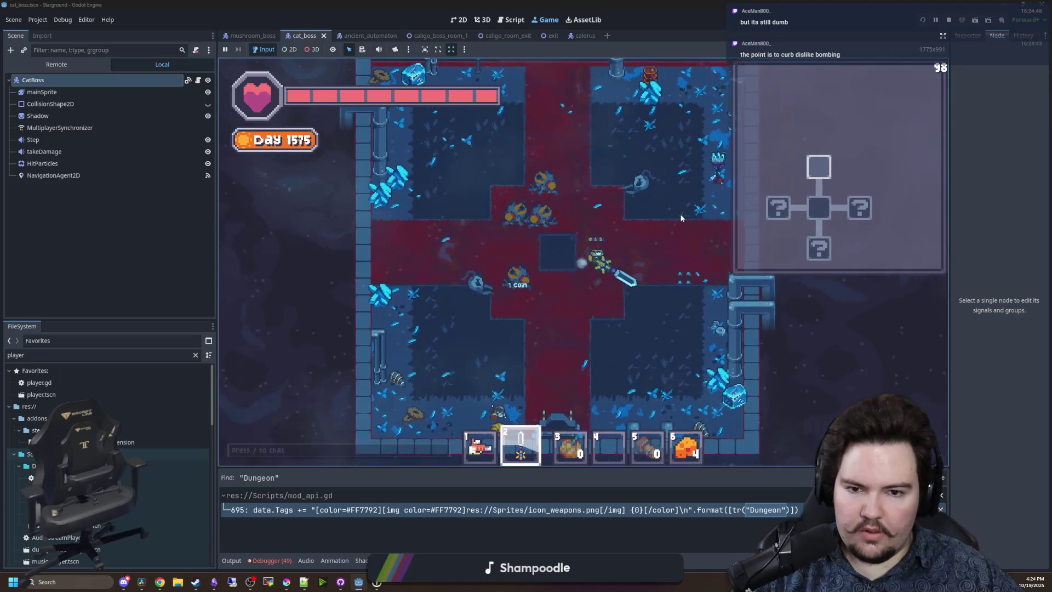
{"action": "key", "text": "w"}
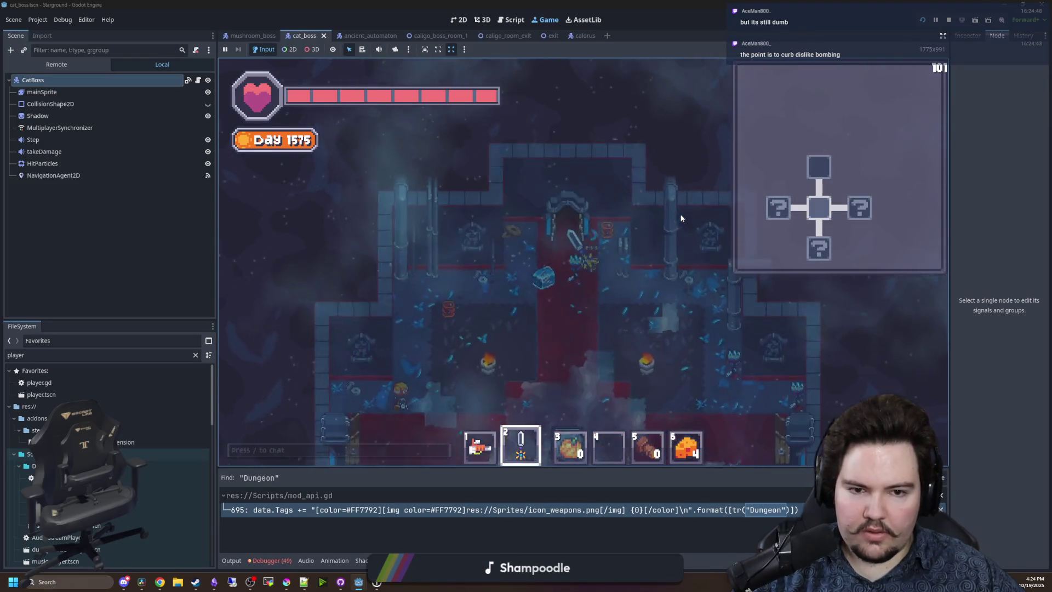
Cross the cross-shaped room toward the top door, slashing at the nearby enemies.
{"action": "key", "text": "d"}
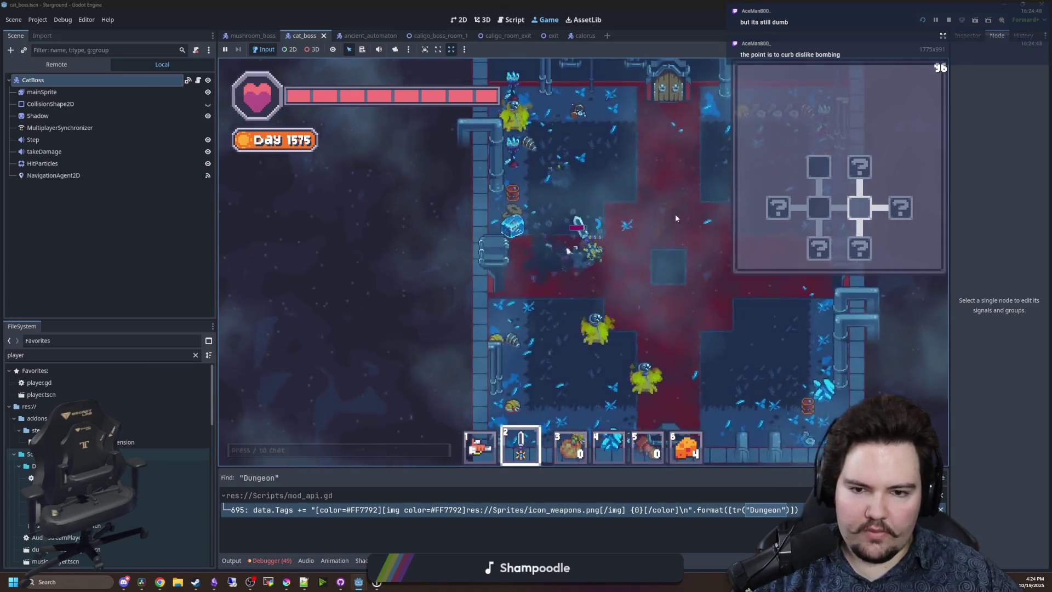
{"action": "key", "text": "d"}
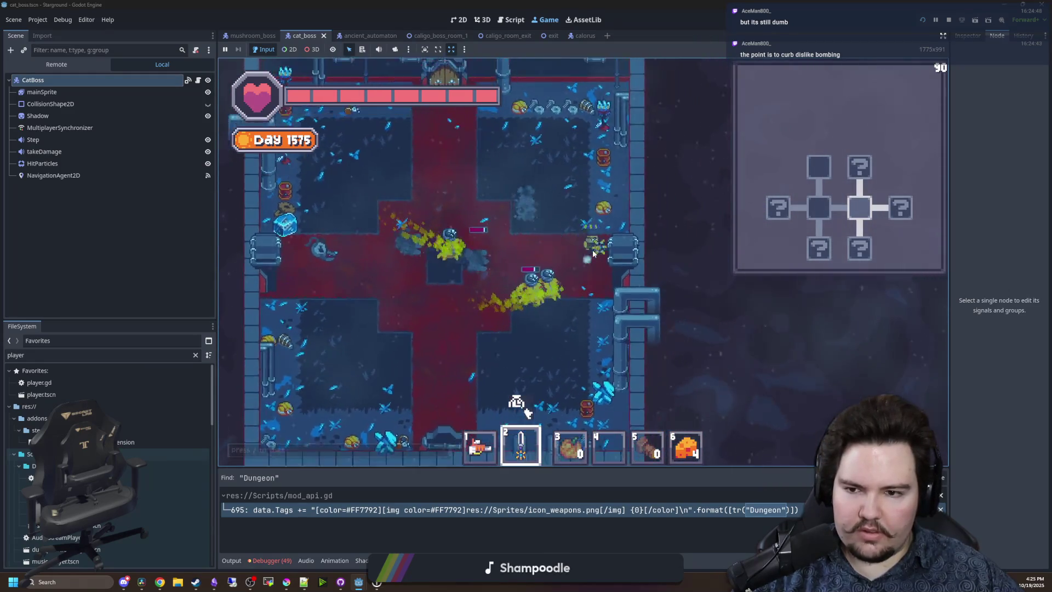
{"action": "key", "text": "a"}
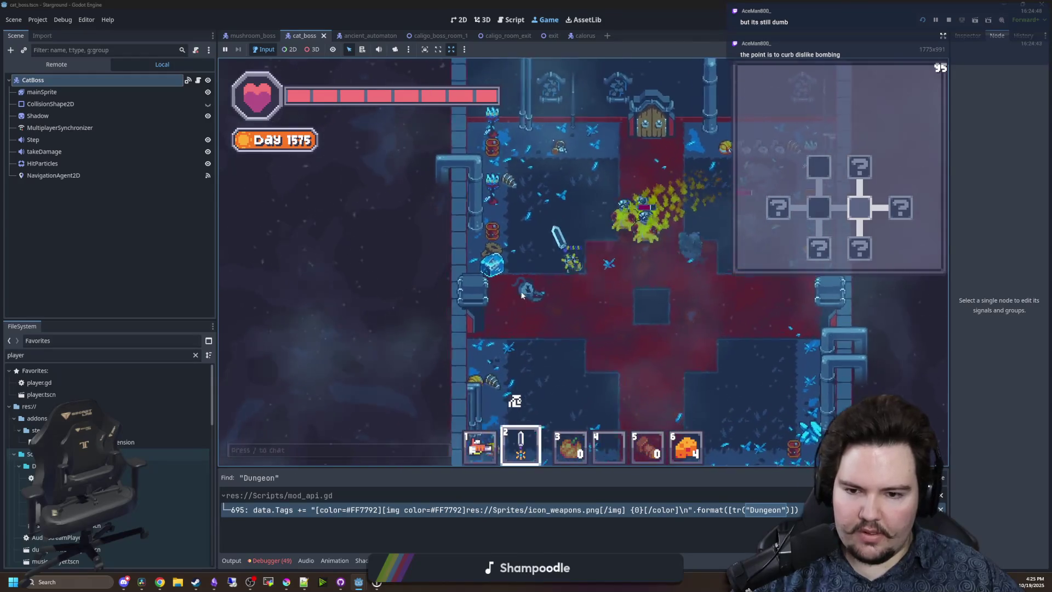
{"action": "key", "text": "d"}
{"action": "key", "text": "s"}
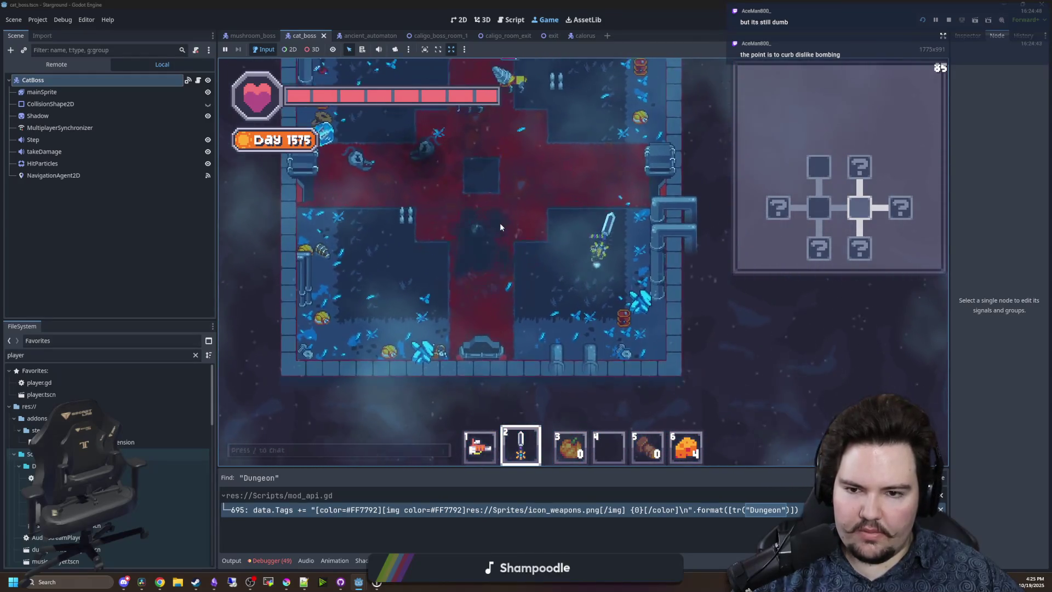
{"action": "key", "text": "w"}
{"action": "left_click", "coordinate": [544, 201]}
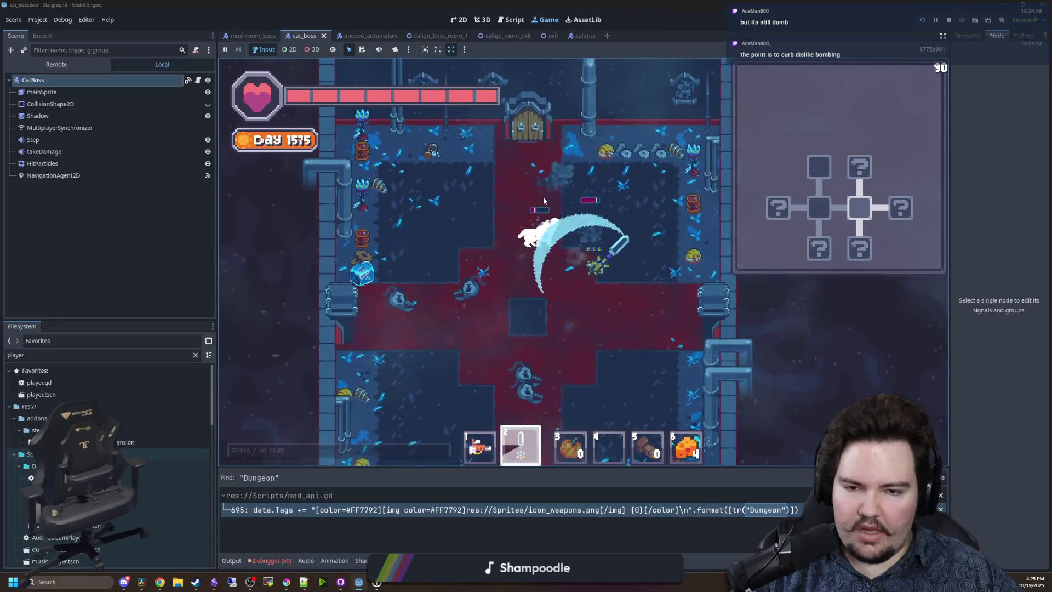
{"action": "key", "text": "s"}
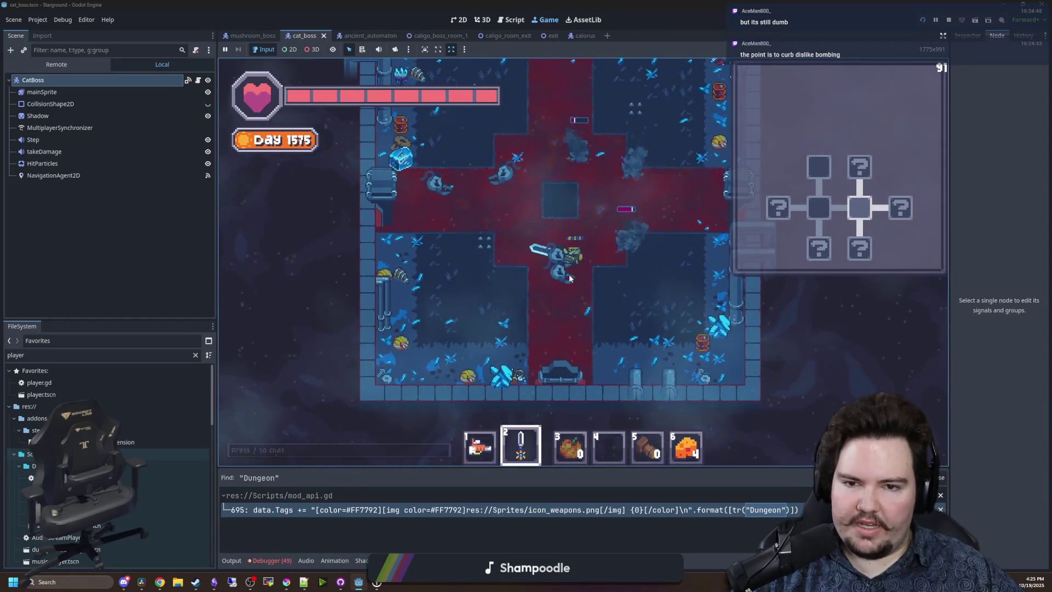
{"action": "key", "text": "w"}
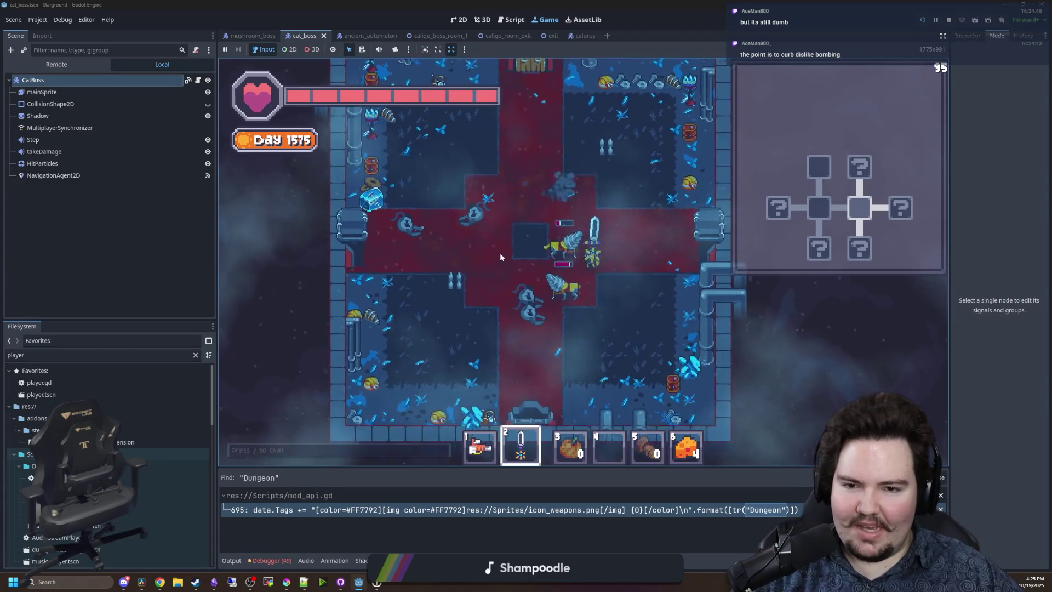
{"action": "key", "text": "w"}
{"action": "left_click", "coordinate": [539, 192]}
{"action": "left_click", "coordinate": [575, 230]}
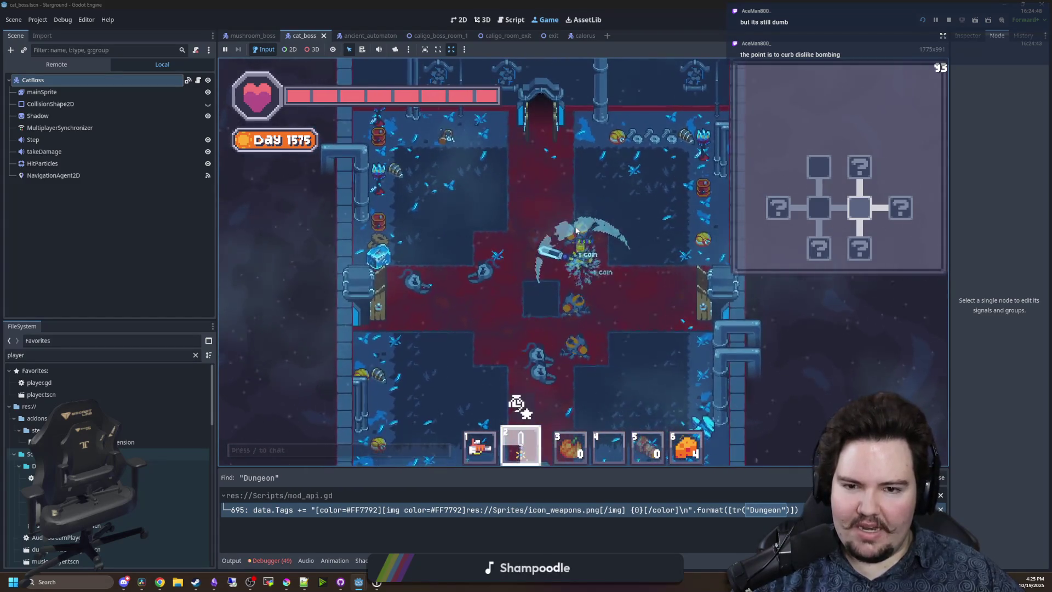
Move into the adjoining room, slash at the boss, then walk left and down.
{"action": "key", "text": "d"}
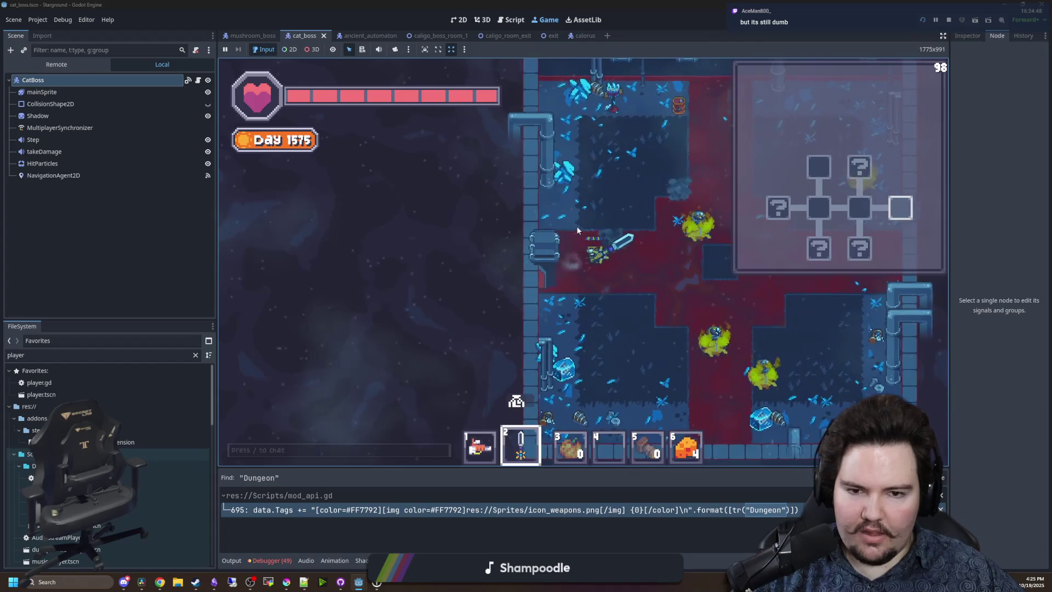
{"action": "key", "text": "a"}
{"action": "key", "text": "a"}
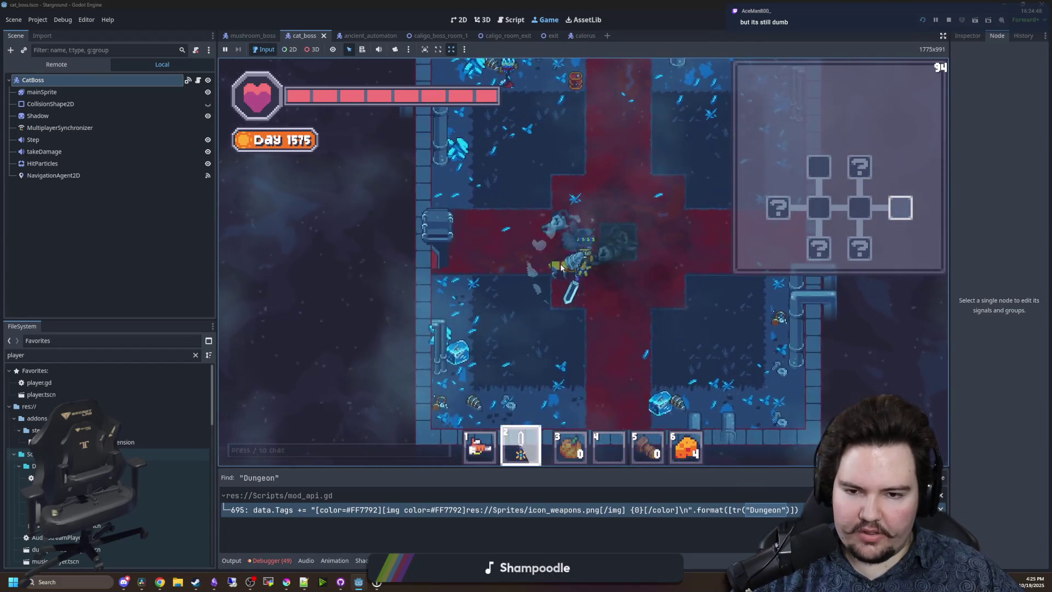
{"action": "left_click", "coordinate": [561, 267]}
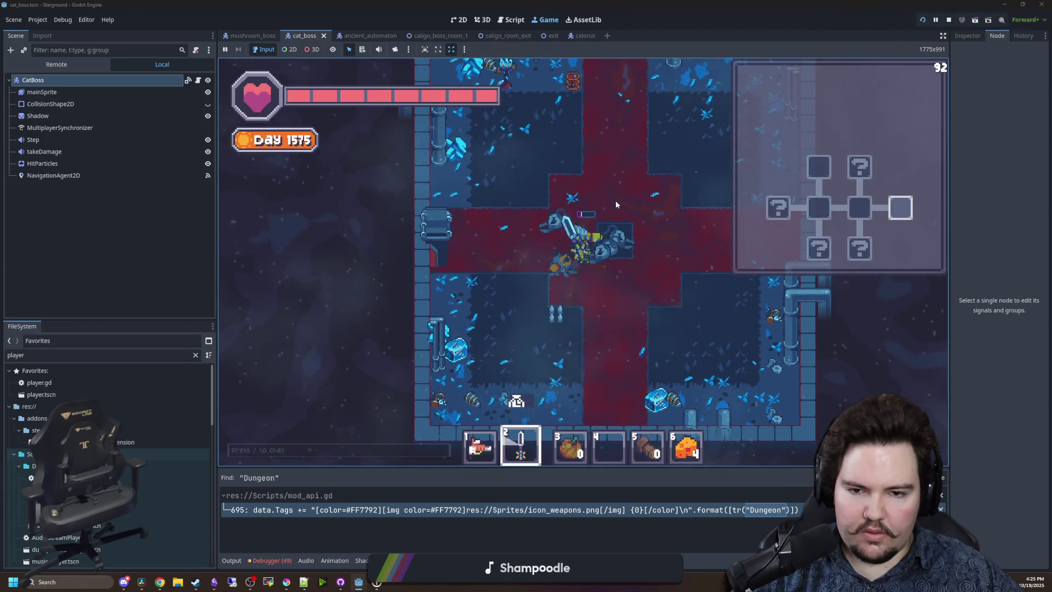
{"action": "key", "text": "w"}
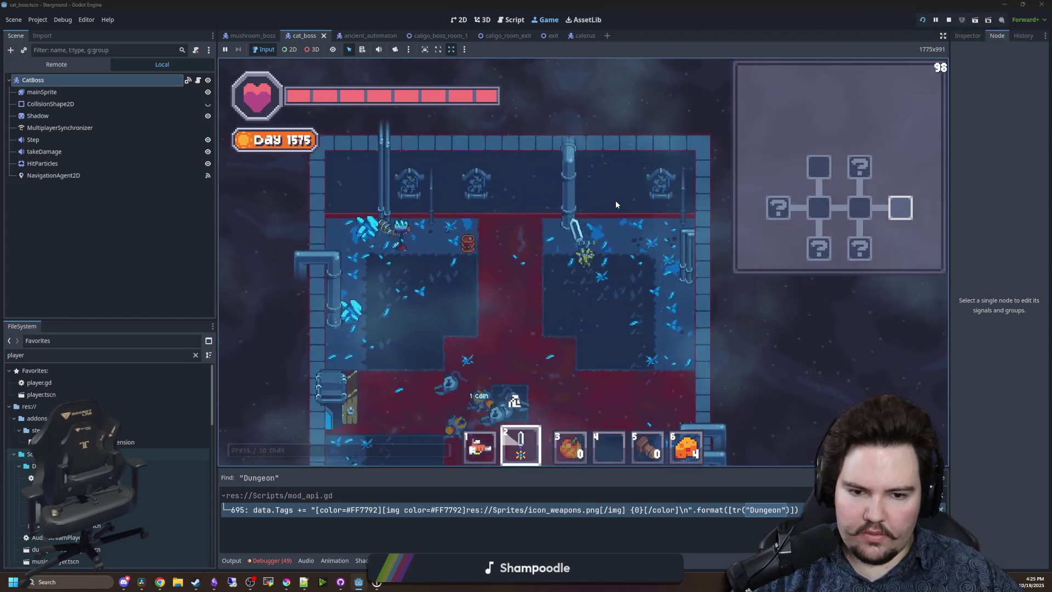
{"action": "key", "text": "a"}
{"action": "key", "text": "s"}
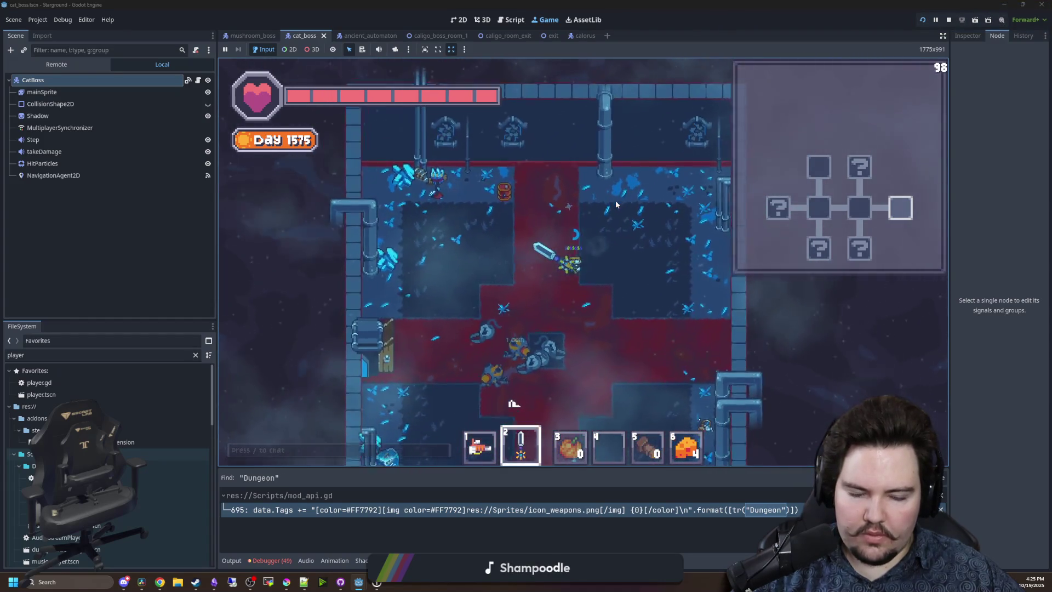
Toggle the in-game debug info overlay on and off with F3.
{"action": "scroll", "coordinate": [595, 228], "scroll_direction": "down", "scroll_amount": 5}
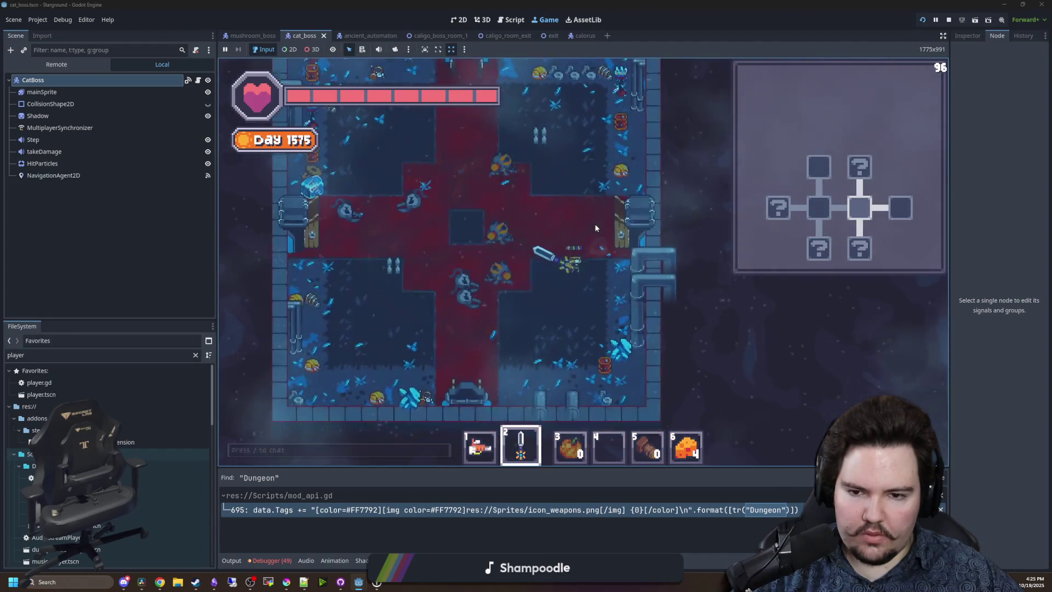
{"action": "key", "text": "F3"}
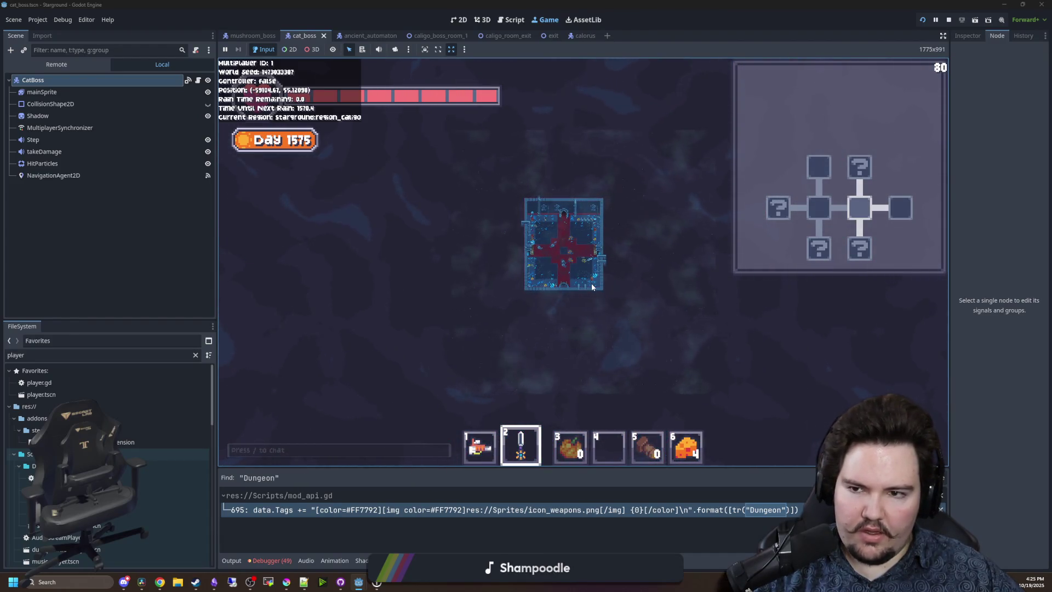
{"action": "key", "text": "F3"}
{"action": "scroll", "coordinate": [593, 286], "scroll_direction": "up", "scroll_amount": 5}
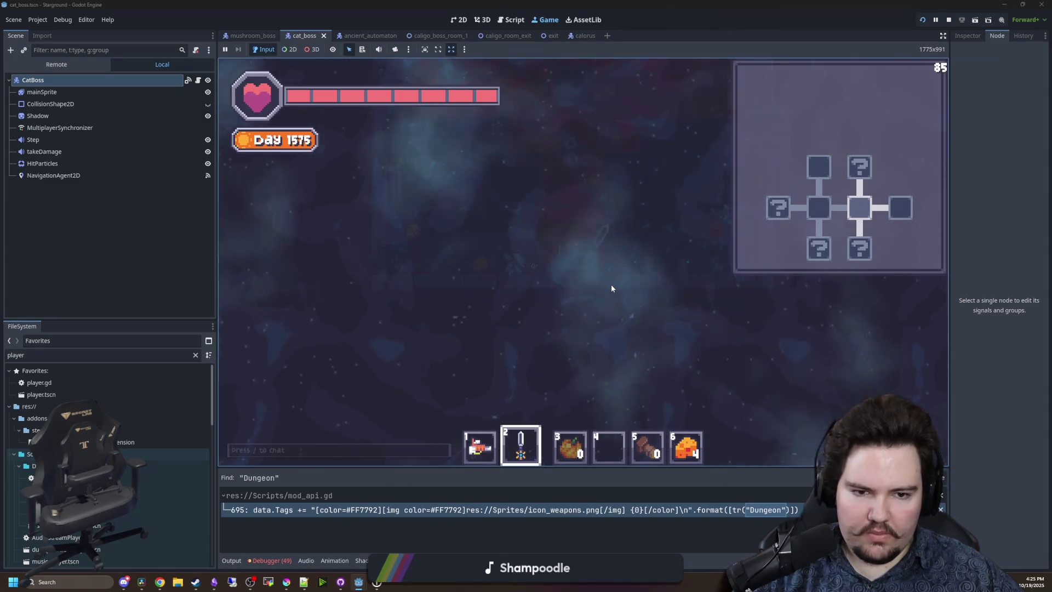
Attack the enemies in the new room, finishing off the one above the player.
{"action": "left_click", "coordinate": [507, 185]}
{"action": "left_click", "coordinate": [580, 179]}
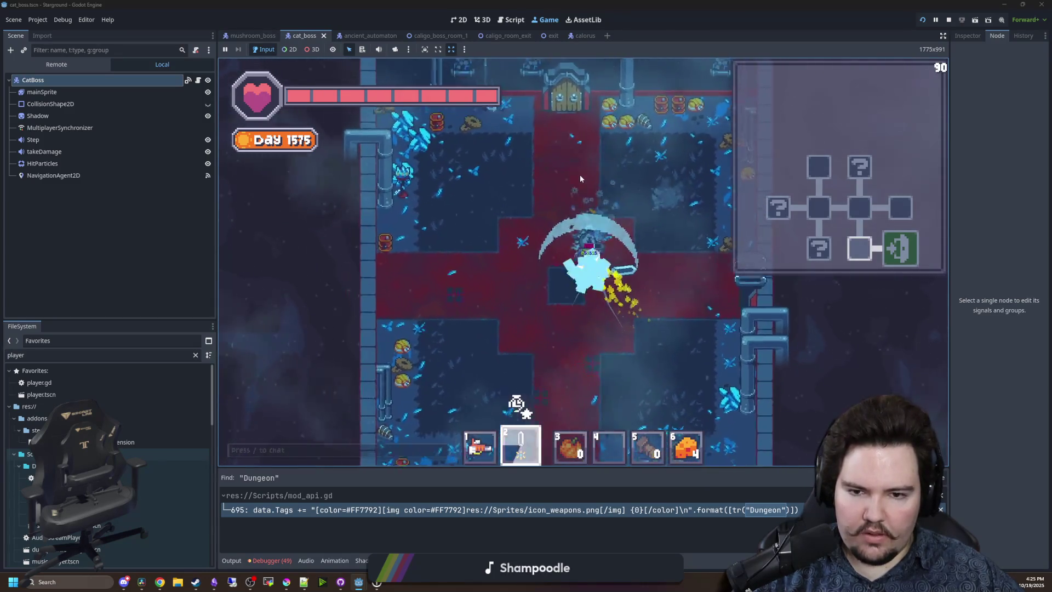
{"action": "key", "text": "s"}
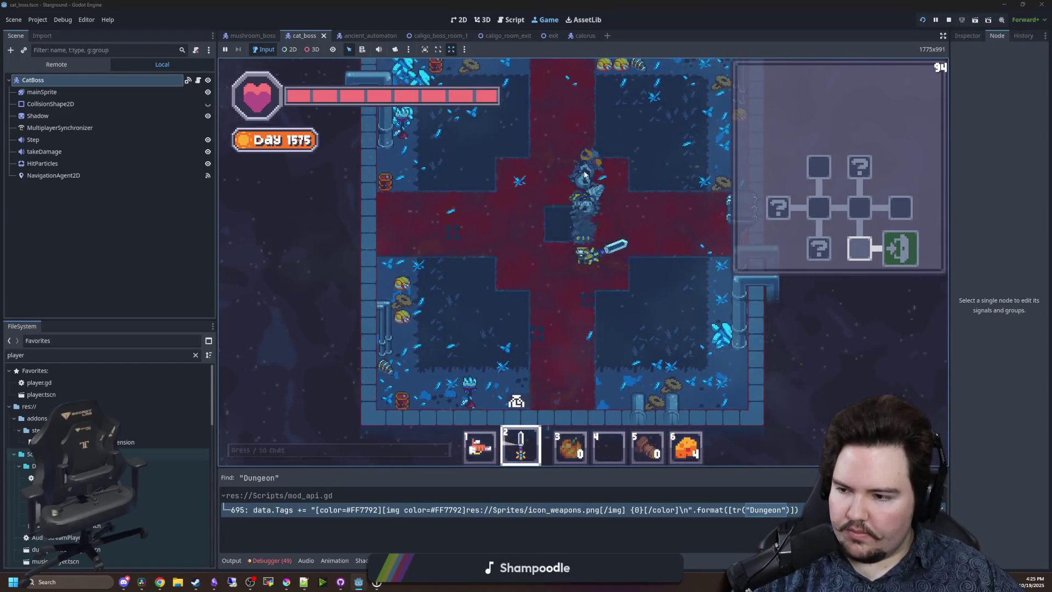
{"action": "left_click", "coordinate": [584, 175]}
{"action": "left_click", "coordinate": [586, 182]}
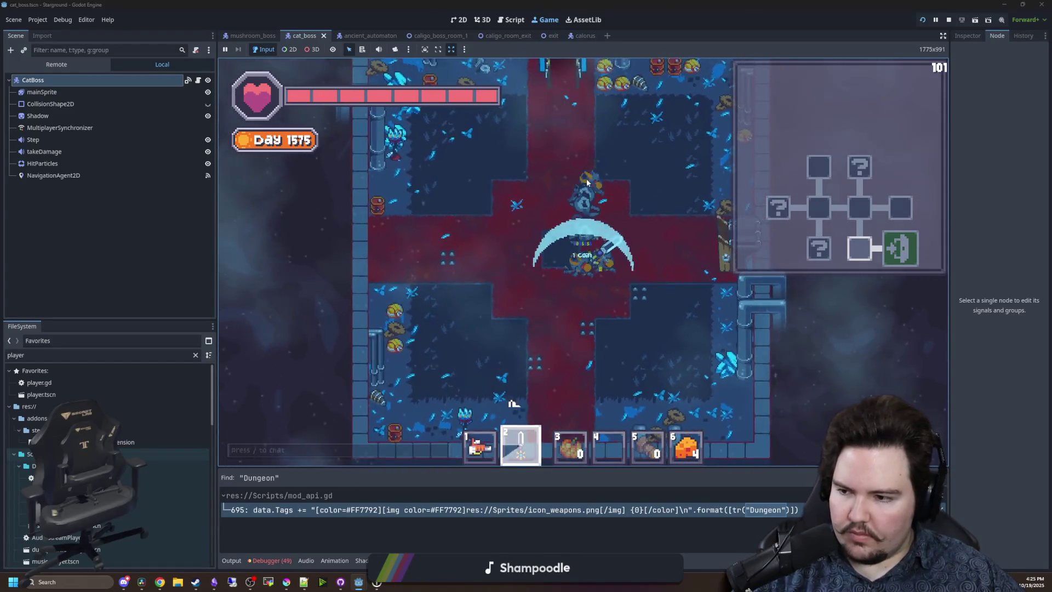
{"action": "left_click", "coordinate": [587, 183]}
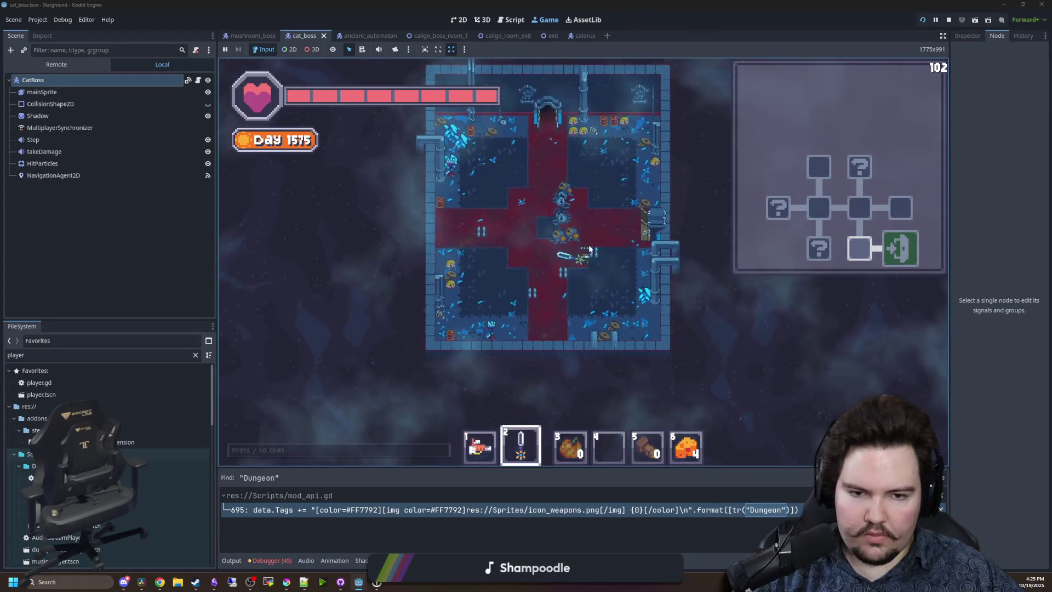
Walk up through the top door into the next room toward the enemies.
{"action": "key", "text": "w"}
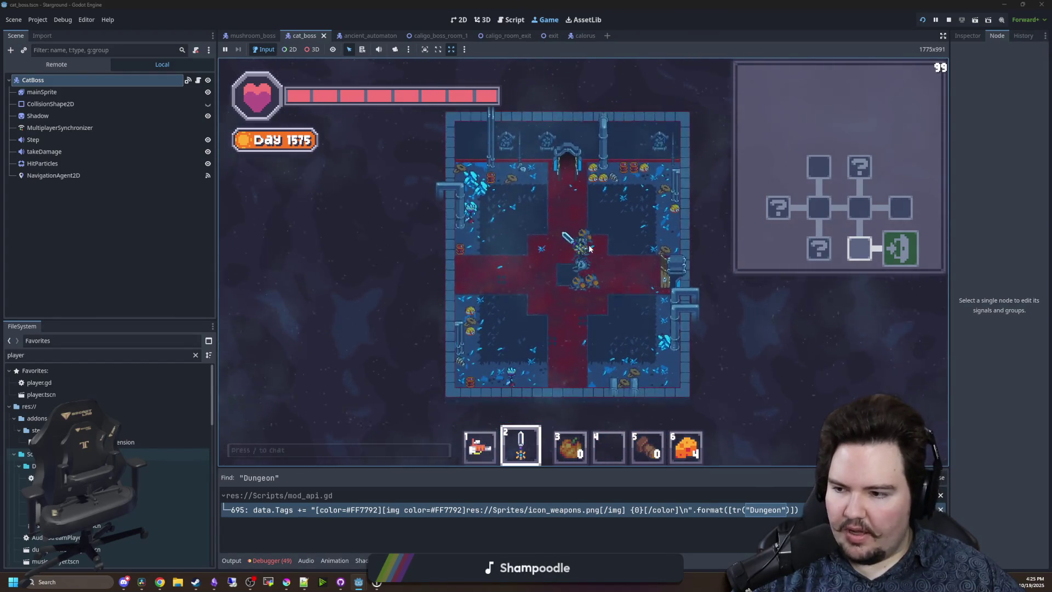
{"action": "key", "text": "w"}
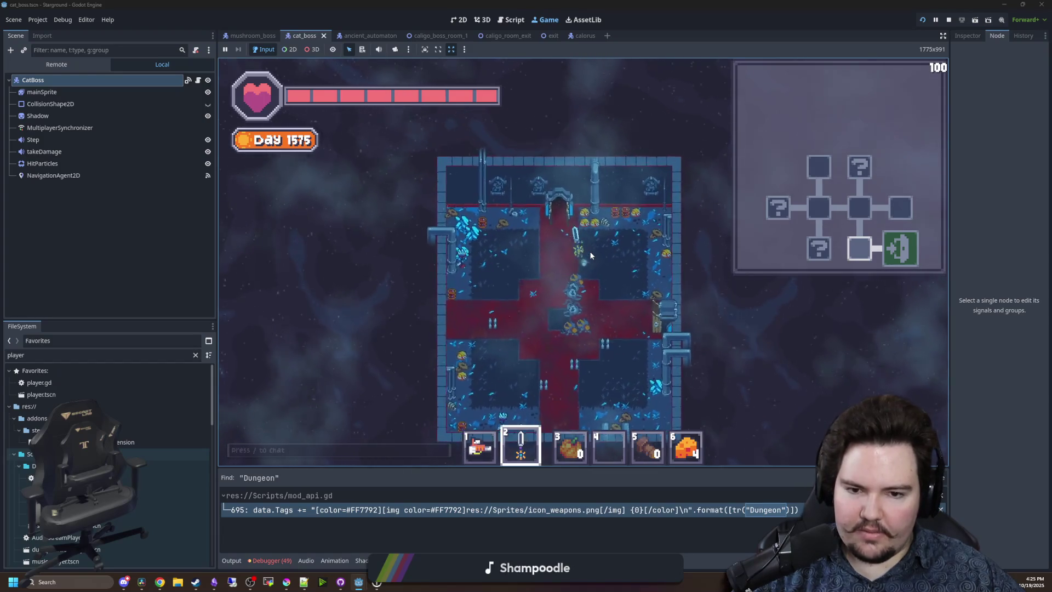
{"action": "key", "text": "w"}
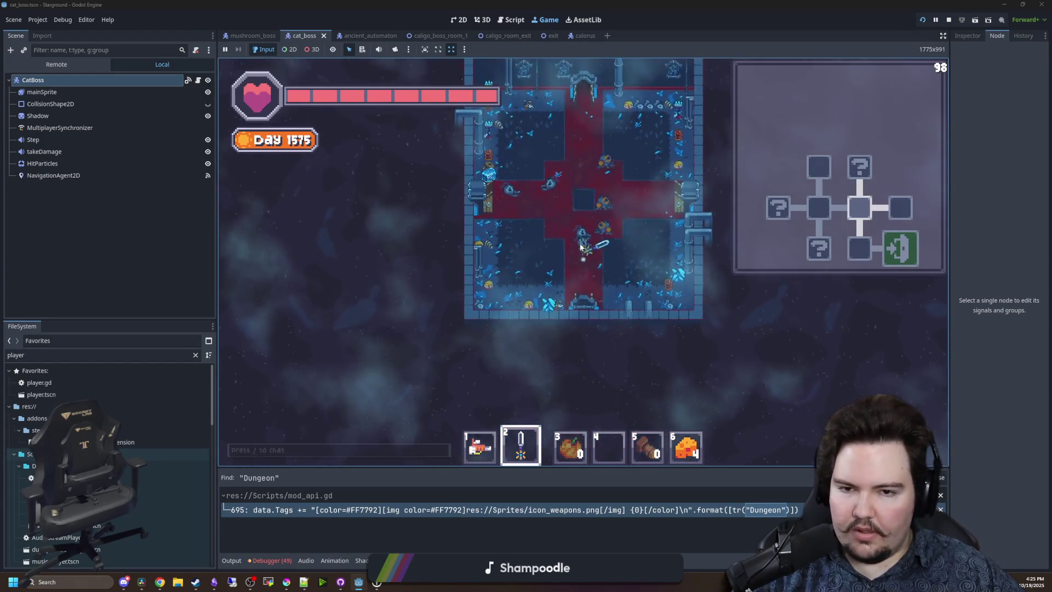
{"action": "key", "text": "w"}
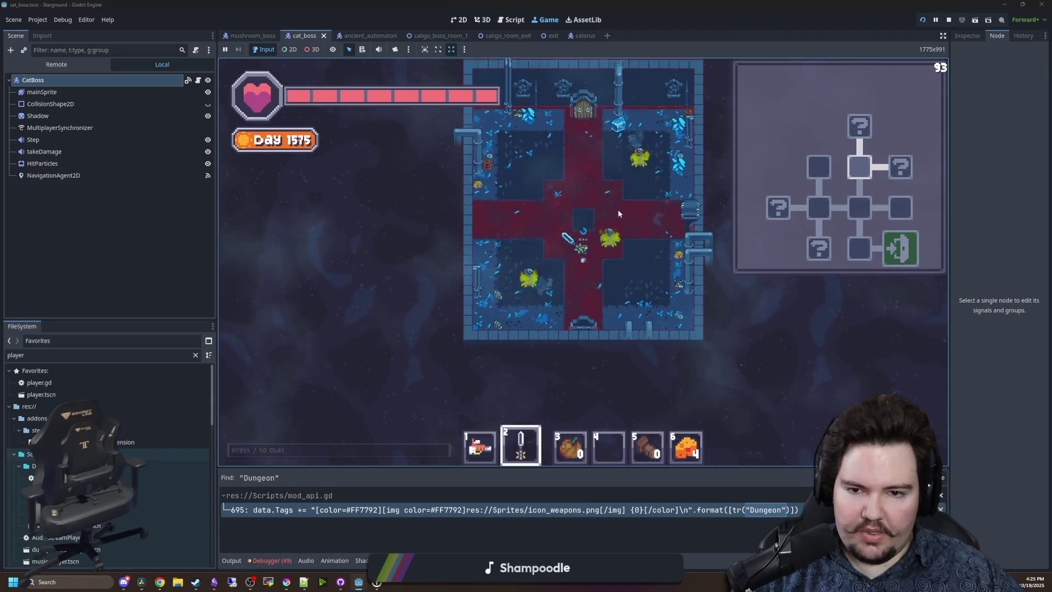
{"action": "key", "text": "w"}
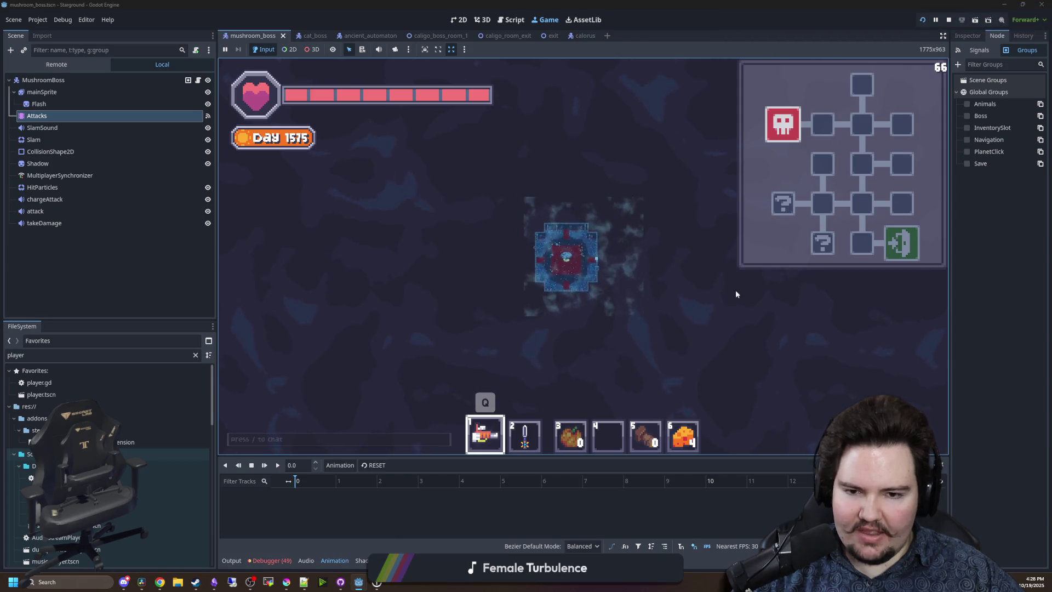
Switch to hotbar item 6 and back to 1, toggling the F3 debug overlay.
{"action": "key", "text": "6"}
{"action": "key", "text": "F3"}
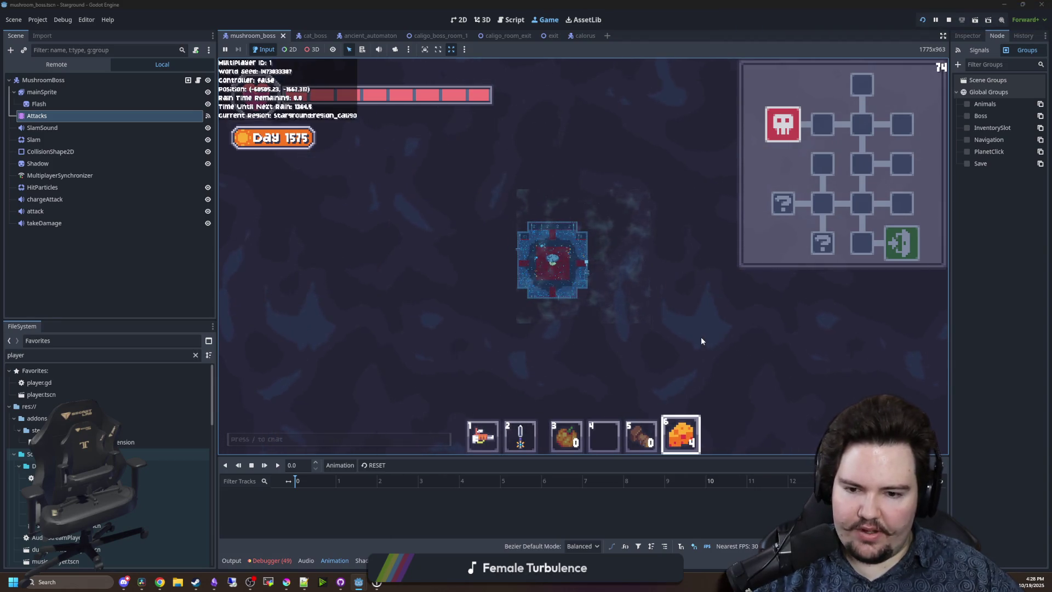
{"action": "key", "text": "1"}
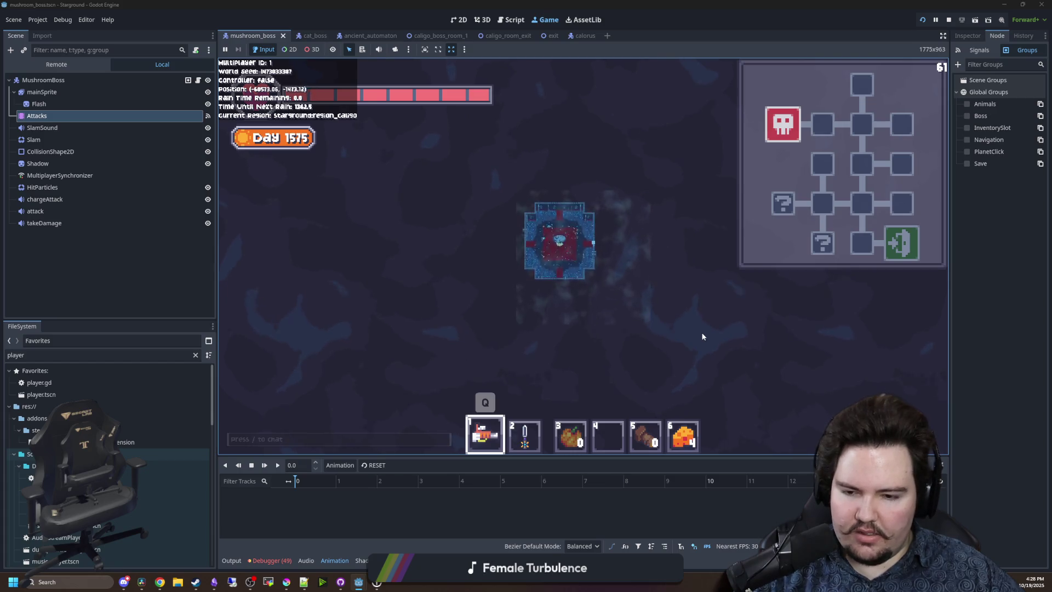
{"action": "key", "text": "F3"}
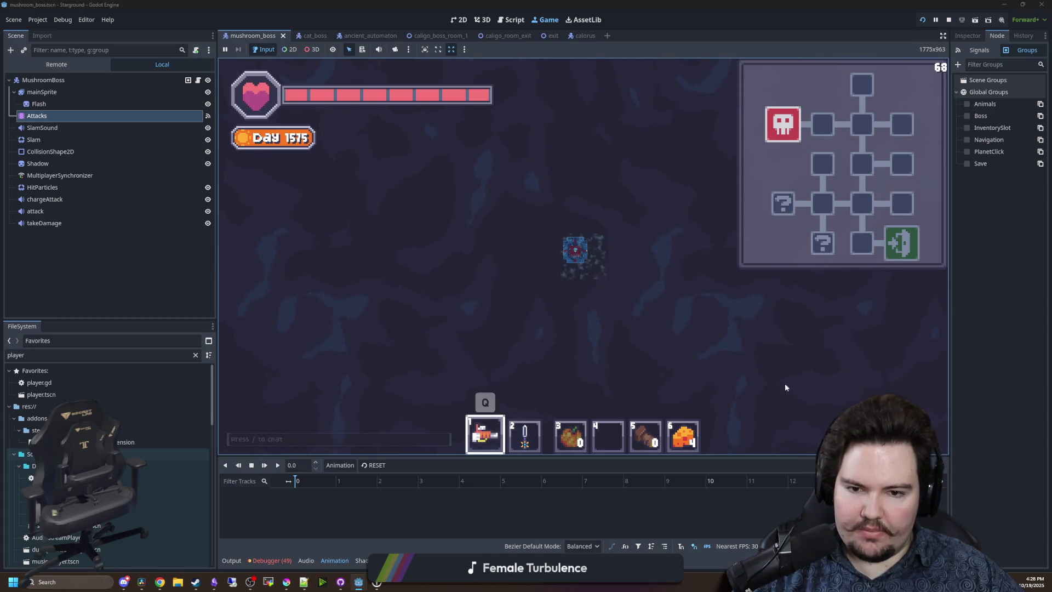
Quit the game from the pause menu, stop the run with F8, and save the scenes.
{"action": "key", "text": "Escape"}
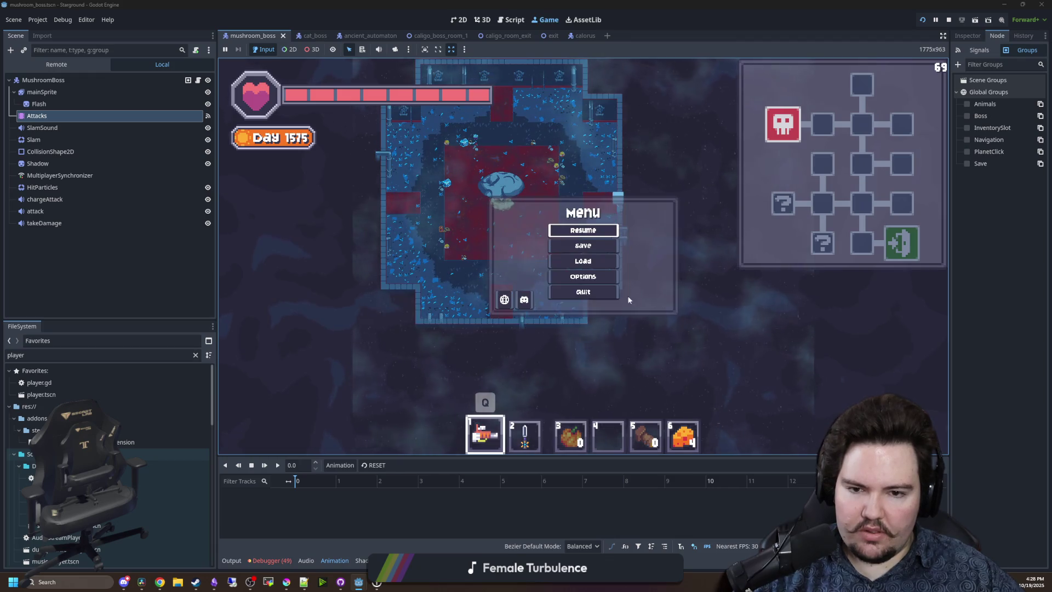
{"action": "key", "text": "Return"}
{"action": "key", "text": "F8"}
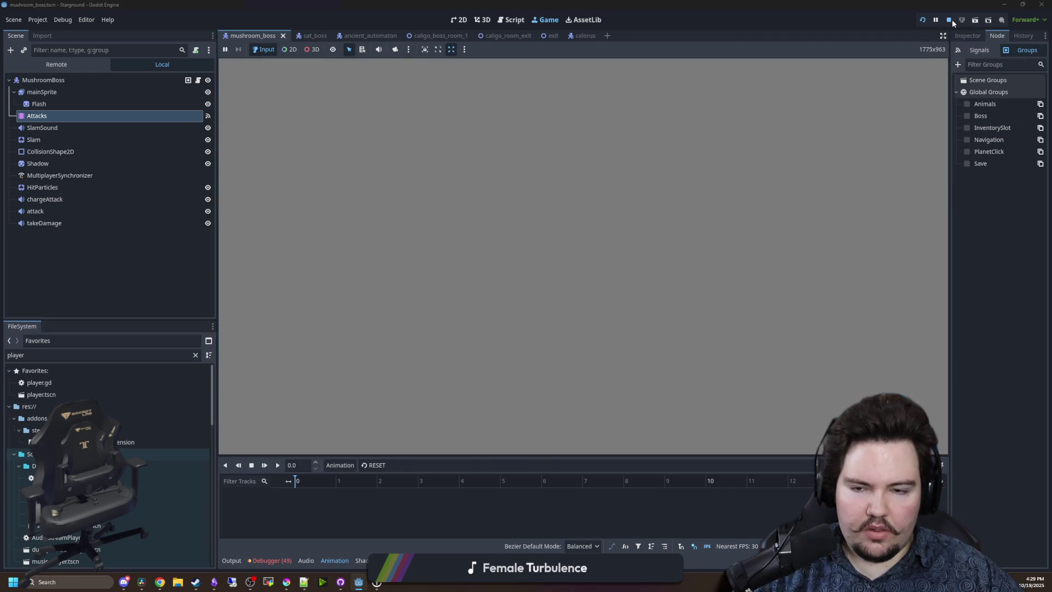
{"action": "key", "text": "ctrl+s"}
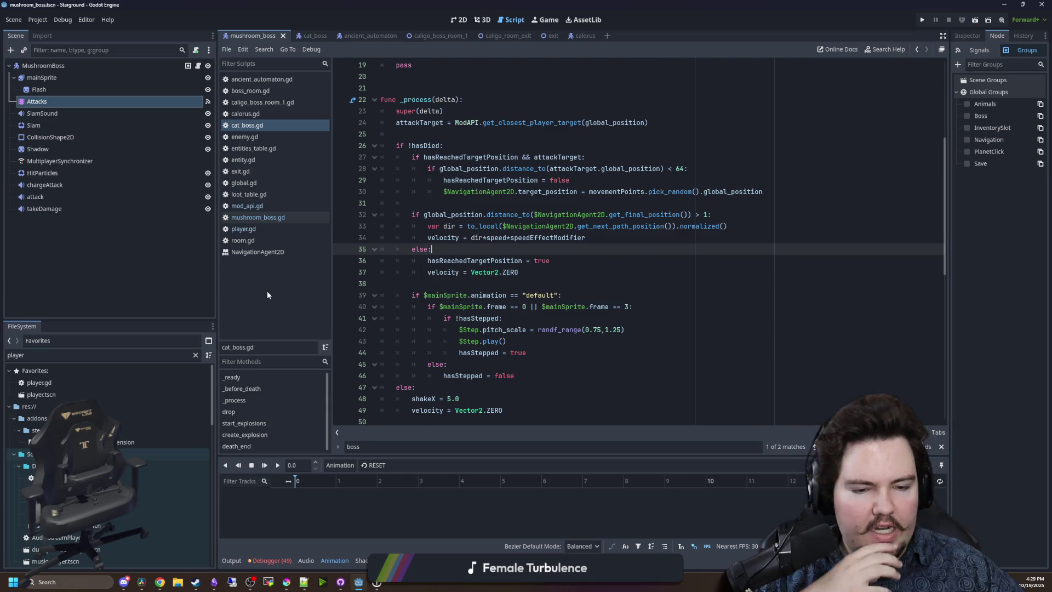
Filter FileSystem for 'dungeon' and open Dungeon.tscn with its Dungeon.gd script.
{"action": "left_click", "coordinate": [195, 355]}
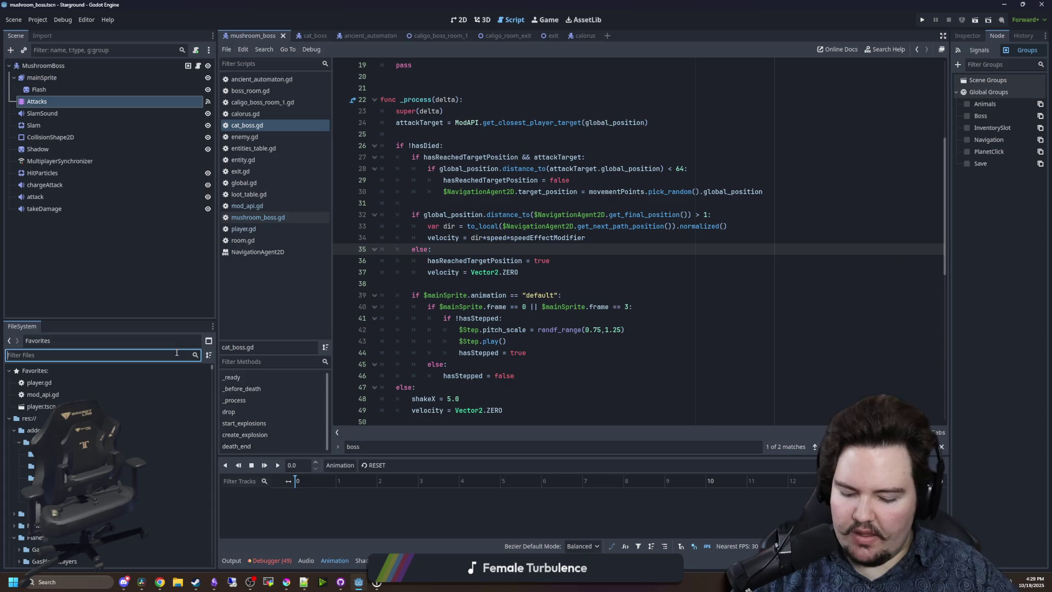
{"action": "type", "text": "dungeon"}
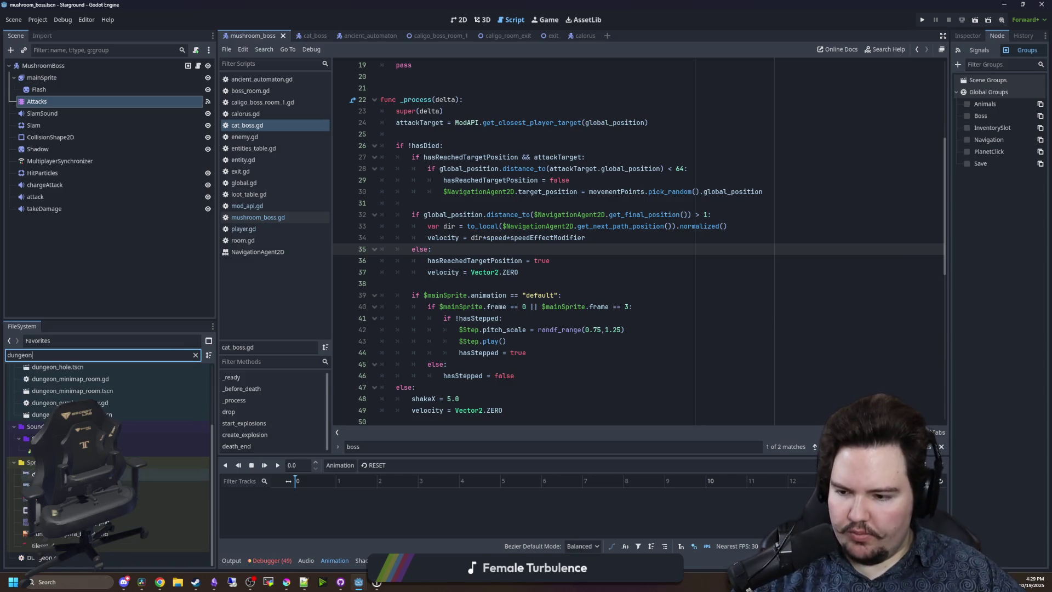
{"action": "left_click", "coordinate": [65, 406]}
{"action": "left_click", "coordinate": [19, 406]}
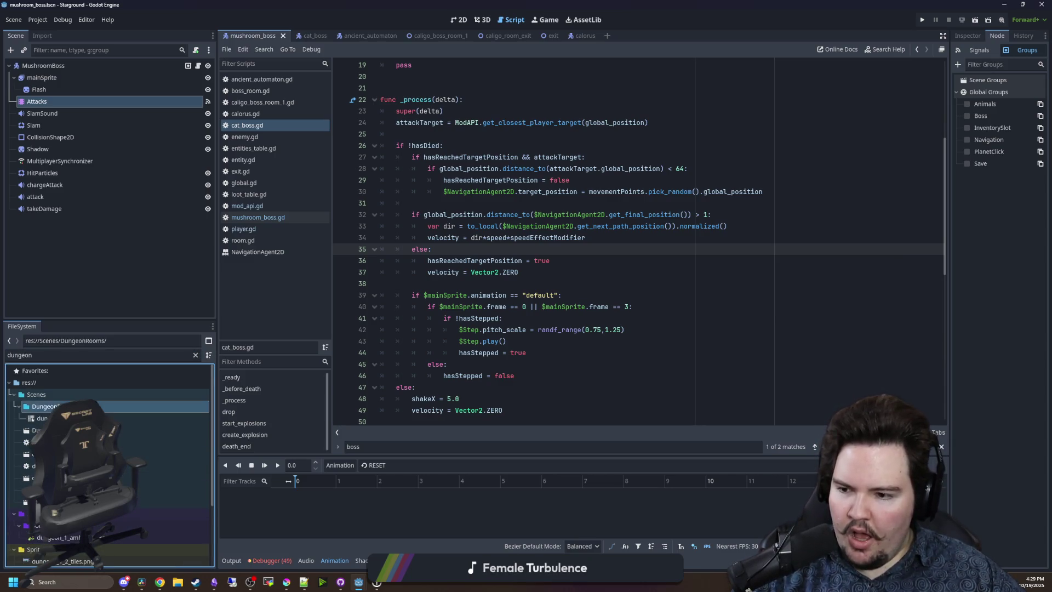
{"action": "double_click", "coordinate": [41, 418]}
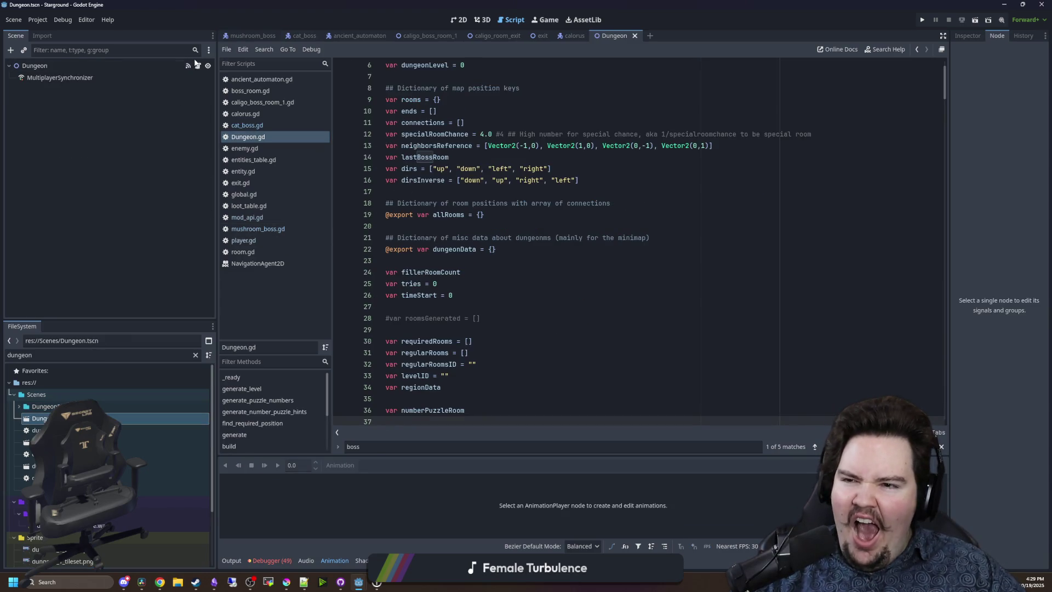
{"action": "scroll", "coordinate": [487, 207], "scroll_direction": "down", "scroll_amount": 2}
{"action": "scroll", "coordinate": [488, 208], "scroll_direction": "up", "scroll_amount": 4}
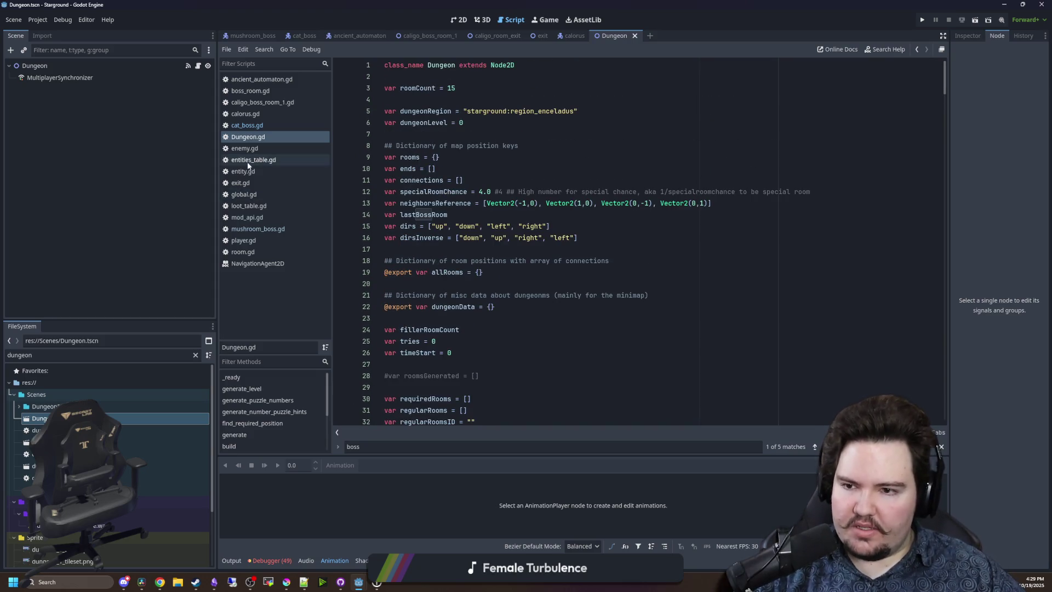
Filter the files for 'room.gd' and open that script.
{"action": "left_click", "coordinate": [195, 355]}
{"action": "type", "text": "room.gd"}
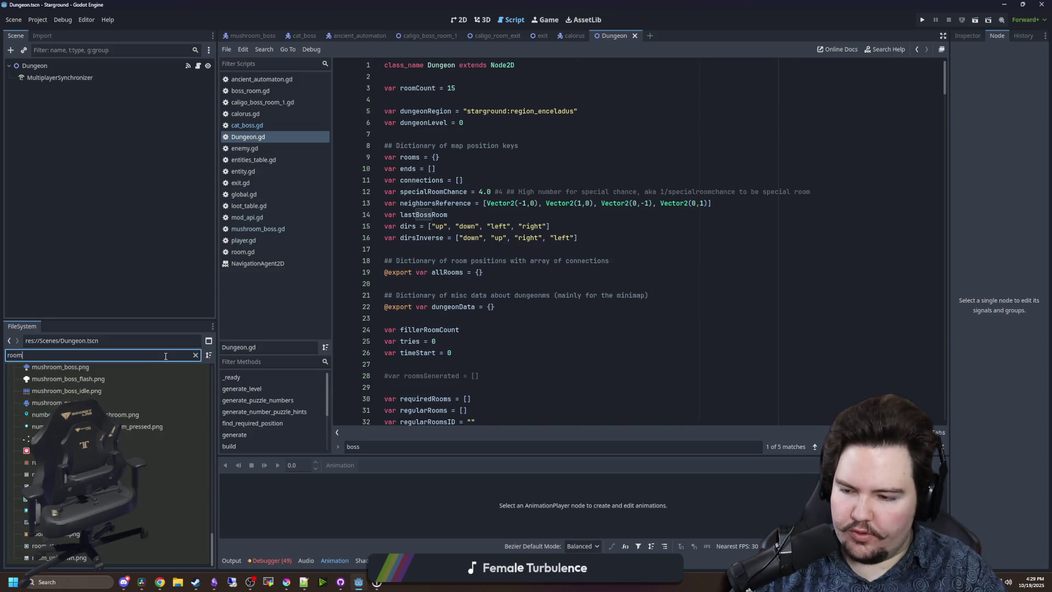
{"action": "double_click", "coordinate": [82, 501]}
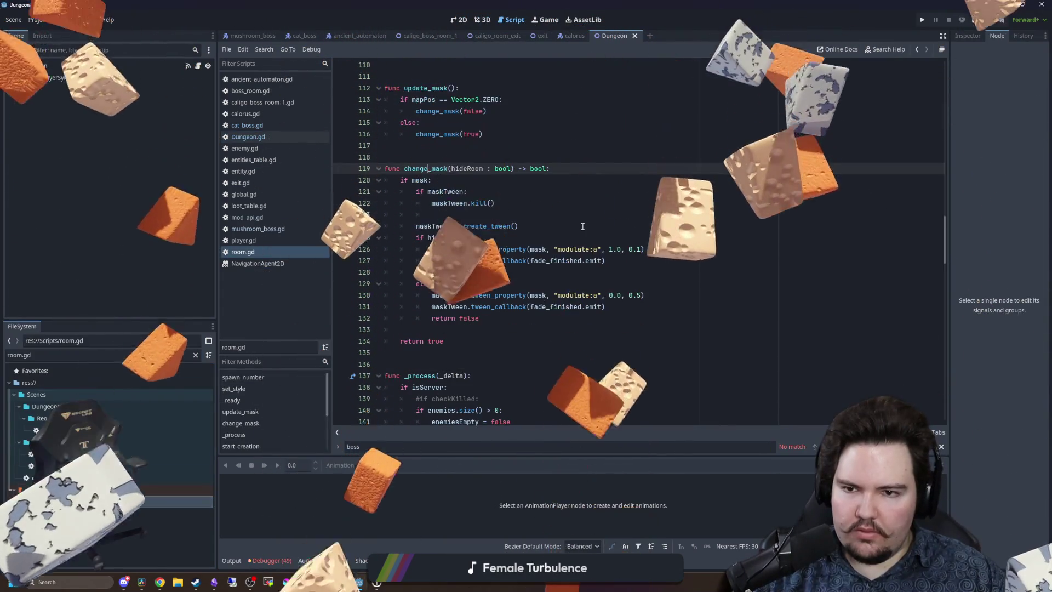
In room.gd, add a commented-out 'if Global.deb' line after the level_changed connection.
{"action": "scroll", "coordinate": [458, 370], "scroll_direction": "up", "scroll_amount": 5}
{"action": "left_click", "coordinate": [446, 282]}
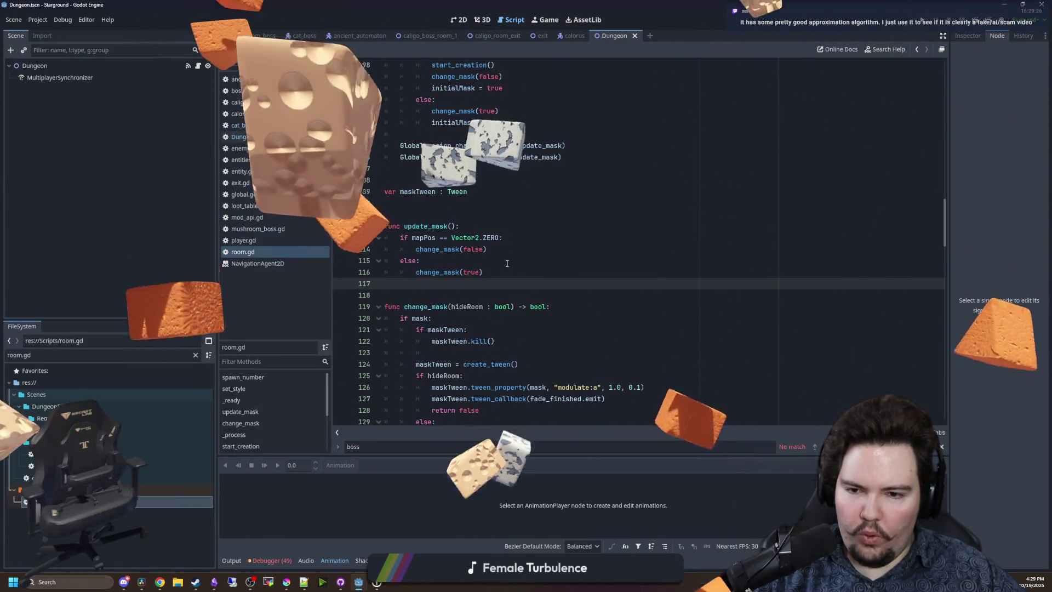
{"action": "scroll", "coordinate": [499, 268], "scroll_direction": "down", "scroll_amount": 1}
{"action": "scroll", "coordinate": [499, 267], "scroll_direction": "down", "scroll_amount": 1}
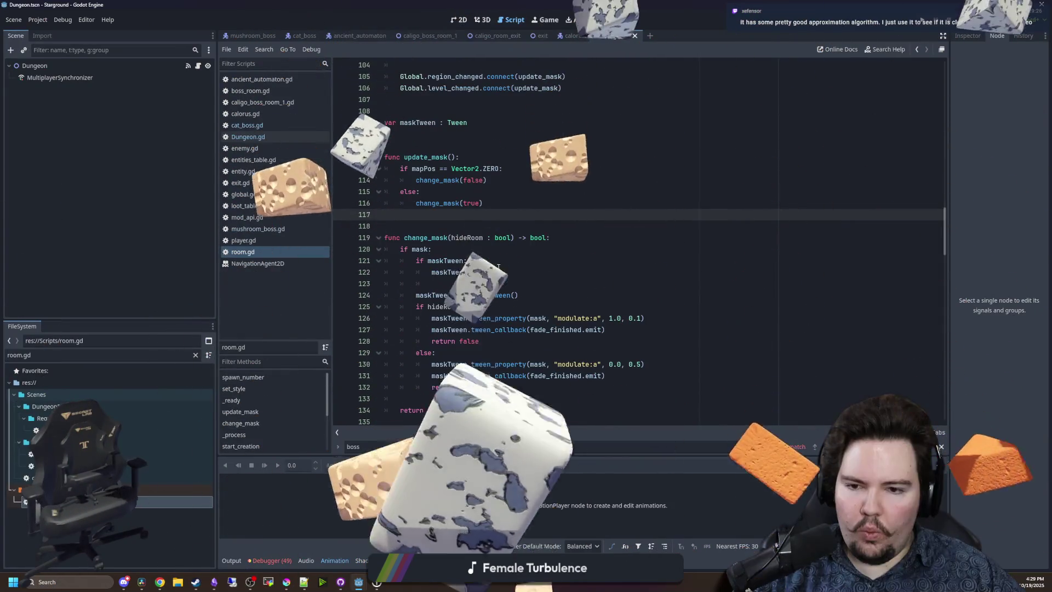
{"action": "scroll", "coordinate": [499, 268], "scroll_direction": "up", "scroll_amount": 11}
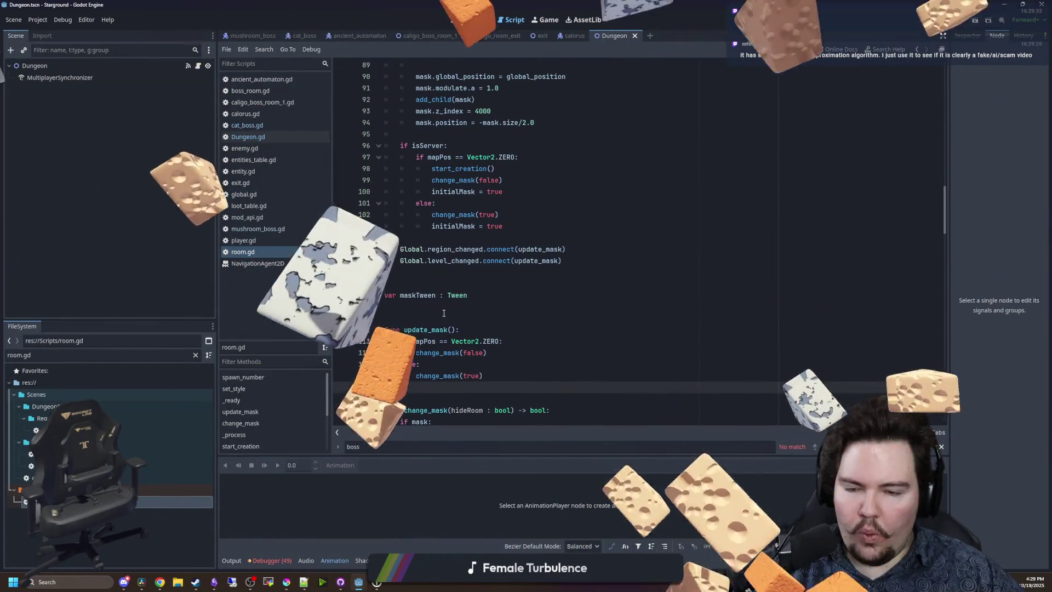
{"action": "scroll", "coordinate": [439, 260], "scroll_direction": "up", "scroll_amount": 15}
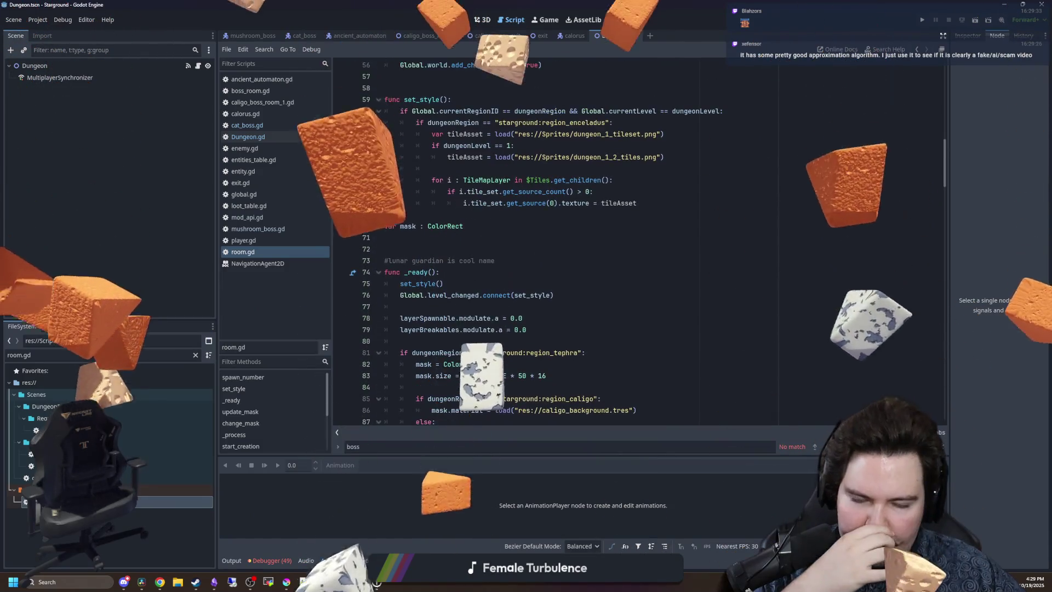
{"action": "scroll", "coordinate": [439, 261], "scroll_direction": "down", "scroll_amount": 15}
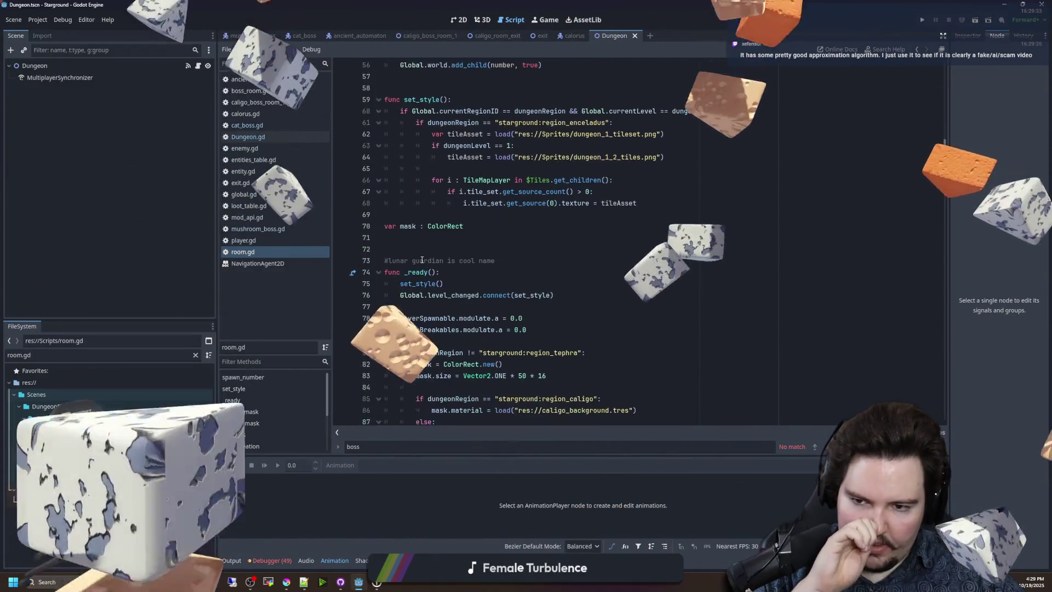
{"action": "scroll", "coordinate": [422, 260], "scroll_direction": "down", "scroll_amount": 4}
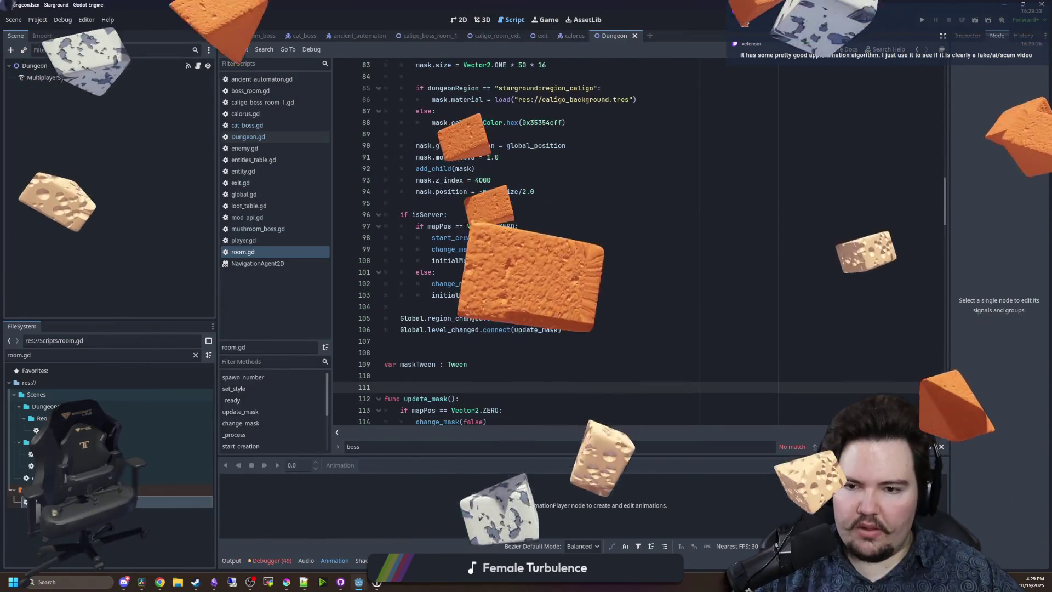
{"action": "left_click", "coordinate": [587, 331]}
{"action": "key", "text": "Return"}
{"action": "key", "text": "Return"}
{"action": "type", "text": "if Glo"}
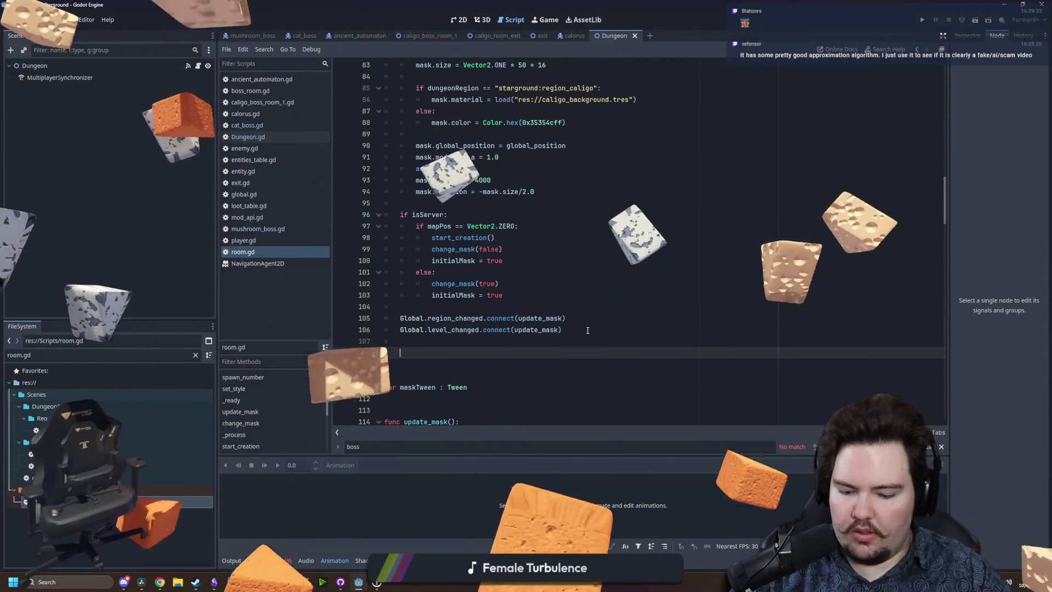
{"action": "type", "text": "bal.d"}
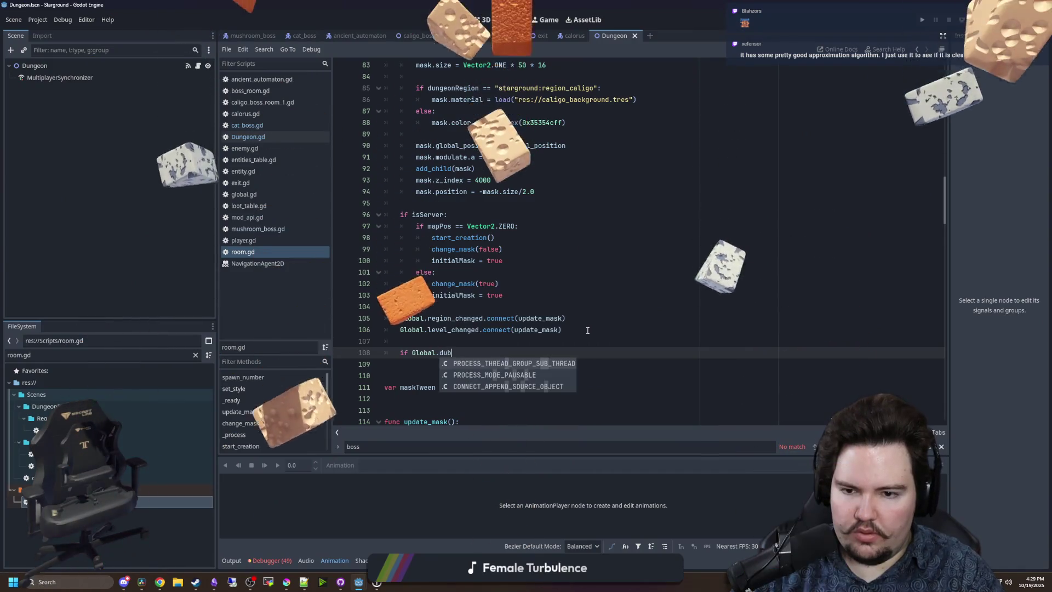
{"action": "type", "text": "eb"}
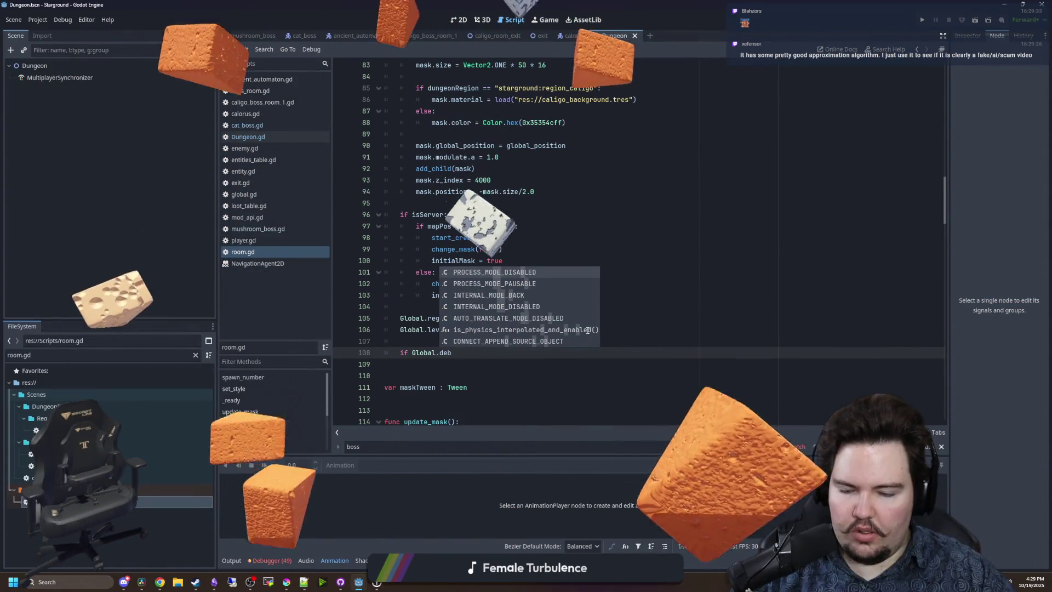
{"action": "key", "text": "ctrl+k"}
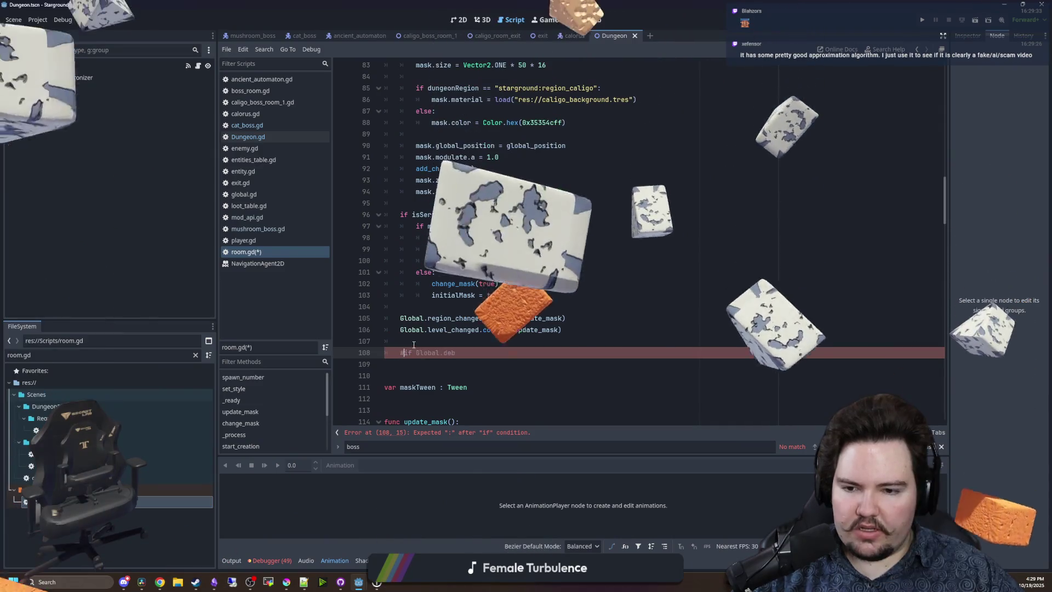
Open global.gd via the 'globa' filter and search it for 'de'.
{"action": "left_click", "coordinate": [195, 355]}
{"action": "type", "text": "globa"}
{"action": "key", "text": "Down"}
{"action": "key", "text": "Return"}
{"action": "left_click", "coordinate": [605, 244]}
{"action": "key", "text": "ctrl+f"}
{"action": "type", "text": "de"}
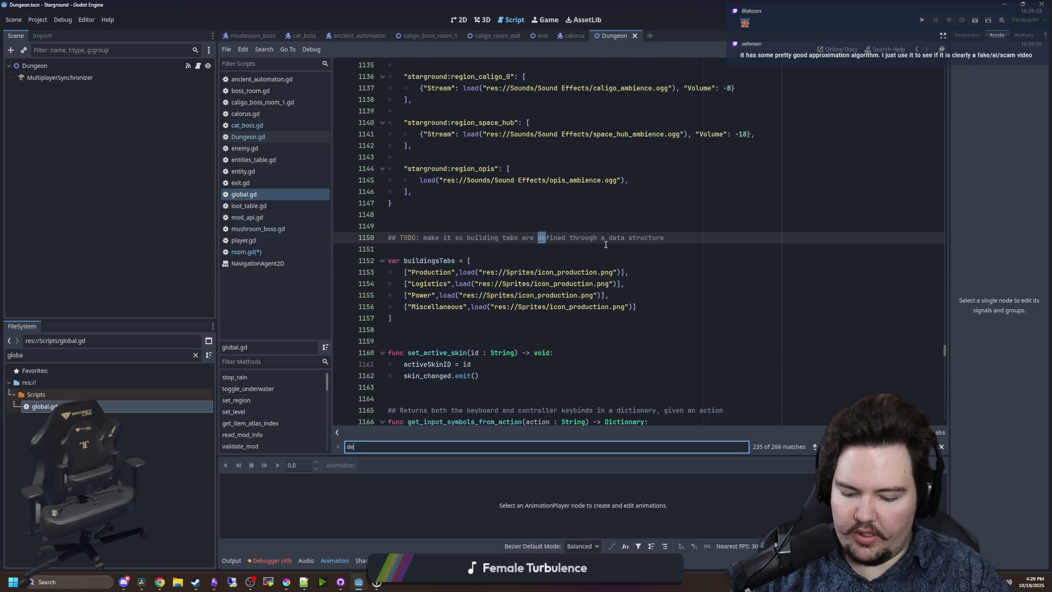
{"action": "left_click_drag", "start_coordinate": [944, 349], "coordinate": [931, 66]}
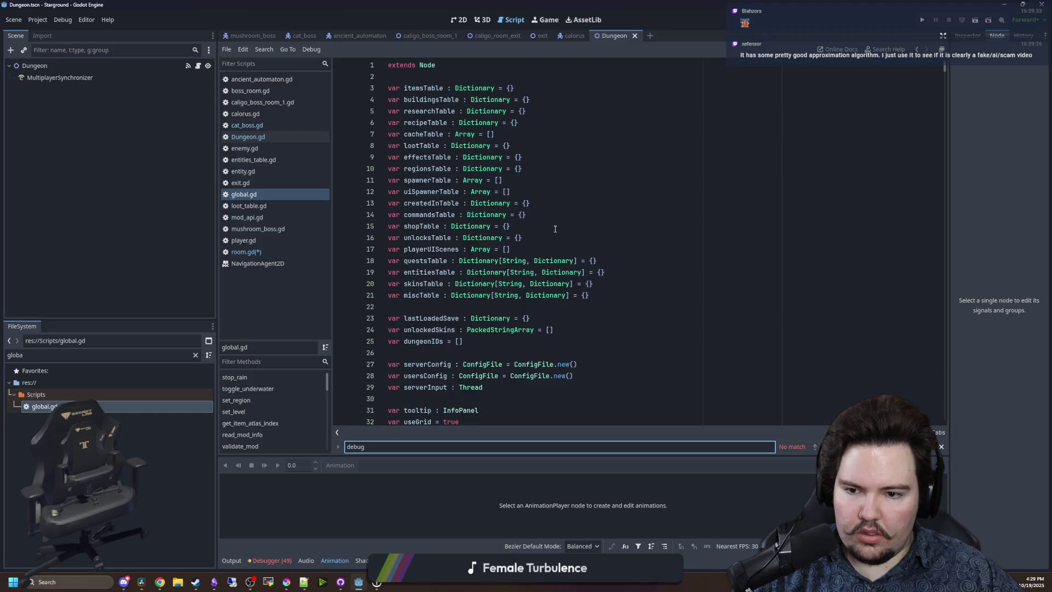
{"action": "scroll", "coordinate": [555, 228], "scroll_direction": "down", "scroll_amount": 20}
{"action": "left_click", "coordinate": [471, 214]}
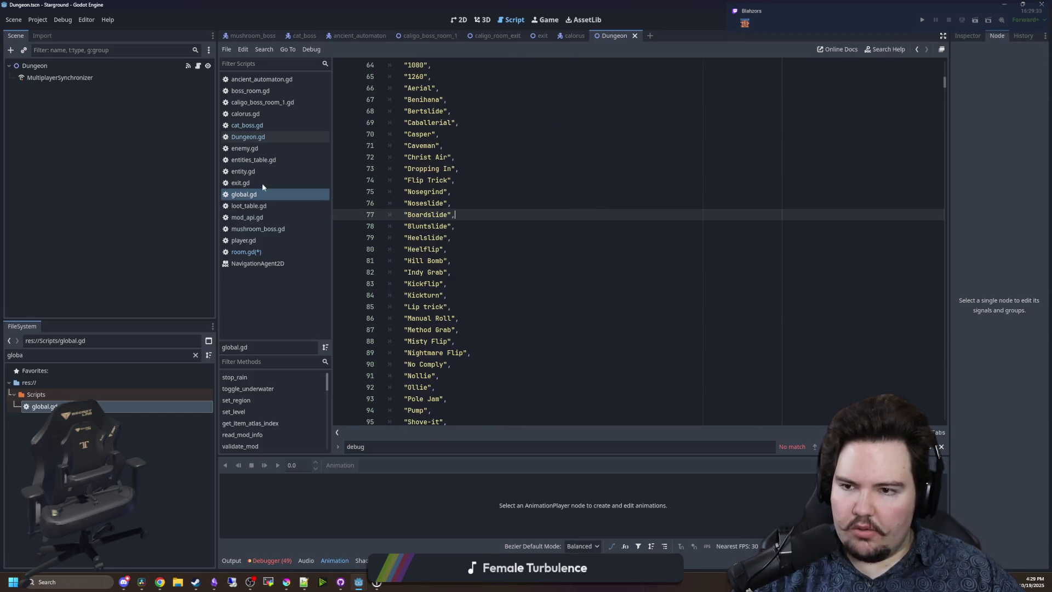
Switch to player.gd and search the project and the file for 'f3'.
{"action": "left_click", "coordinate": [268, 236]}
{"action": "left_click", "coordinate": [592, 237]}
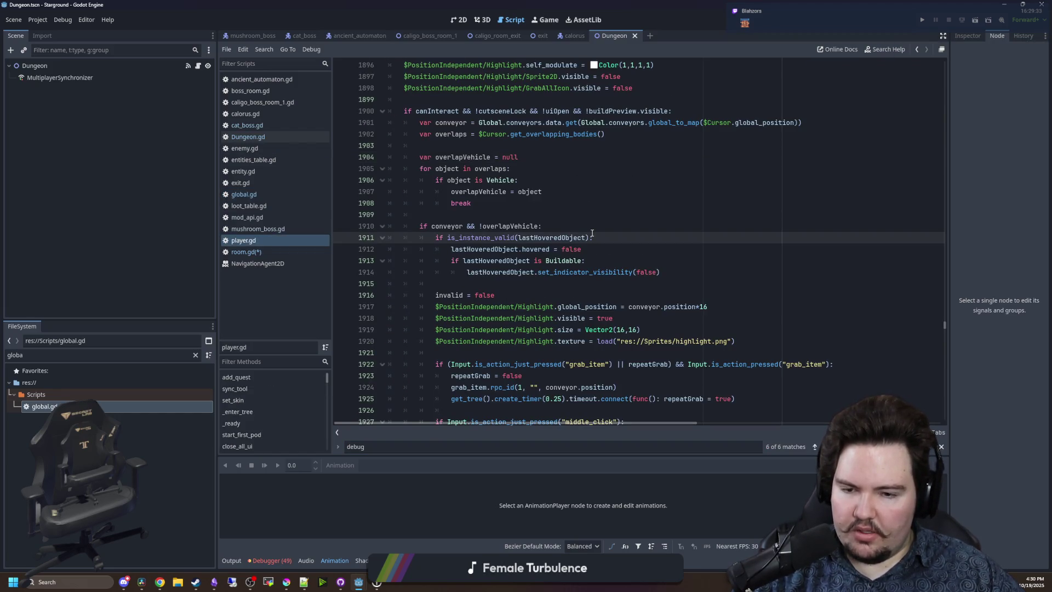
{"action": "key", "text": "ctrl+shift+f"}
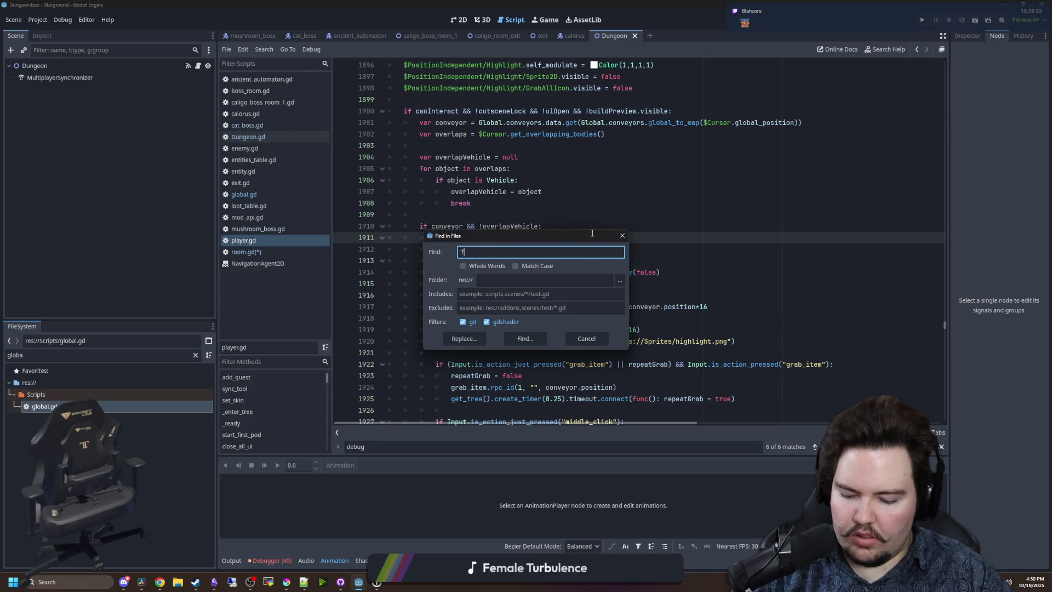
{"action": "type", "text": "3"}
{"action": "key", "text": "Return"}
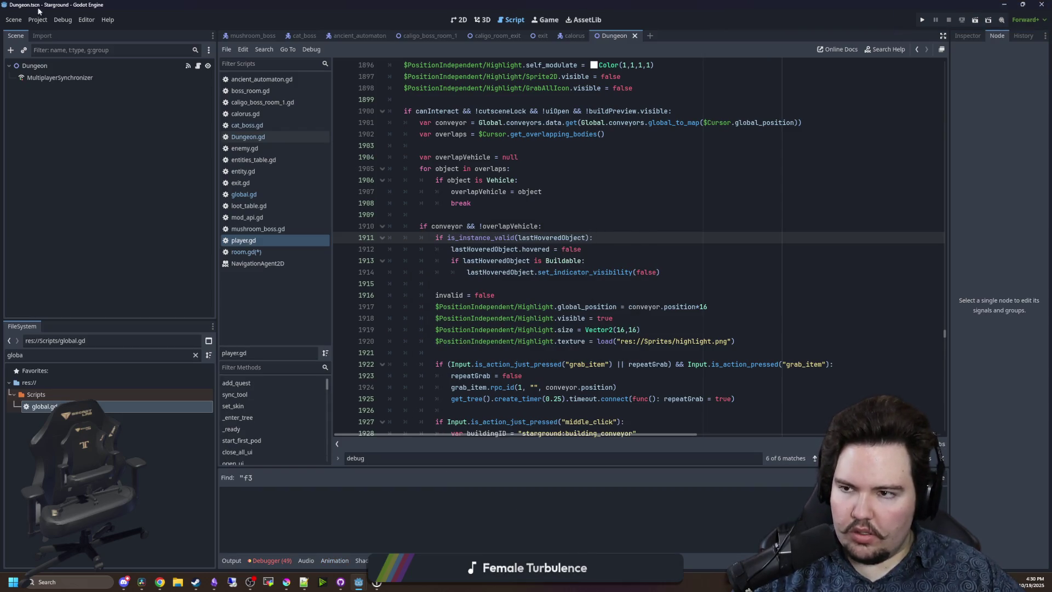
{"action": "left_click", "coordinate": [517, 157]}
{"action": "left_click", "coordinate": [451, 171]}
{"action": "key", "text": "ctrl+f"}
{"action": "type", "text": "f3"}
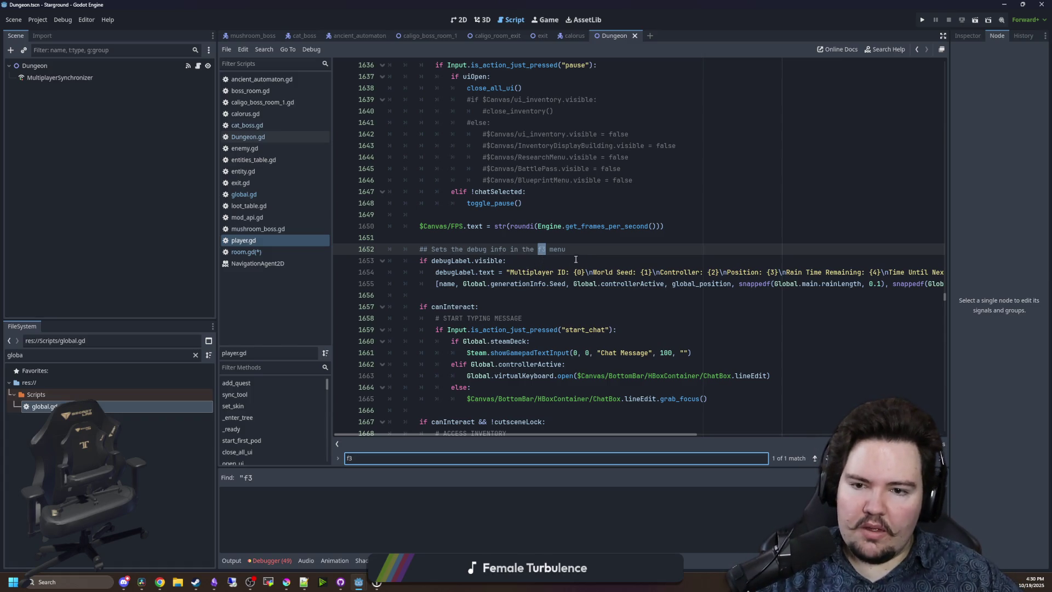
Inspect player.gd's f3 debug comment and debugLabel.visible check, saving the scripts.
{"action": "left_click", "coordinate": [507, 260]}
{"action": "left_click", "coordinate": [470, 250]}
{"action": "key", "text": "ctrl+s"}
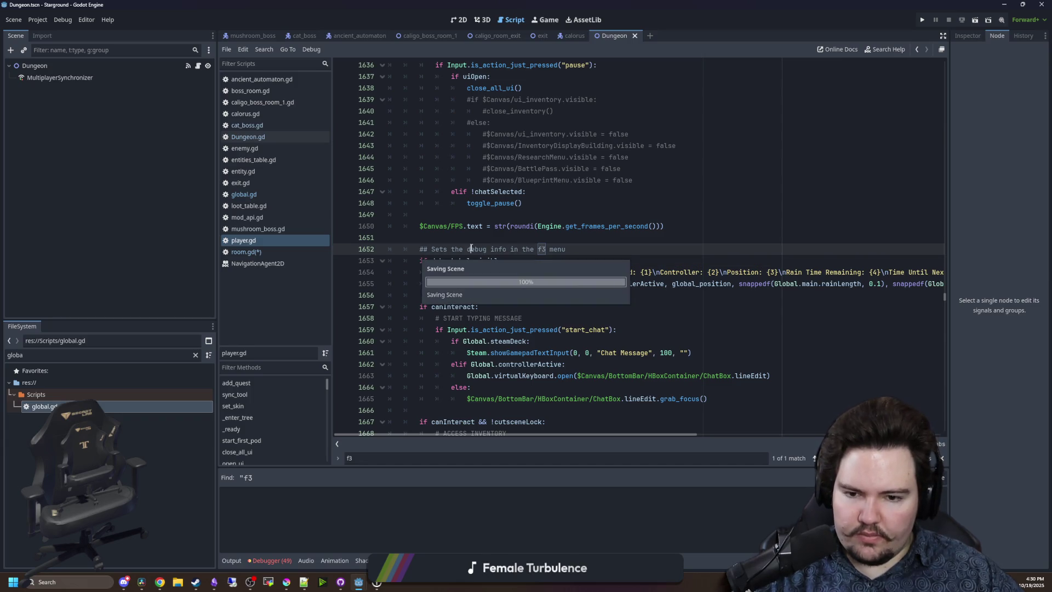
{"action": "left_click", "coordinate": [443, 236]}
{"action": "key", "text": "ctrl+s"}
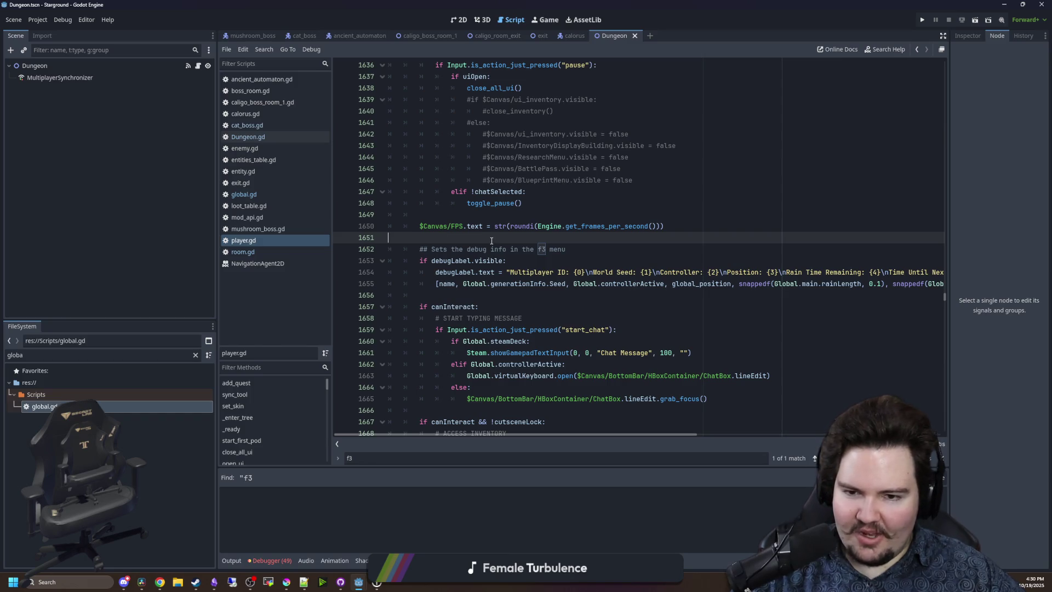
Review the debugLabel.visible lines again, then return to global.gd and save.
{"action": "left_click", "coordinate": [541, 249]}
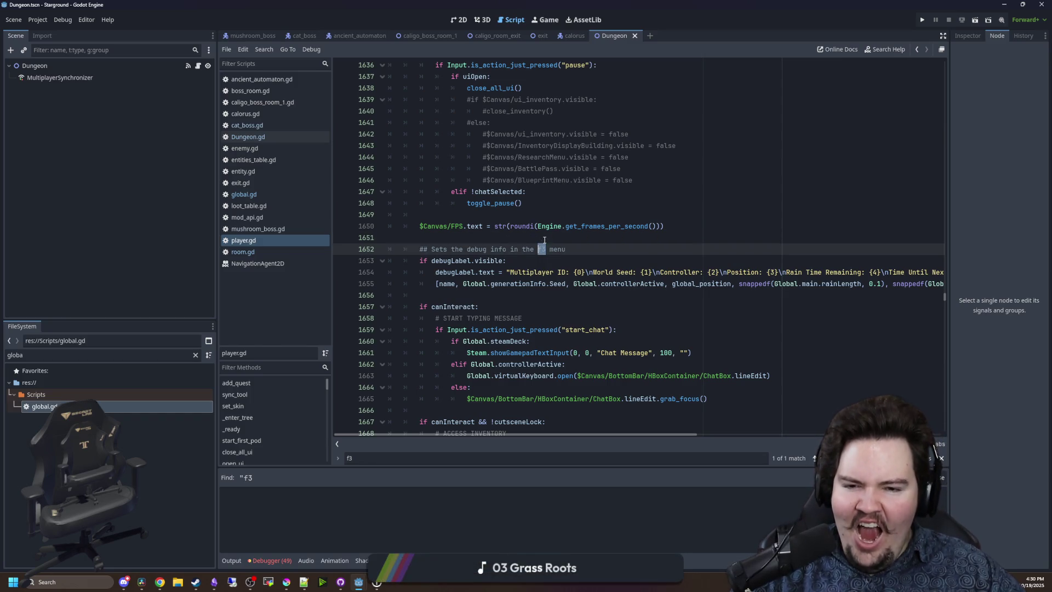
{"action": "left_click", "coordinate": [544, 239]}
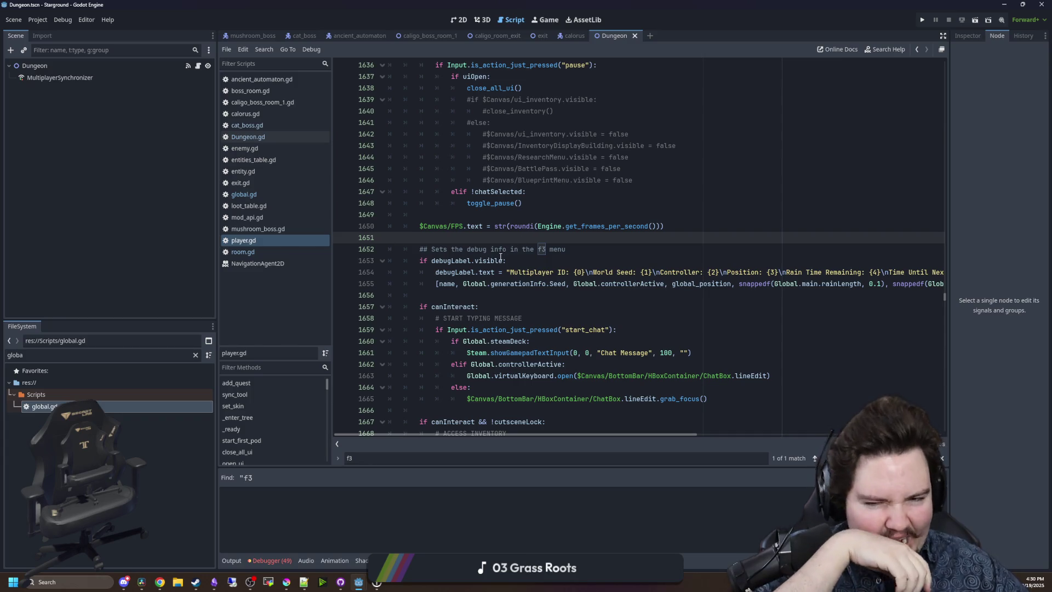
{"action": "left_click", "coordinate": [533, 260]}
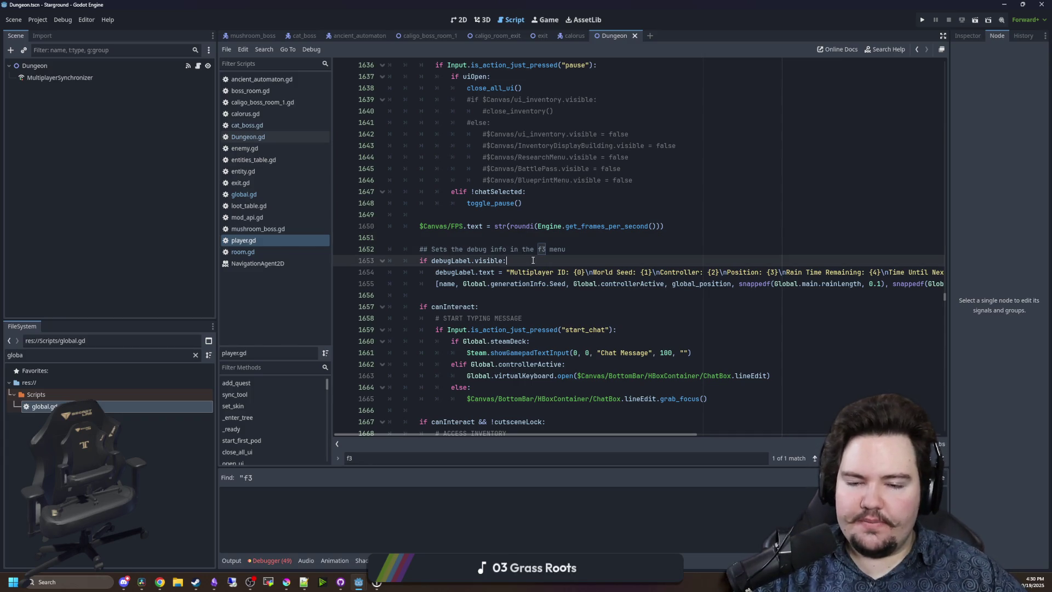
{"action": "left_click", "coordinate": [538, 239]}
{"action": "left_click", "coordinate": [550, 261]}
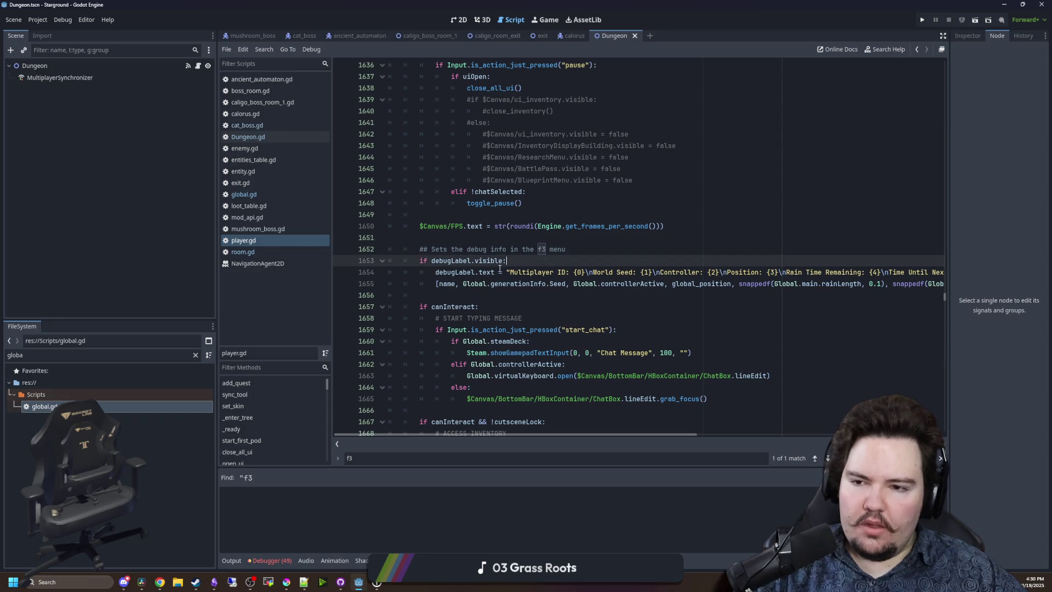
{"action": "left_click", "coordinate": [246, 194]}
{"action": "key", "text": "ctrl+s"}
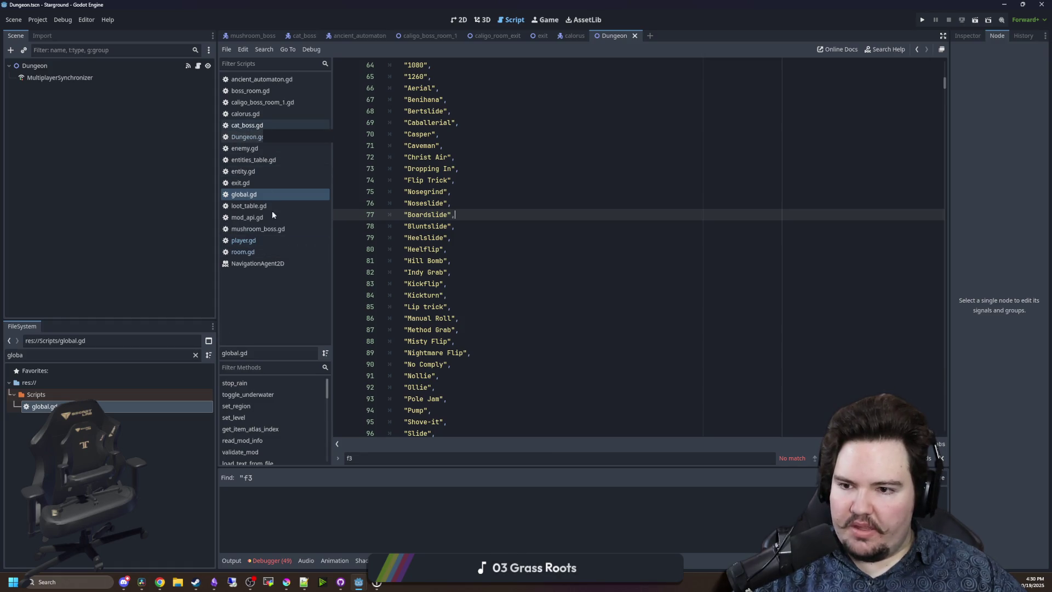
Search global.gd for 'signal' and scroll to the last signal declarations.
{"action": "left_click", "coordinate": [248, 196]}
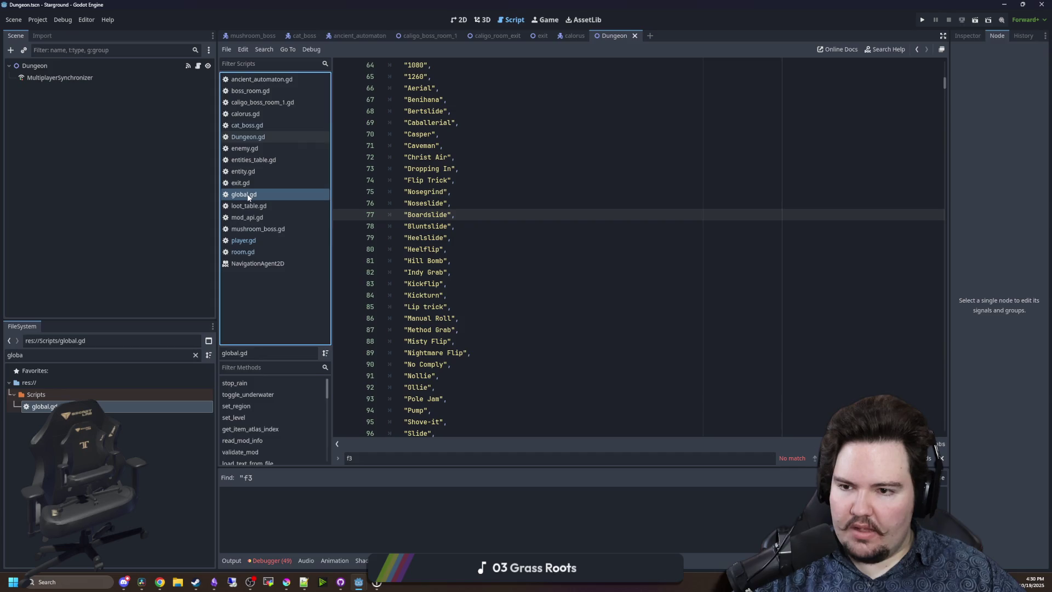
{"action": "left_click", "coordinate": [525, 228]}
{"action": "left_click", "coordinate": [564, 218]}
{"action": "key", "text": "ctrl+f"}
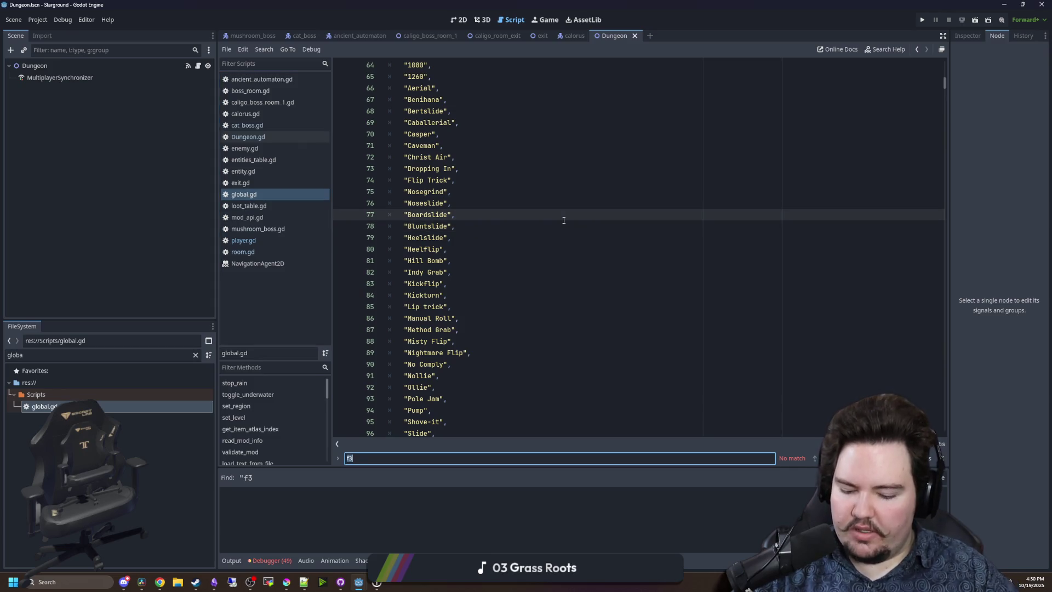
{"action": "type", "text": "signal"}
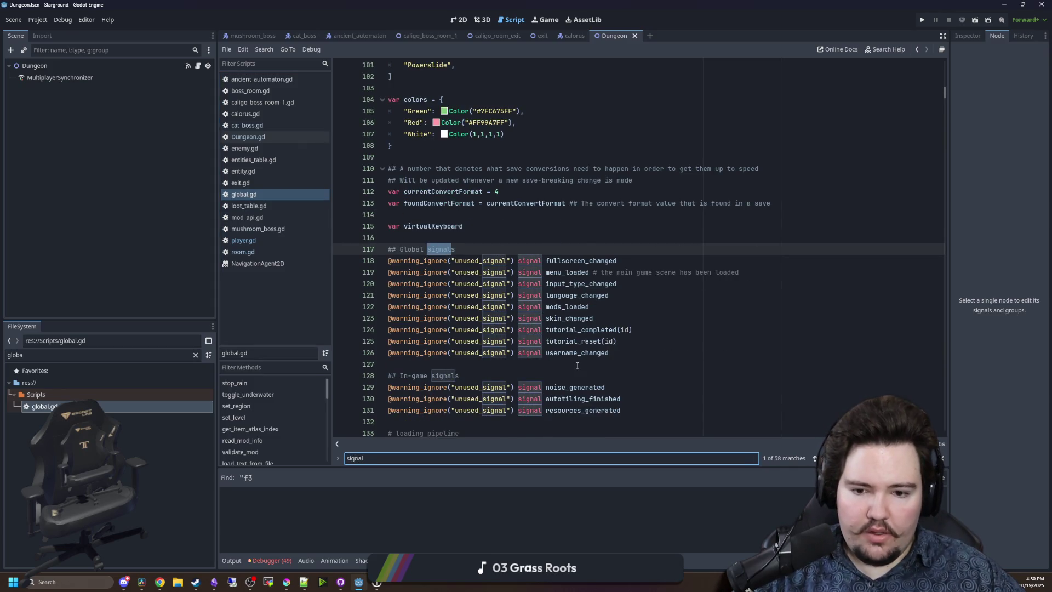
{"action": "scroll", "coordinate": [577, 365], "scroll_direction": "down", "scroll_amount": 4}
{"action": "scroll", "coordinate": [576, 331], "scroll_direction": "down", "scroll_amount": 2}
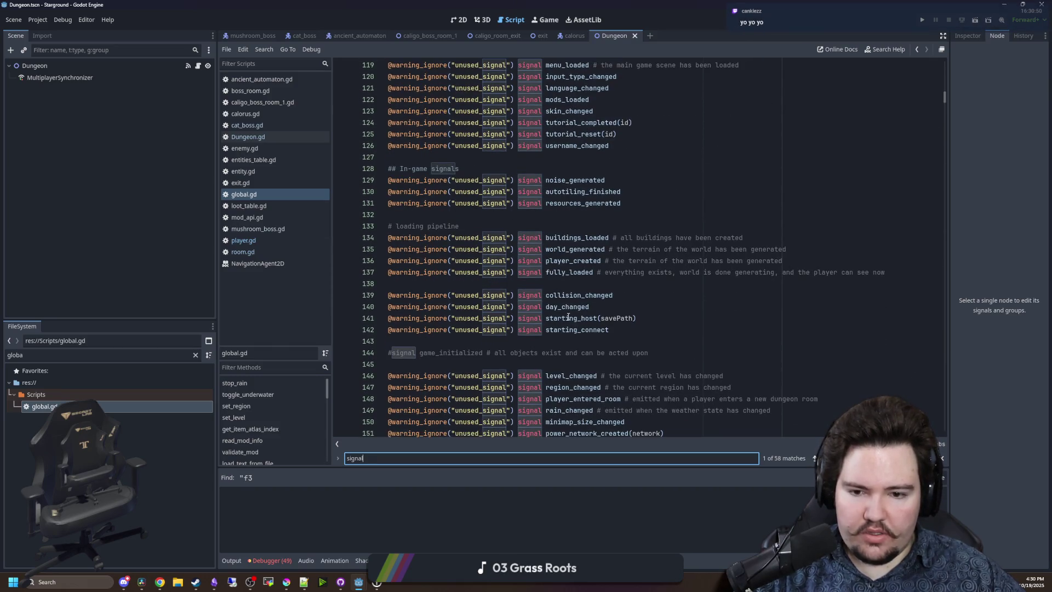
{"action": "scroll", "coordinate": [568, 317], "scroll_direction": "down", "scroll_amount": 2}
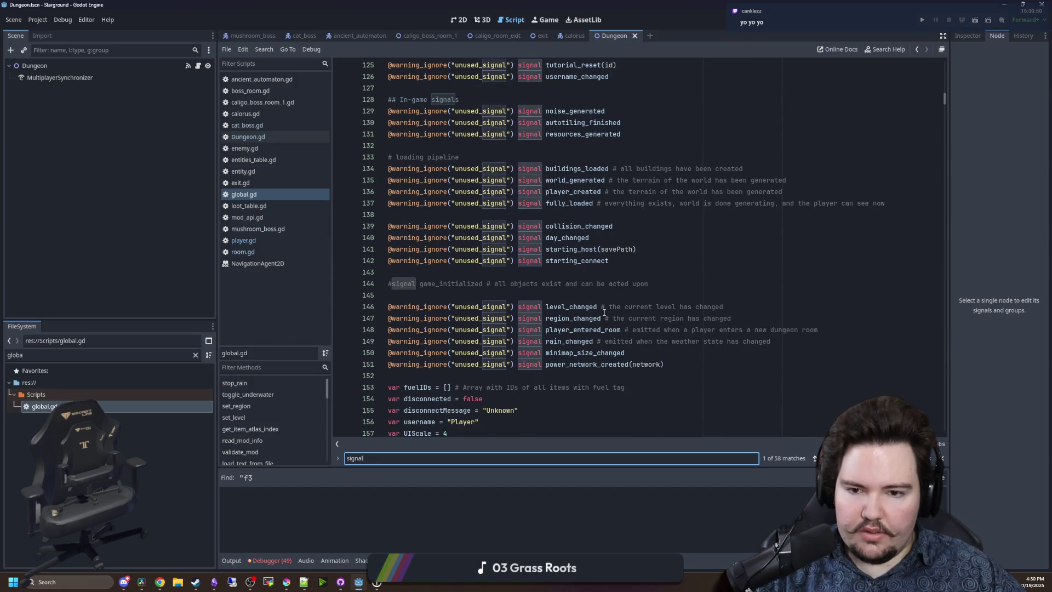
Copy power_network_created onto line 152 and rename it gamemode_changed(gamemode).
{"action": "left_click", "coordinate": [696, 369]}
{"action": "key", "text": "Return"}
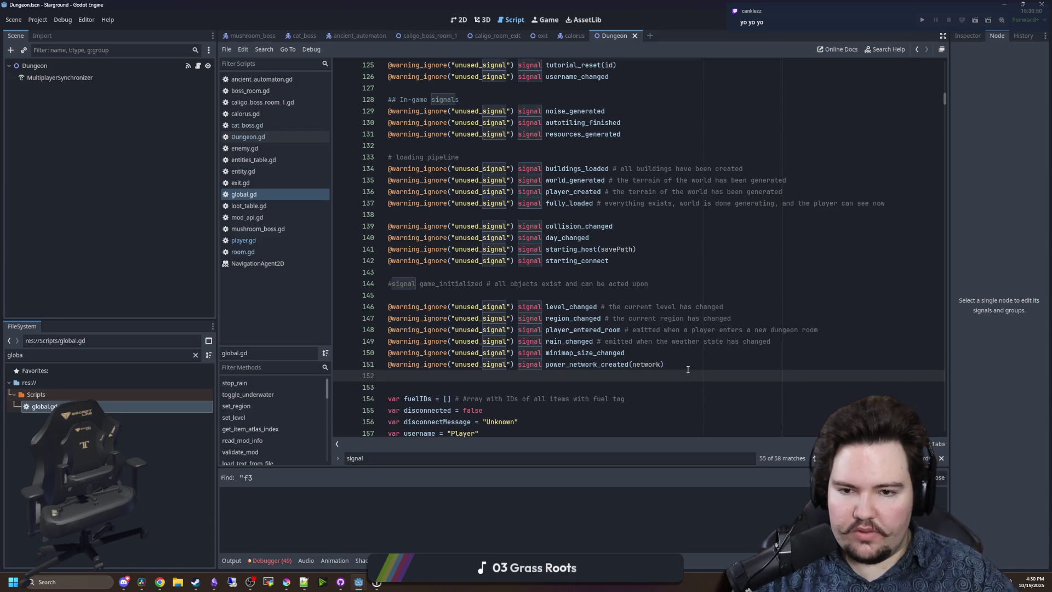
{"action": "type", "text": "s"}
{"action": "key", "text": "BackSpace"}
{"action": "key", "text": "BackSpace"}
{"action": "key", "text": "BackSpace"}
{"action": "left_click_drag", "start_coordinate": [687, 369], "coordinate": [361, 359]}
{"action": "left_click", "coordinate": [411, 381]}
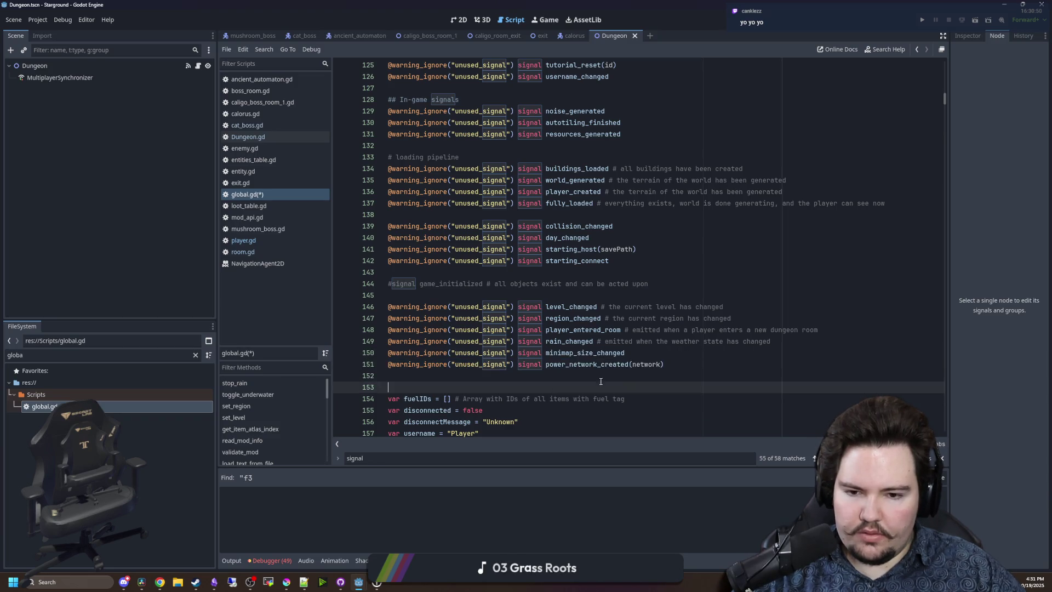
{"action": "left_click", "coordinate": [430, 375]}
{"action": "type", "text": "@warning_ignore(\"unused_signal\") signal power_network_created(network)"}
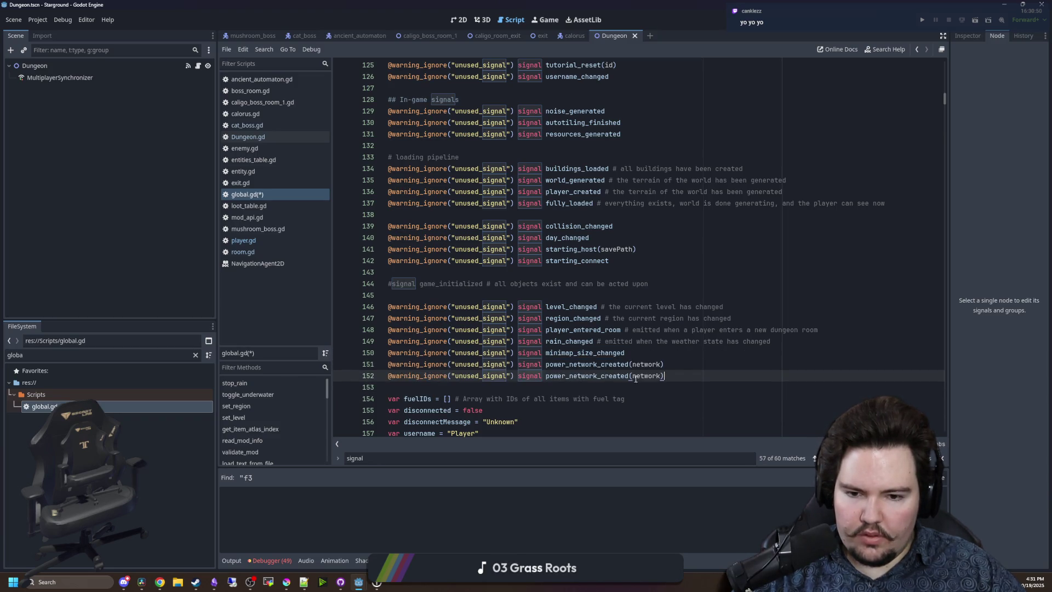
{"action": "double_click", "coordinate": [652, 376]}
{"action": "type", "text": "gamemode"}
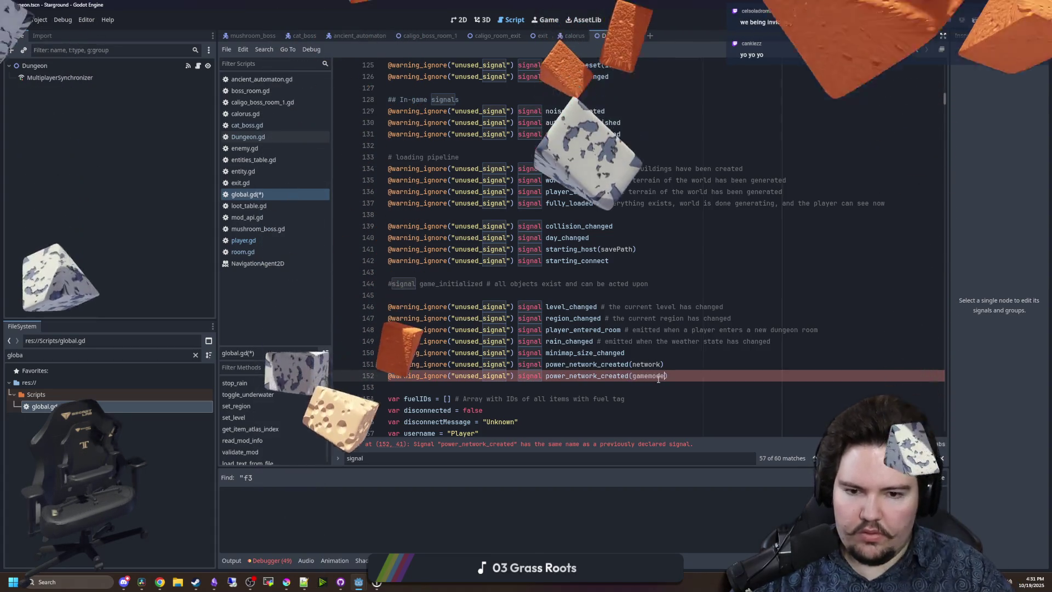
{"action": "double_click", "coordinate": [546, 375]}
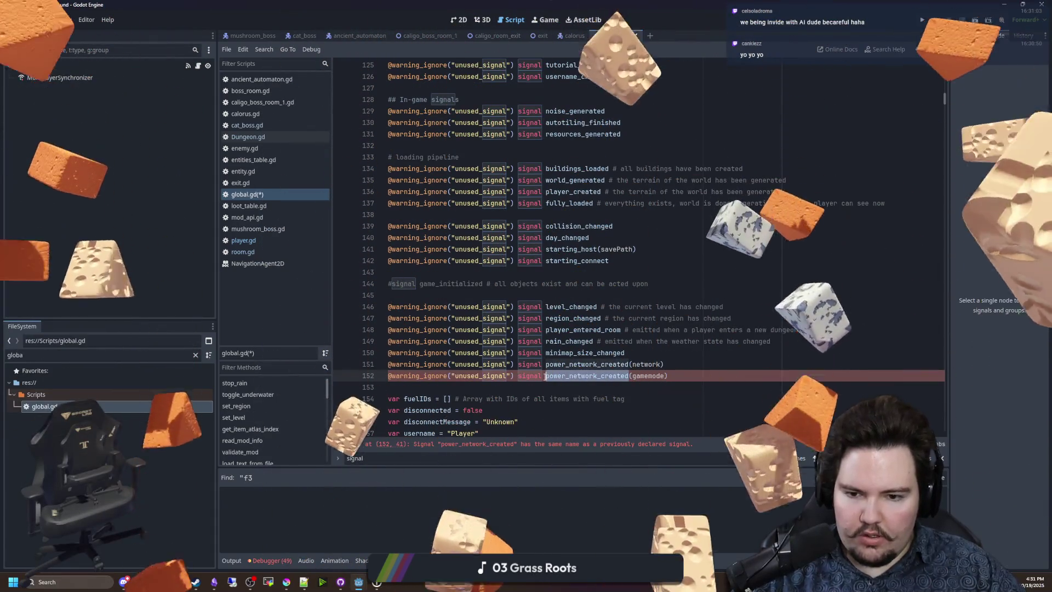
{"action": "type", "text": "gamemode_changed"}
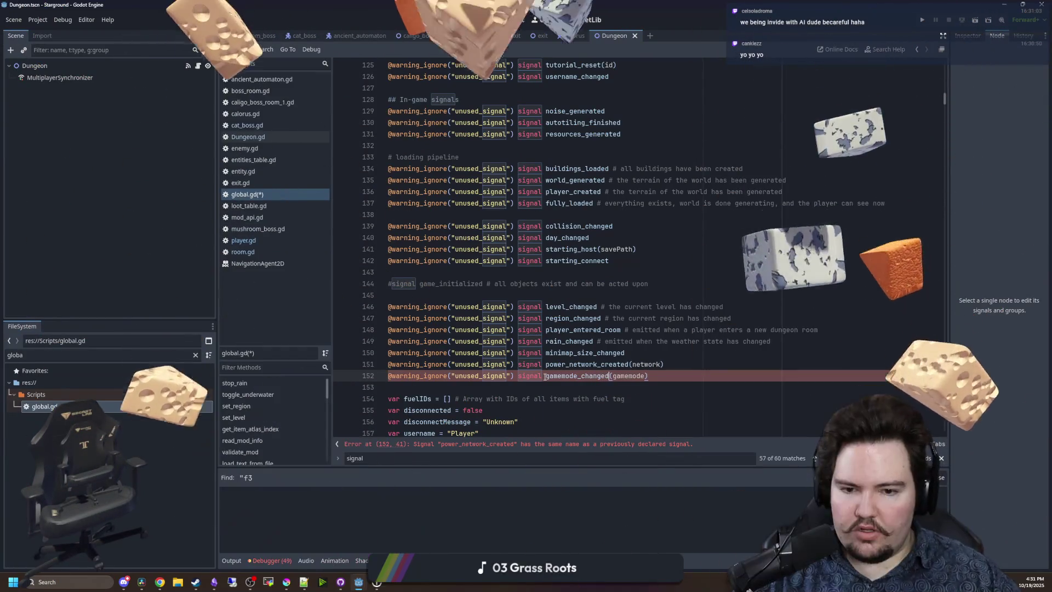
{"action": "left_click", "coordinate": [692, 302]}
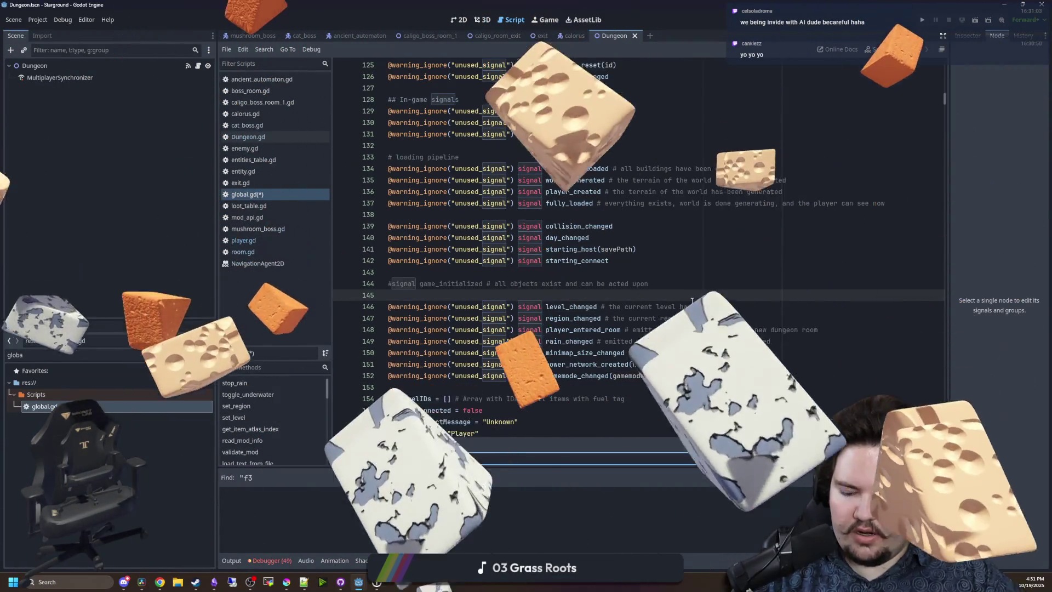
Search global.gd for 'creative'.
{"action": "key", "text": "ctrl+f"}
{"action": "type", "text": "creative"}
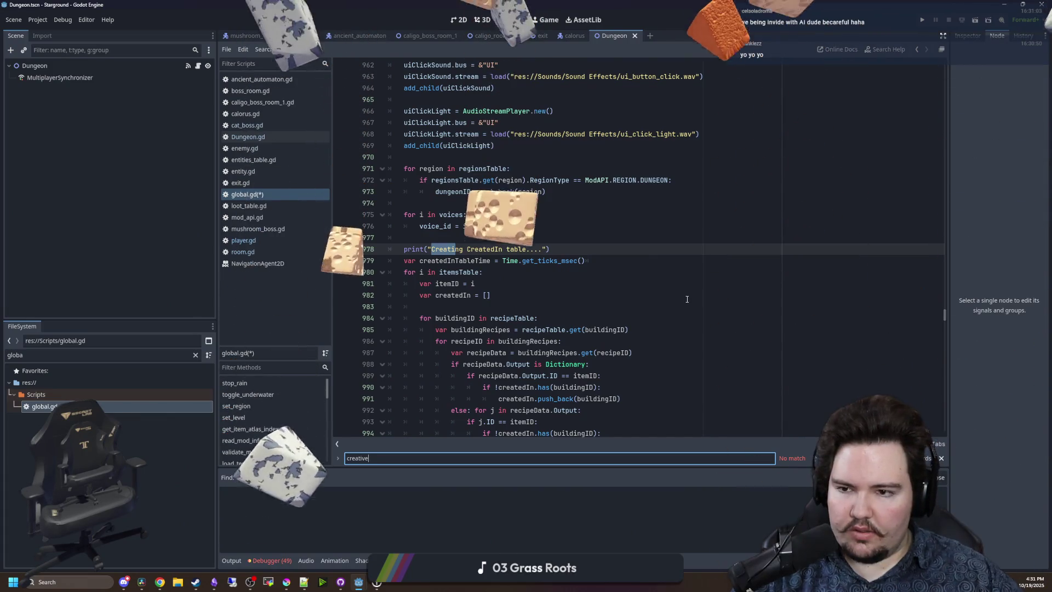
{"action": "left_click", "coordinate": [594, 245]}
Save global.gd, then search player.gd for the GAMEMODES.CREATIVE usage.
{"action": "key", "text": "ctrl+s"}
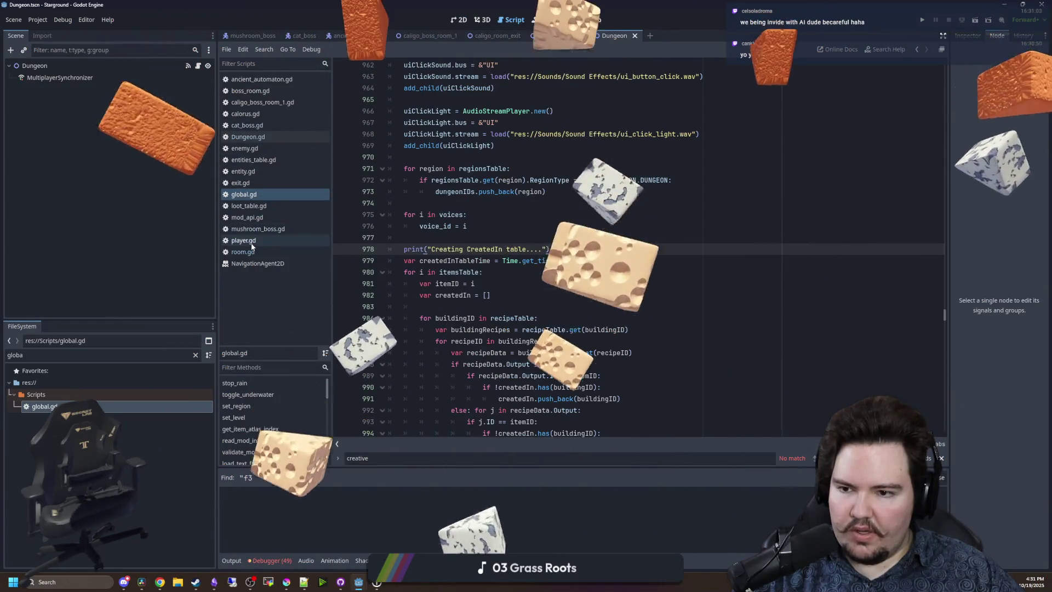
{"action": "left_click", "coordinate": [243, 240]}
{"action": "key", "text": "ctrl+f"}
{"action": "type", "text": "creative"}
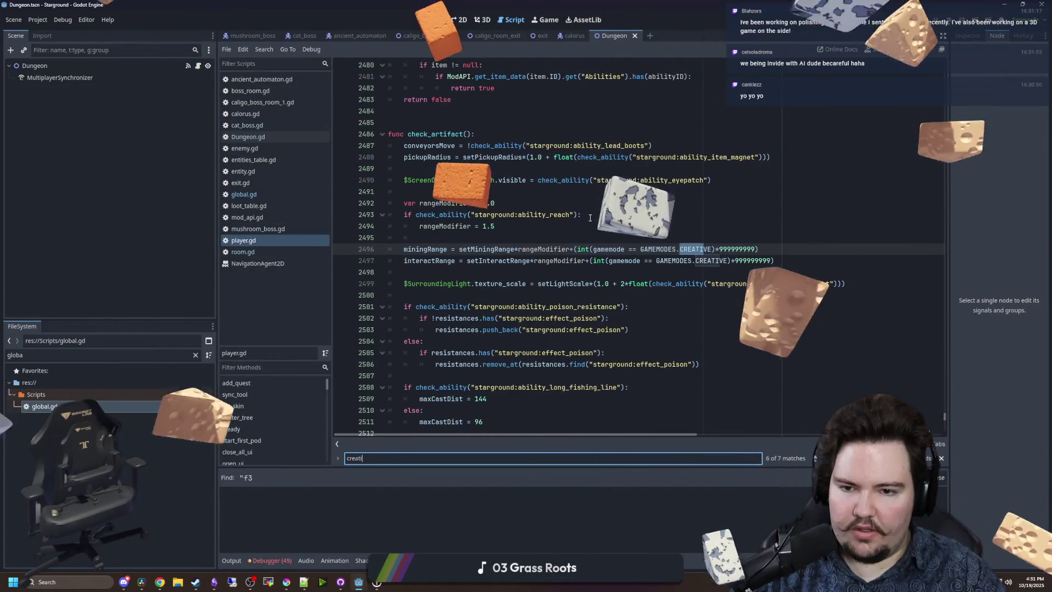
{"action": "left_click", "coordinate": [553, 226]}
{"action": "left_click", "coordinate": [653, 269]}
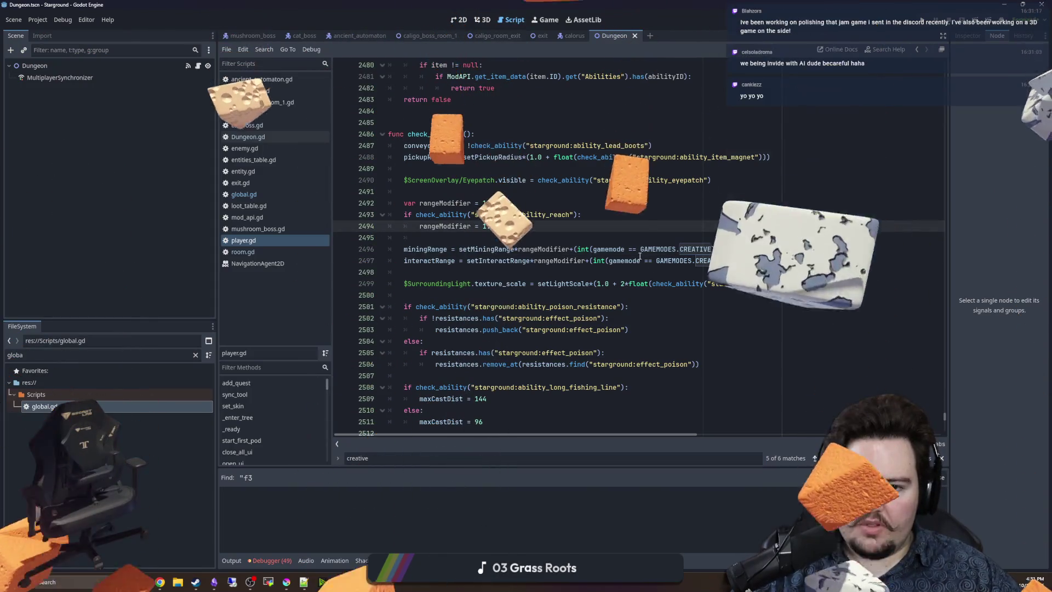
{"action": "key", "text": "Up"}
{"action": "key", "text": "Up"}
{"action": "key", "text": "Up"}
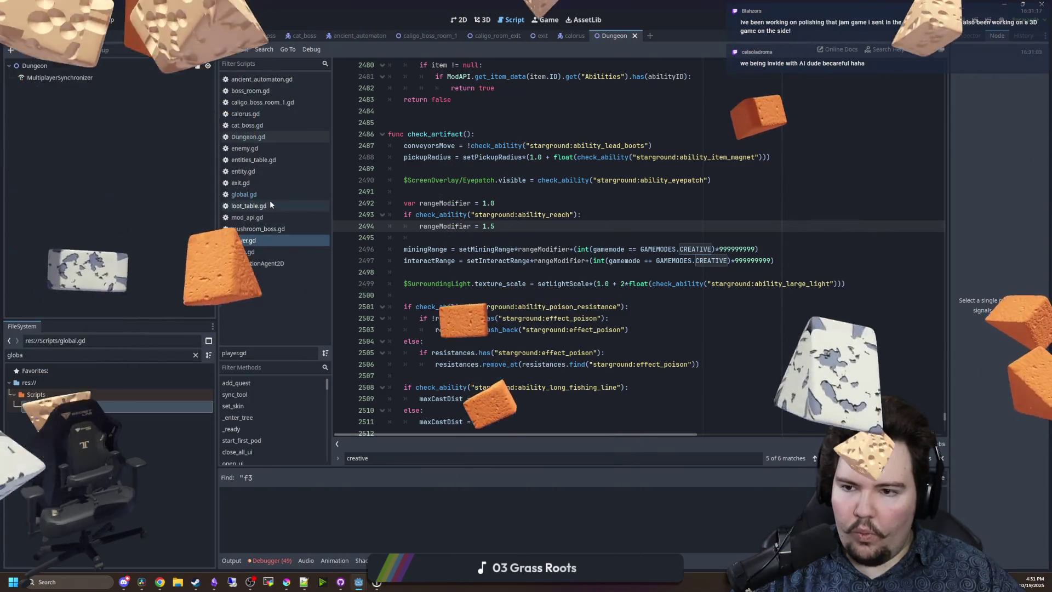
Filter the file list for 'gamemode' and open command_gamemode.gd with a narrower left dock.
{"action": "left_click", "coordinate": [177, 355]}
{"action": "key", "text": "ctrl+a"}
{"action": "key", "text": "BackSpace"}
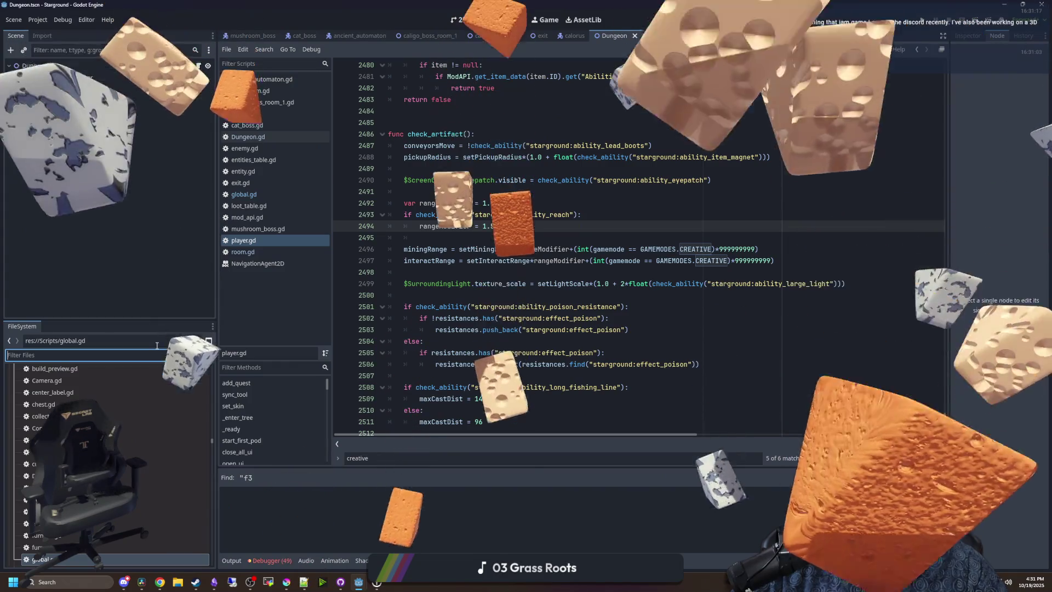
{"action": "type", "text": "gamemode"}
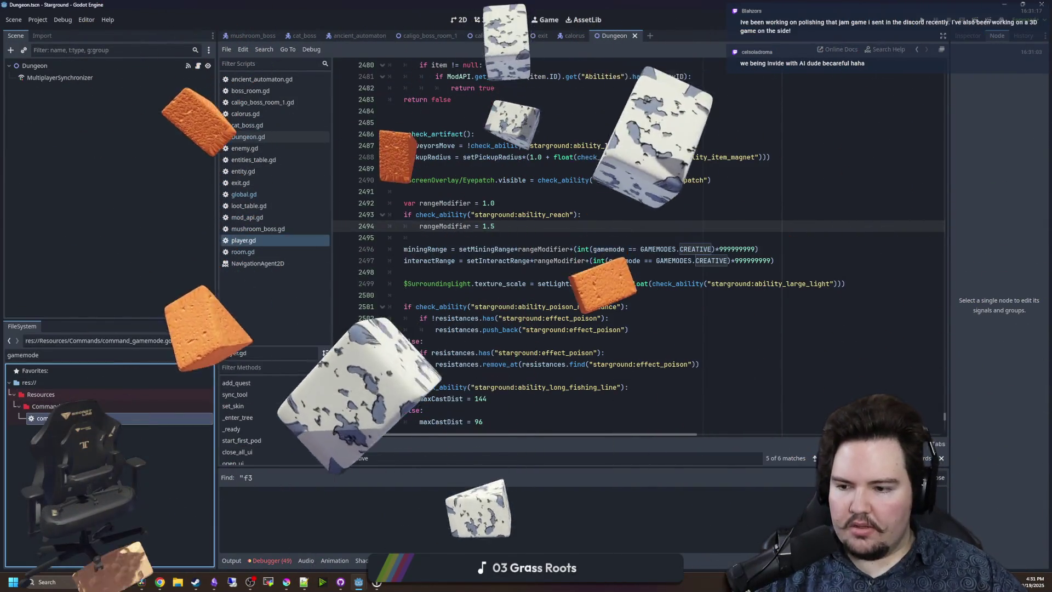
{"action": "double_click", "coordinate": [43, 418]}
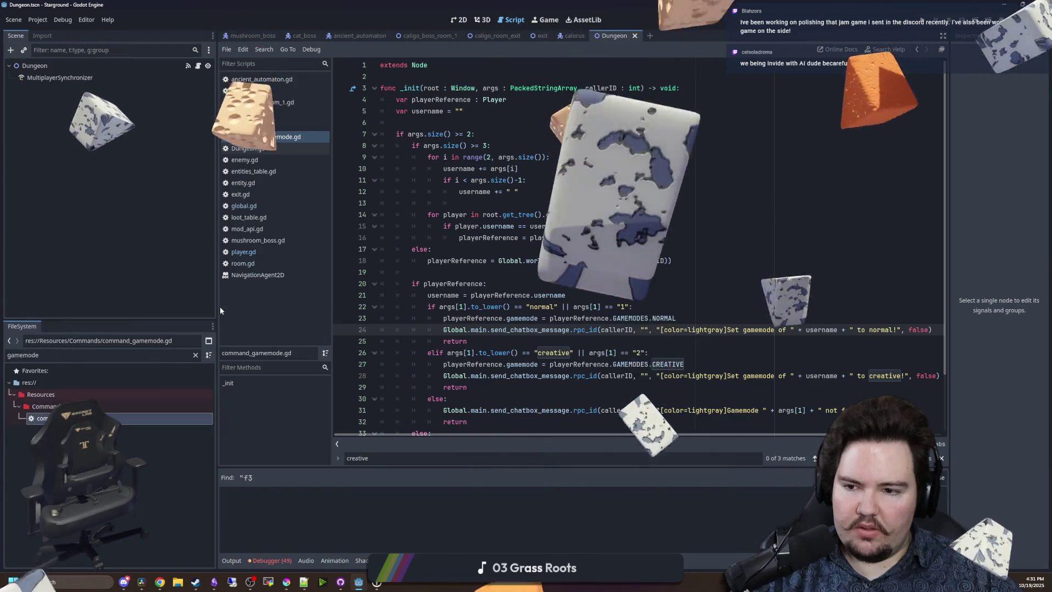
{"action": "left_click_drag", "start_coordinate": [218, 304], "coordinate": [156, 305]}
{"action": "left_click", "coordinate": [418, 272]}
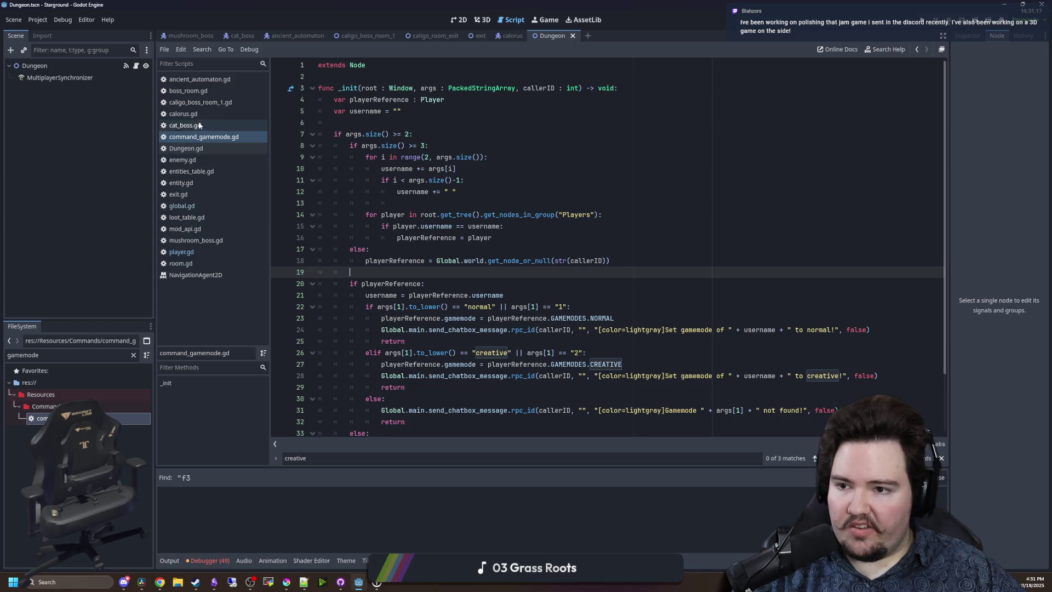
In player.gd, search 'gamemod' and jump to the gamemode variable declaration.
{"action": "left_click", "coordinate": [181, 252]}
{"action": "key", "text": "ctrl+f"}
{"action": "type", "text": "gamemode"}
{"action": "left_click", "coordinate": [702, 239]}
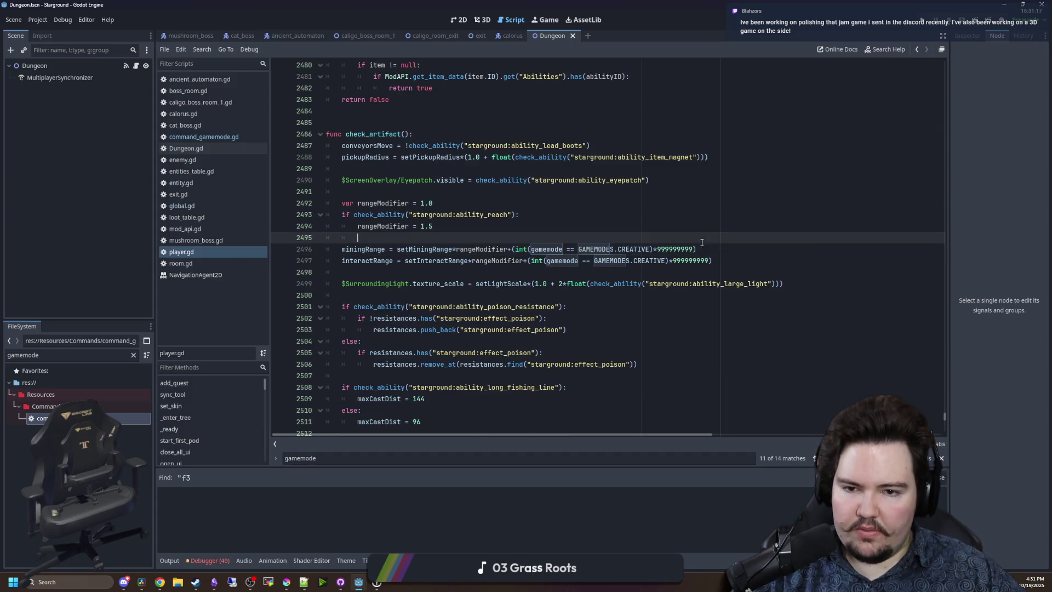
{"action": "left_click", "coordinate": [551, 251], "text": "ctrl"}
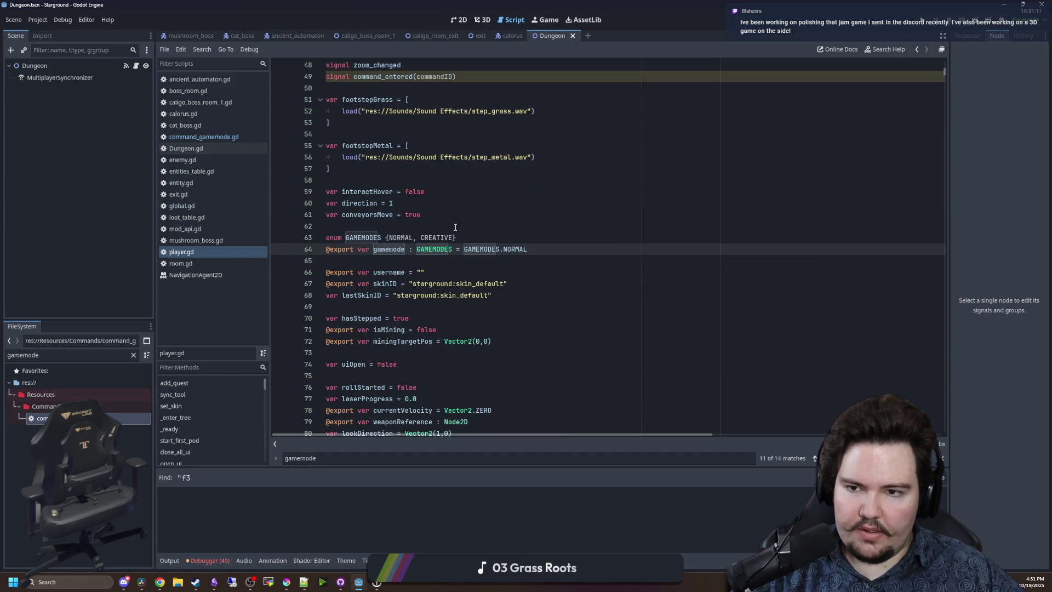
{"action": "scroll", "coordinate": [455, 227], "scroll_direction": "up", "scroll_amount": 4}
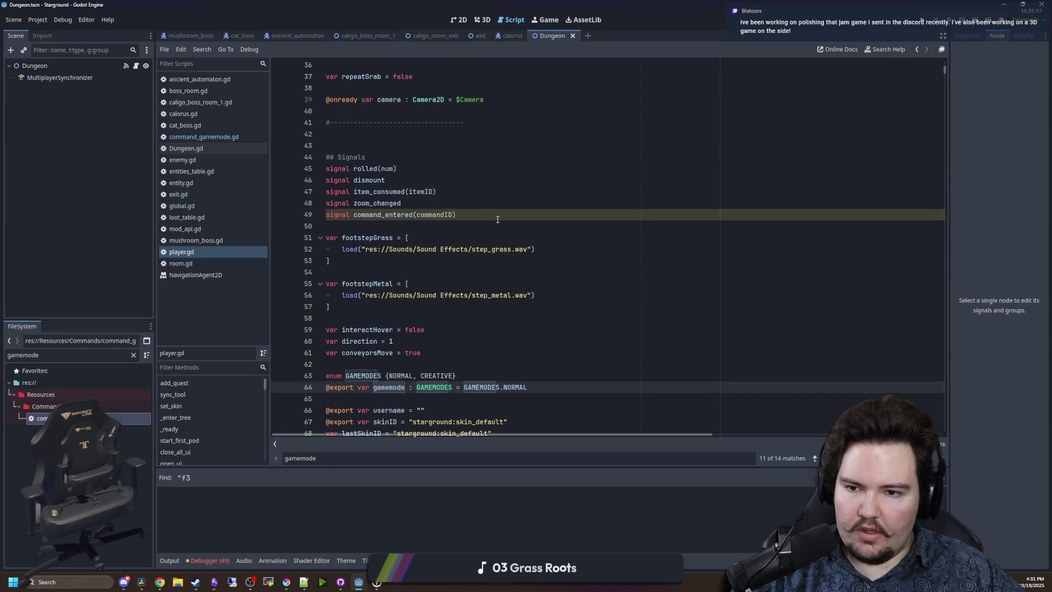
{"action": "scroll", "coordinate": [554, 254], "scroll_direction": "down", "scroll_amount": 4}
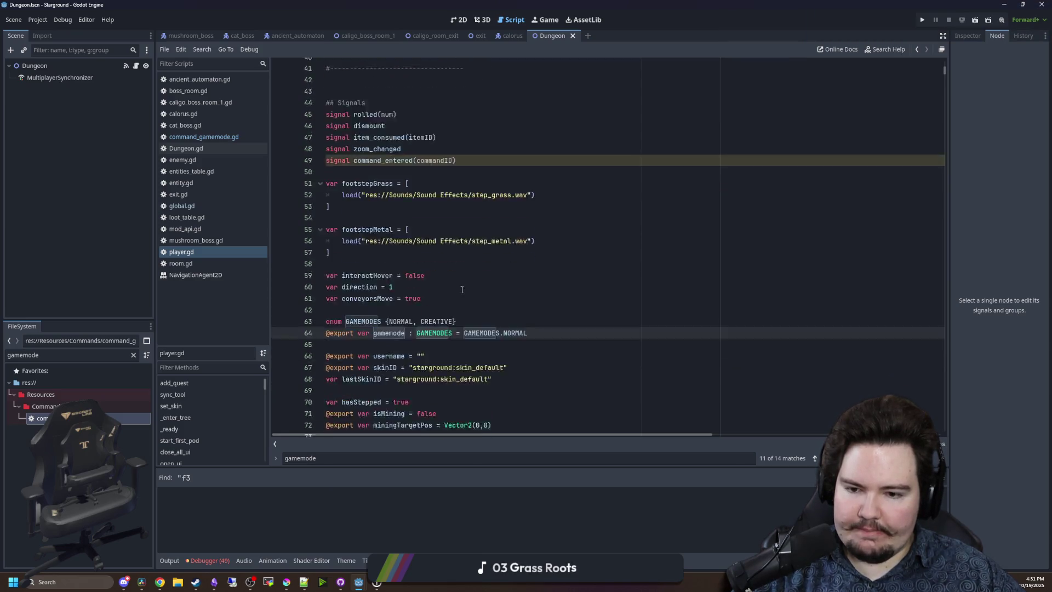
End the gamemode declaration with a colon and start a set(newValue) setter body with gamemode.
{"action": "key", "text": "Return"}
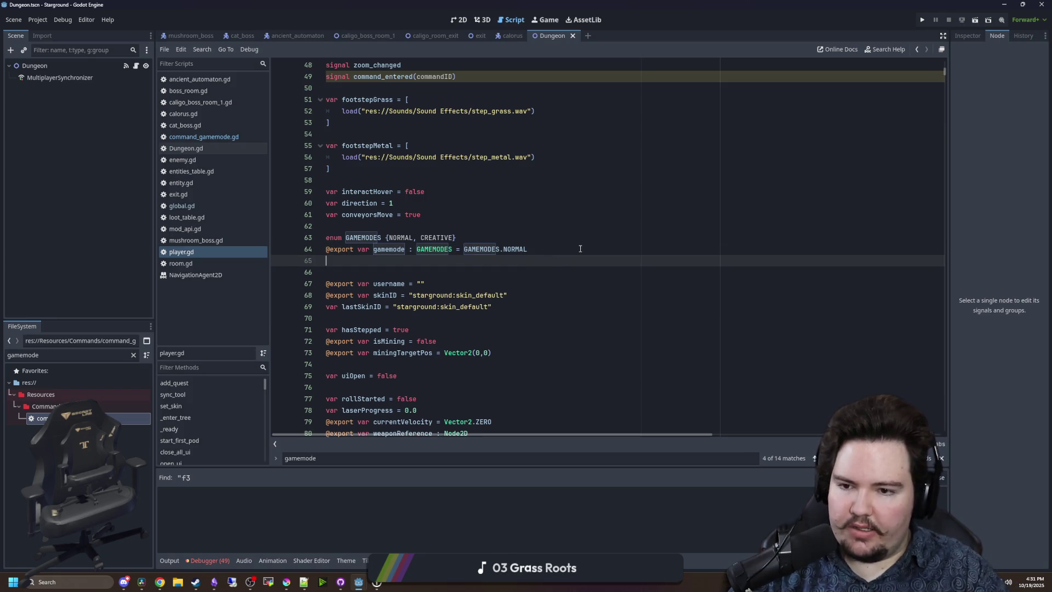
{"action": "key", "text": "BackSpace"}
{"action": "type", "text": ":"}
{"action": "key", "text": "Return"}
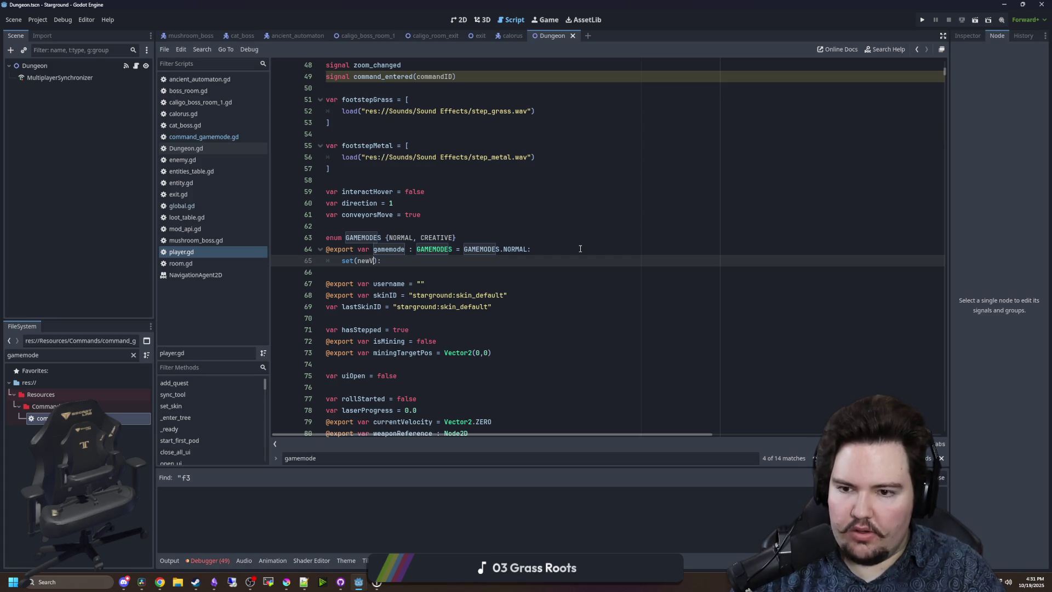
{"action": "type", "text": "alue"}
{"action": "key", "text": "End"}
{"action": "type", "text": "amemode"}
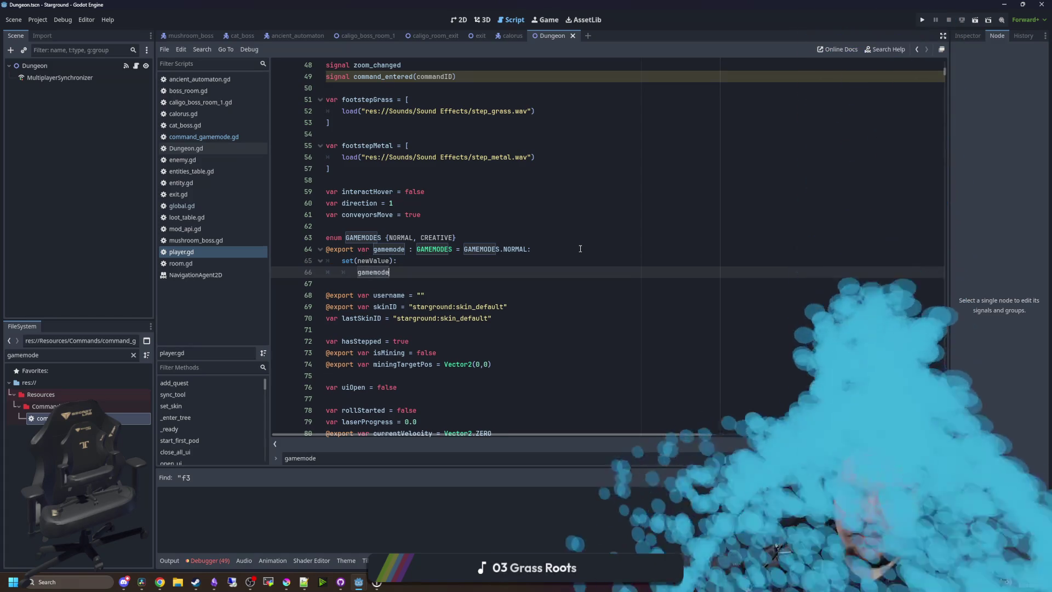
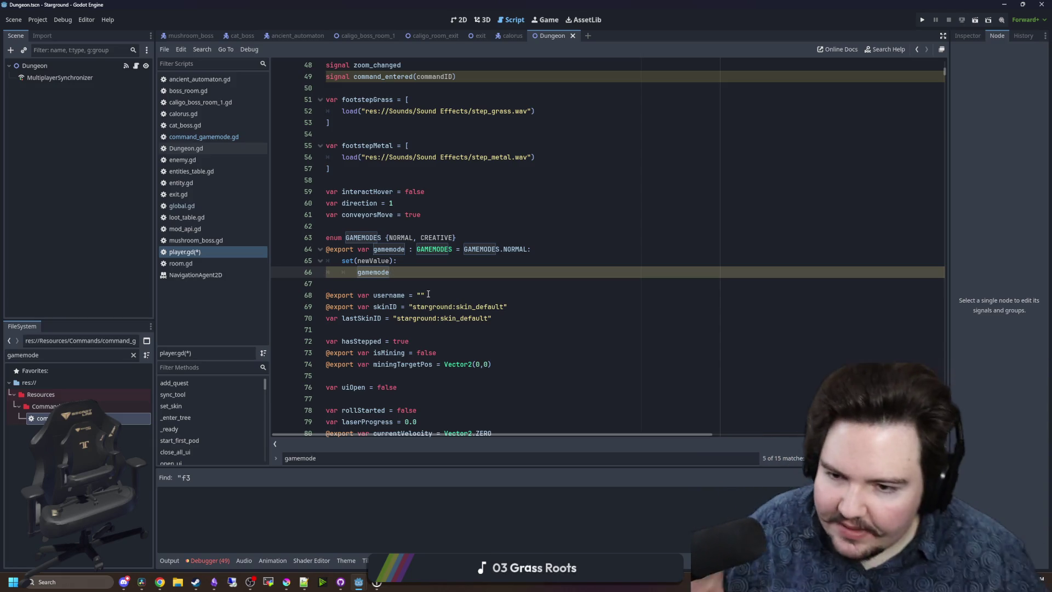
Assign gamemode = newValue and add an 'if is_multiplayer_authority():' check above it.
{"action": "type", "text": "= newVa"}
{"action": "key", "text": "Return"}
{"action": "key", "text": "ctrl+shift+Return"}
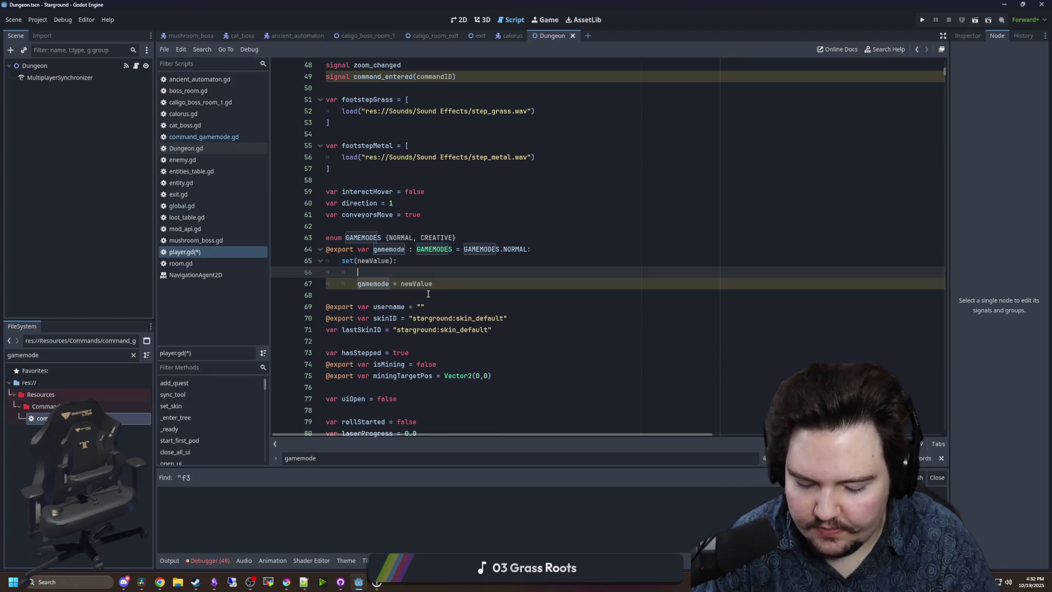
{"action": "type", "text": "if Global"}
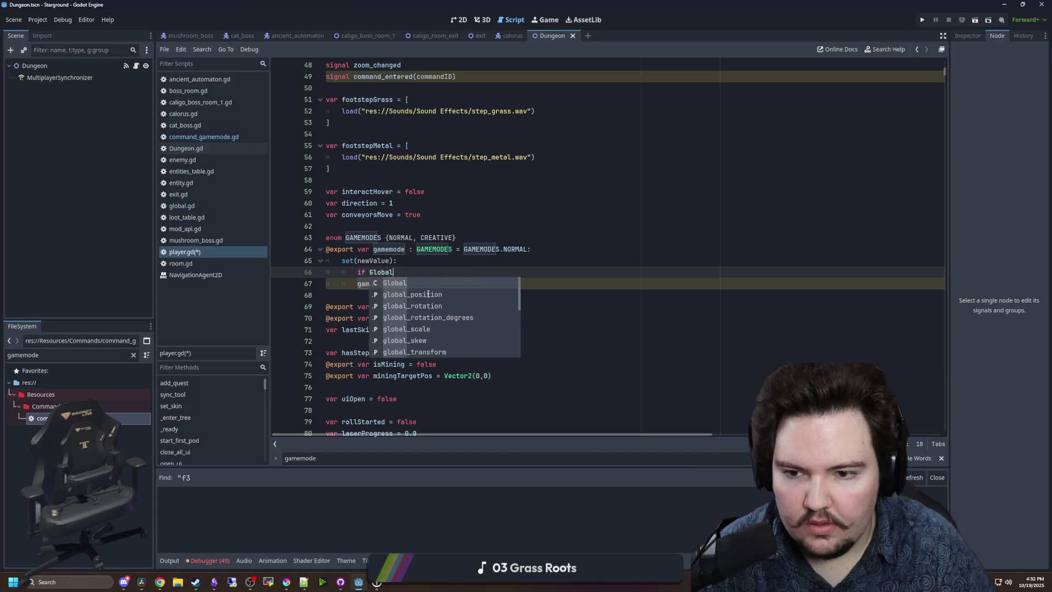
{"action": "key", "text": "BackSpace"}
{"action": "key", "text": "BackSpace"}
{"action": "key", "text": "BackSpace"}
{"action": "type", "text": "is_"}
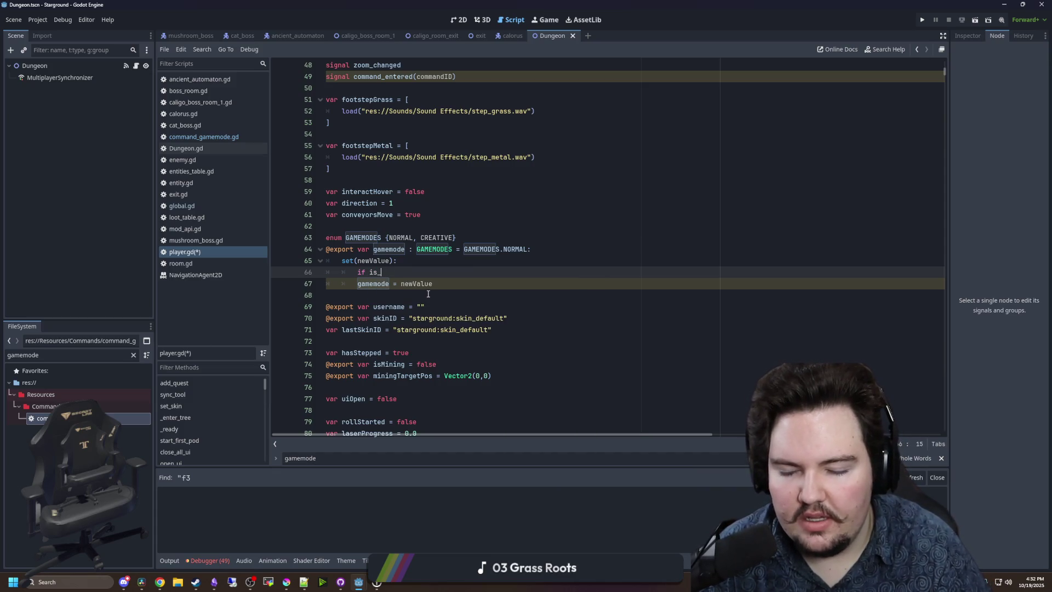
{"action": "type", "text": "mul"}
{"action": "key", "text": "Return"}
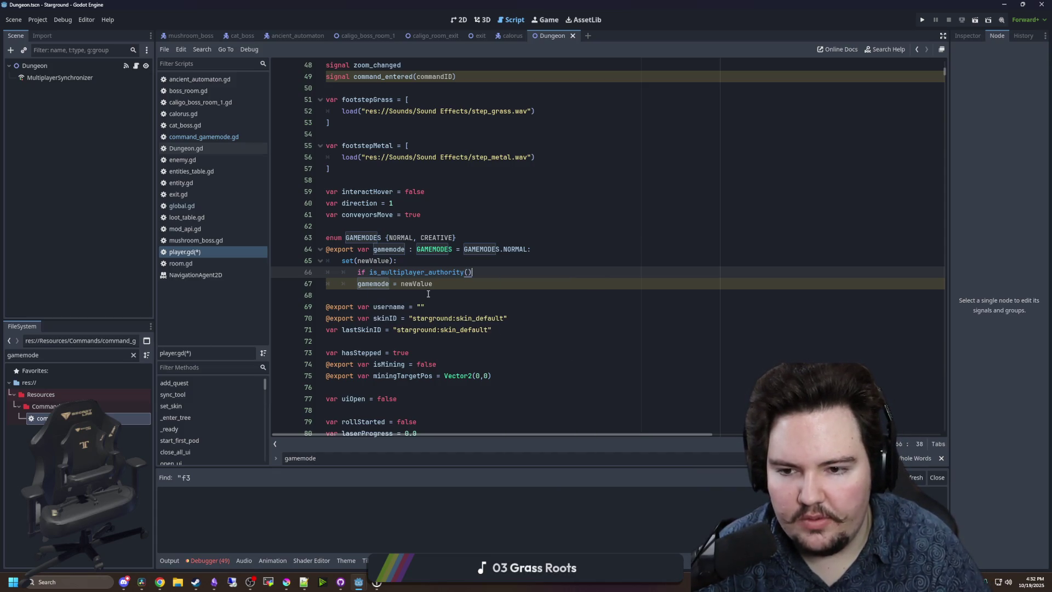
{"action": "type", "text": ":"}
{"action": "key", "text": "Return"}
Inside the check, emit Global.gamemode_changed.emit(newValue).
{"action": "type", "text": "Global.game"}
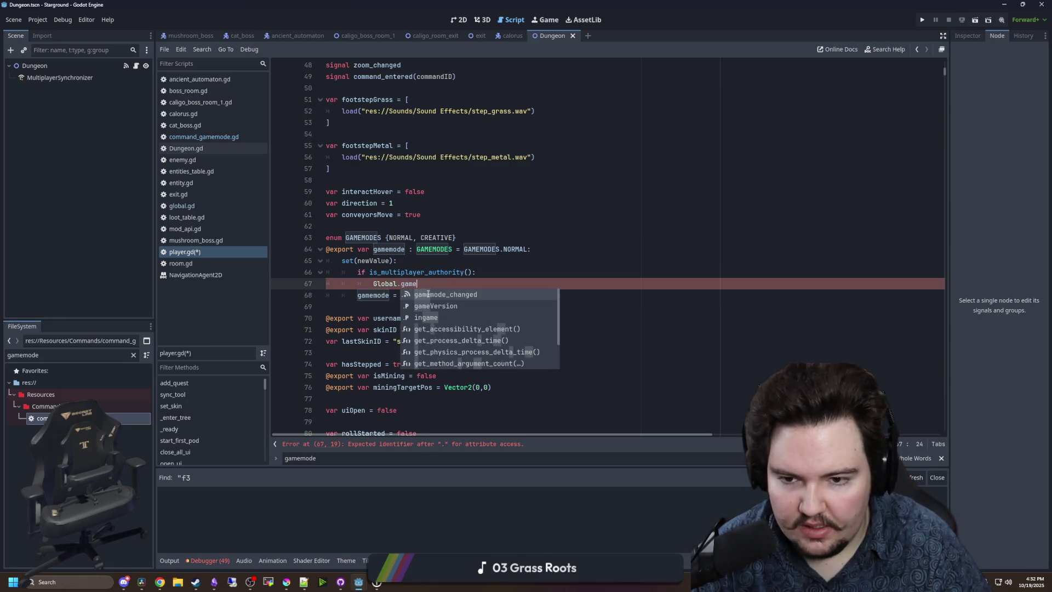
{"action": "key", "text": "Return"}
{"action": "type", "text": "t(bnew"}
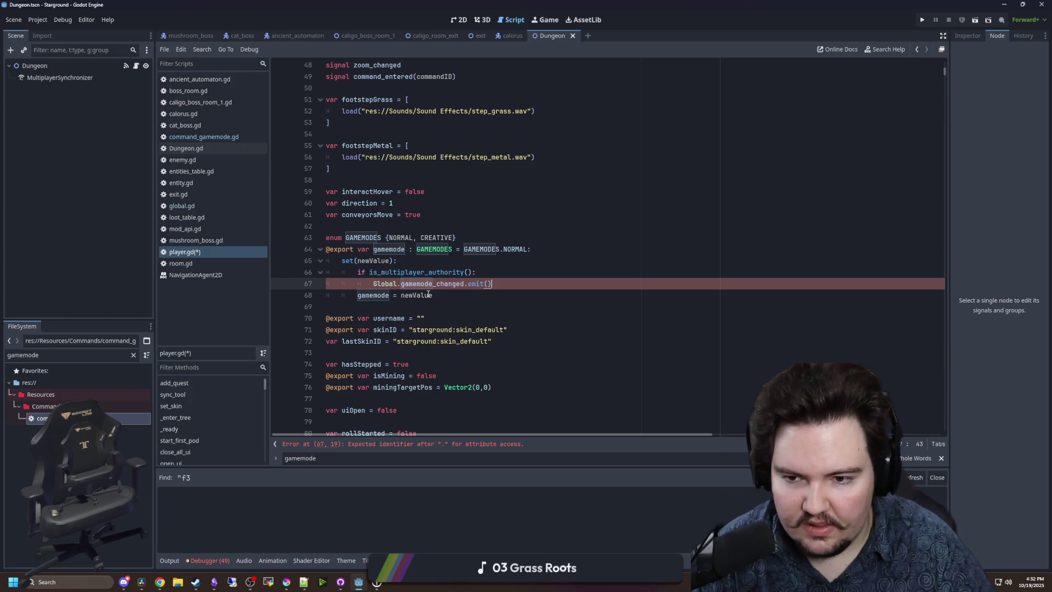
{"action": "key", "text": "BackSpace"}
{"action": "key", "text": "BackSpace"}
{"action": "key", "text": "BackSpace"}
{"action": "type", "text": "new"}
{"action": "key", "text": "Return"}
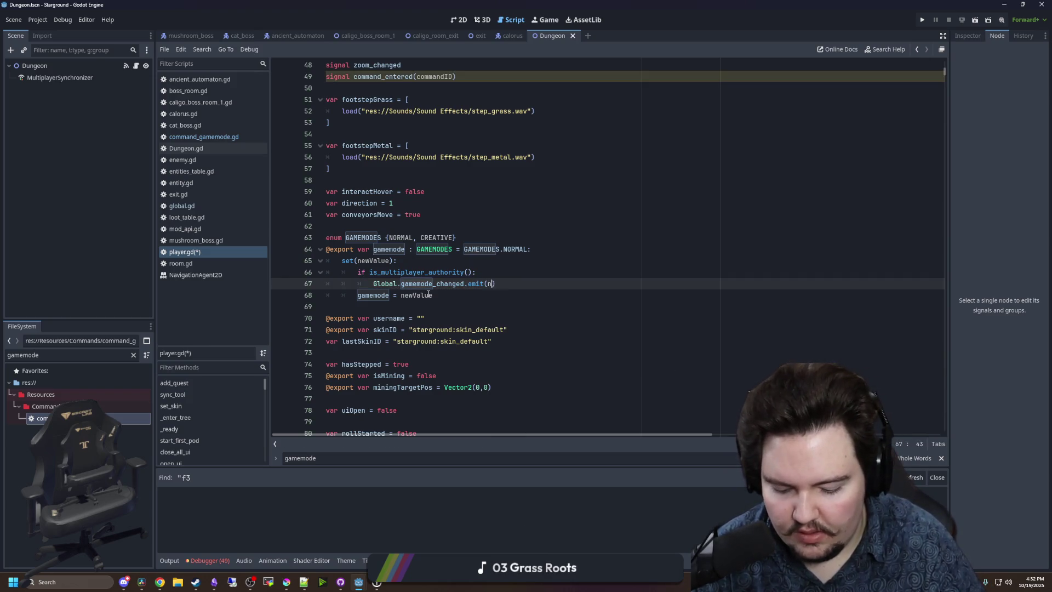
Save the edited player.gd script with Ctrl+S.
{"action": "left_click", "coordinate": [384, 306]}
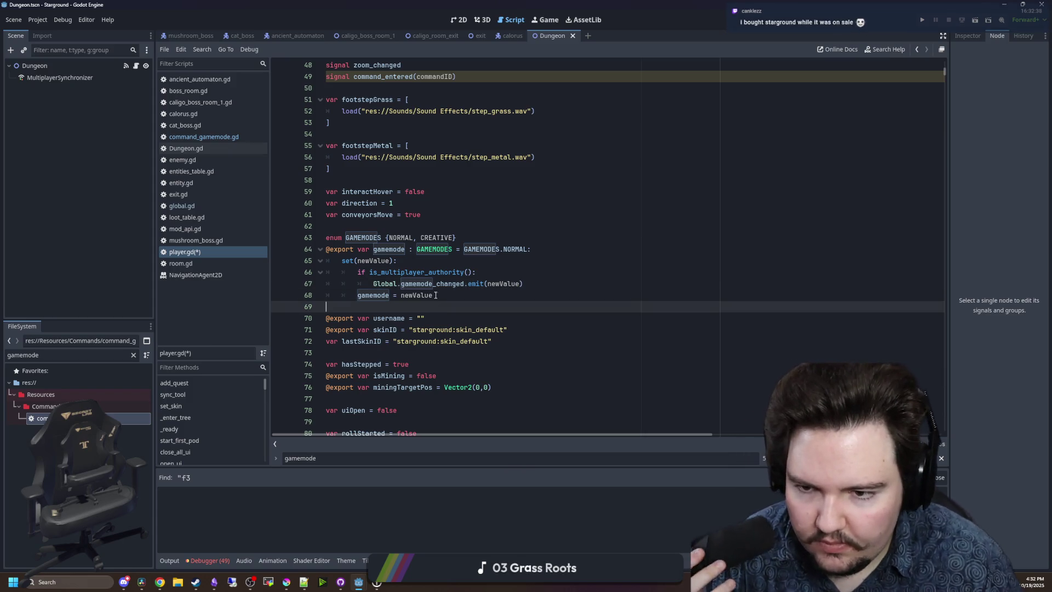
{"action": "left_click", "coordinate": [452, 249]}
{"action": "left_click", "coordinate": [353, 294]}
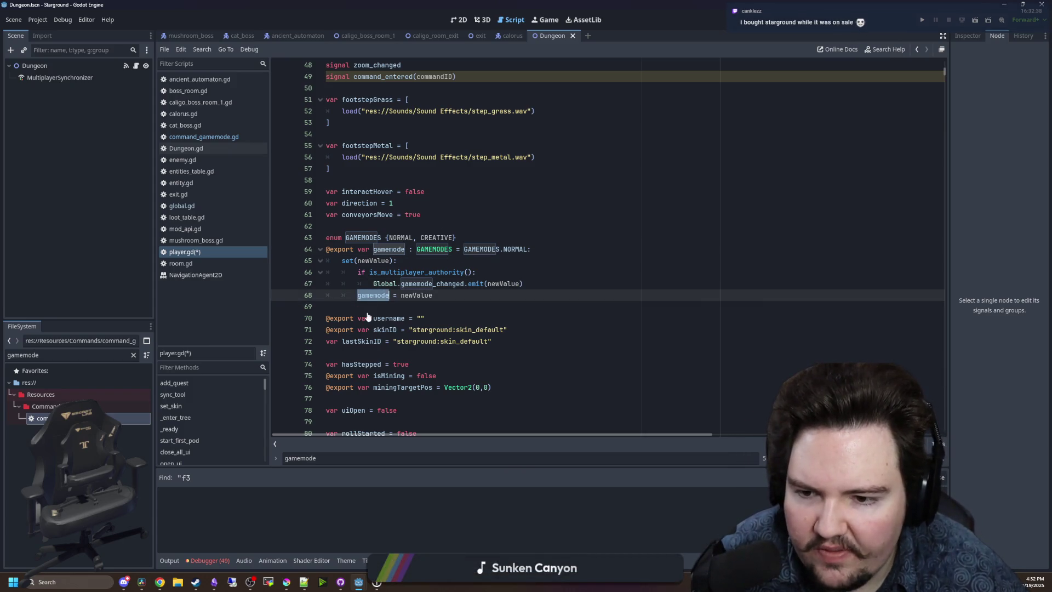
{"action": "key", "text": "Down"}
{"action": "key", "text": "ctrl+s"}
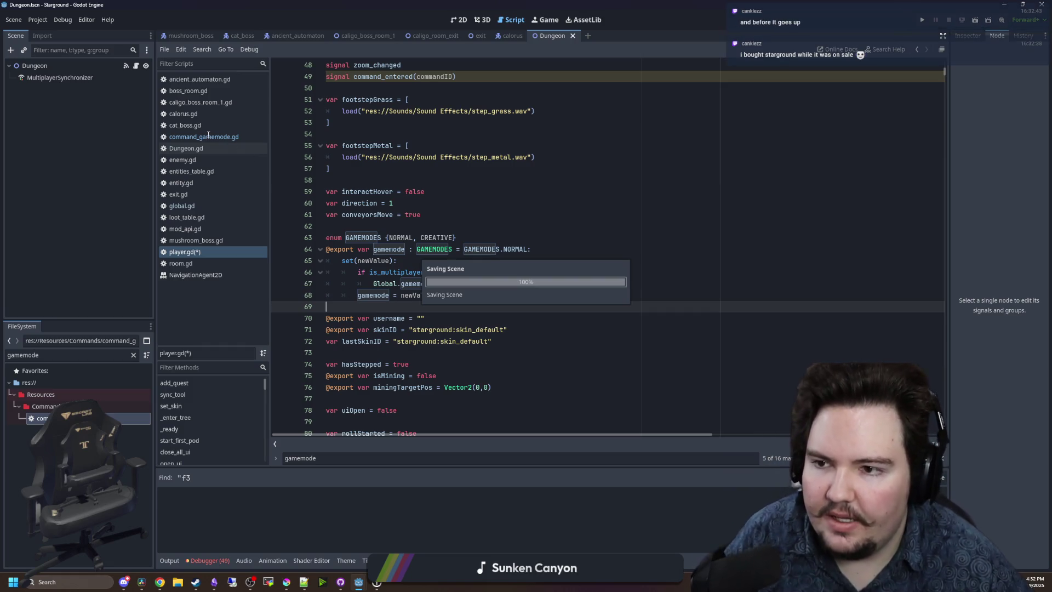
In room.gd, turn line 108 into Global.gamemode_changed.connect(hide_masks).
{"action": "left_click", "coordinate": [179, 264]}
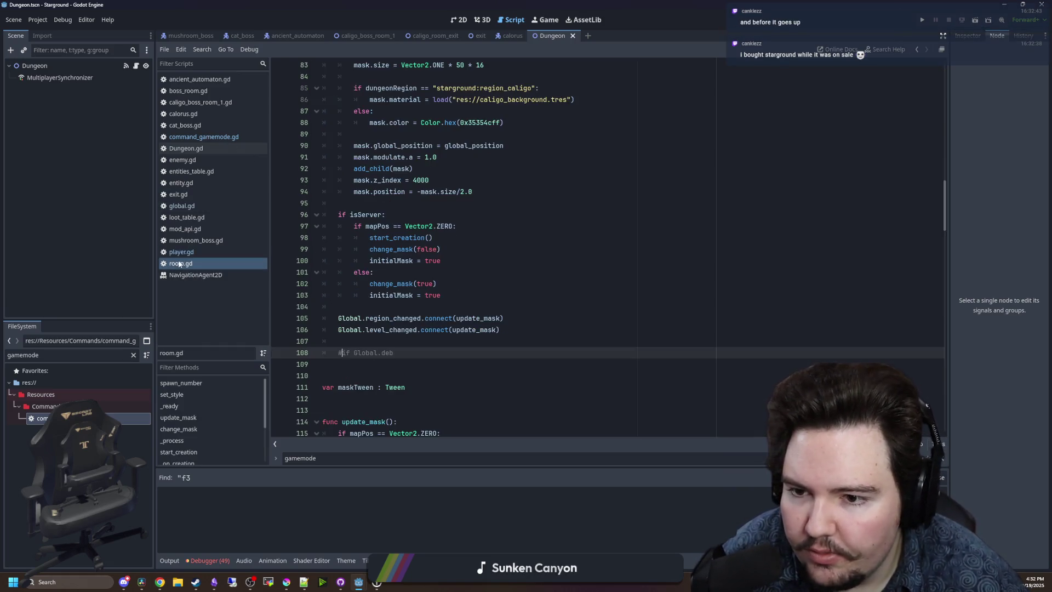
{"action": "key", "text": "BackSpace"}
{"action": "left_click", "coordinate": [422, 355]}
{"action": "key", "text": "BackSpace"}
{"action": "key", "text": "BackSpace"}
{"action": "key", "text": "BackSpace"}
{"action": "type", "text": "gamemode"}
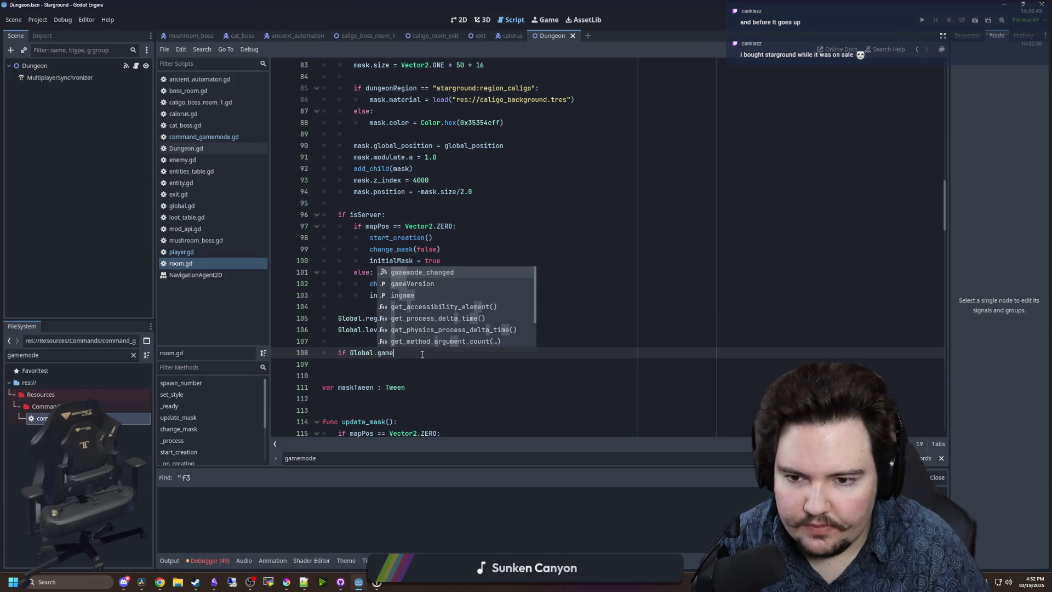
{"action": "key", "text": "Return"}
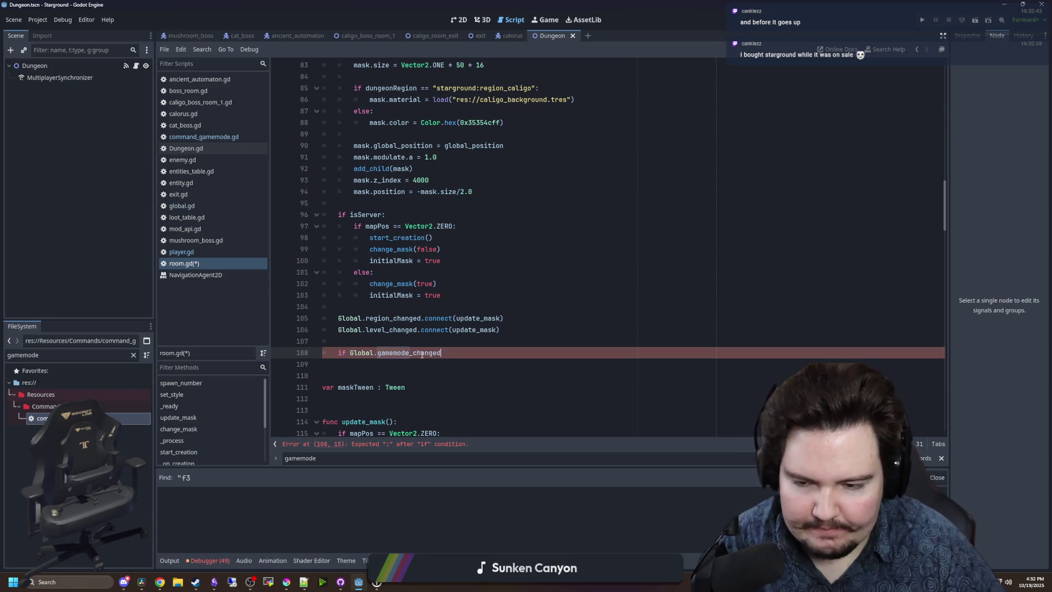
{"action": "left_click", "coordinate": [351, 361]}
{"action": "left_click", "coordinate": [350, 352]}
{"action": "key", "text": "BackSpace"}
{"action": "key", "text": "BackSpace"}
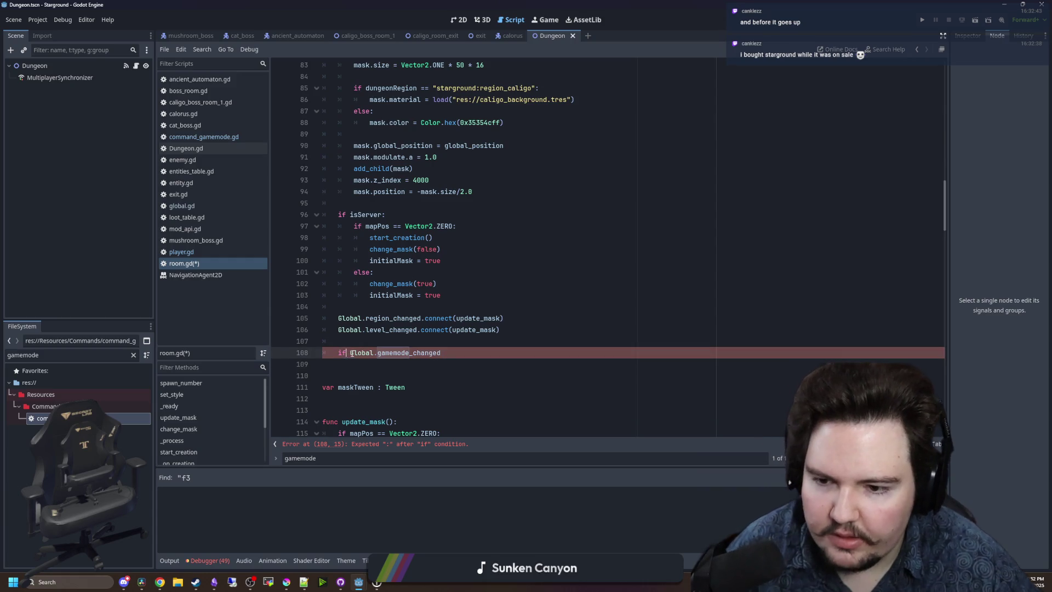
{"action": "left_click", "coordinate": [431, 352]}
{"action": "type", "text": ".connect("}
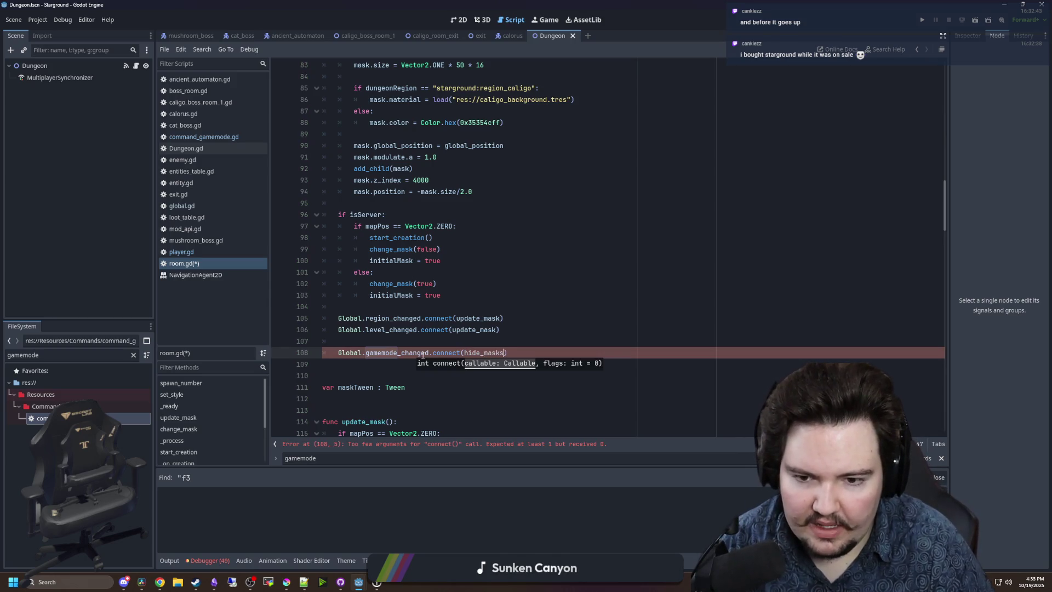
{"action": "type", "text": "hide_masks"}
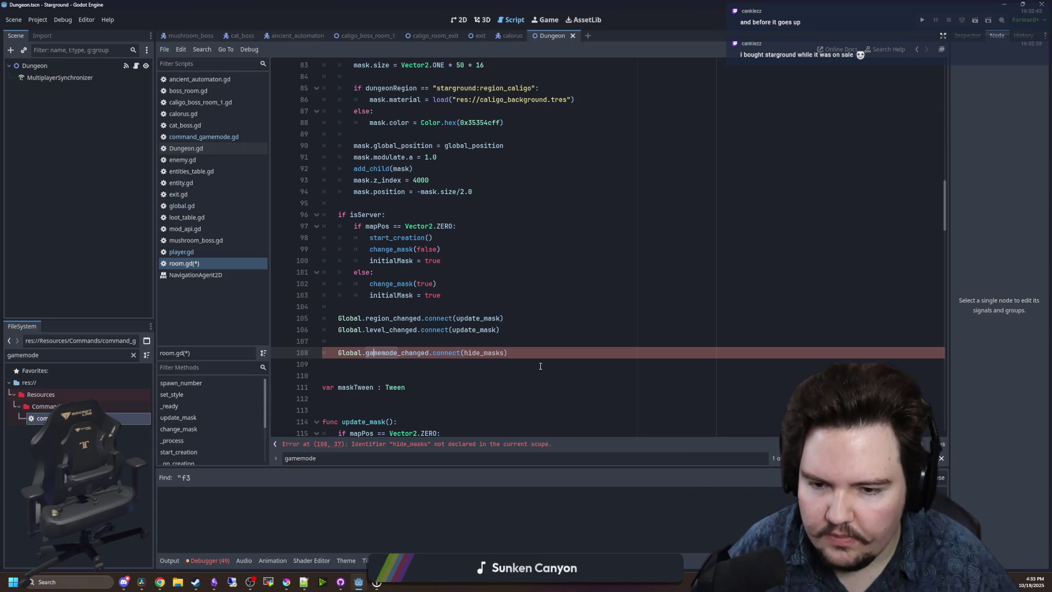
Add a 'func hide_masks(gamemode):' stub with an unfinished if, then return to player.gd.
{"action": "key", "text": "End"}
{"action": "key", "text": "Return"}
{"action": "key", "text": "Down"}
{"action": "key", "text": "Return"}
{"action": "key", "text": "Return"}
{"action": "key", "text": "Up"}
{"action": "type", "text": "func hide_masks("}
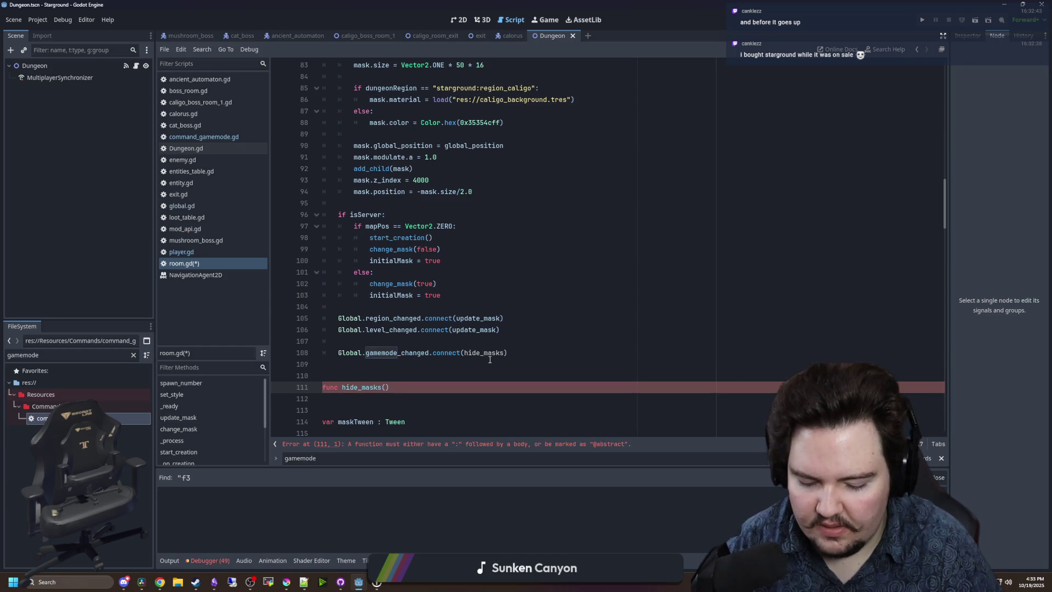
{"action": "type", "text": "gamemode)"}
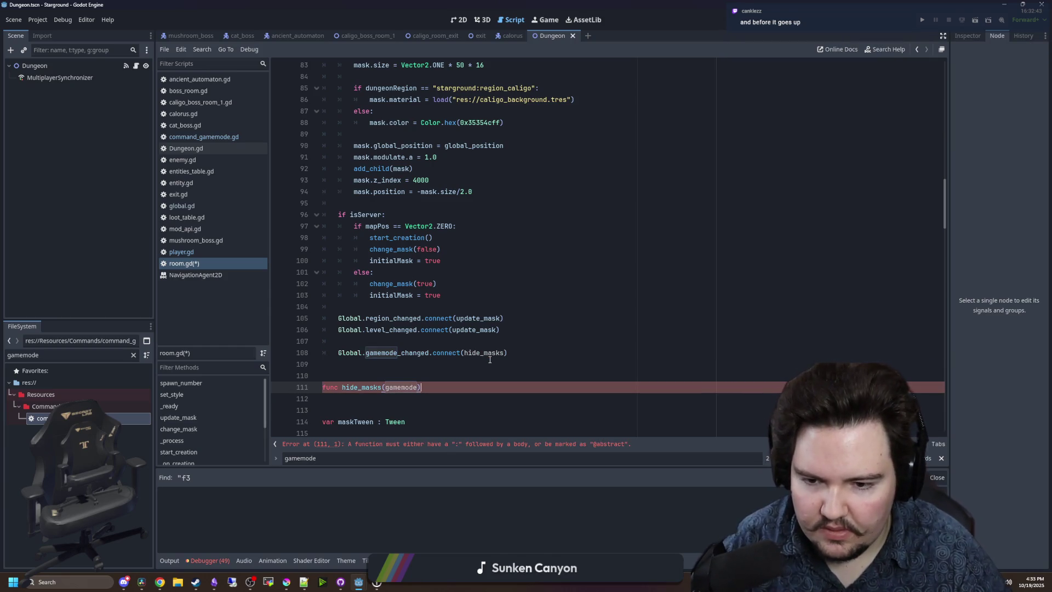
{"action": "type", "text": ":"}
{"action": "key", "text": "Return"}
{"action": "scroll", "coordinate": [408, 357], "scroll_direction": "down", "scroll_amount": 2}
{"action": "type", "text": "ifga"}
{"action": "key", "text": "BackSpace"}
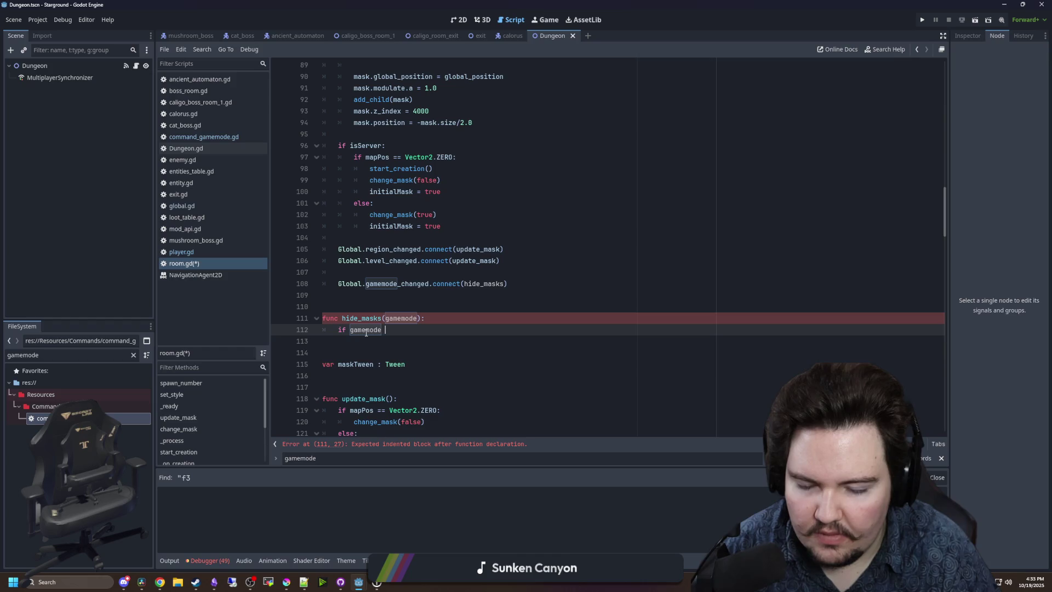
{"action": "type", "text": "=="}
{"action": "left_click", "coordinate": [359, 306]}
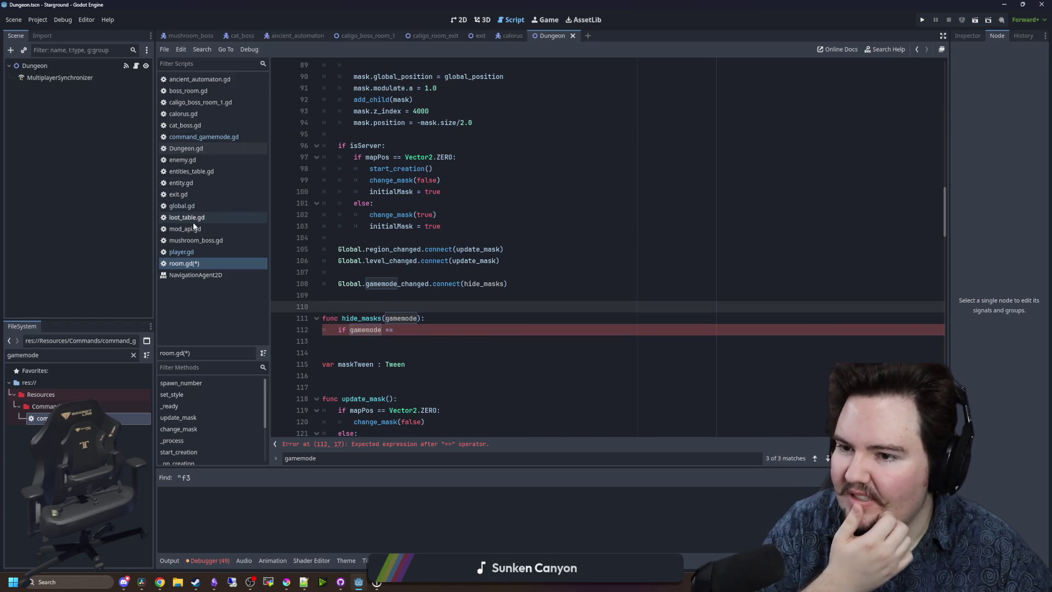
{"action": "left_click", "coordinate": [193, 249]}
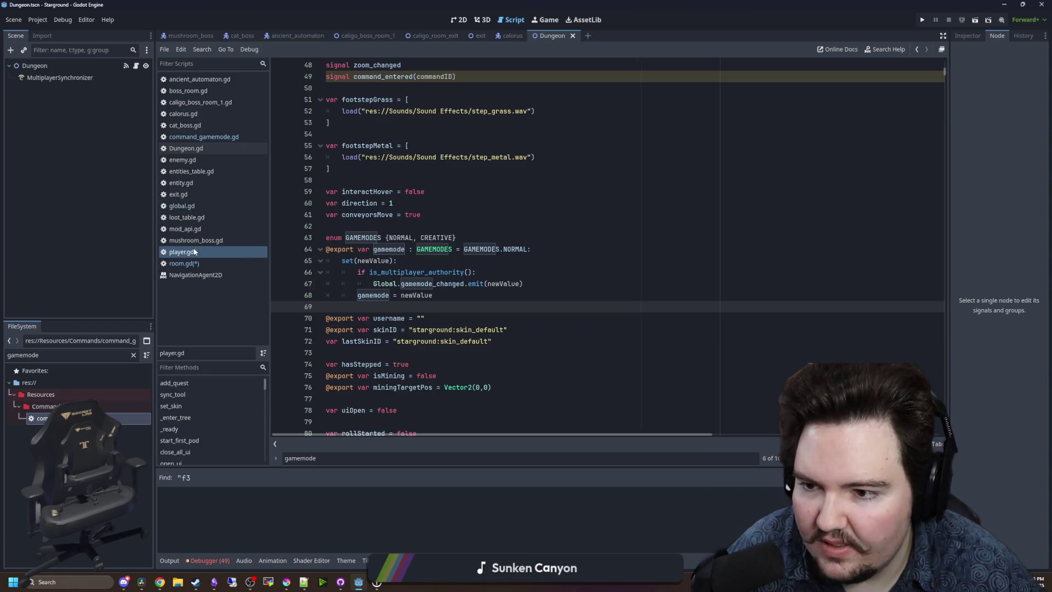
Cut the GAMEMODES enum line out of player.gd.
{"action": "left_click", "coordinate": [517, 213]}
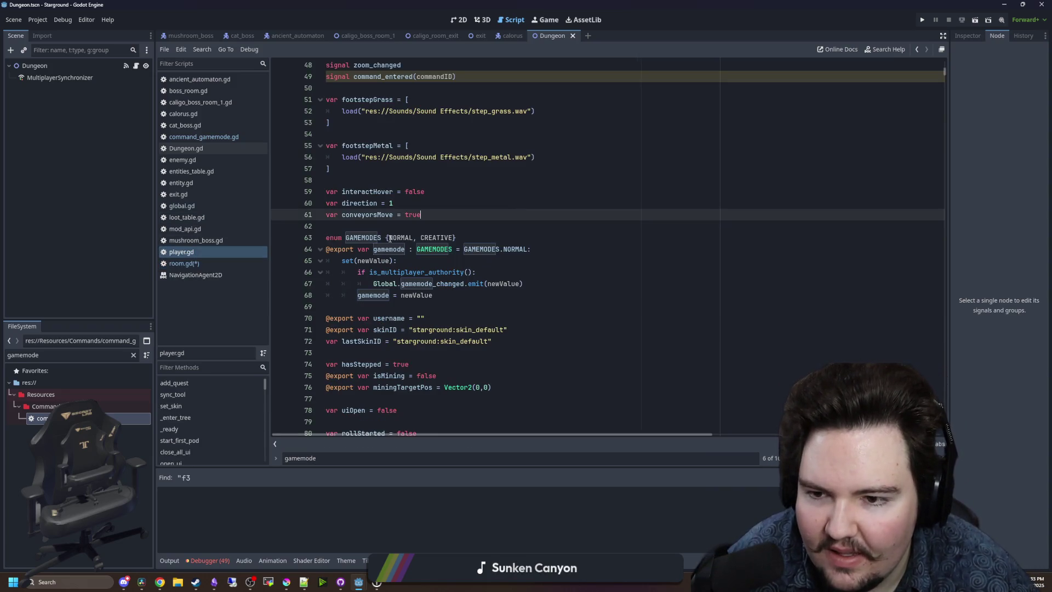
{"action": "left_click", "coordinate": [366, 239]}
{"action": "left_click_drag", "start_coordinate": [482, 239], "coordinate": [309, 236]}
{"action": "key", "text": "ctrl+c"}
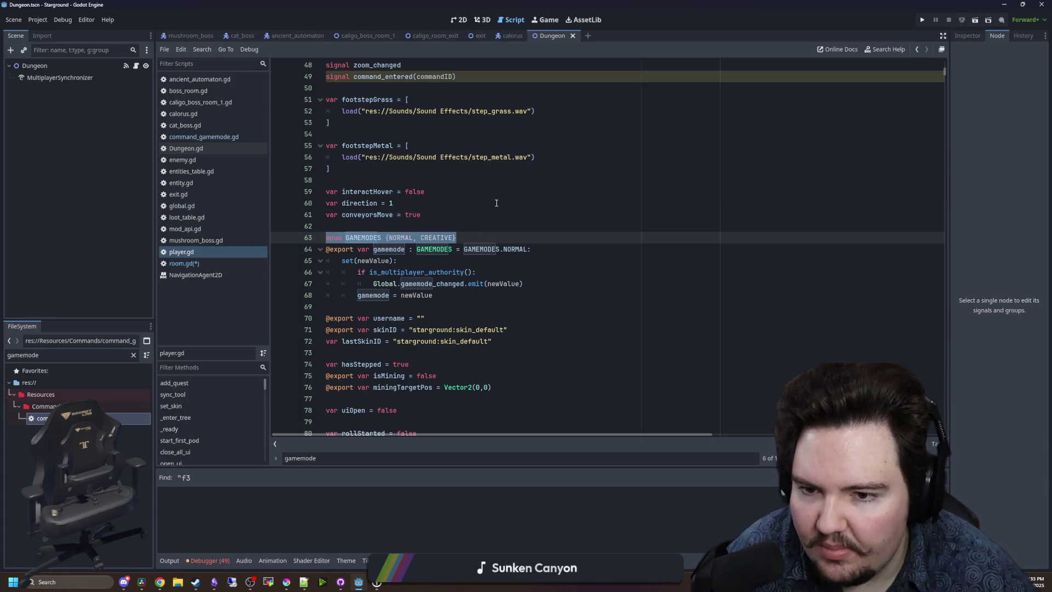
{"action": "key", "text": "BackSpace"}
{"action": "key", "text": "BackSpace"}
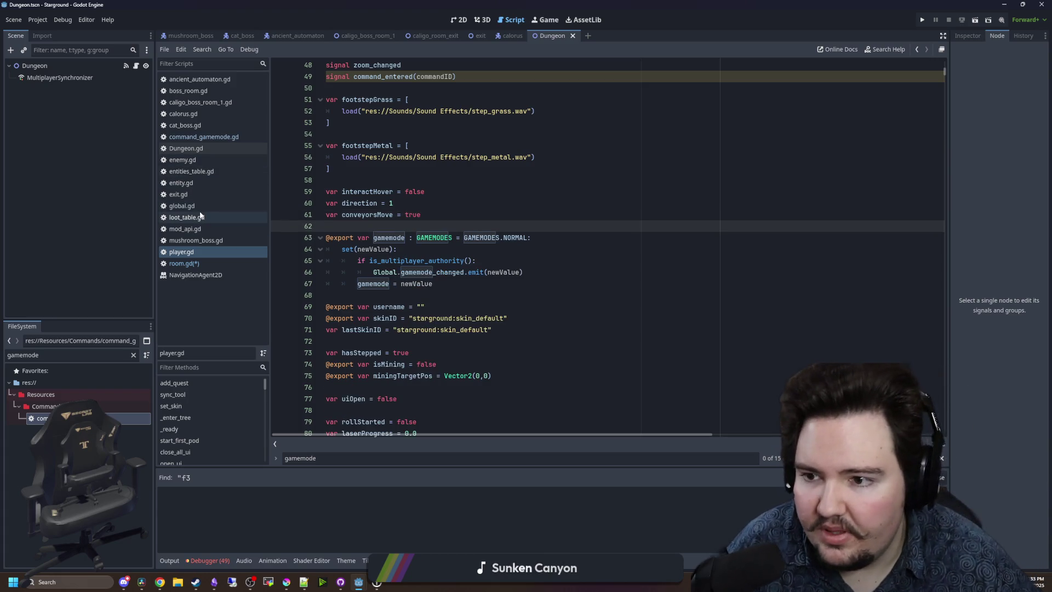
Paste the GAMEMODES enum into global.gd just below the INPUT enum.
{"action": "left_click", "coordinate": [184, 206]}
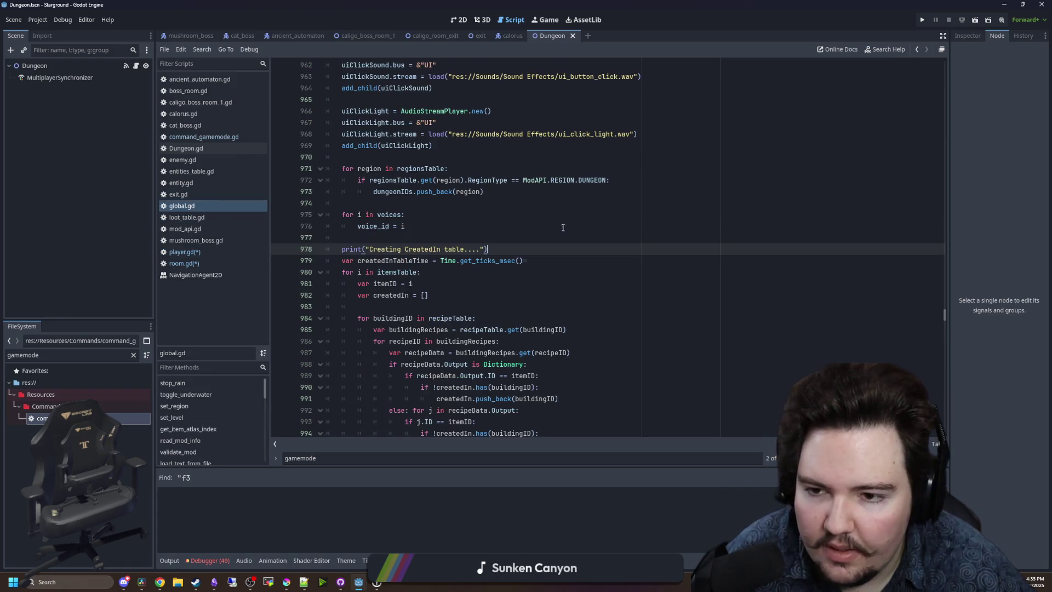
{"action": "scroll", "coordinate": [563, 227], "scroll_direction": "up", "scroll_amount": 5}
{"action": "mouse_move", "coordinate": [944, 314]}
{"action": "left_mouse_down"}
{"action": "mouse_move", "coordinate": [934, 71]}
{"action": "mouse_move", "coordinate": [914, 43]}
{"action": "left_mouse_up"}
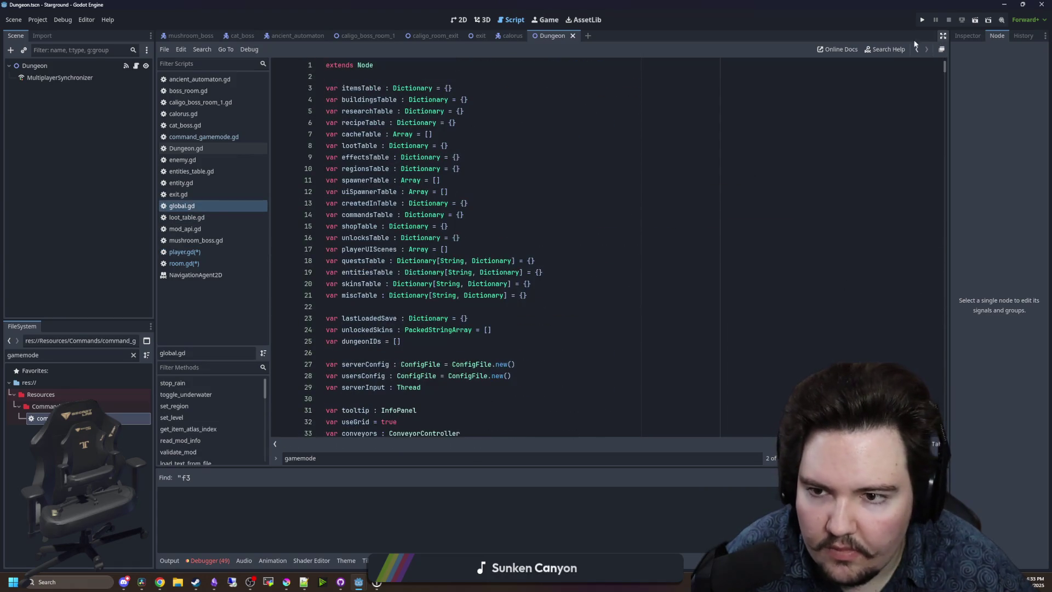
{"action": "left_click", "coordinate": [392, 76]}
{"action": "key", "text": "Return"}
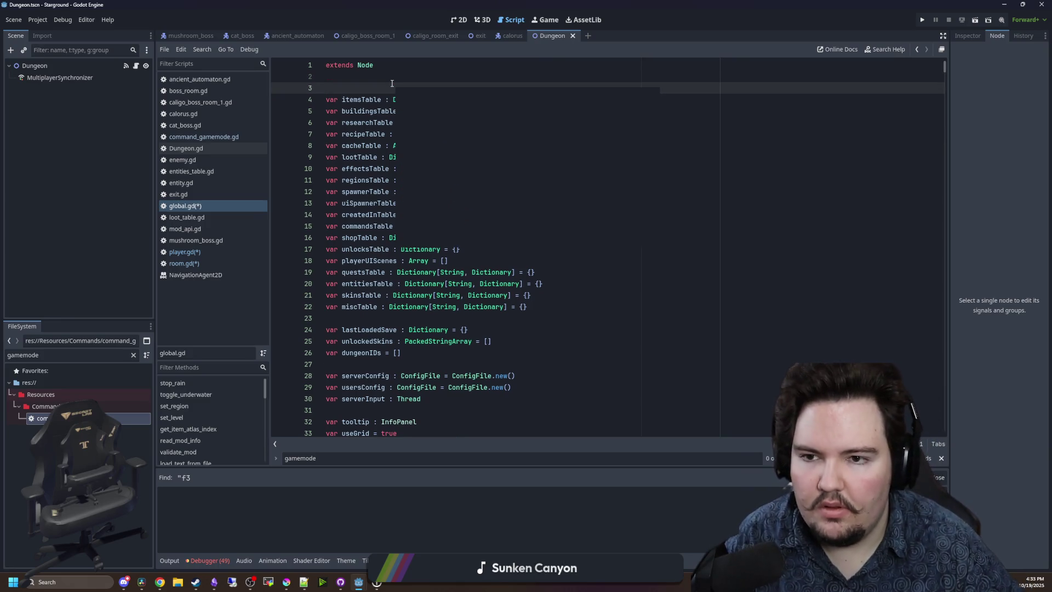
{"action": "scroll", "coordinate": [411, 239], "scroll_direction": "down", "scroll_amount": 12}
{"action": "scroll", "coordinate": [411, 236], "scroll_direction": "down", "scroll_amount": 20}
{"action": "scroll", "coordinate": [413, 230], "scroll_direction": "down", "scroll_amount": 20}
{"action": "scroll", "coordinate": [443, 242], "scroll_direction": "down", "scroll_amount": 7}
{"action": "scroll", "coordinate": [444, 243], "scroll_direction": "up", "scroll_amount": 2}
{"action": "left_click", "coordinate": [457, 112]}
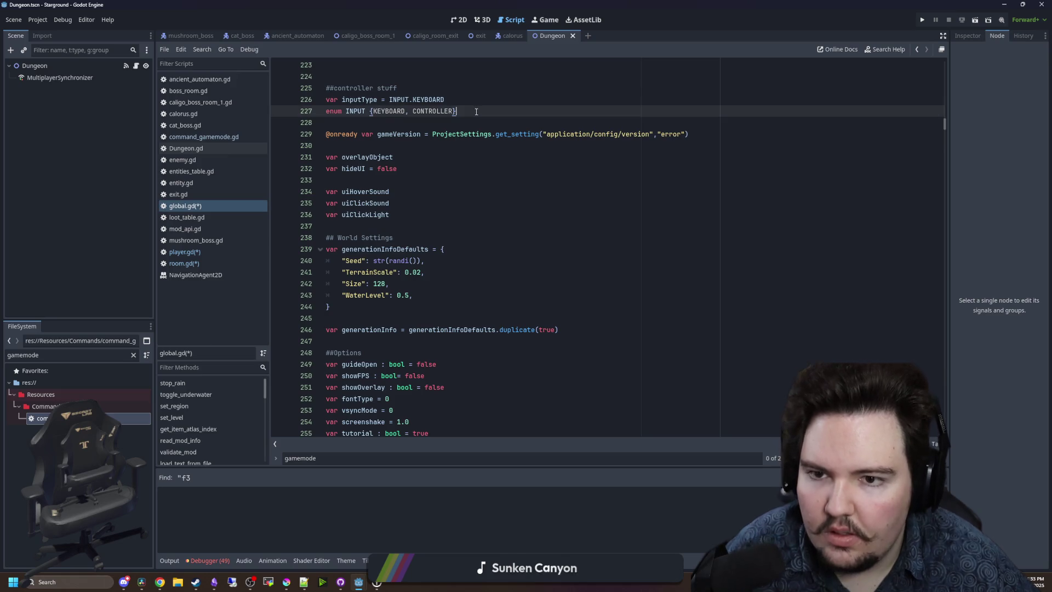
{"action": "key", "text": "Return"}
{"action": "key", "text": "ctrl+v"}
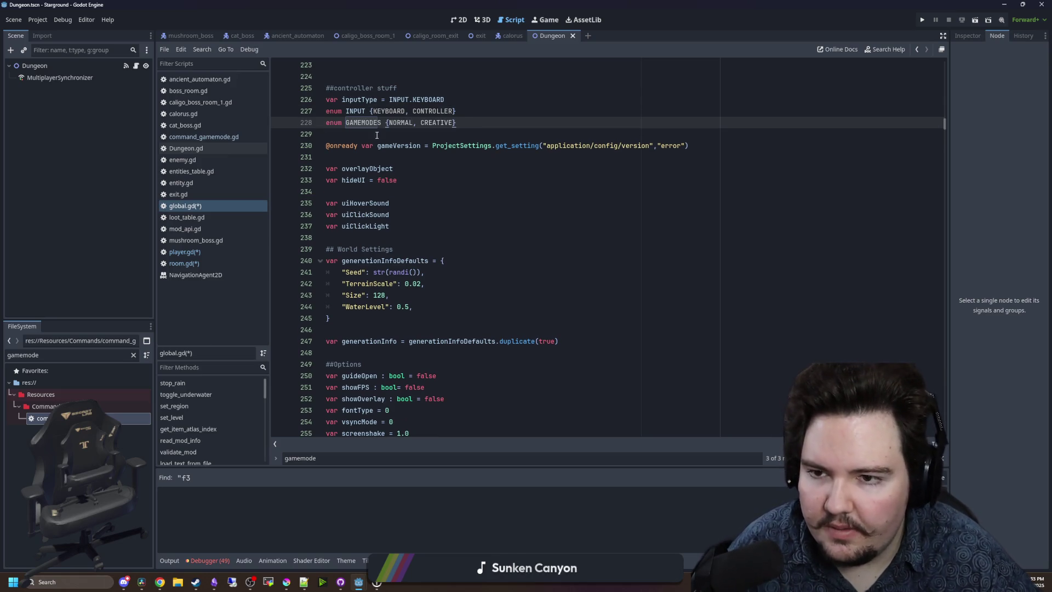
Open the project-wide Find in Files search from global.gd.
{"action": "left_click", "coordinate": [378, 133]}
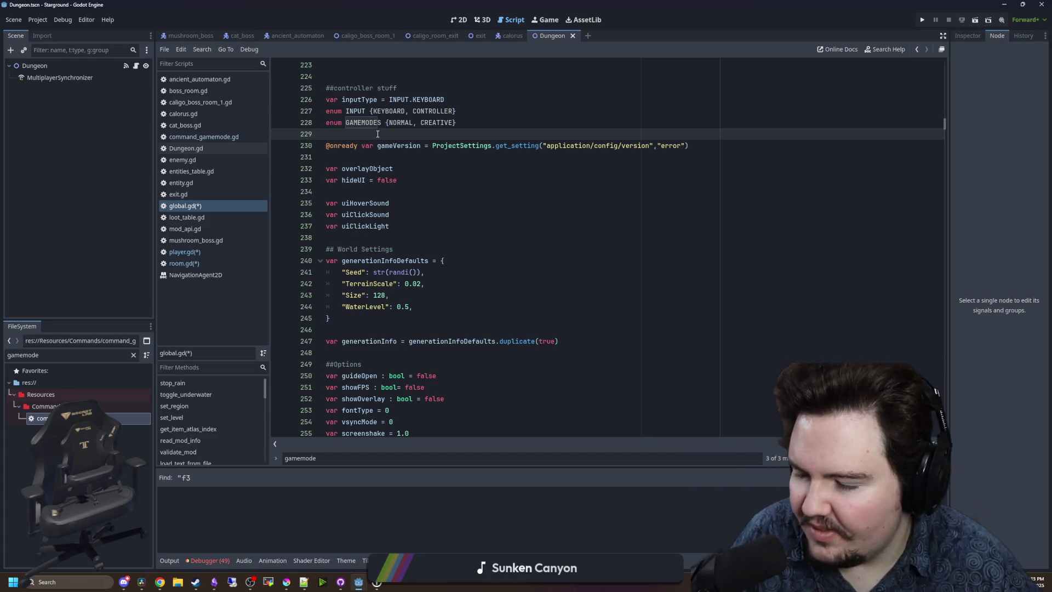
{"action": "key", "text": "Up"}
{"action": "scroll", "coordinate": [386, 136], "scroll_direction": "up", "scroll_amount": 2}
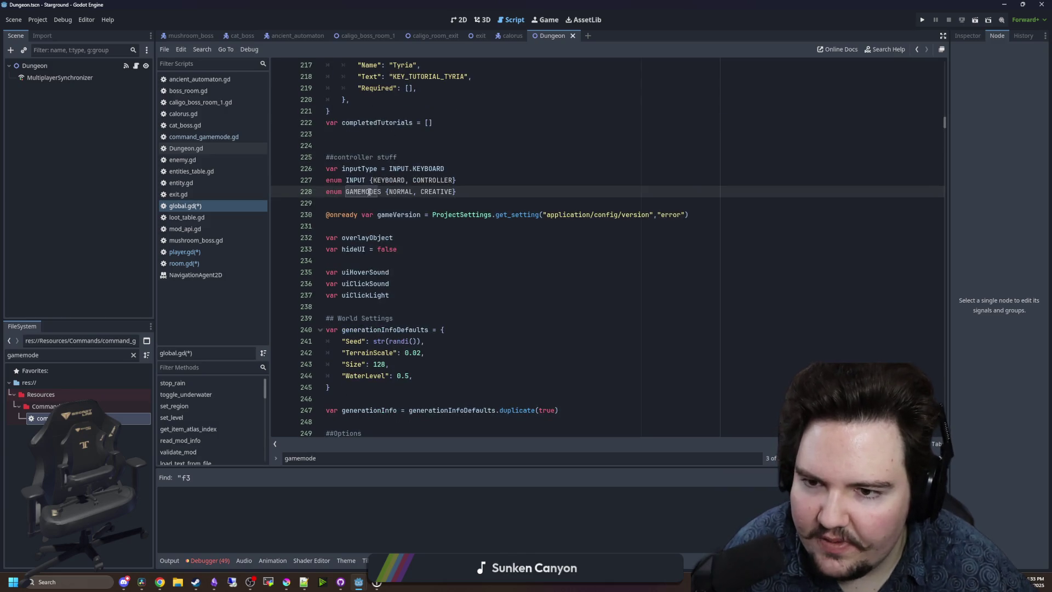
{"action": "left_click", "coordinate": [395, 206]}
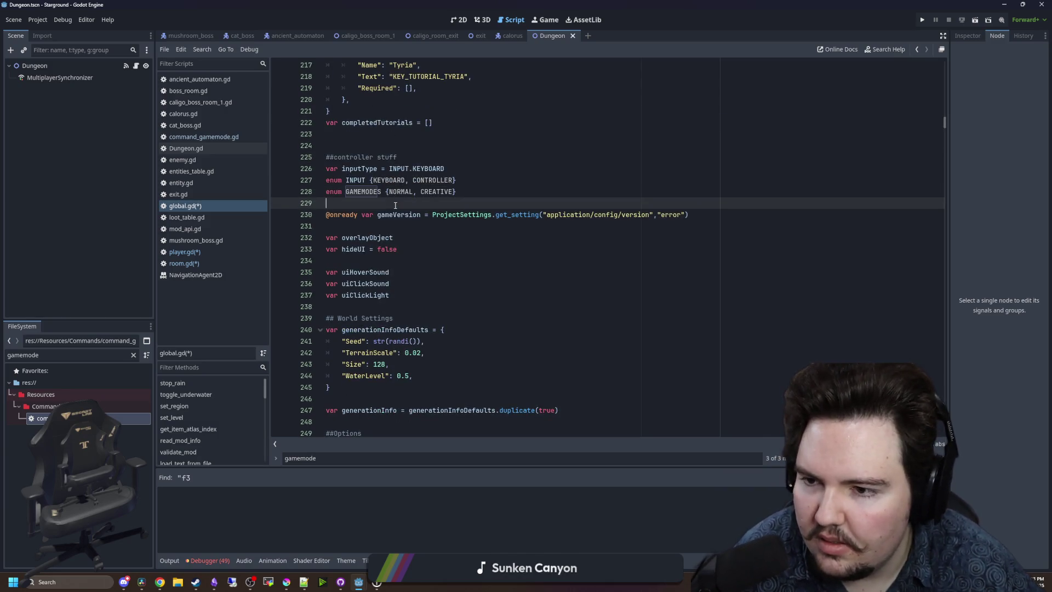
{"action": "key", "text": "ctrl+shift+f"}
Search all scripts for GAMEMODES and enlarge the results panel.
{"action": "type", "text": "GAMEMODES"}
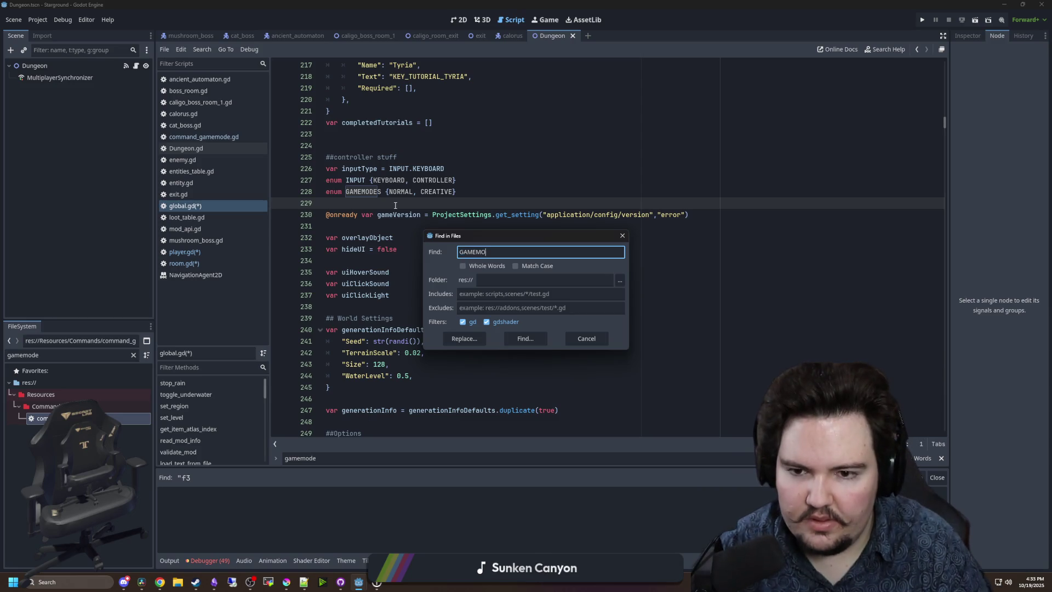
{"action": "key", "text": "Return"}
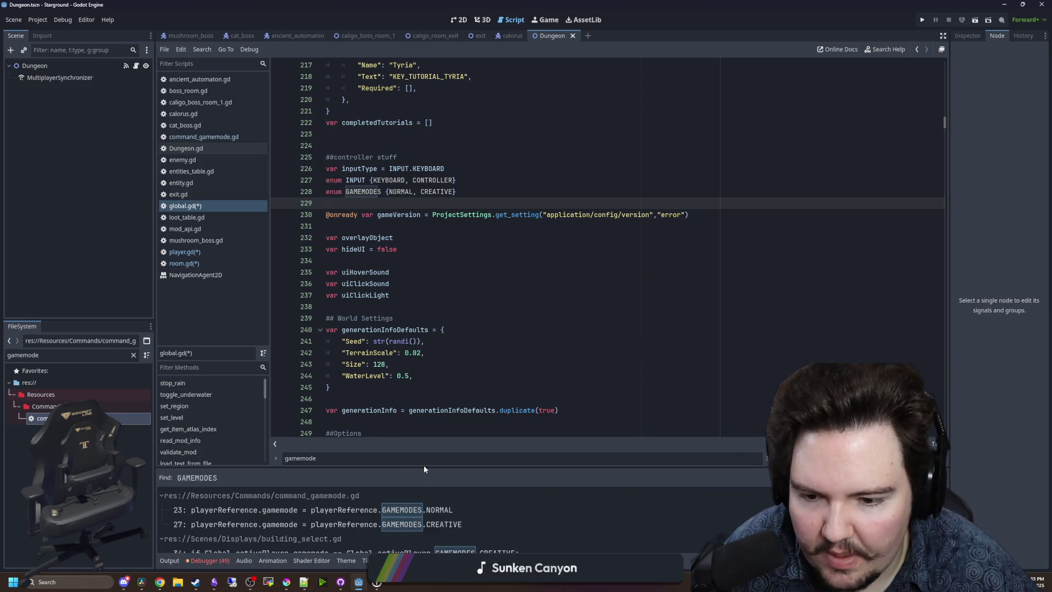
{"action": "left_click_drag", "start_coordinate": [423, 465], "coordinate": [420, 354]}
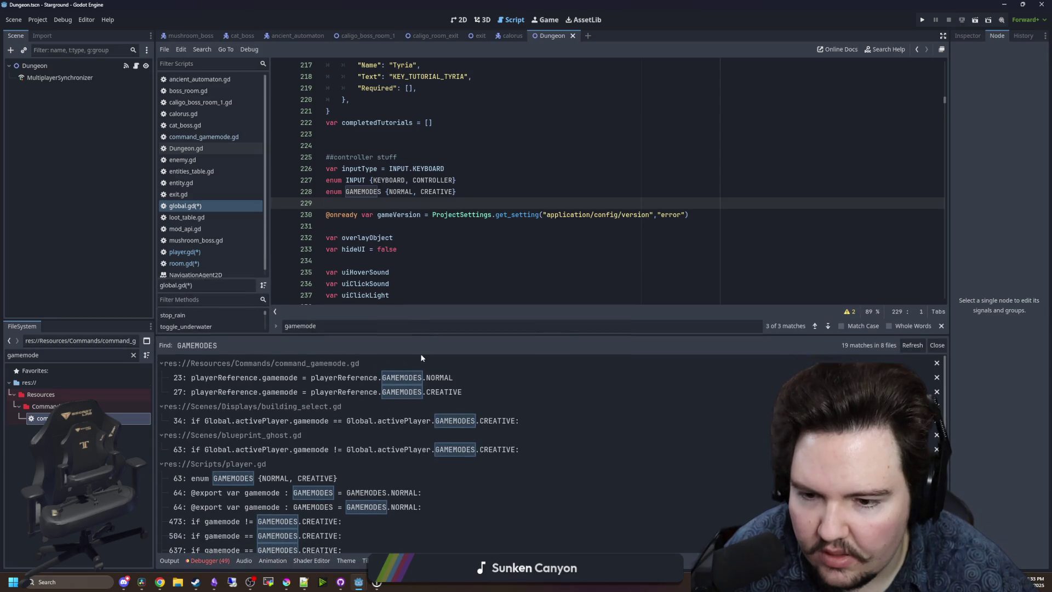
In command_gamemode.gd, replace playerReference with Global on lines 23 and 27.
{"action": "left_click", "coordinate": [411, 378]}
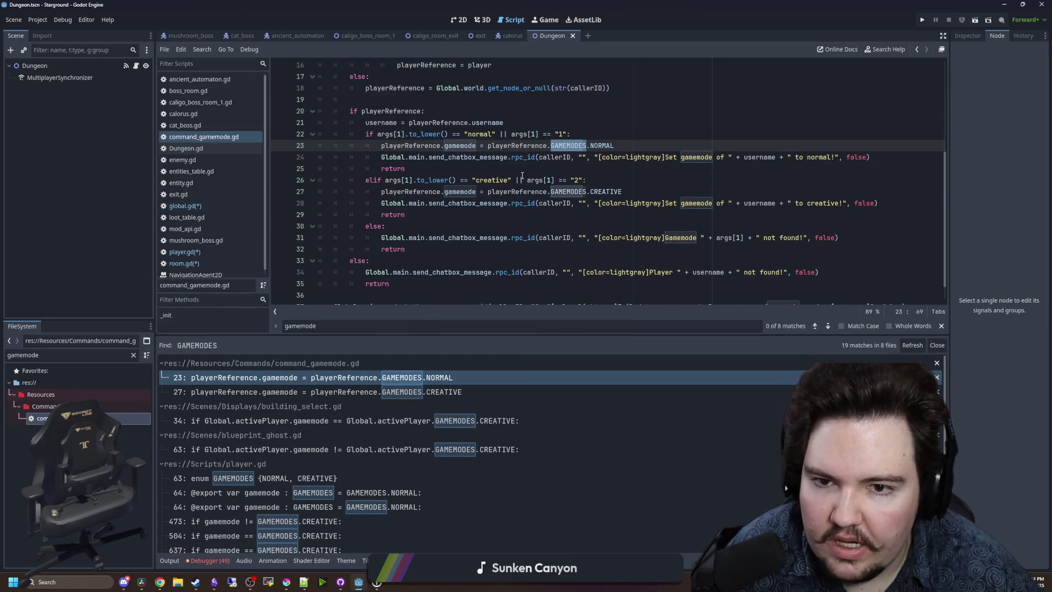
{"action": "left_click", "coordinate": [524, 166]}
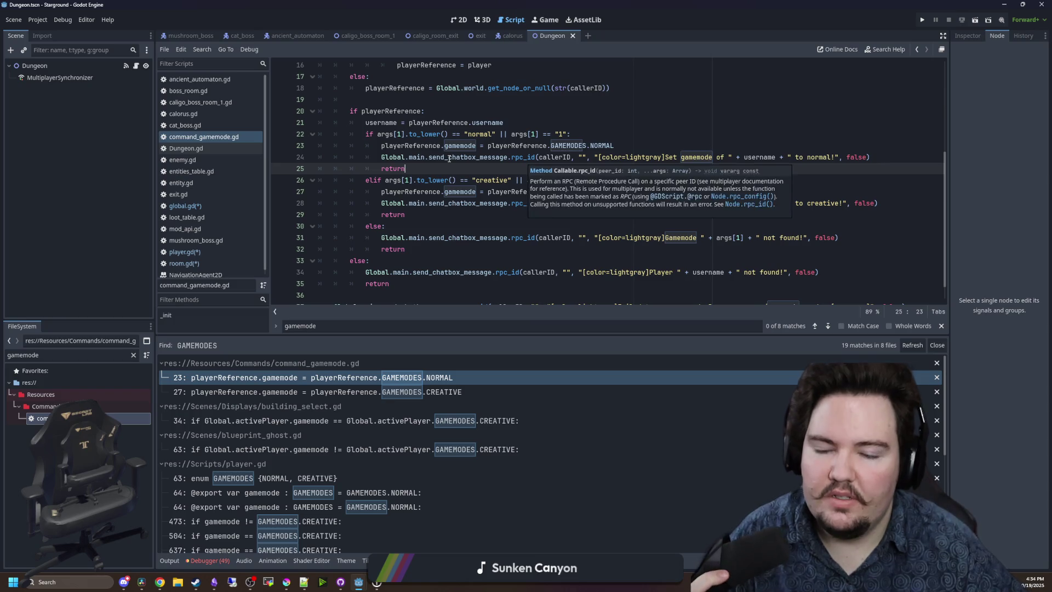
{"action": "double_click", "coordinate": [501, 145]}
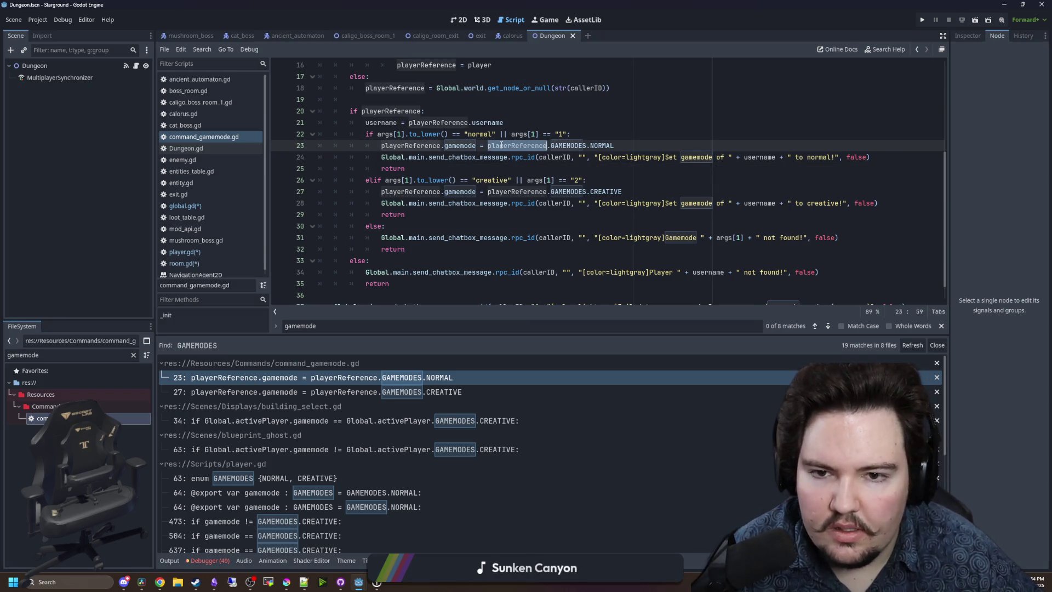
{"action": "type", "text": "g"}
{"action": "key", "text": "BackSpace"}
{"action": "key", "text": "BackSpace"}
{"action": "key", "text": "BackSpace"}
{"action": "type", "text": "Global."}
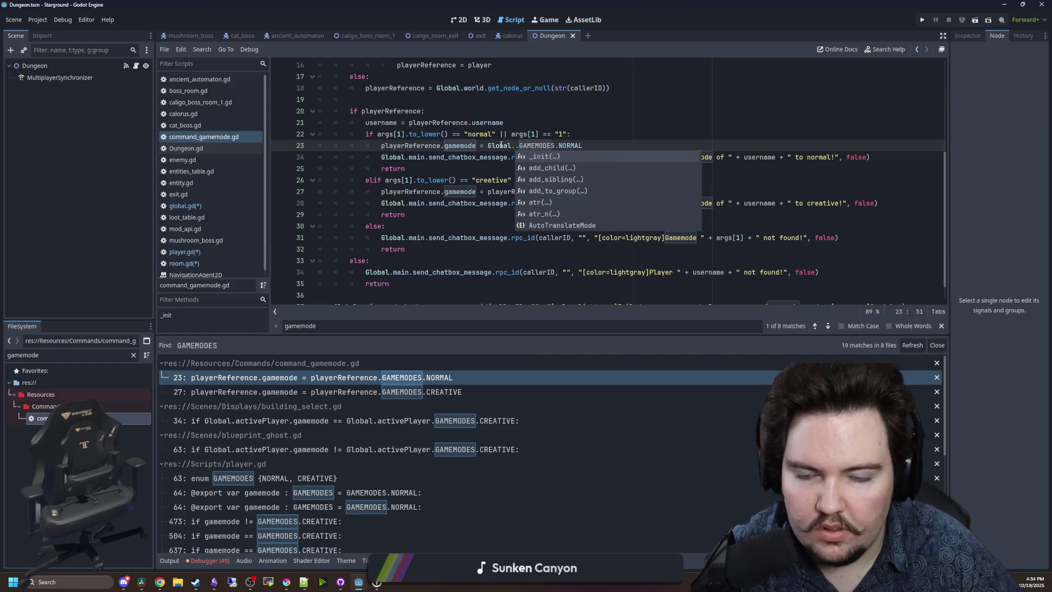
{"action": "key", "text": "Delete"}
{"action": "key", "text": "End"}
{"action": "double_click", "coordinate": [494, 145]}
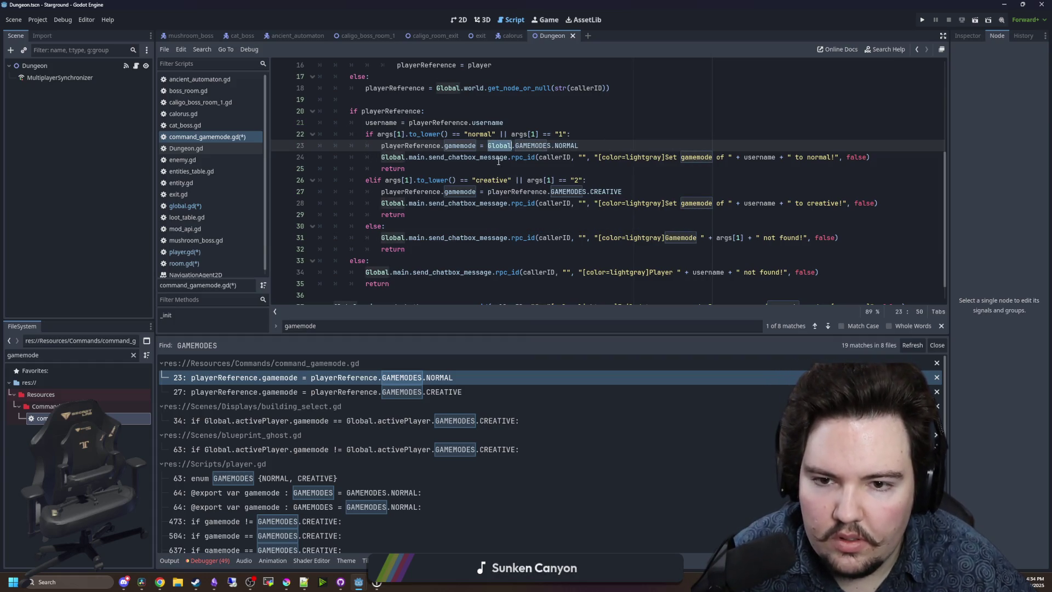
{"action": "key", "text": "ctrl+c"}
{"action": "left_click", "coordinate": [530, 216]}
{"action": "double_click", "coordinate": [517, 191]}
{"action": "key", "text": "ctrl+v"}
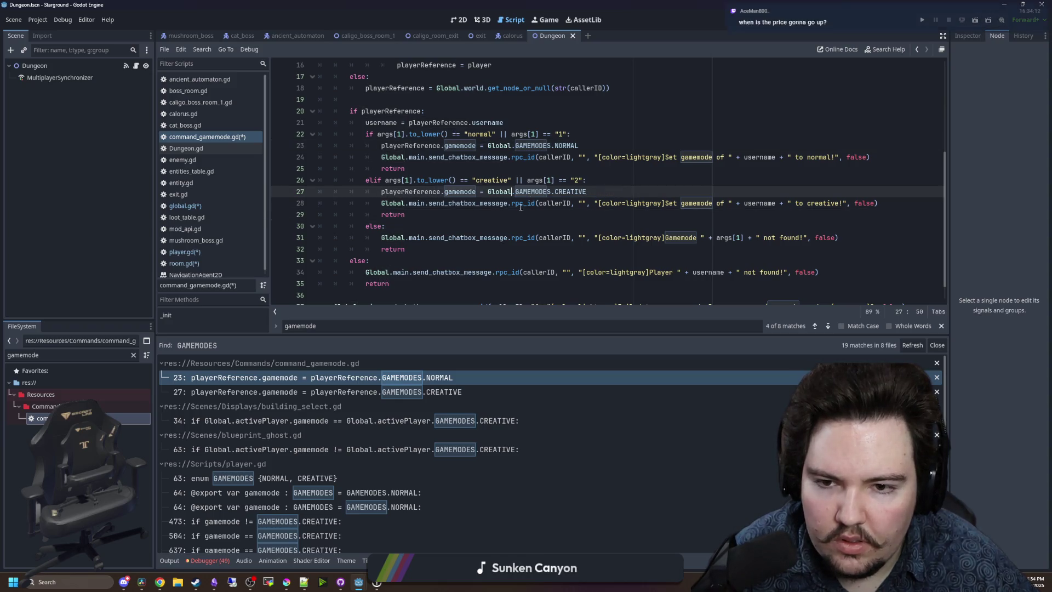
In building_select.gd line 34, replace activePlayer.GAMEMODES with Global.GAMEMODES.
{"action": "left_click", "coordinate": [438, 420]}
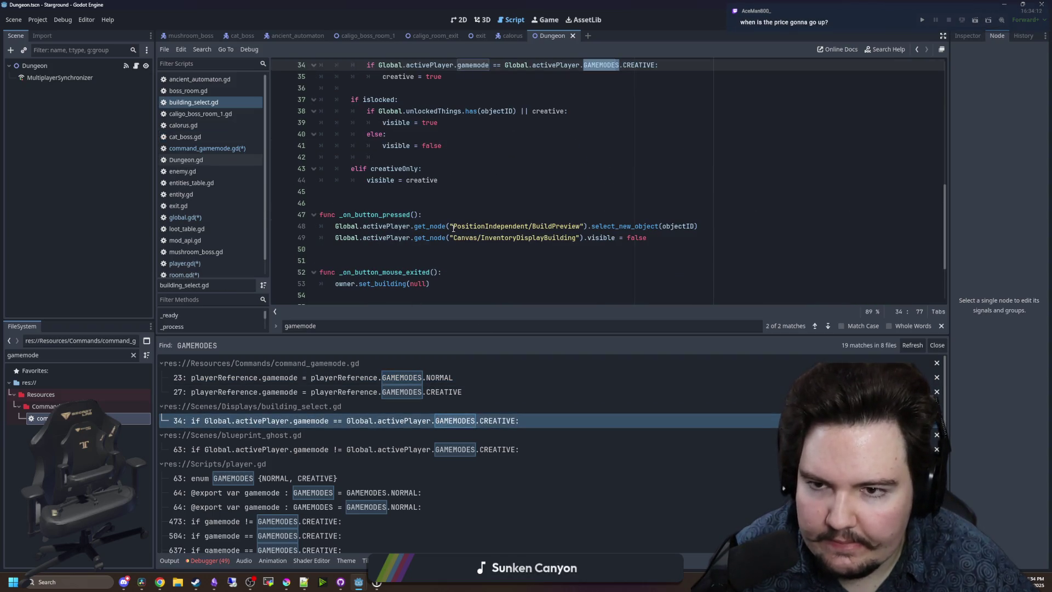
{"action": "scroll", "coordinate": [453, 228], "scroll_direction": "up", "scroll_amount": 4}
{"action": "left_click", "coordinate": [559, 232]}
{"action": "double_click", "coordinate": [562, 203]}
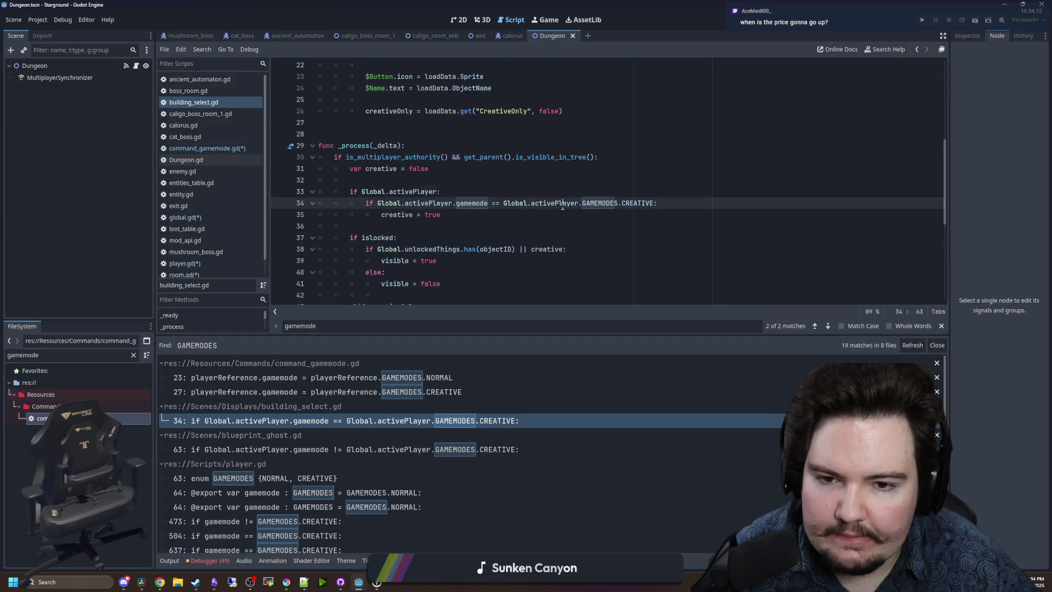
{"action": "key", "text": "Delete"}
{"action": "key", "text": "Delete"}
{"action": "key", "text": "BackSpace"}
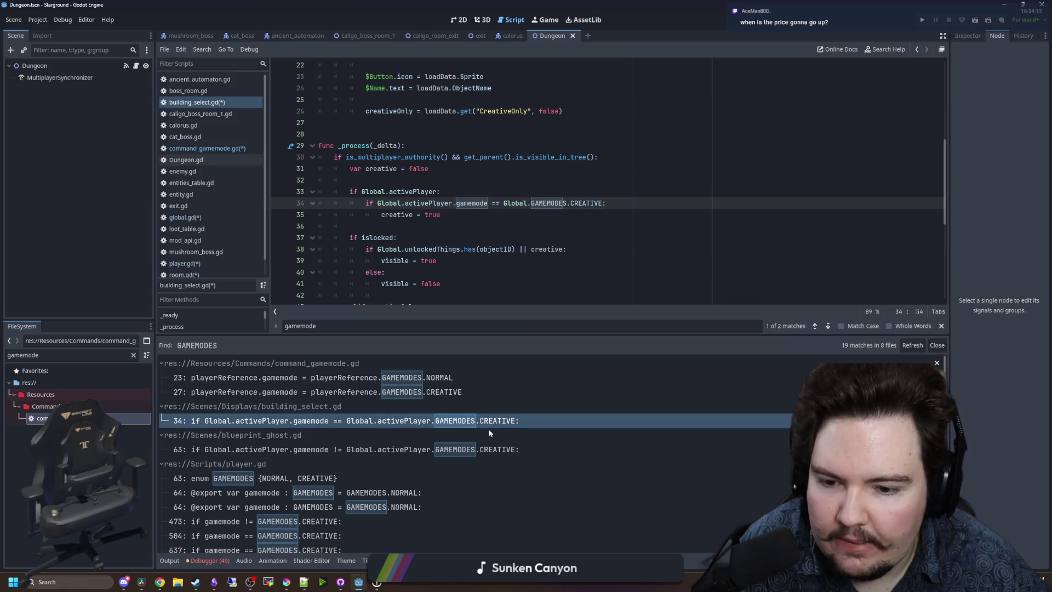
In blueprint_ghost.gd line 63, replace activePlayer.GAMEMODES with Global.GAMEMODES.
{"action": "left_click", "coordinate": [488, 449]}
{"action": "left_click", "coordinate": [577, 180]}
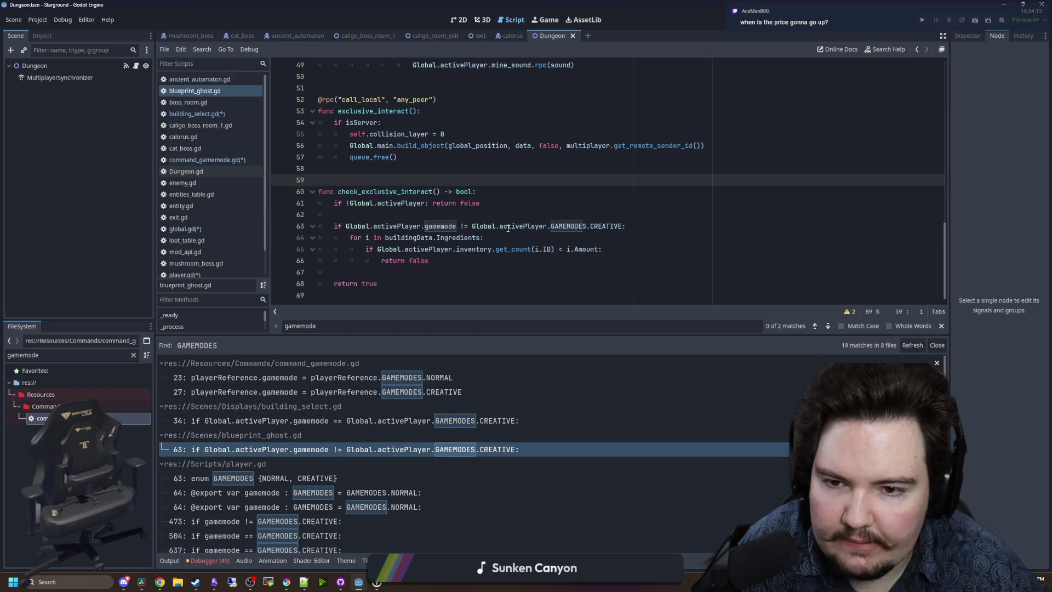
{"action": "left_click", "coordinate": [577, 225]}
{"action": "left_click", "coordinate": [549, 236]}
{"action": "double_click", "coordinate": [540, 226]}
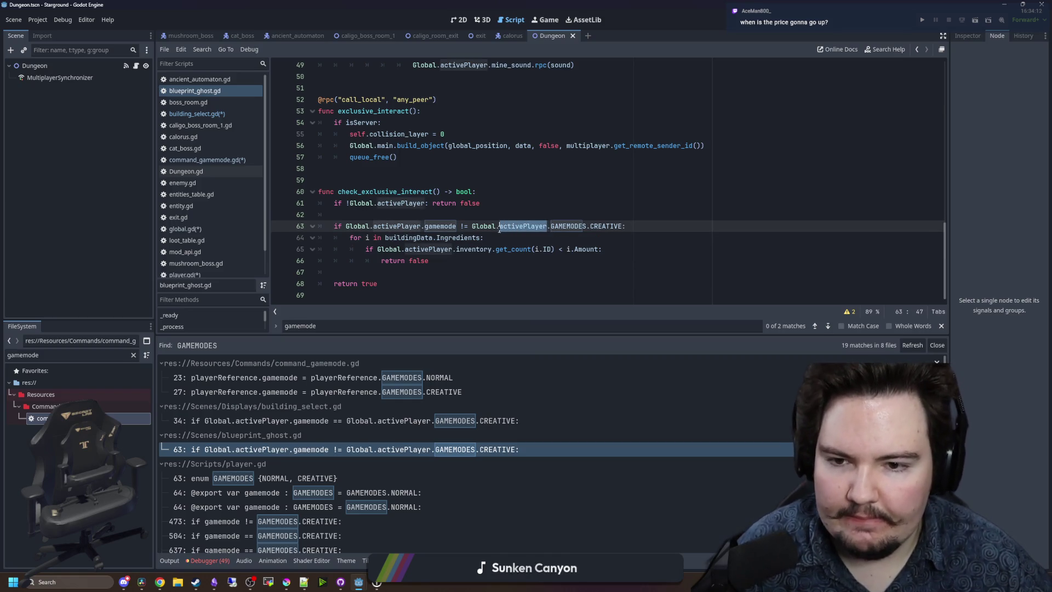
{"action": "key", "text": "BackSpace"}
{"action": "key", "text": "BackSpace"}
{"action": "scroll", "coordinate": [350, 447], "scroll_direction": "down", "scroll_amount": 3}
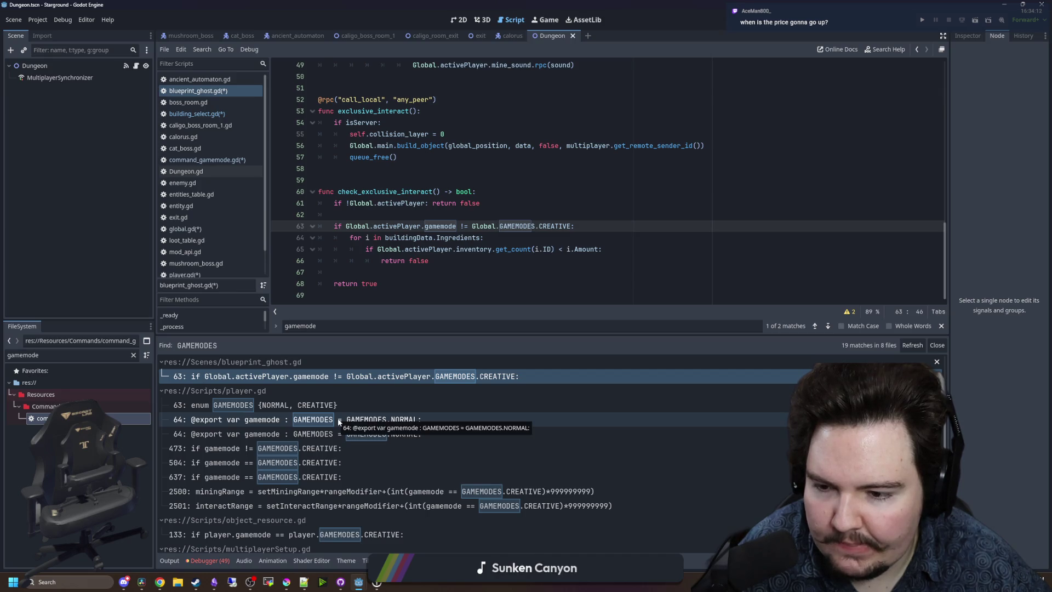
Make player.gd's gamemode export use Global.GAMEMODES with default Global.GAMEMODES.NORMAL.
{"action": "left_click", "coordinate": [338, 419]}
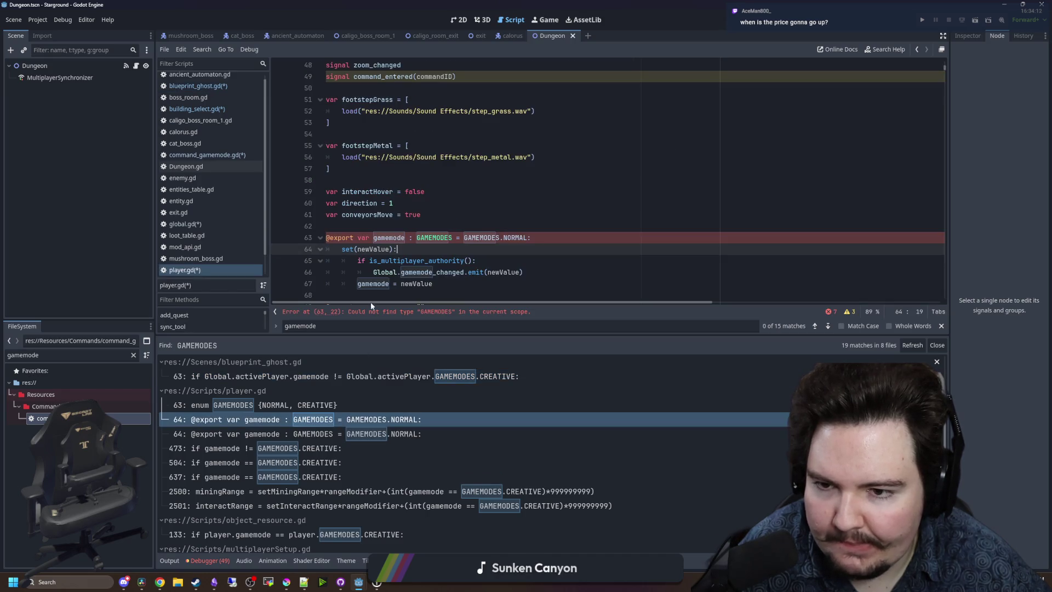
{"action": "left_click", "coordinate": [441, 226]}
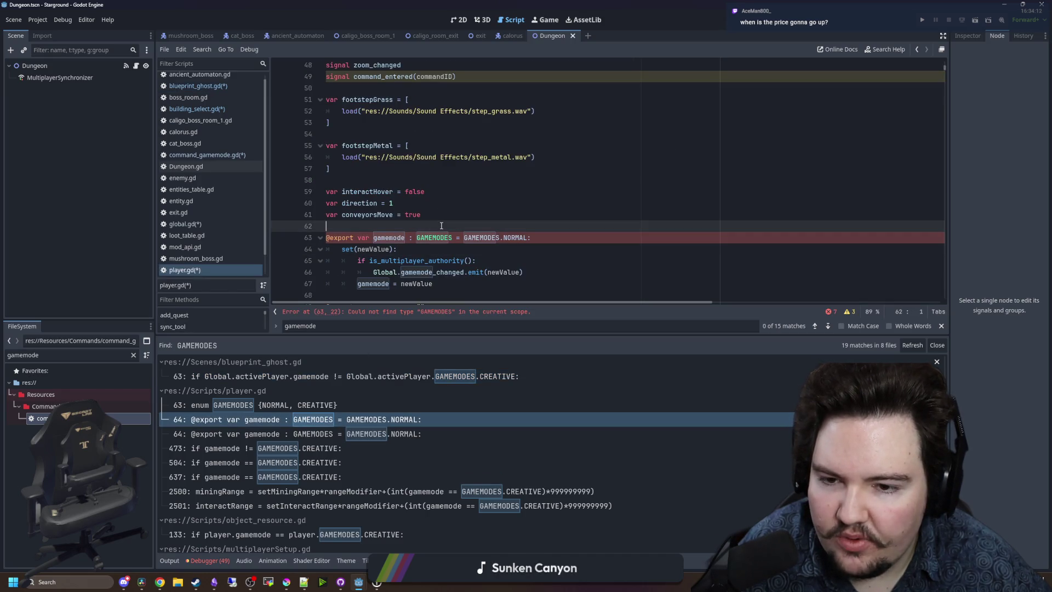
{"action": "left_click", "coordinate": [414, 239]}
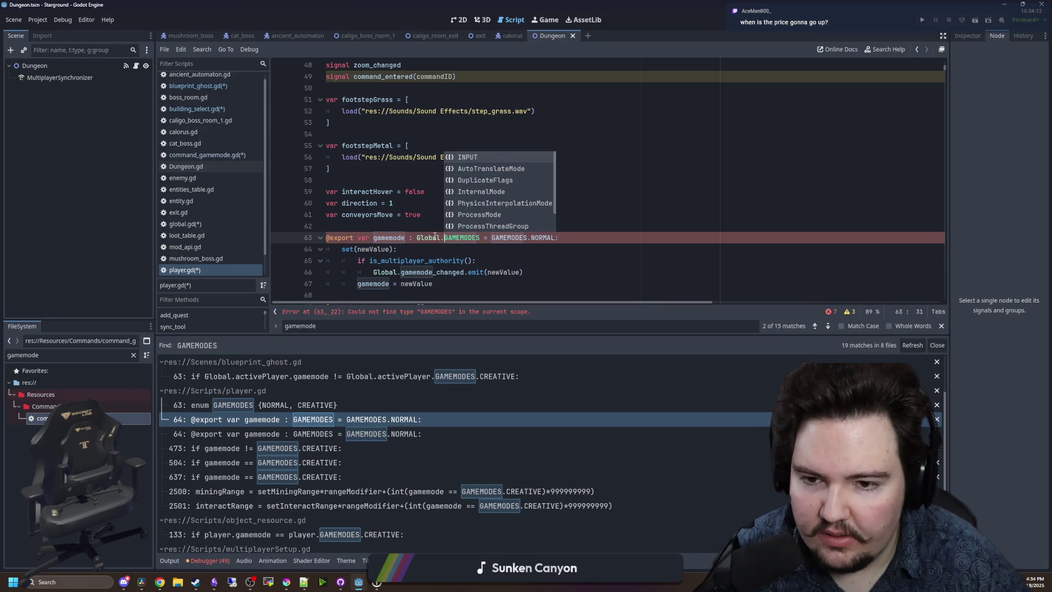
{"action": "left_click", "coordinate": [365, 223]}
{"action": "left_click", "coordinate": [491, 238]}
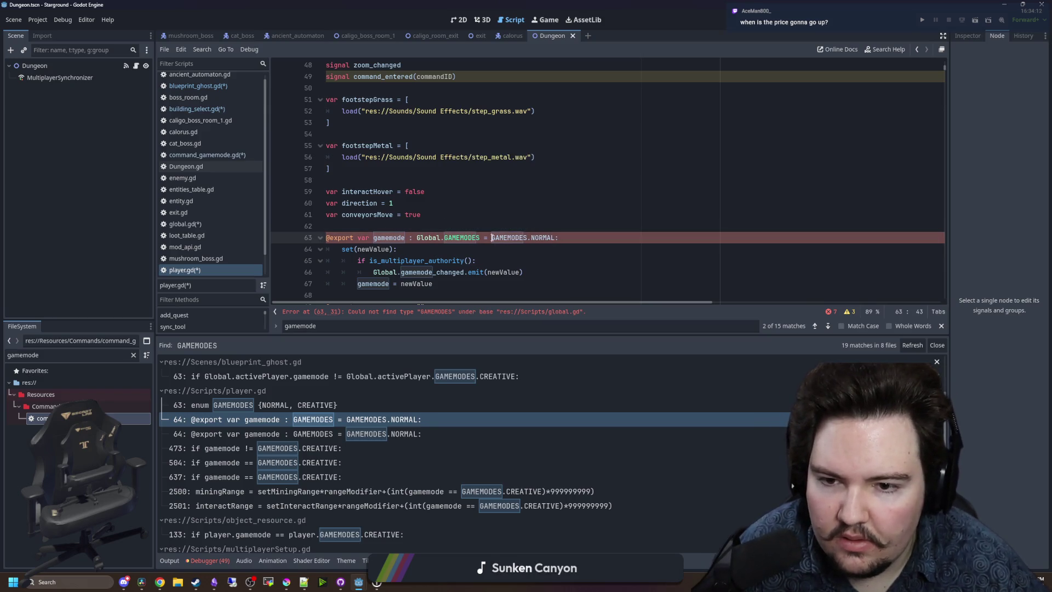
{"action": "left_click", "coordinate": [434, 219]}
{"action": "left_click", "coordinate": [423, 229]}
{"action": "scroll", "coordinate": [423, 229], "scroll_direction": "down", "scroll_amount": 1}
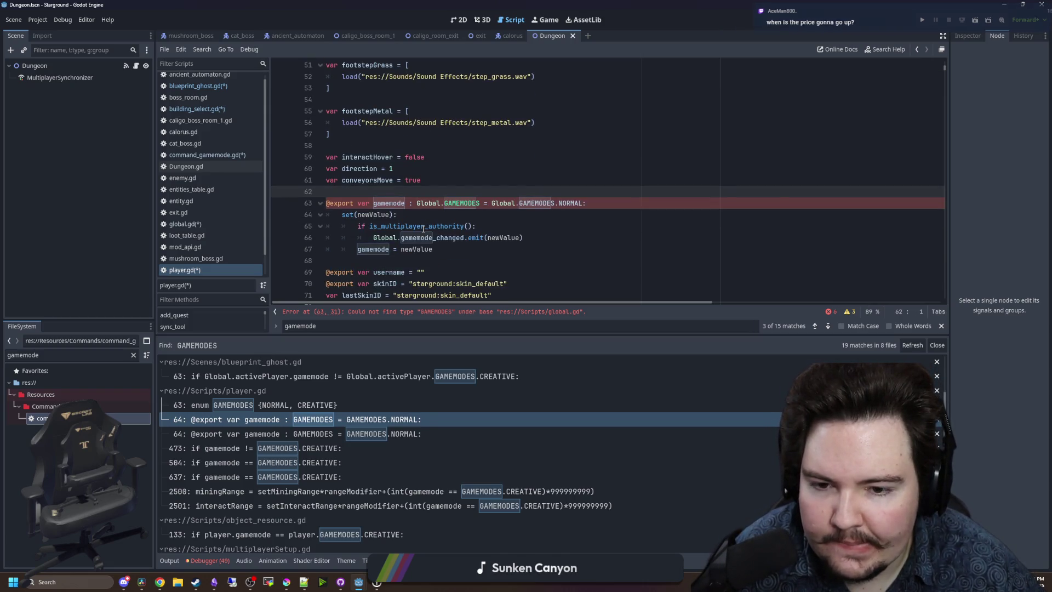
{"action": "scroll", "coordinate": [204, 248], "scroll_direction": "down", "scroll_amount": 2}
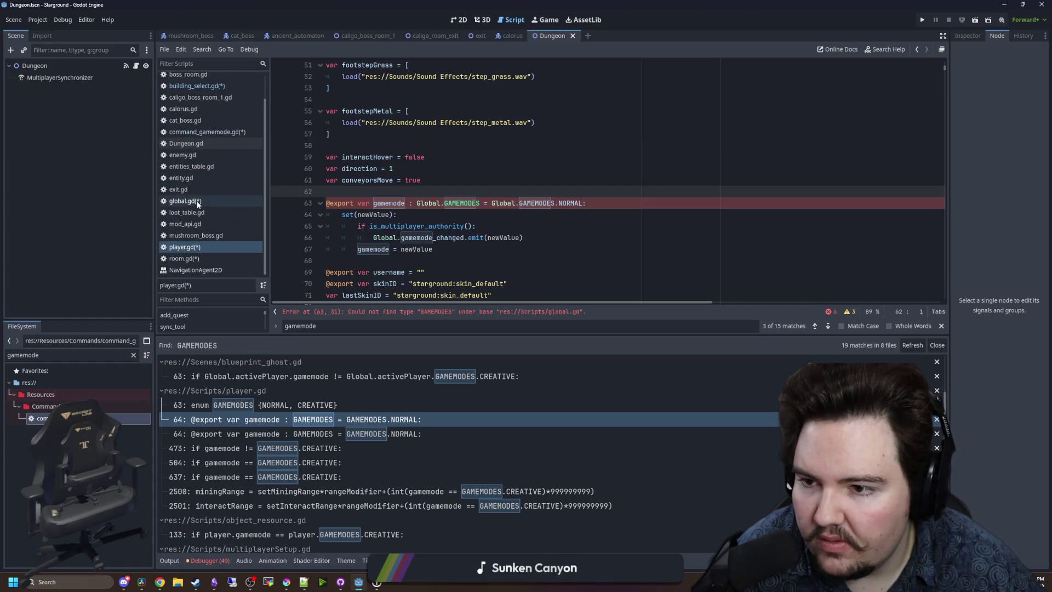
Save all edited scripts and return to player.gd.
{"action": "left_click", "coordinate": [196, 201]}
{"action": "left_click", "coordinate": [450, 141]}
{"action": "key", "text": "ctrl+s"}
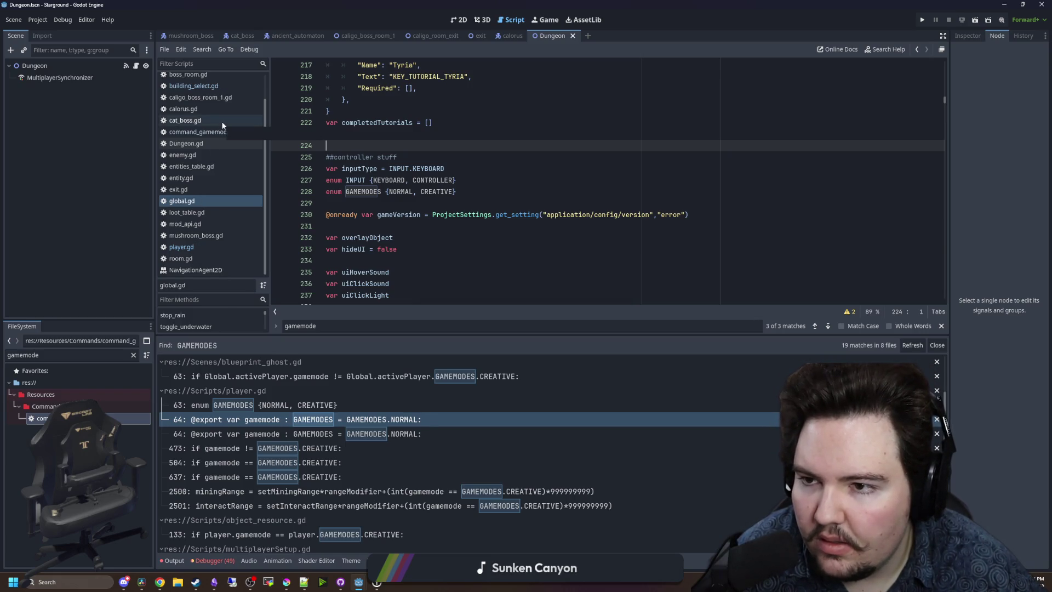
{"action": "left_click", "coordinate": [179, 248]}
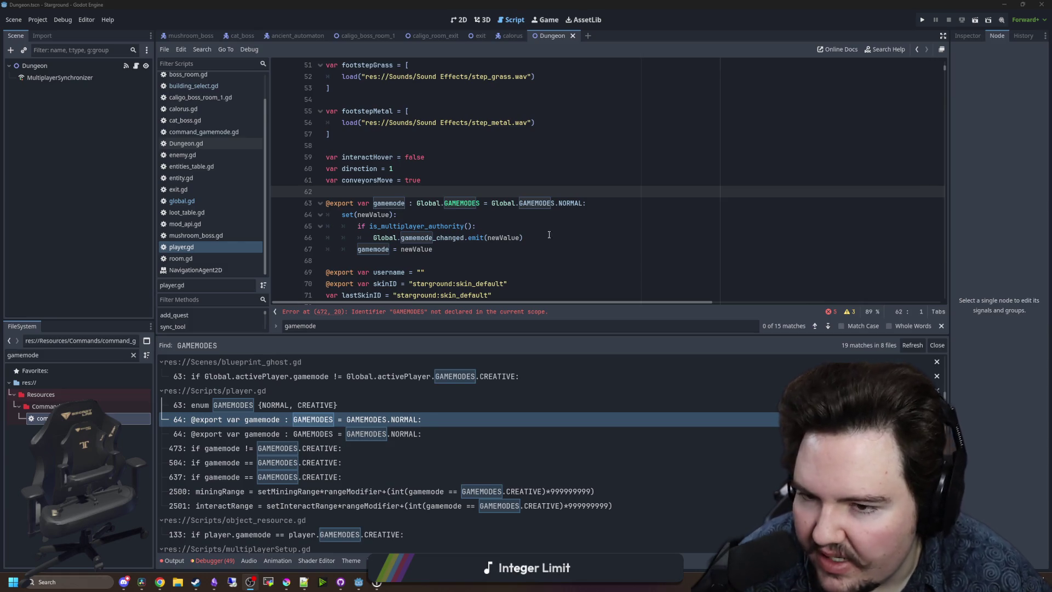
Qualify GAMEMODES with 'Global.' on the first flagged player.gd error lines.
{"action": "left_click", "coordinate": [456, 219]}
{"action": "left_click", "coordinate": [426, 315]}
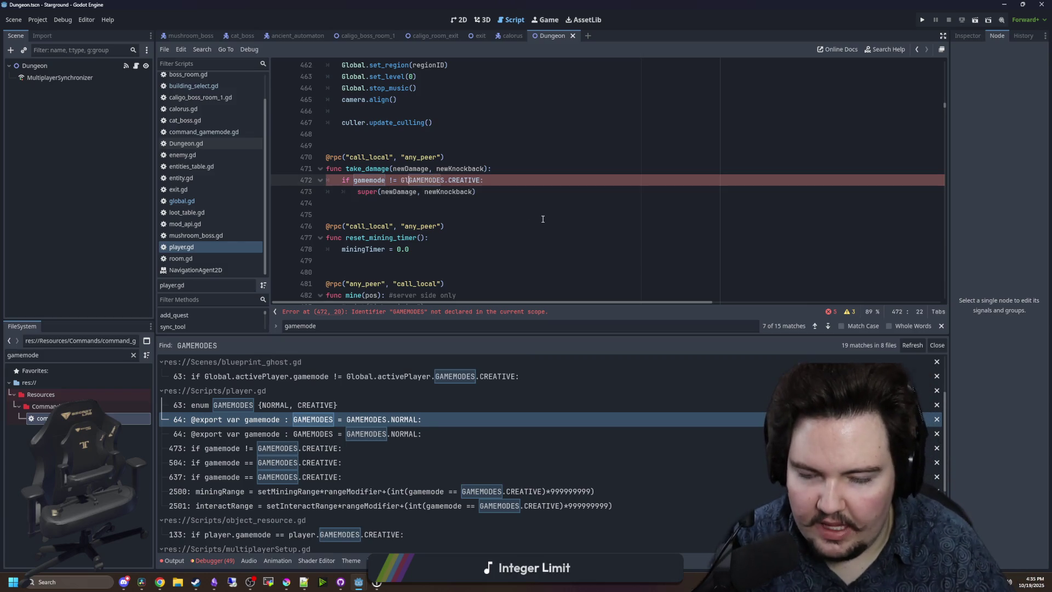
{"action": "key", "text": "BackSpace"}
{"action": "type", "text": "."}
{"action": "left_click", "coordinate": [385, 193]}
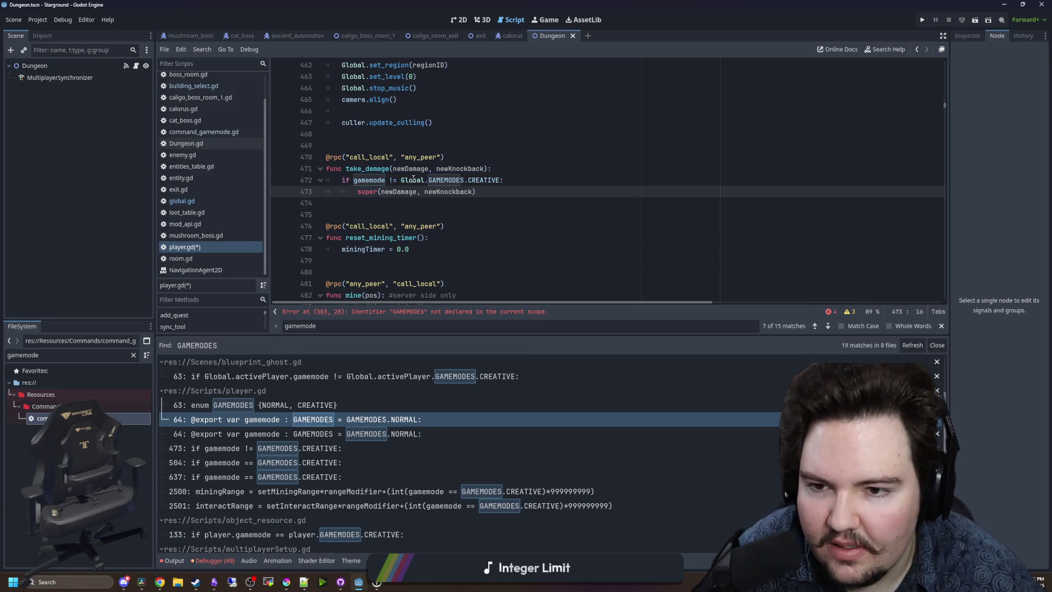
{"action": "left_click", "coordinate": [414, 313]}
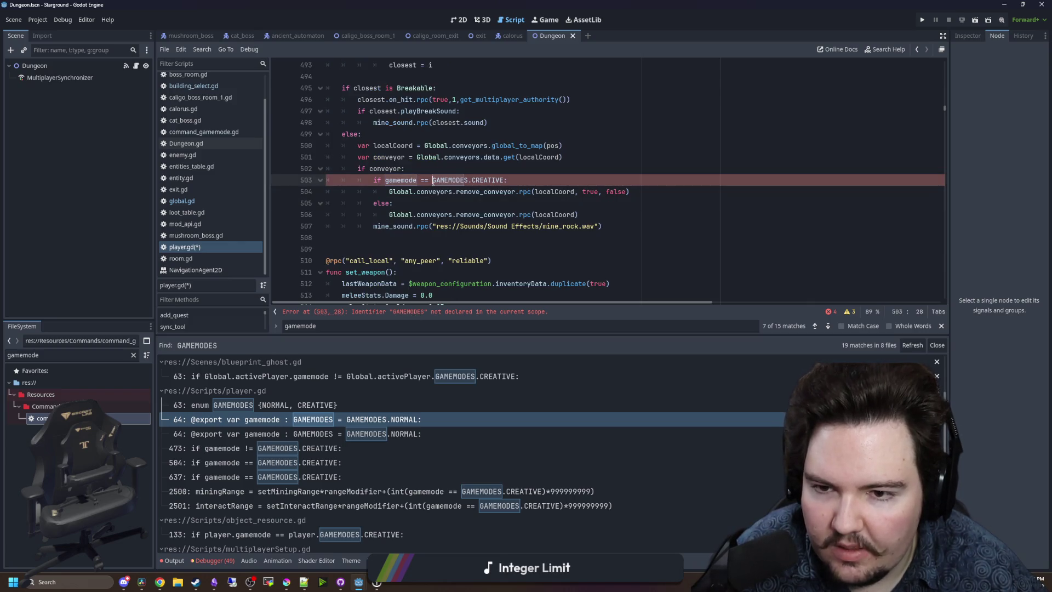
{"action": "left_click", "coordinate": [429, 310]}
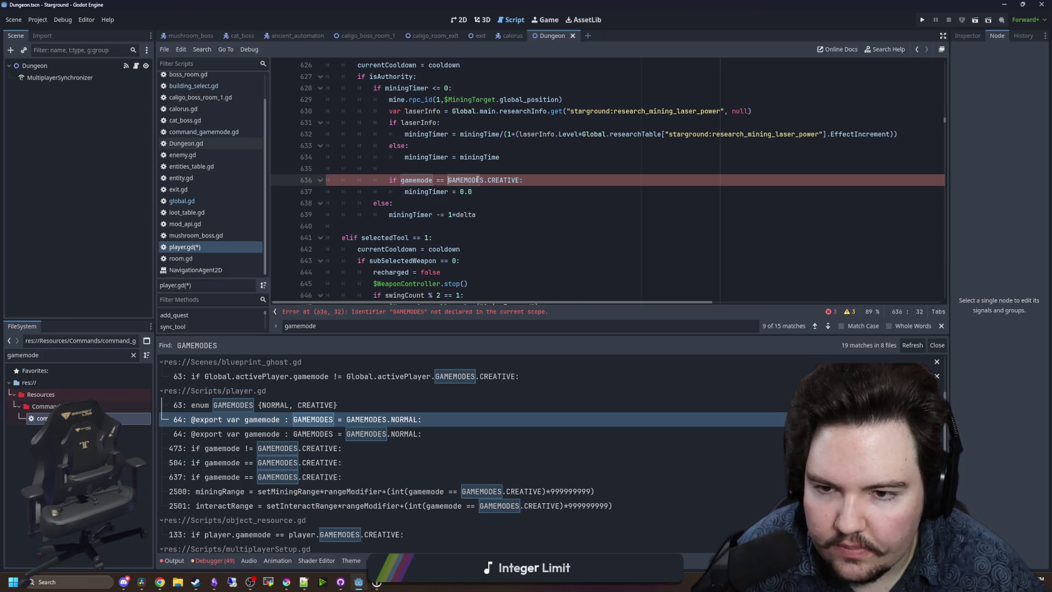
{"action": "type", "text": "."}
Prefix GAMEMODES with 'Global.' on lines 2499 and 2500, save, and open object_resource.gd.
{"action": "left_click", "coordinate": [307, 505]}
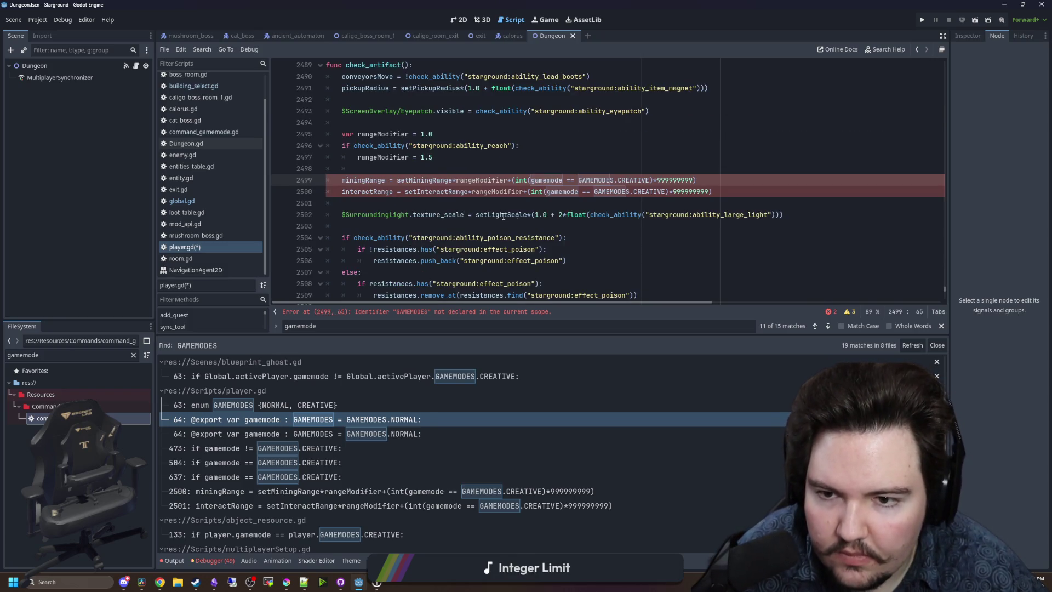
{"action": "left_click", "coordinate": [578, 180]}
{"action": "type", "text": "Global"}
{"action": "left_click", "coordinate": [593, 191]}
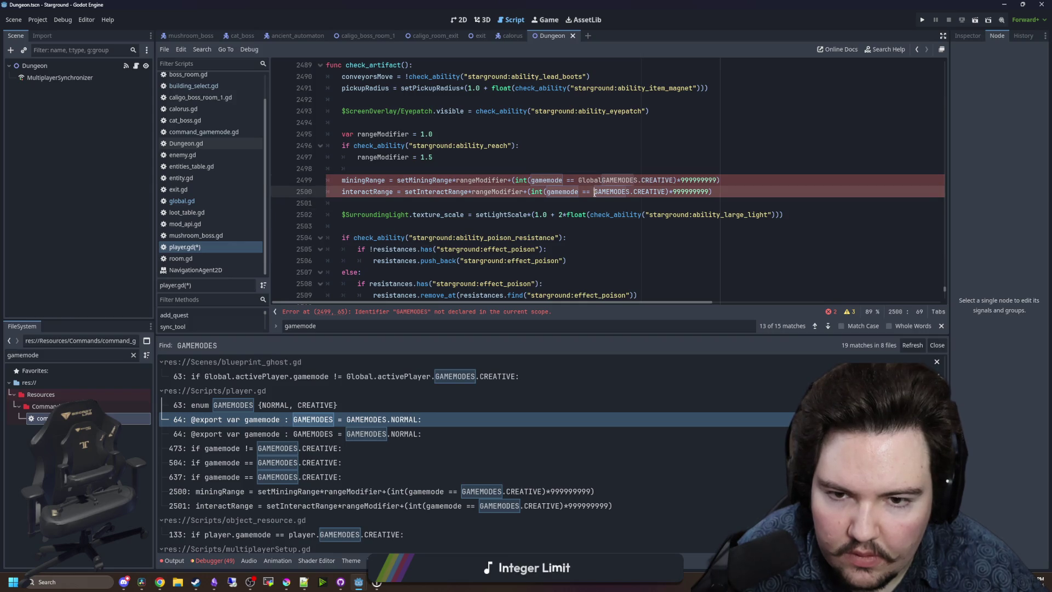
{"action": "left_click", "coordinate": [603, 180]}
{"action": "type", "text": ".G"}
{"action": "left_click", "coordinate": [605, 167]}
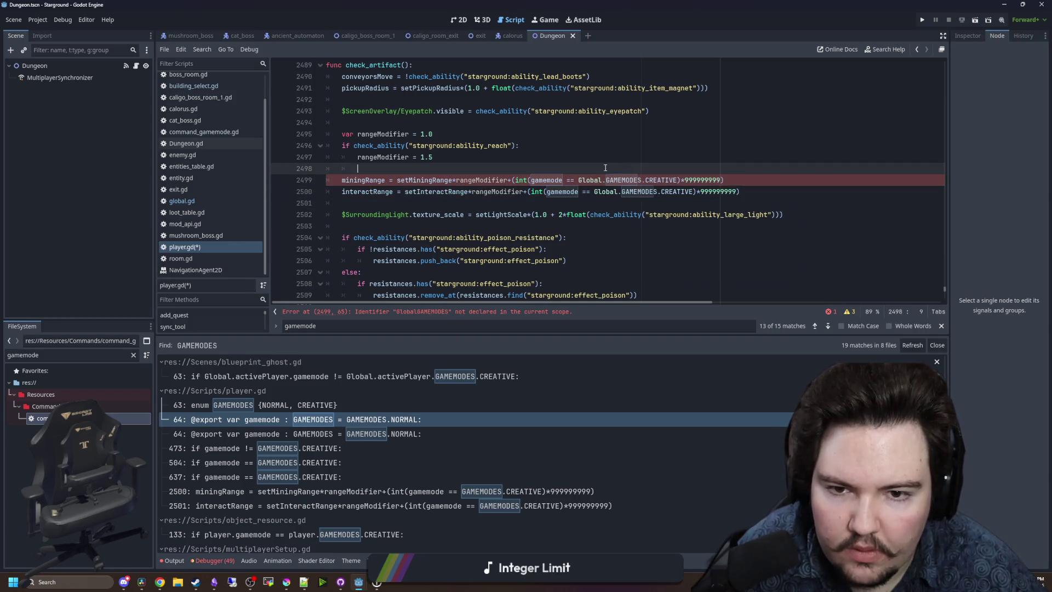
{"action": "left_click", "coordinate": [569, 203]}
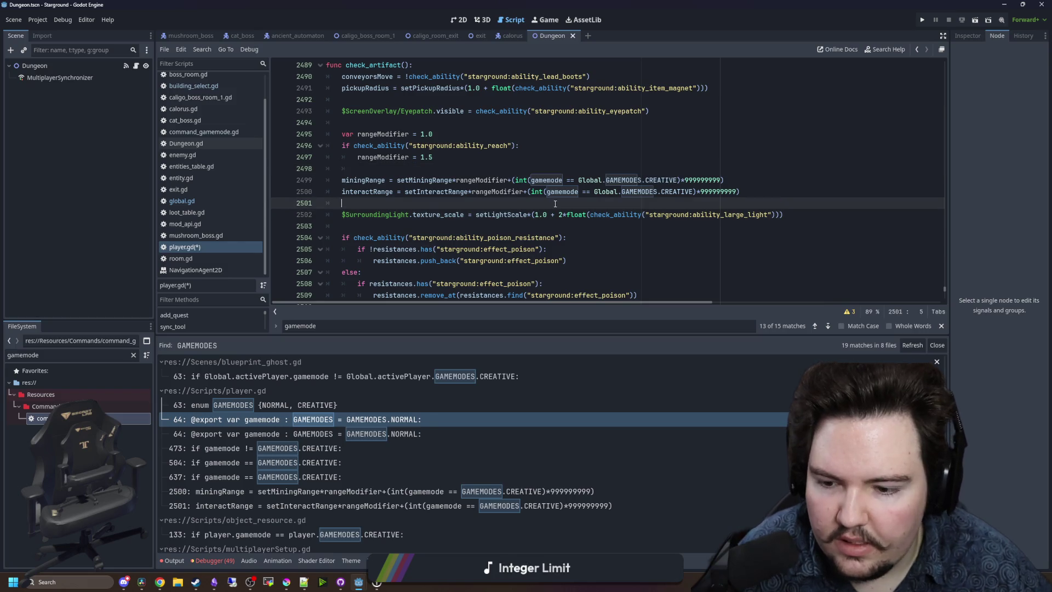
{"action": "key", "text": "ctrl+s"}
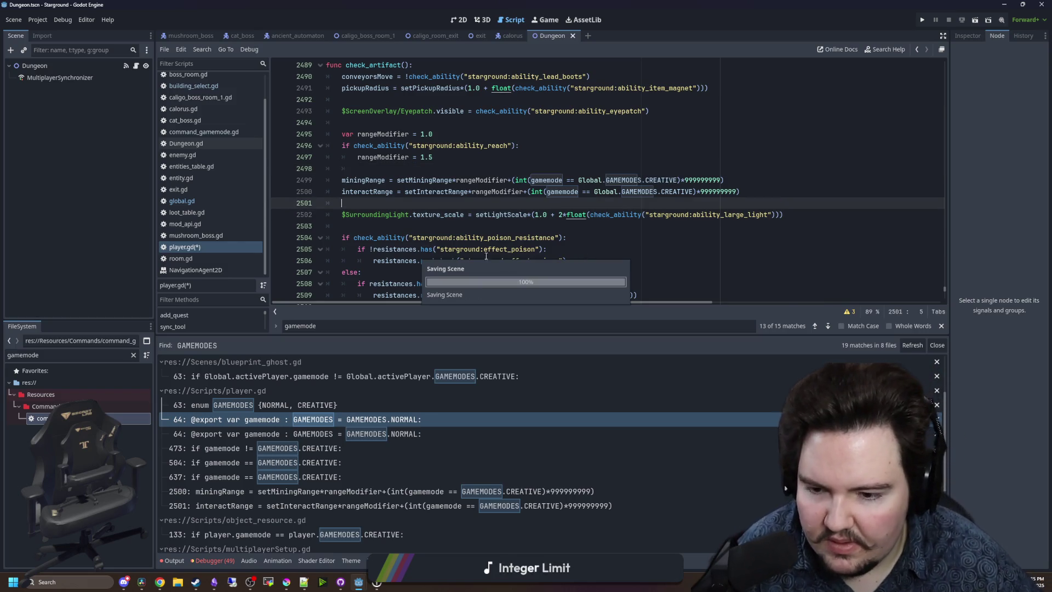
{"action": "left_click", "coordinate": [285, 539]}
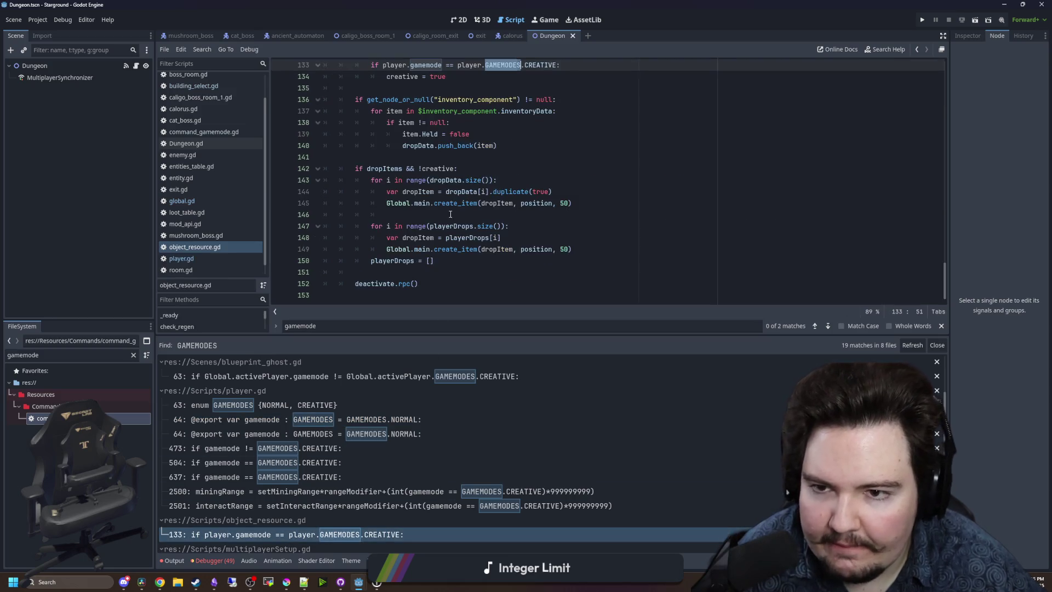
Change the player reference on object_resource.gd line 133 to Global.GAMEMODES.
{"action": "left_click", "coordinate": [478, 209]}
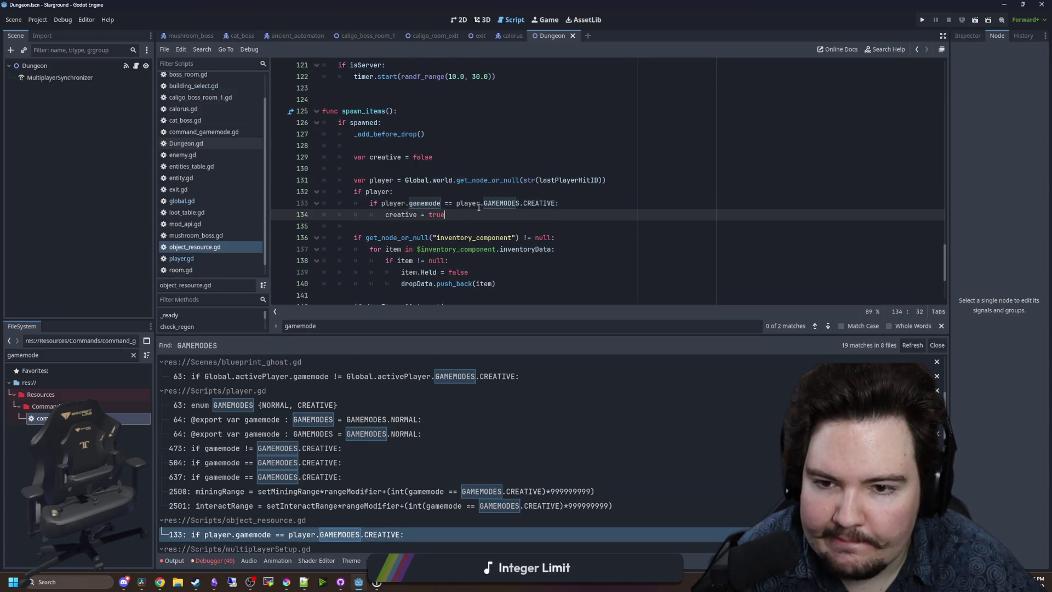
{"action": "left_click_drag", "start_coordinate": [481, 205], "coordinate": [463, 205]}
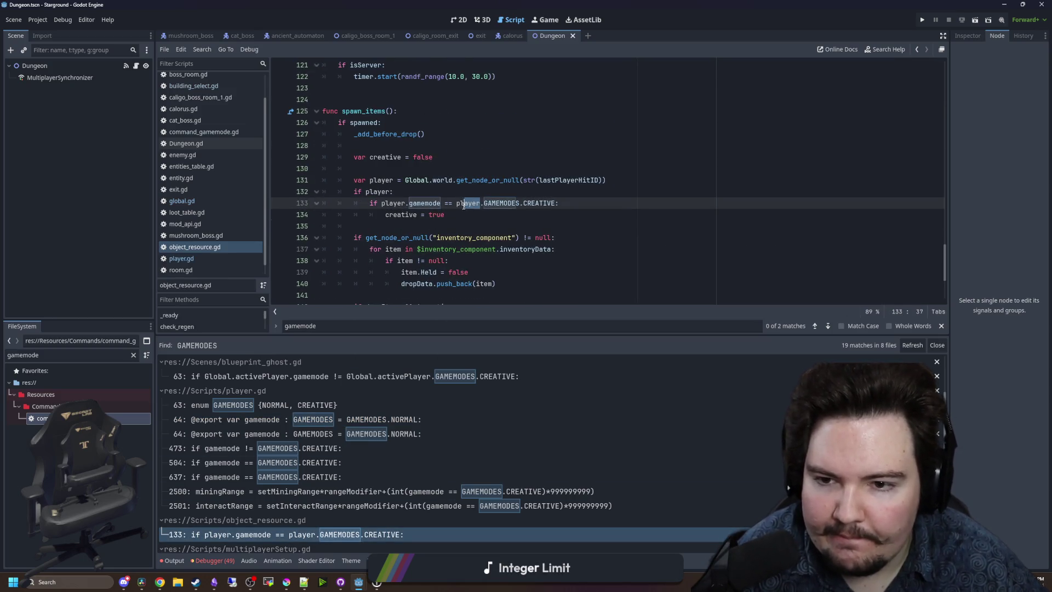
{"action": "type", "text": "Global."}
{"action": "left_click", "coordinate": [501, 202]}
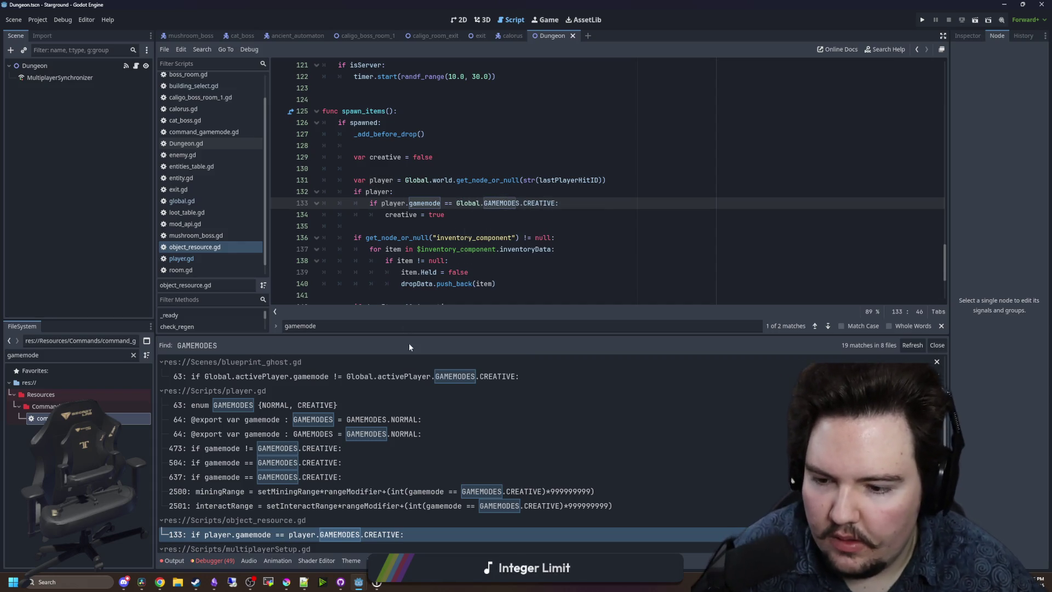
{"action": "scroll", "coordinate": [356, 487], "scroll_direction": "down", "scroll_amount": 3}
Replace player with Global before GAMEMODES on breakable.gd line 107.
{"action": "left_click", "coordinate": [340, 528]}
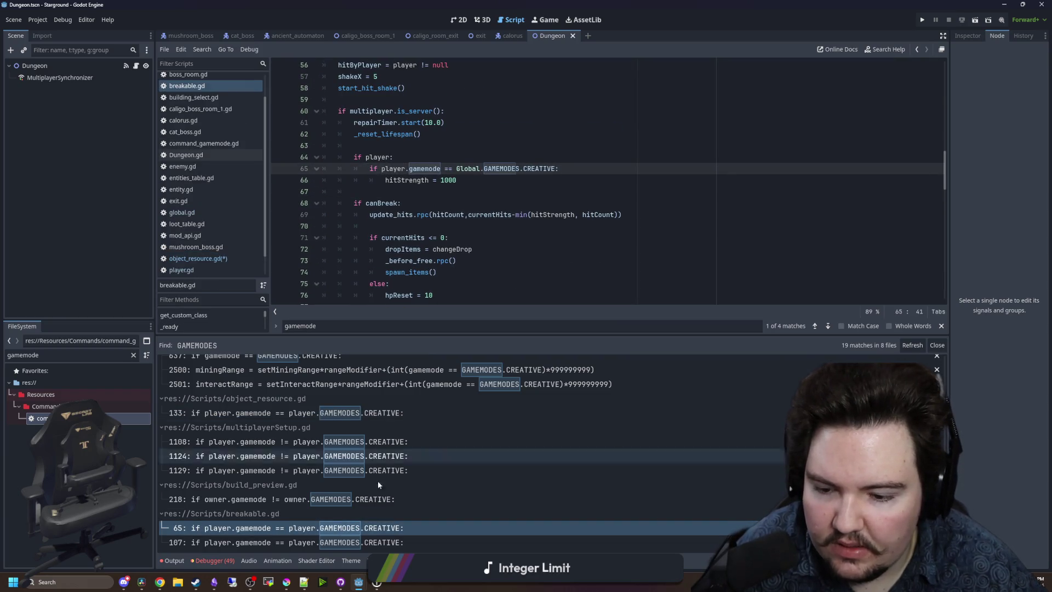
{"action": "left_click", "coordinate": [351, 542]}
{"action": "left_click", "coordinate": [490, 237]}
{"action": "scroll", "coordinate": [490, 237], "scroll_direction": "down", "scroll_amount": 2}
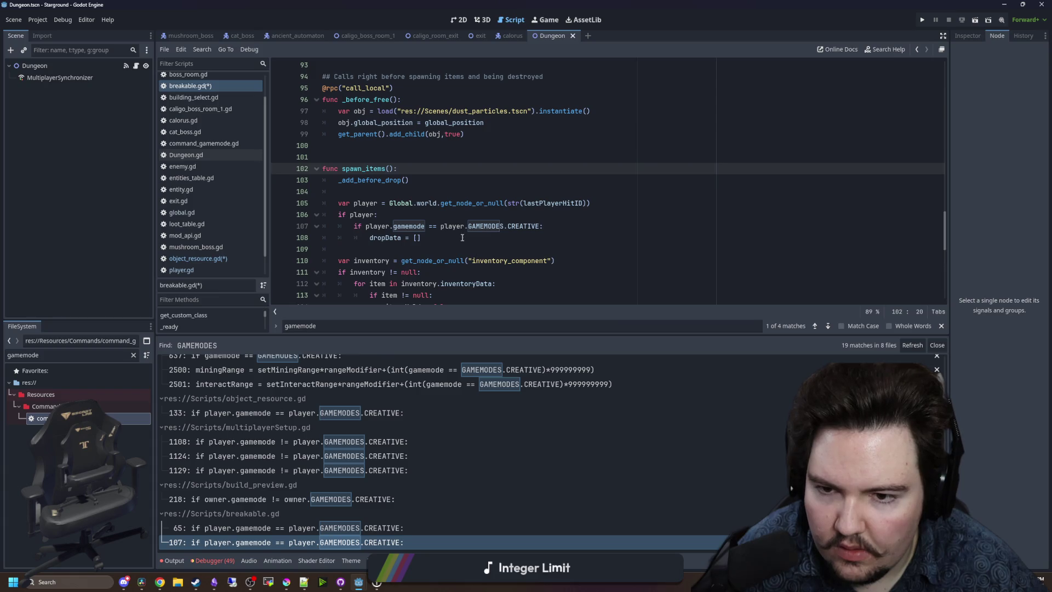
{"action": "double_click", "coordinate": [453, 226]}
{"action": "type", "text": "Global"}
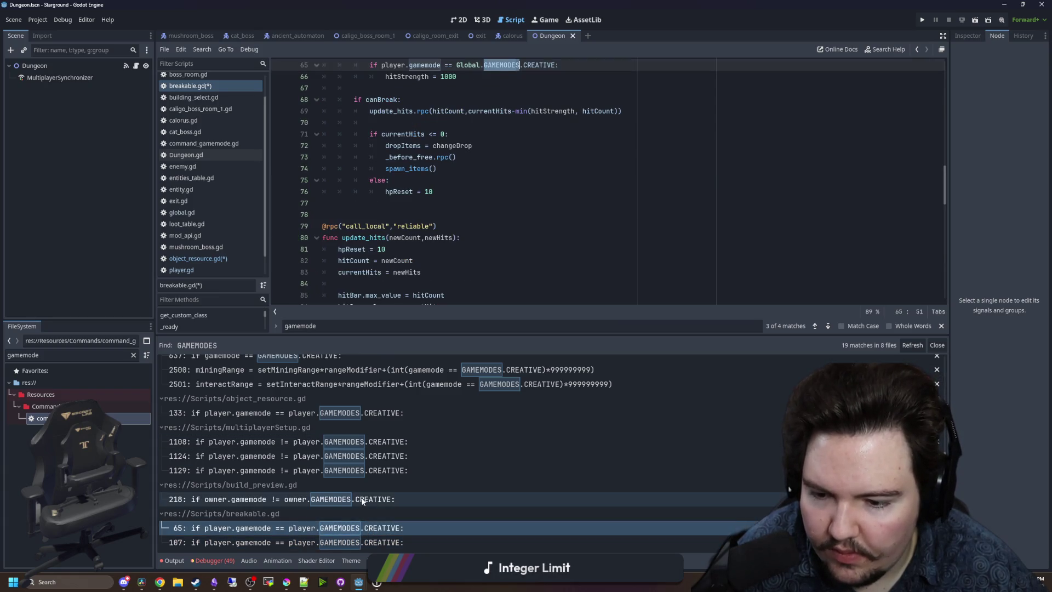
Replace owner with Global before GAMEMODES on build_preview.gd line 218.
{"action": "left_click", "coordinate": [363, 499]}
{"action": "scroll", "coordinate": [468, 203], "scroll_direction": "up", "scroll_amount": 3}
{"action": "left_click", "coordinate": [471, 237]}
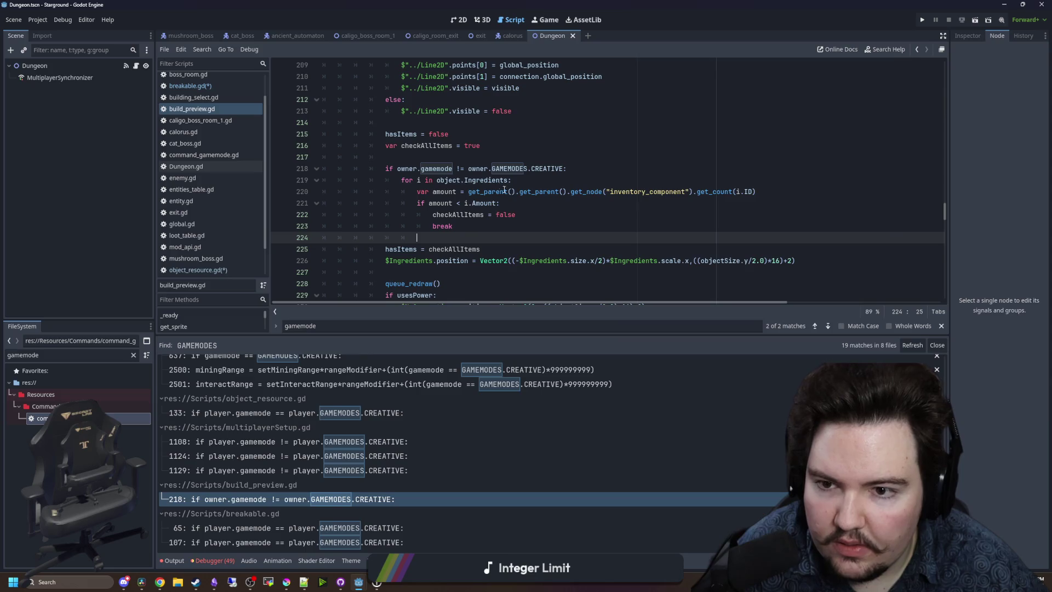
{"action": "double_click", "coordinate": [477, 168]}
{"action": "type", "text": "Global"}
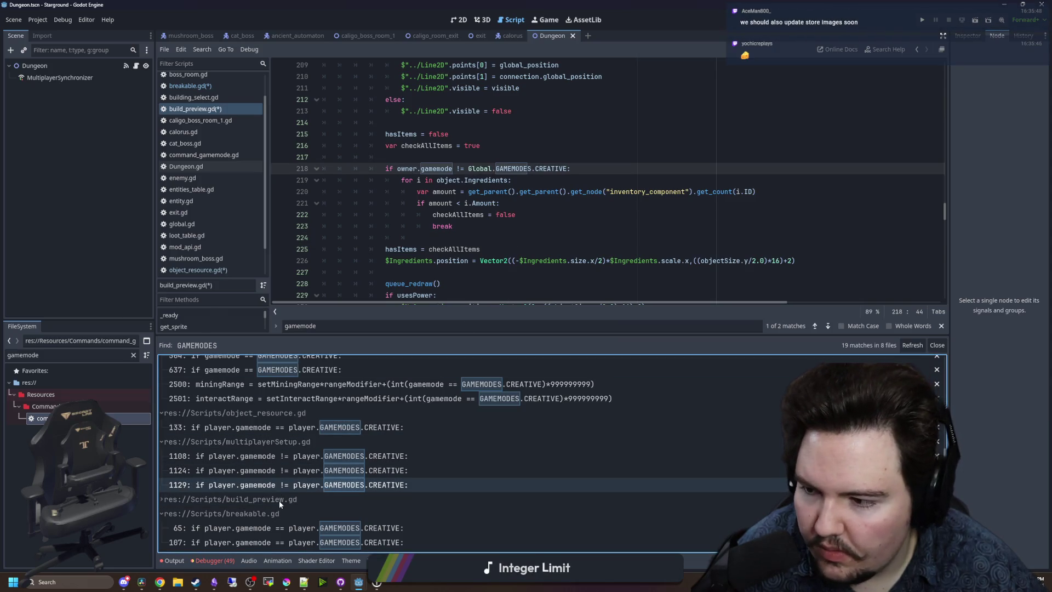
Go through the multiplayerSetup.gd GAMEMODES matches on lines 1129, 1124 and 1108.
{"action": "left_click", "coordinate": [351, 484]}
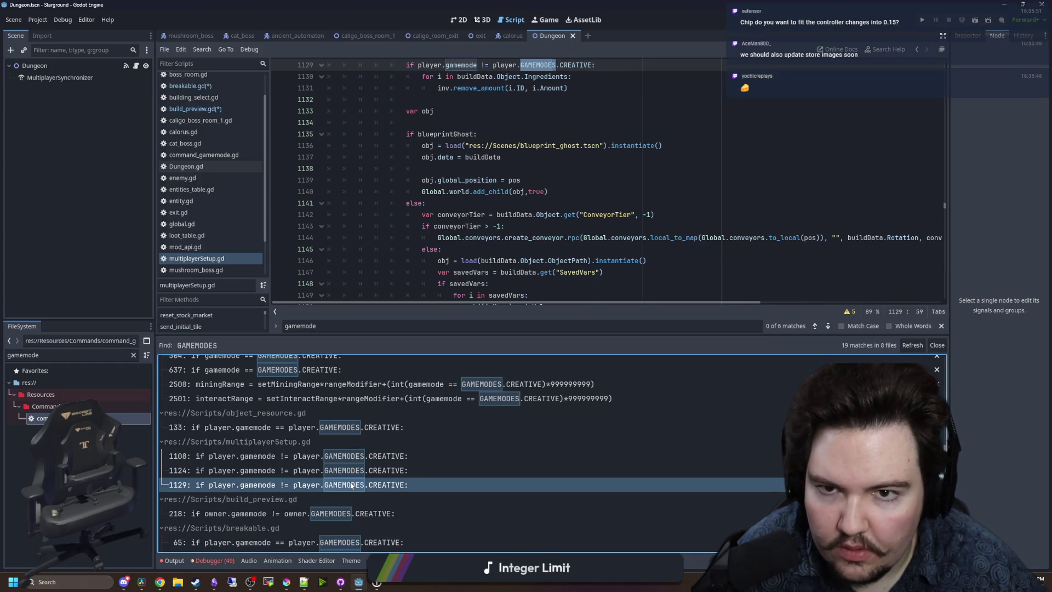
{"action": "scroll", "coordinate": [508, 170], "scroll_direction": "up", "scroll_amount": 3}
{"action": "double_click", "coordinate": [503, 168]}
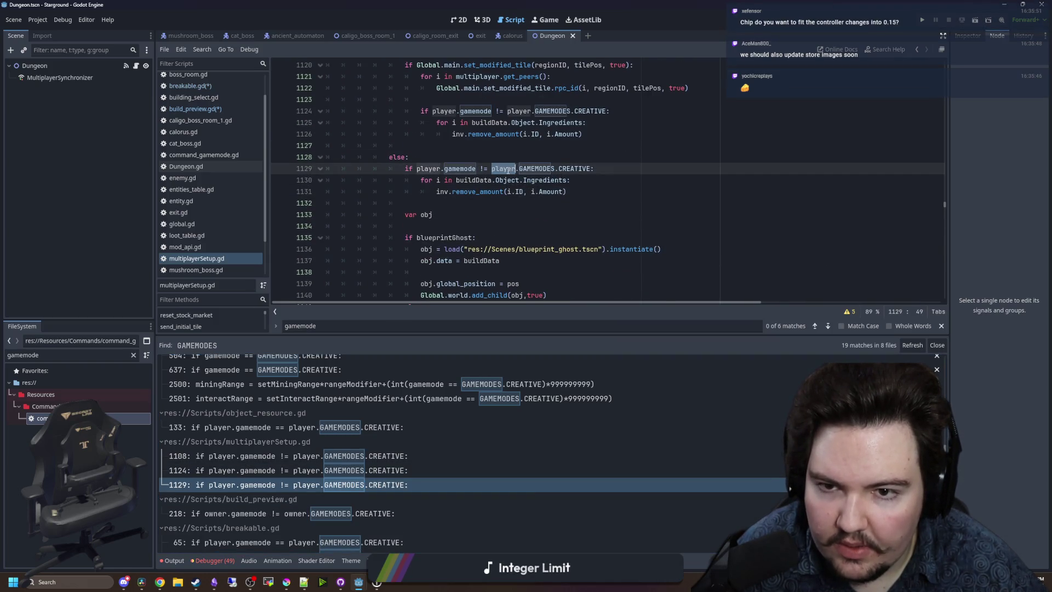
{"action": "double_click", "coordinate": [524, 111]}
{"action": "scroll", "coordinate": [589, 201], "scroll_direction": "up", "scroll_amount": 4}
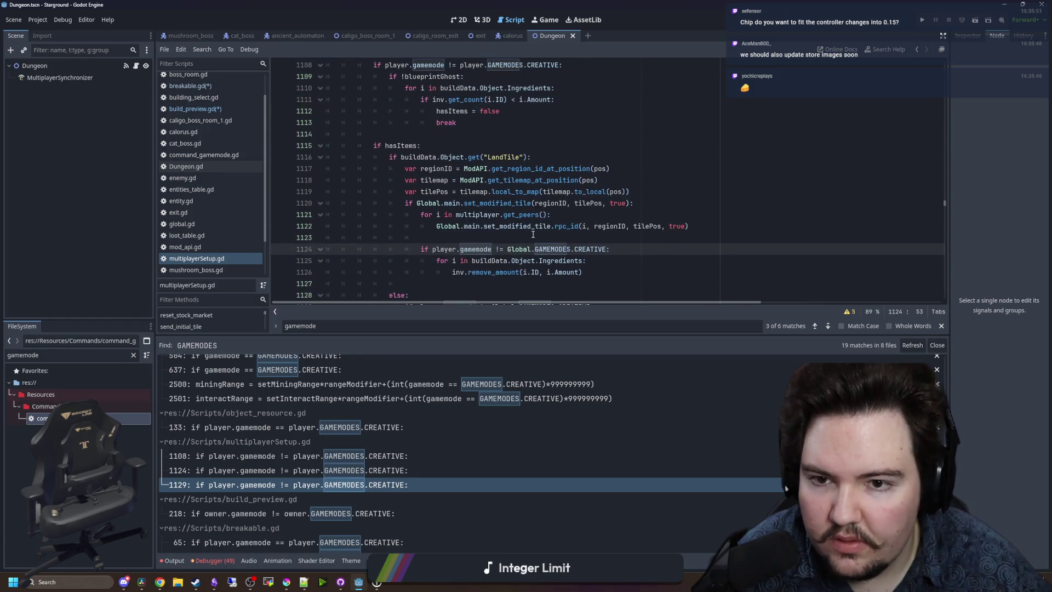
{"action": "key", "text": "Up"}
{"action": "key", "text": "Up"}
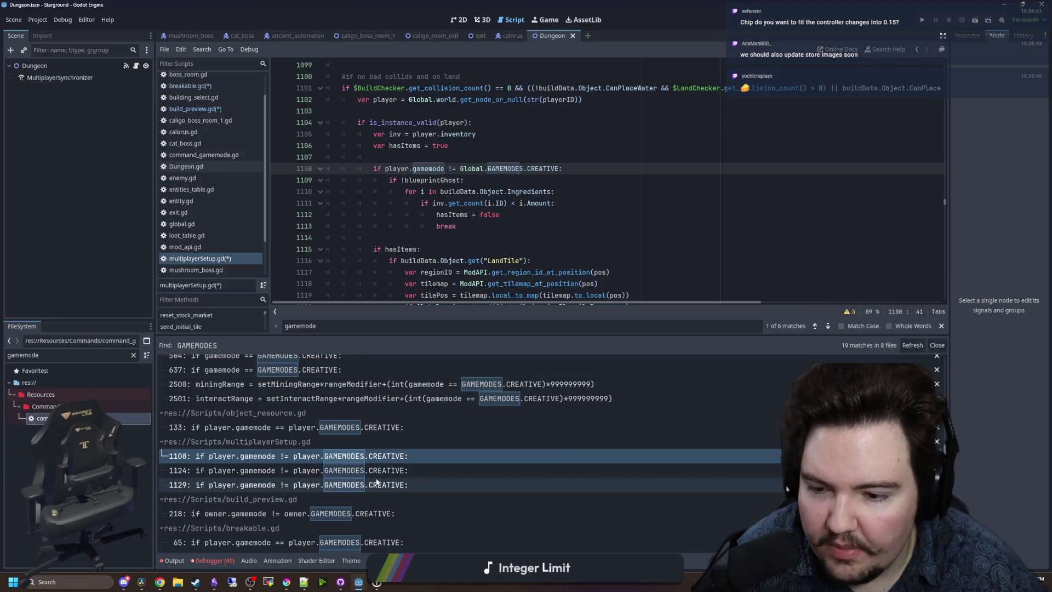
{"action": "scroll", "coordinate": [422, 394], "scroll_direction": "up", "scroll_amount": 2}
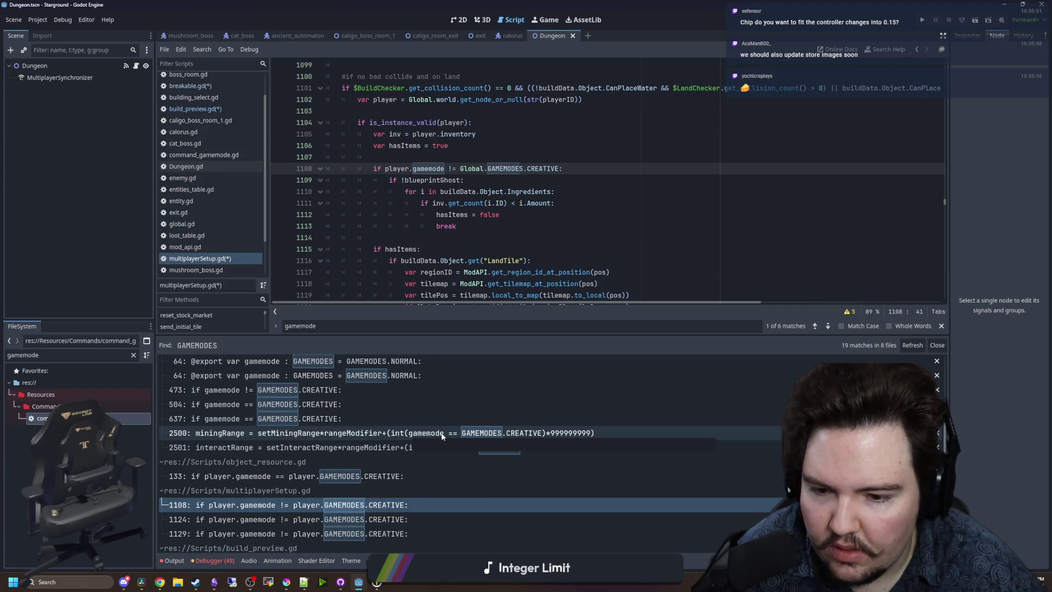
Save all edited scripts and rerun the GAMEMODES search across project files.
{"action": "left_click", "coordinate": [404, 432]}
{"action": "left_click", "coordinate": [541, 229]}
{"action": "key", "text": "ctrl+s"}
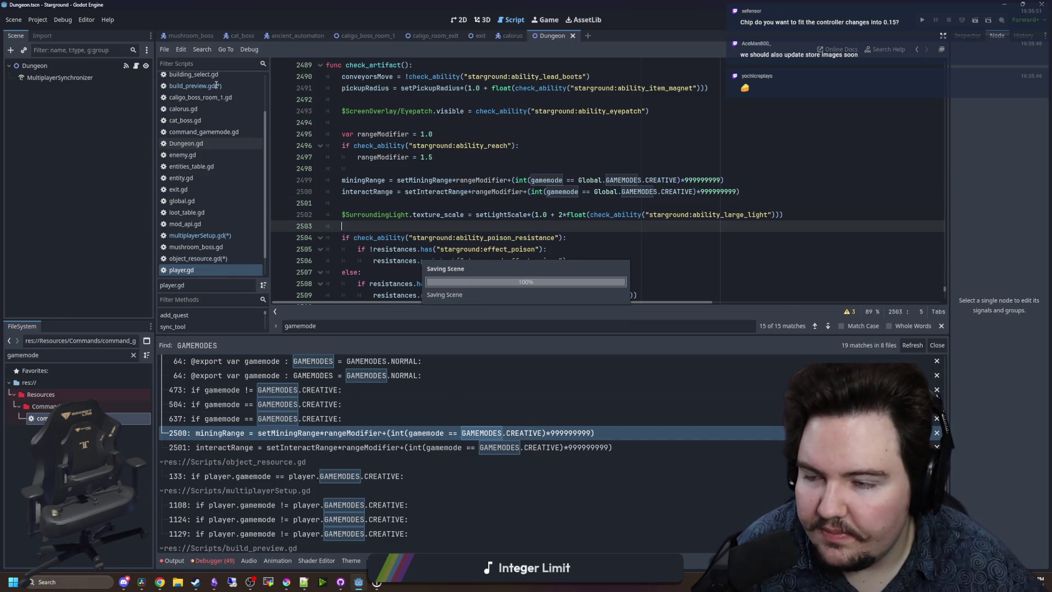
{"action": "left_click", "coordinate": [407, 170]}
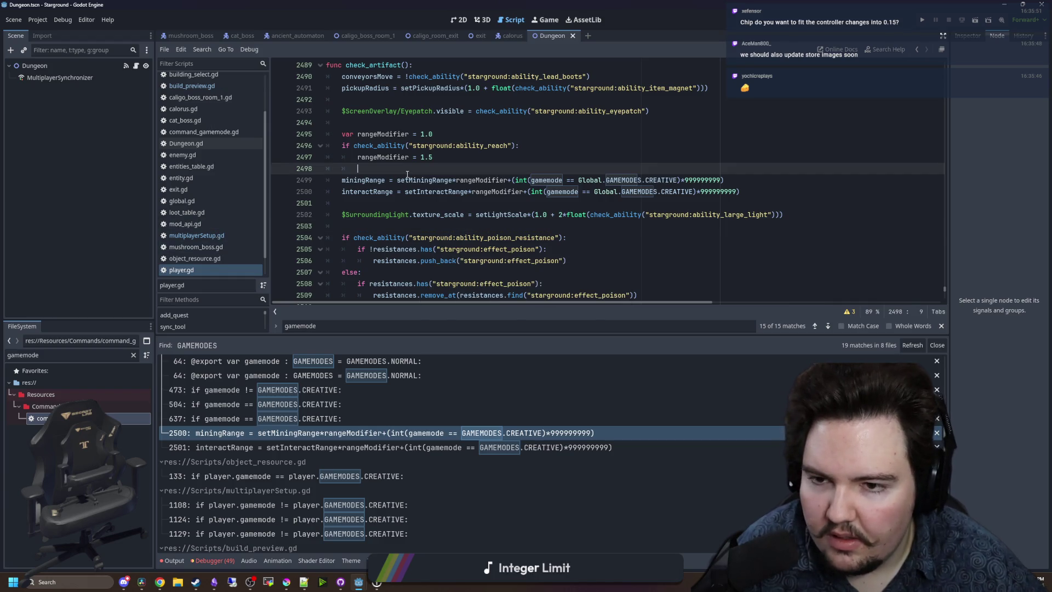
{"action": "key", "text": "ctrl+shift+f"}
{"action": "key", "text": "Return"}
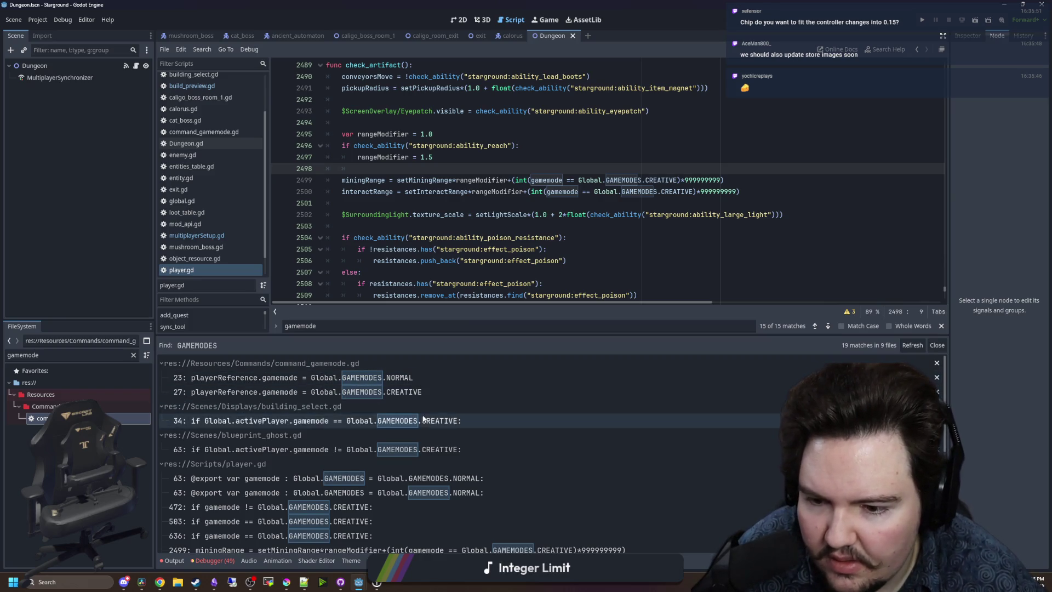
{"action": "scroll", "coordinate": [426, 411], "scroll_direction": "down", "scroll_amount": 4}
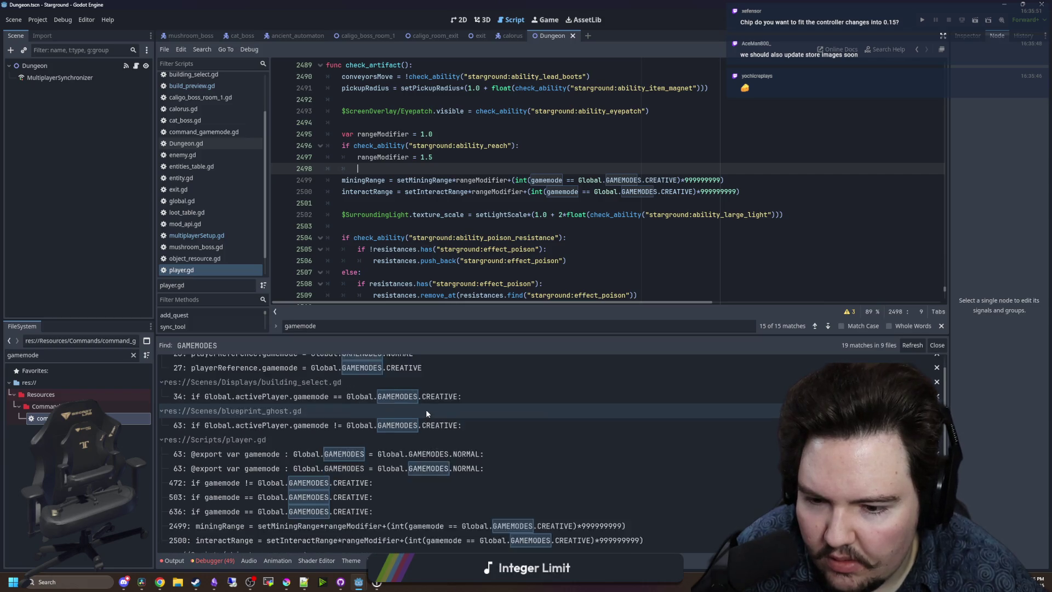
{"action": "scroll", "coordinate": [338, 432], "scroll_direction": "down", "scroll_amount": 4}
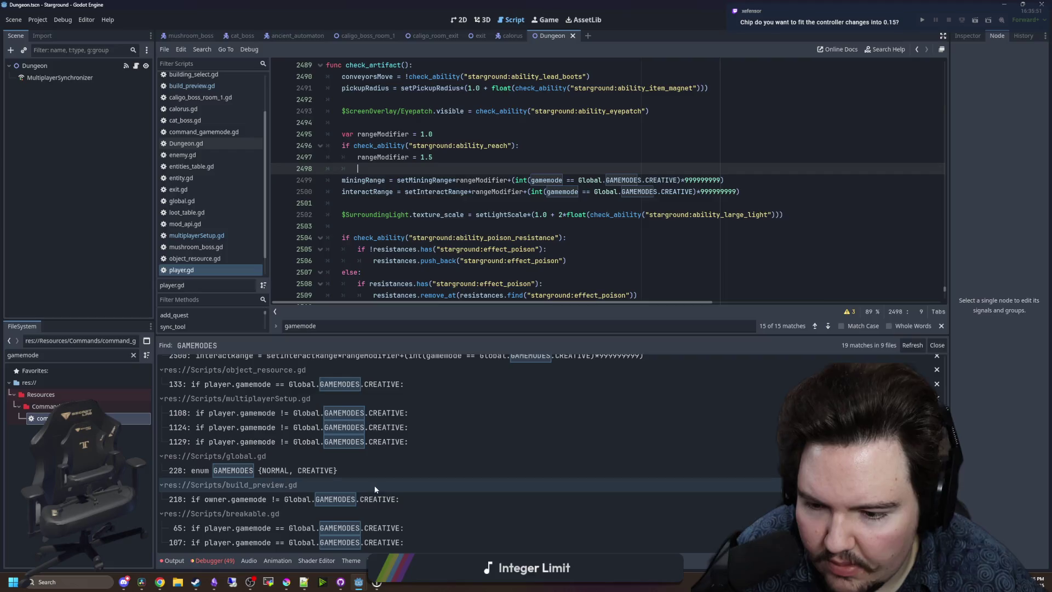
{"action": "scroll", "coordinate": [399, 180], "scroll_direction": "up", "scroll_amount": 5}
{"action": "left_click", "coordinate": [398, 177]}
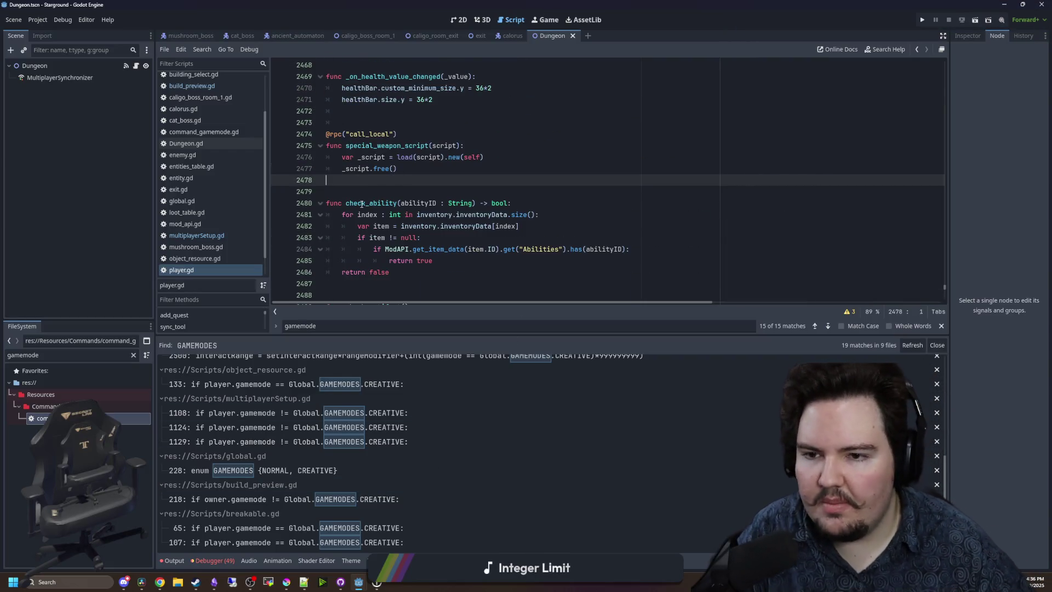
{"action": "key", "text": "ctrl+s"}
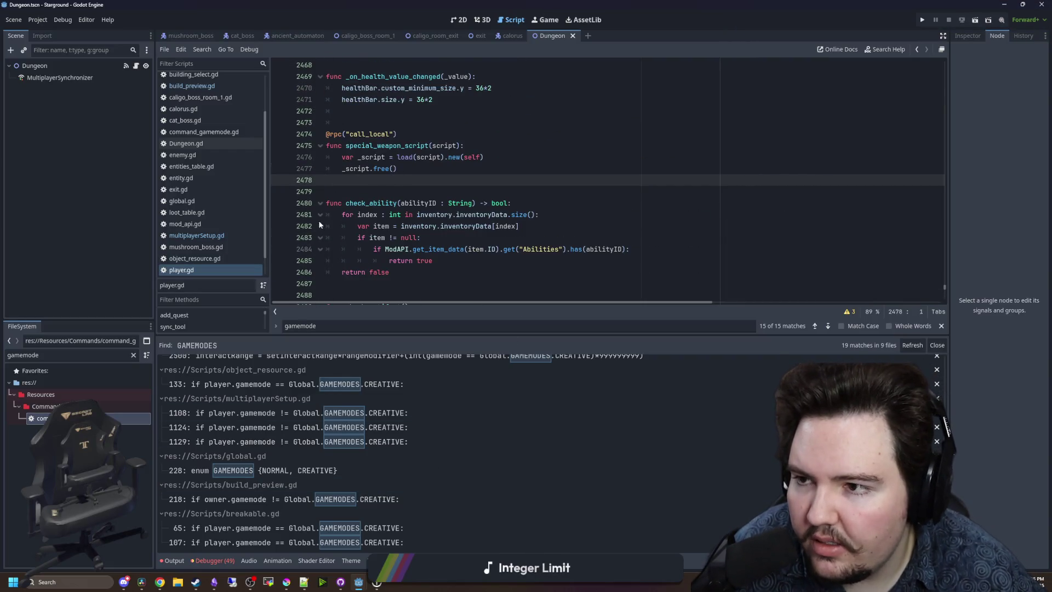
{"action": "scroll", "coordinate": [228, 162], "scroll_direction": "up", "scroll_amount": 3}
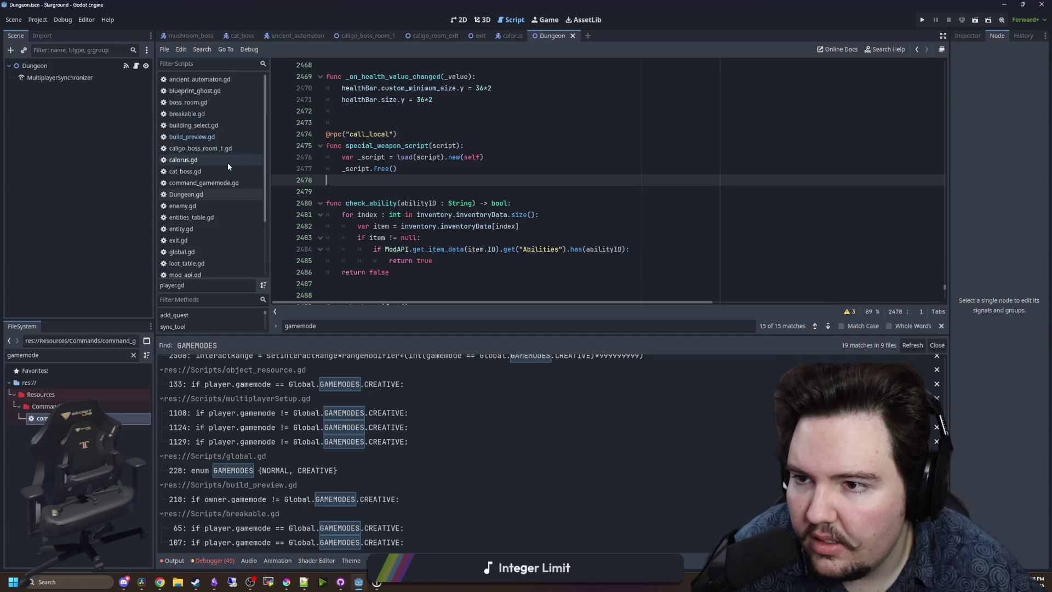
Filter the FileSystem for 'room' and open room.gd.
{"action": "left_click", "coordinate": [133, 355]}
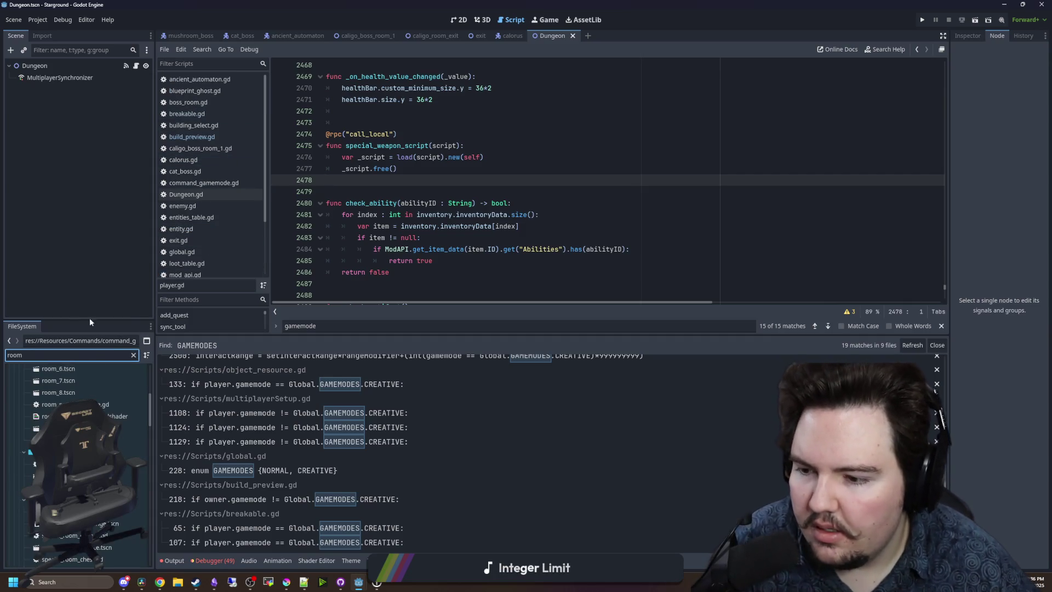
{"action": "type", "text": "room"}
{"action": "scroll", "coordinate": [71, 391], "scroll_direction": "down", "scroll_amount": 5}
{"action": "scroll", "coordinate": [77, 460], "scroll_direction": "down", "scroll_amount": 6}
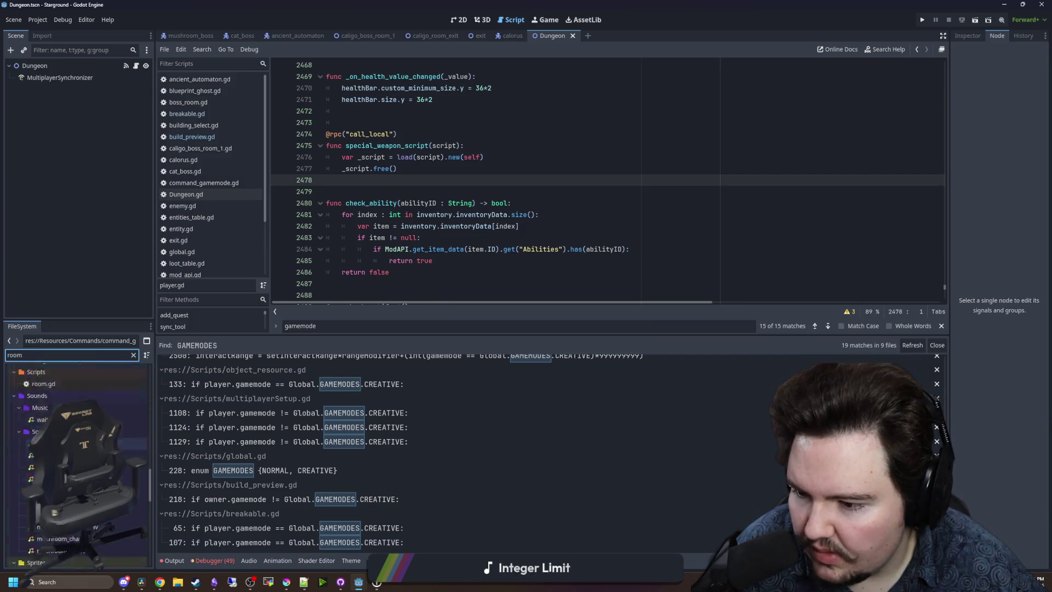
{"action": "double_click", "coordinate": [39, 425]}
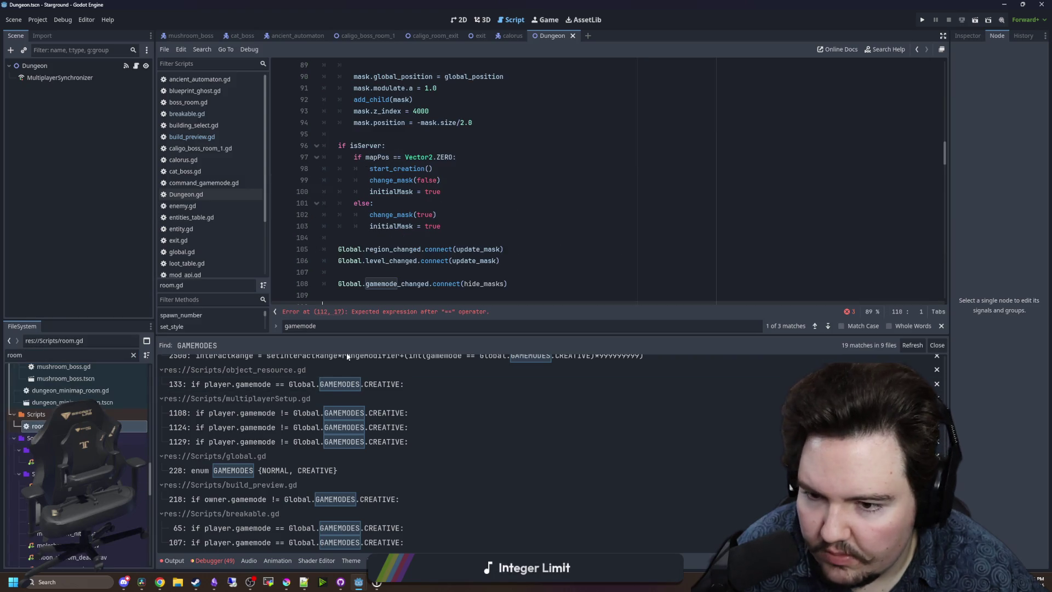
Type the hide_masks gamemode parameter as Global.GAMEMODES.
{"action": "left_click_drag", "start_coordinate": [404, 336], "coordinate": [430, 448]}
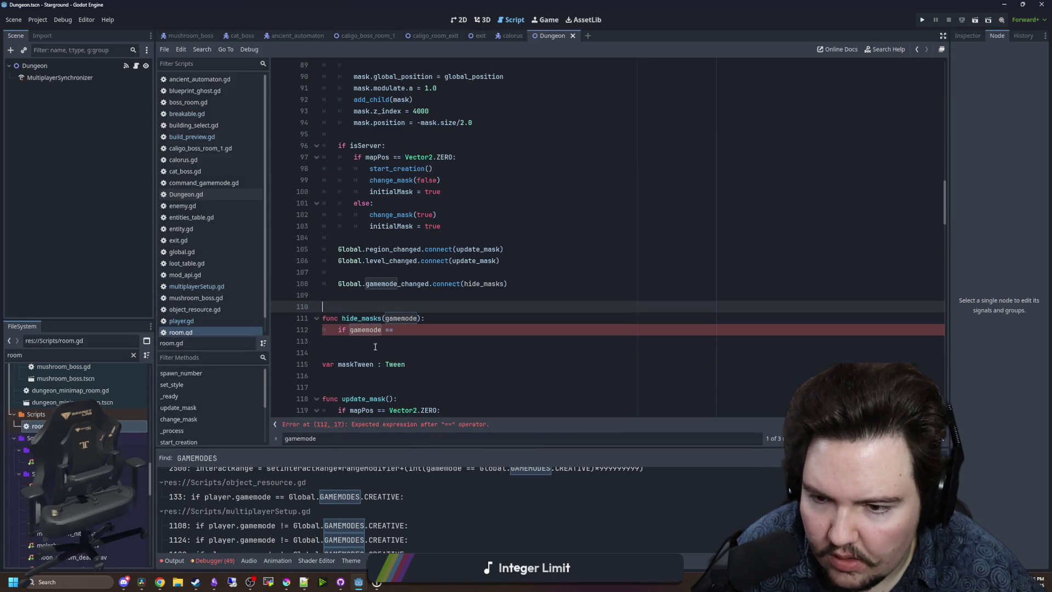
{"action": "scroll", "coordinate": [407, 251], "scroll_direction": "down", "scroll_amount": 3}
{"action": "left_click", "coordinate": [418, 214]}
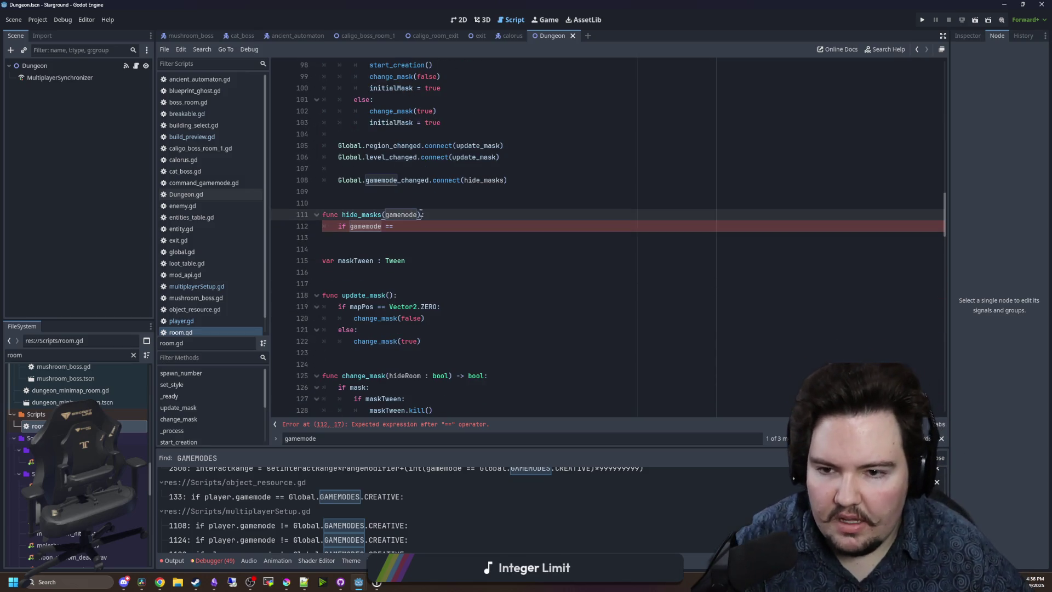
{"action": "type", "text": ": Global.G"}
{"action": "key", "text": "Return"}
Make hide_masks set visible = false when gamemode == Global.GAMEMODES.CREATIVE.
{"action": "left_click", "coordinate": [434, 235]}
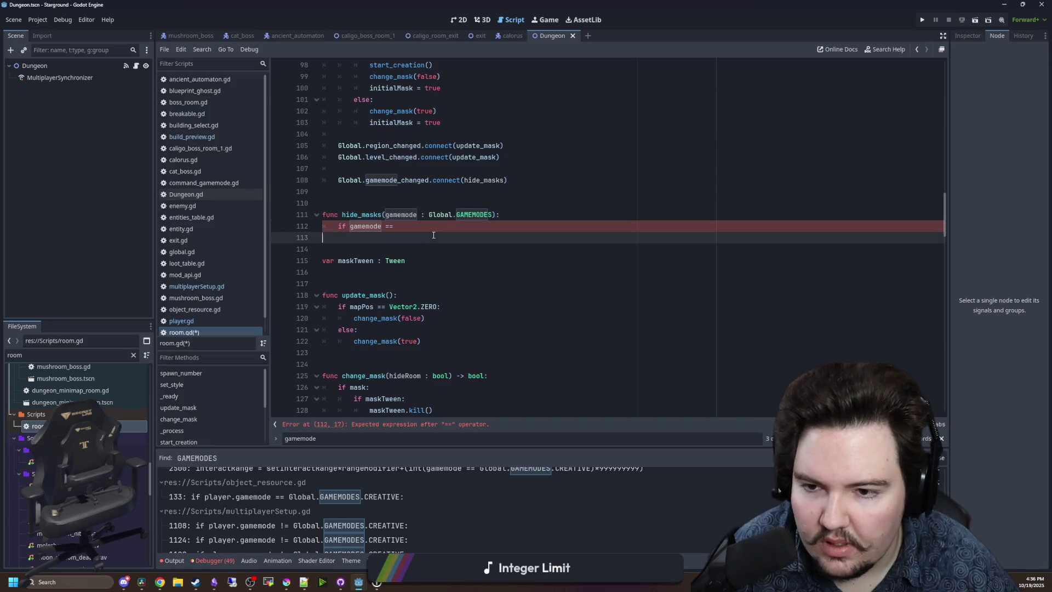
{"action": "left_click", "coordinate": [445, 227]}
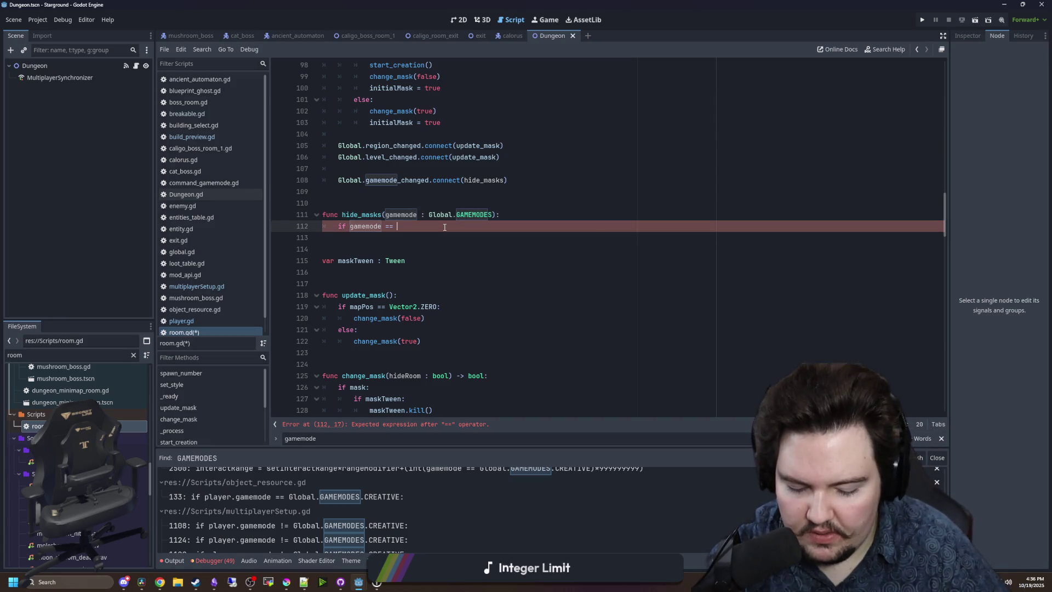
{"action": "type", "text": "Global.GAMEMODES.CREATIVE:"}
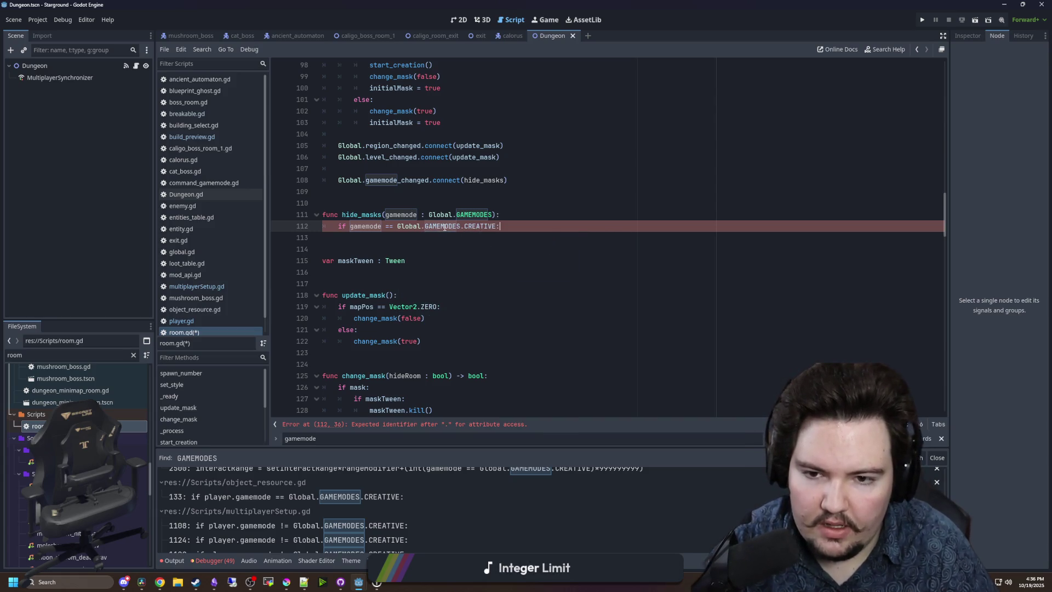
{"action": "key", "text": "Return"}
{"action": "type", "text": "vis"}
{"action": "scroll", "coordinate": [622, 220], "scroll_direction": "up", "scroll_amount": 3}
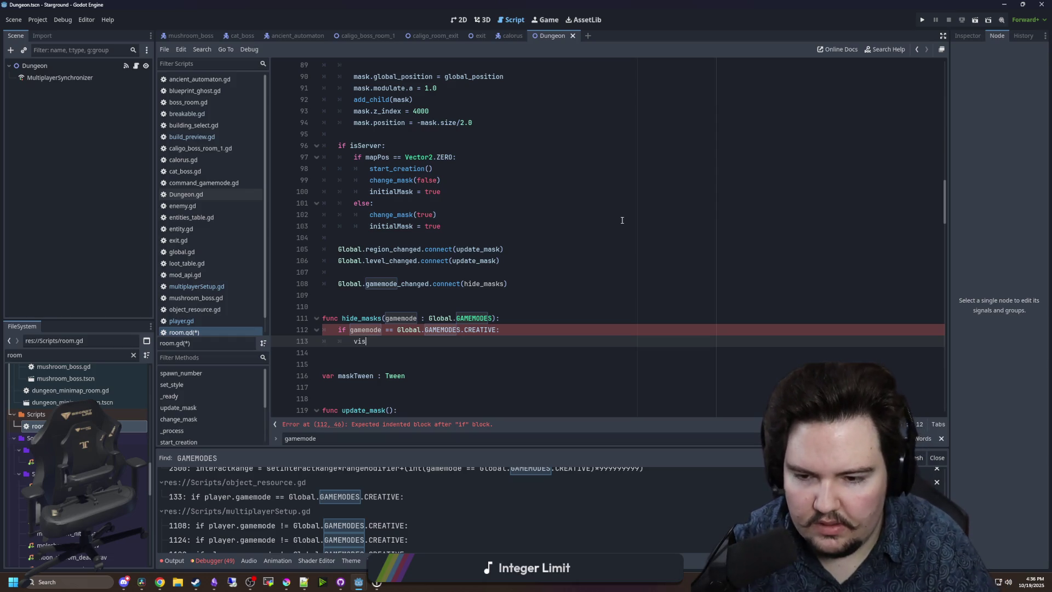
{"action": "type", "text": "ible = false"}
{"action": "key", "text": "Return"}
{"action": "type", "text": "el"}
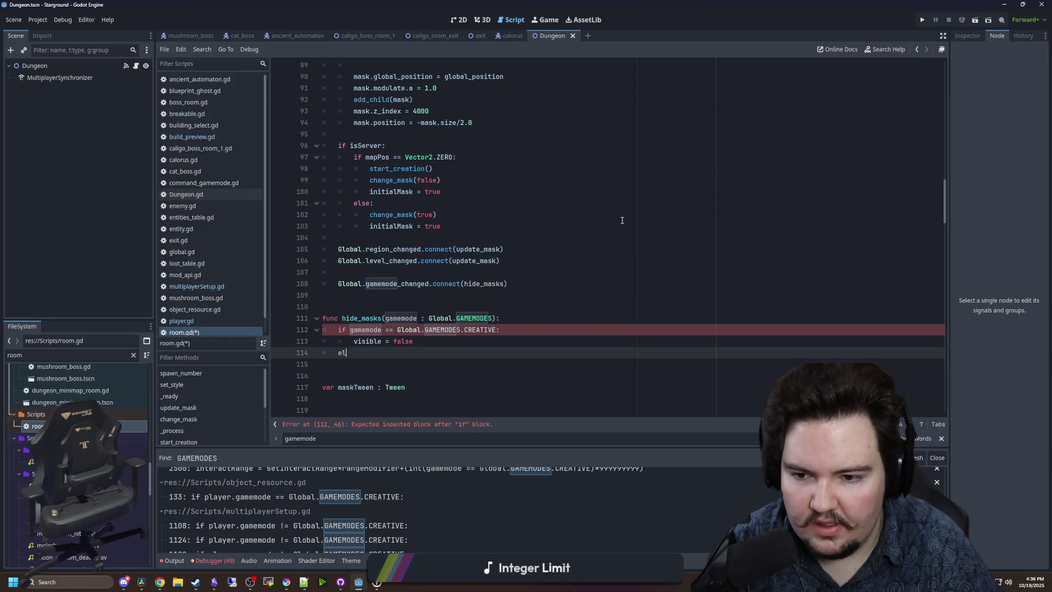
Add an else branch setting visible = true, then save room.gd.
{"action": "type", "text": "se:"}
{"action": "key", "text": "Return"}
{"action": "type", "text": "visible = true"}
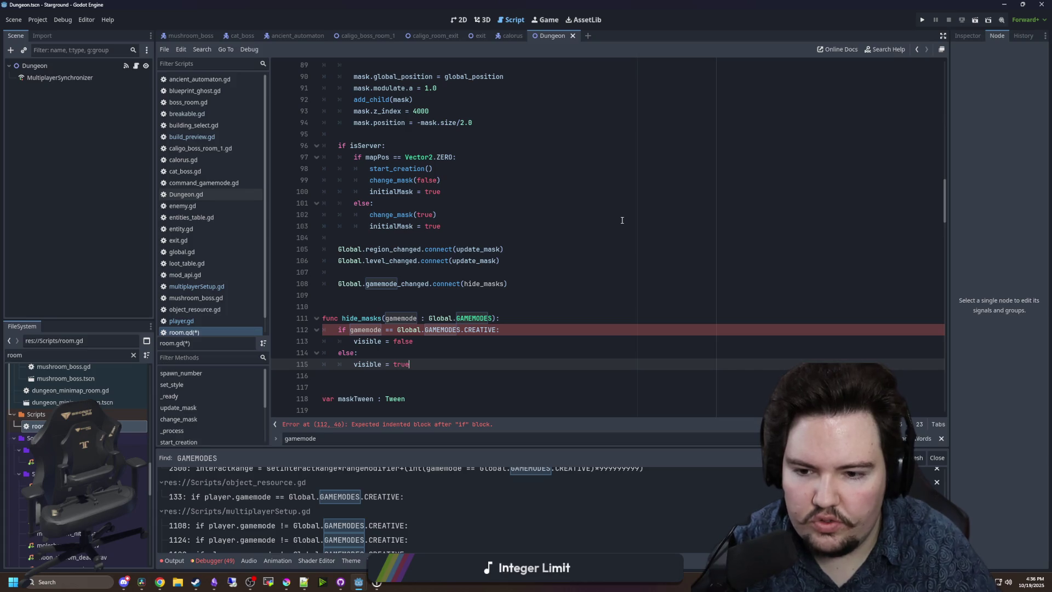
{"action": "left_click", "coordinate": [357, 296]}
{"action": "scroll", "coordinate": [356, 299], "scroll_direction": "down", "scroll_amount": 2}
{"action": "left_click", "coordinate": [356, 303]}
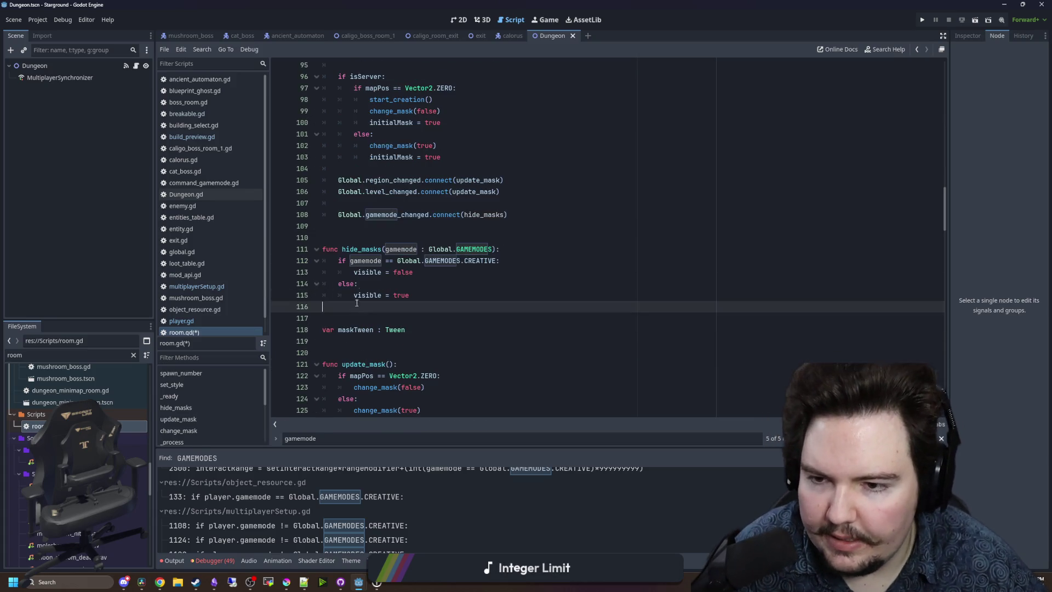
{"action": "left_click", "coordinate": [356, 237]}
{"action": "key", "text": "ctrl+s"}
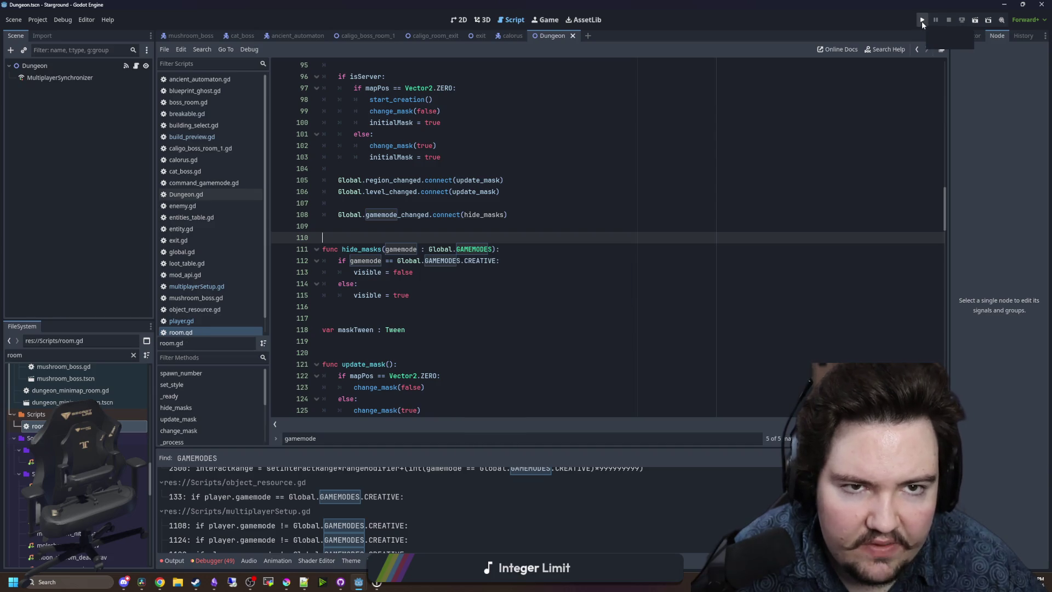
Run the project to test the hide_masks change.
{"action": "left_click", "coordinate": [921, 21]}
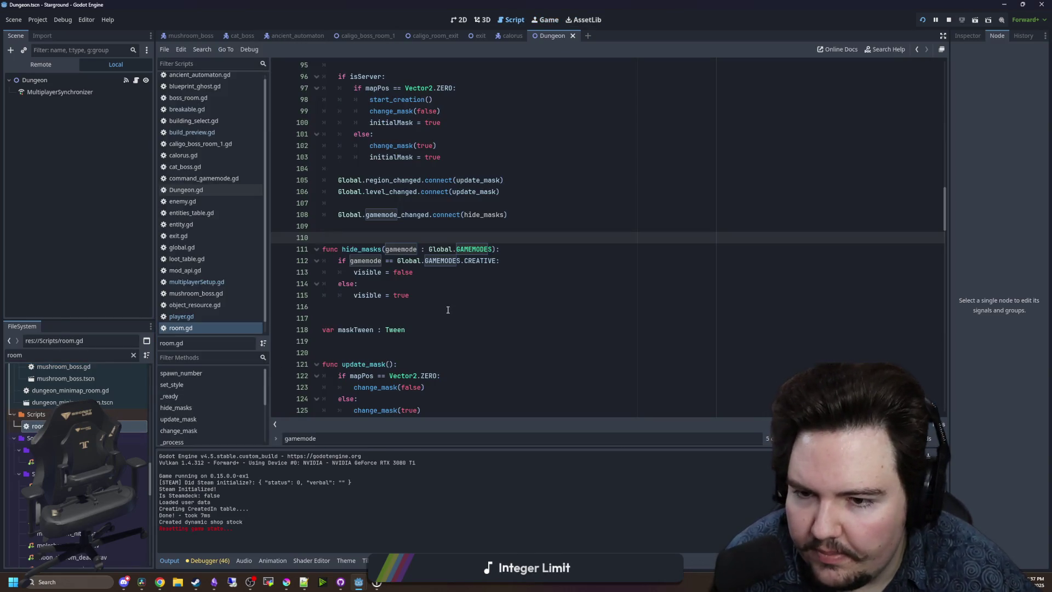
{"action": "left_click", "coordinate": [447, 309]}
{"action": "left_click", "coordinate": [427, 299]}
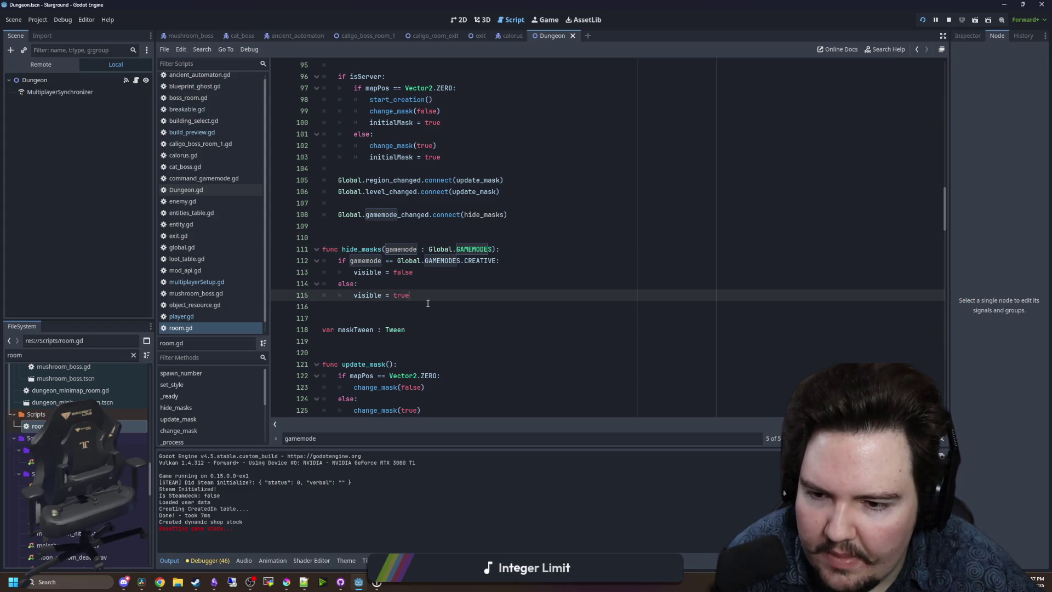
{"action": "left_click", "coordinate": [427, 303]}
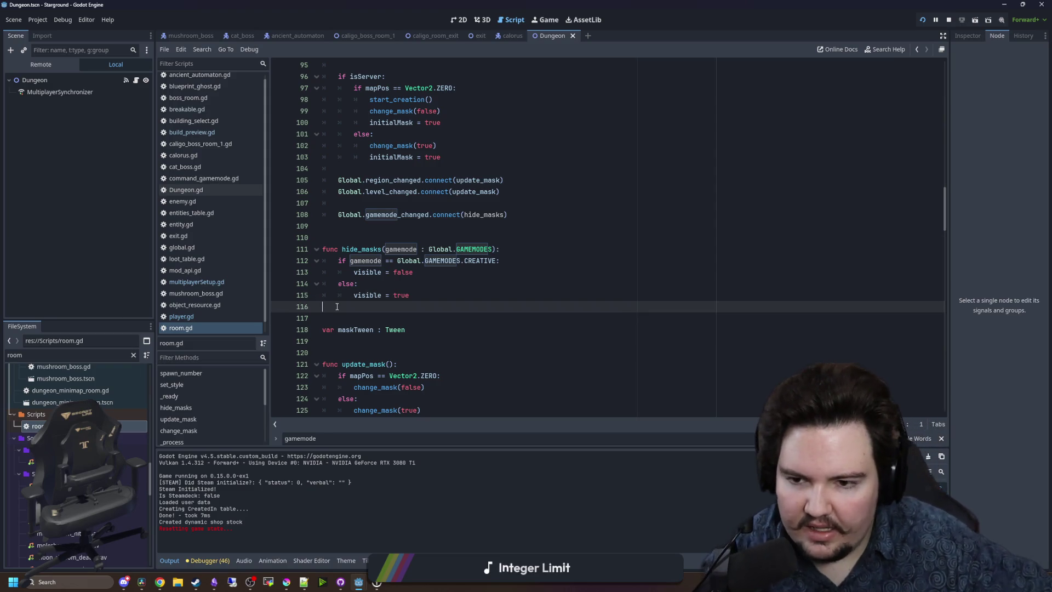
Insert blank lines in _ready above the gamemode_changed connection.
{"action": "scroll", "coordinate": [372, 252], "scroll_direction": "up", "scroll_amount": 5}
{"action": "scroll", "coordinate": [407, 200], "scroll_direction": "down", "scroll_amount": 5}
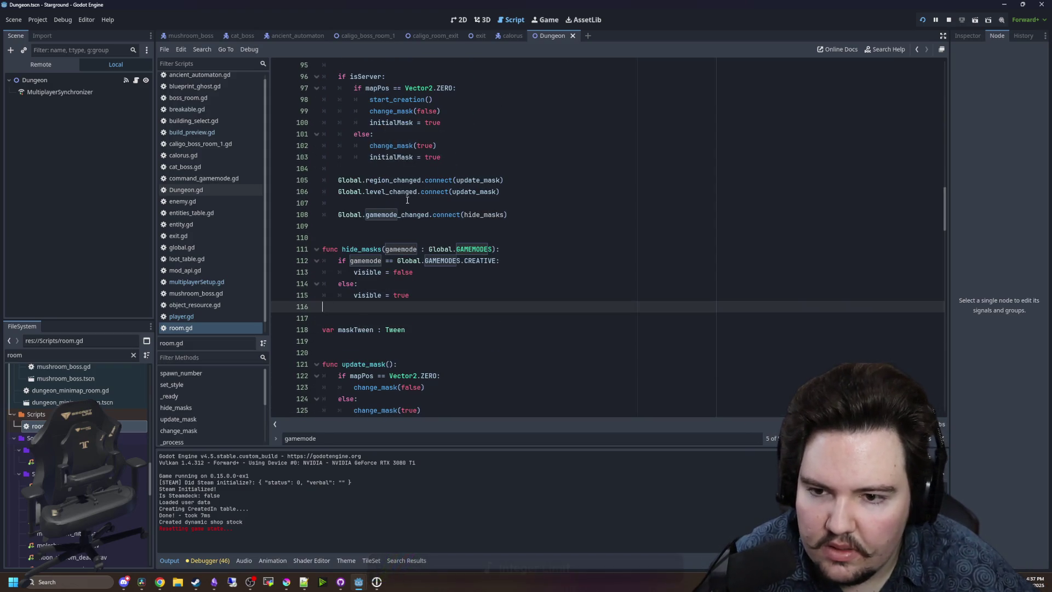
{"action": "left_click", "coordinate": [407, 203]}
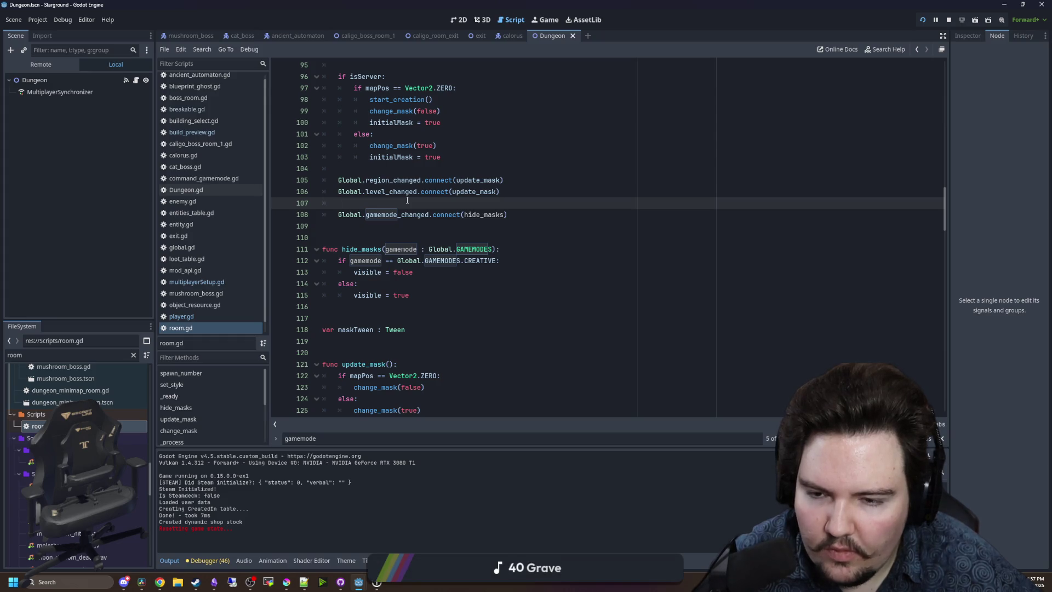
{"action": "key", "text": "Return"}
{"action": "key", "text": "Return"}
{"action": "key", "text": "Return"}
Add an if on line 108 checking Global.activePlayer's gamemode equals Global.GAMEMODES.CREATIVE.
{"action": "key", "text": "Up"}
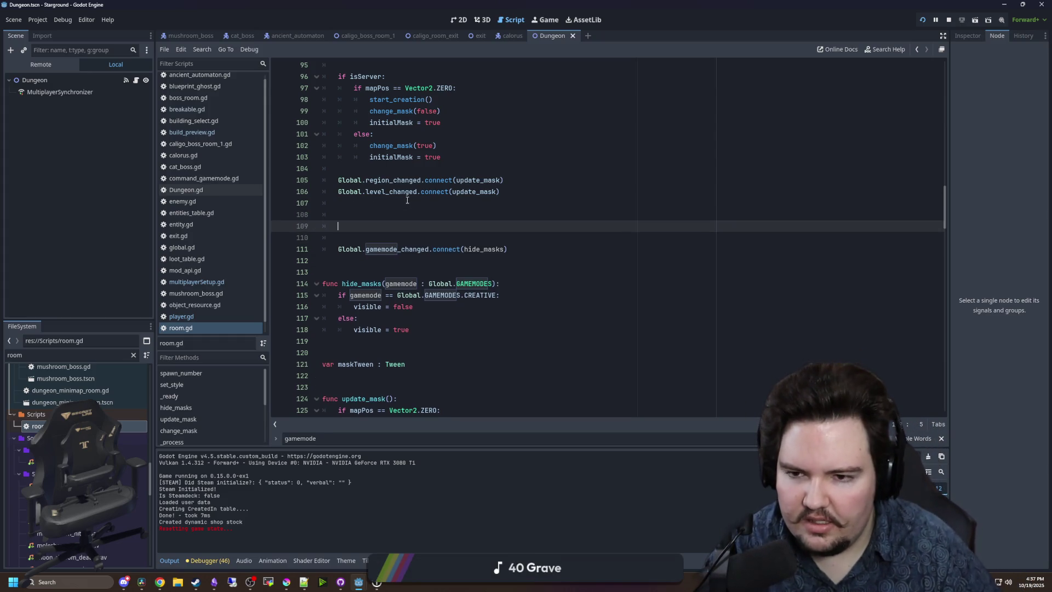
{"action": "key", "text": "Up"}
{"action": "type", "text": "if Global."}
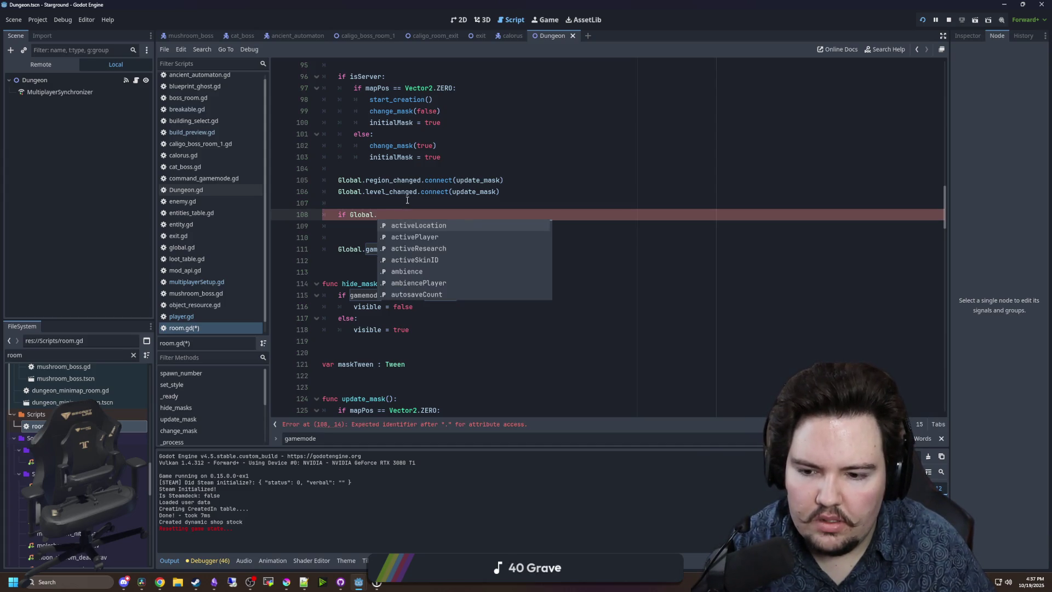
{"action": "key", "text": "BackSpace"}
{"action": "key", "text": "BackSpace"}
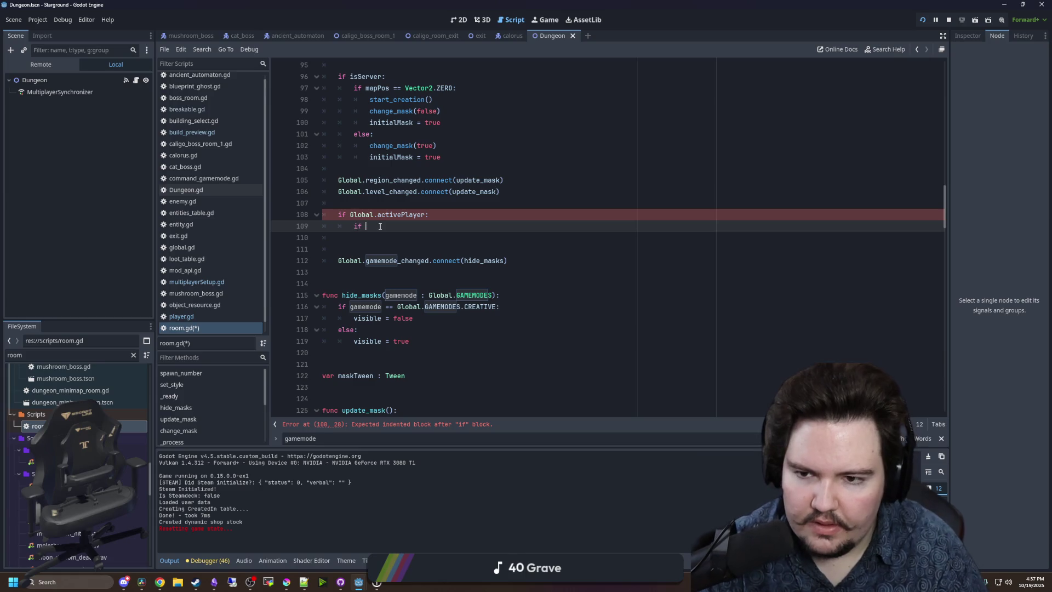
{"action": "type", "text": "G"}
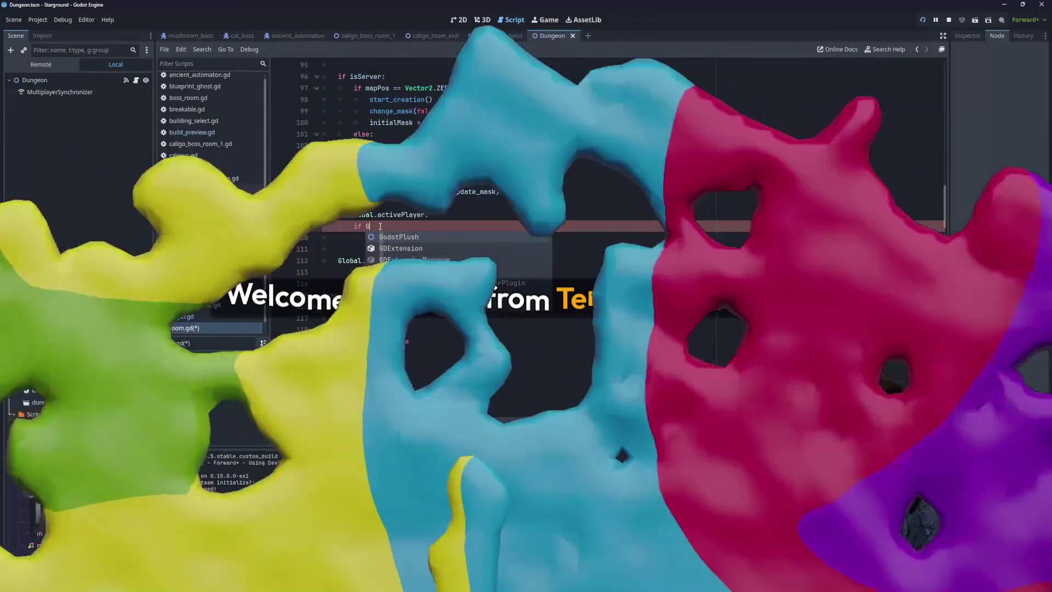
{"action": "type", "text": "lobal"}
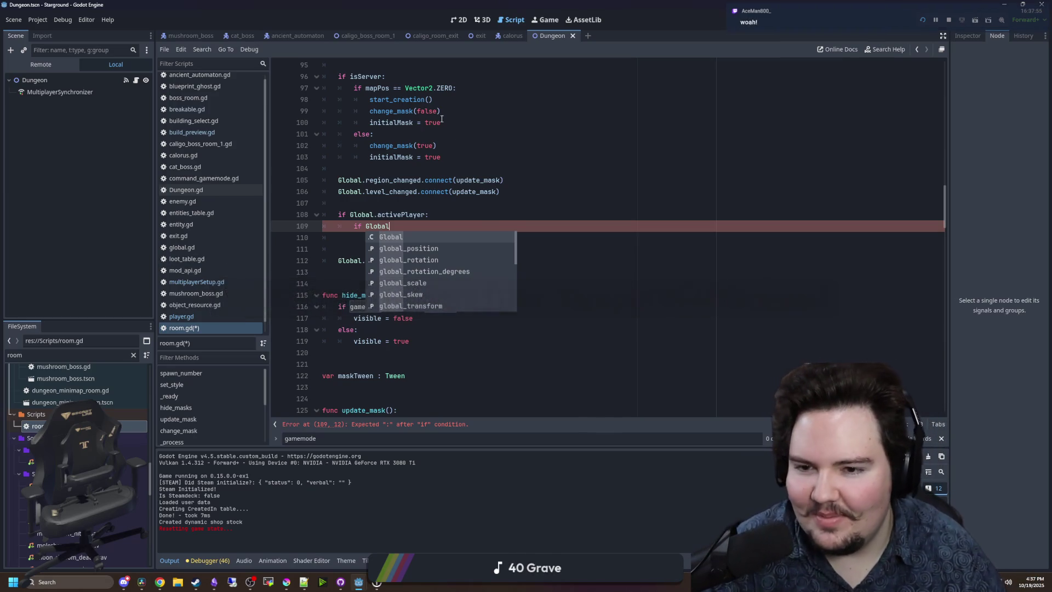
{"action": "left_click", "coordinate": [408, 226]}
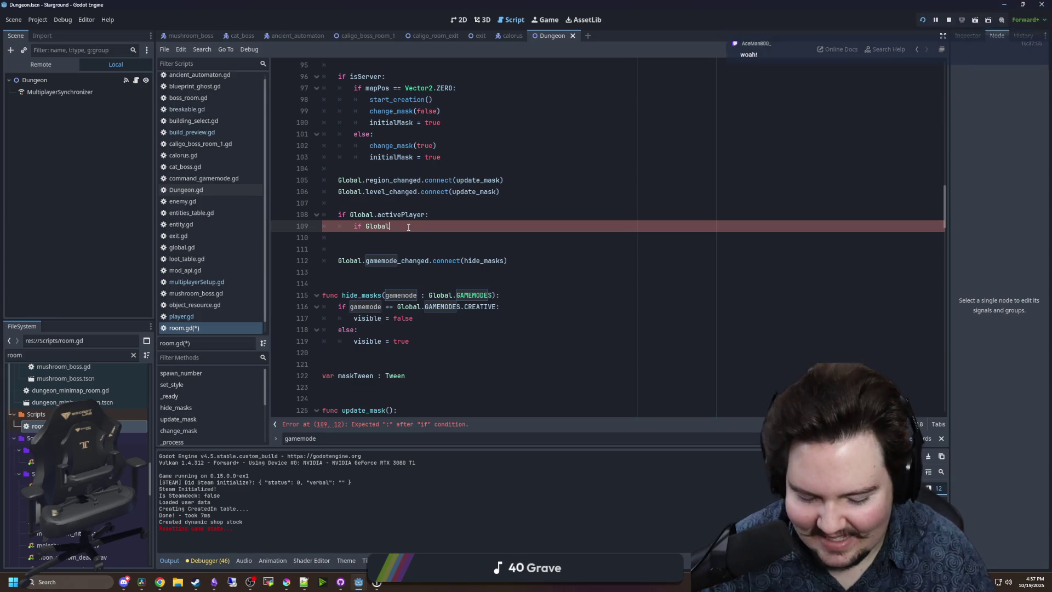
{"action": "type", "text": ".activePlayer"}
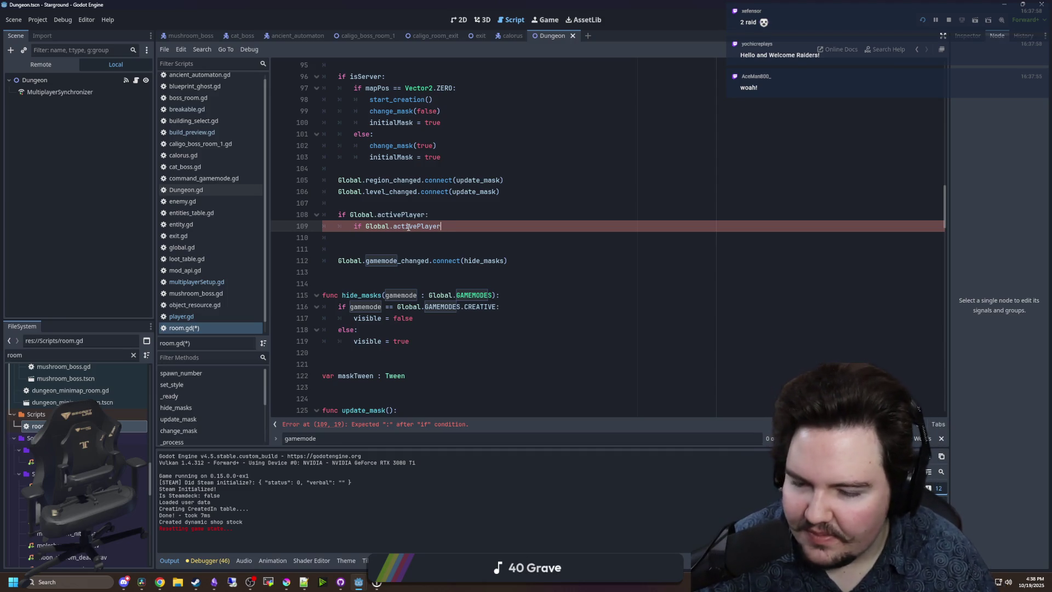
{"action": "type", "text": ":"}
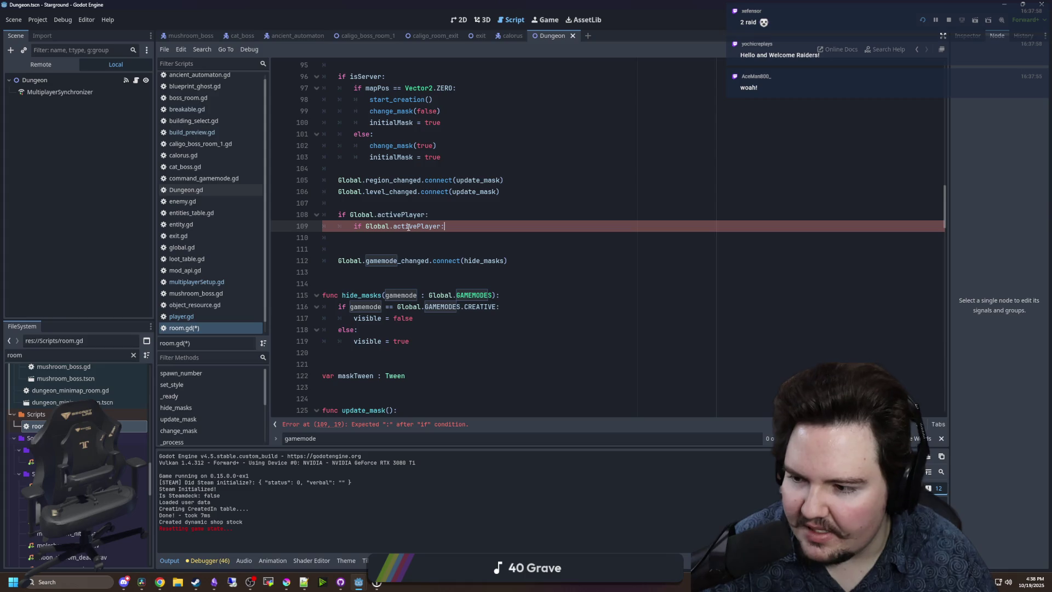
{"action": "key", "text": "BackSpace"}
{"action": "type", "text": ".gamemode == "}
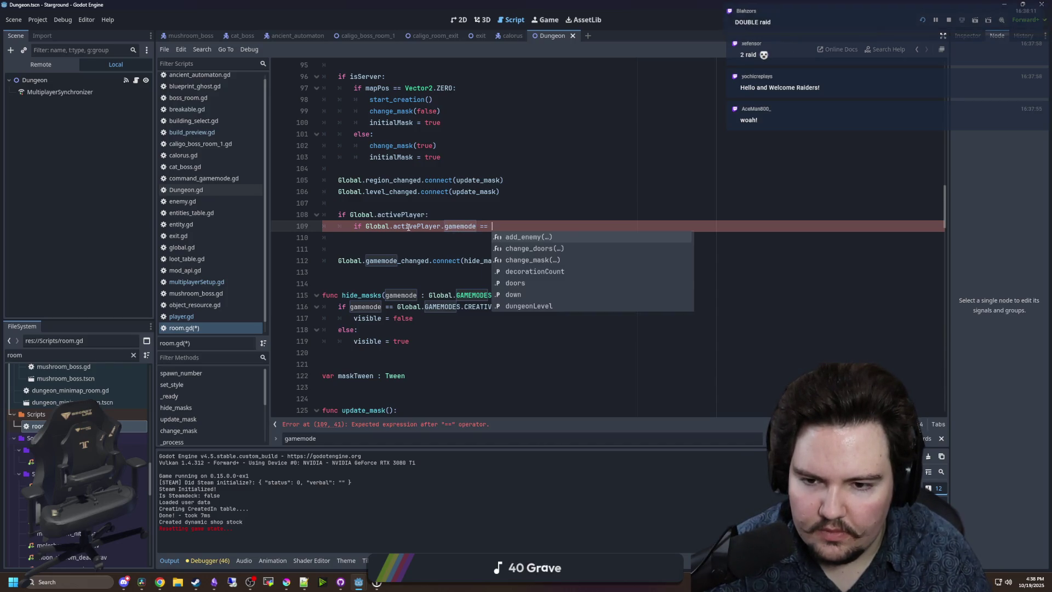
{"action": "type", "text": "Global.GAME"}
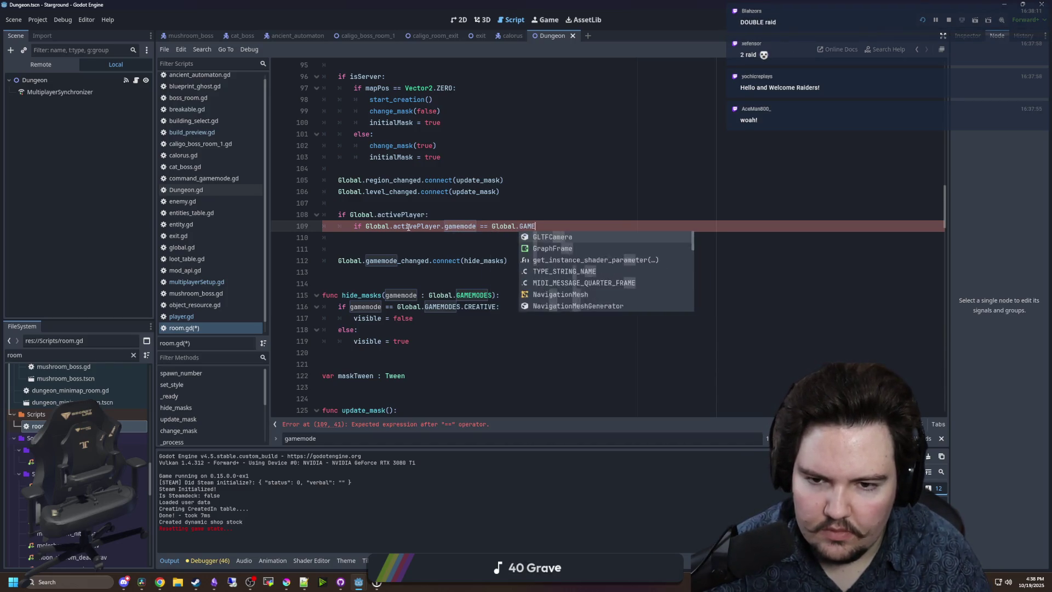
{"action": "type", "text": "MODES.CREA"}
{"action": "key", "text": "Return"}
{"action": "type", "text": ":"}
{"action": "key", "text": "Return"}
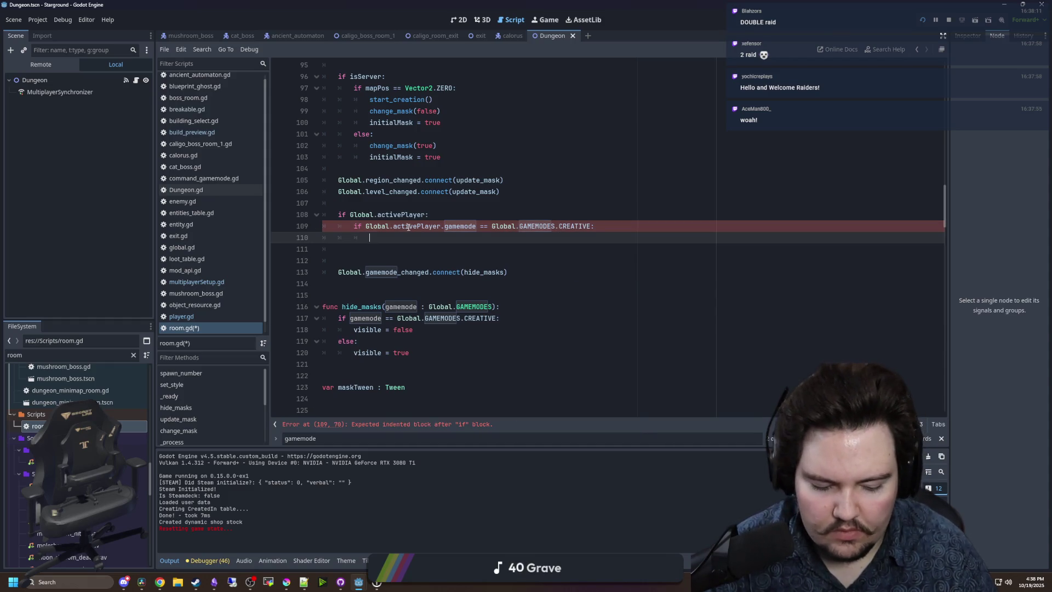
Call hide_masks(Global.GAMEMODES.CREATIVE) inside the new condition.
{"action": "type", "text": "hide_masks(Gl"}
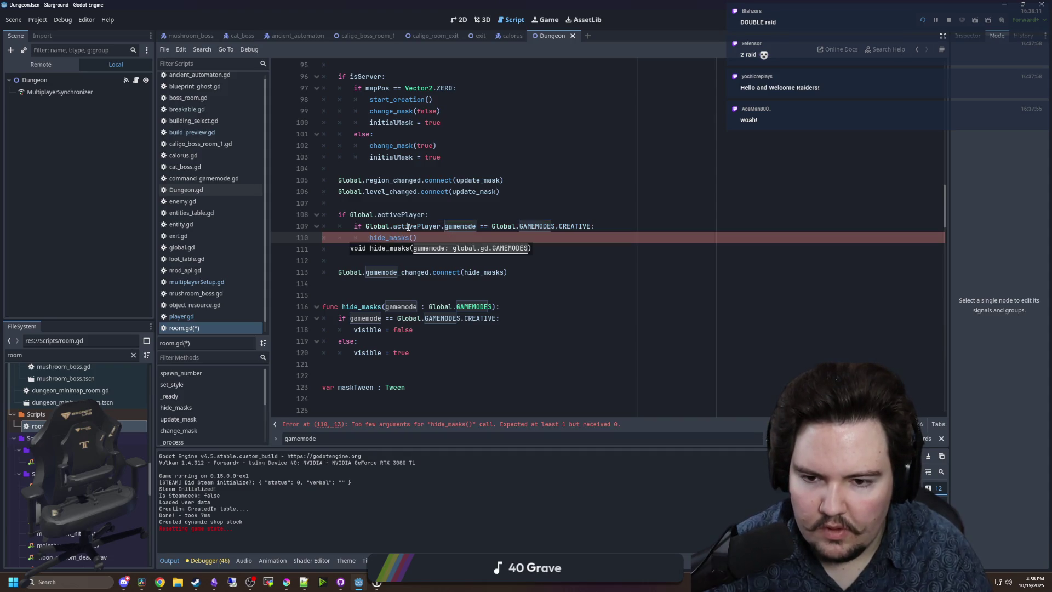
{"action": "type", "text": "oba"}
{"action": "left_click", "coordinate": [549, 159]}
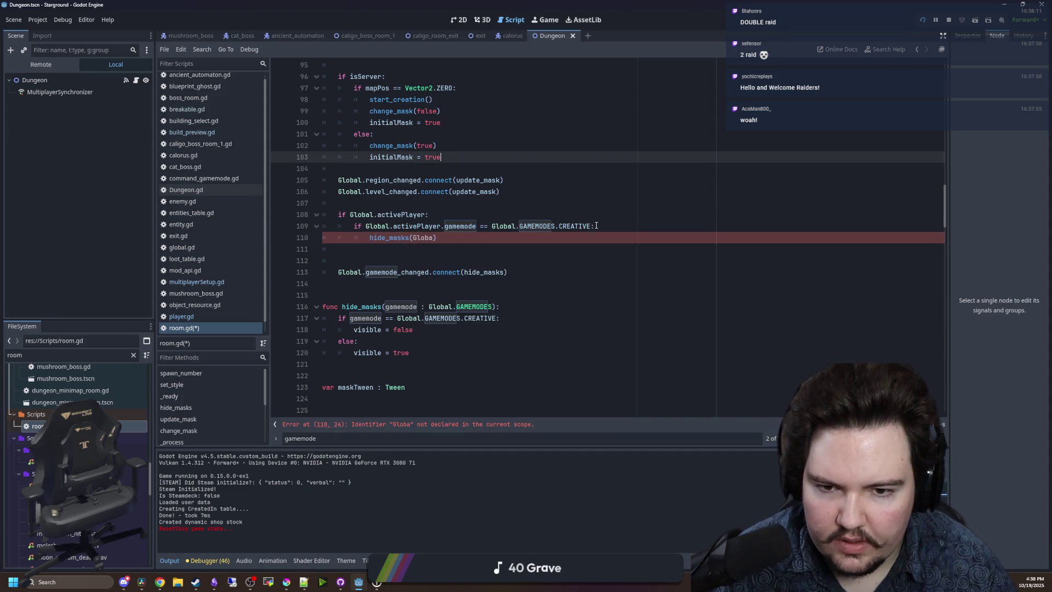
{"action": "left_click", "coordinate": [580, 227]}
{"action": "left_click_drag", "start_coordinate": [592, 226], "coordinate": [491, 227]}
{"action": "key", "text": "ctrl+c"}
{"action": "double_click", "coordinate": [423, 237]}
{"action": "key", "text": "ctrl+v"}
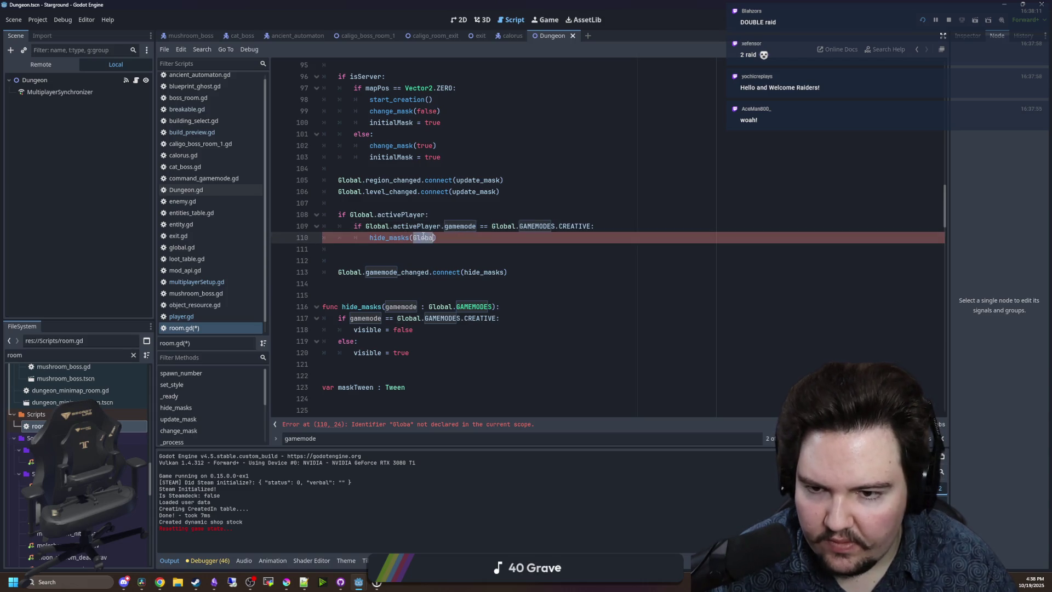
{"action": "left_click", "coordinate": [452, 213]}
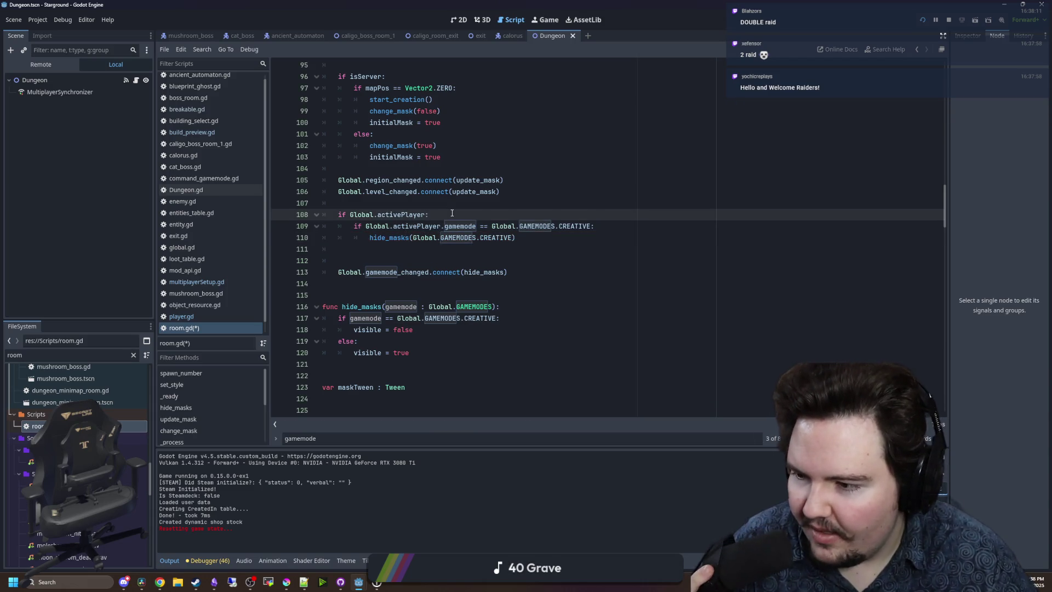
Delete the stray blank line below the call and save room.gd.
{"action": "left_click", "coordinate": [367, 260]}
{"action": "key", "text": "Up"}
{"action": "key", "text": "Up"}
{"action": "key", "text": "Up"}
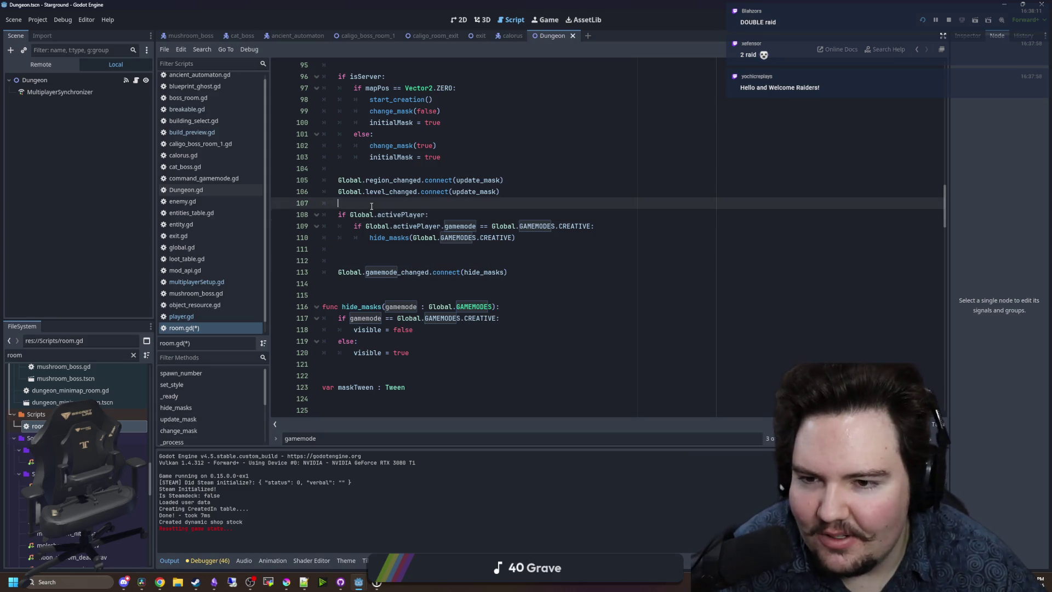
{"action": "left_click", "coordinate": [367, 267]}
{"action": "key", "text": "BackSpace"}
{"action": "key", "text": "BackSpace"}
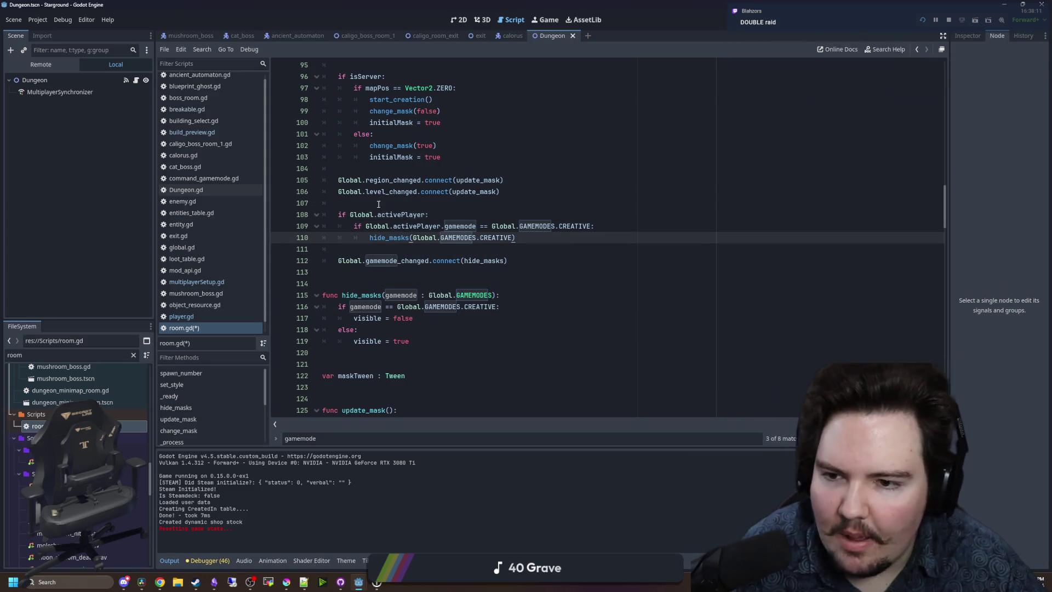
{"action": "left_click", "coordinate": [375, 203]}
{"action": "key", "text": "ctrl+s"}
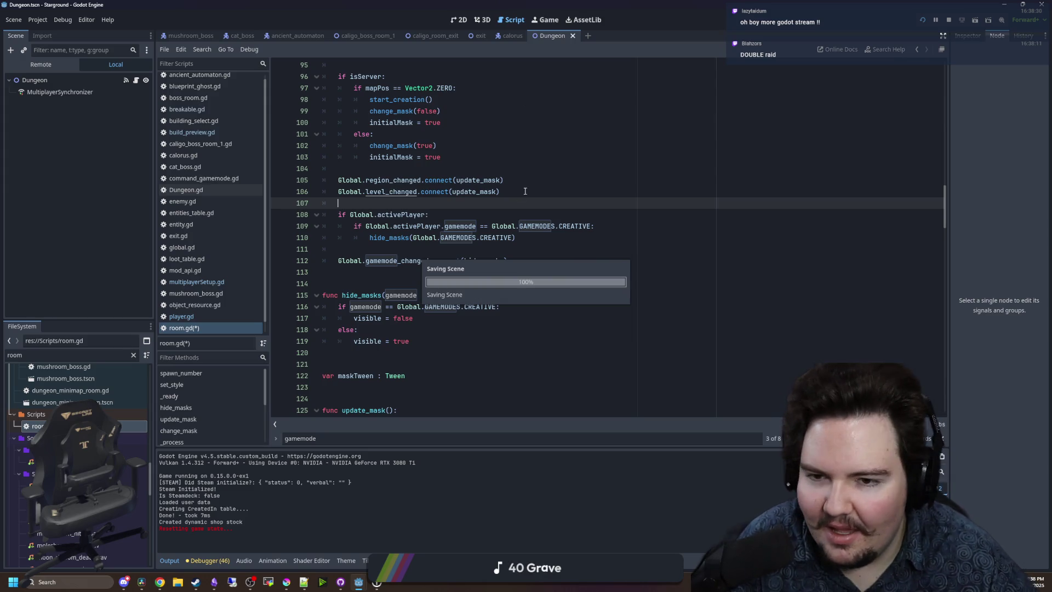
{"action": "scroll", "coordinate": [438, 230], "scroll_direction": "up", "scroll_amount": 2}
Make Global.activePlayer.gamemode the hide_masks argument.
{"action": "left_click", "coordinate": [400, 241]}
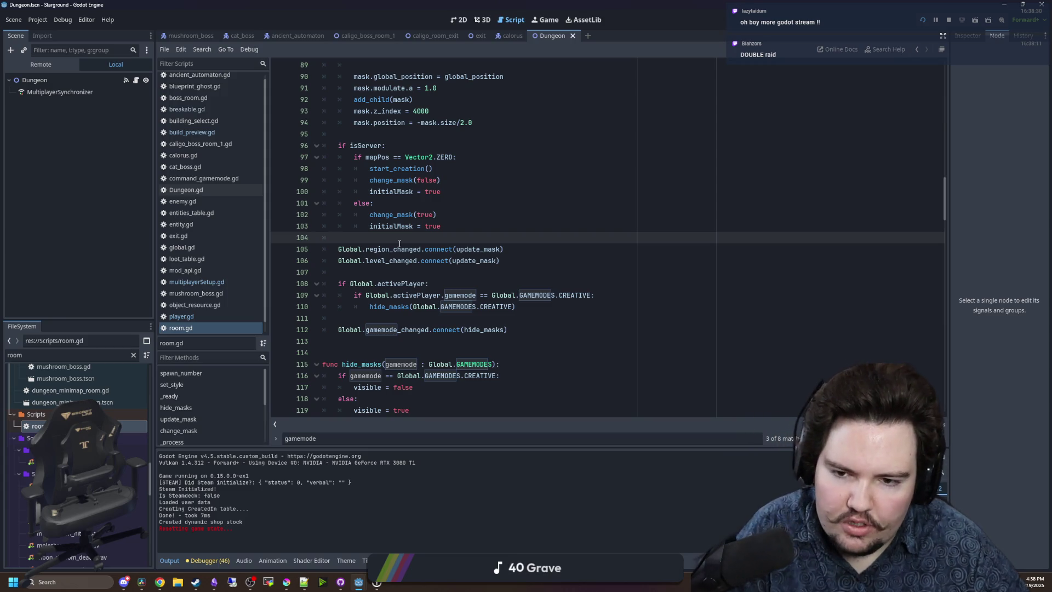
{"action": "scroll", "coordinate": [399, 244], "scroll_direction": "down", "scroll_amount": 2}
{"action": "left_click", "coordinate": [440, 248]}
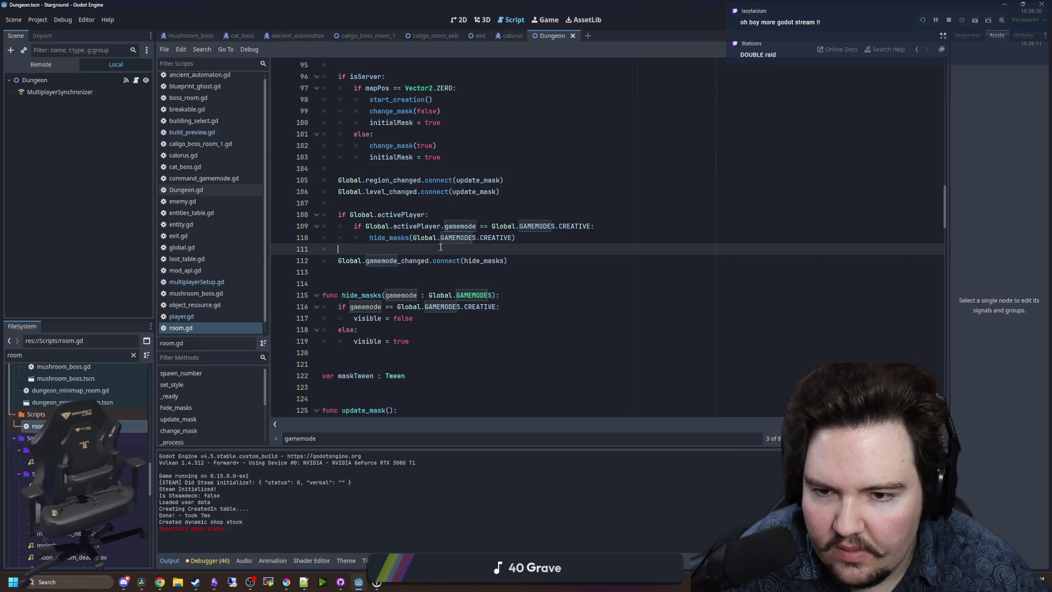
{"action": "left_click_drag", "start_coordinate": [601, 228], "coordinate": [231, 228]}
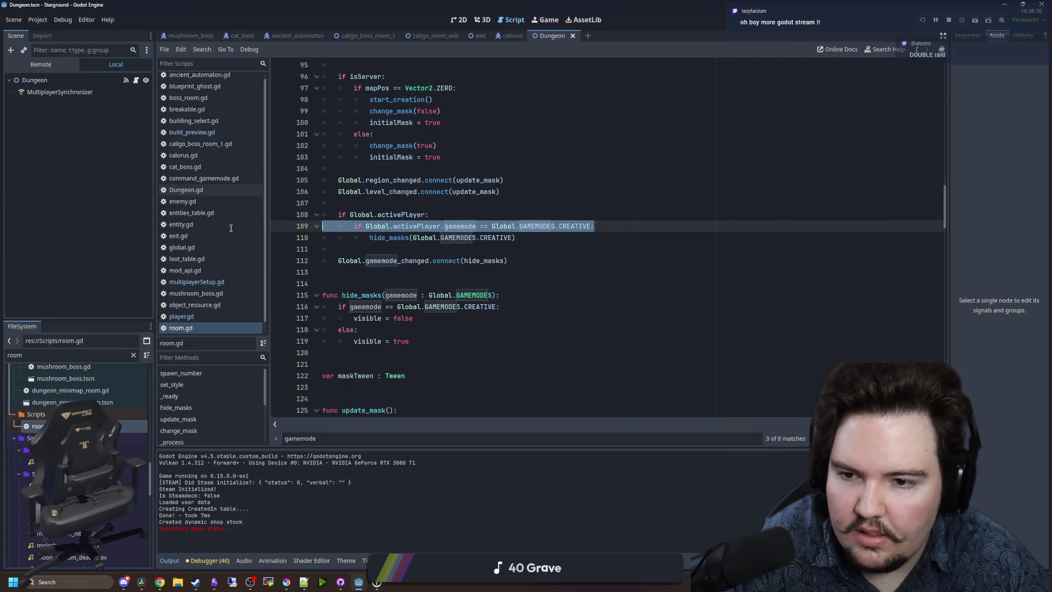
{"action": "left_click", "coordinate": [517, 245]}
{"action": "left_click_drag", "start_coordinate": [476, 226], "coordinate": [402, 228]}
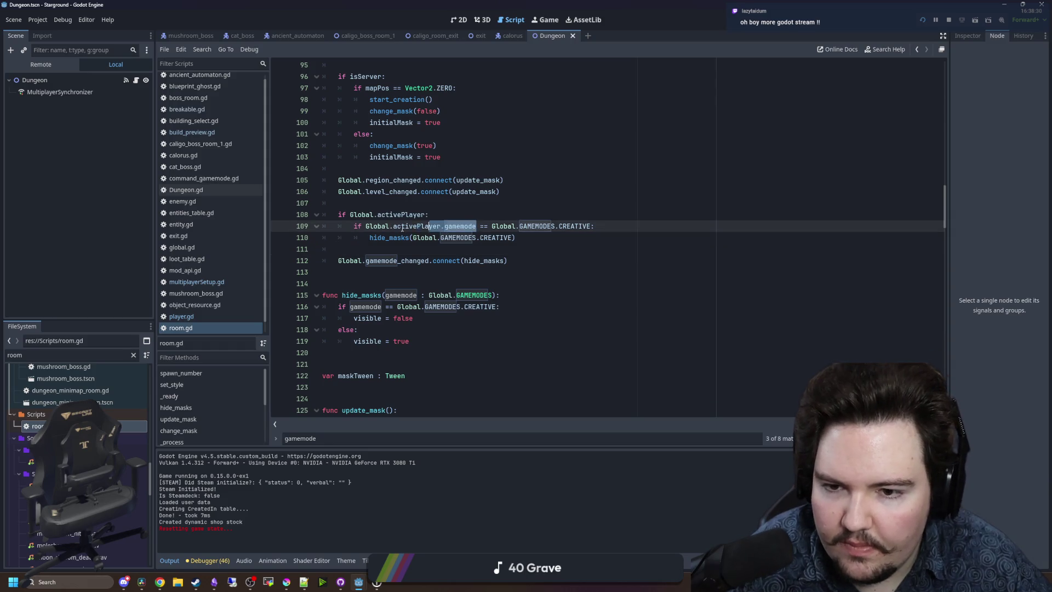
{"action": "left_click", "coordinate": [505, 238]}
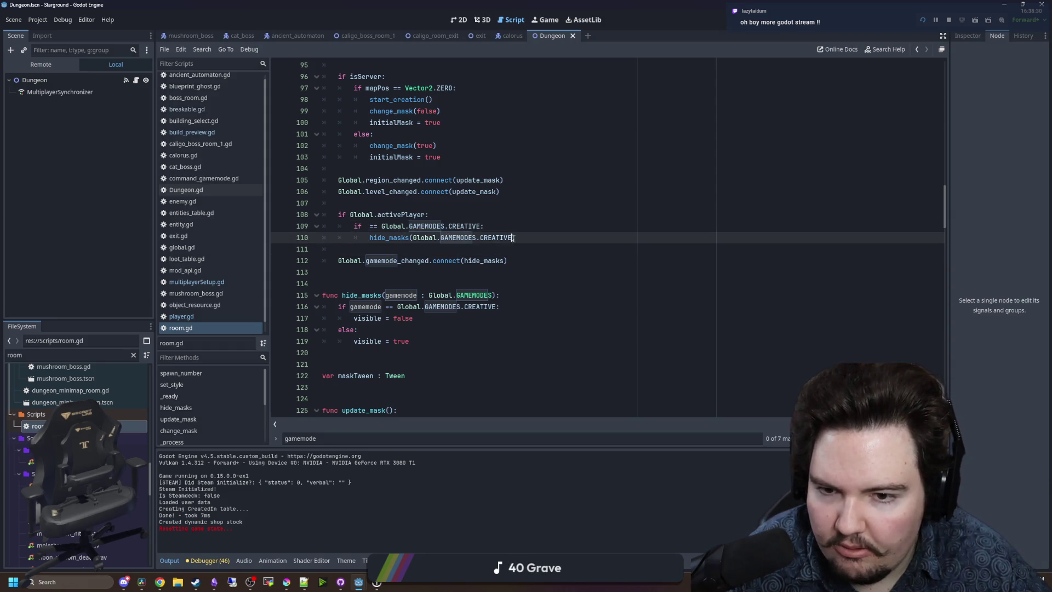
{"action": "key", "text": "ctrl+v"}
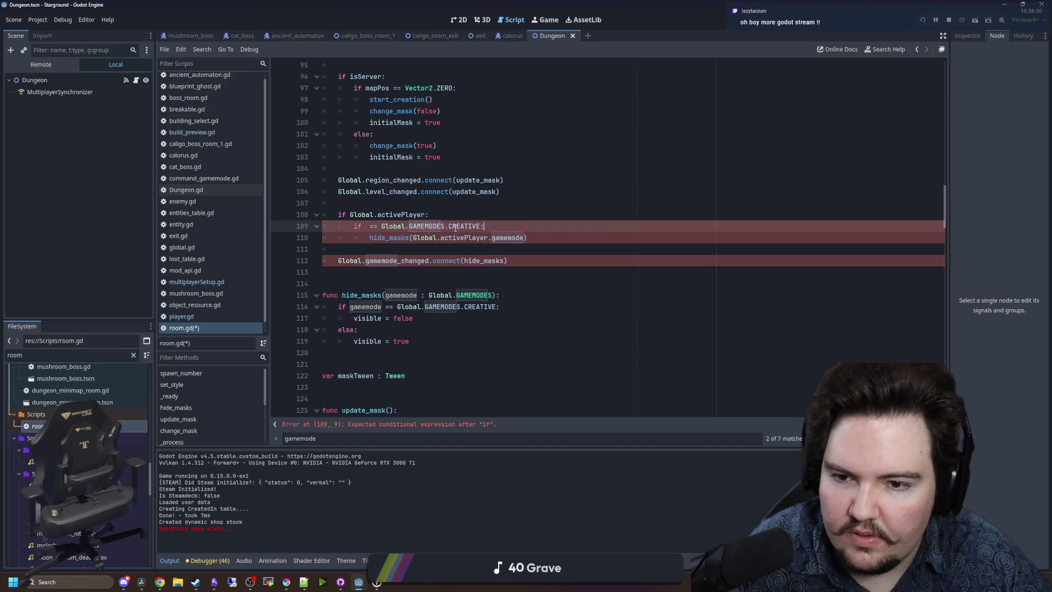
Remove the creative-mode if line, unindent the hide_masks call, save, and run the project.
{"action": "triple_click", "coordinate": [388, 226]}
{"action": "key", "text": "BackSpace"}
{"action": "key", "text": "BackSpace"}
{"action": "left_click", "coordinate": [371, 227]}
{"action": "key", "text": "BackSpace"}
{"action": "left_click", "coordinate": [383, 205]}
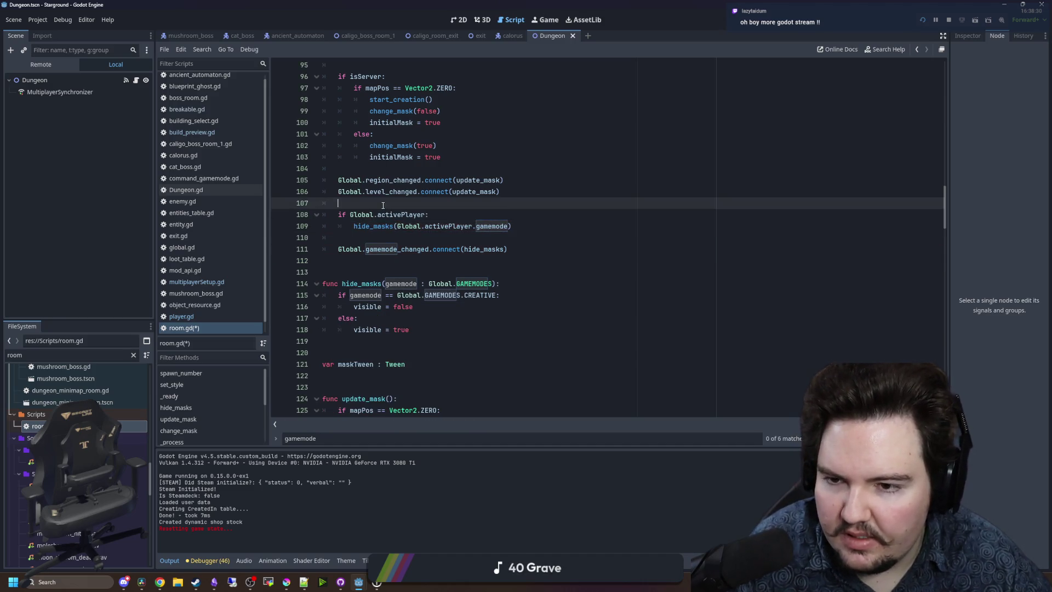
{"action": "left_click", "coordinate": [384, 248]}
{"action": "scroll", "coordinate": [388, 230], "scroll_direction": "down", "scroll_amount": 1}
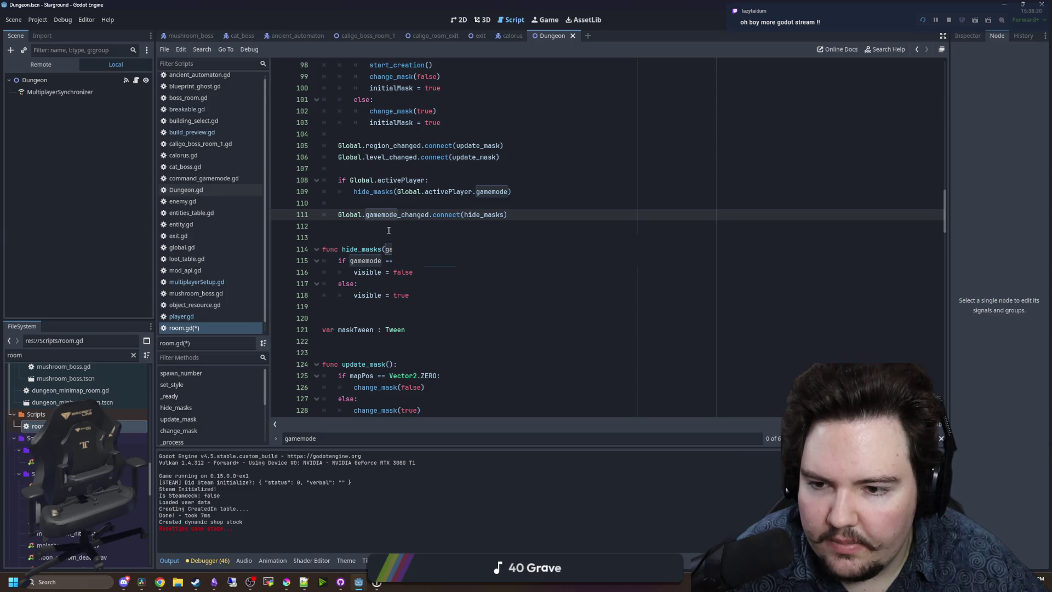
{"action": "left_click", "coordinate": [373, 229]}
{"action": "left_click", "coordinate": [395, 203]}
{"action": "key", "text": "ctrl+s"}
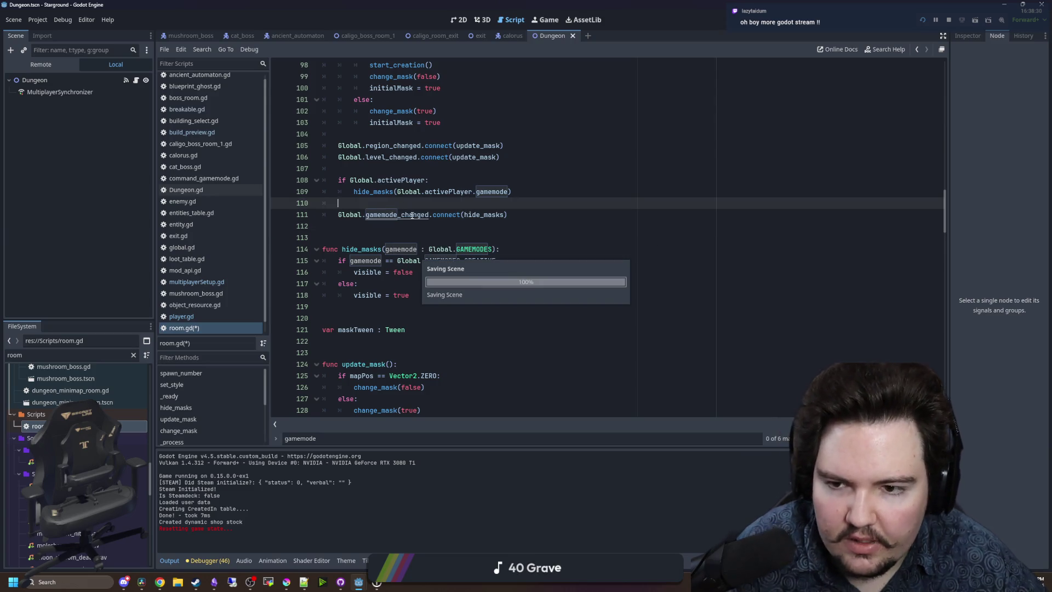
{"action": "left_click", "coordinate": [537, 24]}
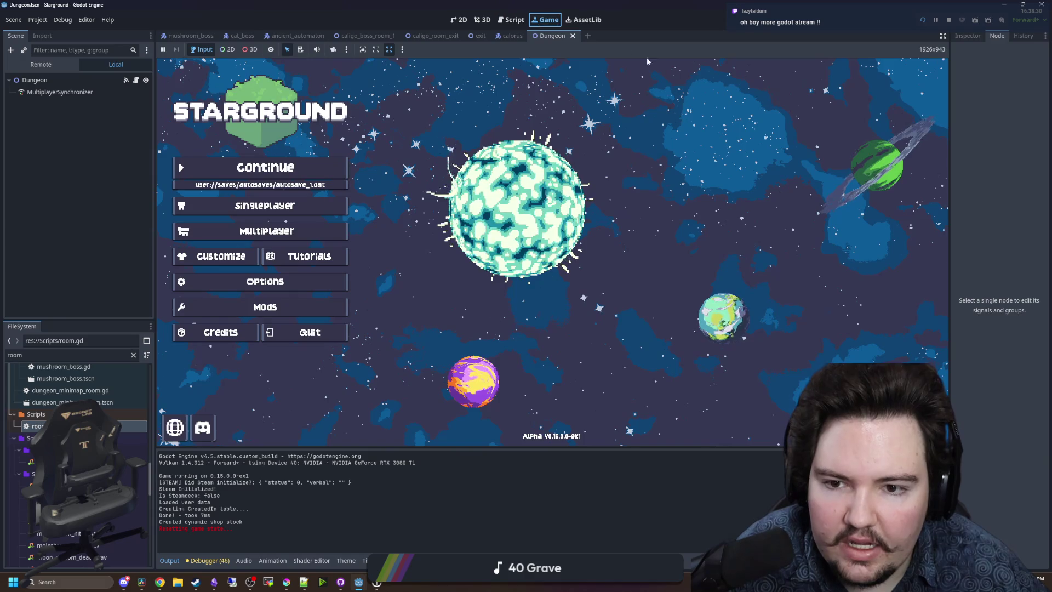
Start singleplayer, launch to a planet from the Starlauncher, then return to Dungeon.gd.
{"action": "left_click", "coordinate": [923, 21]}
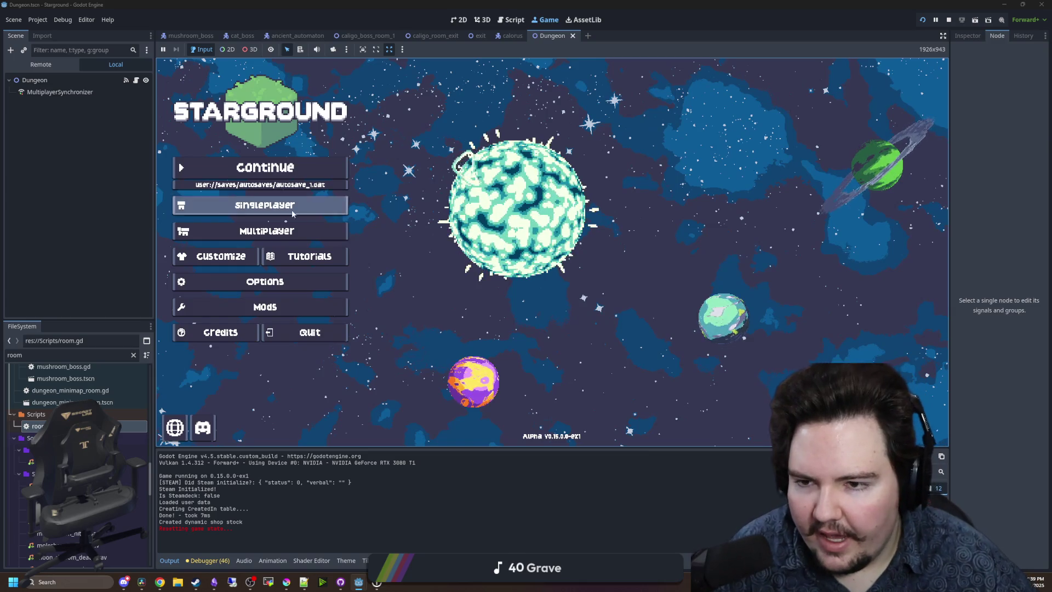
{"action": "left_click", "coordinate": [292, 208]}
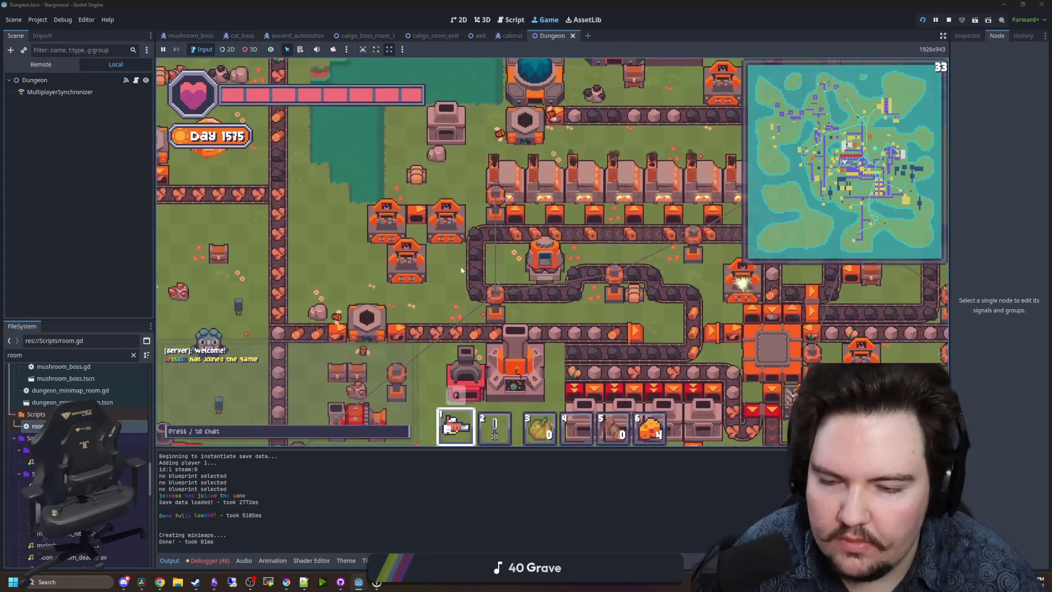
{"action": "key", "text": "e"}
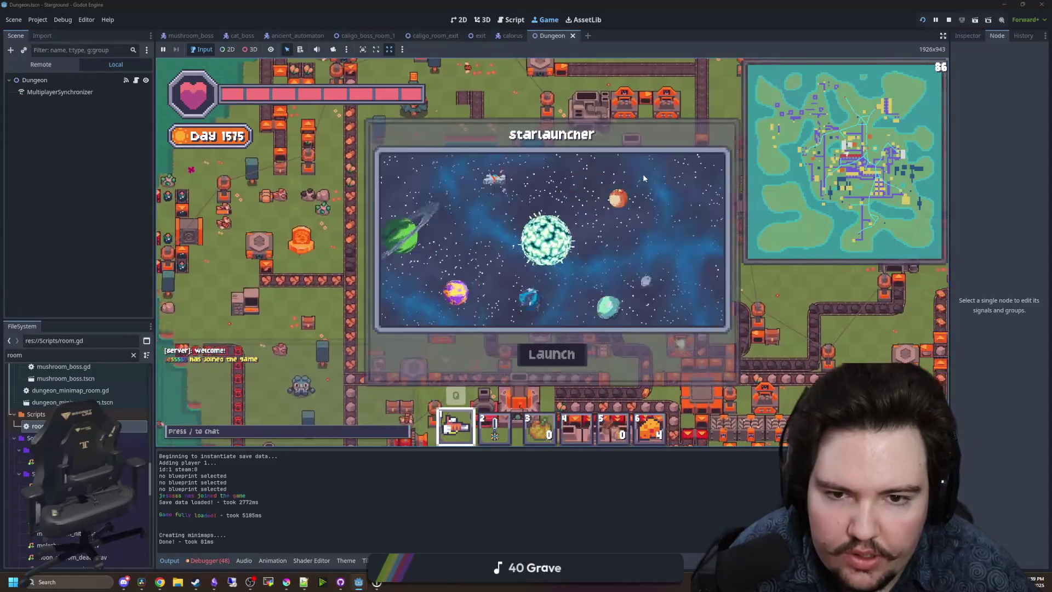
{"action": "scroll", "coordinate": [510, 234], "scroll_direction": "down", "scroll_amount": 2}
{"action": "left_click", "coordinate": [530, 270]}
{"action": "left_click", "coordinate": [582, 275]}
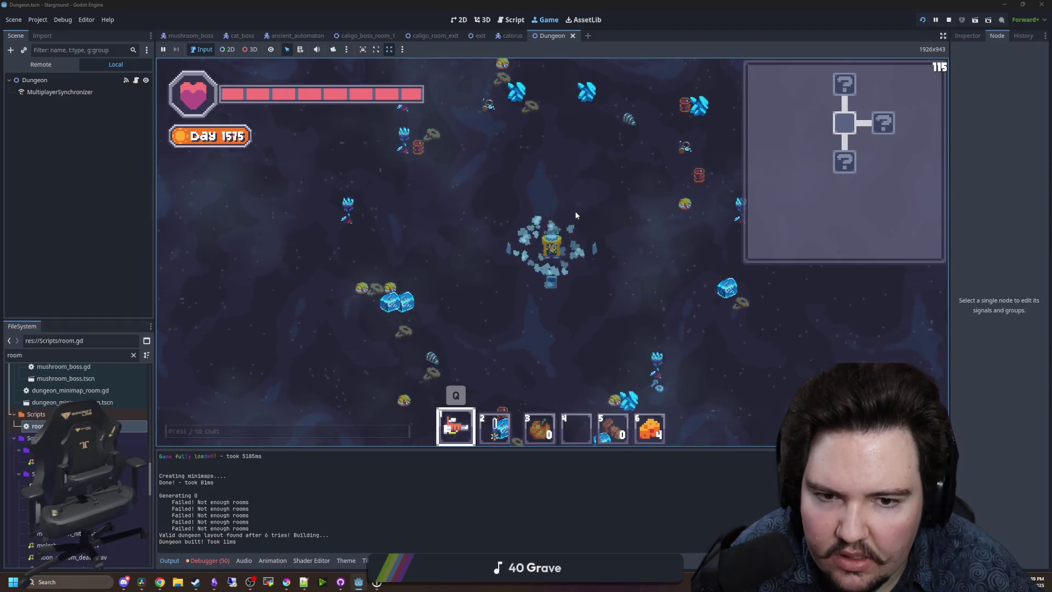
{"action": "key", "text": "ctrl+F3"}
{"action": "left_click", "coordinate": [411, 284]}
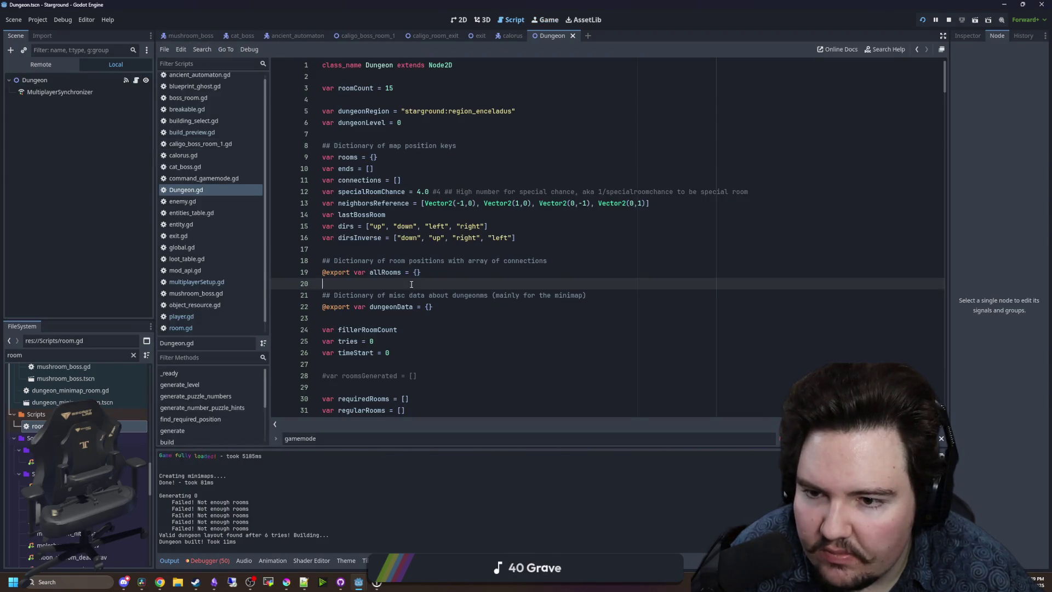
Open room.gd and locate the mask reference around line 82.
{"action": "scroll", "coordinate": [429, 269], "scroll_direction": "down", "scroll_amount": 6}
{"action": "type", "text": "visible"}
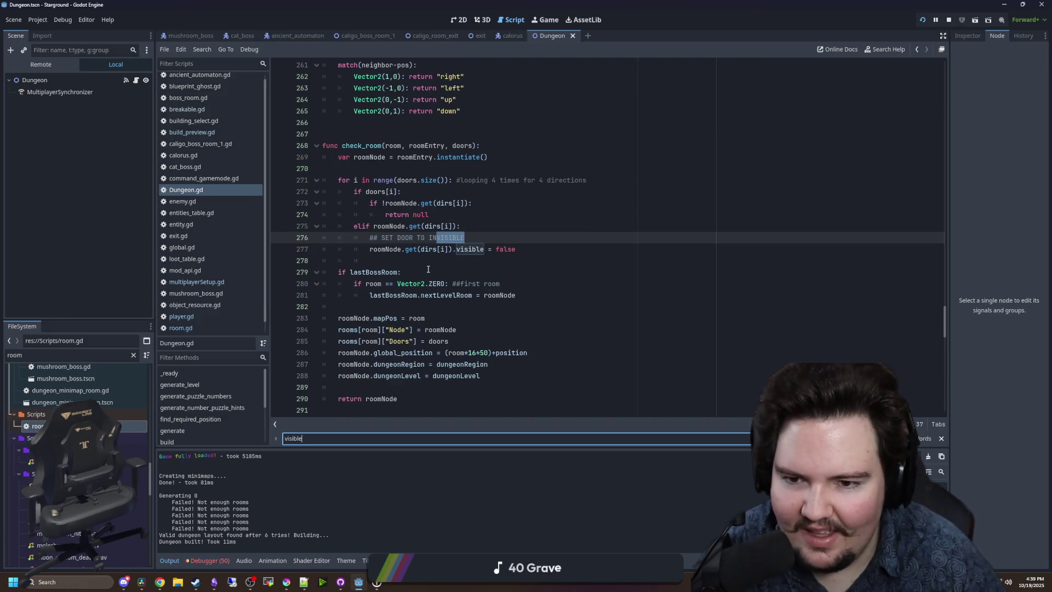
{"action": "left_click", "coordinate": [428, 269]}
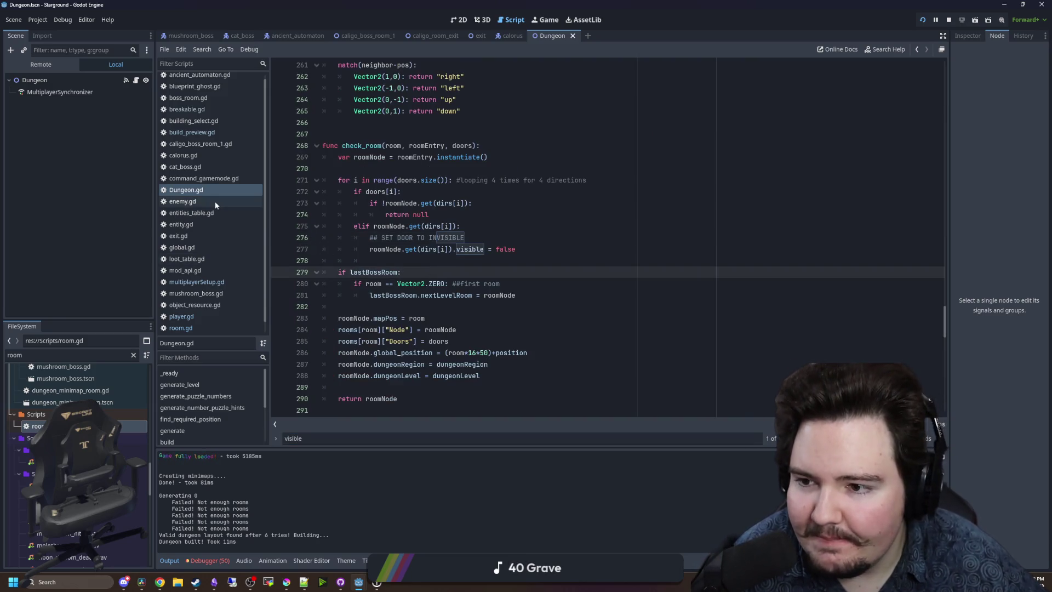
{"action": "left_click", "coordinate": [181, 327]}
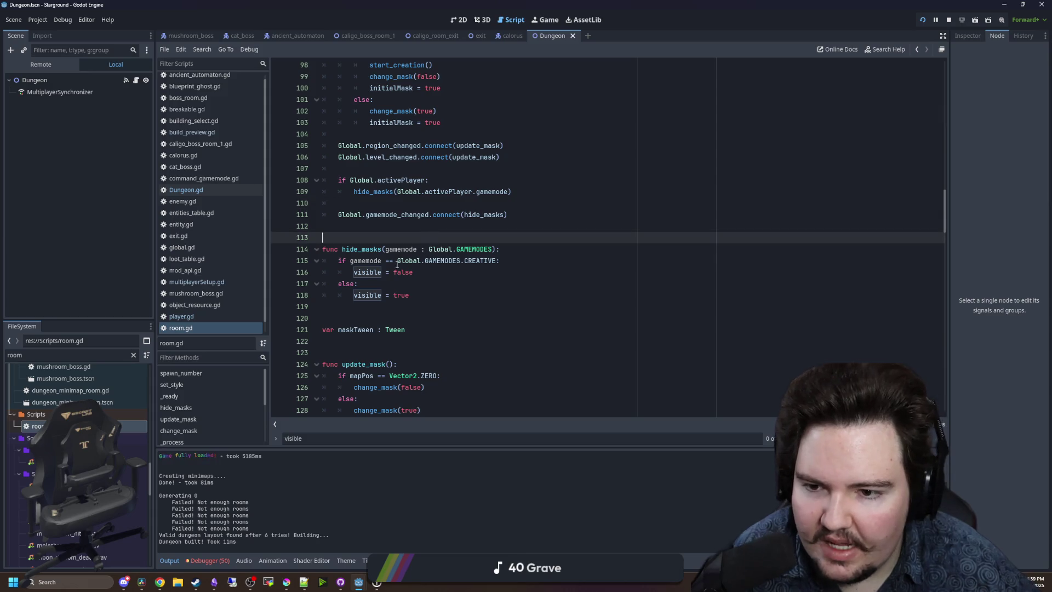
{"action": "scroll", "coordinate": [349, 204], "scroll_direction": "up", "scroll_amount": 6}
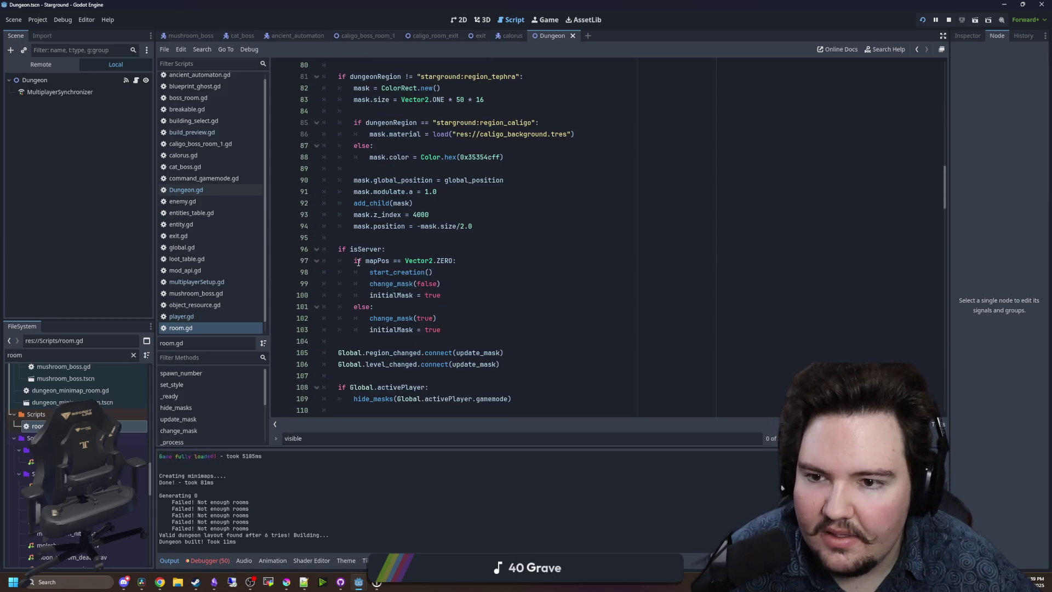
{"action": "scroll", "coordinate": [362, 176], "scroll_direction": "up", "scroll_amount": 1}
{"action": "left_click", "coordinate": [370, 143]}
{"action": "double_click", "coordinate": [362, 122]}
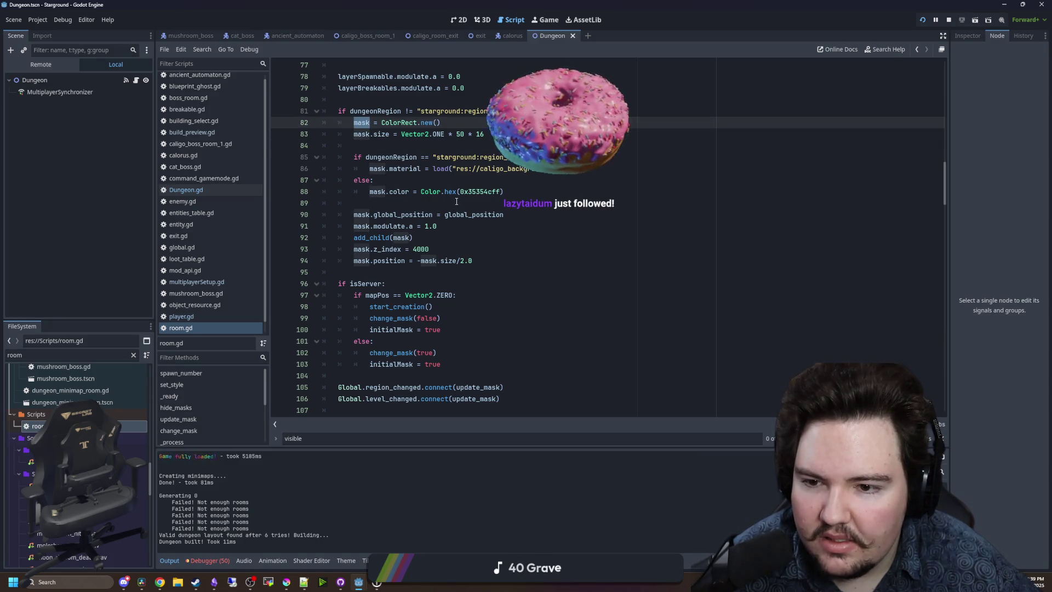
{"action": "scroll", "coordinate": [431, 207], "scroll_direction": "down", "scroll_amount": 8}
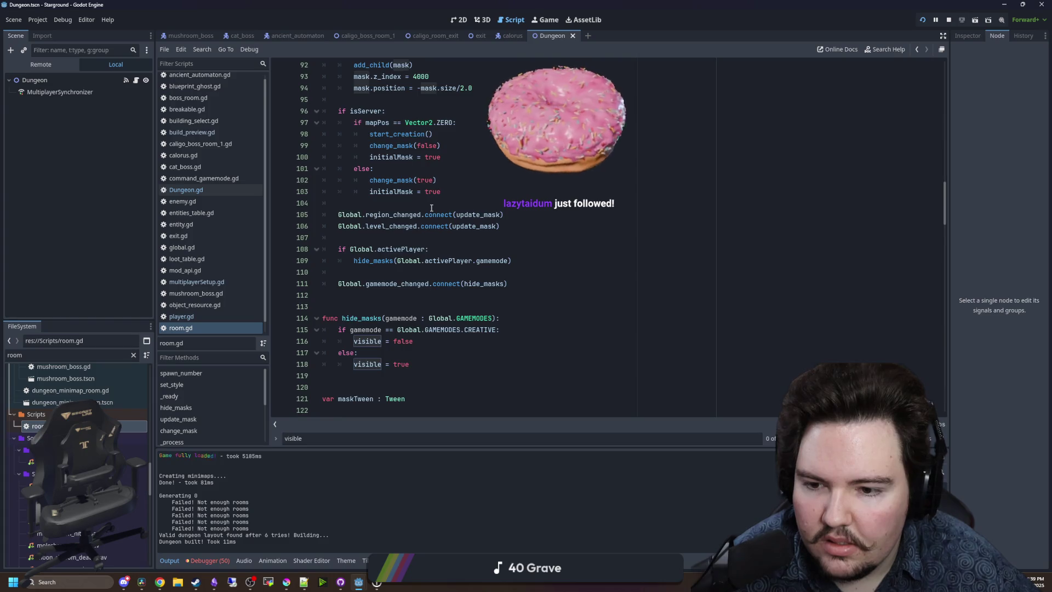
{"action": "left_click", "coordinate": [431, 208]}
{"action": "scroll", "coordinate": [431, 208], "scroll_direction": "up", "scroll_amount": 1}
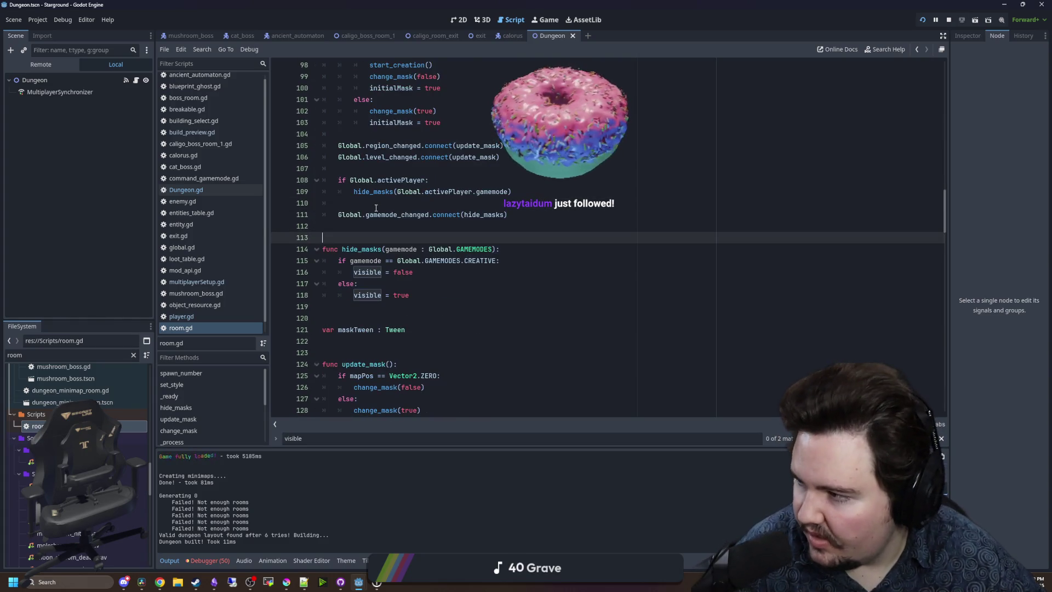
Add an 'if mask:' line above the active-player check and indent the lines beneath it.
{"action": "left_click", "coordinate": [378, 174]}
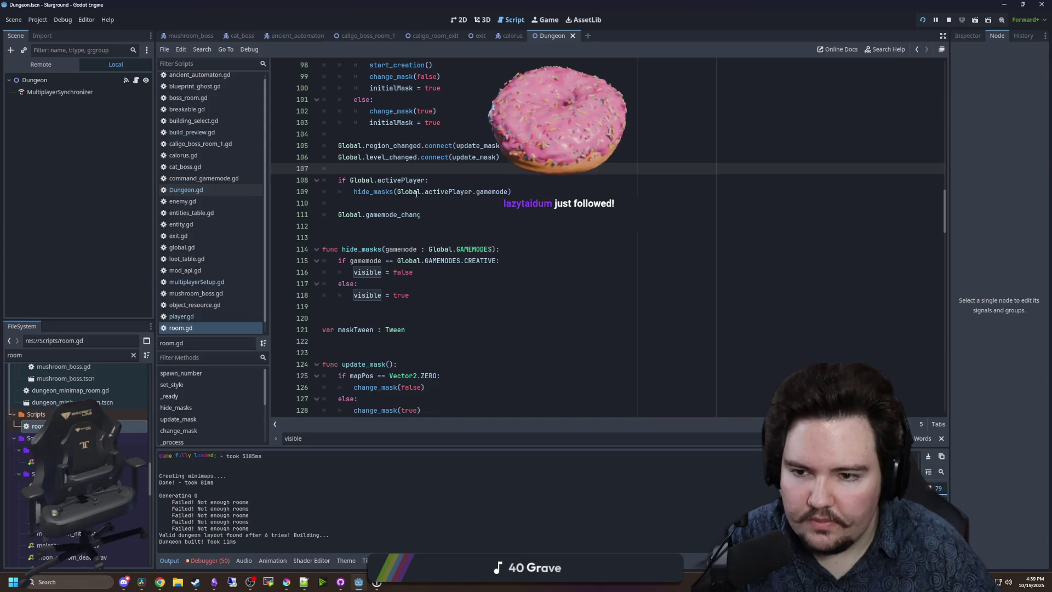
{"action": "key", "text": "Return"}
{"action": "type", "text": "if mask:"}
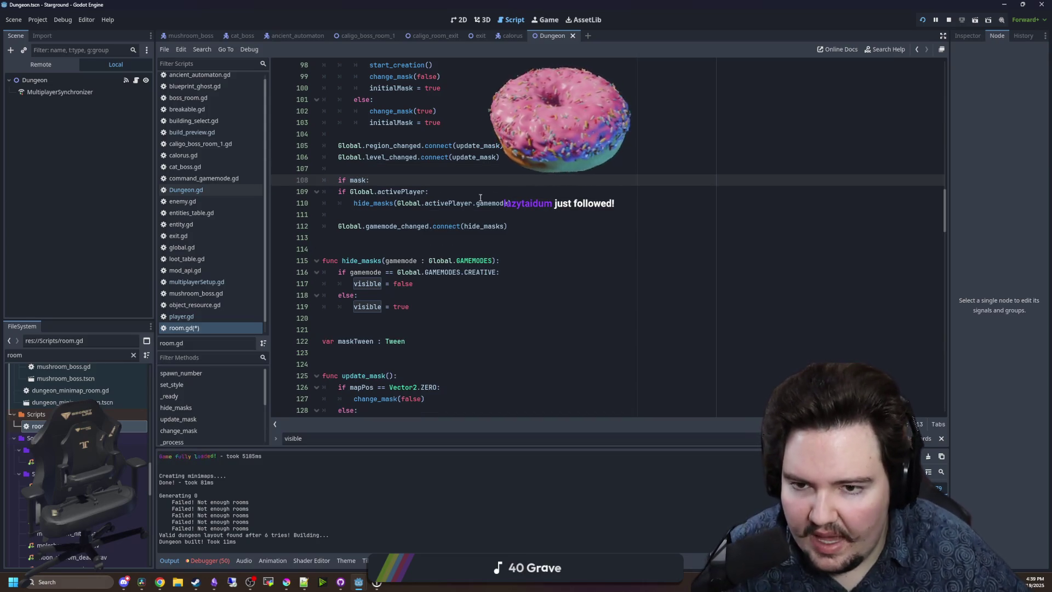
{"action": "left_click", "coordinate": [399, 230]}
{"action": "left_click_drag", "start_coordinate": [399, 231], "coordinate": [334, 189]}
{"action": "key", "text": "Tab"}
{"action": "left_click", "coordinate": [415, 178]}
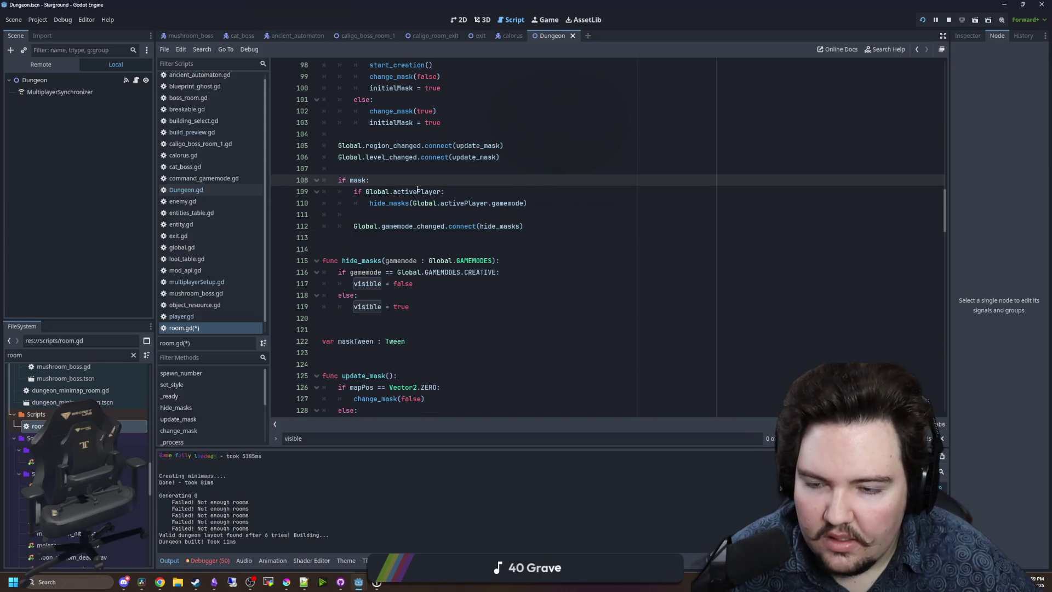
In hide_masks, change both 'visible' assignments to 'mask.visible' and save the script.
{"action": "left_click", "coordinate": [398, 203]}
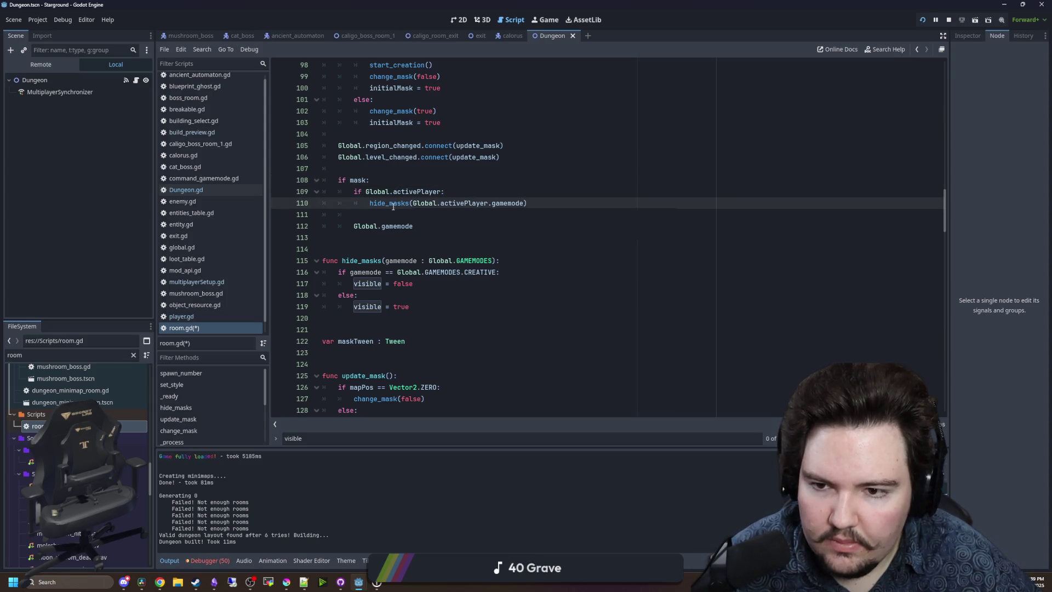
{"action": "left_click", "coordinate": [354, 283]}
{"action": "type", "text": "mask."}
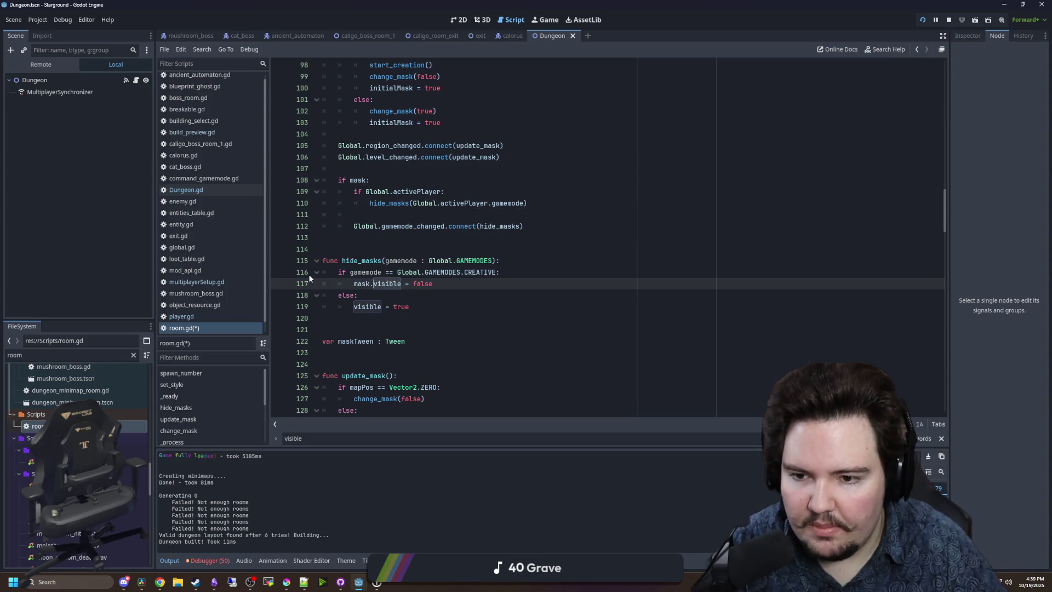
{"action": "key", "text": "Escape"}
{"action": "left_click", "coordinate": [354, 306]}
{"action": "type", "text": "mask."}
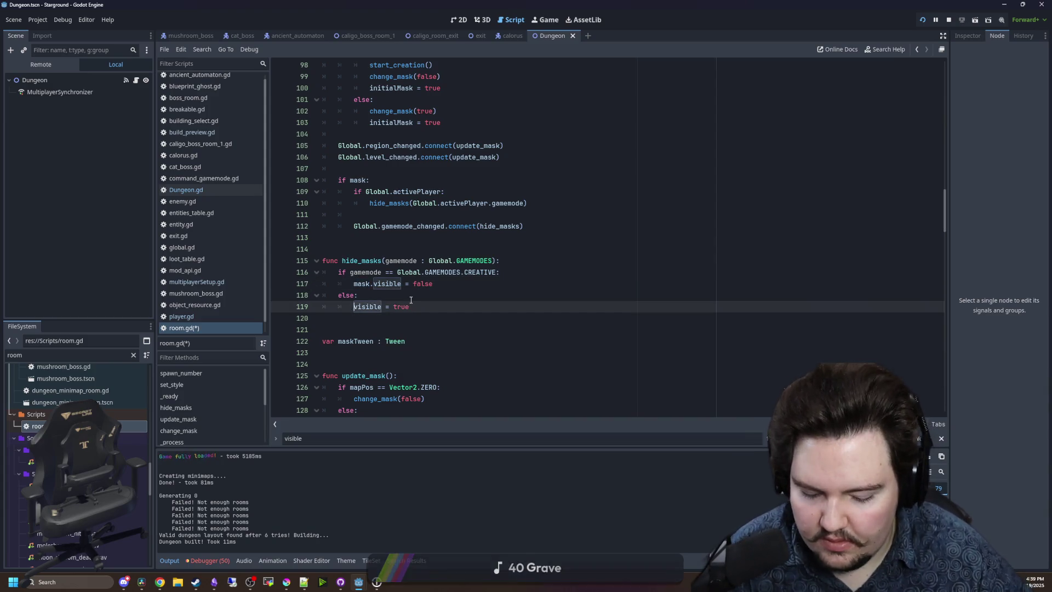
{"action": "left_click", "coordinate": [411, 249]}
{"action": "key", "text": "ctrl+s"}
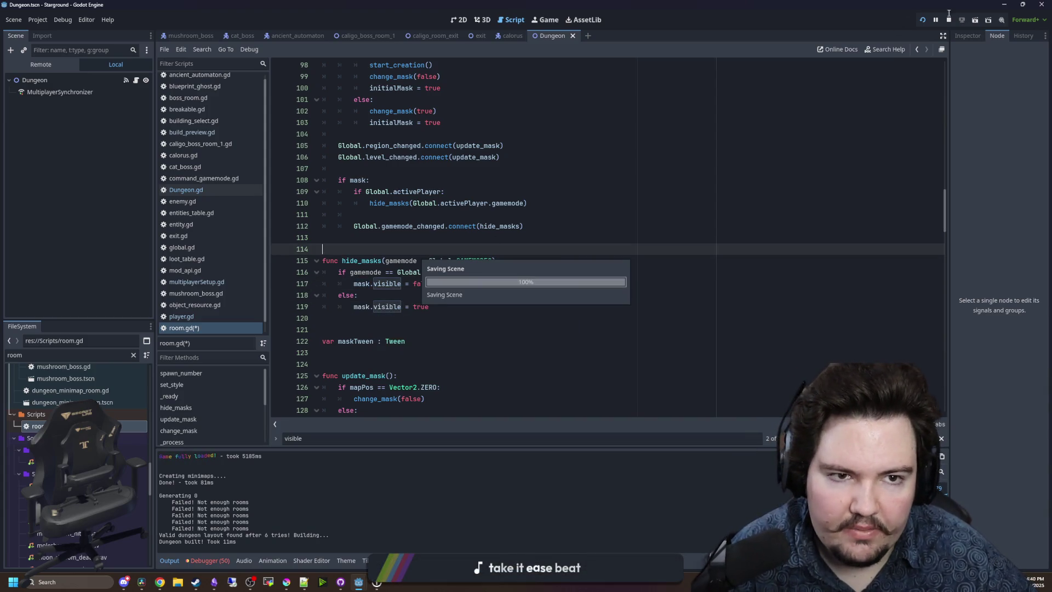
Restart the game, continue the latest save and launch to the blue Dungeon planet from the Starlauncher.
{"action": "left_click", "coordinate": [921, 22]}
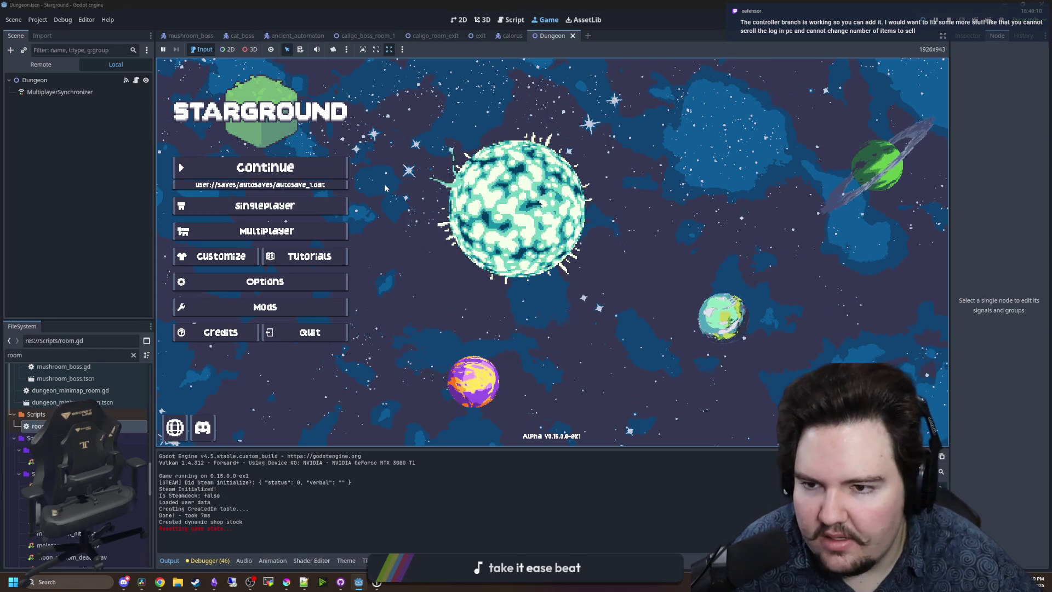
{"action": "left_click", "coordinate": [296, 181]}
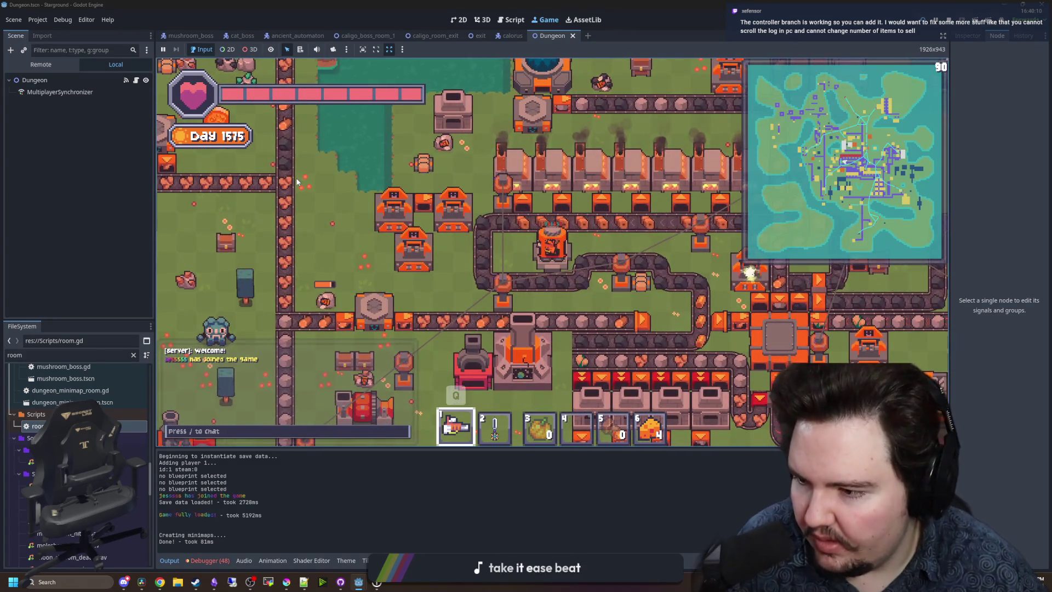
{"action": "key", "text": "w"}
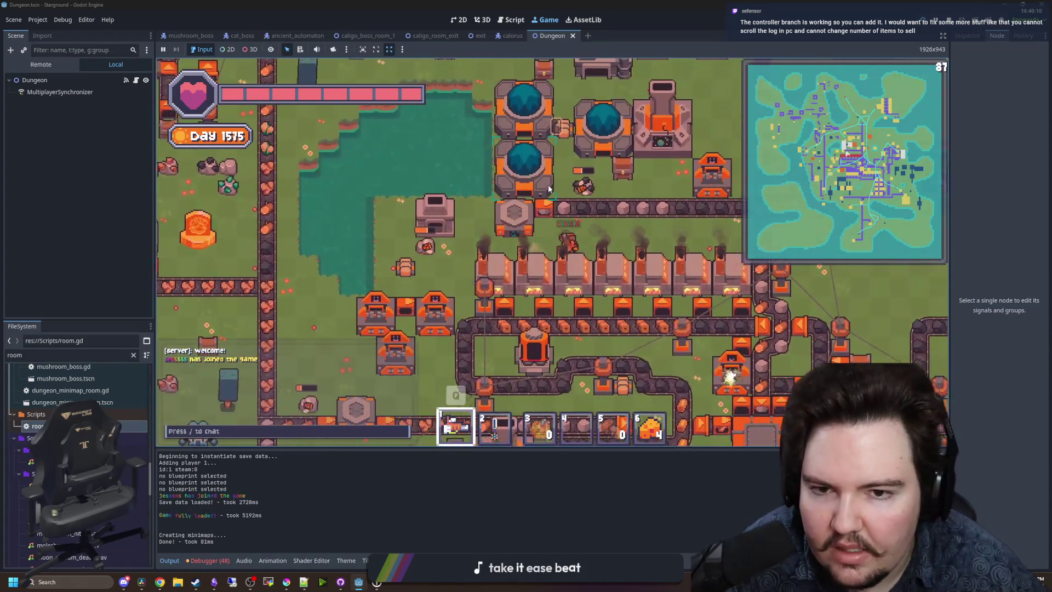
{"action": "key", "text": "w"}
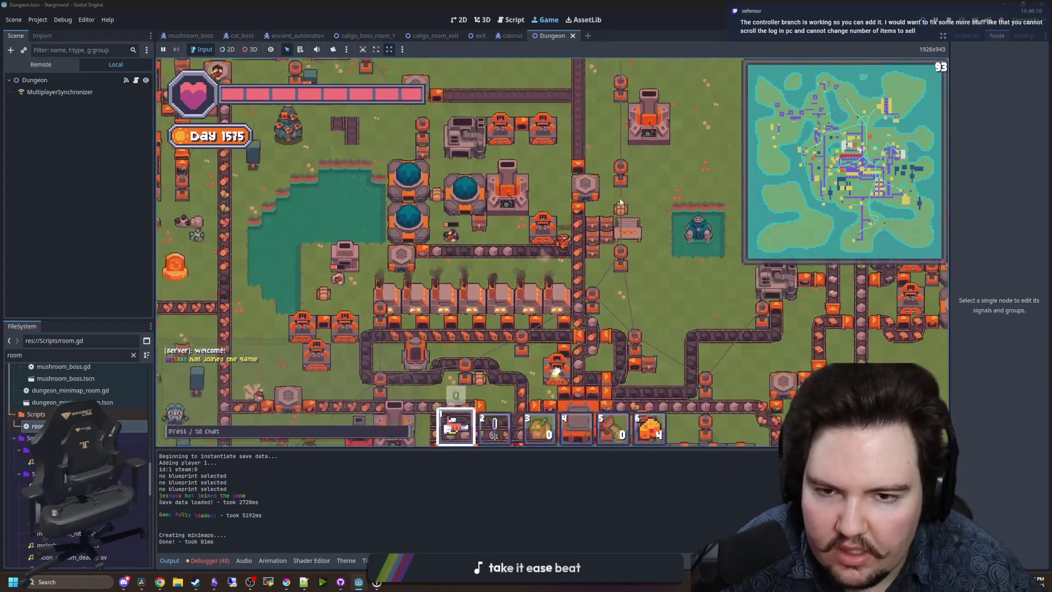
{"action": "key", "text": "w"}
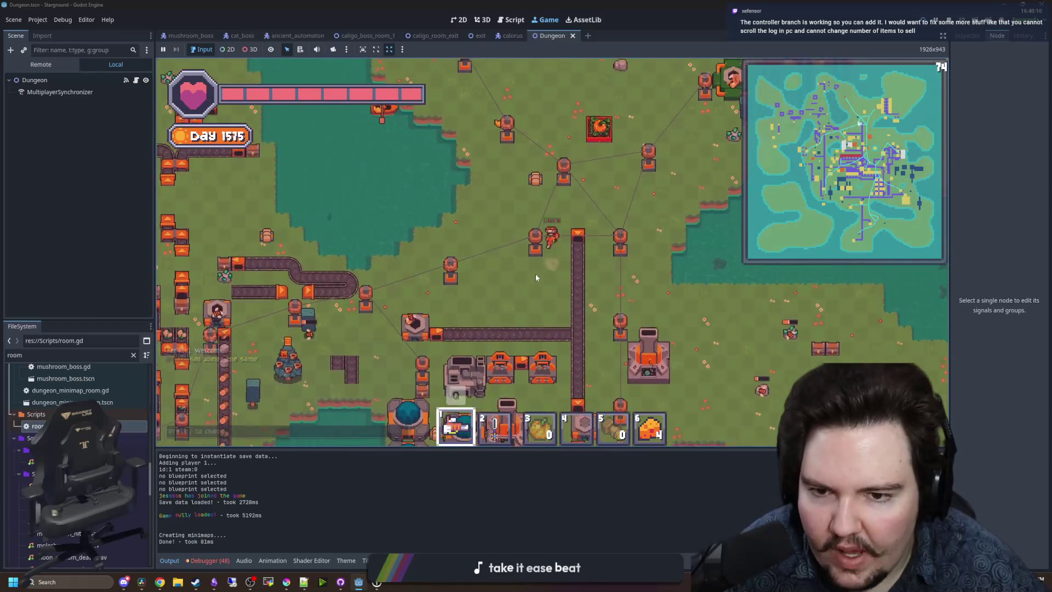
{"action": "key", "text": "a"}
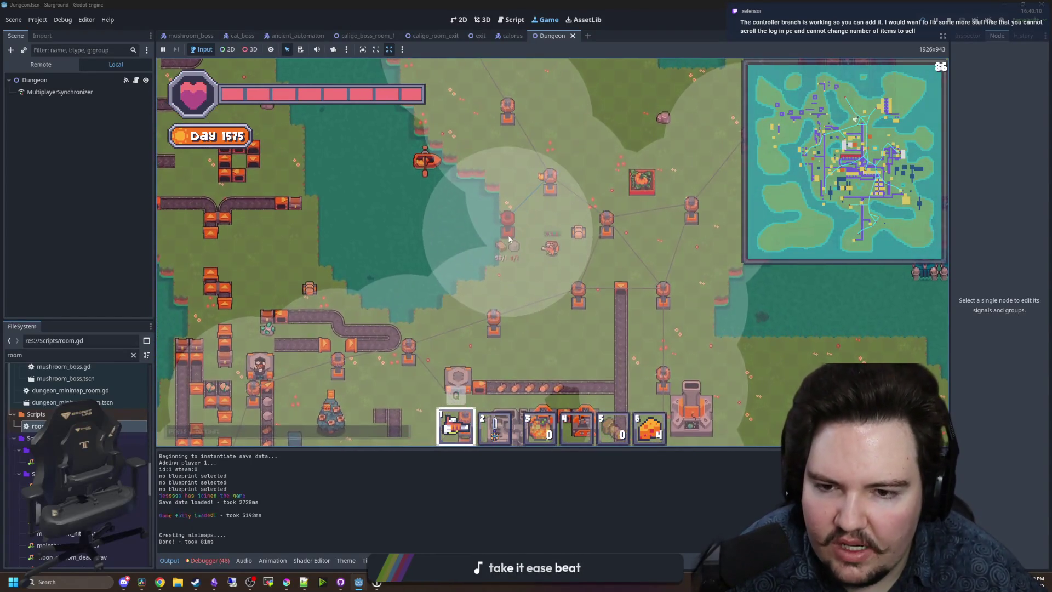
{"action": "key", "text": "s"}
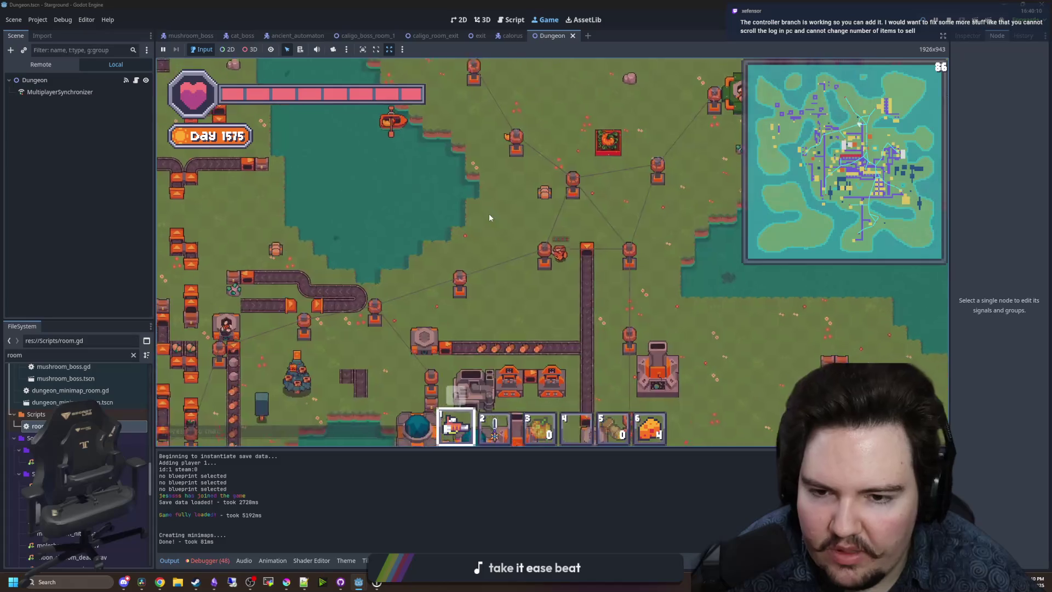
{"action": "key", "text": "e"}
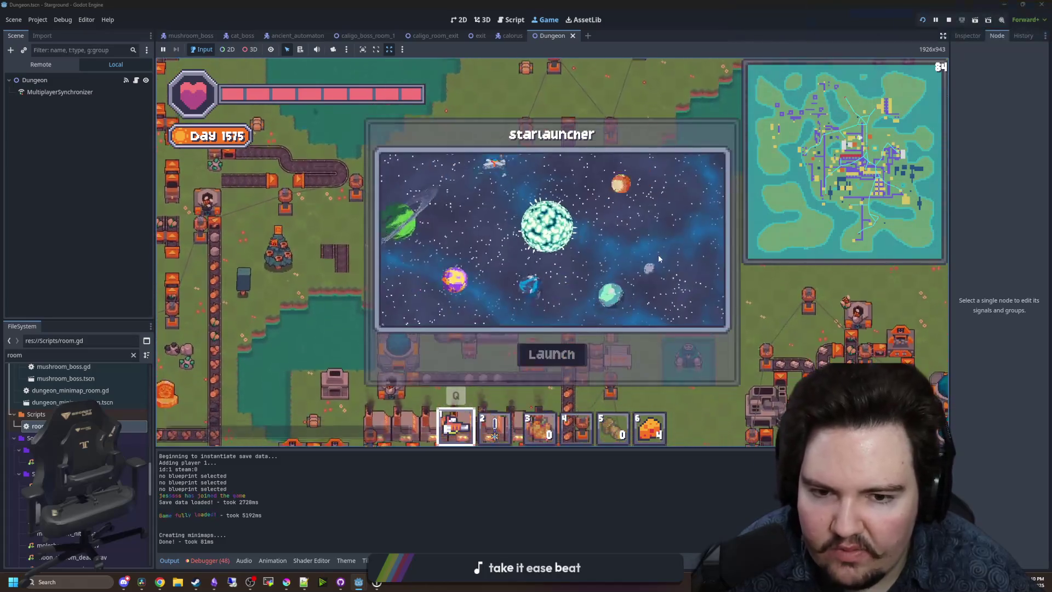
{"action": "left_click", "coordinate": [534, 269]}
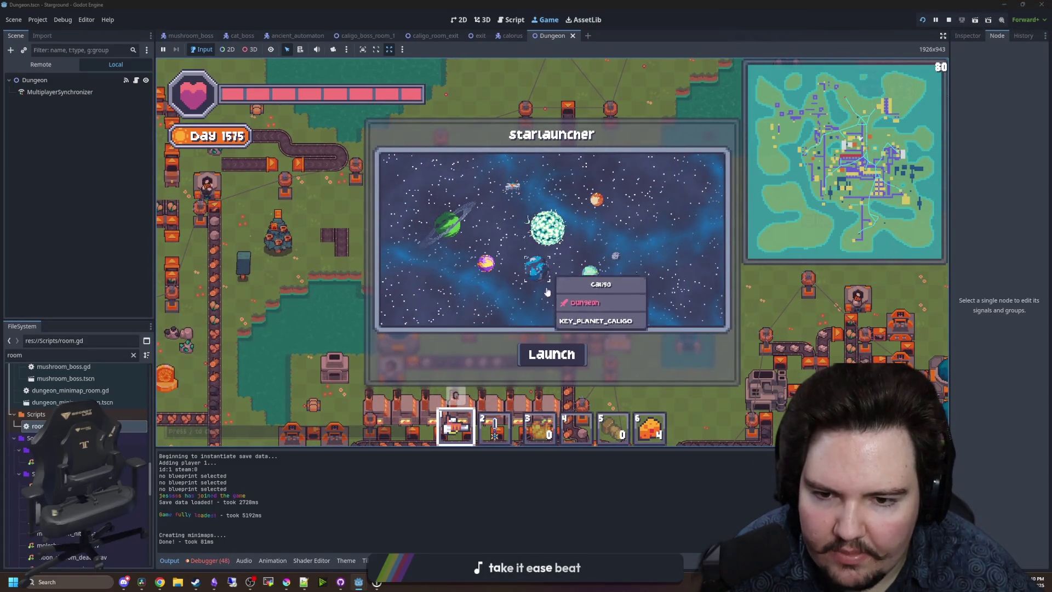
{"action": "left_click", "coordinate": [561, 353]}
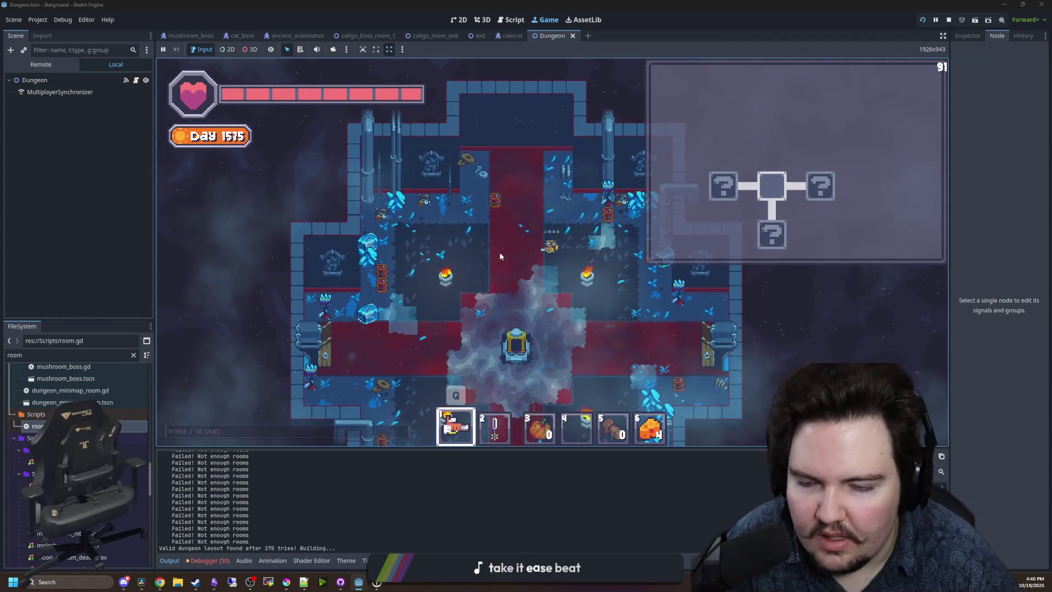
Disable zoom limits with the chat command and zoom out to view the rooms.
{"action": "type", "text": "/z"}
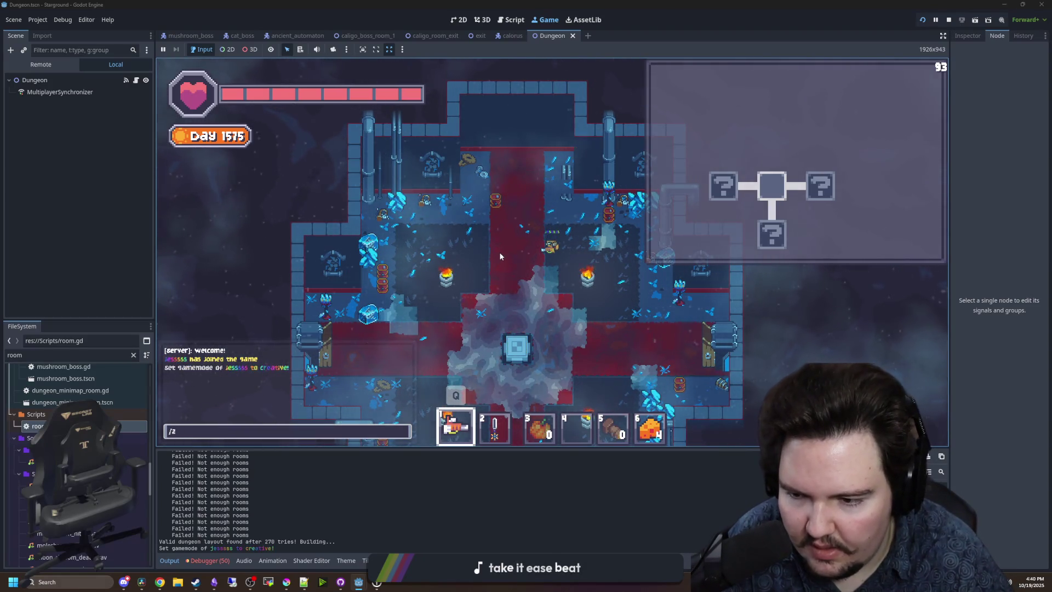
{"action": "type", "text": "oom"}
{"action": "key", "text": "Return"}
{"action": "scroll", "coordinate": [493, 252], "scroll_direction": "down", "scroll_amount": 5}
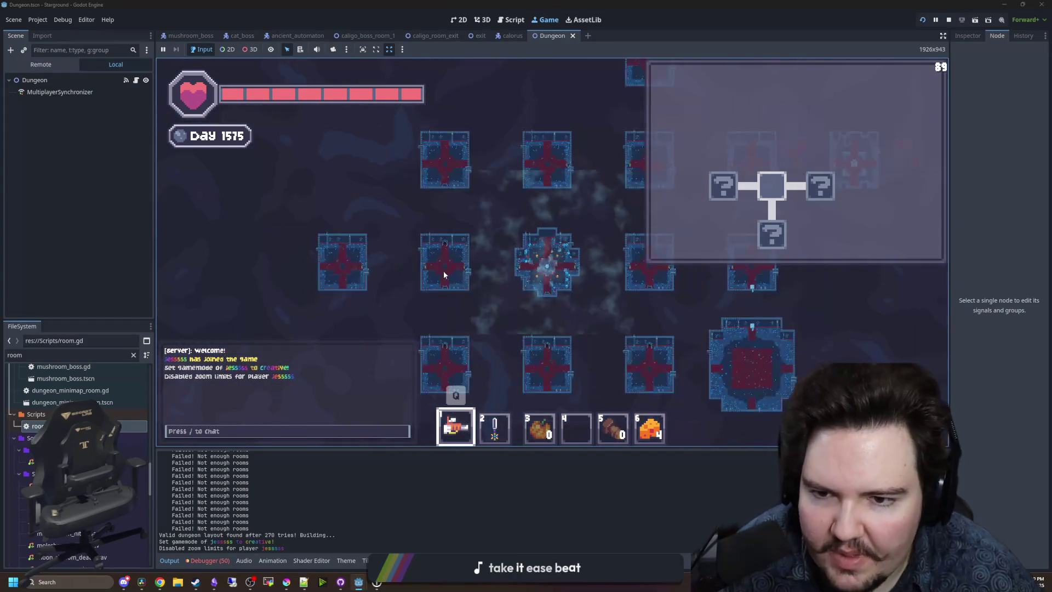
{"action": "scroll", "coordinate": [603, 279], "scroll_direction": "up", "scroll_amount": 5}
{"action": "scroll", "coordinate": [581, 278], "scroll_direction": "down", "scroll_amount": 4}
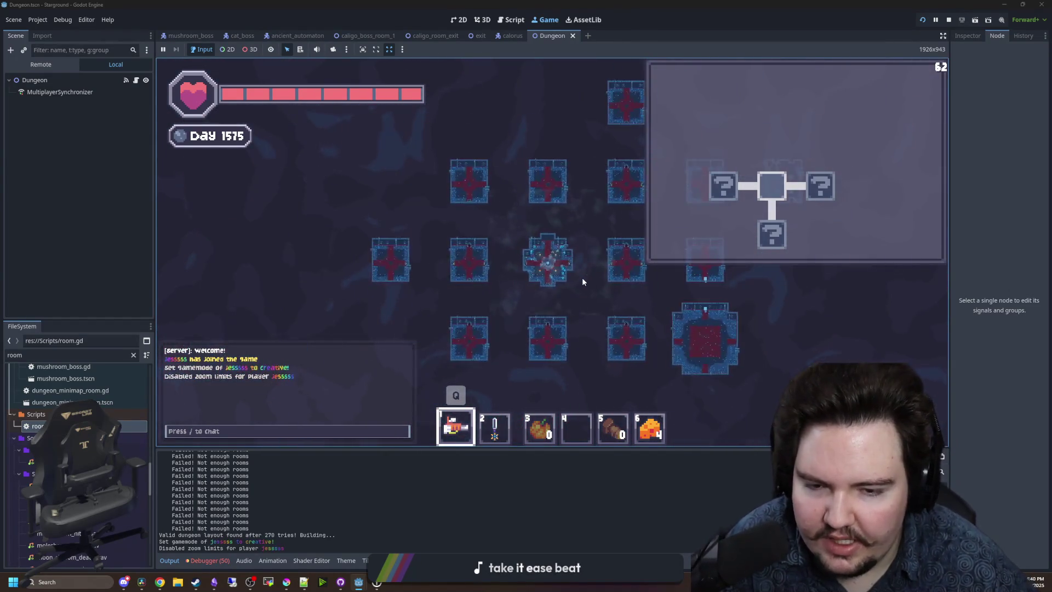
{"action": "scroll", "coordinate": [609, 258], "scroll_direction": "up", "scroll_amount": 2}
Switch to /gamemode normal, then back to creative mode.
{"action": "type", "text": "/gamemode normal"}
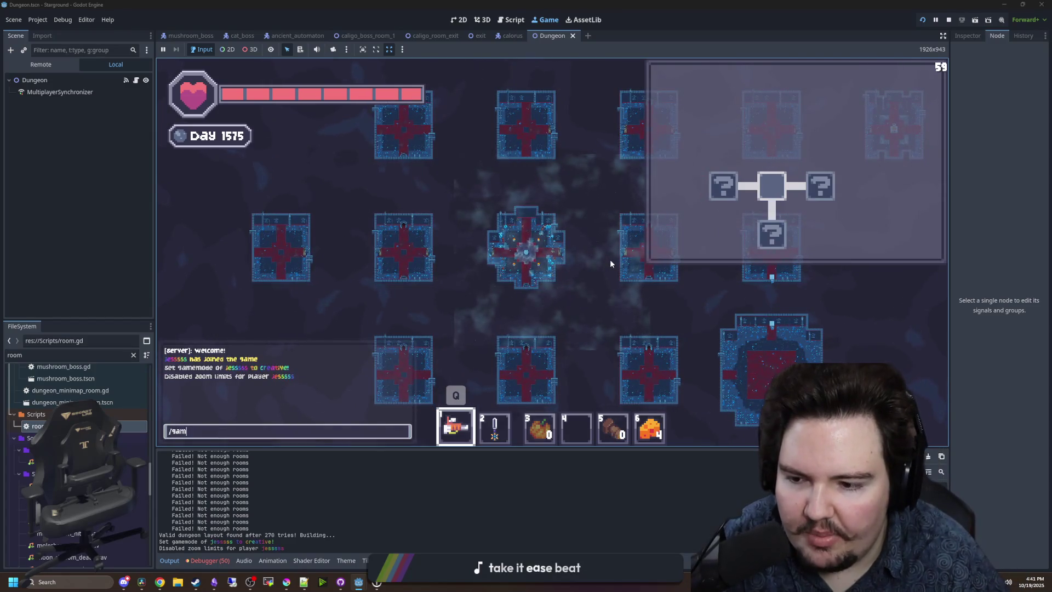
{"action": "key", "text": "Return"}
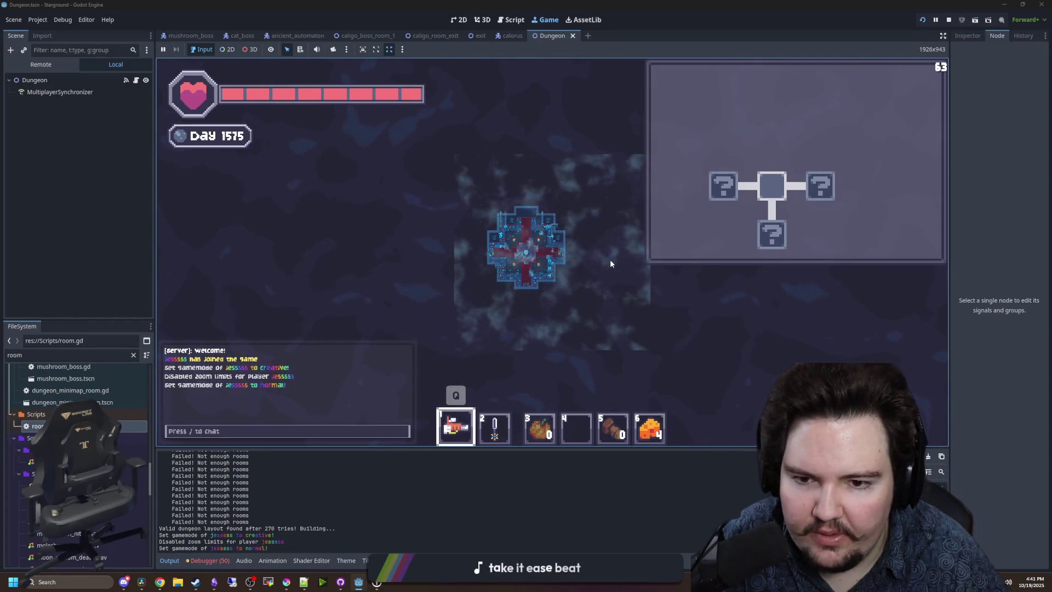
{"action": "type", "text": "/gamem"}
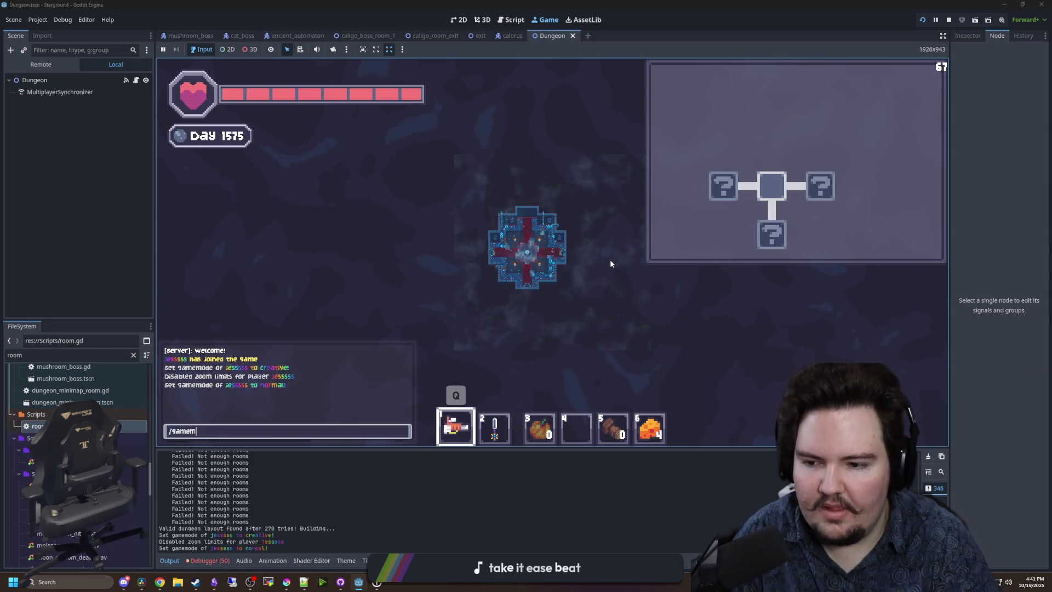
{"action": "type", "text": "eative"}
{"action": "key", "text": "Return"}
Run /speed 10 and /god, then open Options from the pause menu.
{"action": "scroll", "coordinate": [610, 263], "scroll_direction": "up", "scroll_amount": 2}
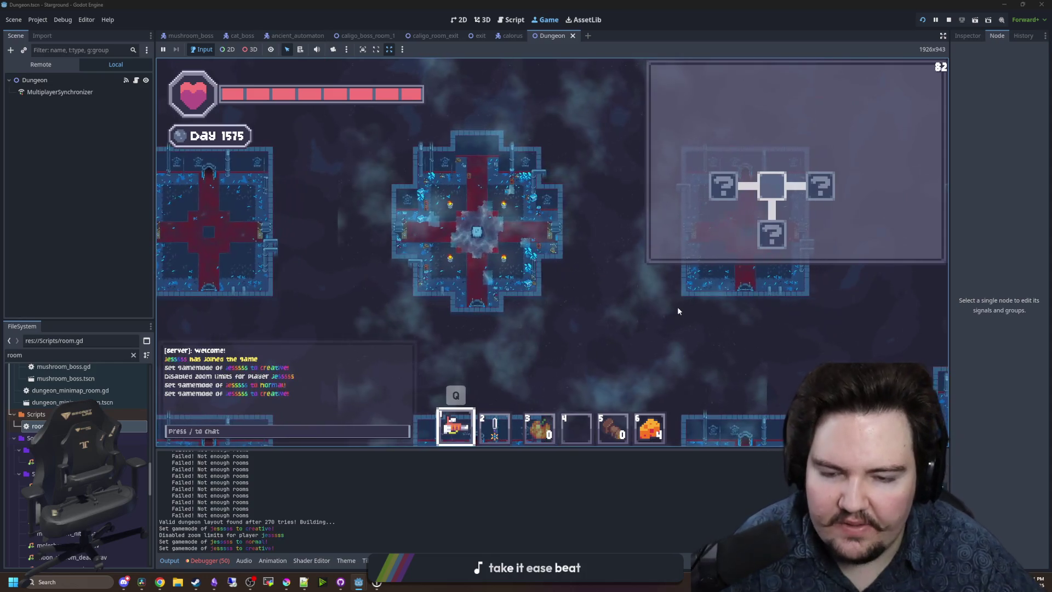
{"action": "type", "text": "/"}
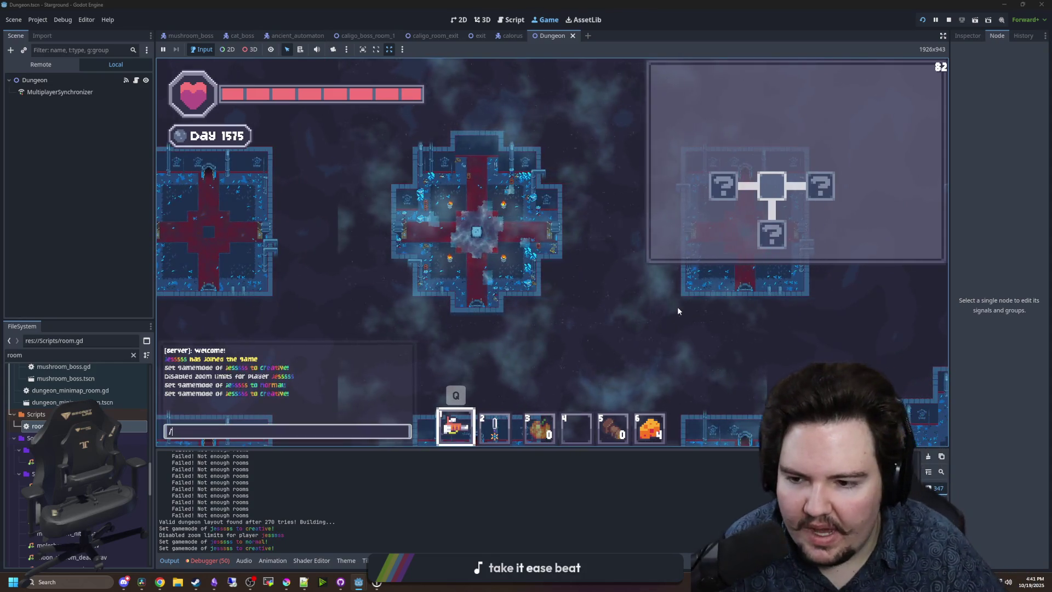
{"action": "type", "text": "speed 10"}
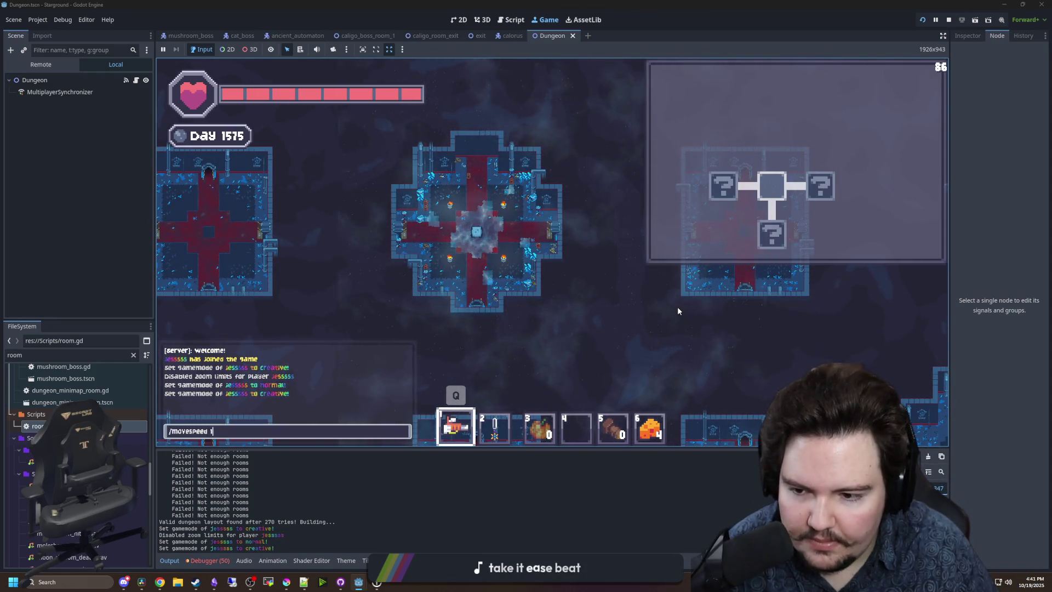
{"action": "key", "text": "Return"}
{"action": "type", "text": "/no"}
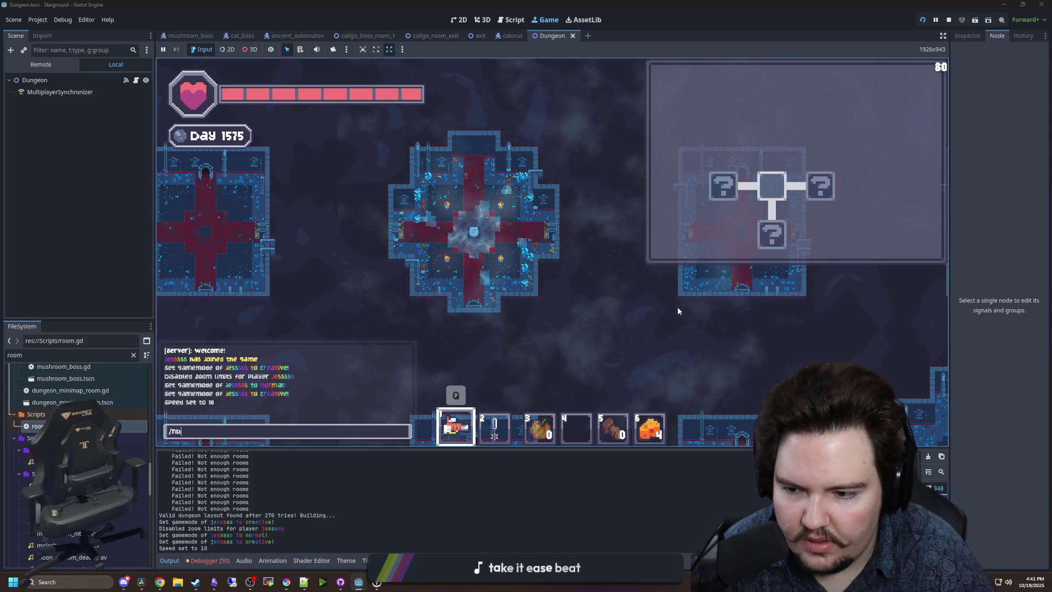
{"action": "type", "text": "clipsd"}
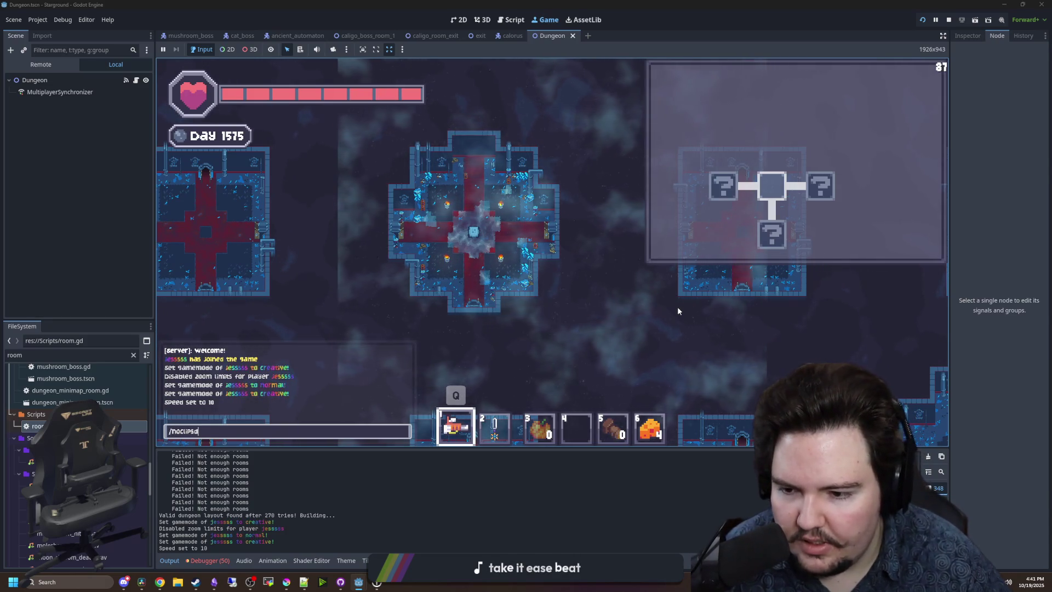
{"action": "key", "text": "BackSpace"}
{"action": "key", "text": "BackSpace"}
{"action": "key", "text": "BackSpace"}
{"action": "type", "text": "god tru"}
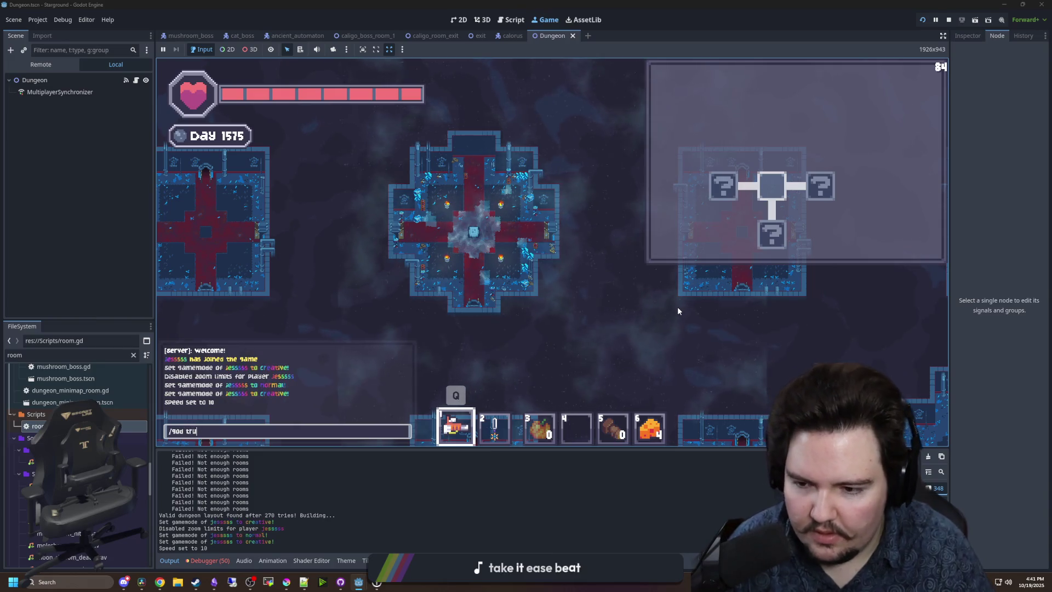
{"action": "key", "text": "Return"}
{"action": "scroll", "coordinate": [677, 307], "scroll_direction": "down", "scroll_amount": 3}
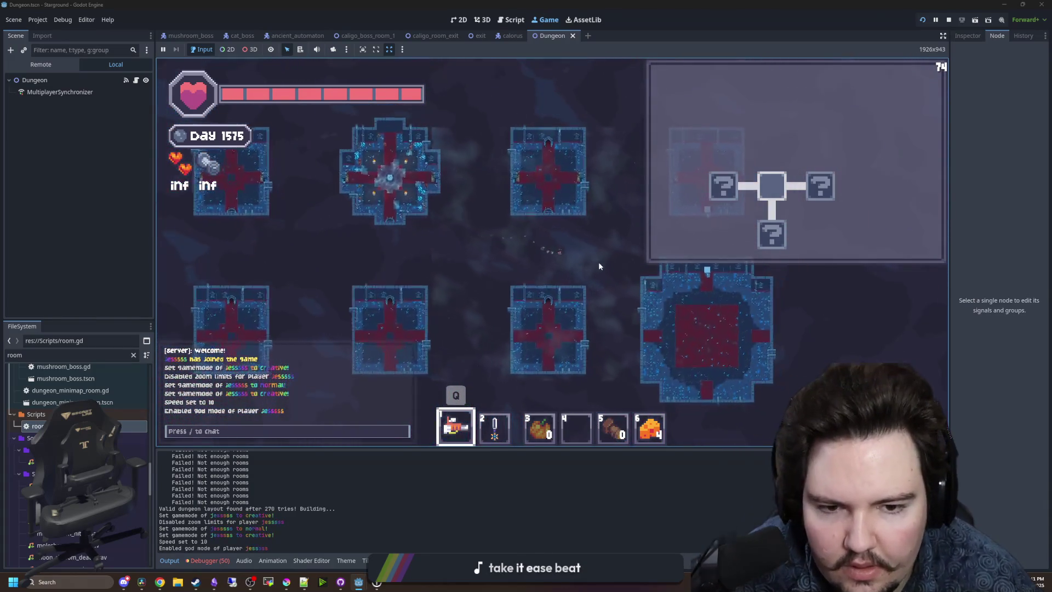
{"action": "scroll", "coordinate": [606, 254], "scroll_direction": "up", "scroll_amount": 3}
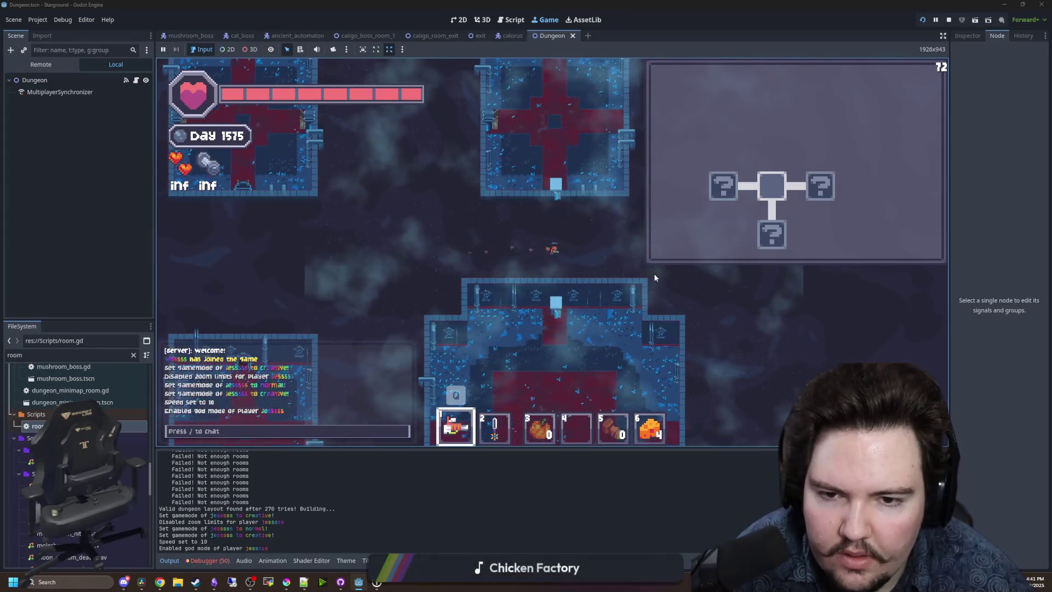
{"action": "key", "text": "Escape"}
{"action": "left_click", "coordinate": [552, 272]}
Shrink the minimap to about 60% in Accessibility options and return to the game.
{"action": "left_click", "coordinate": [572, 183]}
{"action": "left_click", "coordinate": [615, 183]}
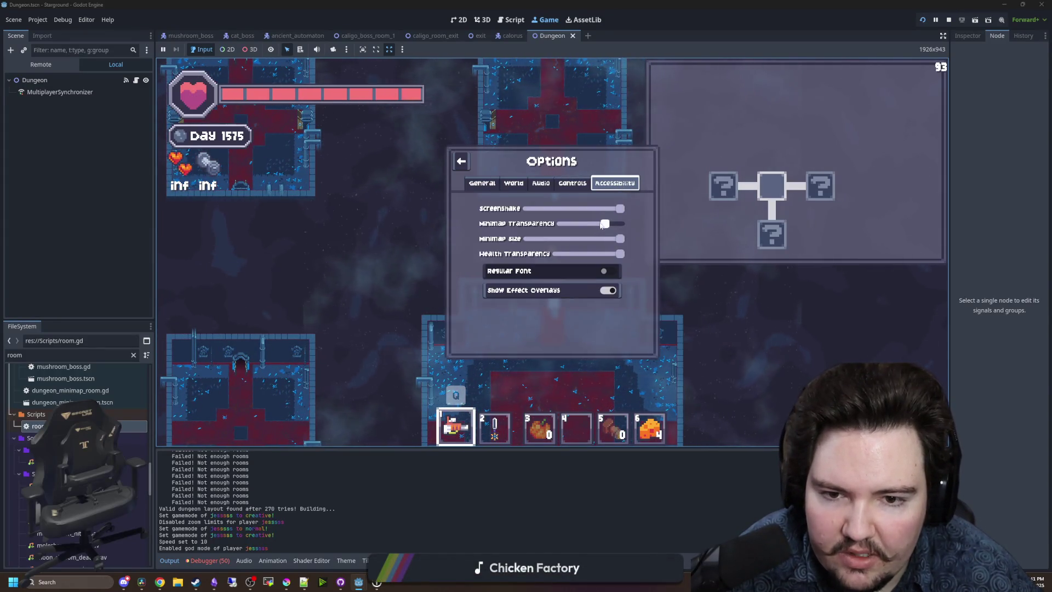
{"action": "left_click_drag", "start_coordinate": [620, 244], "coordinate": [587, 243]}
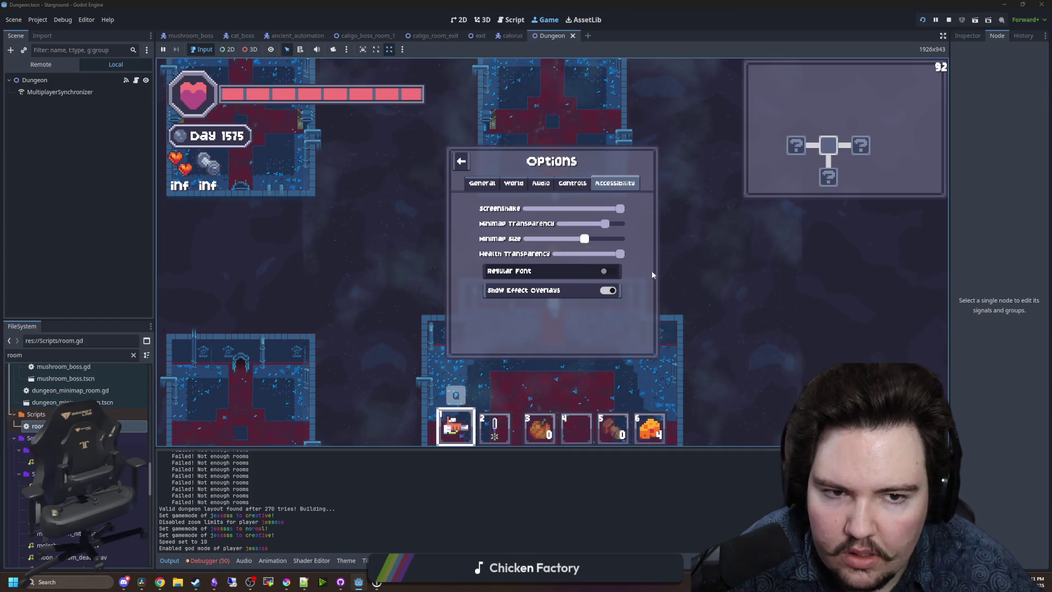
{"action": "key", "text": "Escape"}
Spawn the Dreadcap boss with key 2 and start attacking it while dodging around the arena.
{"action": "scroll", "coordinate": [643, 255], "scroll_direction": "up", "scroll_amount": 3}
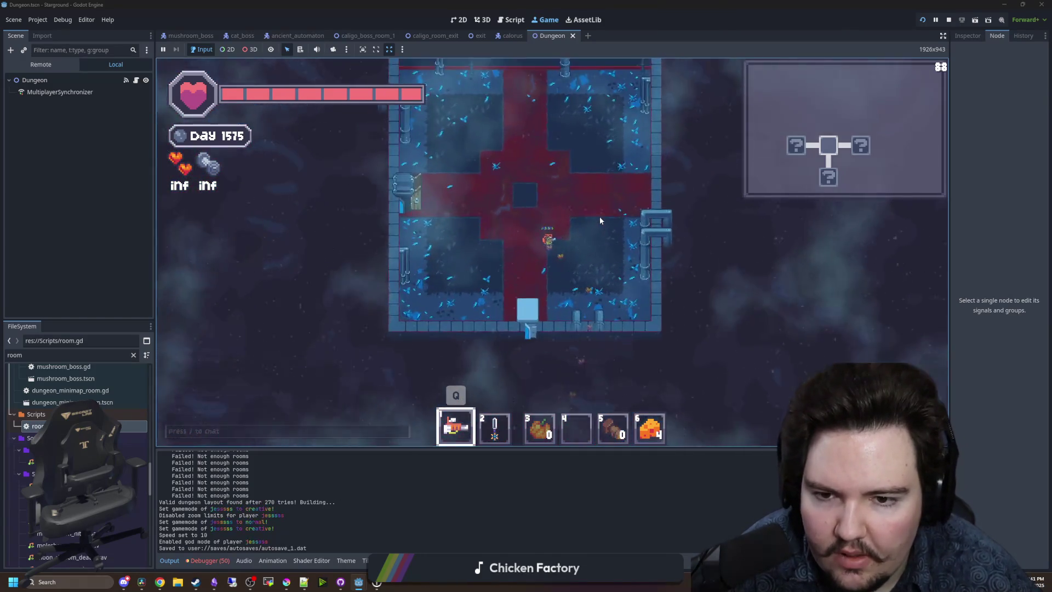
{"action": "key", "text": "2"}
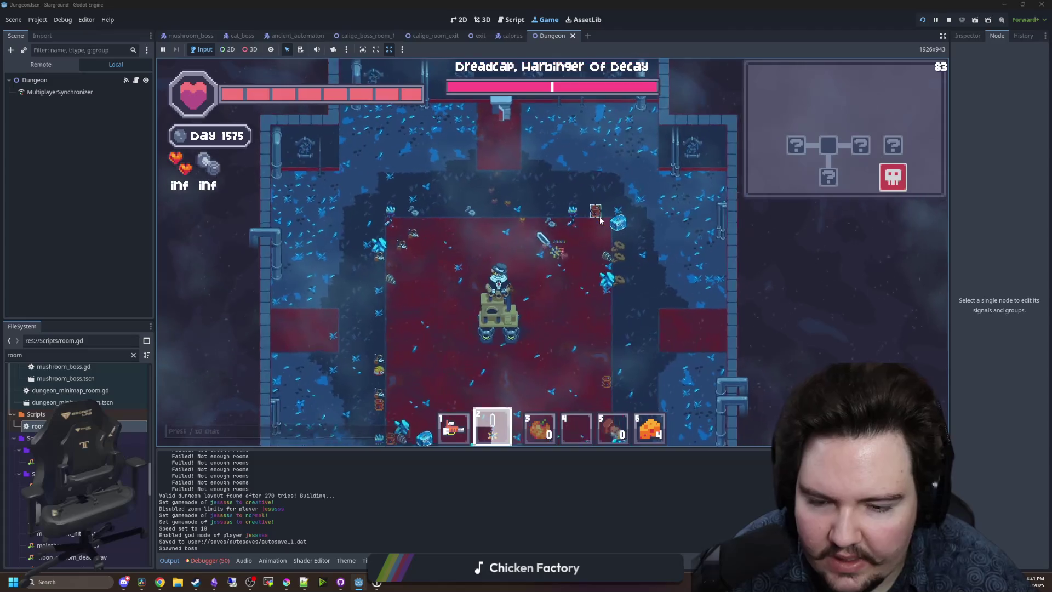
{"action": "key", "text": "s"}
{"action": "key", "text": "a"}
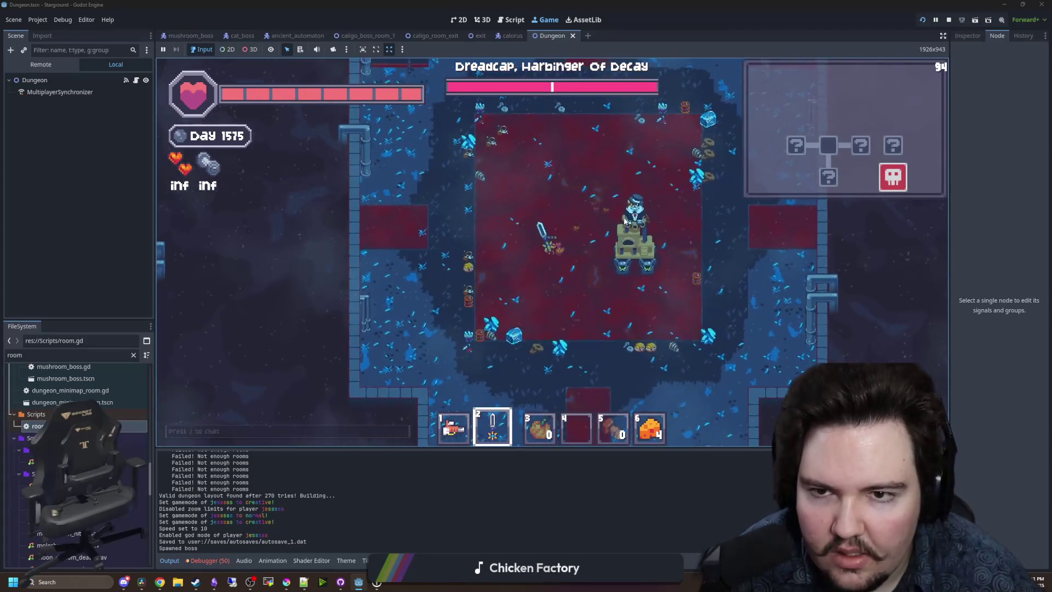
{"action": "key", "text": "d"}
{"action": "key", "text": "s"}
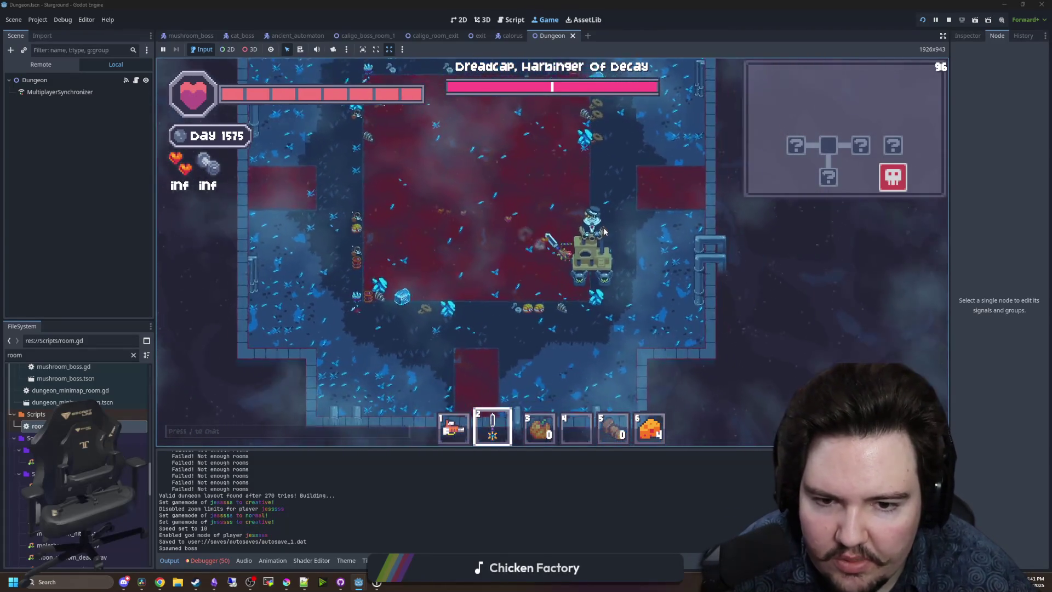
{"action": "key", "text": "w"}
{"action": "key", "text": "a"}
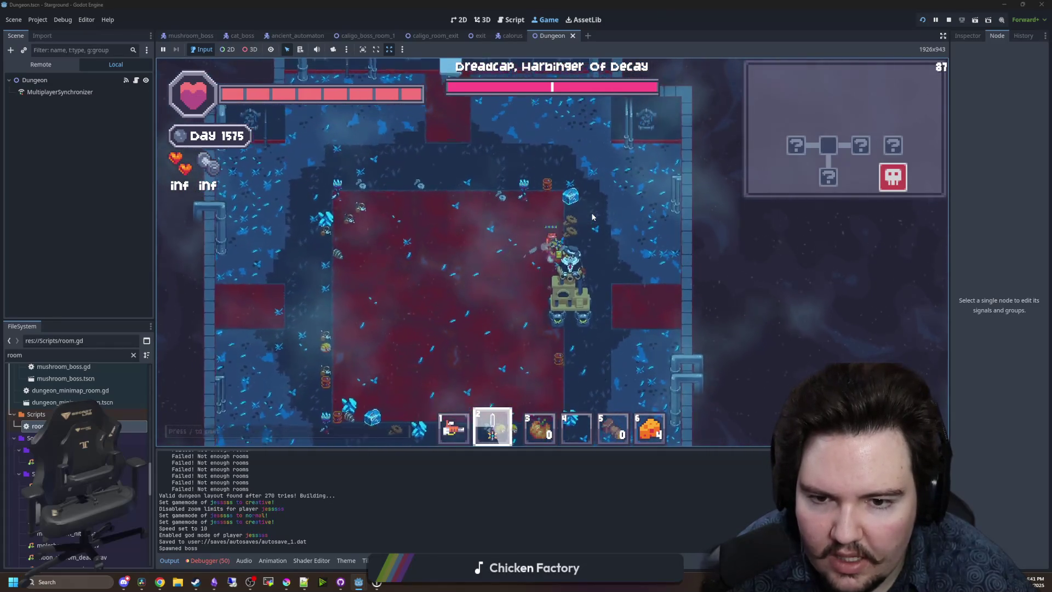
{"action": "key", "text": "w"}
{"action": "key", "text": "a"}
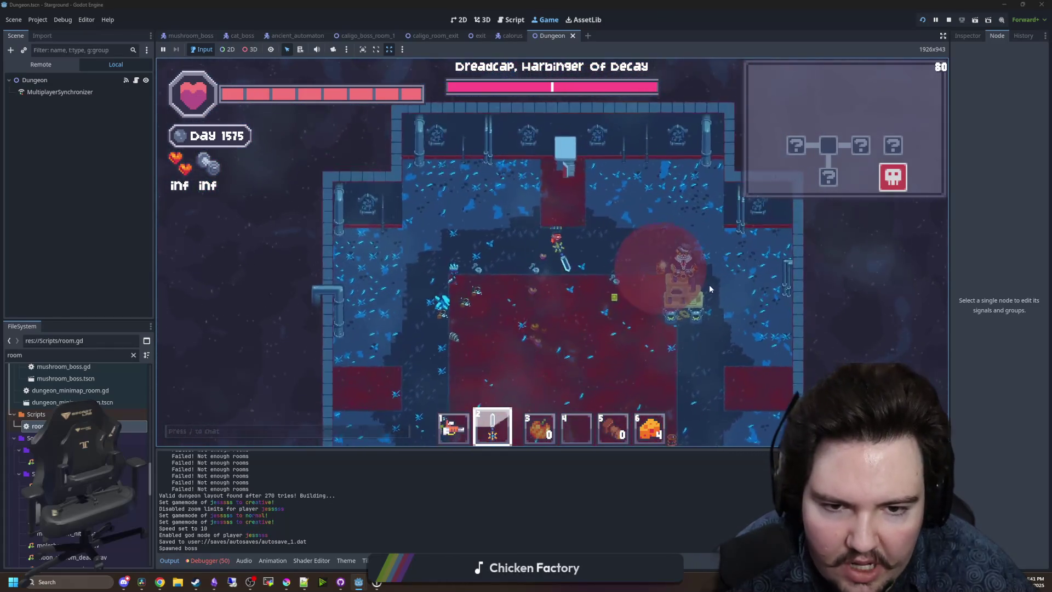
{"action": "key", "text": "d"}
{"action": "key", "text": "s"}
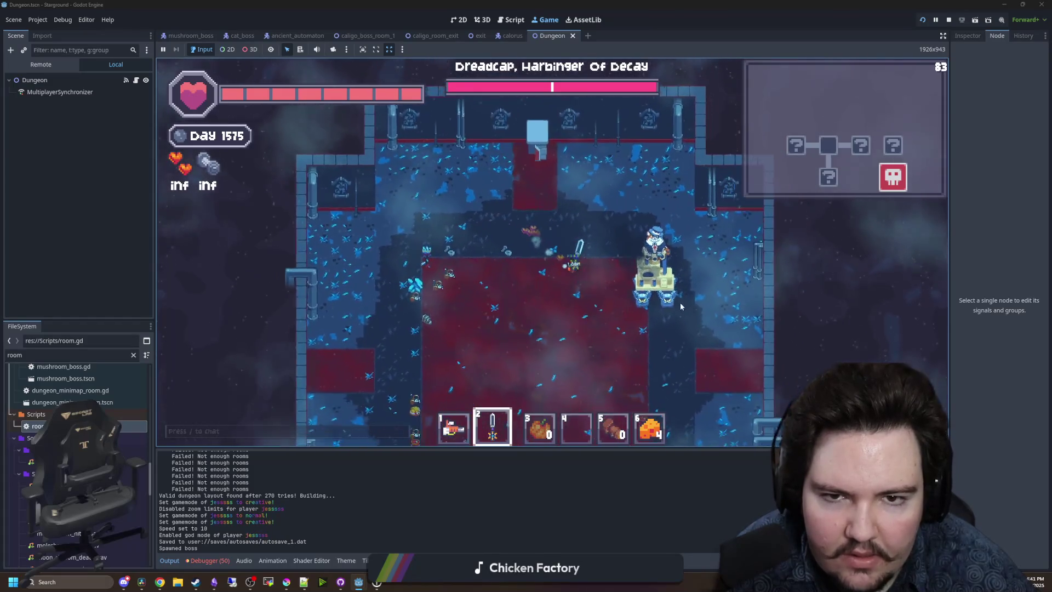
{"action": "key", "text": "s"}
{"action": "key", "text": "a"}
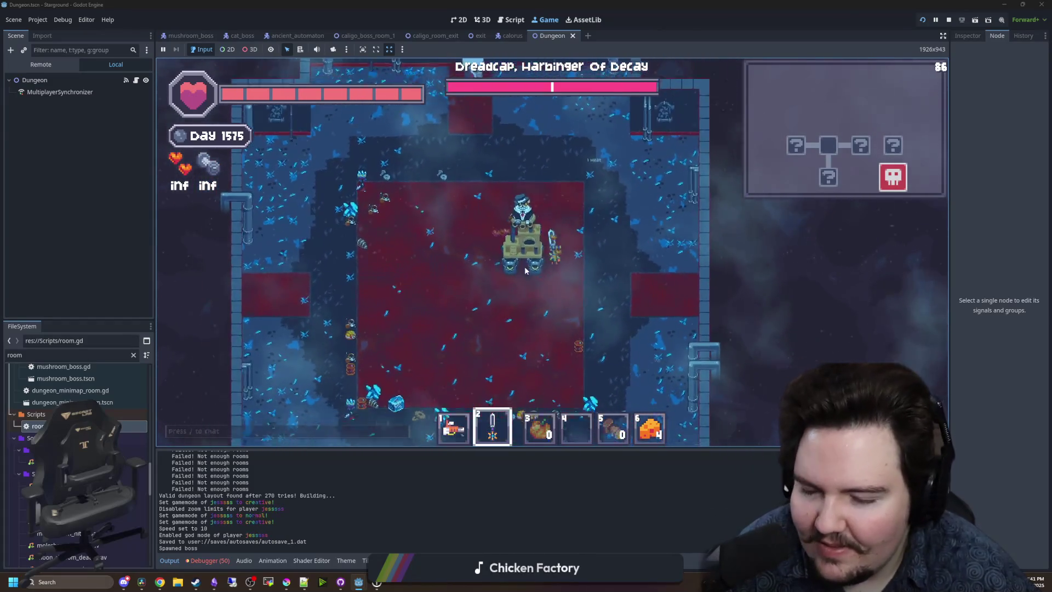
{"action": "left_click", "coordinate": [524, 266]}
{"action": "key", "text": "a"}
{"action": "key", "text": "s"}
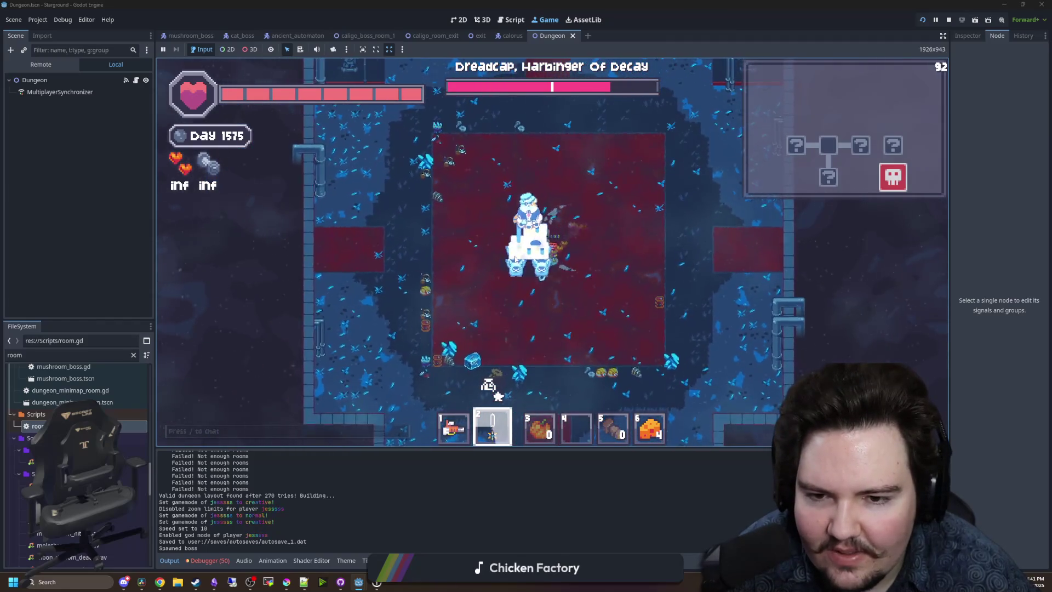
{"action": "left_click", "coordinate": [527, 305]}
{"action": "key", "text": "w"}
{"action": "key", "text": "d"}
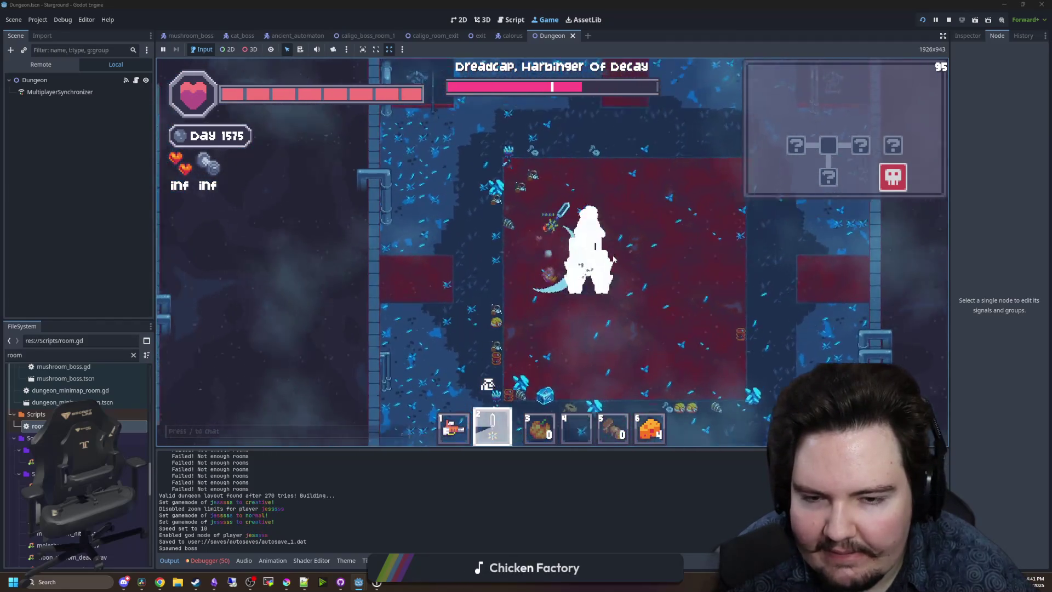
{"action": "key", "text": "w"}
{"action": "left_click", "coordinate": [578, 246]}
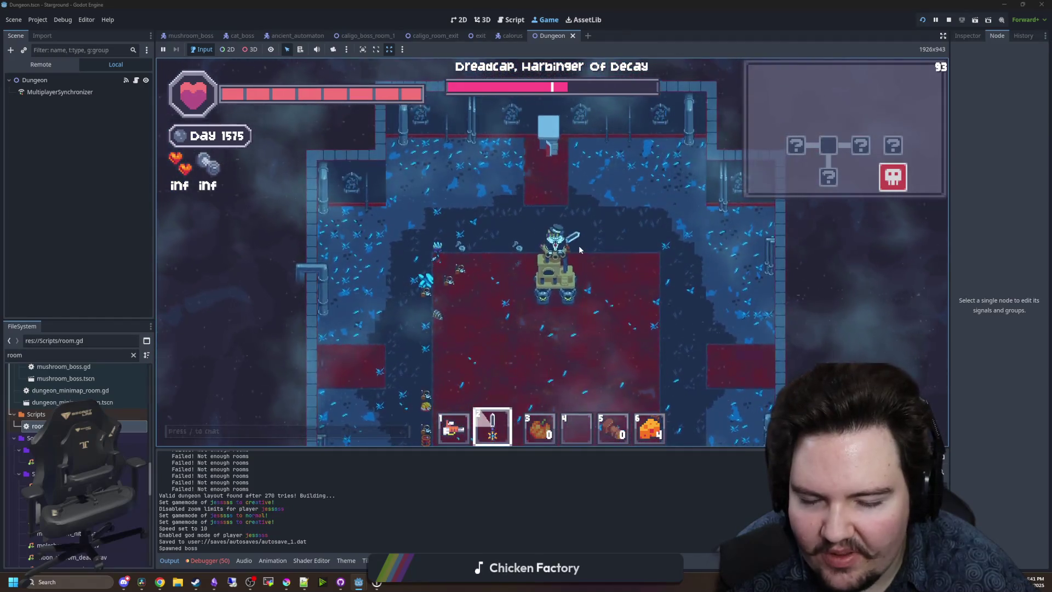
Keep circling and striking the Dreadcap until its health bar is nearly empty.
{"action": "scroll", "coordinate": [579, 246], "scroll_direction": "up", "scroll_amount": 2}
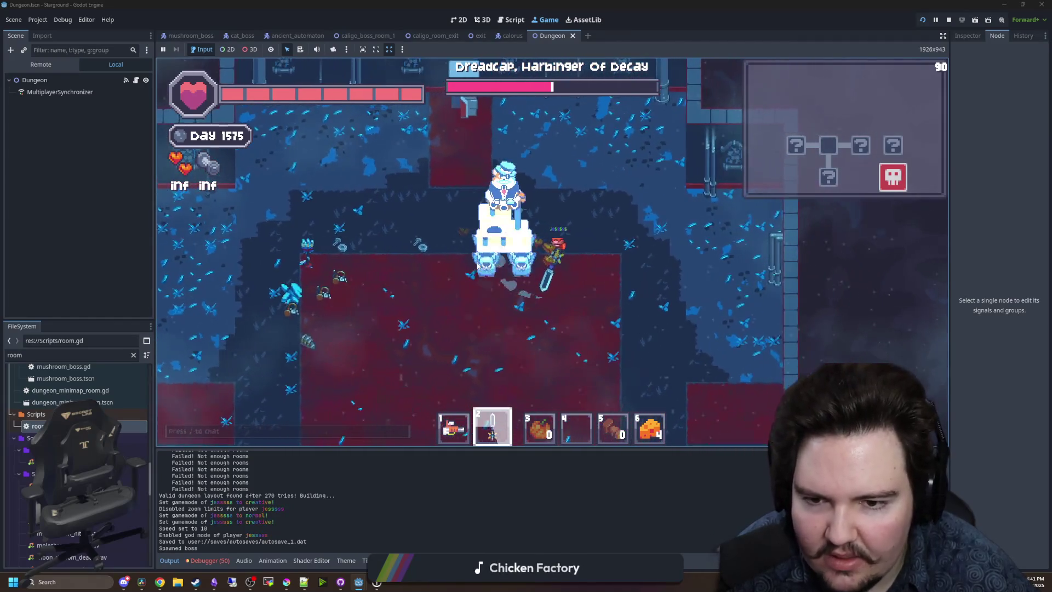
{"action": "key", "text": "s"}
{"action": "key", "text": "a"}
{"action": "left_click", "coordinate": [485, 271]}
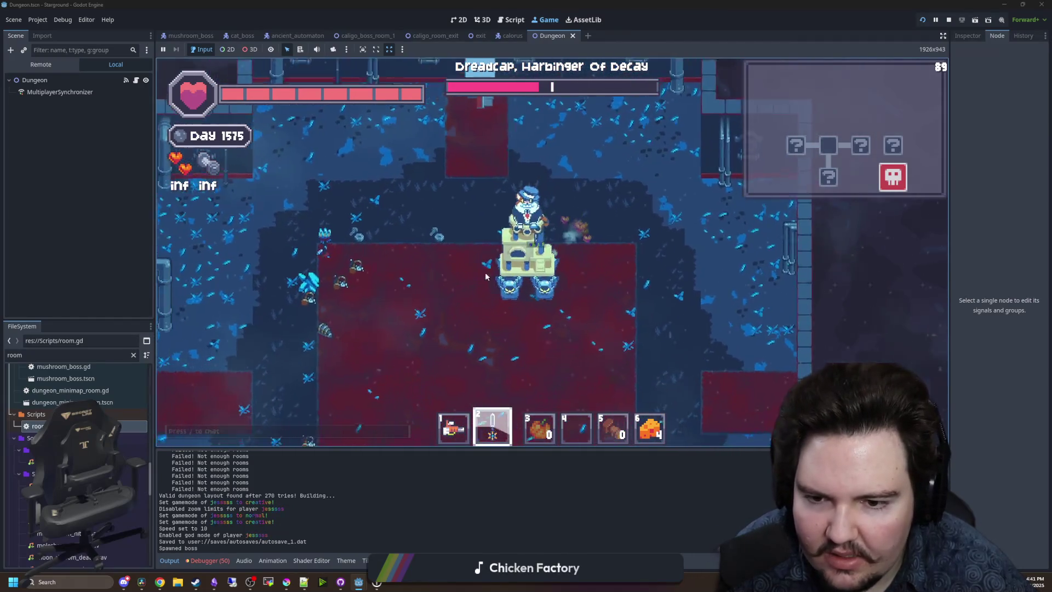
{"action": "key", "text": "d"}
{"action": "left_click", "coordinate": [580, 306]}
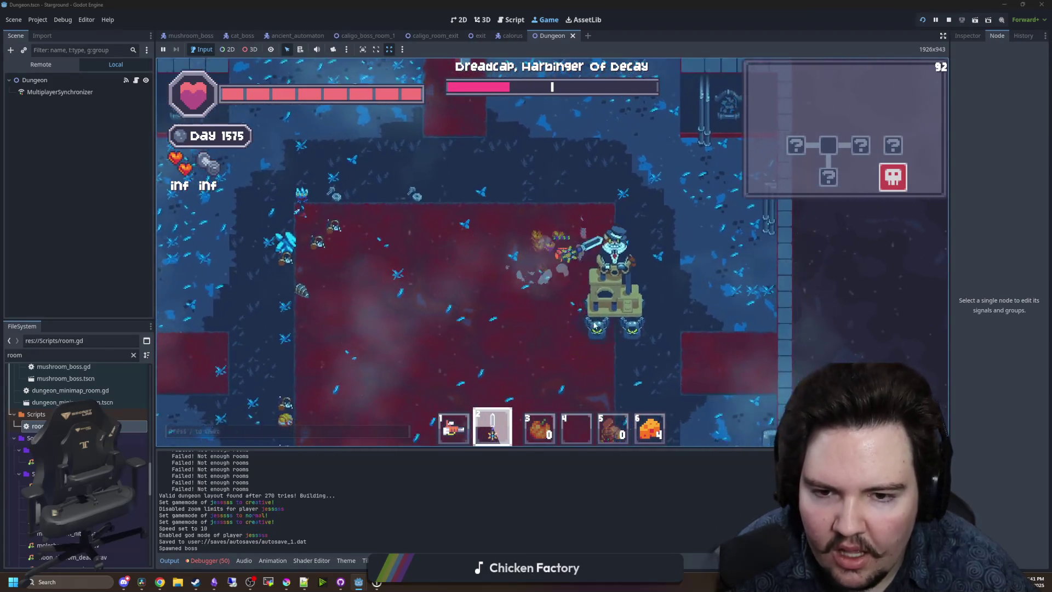
{"action": "key", "text": "s"}
{"action": "left_click", "coordinate": [595, 327]}
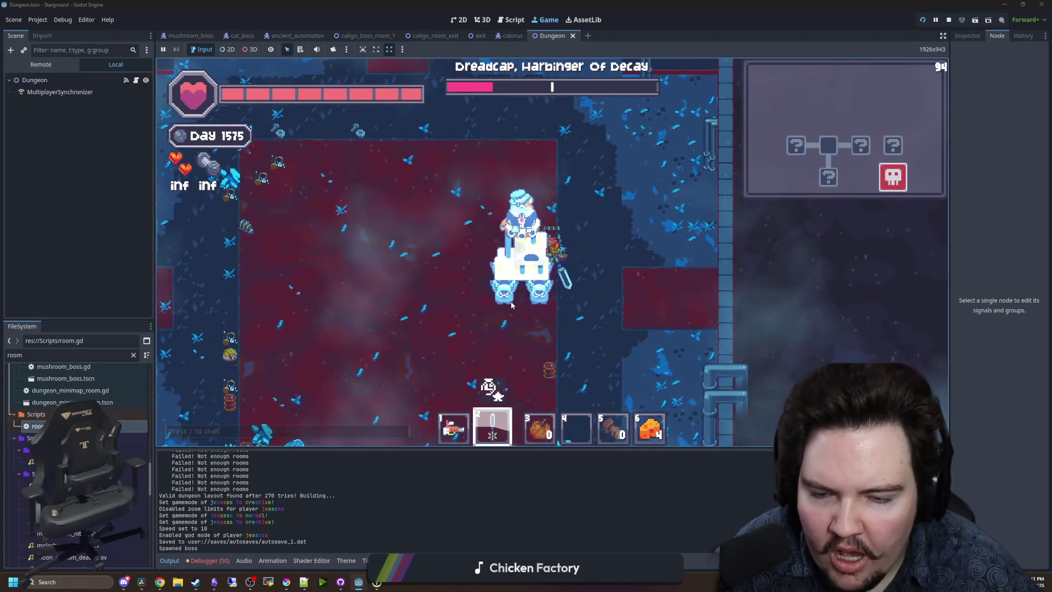
{"action": "key", "text": "s"}
{"action": "key", "text": "a"}
{"action": "left_click", "coordinate": [489, 303]}
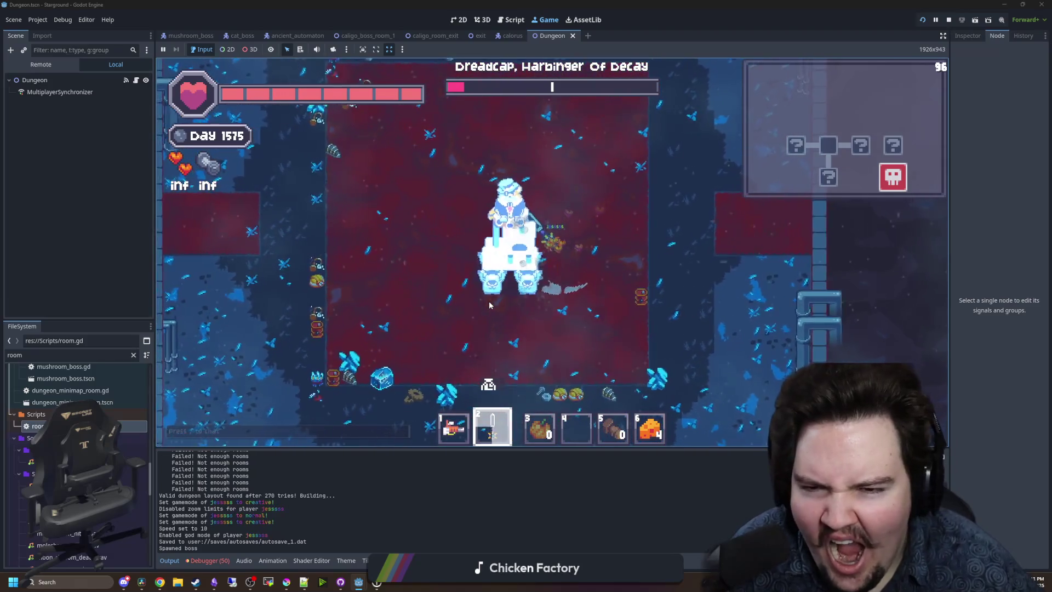
{"action": "key", "text": "a"}
{"action": "key", "text": "s"}
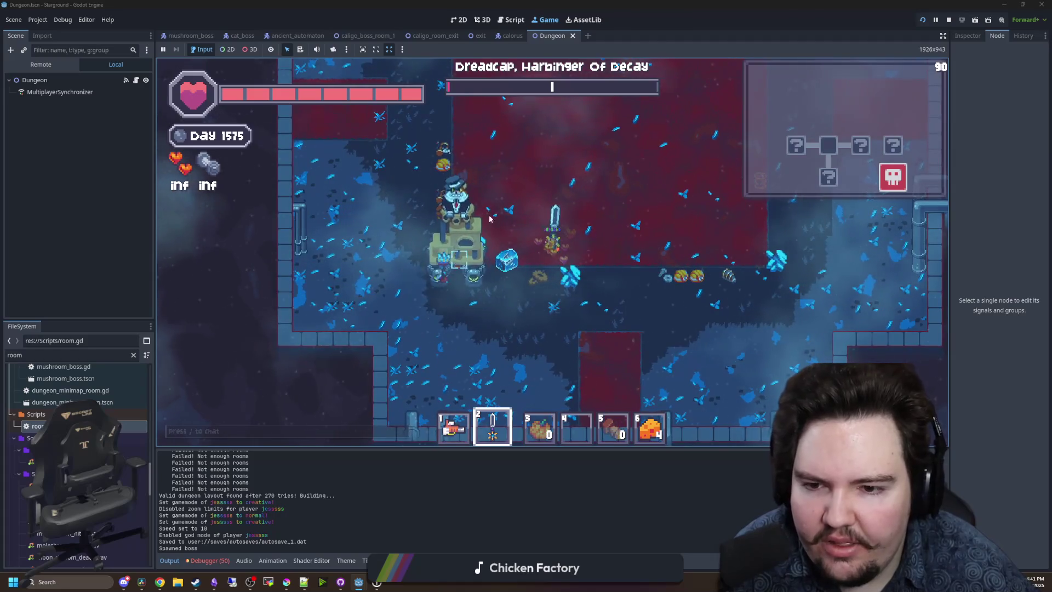
{"action": "key", "text": "w"}
{"action": "key", "text": "a"}
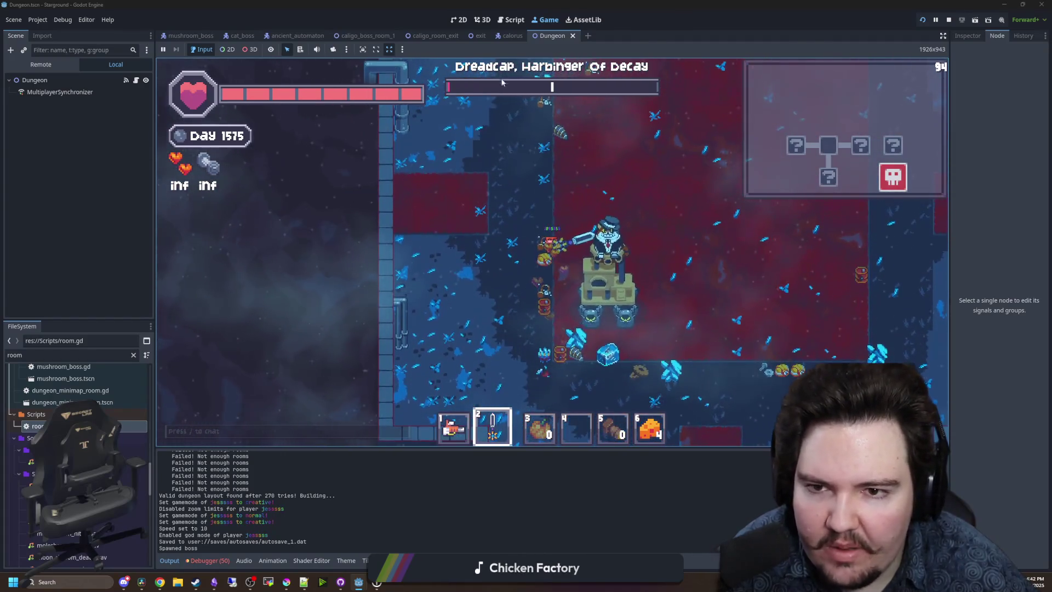
{"action": "key", "text": "d"}
{"action": "key", "text": "w"}
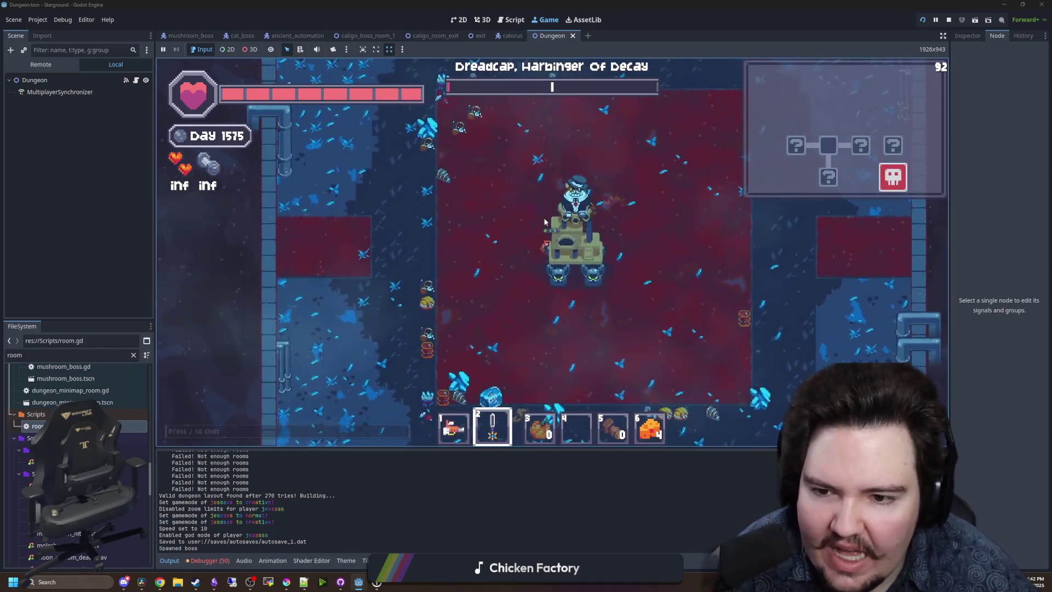
{"action": "key", "text": "d"}
{"action": "key", "text": "w"}
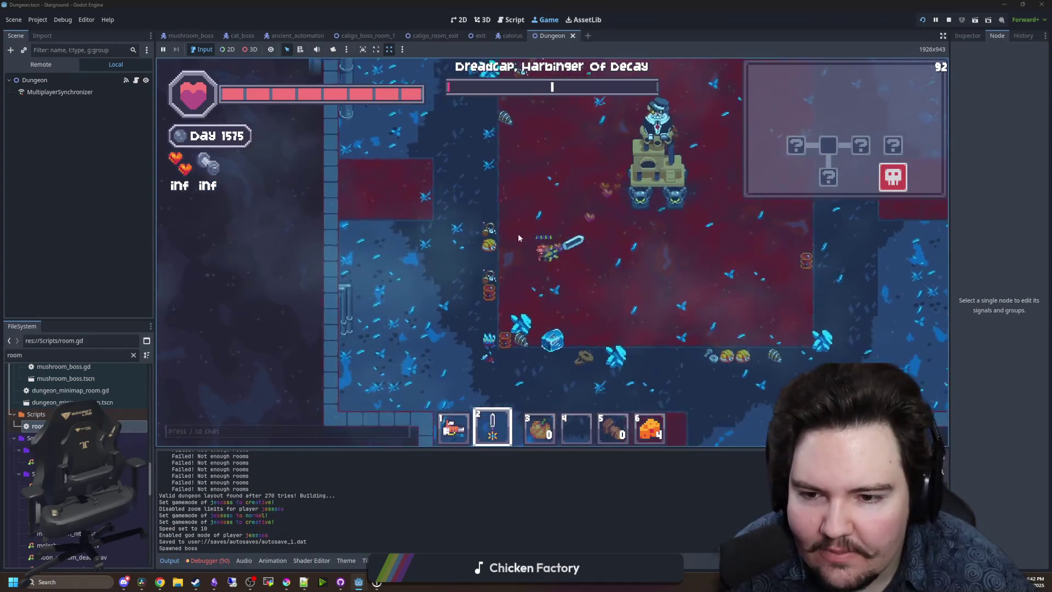
{"action": "left_click", "coordinate": [646, 208]}
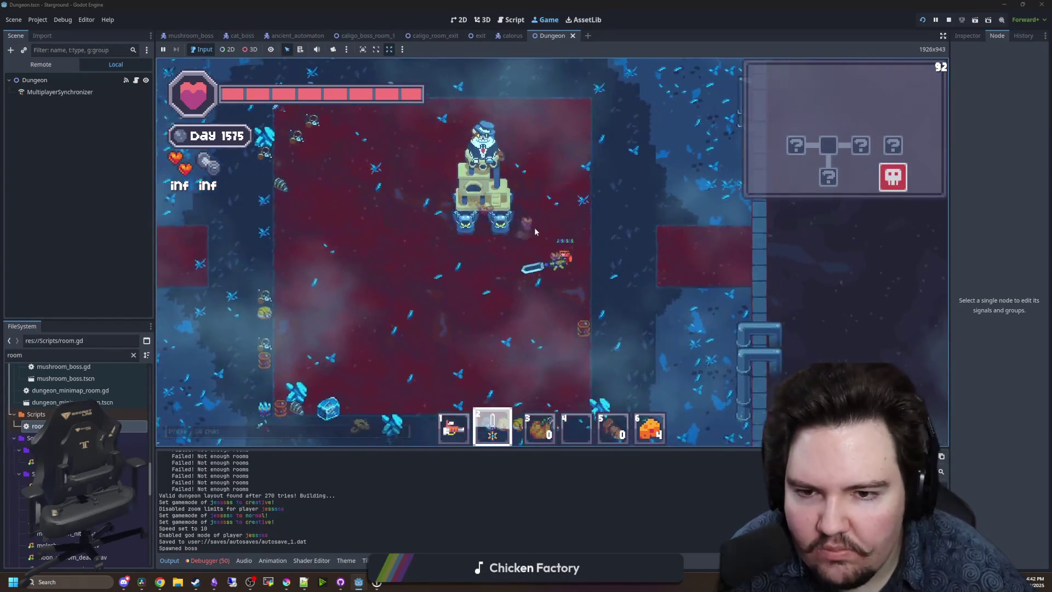
{"action": "scroll", "coordinate": [510, 229], "scroll_direction": "down", "scroll_amount": 3}
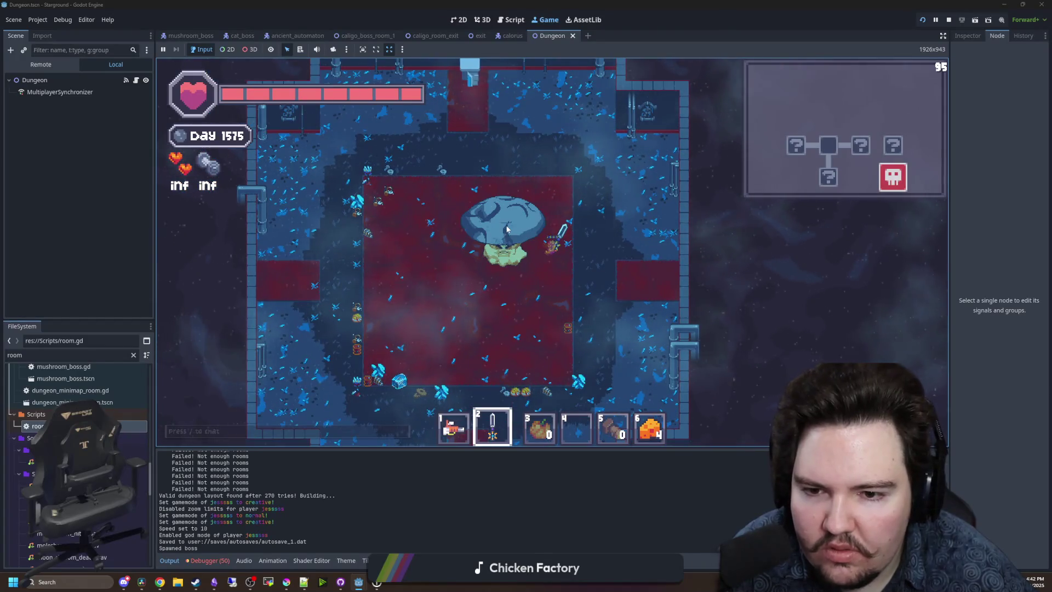
Walk around the boss room, swinging at the mushroom boss.
{"action": "key", "text": "s"}
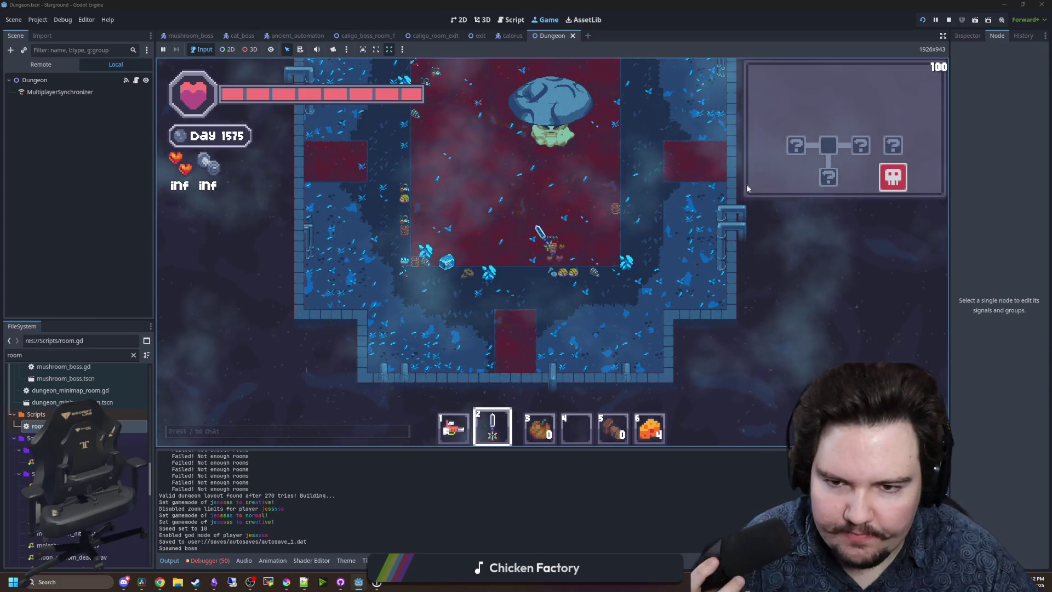
{"action": "key", "text": "a"}
{"action": "left_click", "coordinate": [495, 269]}
{"action": "key", "text": "w"}
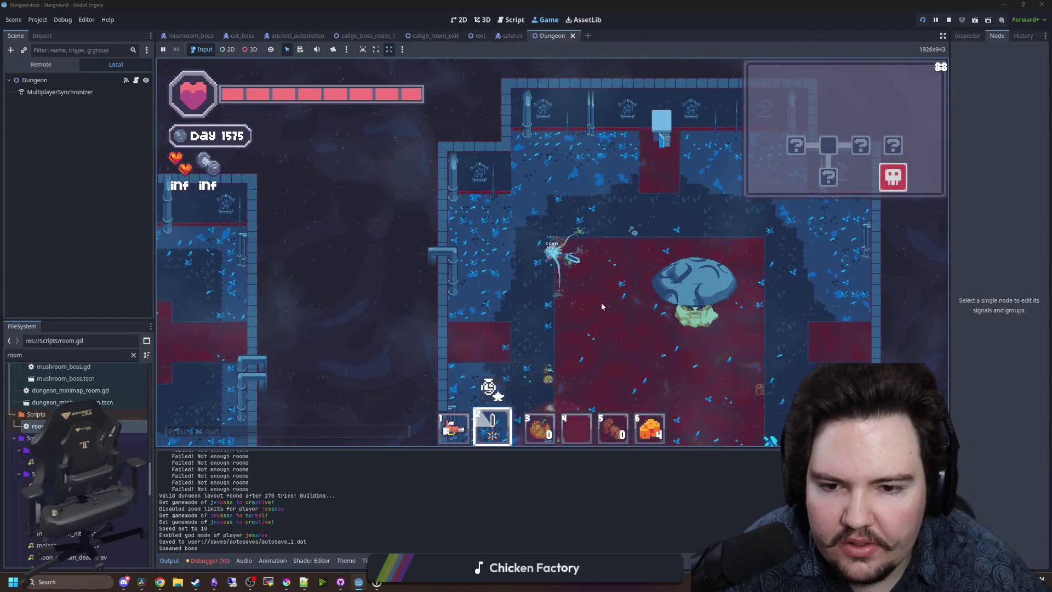
{"action": "key", "text": "d"}
{"action": "key", "text": "d"}
{"action": "key", "text": "s"}
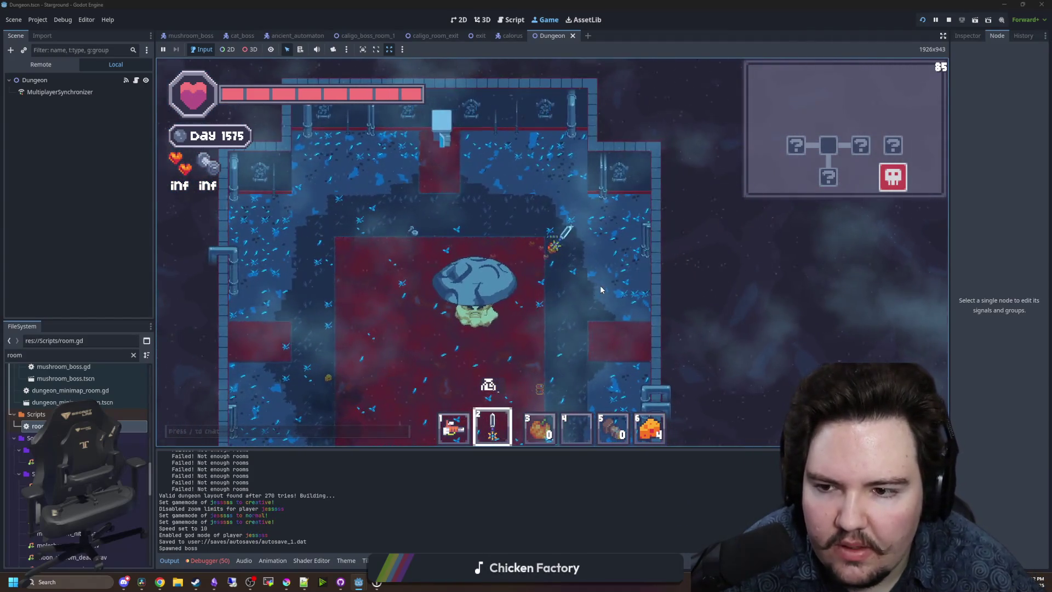
{"action": "key", "text": "s"}
{"action": "key", "text": "a"}
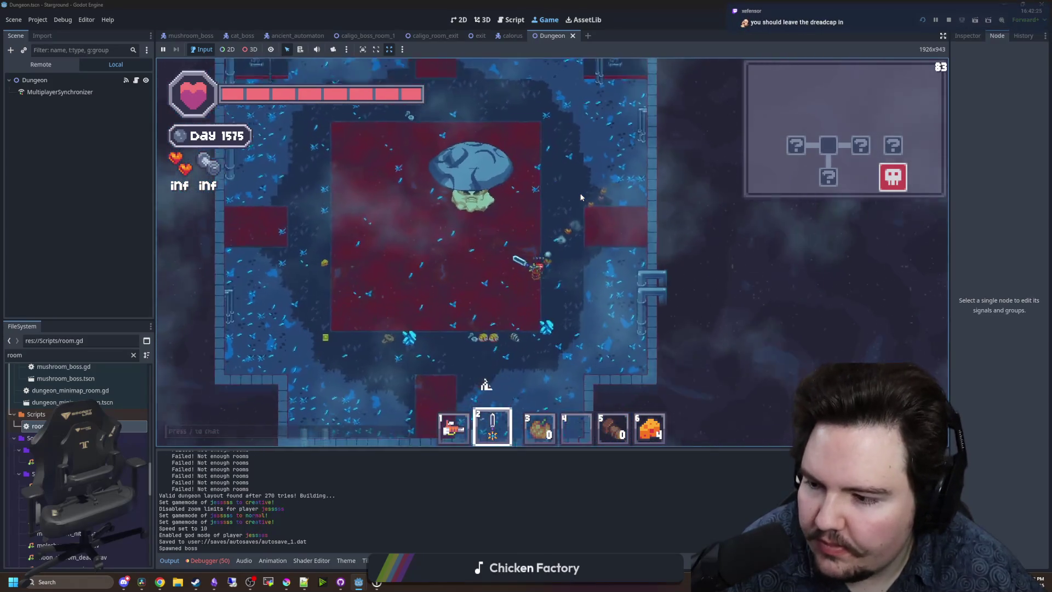
{"action": "key", "text": "w"}
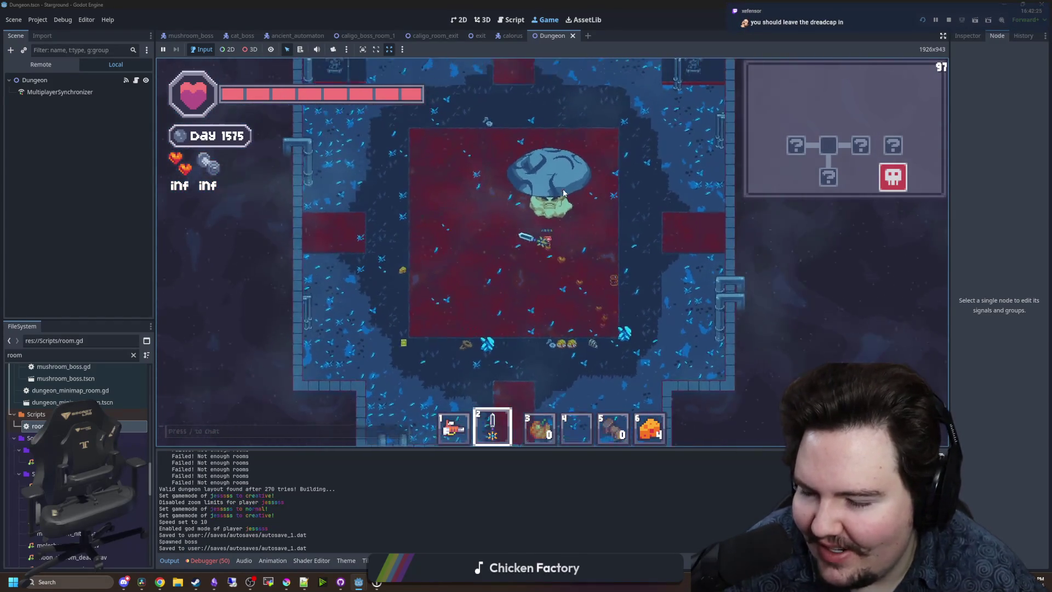
{"action": "scroll", "coordinate": [570, 192], "scroll_direction": "up", "scroll_amount": 5}
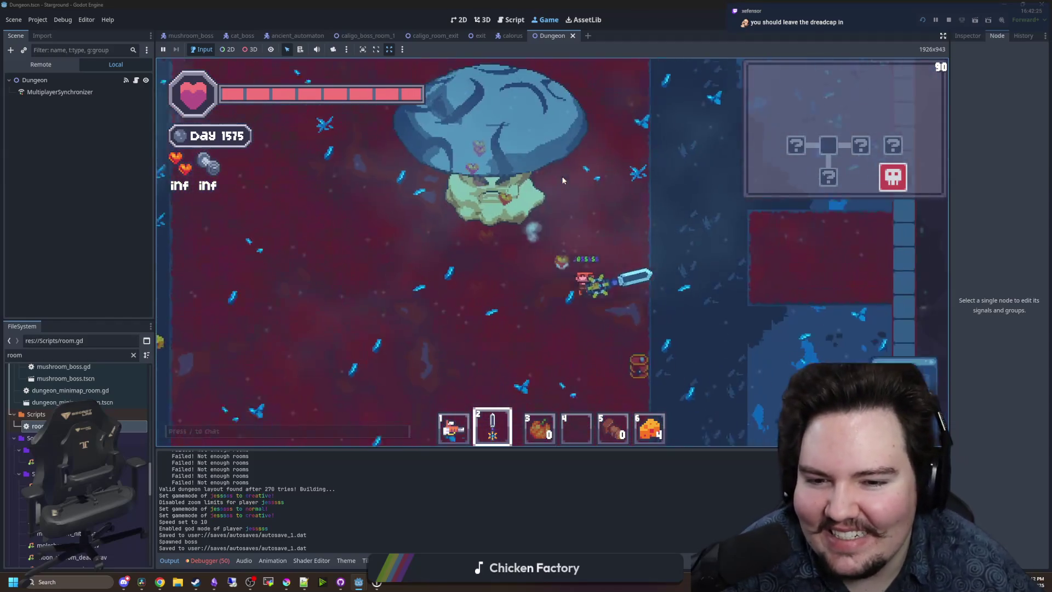
{"action": "scroll", "coordinate": [562, 180], "scroll_direction": "down", "scroll_amount": 8}
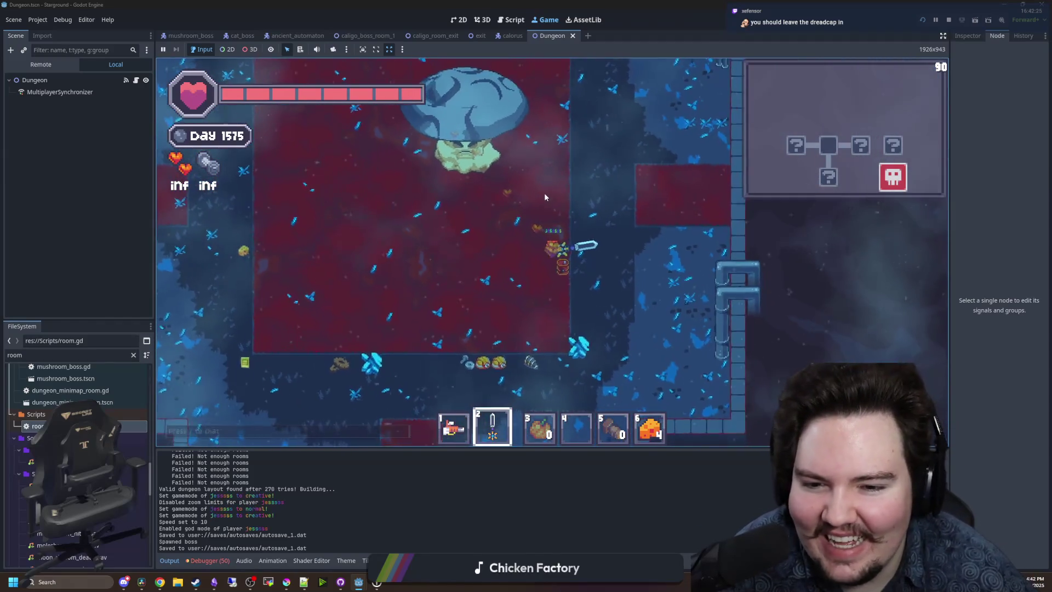
{"action": "scroll", "coordinate": [557, 204], "scroll_direction": "up", "scroll_amount": 4}
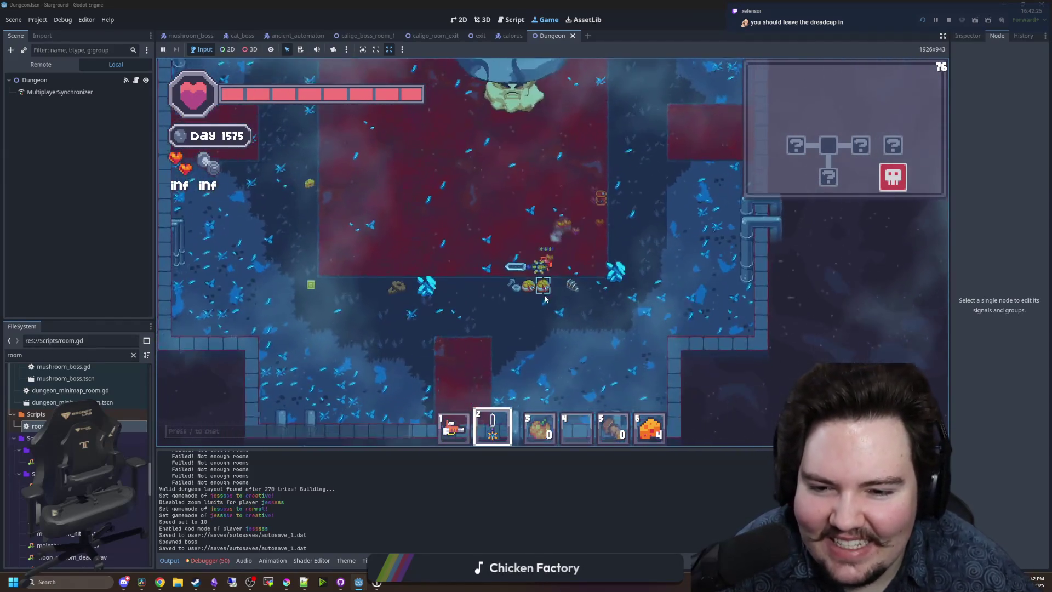
Fight through enemies into the mushroom boss room, then bring Krita in front of the game.
{"action": "key", "text": "a"}
{"action": "left_click", "coordinate": [515, 277]}
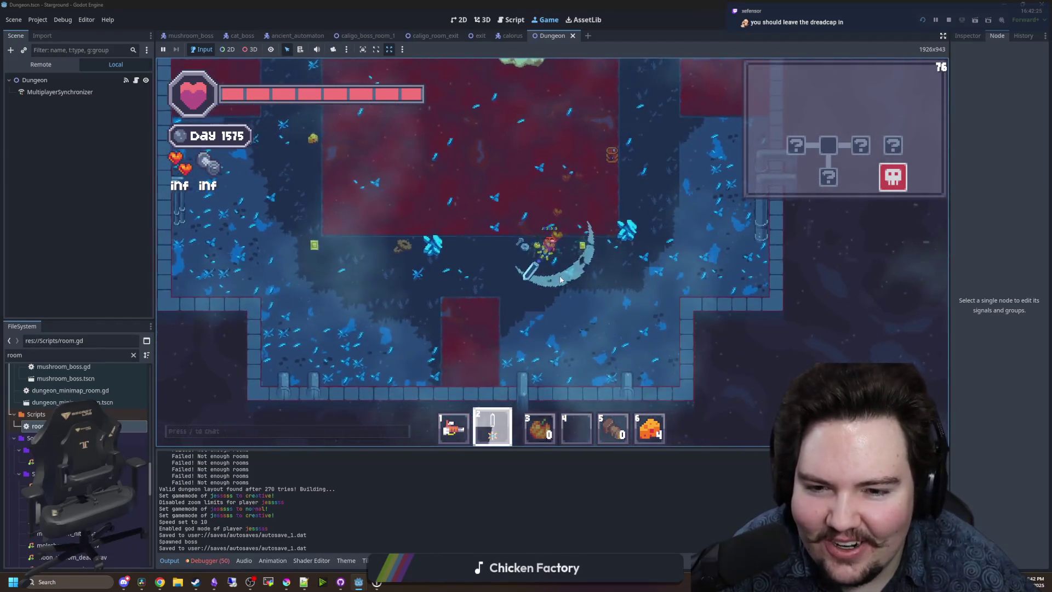
{"action": "left_click", "coordinate": [485, 258]}
{"action": "key", "text": "d"}
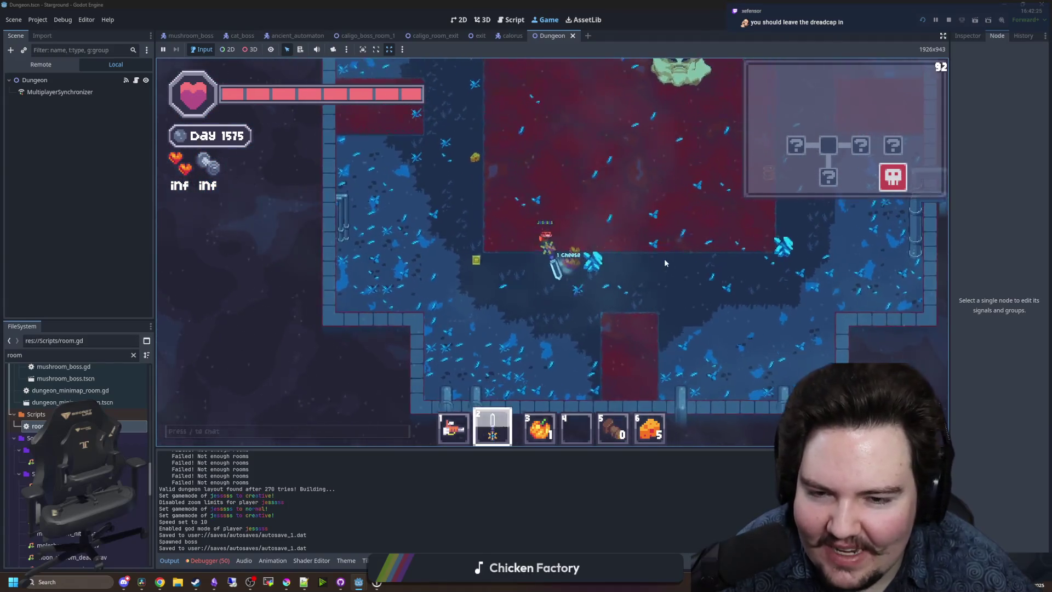
{"action": "left_click", "coordinate": [664, 258]}
{"action": "key", "text": "d"}
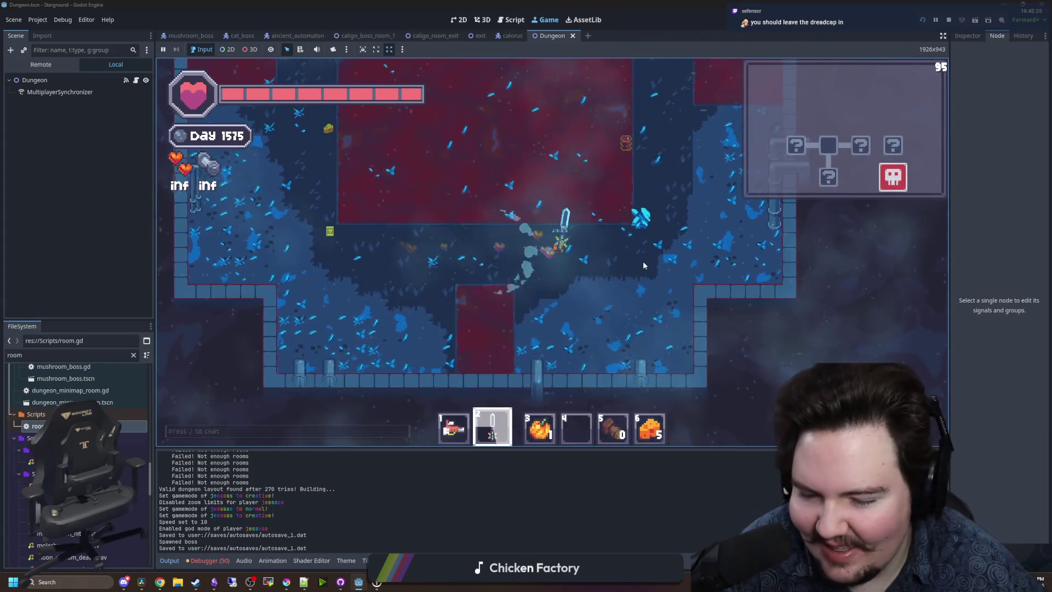
{"action": "left_click", "coordinate": [641, 260]}
{"action": "left_click", "coordinate": [638, 261]}
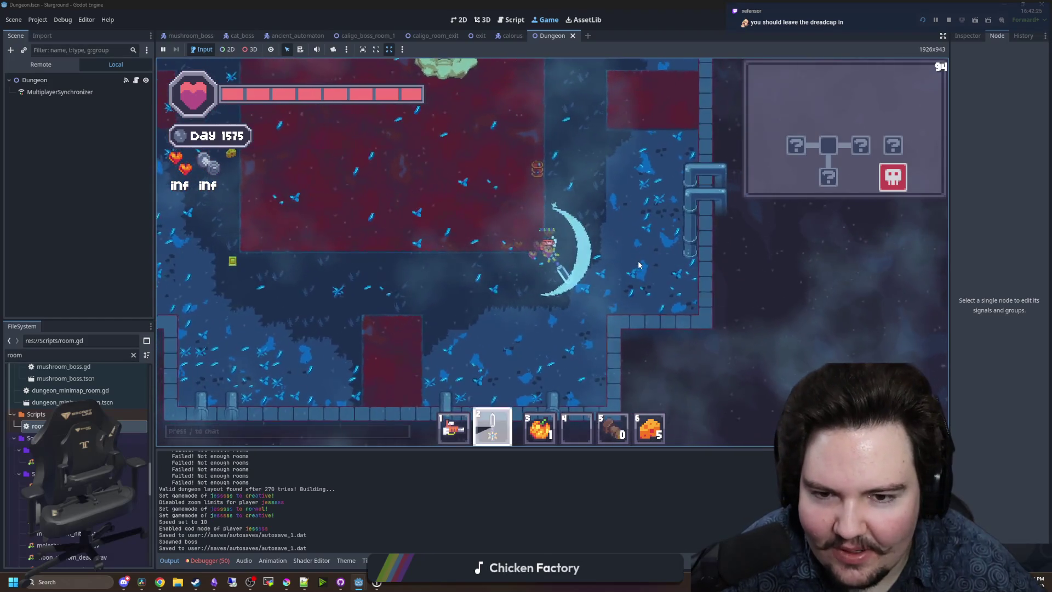
{"action": "key", "text": "w"}
{"action": "key", "text": "s"}
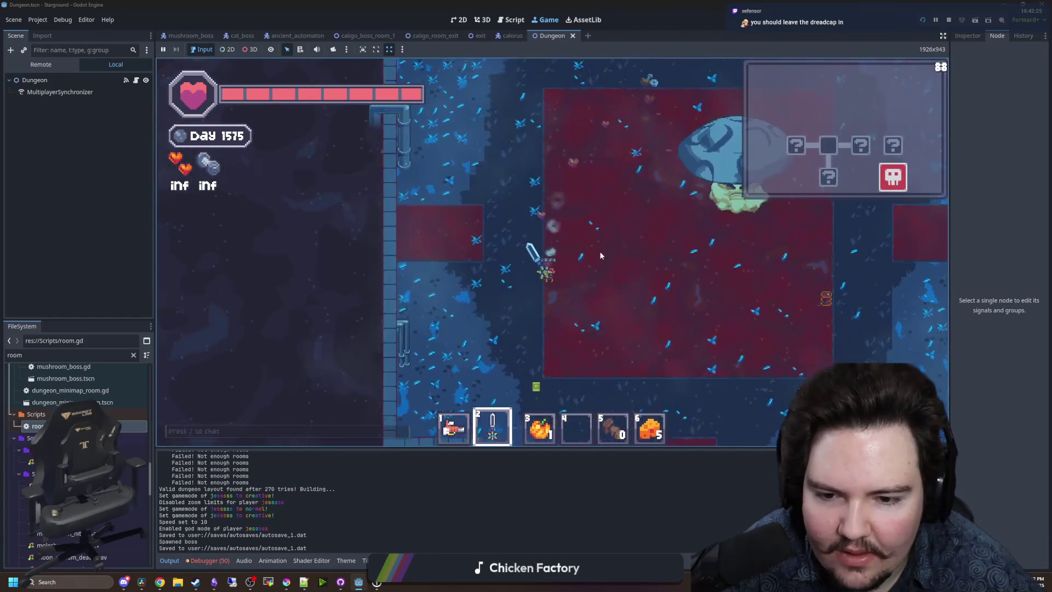
{"action": "key", "text": "w"}
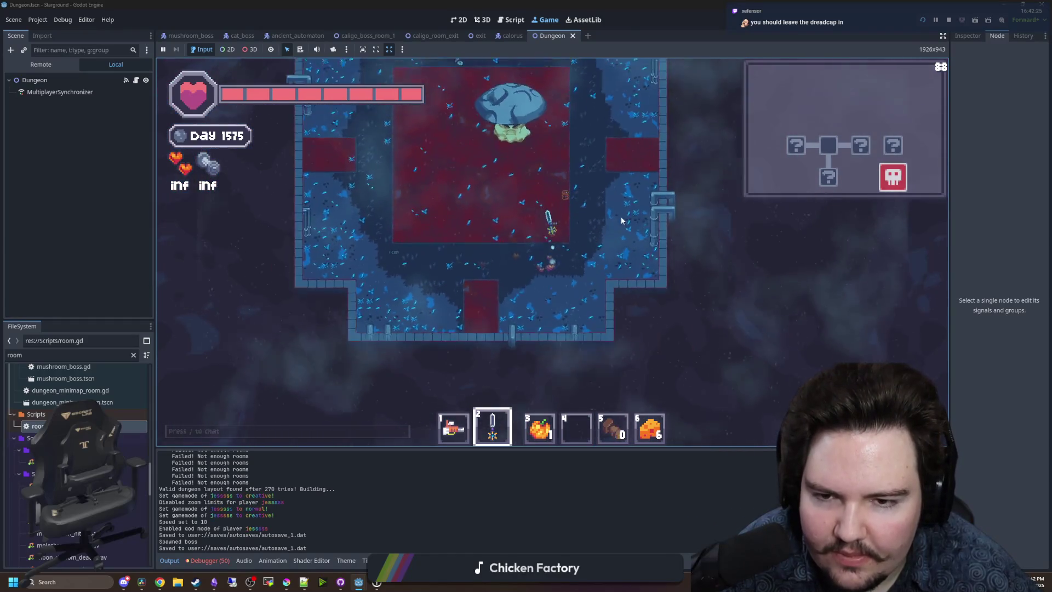
{"action": "left_click", "coordinate": [535, 260]}
{"action": "key", "text": "a"}
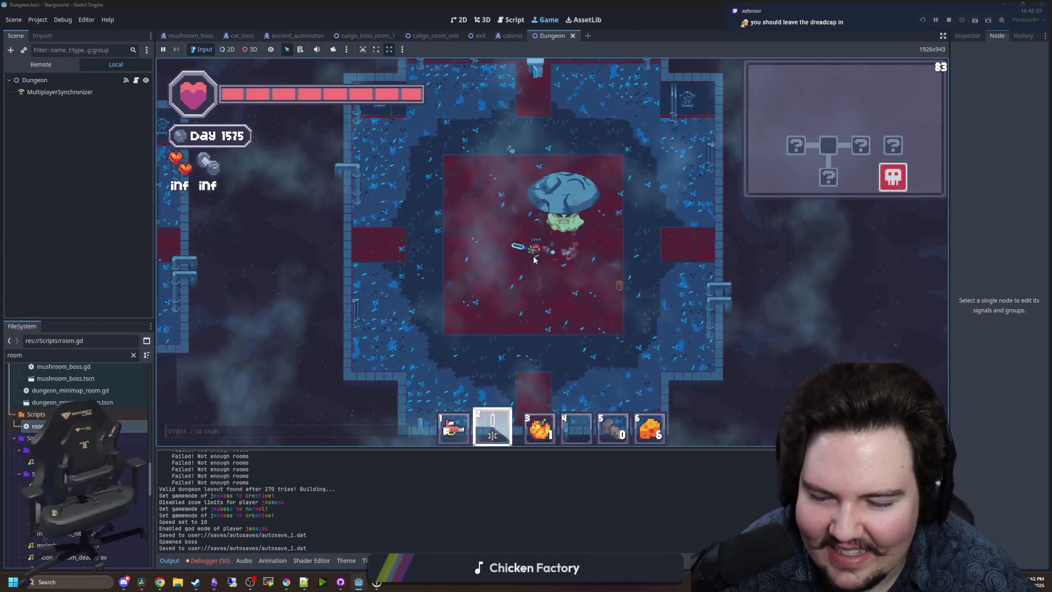
{"action": "key", "text": "w"}
{"action": "key", "text": "d"}
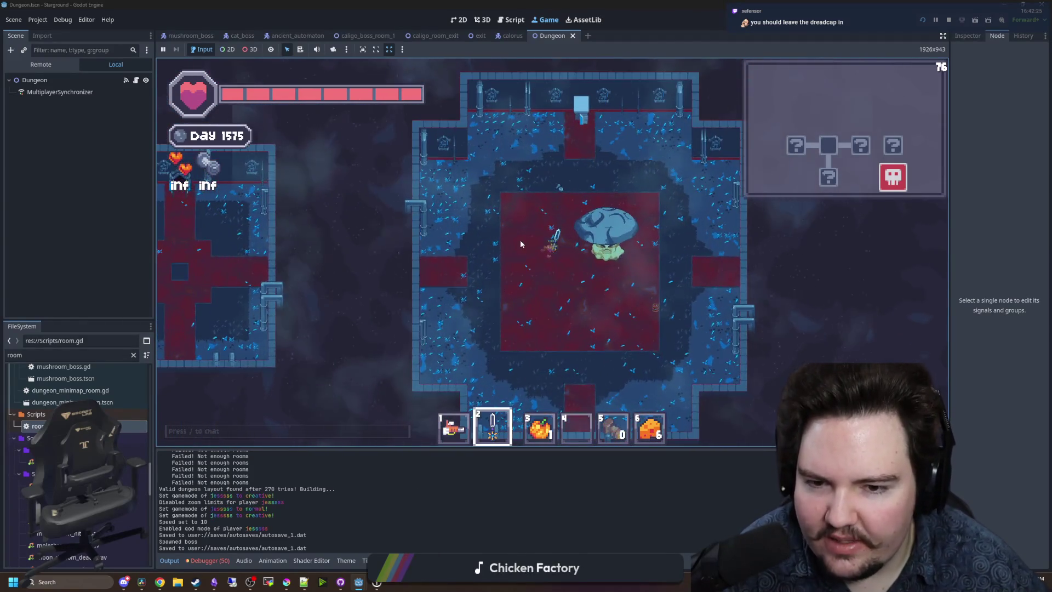
{"action": "left_click", "coordinate": [286, 582]}
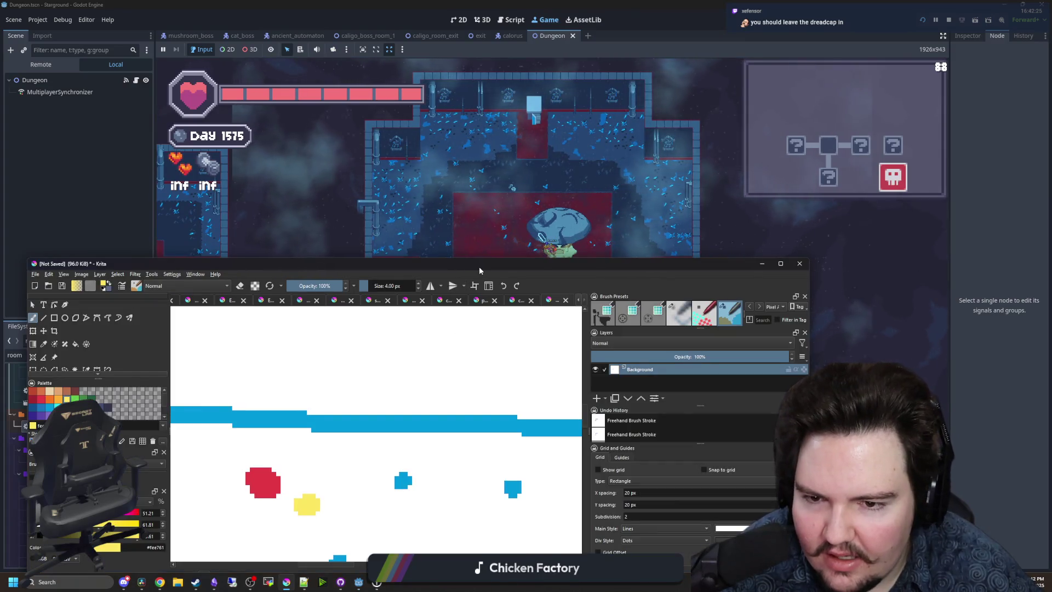
Maximize the Krita window and bring up the cat_boss_ground.kra document.
{"action": "double_click", "coordinate": [478, 265]}
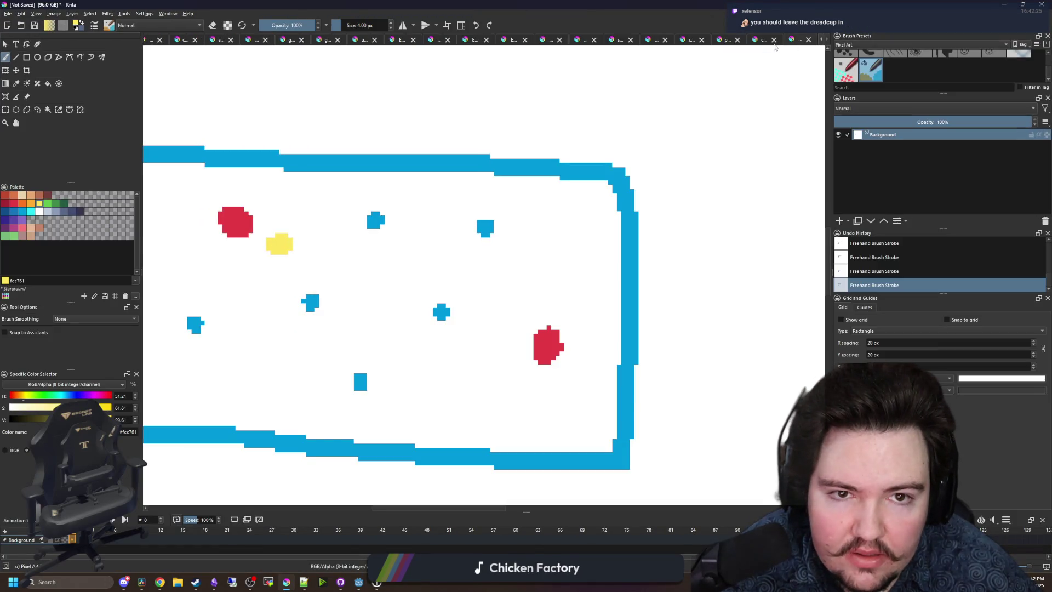
{"action": "left_click", "coordinate": [760, 41]}
{"action": "scroll", "coordinate": [323, 283], "scroll_direction": "down", "scroll_amount": 2}
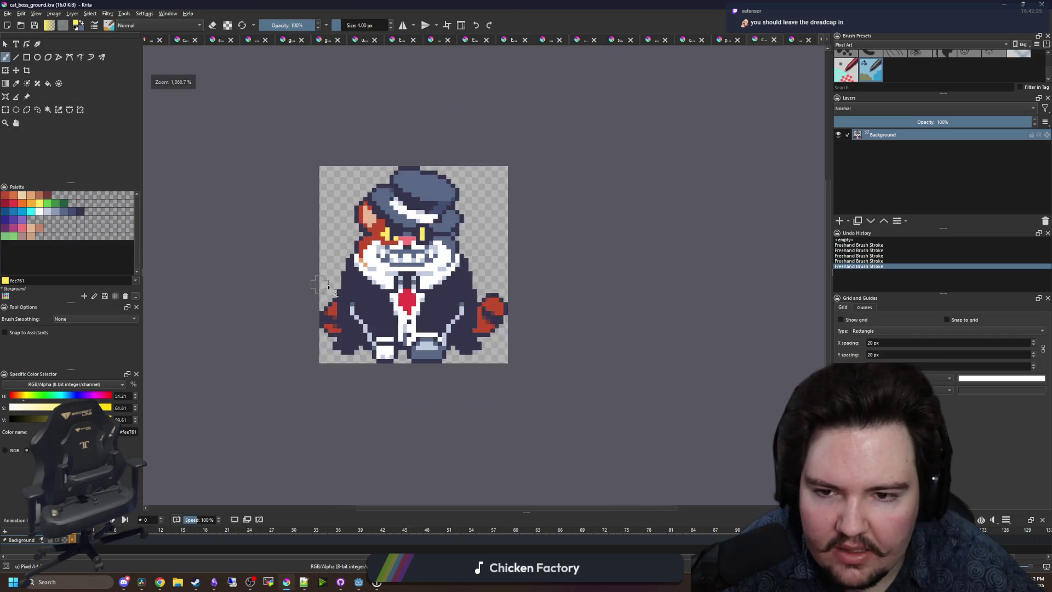
{"action": "scroll", "coordinate": [396, 247], "scroll_direction": "up", "scroll_amount": 2}
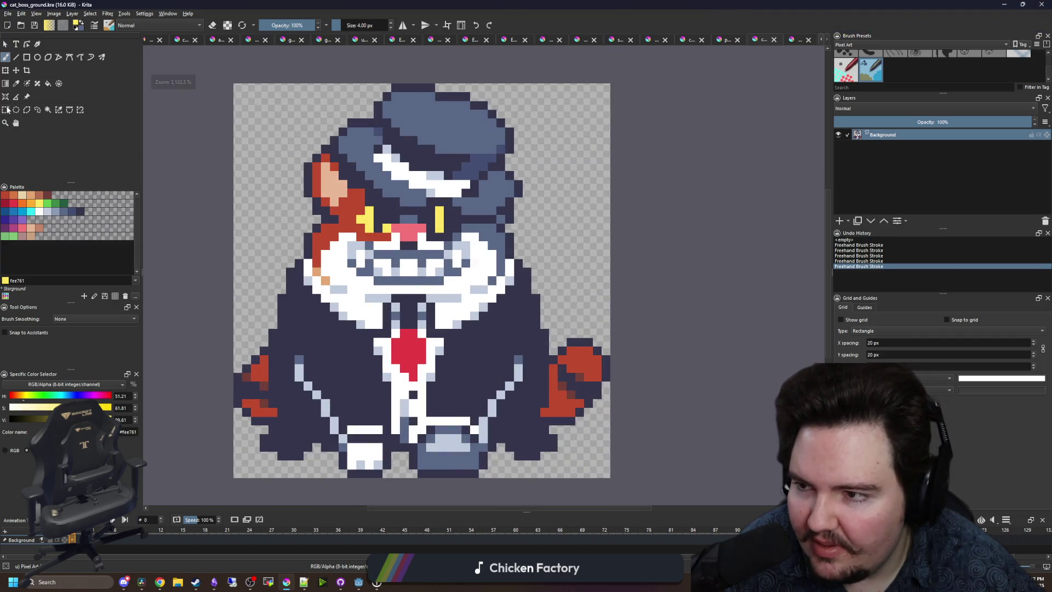
Select the whole cat boss sprite with a rectangular selection and copy it.
{"action": "left_click", "coordinate": [6, 110]}
{"action": "scroll", "coordinate": [520, 274], "scroll_direction": "down", "scroll_amount": 2}
{"action": "scroll", "coordinate": [520, 274], "scroll_direction": "up", "scroll_amount": 1}
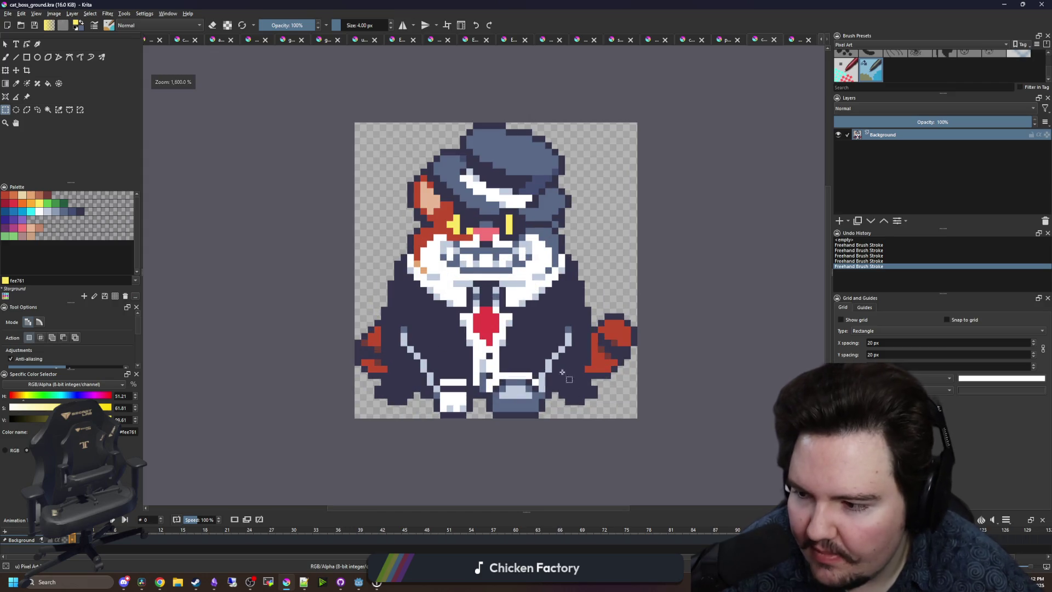
{"action": "left_click_drag", "start_coordinate": [698, 457], "coordinate": [340, 95]}
{"action": "left_click", "coordinate": [415, 193]}
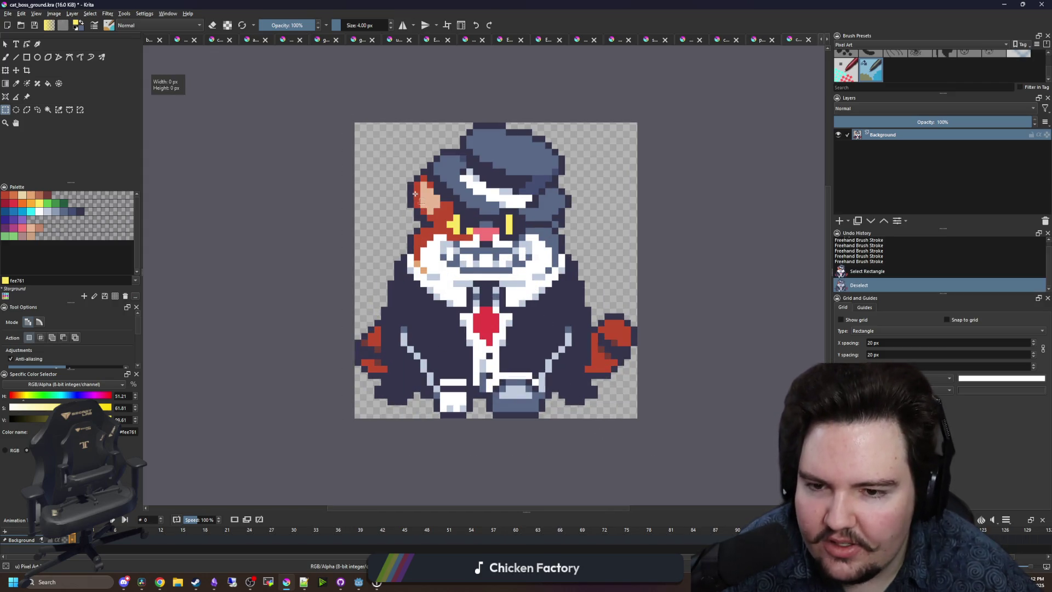
{"action": "left_click_drag", "start_coordinate": [638, 420], "coordinate": [357, 124]}
{"action": "key", "text": "ctrl+c"}
Create a blank 500×500 document and paste the copied sprite into it.
{"action": "left_click", "coordinate": [7, 14]}
{"action": "left_click", "coordinate": [22, 21]}
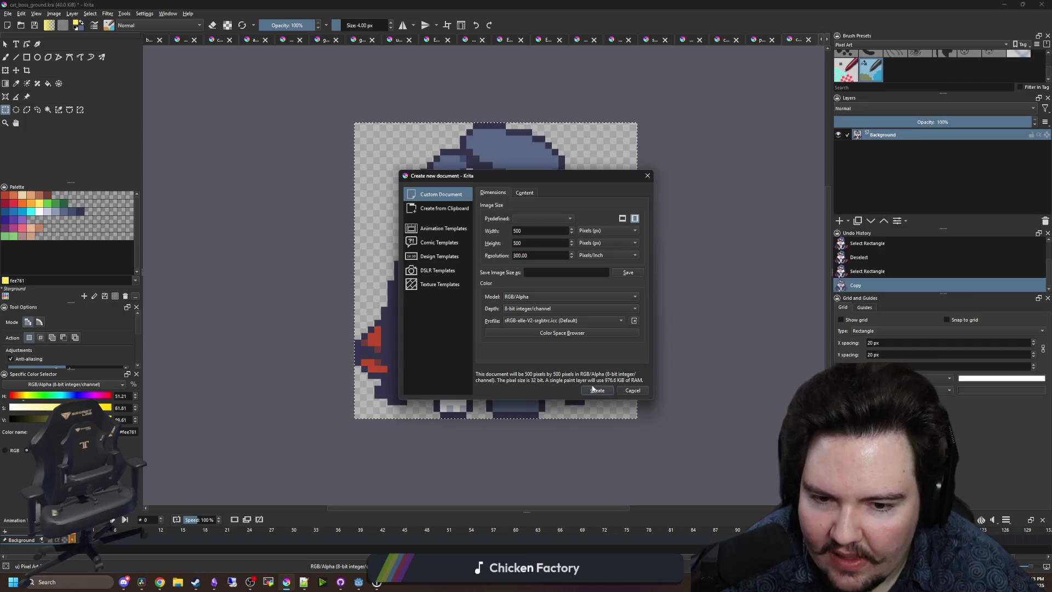
{"action": "left_click", "coordinate": [596, 390]}
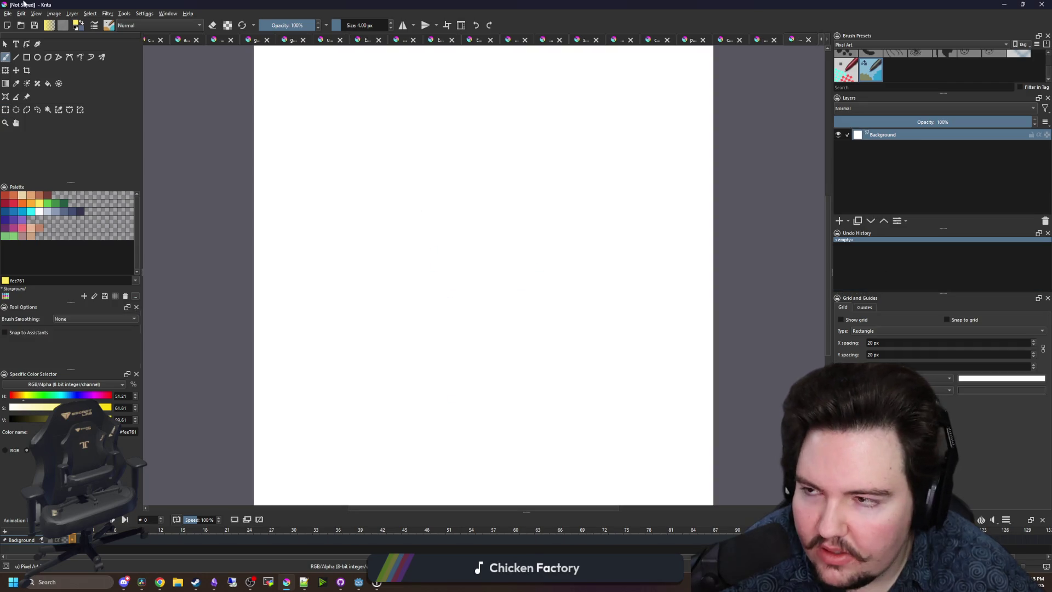
{"action": "key", "text": "ctrl+alt+v"}
{"action": "left_click_drag", "start_coordinate": [391, 161], "coordinate": [385, 198]}
Create a 43×45 px document from the clipboard holding the cat boss sprite.
{"action": "left_click", "coordinate": [8, 13]}
{"action": "left_click", "coordinate": [22, 24]}
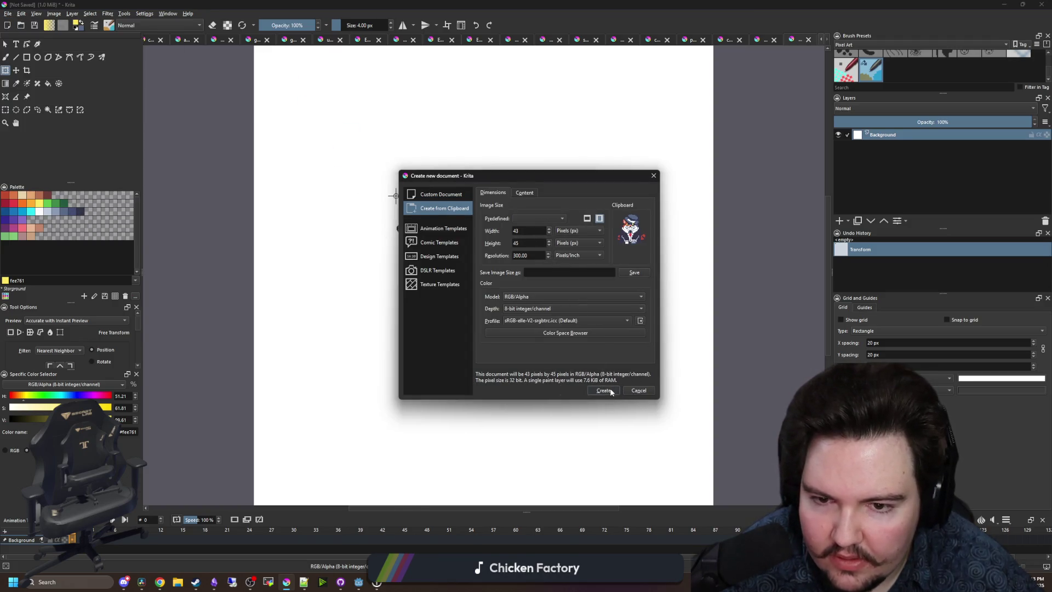
{"action": "left_click", "coordinate": [603, 390]}
{"action": "scroll", "coordinate": [494, 344], "scroll_direction": "down", "scroll_amount": 2}
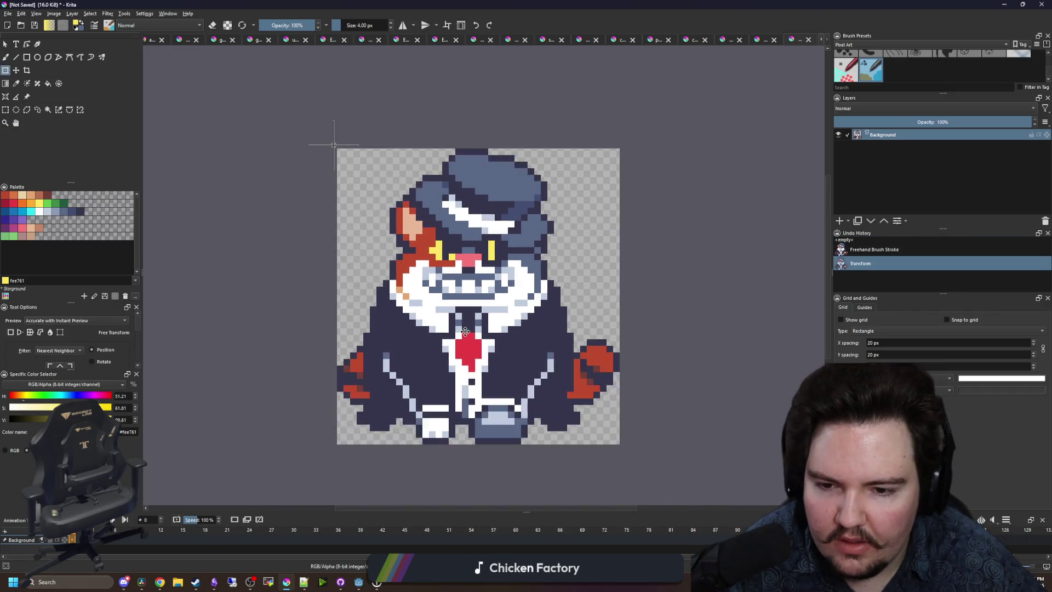
Paint over the cat boss's yellow eye pixels with the dark outline colour using a small brush.
{"action": "scroll", "coordinate": [493, 344], "scroll_direction": "up", "scroll_amount": 1}
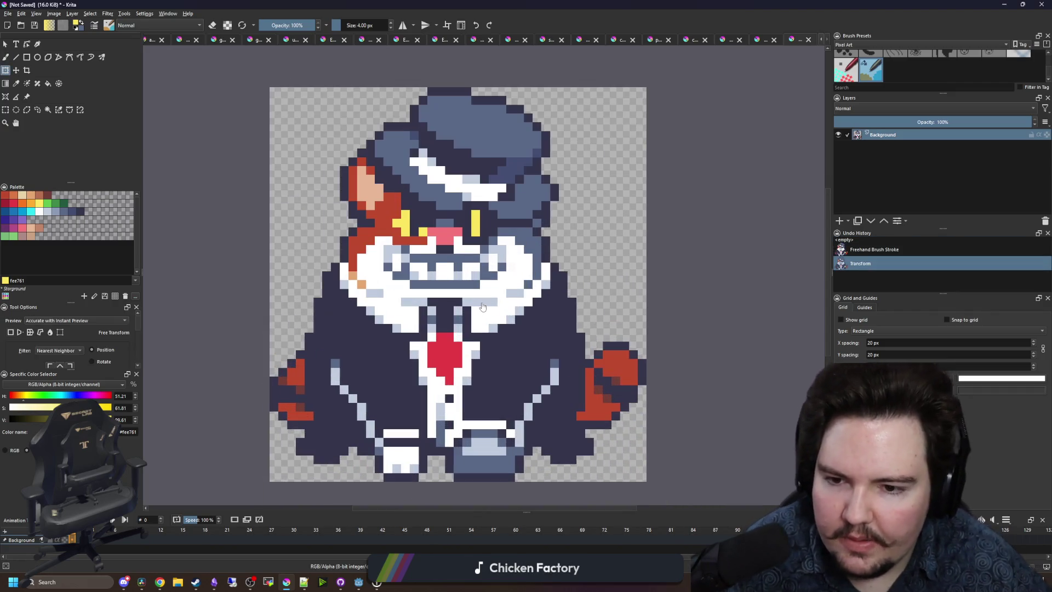
{"action": "scroll", "coordinate": [478, 293], "scroll_direction": "up", "scroll_amount": 1}
{"action": "key", "text": "b"}
{"action": "scroll", "coordinate": [449, 265], "scroll_direction": "up", "scroll_amount": 1}
{"action": "left_click", "coordinate": [80, 211]}
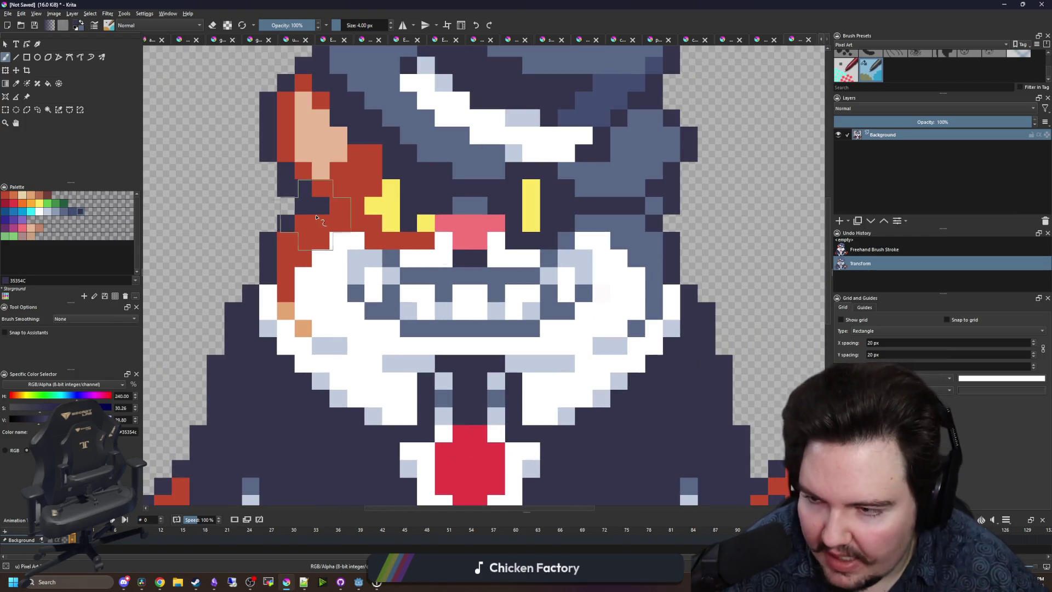
{"action": "key", "text": "["}
{"action": "scroll", "coordinate": [424, 241], "scroll_direction": "up", "scroll_amount": 1}
{"action": "mouse_move", "coordinate": [441, 219]}
{"action": "left_mouse_down"}
{"action": "mouse_move", "coordinate": [392, 222]}
{"action": "mouse_move", "coordinate": [364, 167]}
{"action": "mouse_move", "coordinate": [348, 211]}
{"action": "left_mouse_up"}
{"action": "left_click_drag", "start_coordinate": [571, 224], "coordinate": [553, 203]}
{"action": "scroll", "coordinate": [459, 221], "scroll_direction": "down", "scroll_amount": 3}
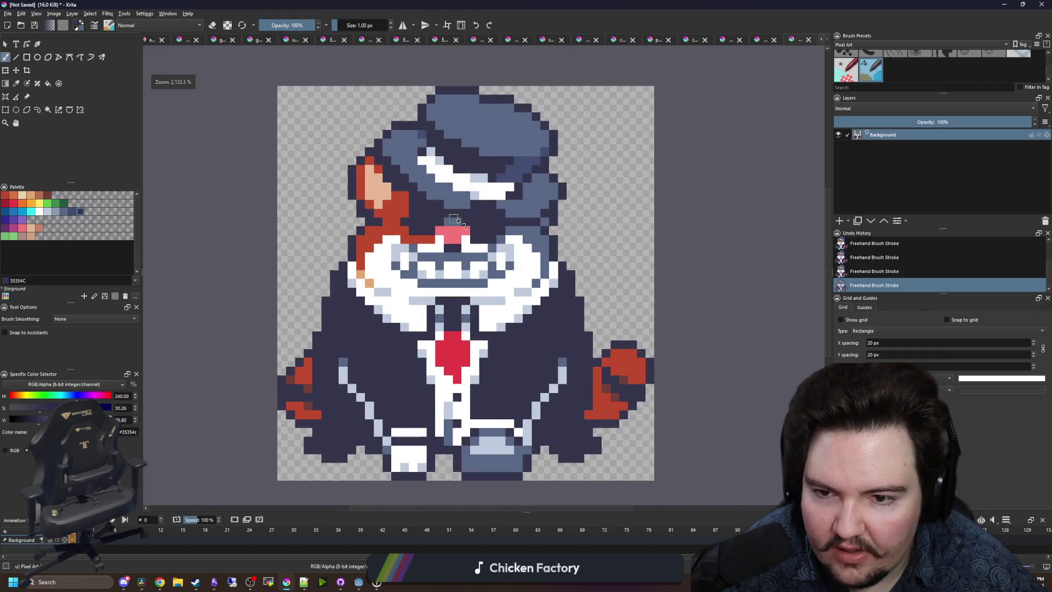
{"action": "scroll", "coordinate": [459, 221], "scroll_direction": "up", "scroll_amount": 1}
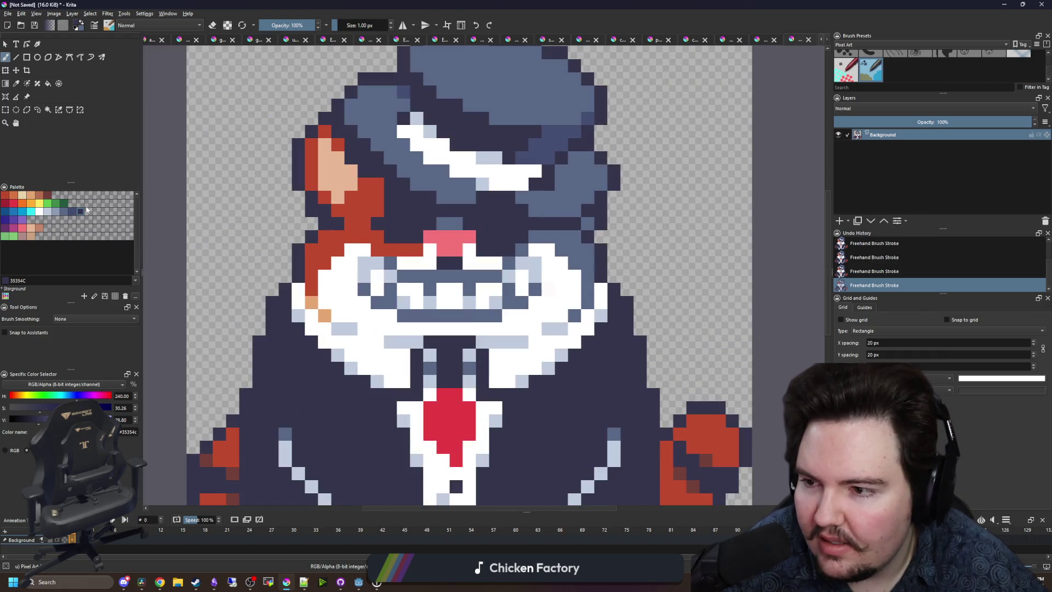
Add red e43b44 pixels beside the left eye.
{"action": "left_click", "coordinate": [12, 204]}
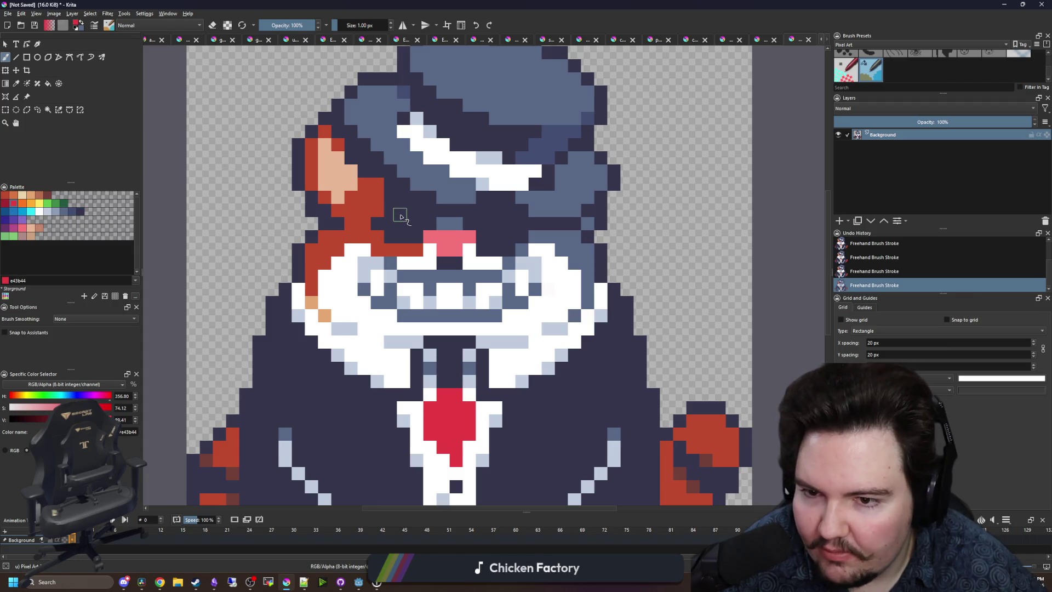
{"action": "key", "text": "ctrl+z"}
{"action": "left_click", "coordinate": [401, 224]}
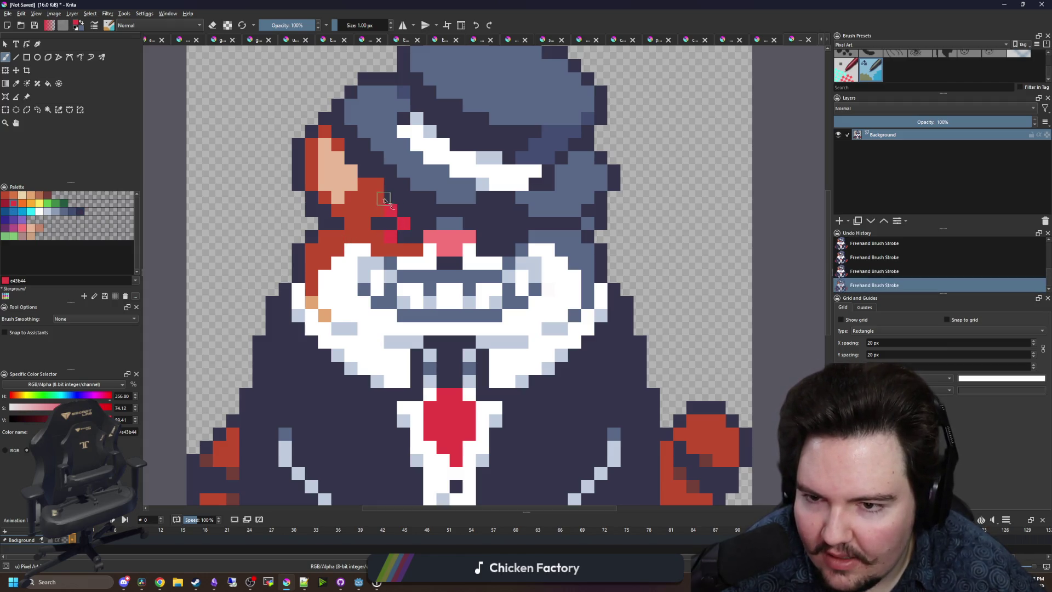
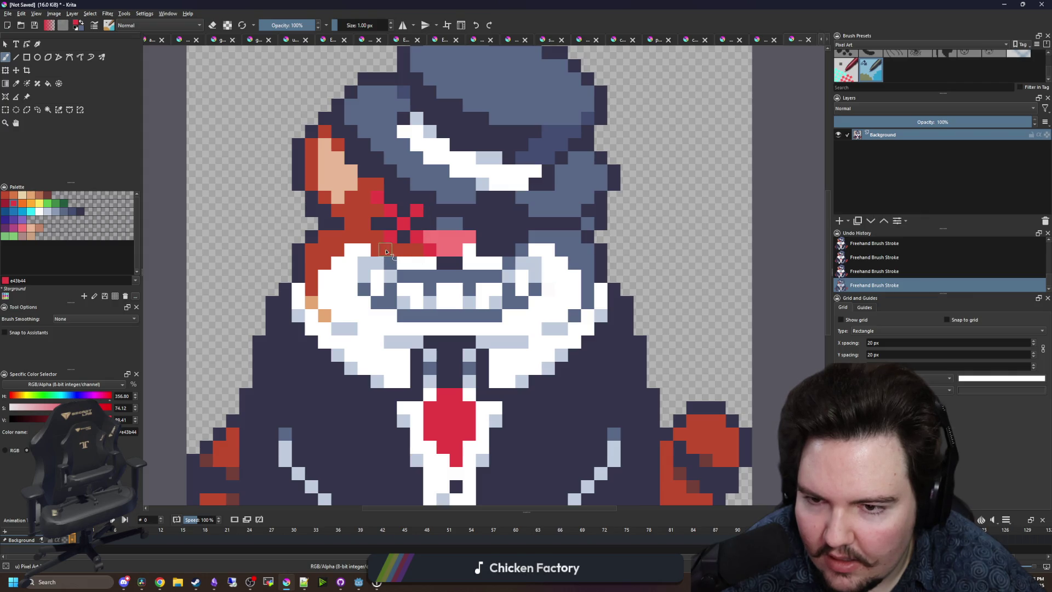
Paint red pixels forming the X over the cat's second eye.
{"action": "left_click", "coordinate": [482, 209]}
{"action": "left_click", "coordinate": [495, 223]}
{"action": "left_click", "coordinate": [508, 236]}
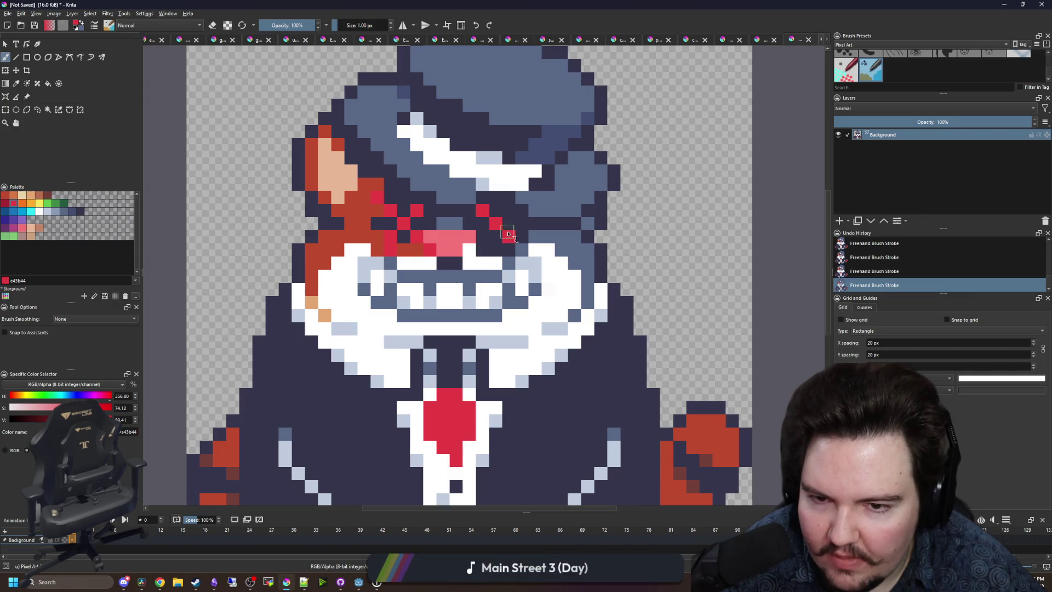
{"action": "scroll", "coordinate": [486, 283], "scroll_direction": "down", "scroll_amount": 5}
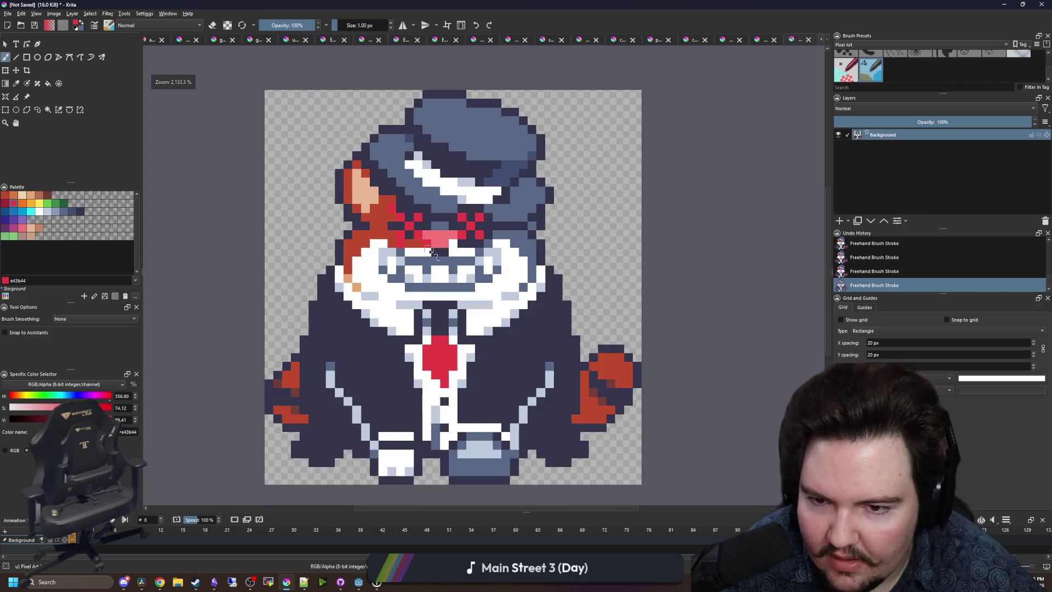
{"action": "scroll", "coordinate": [190, 235], "scroll_direction": "up", "scroll_amount": 8}
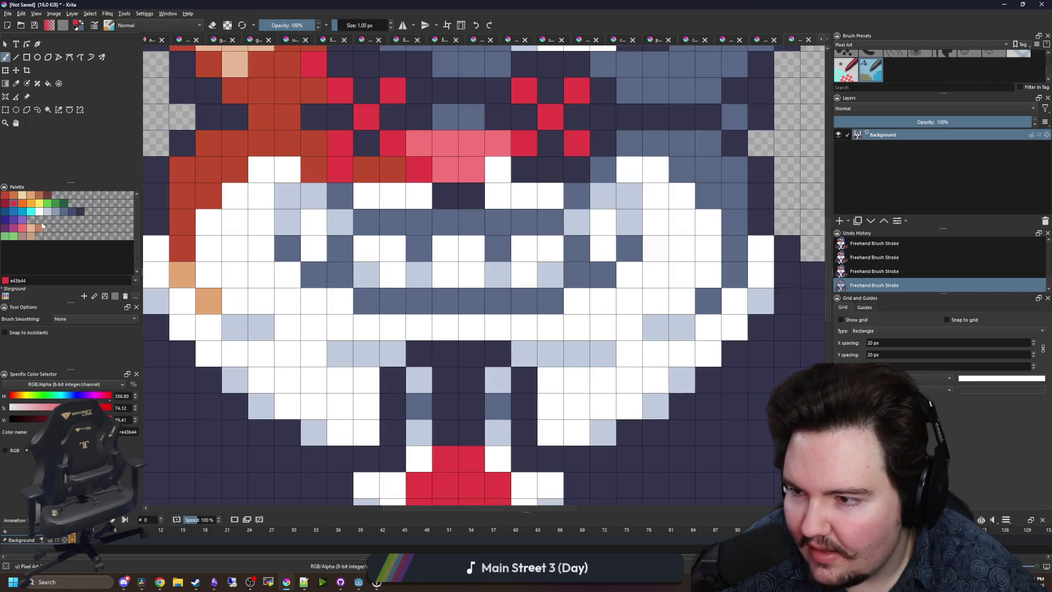
{"action": "scroll", "coordinate": [387, 294], "scroll_direction": "down", "scroll_amount": 4}
Sample white from the muzzle and paint over the grey teeth on both sides.
{"action": "key", "text": "p"}
{"action": "scroll", "coordinate": [404, 291], "scroll_direction": "up", "scroll_amount": 4}
{"action": "scroll", "coordinate": [403, 291], "scroll_direction": "down", "scroll_amount": 1}
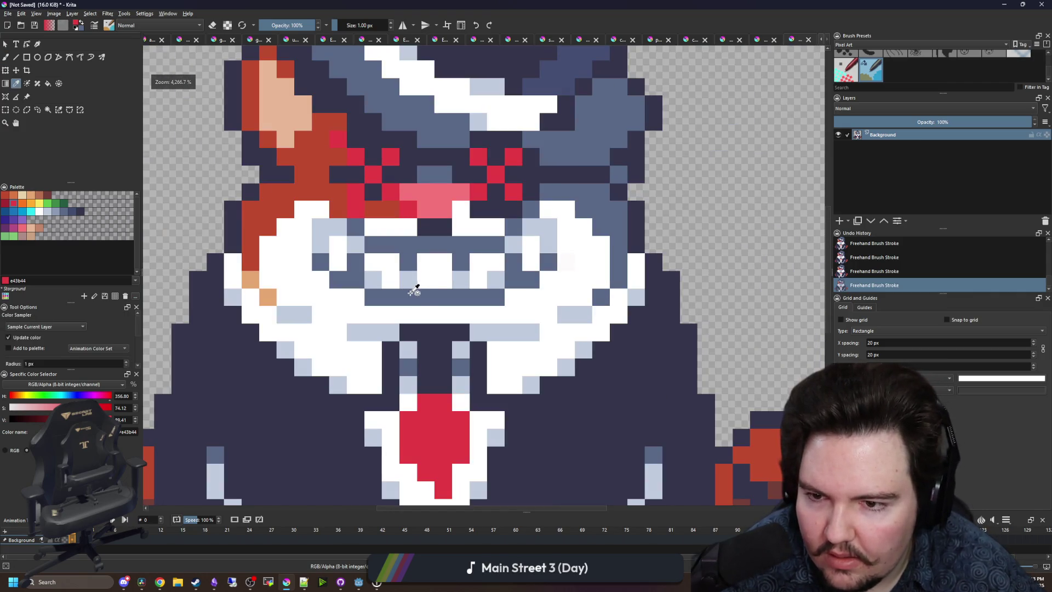
{"action": "left_click", "coordinate": [437, 270]}
{"action": "key", "text": "b"}
{"action": "left_click_drag", "start_coordinate": [320, 227], "coordinate": [320, 262]}
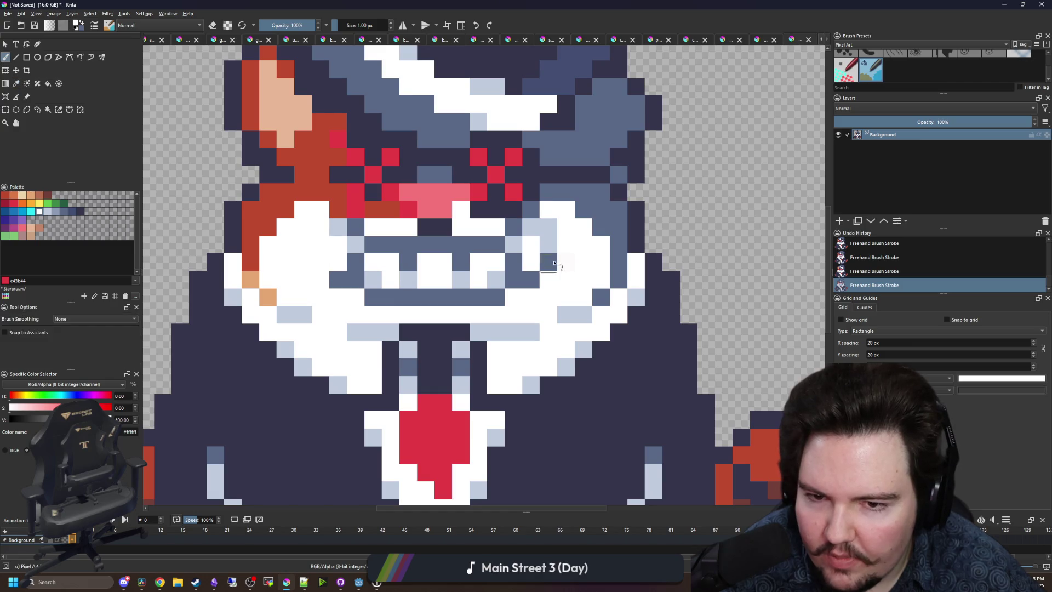
{"action": "left_click_drag", "start_coordinate": [548, 227], "coordinate": [546, 263]}
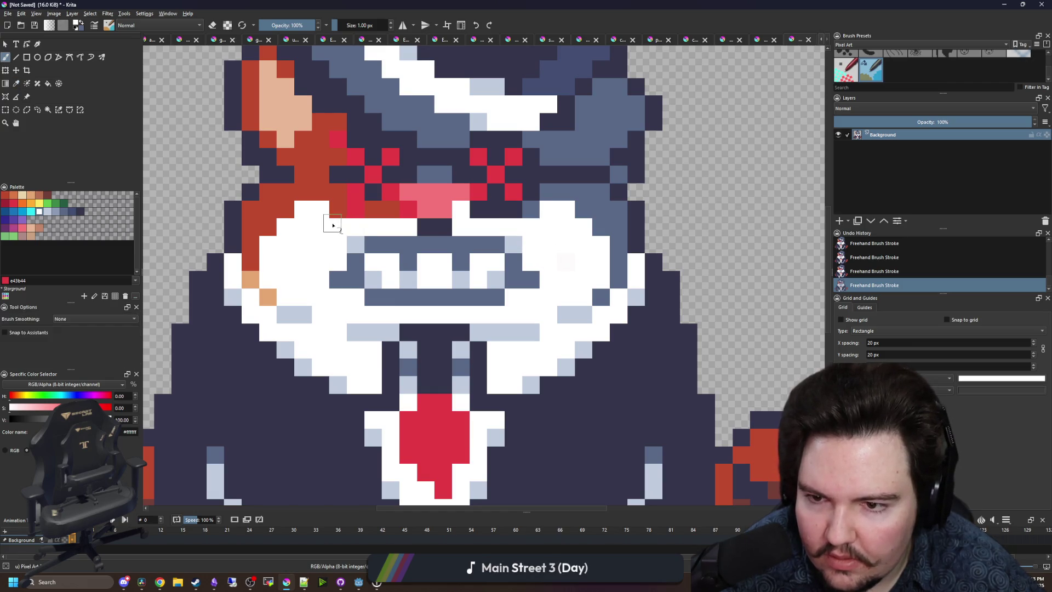
Whiten the grin's lower bar and split the upper bar, leaving two short blue-grey dashes.
{"action": "key", "text": "p"}
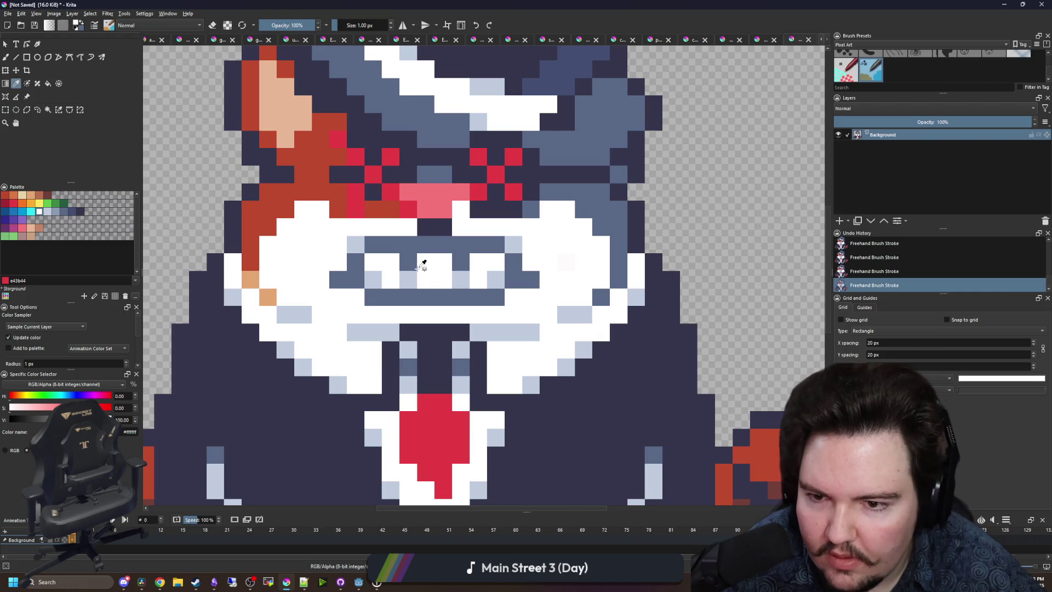
{"action": "key", "text": "b"}
{"action": "mouse_move", "coordinate": [427, 267]}
{"action": "left_mouse_down"}
{"action": "mouse_move", "coordinate": [353, 263]}
{"action": "mouse_move", "coordinate": [526, 291]}
{"action": "mouse_move", "coordinate": [515, 279]}
{"action": "left_mouse_up"}
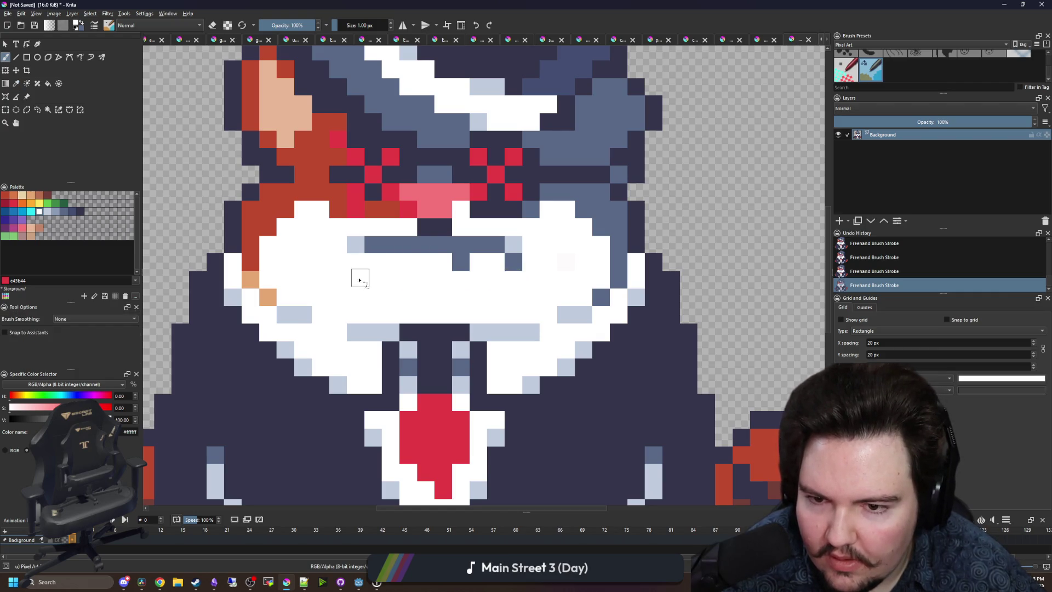
{"action": "left_click", "coordinate": [430, 247], "text": "ctrl"}
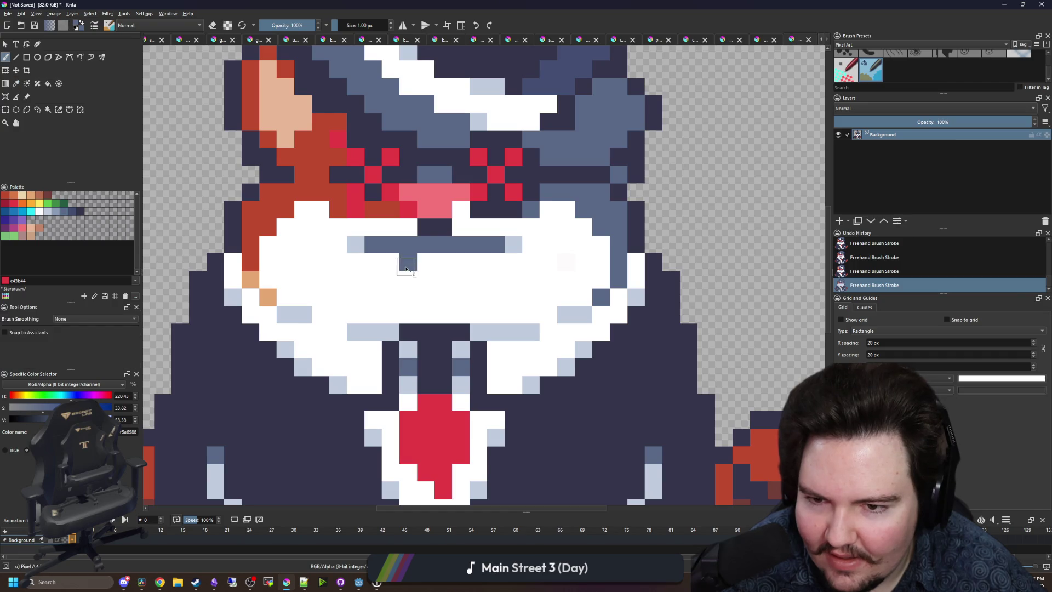
{"action": "left_click", "coordinate": [504, 282], "text": "ctrl"}
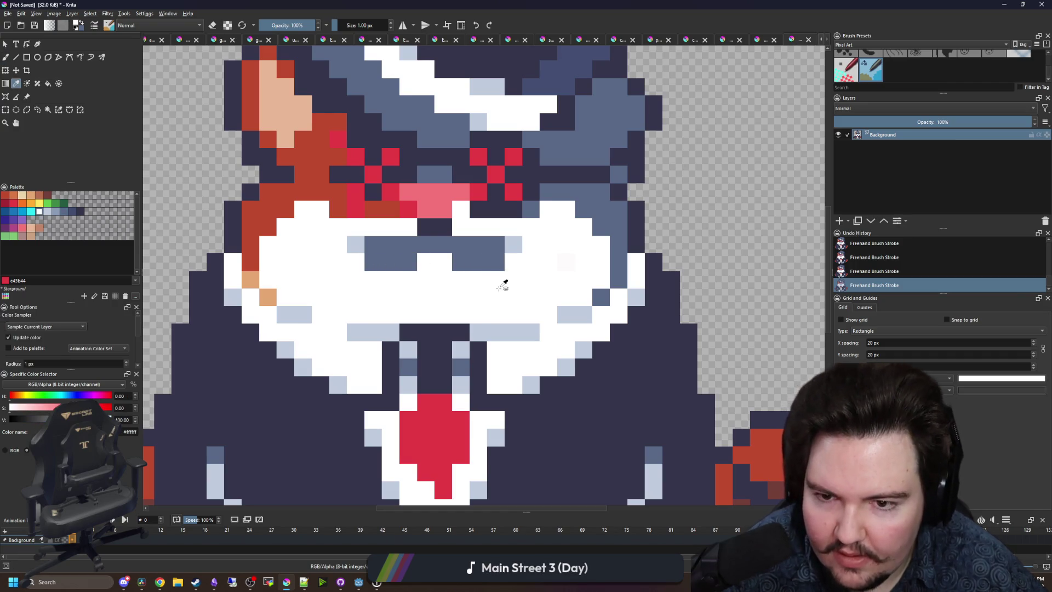
{"action": "left_click_drag", "start_coordinate": [404, 251], "coordinate": [368, 244]}
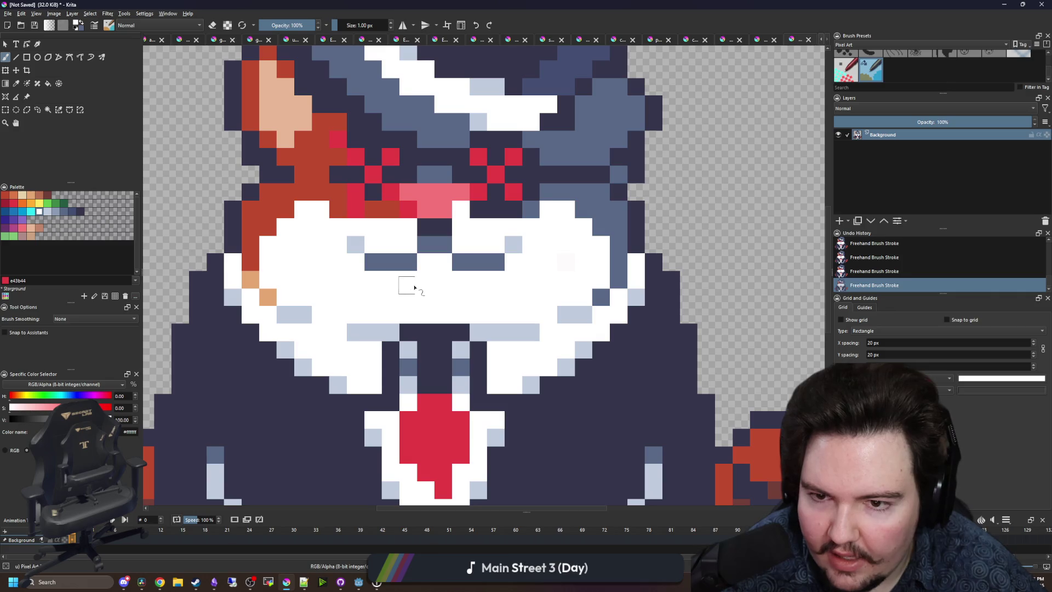
{"action": "key", "text": "p"}
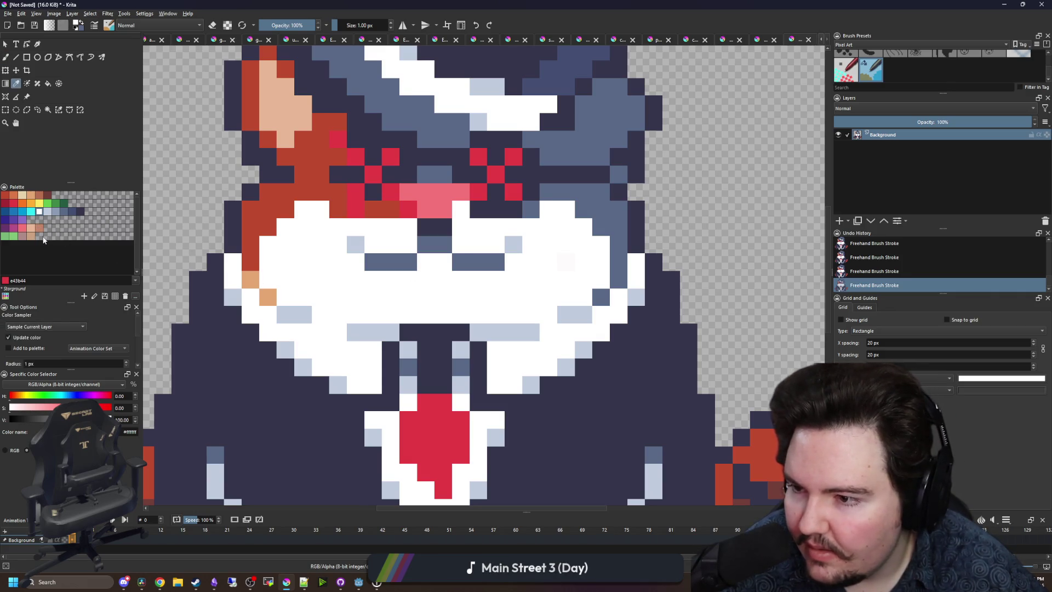
{"action": "left_click", "coordinate": [23, 229]}
Paint a pink tongue under the mouth with dark pink and peach shading pixels.
{"action": "key", "text": "b"}
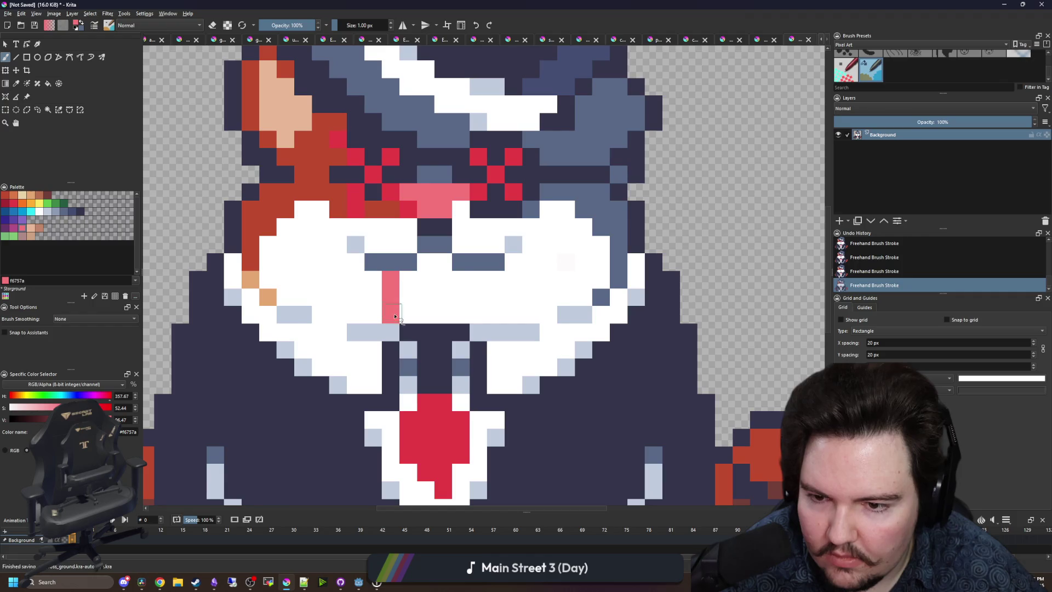
{"action": "left_click_drag", "start_coordinate": [395, 316], "coordinate": [422, 283]}
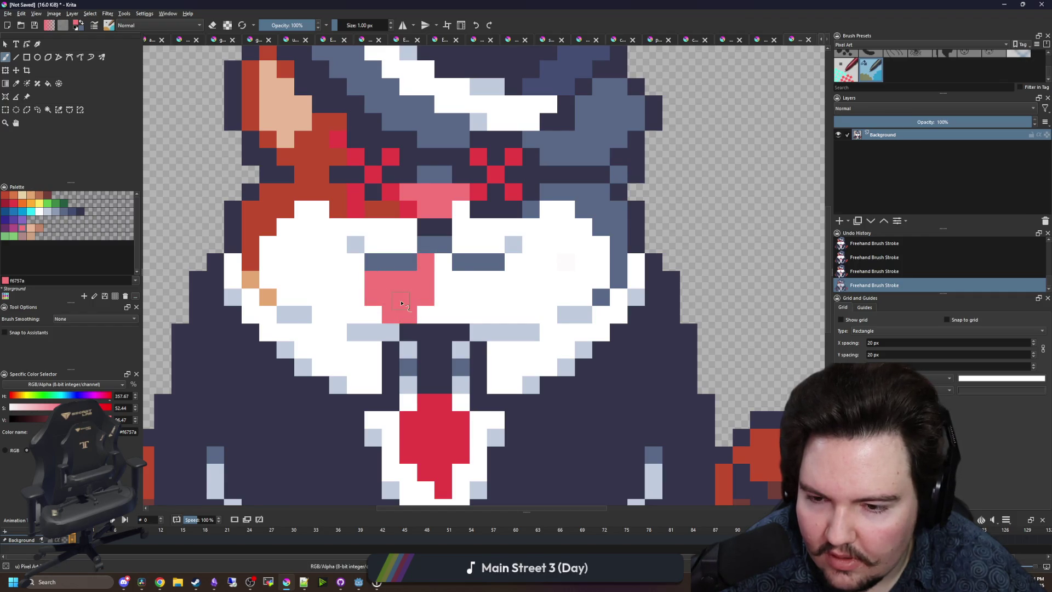
{"action": "scroll", "coordinate": [459, 311], "scroll_direction": "up", "scroll_amount": 1}
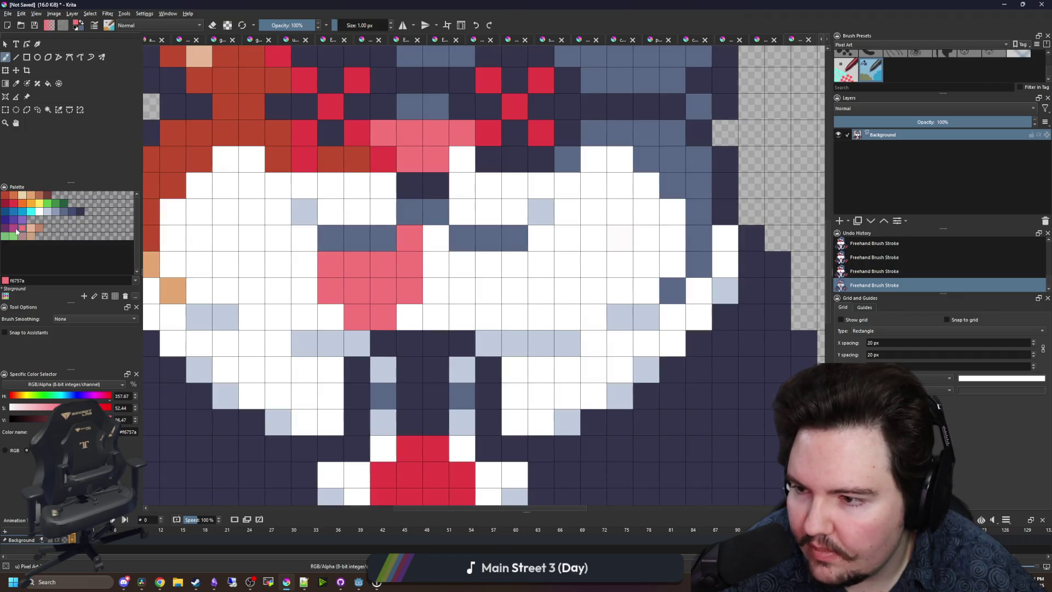
{"action": "left_click", "coordinate": [356, 316]}
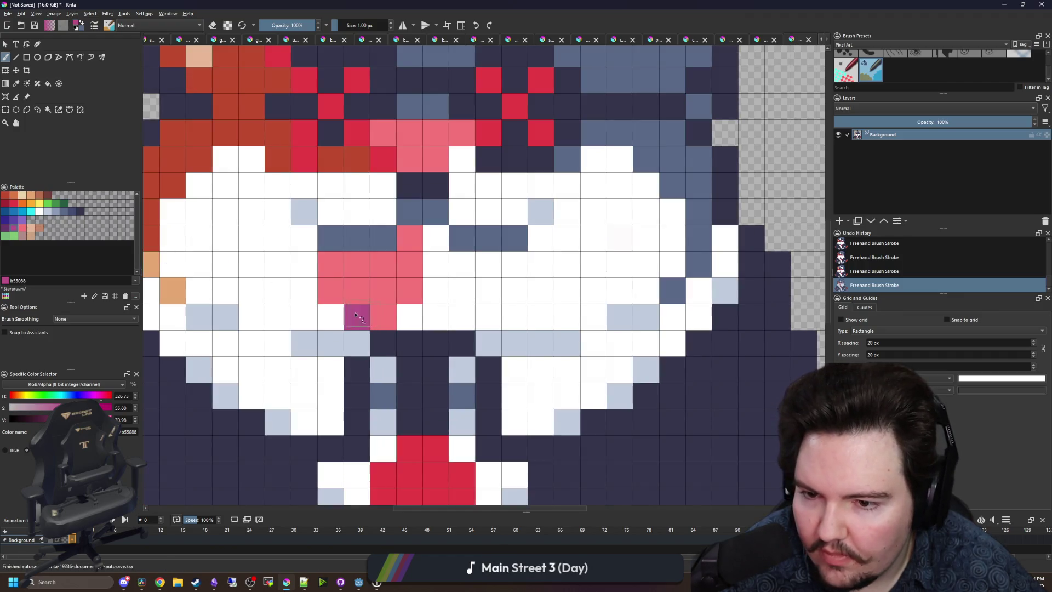
{"action": "left_click", "coordinate": [404, 292]}
{"action": "left_click", "coordinate": [24, 231]}
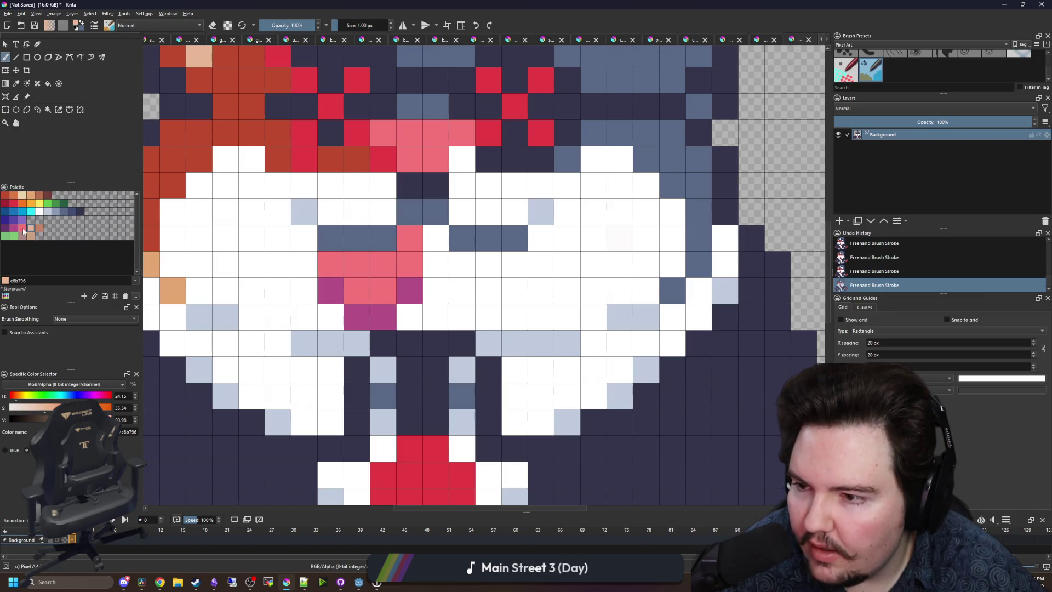
{"action": "key", "text": "ctrl+z"}
{"action": "left_click_drag", "start_coordinate": [357, 263], "coordinate": [356, 289]}
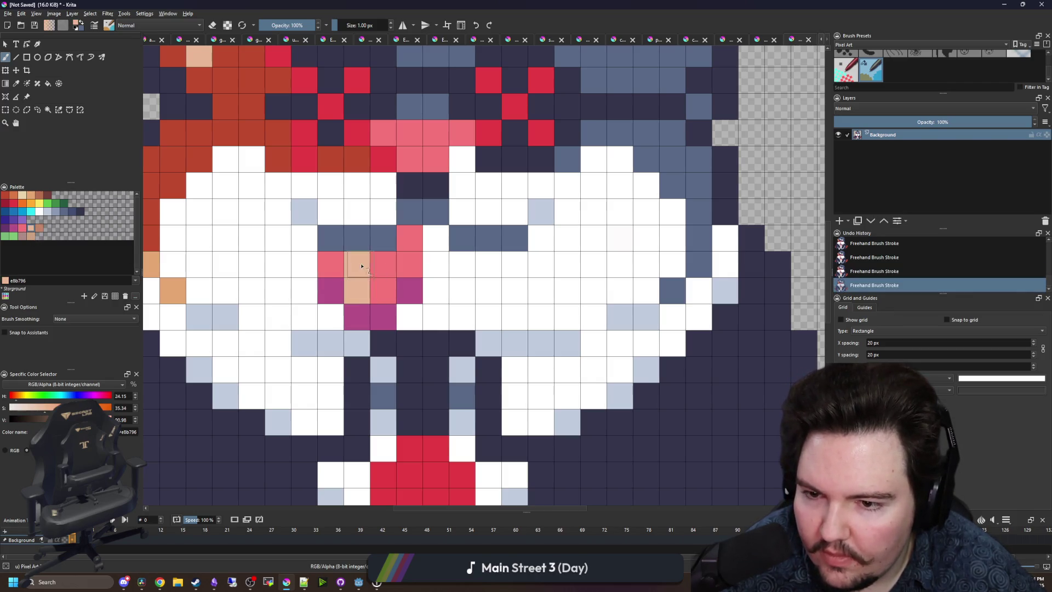
Sample the tongue's pink and cover the shading so the tongue is plain pink.
{"action": "key", "text": "2"}
{"action": "scroll", "coordinate": [350, 282], "scroll_direction": "up", "scroll_amount": 5}
{"action": "scroll", "coordinate": [350, 296], "scroll_direction": "down", "scroll_amount": 2}
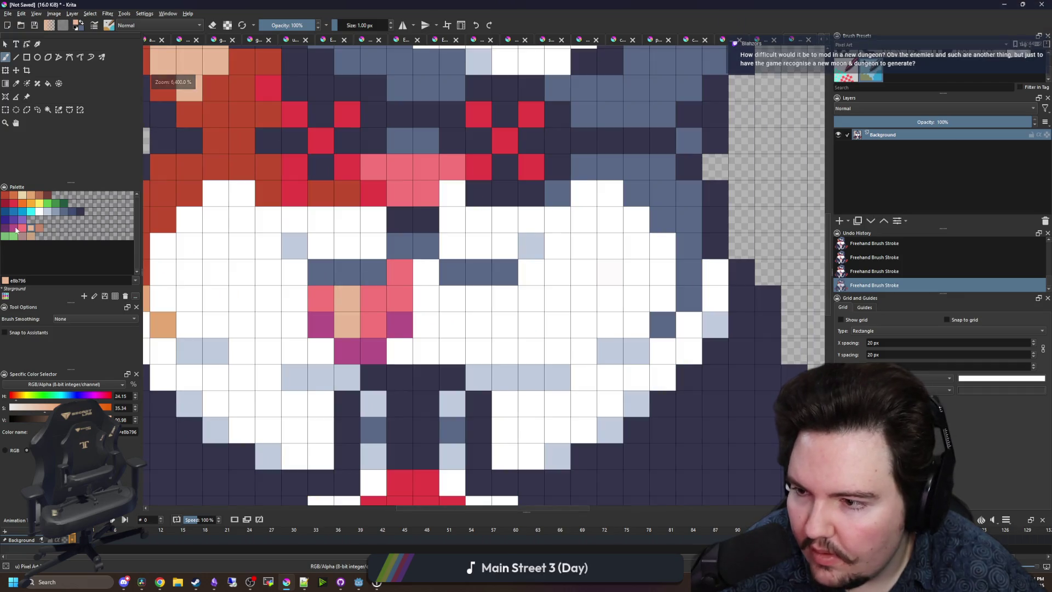
{"action": "scroll", "coordinate": [376, 296], "scroll_direction": "down", "scroll_amount": 4}
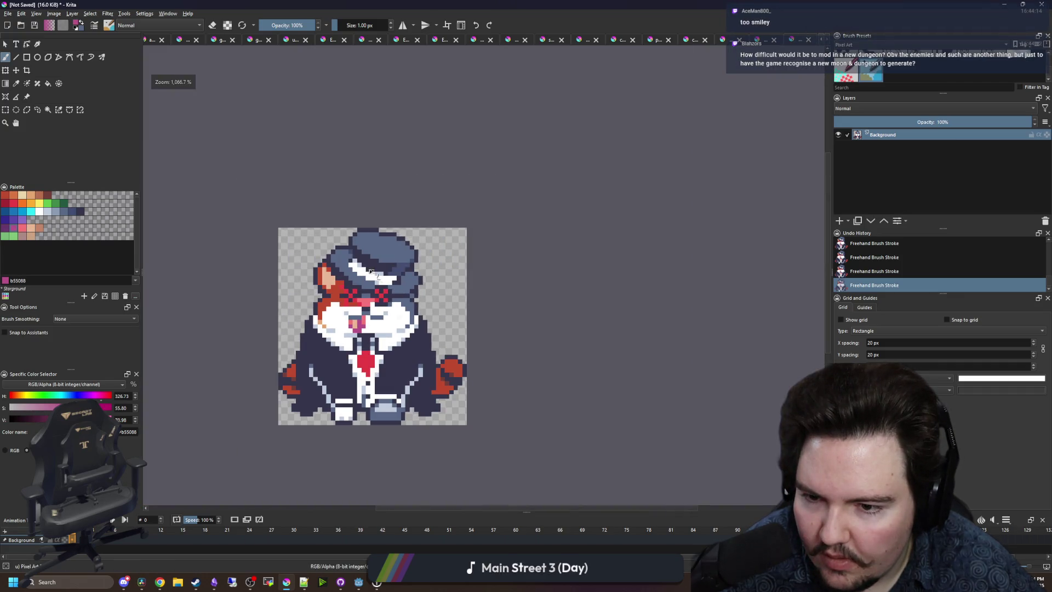
{"action": "scroll", "coordinate": [371, 272], "scroll_direction": "down", "scroll_amount": 1}
{"action": "scroll", "coordinate": [350, 294], "scroll_direction": "up", "scroll_amount": 5}
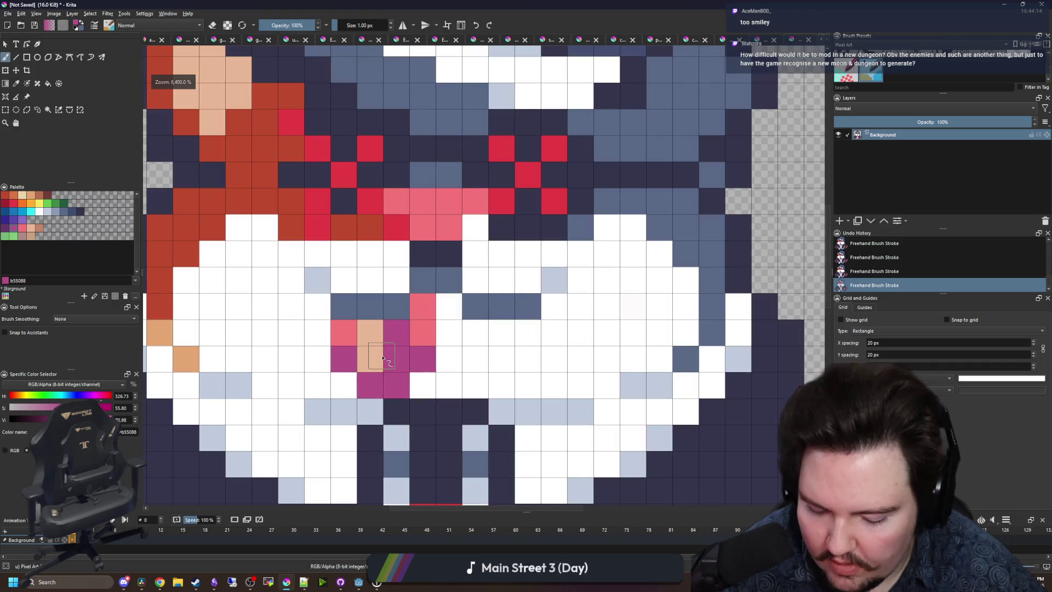
{"action": "left_click", "coordinate": [425, 312], "text": "ctrl"}
{"action": "mouse_move", "coordinate": [376, 356]}
{"action": "left_mouse_down"}
{"action": "mouse_move", "coordinate": [347, 362]}
{"action": "mouse_move", "coordinate": [406, 362]}
{"action": "mouse_move", "coordinate": [449, 329]}
{"action": "mouse_move", "coordinate": [450, 353]}
{"action": "left_mouse_up"}
Trim the tongue's left edge and a stray pale pixel above the mouth back to white.
{"action": "left_click", "coordinate": [482, 362], "text": "ctrl"}
{"action": "left_click_drag", "start_coordinate": [373, 386], "coordinate": [340, 340]}
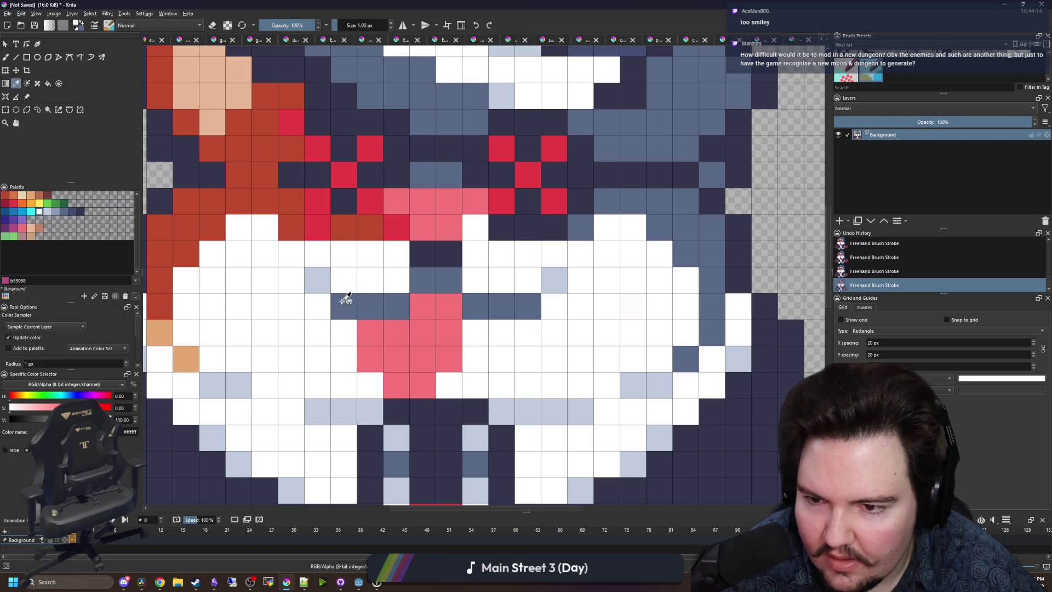
{"action": "left_click", "coordinate": [320, 281]}
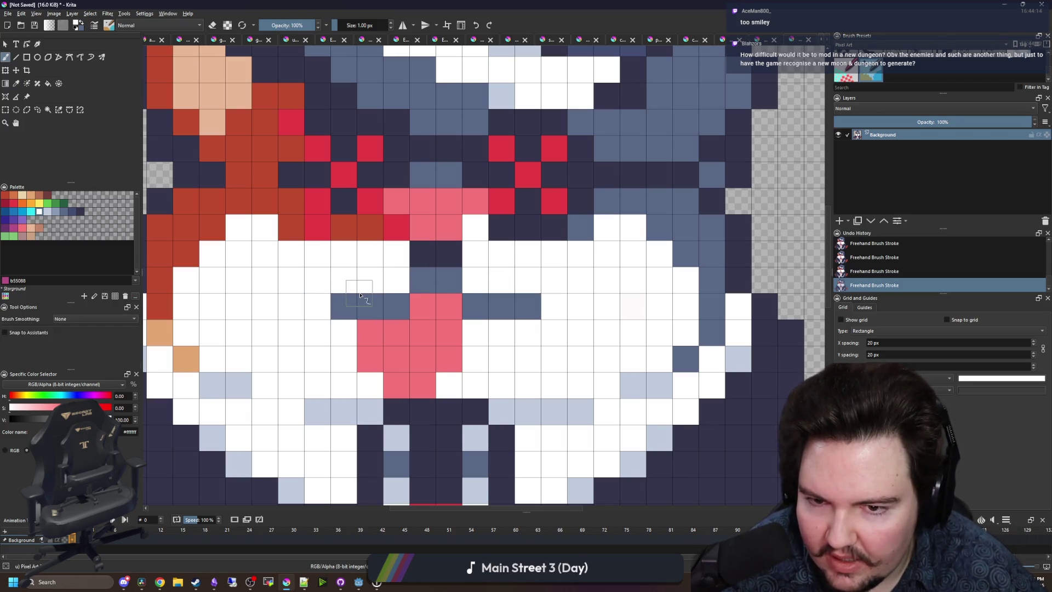
{"action": "scroll", "coordinate": [360, 294], "scroll_direction": "down", "scroll_amount": 3}
{"action": "scroll", "coordinate": [399, 262], "scroll_direction": "up", "scroll_amount": 3}
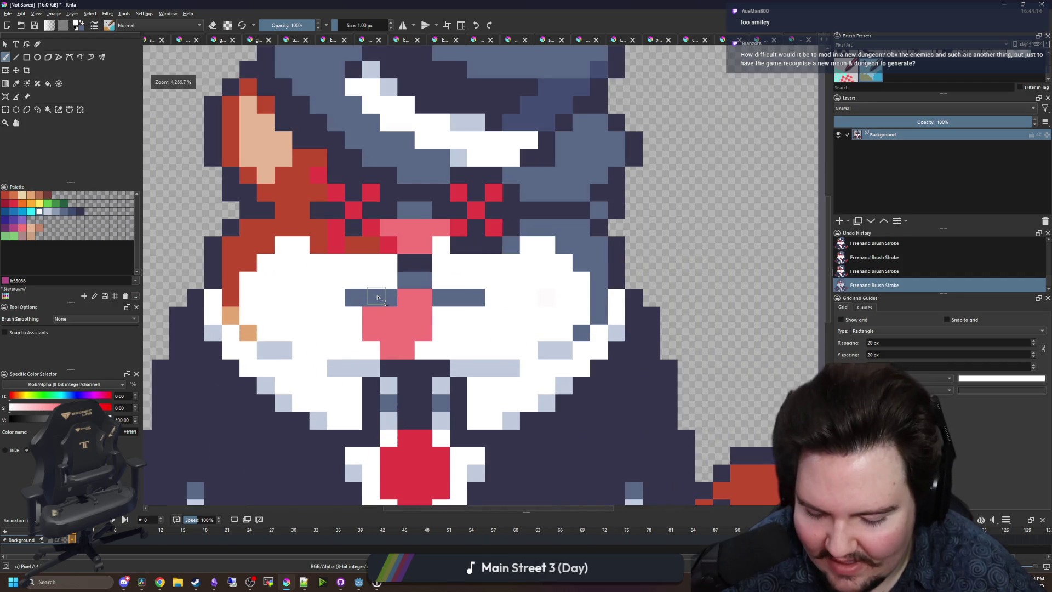
Sample the pale blue-grey from the muzzle and add a pixel above the mouth.
{"action": "key", "text": "p"}
{"action": "left_click", "coordinate": [480, 360]}
{"action": "key", "text": "b"}
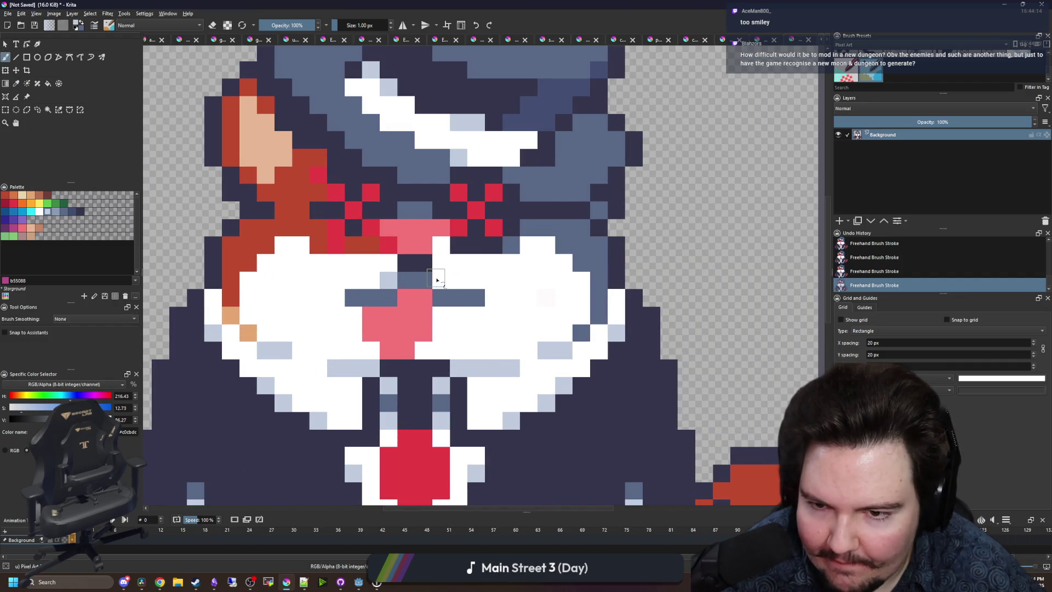
{"action": "left_click", "coordinate": [437, 280]}
{"action": "scroll", "coordinate": [411, 287], "scroll_direction": "down", "scroll_amount": 3}
{"action": "scroll", "coordinate": [384, 294], "scroll_direction": "up", "scroll_amount": 3}
{"action": "scroll", "coordinate": [345, 271], "scroll_direction": "down", "scroll_amount": 3}
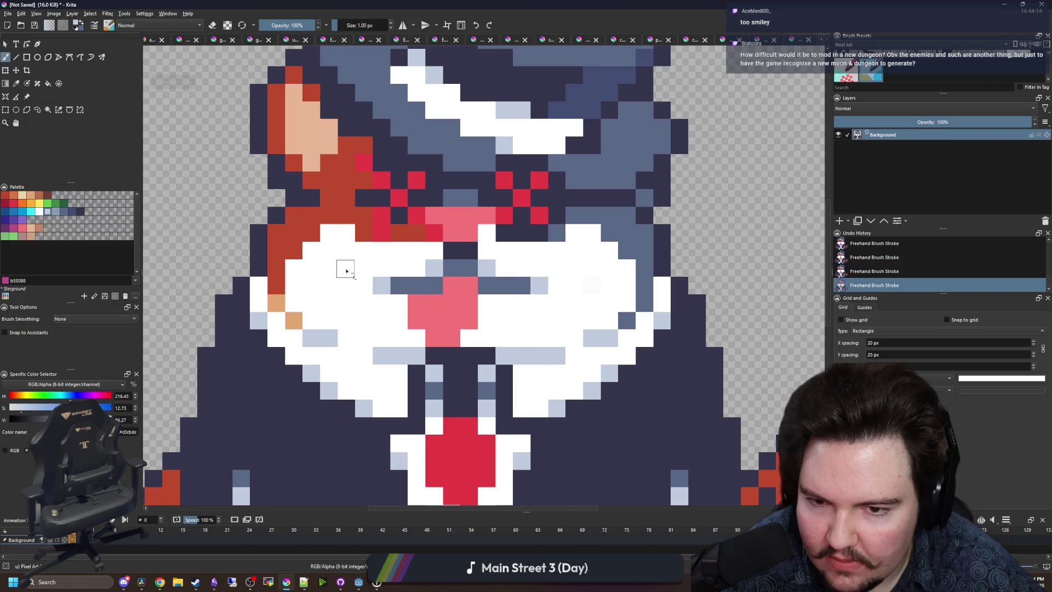
{"action": "scroll", "coordinate": [345, 270], "scroll_direction": "up", "scroll_amount": 3}
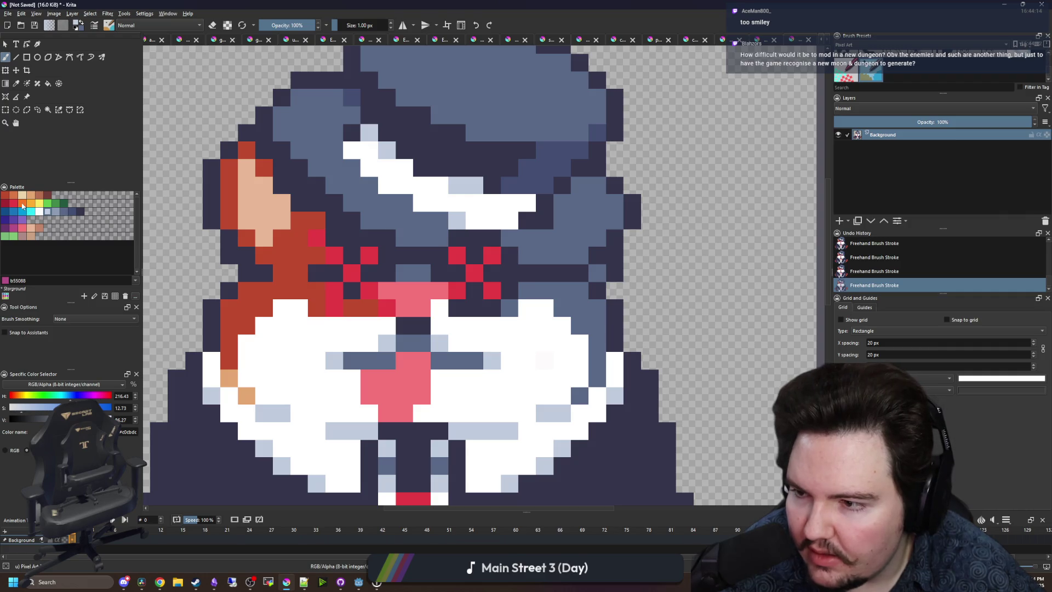
Fill the red fur patch with the blue-grey palette colour.
{"action": "left_click", "coordinate": [21, 204]}
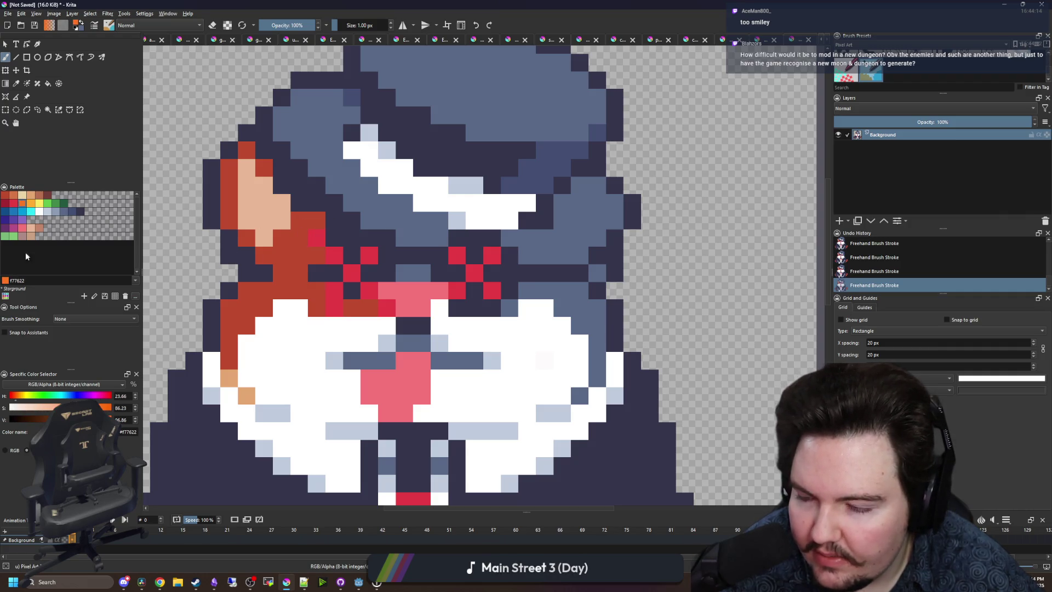
{"action": "left_click", "coordinate": [57, 213]}
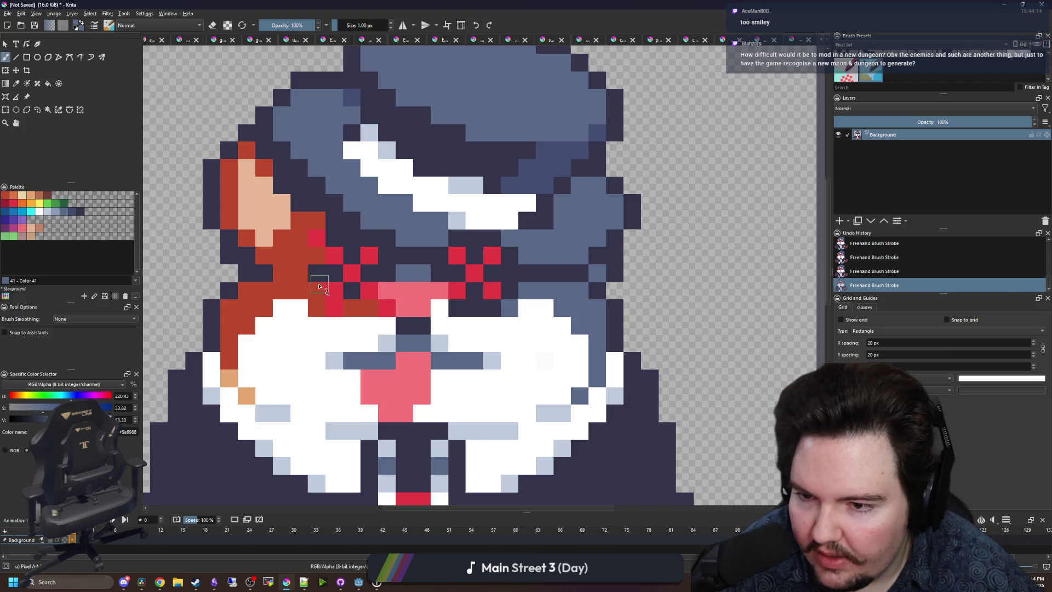
{"action": "key", "text": "f"}
{"action": "left_click", "coordinate": [294, 272]}
{"action": "key", "text": "ctrl+z"}
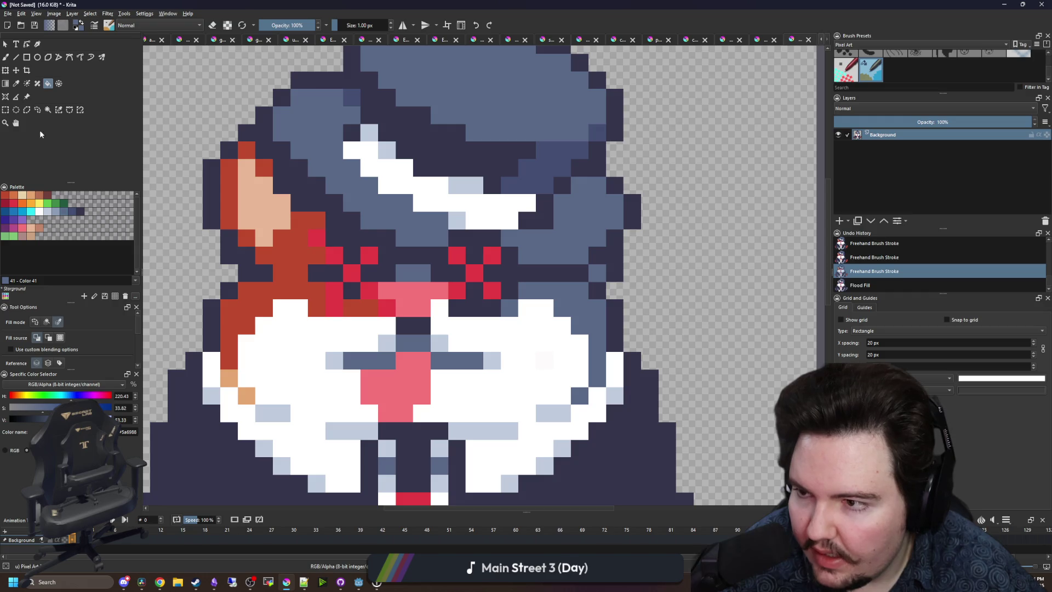
{"action": "left_click", "coordinate": [286, 272]}
{"action": "scroll", "coordinate": [307, 258], "scroll_direction": "down", "scroll_amount": 3}
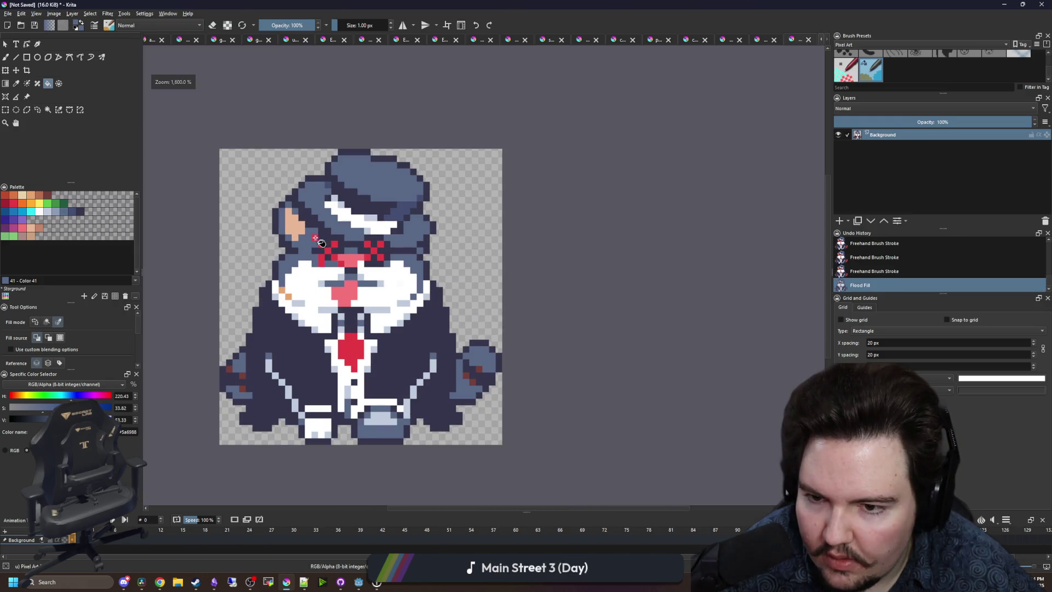
{"action": "scroll", "coordinate": [327, 263], "scroll_direction": "up", "scroll_amount": 4}
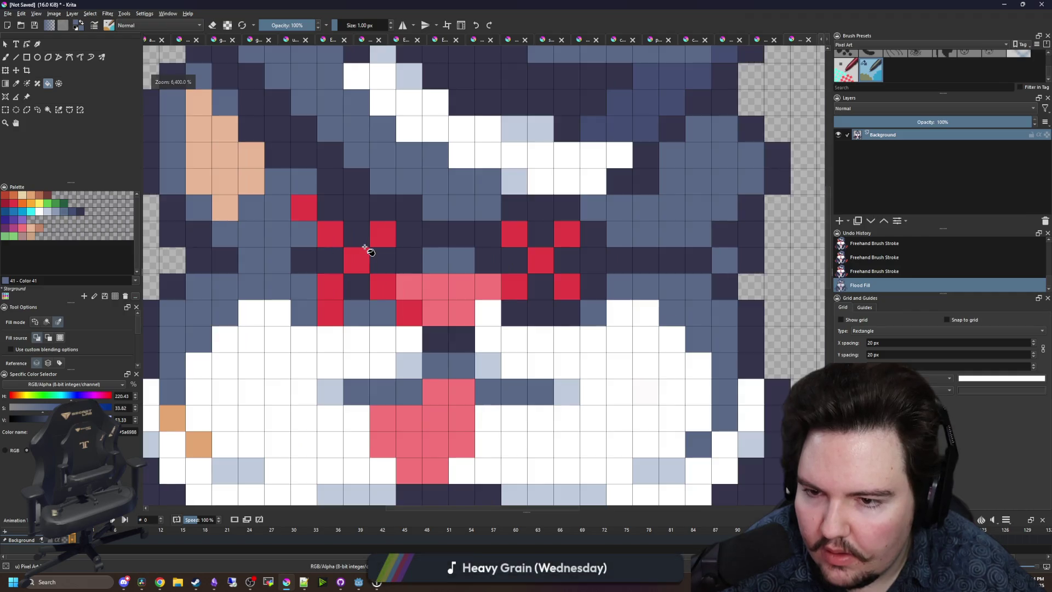
Add red pixels at the left eye, repaint a stray one blue-grey, and resample red.
{"action": "key", "text": "b"}
{"action": "left_click", "coordinate": [331, 286], "text": "ctrl"}
{"action": "left_click", "coordinate": [310, 320]}
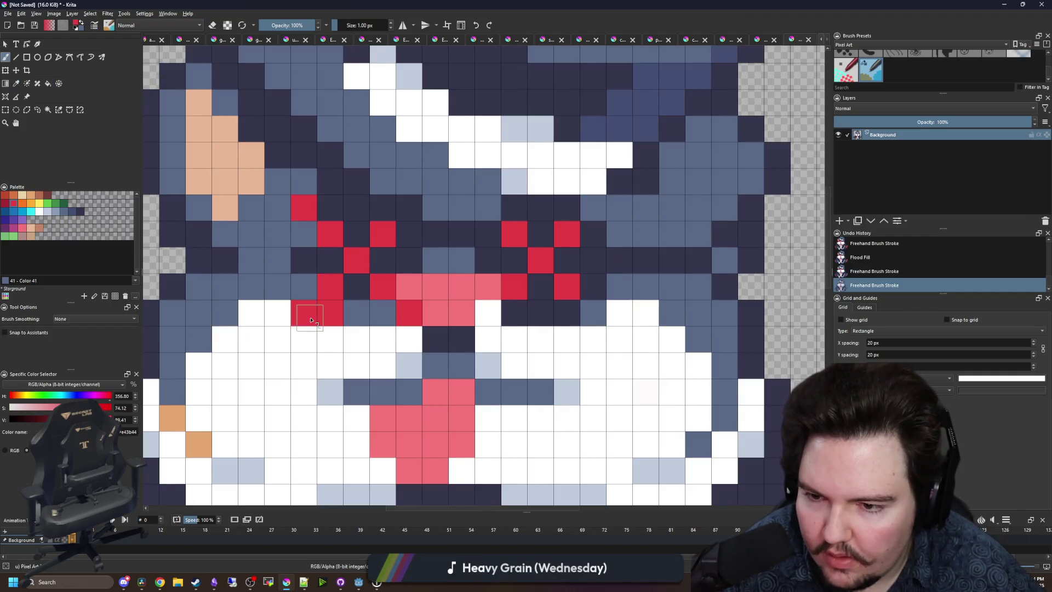
{"action": "left_click", "coordinate": [356, 314], "text": "ctrl"}
{"action": "left_click", "coordinate": [330, 313]}
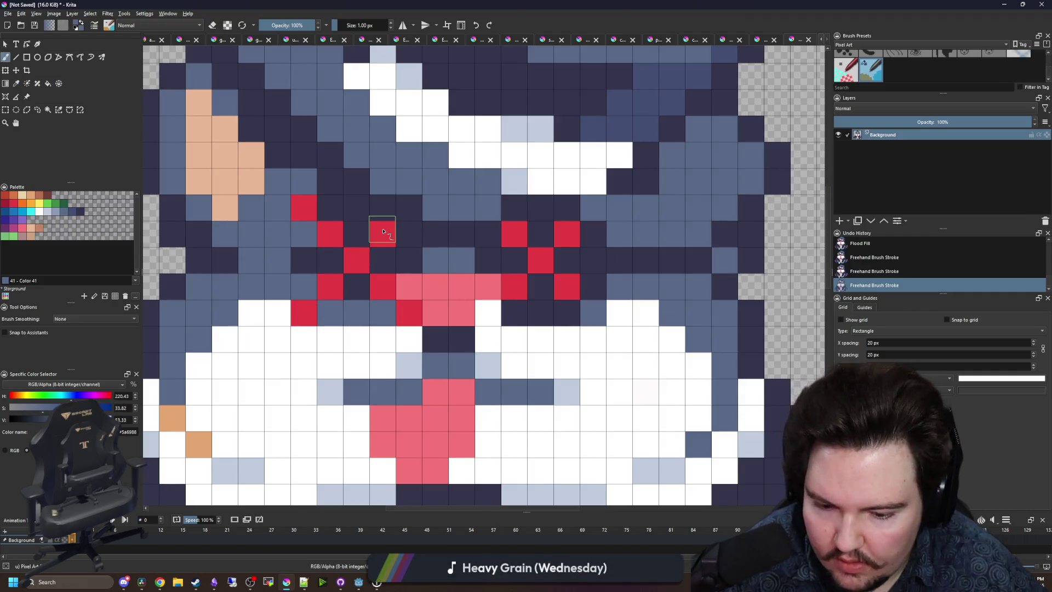
{"action": "left_click", "coordinate": [389, 241], "text": "ctrl"}
{"action": "scroll", "coordinate": [393, 222], "scroll_direction": "down", "scroll_amount": 4}
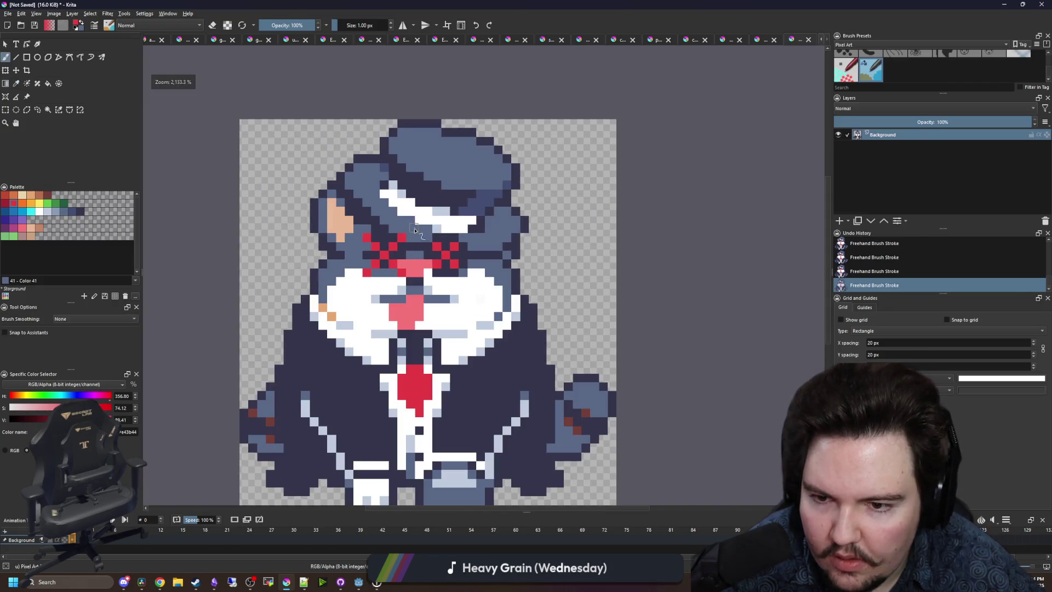
{"action": "scroll", "coordinate": [414, 230], "scroll_direction": "up", "scroll_amount": 1}
{"action": "scroll", "coordinate": [446, 247], "scroll_direction": "down", "scroll_amount": 1}
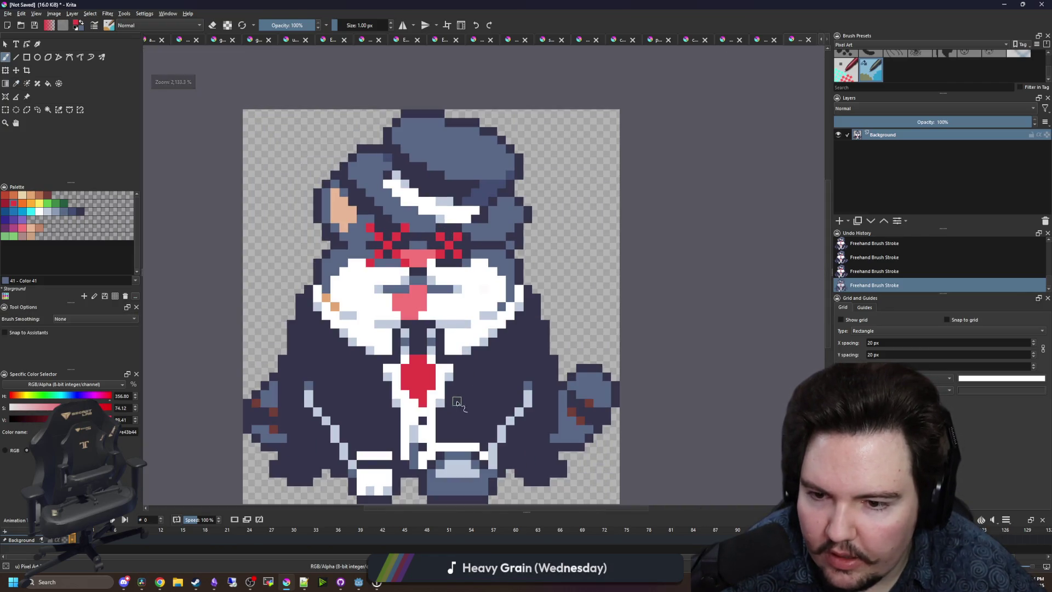
{"action": "scroll", "coordinate": [457, 403], "scroll_direction": "up", "scroll_amount": 1}
{"action": "scroll", "coordinate": [399, 394], "scroll_direction": "down", "scroll_amount": 2}
{"action": "scroll", "coordinate": [399, 393], "scroll_direction": "up", "scroll_amount": 2}
{"action": "scroll", "coordinate": [400, 393], "scroll_direction": "up", "scroll_amount": 1}
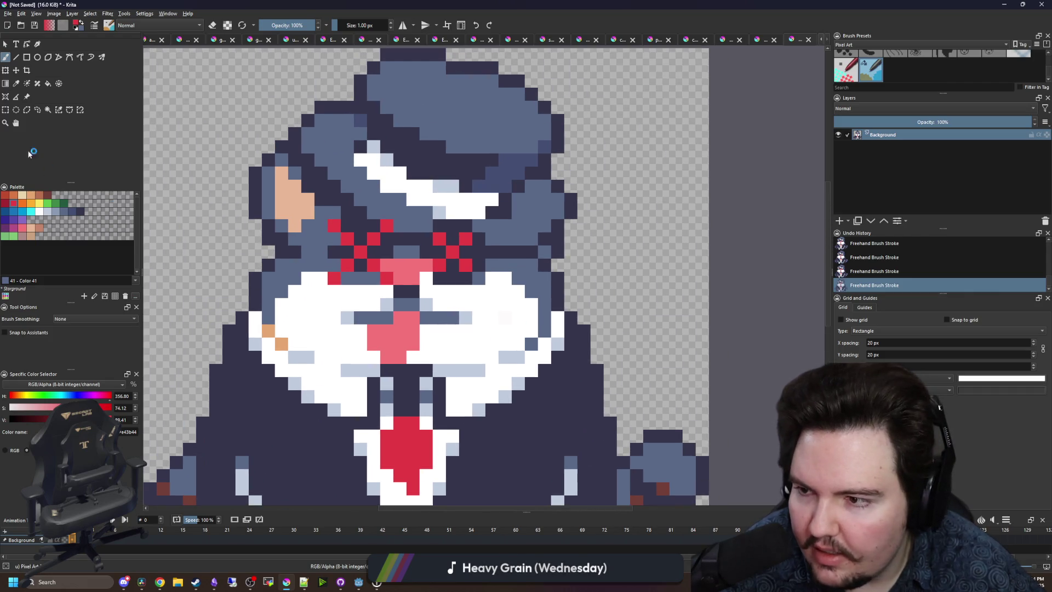
{"action": "left_click", "coordinate": [6, 110]}
Try shifting a rectangular selection of the hat and head's right side, then undo it.
{"action": "scroll", "coordinate": [506, 257], "scroll_direction": "up", "scroll_amount": 2}
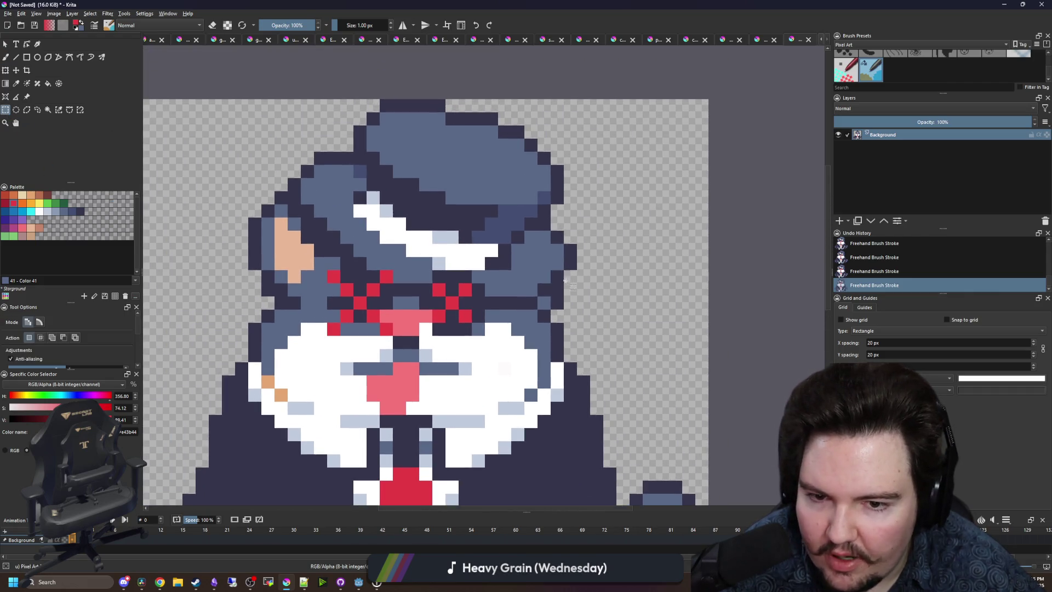
{"action": "left_click_drag", "start_coordinate": [571, 299], "coordinate": [516, 226]}
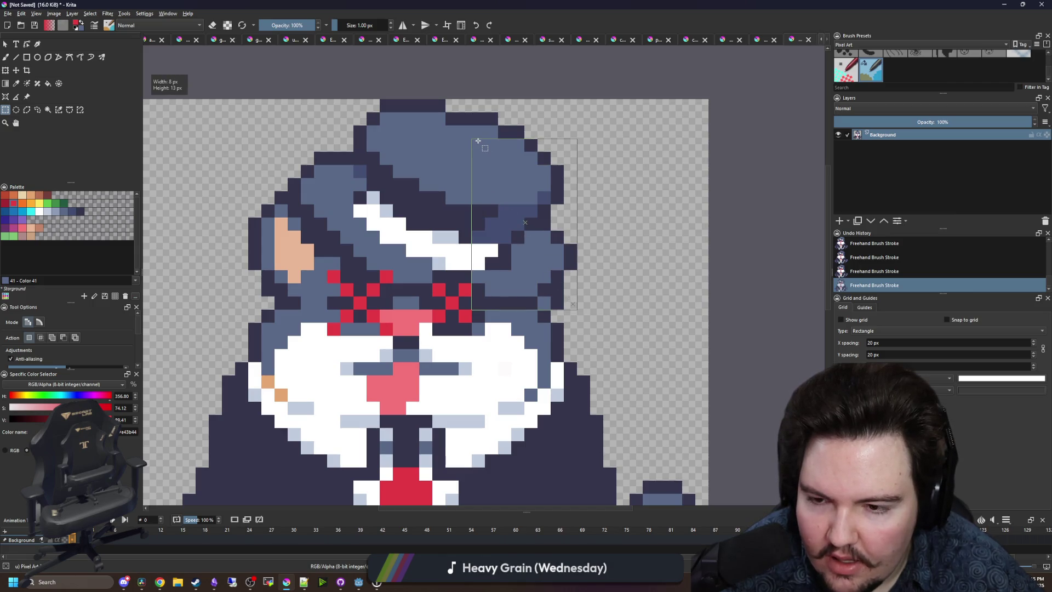
{"action": "left_click_drag", "start_coordinate": [478, 140], "coordinate": [472, 139]}
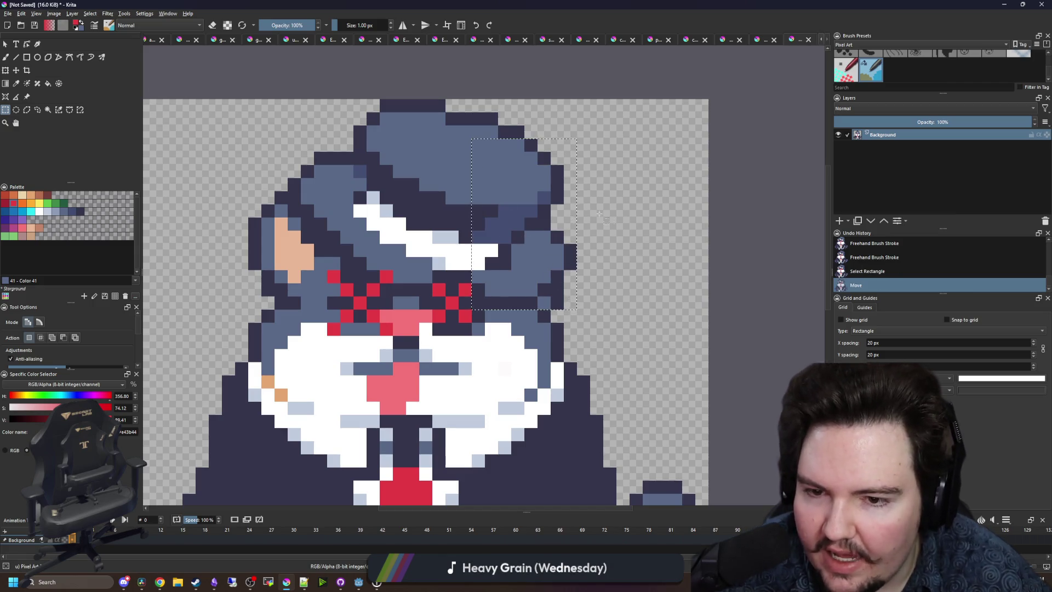
{"action": "left_click", "coordinate": [583, 201]}
{"action": "key", "text": "ctrl+z"}
{"action": "key", "text": "ctrl+z"}
{"action": "key", "text": "ctrl+z"}
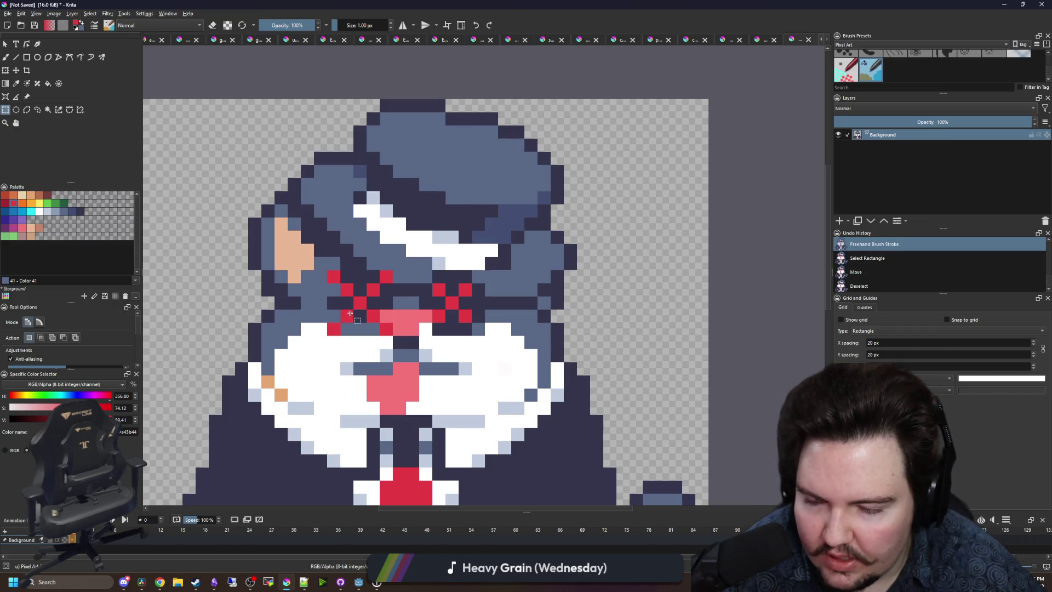
{"action": "scroll", "coordinate": [349, 320], "scroll_direction": "up", "scroll_amount": 2}
Paint the left X eye pixels in the dark outline colour.
{"action": "key", "text": "b"}
{"action": "left_click", "coordinate": [359, 307], "text": "ctrl"}
{"action": "left_click", "coordinate": [345, 311]}
{"action": "left_click", "coordinate": [371, 285]}
{"action": "left_click", "coordinate": [344, 259]}
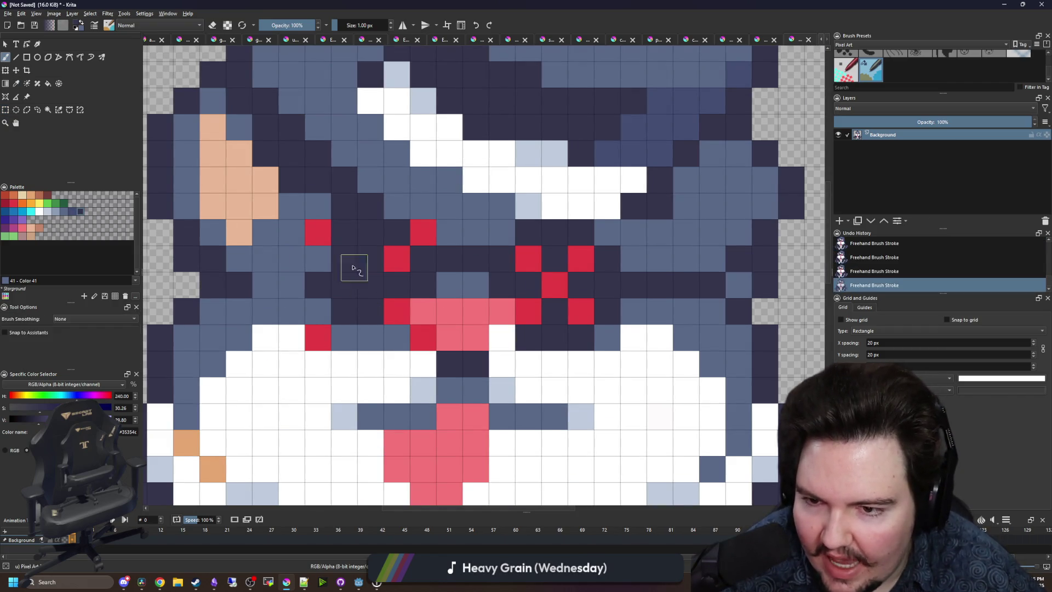
Paint the remaining left and all right X eye pixels in the dark outline colour.
{"action": "left_click", "coordinate": [397, 258]}
{"action": "left_click", "coordinate": [529, 311]}
{"action": "left_click", "coordinate": [554, 285]}
{"action": "left_click", "coordinate": [581, 312]}
{"action": "left_click", "coordinate": [581, 259]}
{"action": "left_click", "coordinate": [529, 263]}
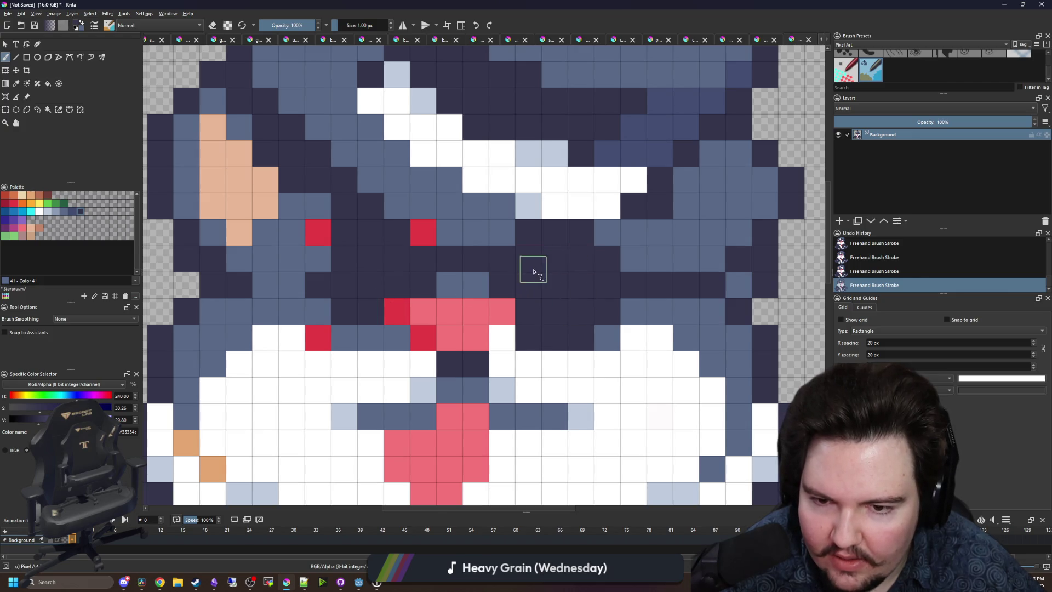
Repaint the leftover crimson and red pixels in slate blue.
{"action": "left_click", "coordinate": [397, 337], "text": "ctrl"}
{"action": "left_click", "coordinate": [423, 337]}
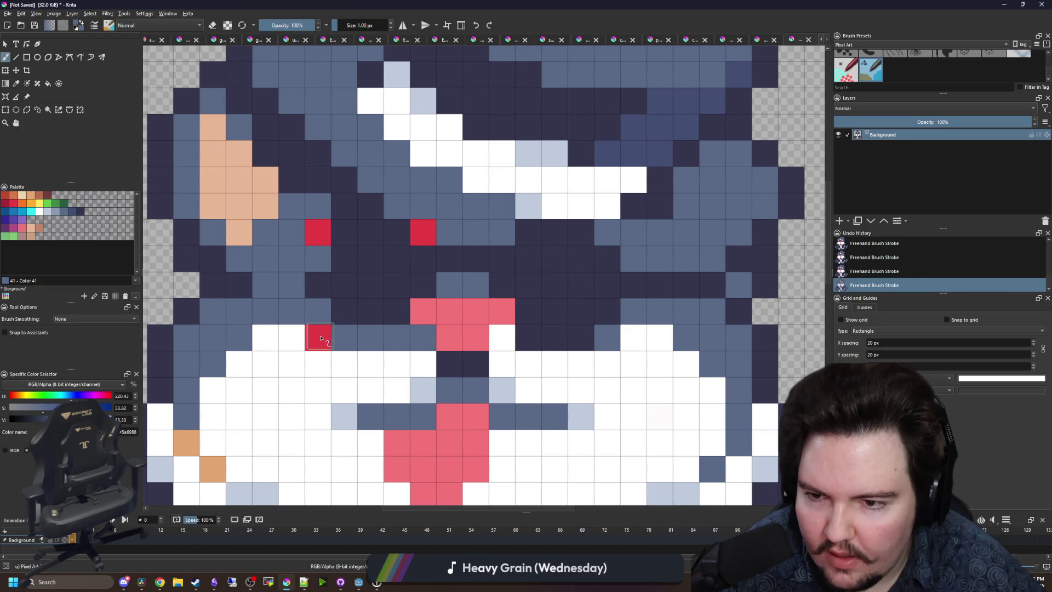
{"action": "left_click", "coordinate": [421, 235]}
{"action": "scroll", "coordinate": [363, 300], "scroll_direction": "down", "scroll_amount": 3}
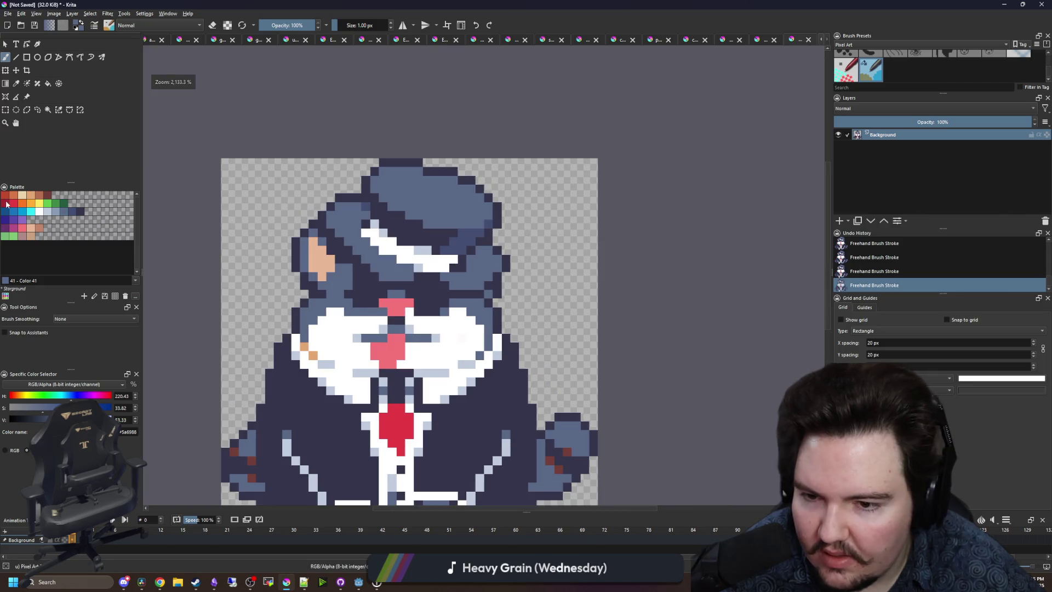
{"action": "left_click", "coordinate": [5, 109]}
{"action": "left_click_drag", "start_coordinate": [392, 193], "coordinate": [394, 193]}
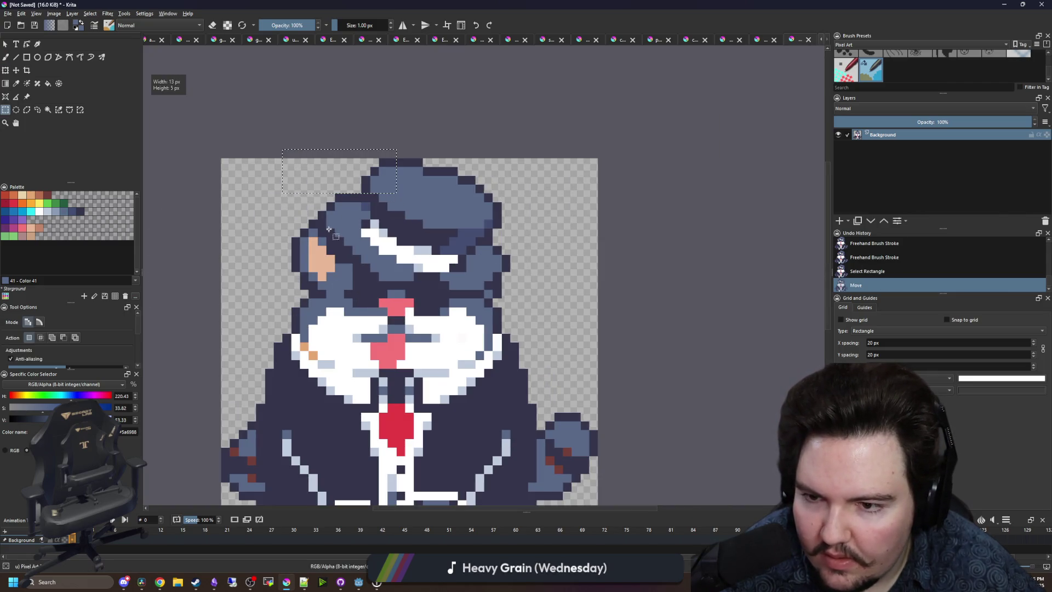
Make a trial selection of the hat, paint a face pixel, then clear the selection.
{"action": "mouse_move", "coordinate": [318, 233]}
{"action": "left_mouse_down"}
{"action": "mouse_move", "coordinate": [517, 140]}
{"action": "mouse_move", "coordinate": [573, 94]}
{"action": "left_mouse_up"}
{"action": "scroll", "coordinate": [459, 214], "scroll_direction": "up", "scroll_amount": 1}
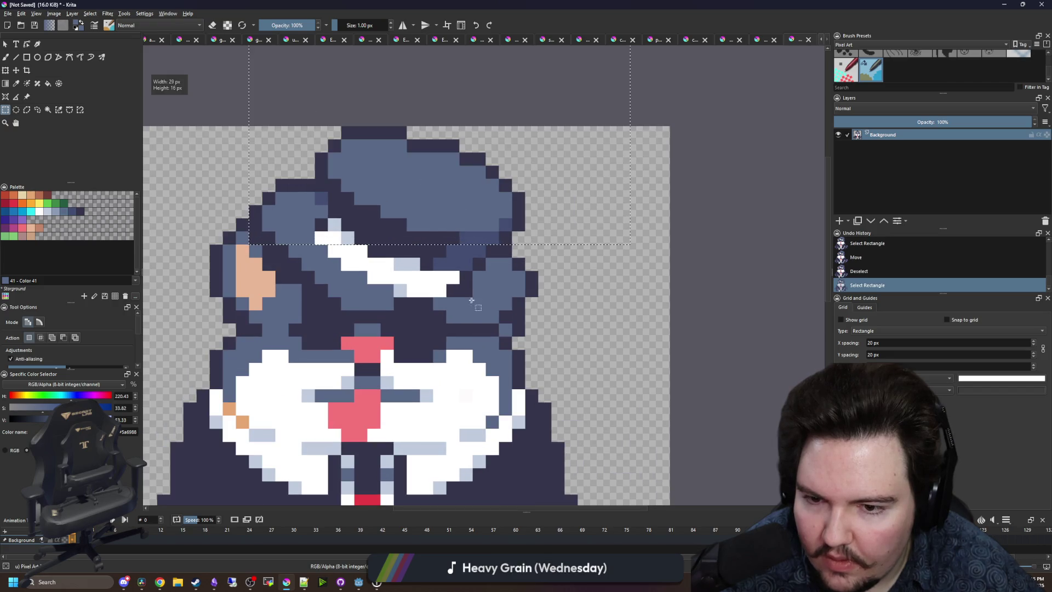
{"action": "key", "text": "b"}
{"action": "left_click", "coordinate": [403, 302]}
{"action": "key", "text": "ctrl+shift+a"}
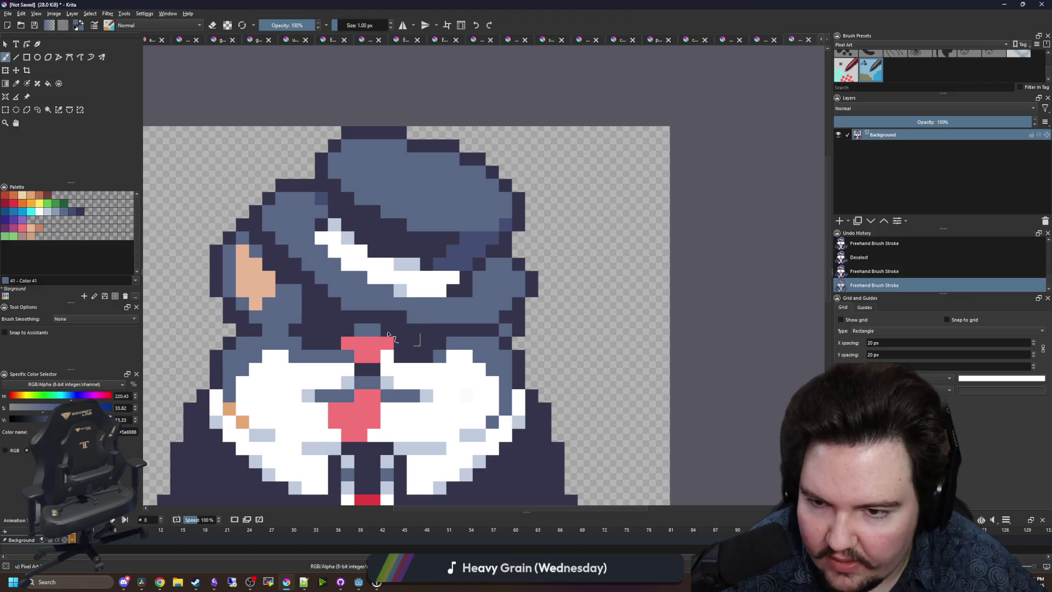
{"action": "scroll", "coordinate": [389, 310], "scroll_direction": "down", "scroll_amount": 2}
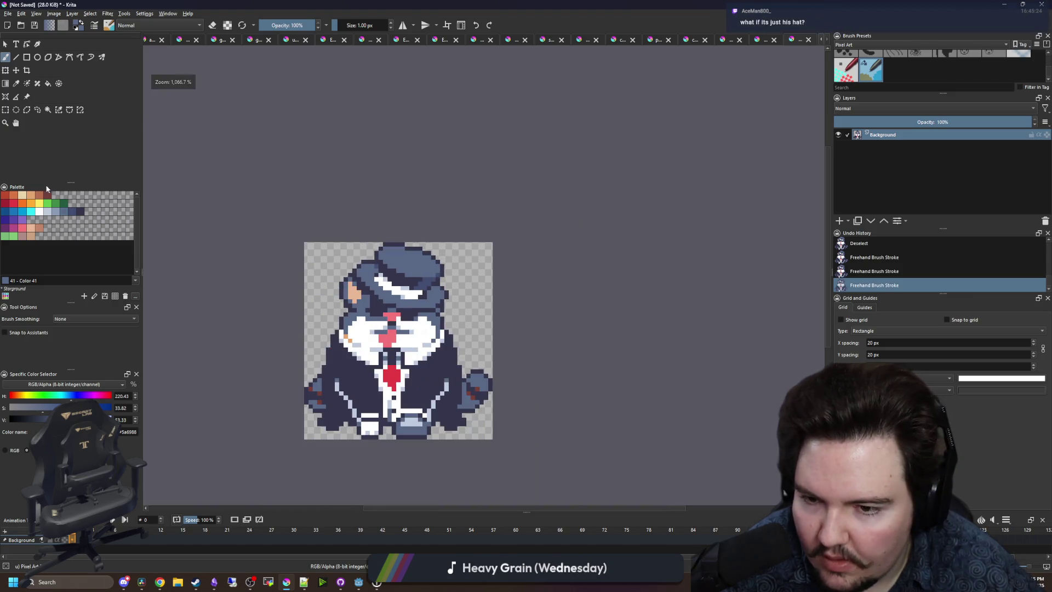
Select the hat and upper head with several rectangles and lower them three pixels.
{"action": "key", "text": "ctrl+r"}
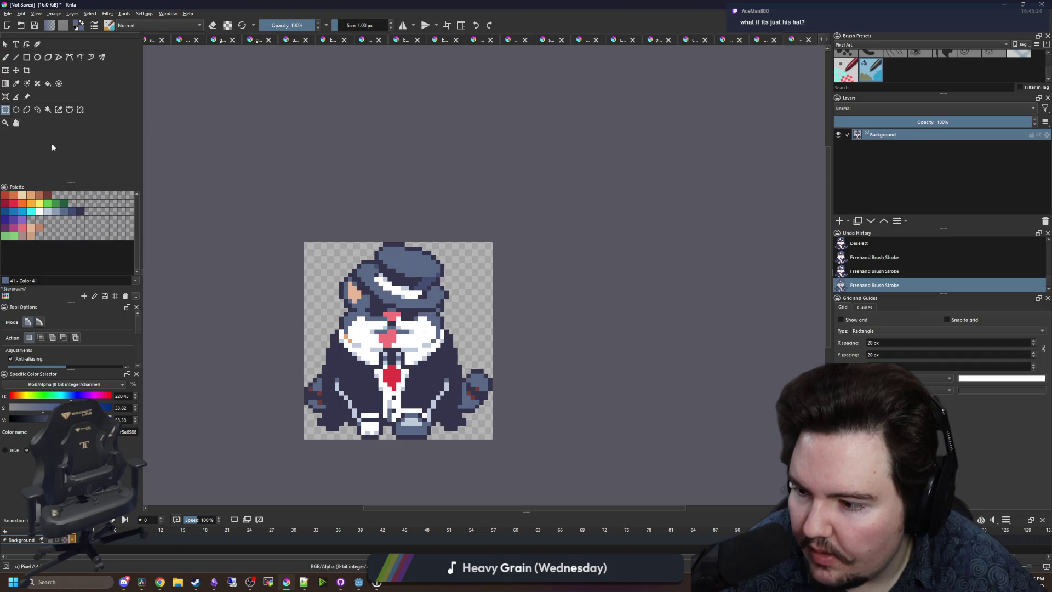
{"action": "scroll", "coordinate": [370, 293], "scroll_direction": "up", "scroll_amount": 3}
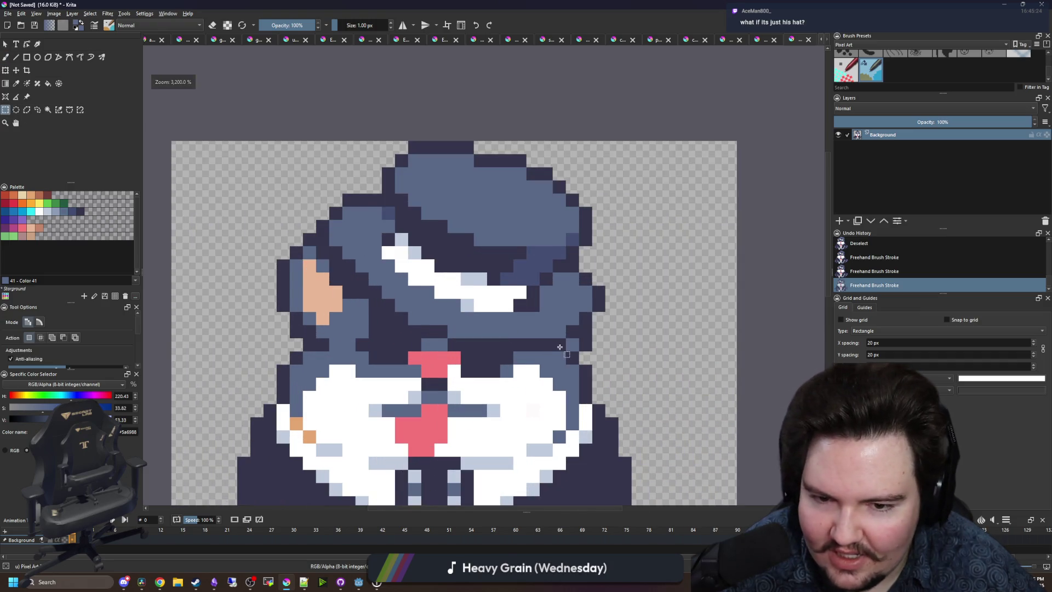
{"action": "scroll", "coordinate": [559, 347], "scroll_direction": "up", "scroll_amount": 1}
{"action": "mouse_move", "coordinate": [564, 351]}
{"action": "left_mouse_down"}
{"action": "mouse_move", "coordinate": [406, 60]}
{"action": "mouse_move", "coordinate": [408, 70]}
{"action": "left_mouse_up"}
{"action": "mouse_move", "coordinate": [673, 283]}
{"action": "left_mouse_down"}
{"action": "mouse_move", "coordinate": [293, 140]}
{"action": "mouse_move", "coordinate": [288, 108]}
{"action": "left_mouse_up"}
{"action": "left_click_drag", "start_coordinate": [303, 228], "coordinate": [237, 144]}
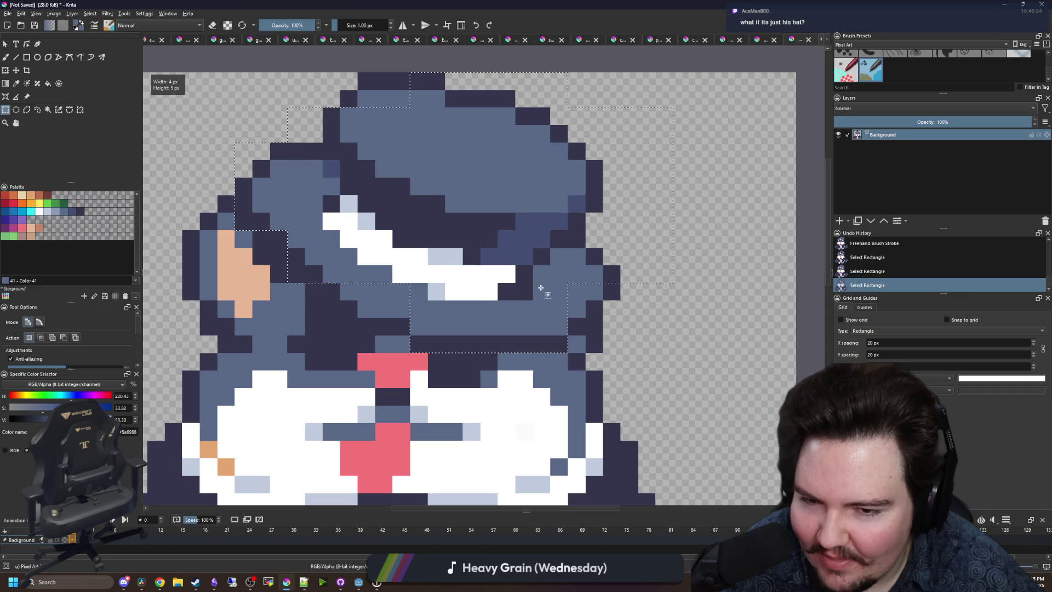
{"action": "left_click_drag", "start_coordinate": [541, 287], "coordinate": [602, 335]}
{"action": "mouse_move", "coordinate": [425, 310]}
{"action": "left_mouse_down"}
{"action": "mouse_move", "coordinate": [341, 301]}
{"action": "mouse_move", "coordinate": [363, 259]}
{"action": "left_mouse_up"}
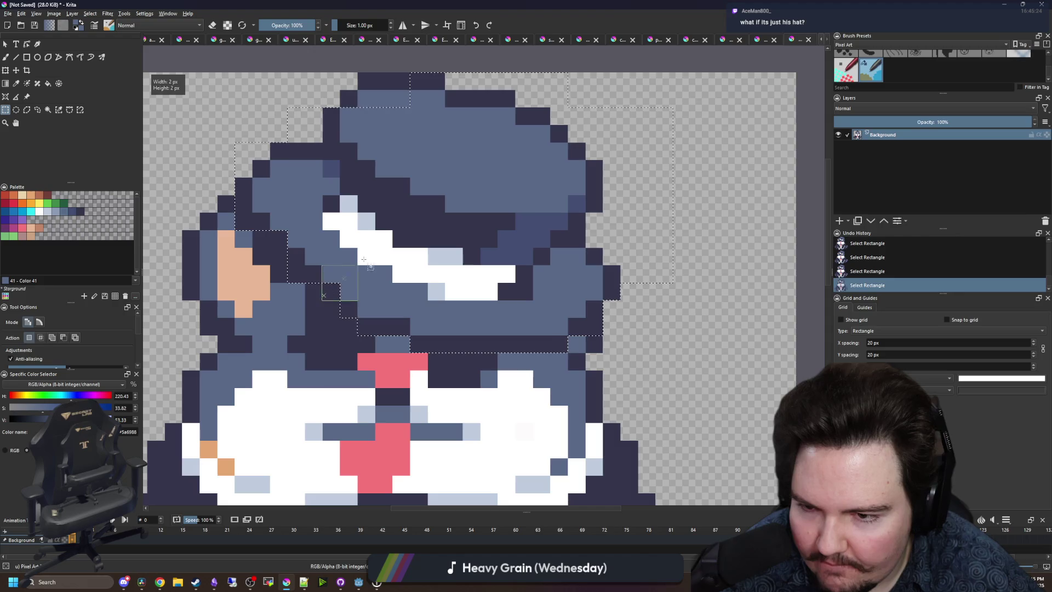
{"action": "left_click_drag", "start_coordinate": [244, 274], "coordinate": [254, 246]}
{"action": "scroll", "coordinate": [323, 206], "scroll_direction": "down", "scroll_amount": 1}
{"action": "left_click_drag", "start_coordinate": [441, 159], "coordinate": [293, 89]}
{"action": "key", "text": "t"}
{"action": "mouse_move", "coordinate": [379, 187]}
{"action": "left_mouse_down"}
{"action": "mouse_move", "coordinate": [376, 242]}
{"action": "mouse_move", "coordinate": [377, 229]}
{"action": "left_mouse_up"}
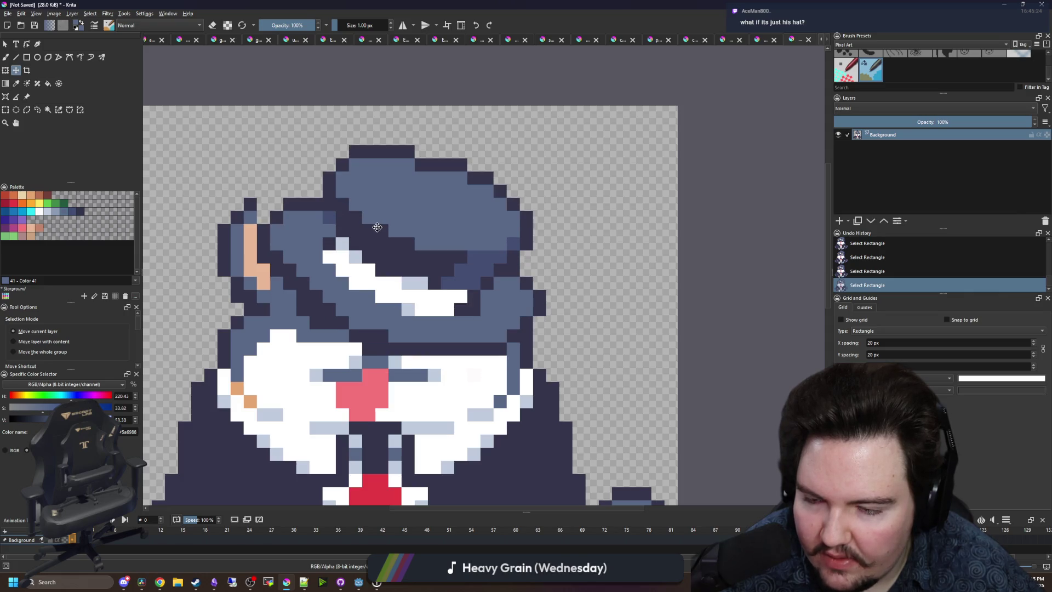
{"action": "key", "text": "ctrl+shift+a"}
Fill the gap under the hat brim dark and add slate blue pixels by the ear.
{"action": "scroll", "coordinate": [263, 215], "scroll_direction": "up", "scroll_amount": 1}
{"action": "key", "text": "b"}
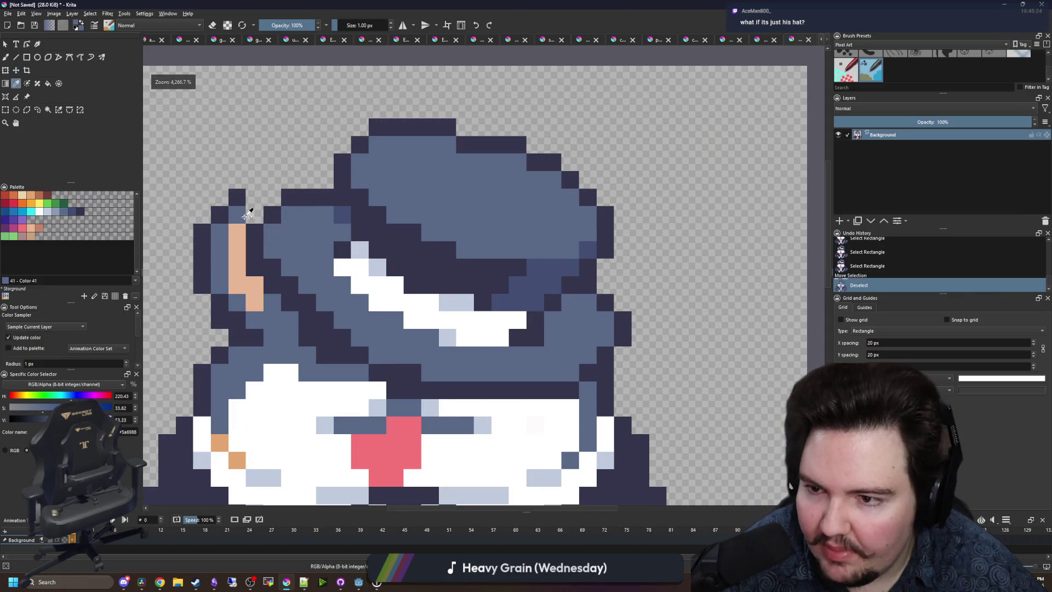
{"action": "left_click_drag", "start_coordinate": [247, 199], "coordinate": [265, 202]}
{"action": "left_click", "coordinate": [262, 215]}
{"action": "key", "text": "b"}
{"action": "left_click", "coordinate": [262, 215]}
{"action": "scroll", "coordinate": [369, 207], "scroll_direction": "down", "scroll_amount": 5}
{"action": "scroll", "coordinate": [369, 207], "scroll_direction": "up", "scroll_amount": 5}
{"action": "left_click", "coordinate": [369, 206]}
{"action": "scroll", "coordinate": [369, 207], "scroll_direction": "down", "scroll_amount": 4}
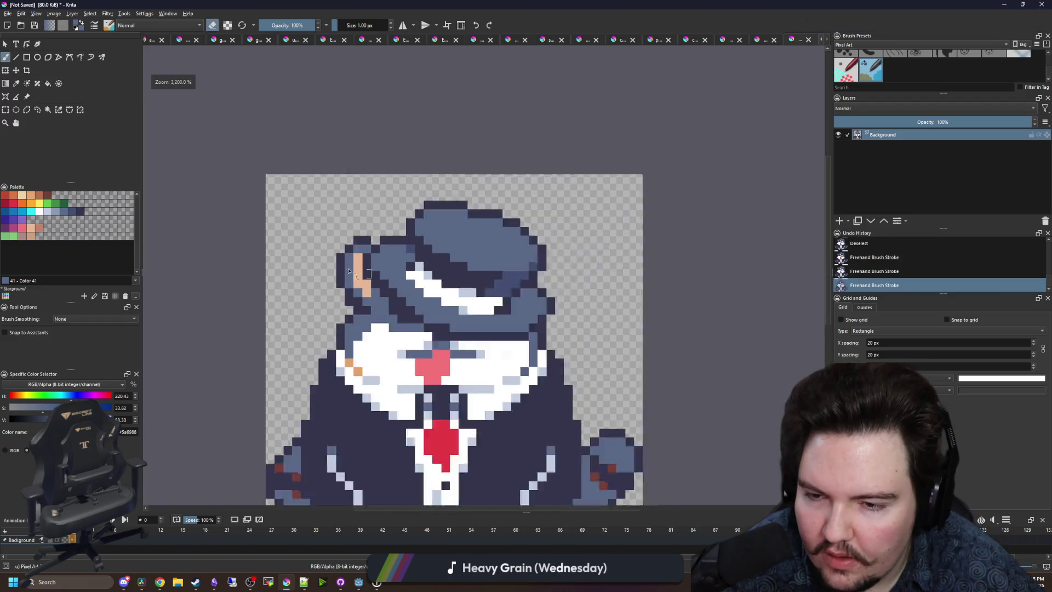
{"action": "scroll", "coordinate": [402, 339], "scroll_direction": "up", "scroll_amount": 2}
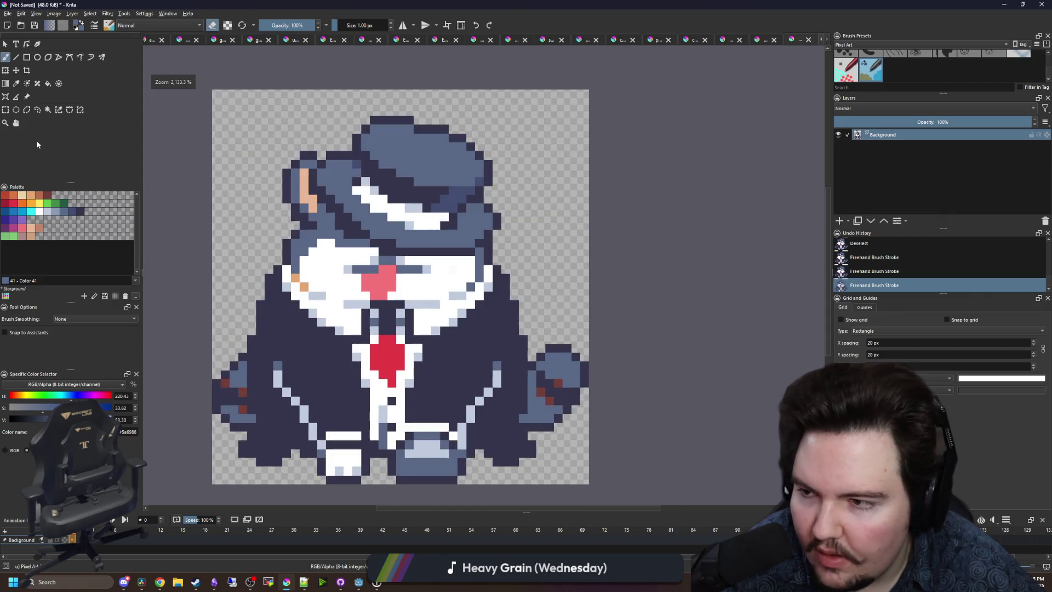
{"action": "key", "text": "ctrl+r"}
{"action": "mouse_move", "coordinate": [238, 81]}
{"action": "left_mouse_down"}
{"action": "mouse_move", "coordinate": [329, 113]}
{"action": "mouse_move", "coordinate": [527, 256]}
{"action": "mouse_move", "coordinate": [519, 248]}
{"action": "left_mouse_up"}
Extend the selection across the head and mouth and lower it one pixel.
{"action": "left_click_drag", "start_coordinate": [308, 225], "coordinate": [457, 282]}
{"action": "left_click_drag", "start_coordinate": [361, 296], "coordinate": [393, 280]}
{"action": "left_click", "coordinate": [15, 70]}
{"action": "left_click_drag", "start_coordinate": [406, 201], "coordinate": [406, 219]}
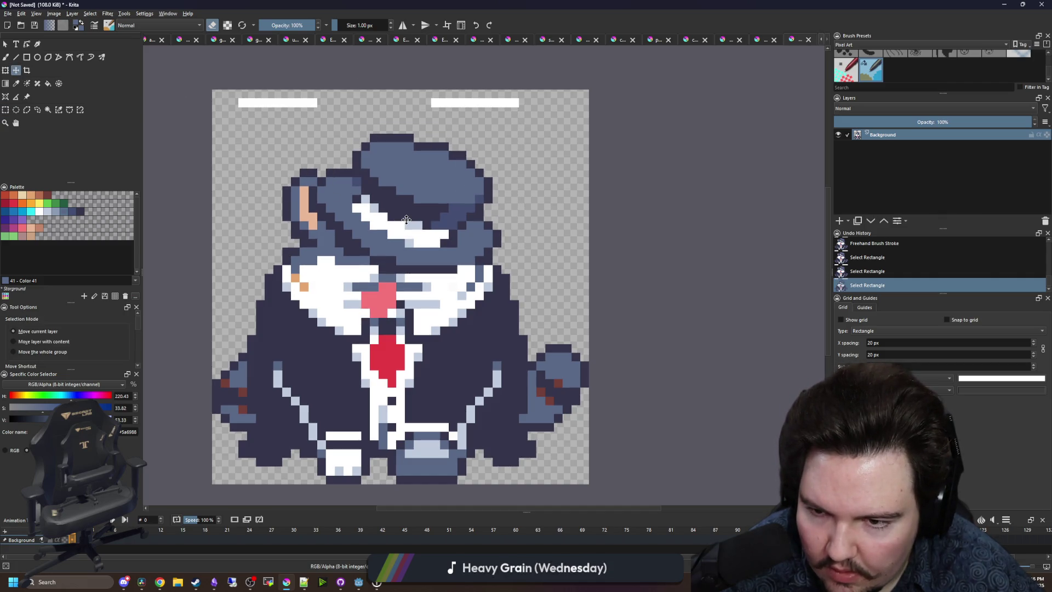
{"action": "key", "text": "ctrl+shift+a"}
Paint light grey #c0cbdc shading pixels beside the nose.
{"action": "scroll", "coordinate": [351, 310], "scroll_direction": "up", "scroll_amount": 2}
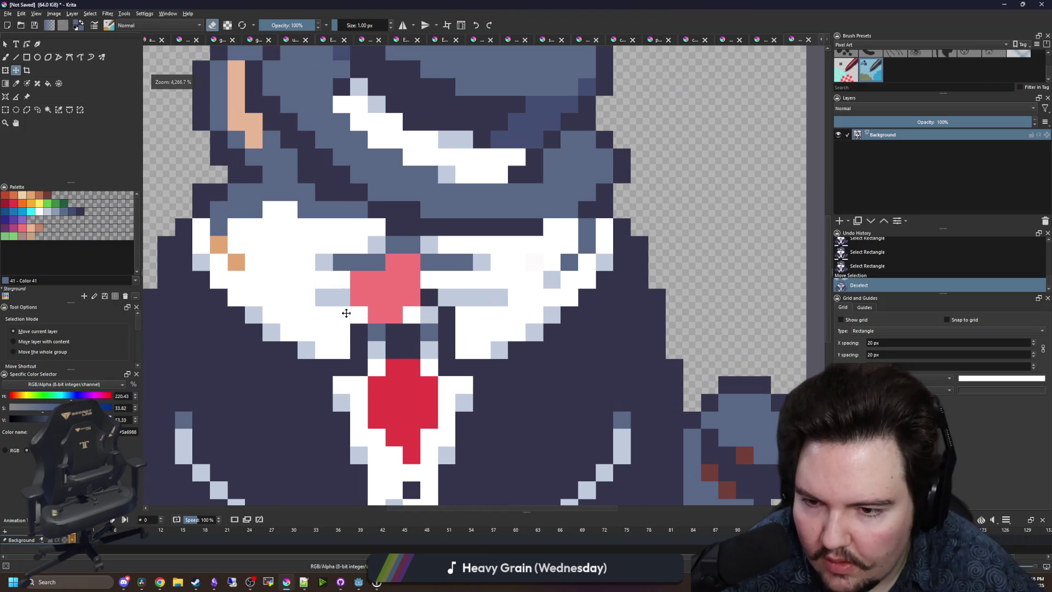
{"action": "key", "text": "b"}
{"action": "left_click", "coordinate": [323, 298], "text": "ctrl"}
{"action": "left_click_drag", "start_coordinate": [306, 297], "coordinate": [288, 297]}
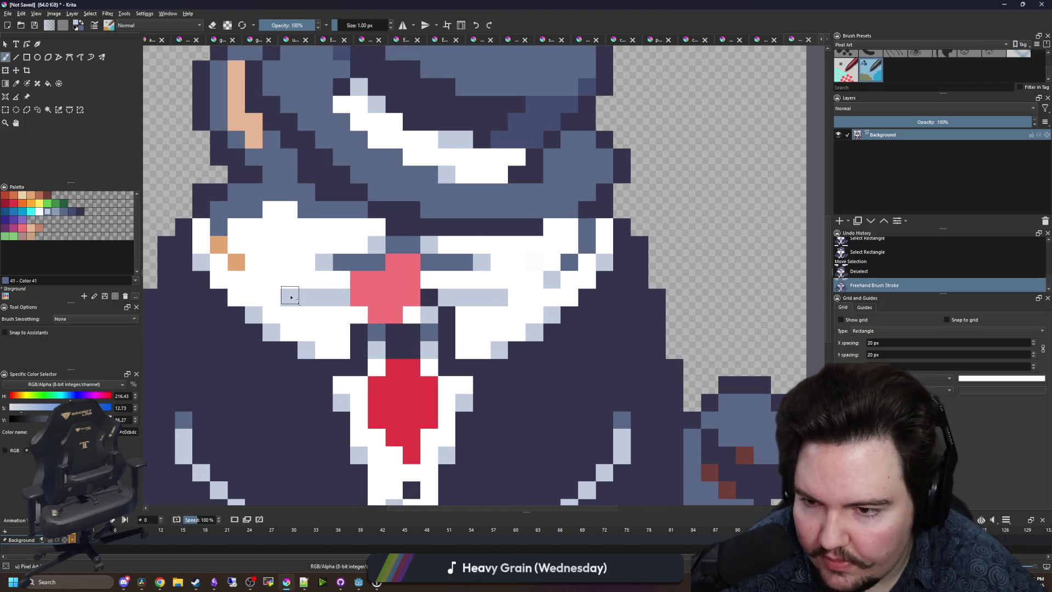
{"action": "left_click", "coordinate": [271, 279]}
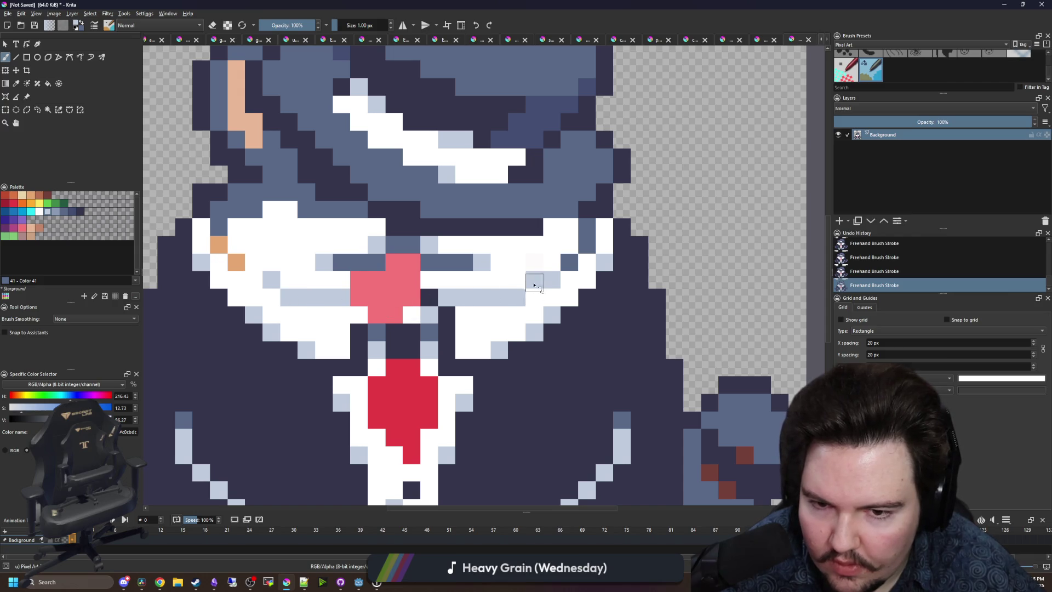
{"action": "scroll", "coordinate": [247, 271], "scroll_direction": "down", "scroll_amount": 4}
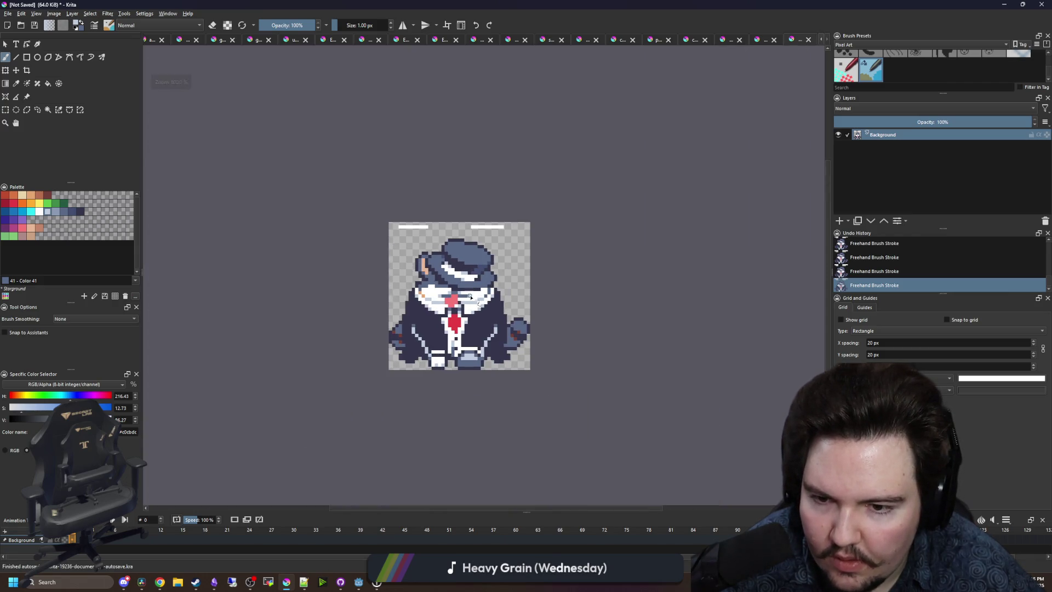
{"action": "scroll", "coordinate": [499, 332], "scroll_direction": "up", "scroll_amount": 5}
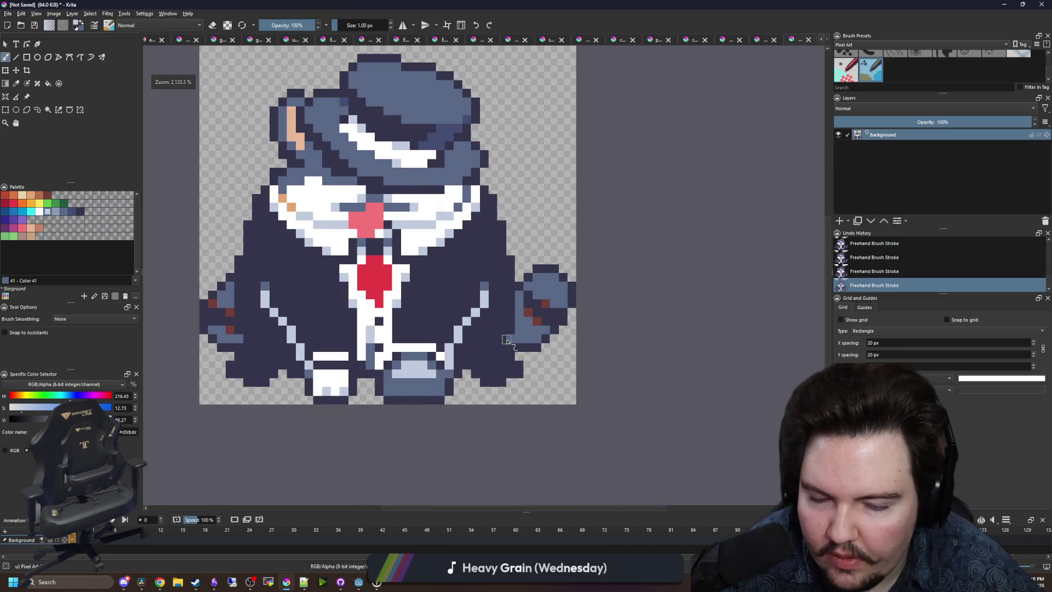
Select the hat, head strip and tie, shift them lower on the suit, and deselect.
{"action": "left_click", "coordinate": [6, 109]}
{"action": "scroll", "coordinate": [415, 243], "scroll_direction": "down", "scroll_amount": 1}
{"action": "scroll", "coordinate": [323, 325], "scroll_direction": "up", "scroll_amount": 2}
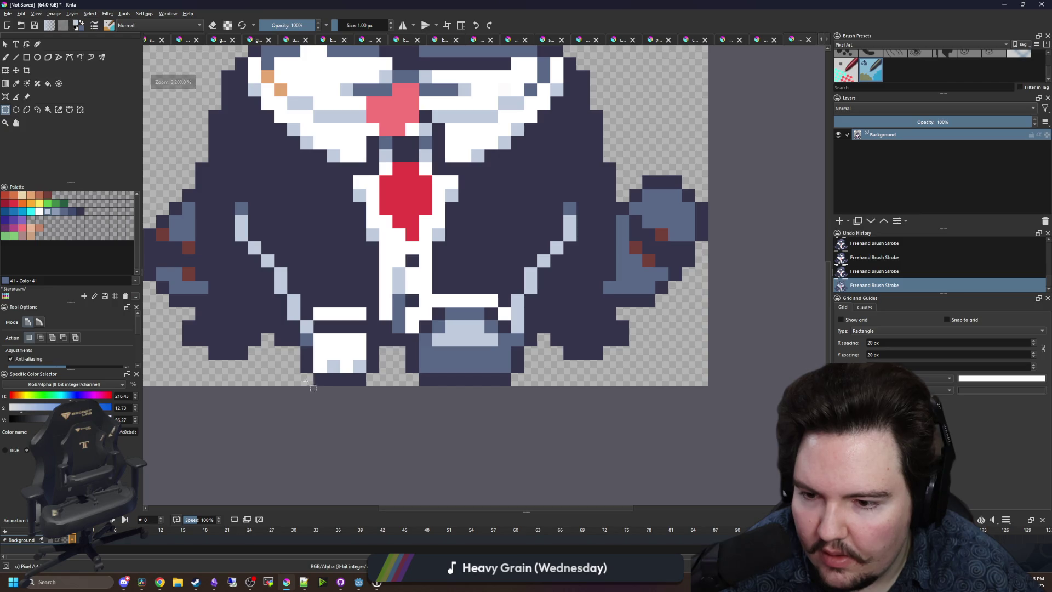
{"action": "scroll", "coordinate": [303, 383], "scroll_direction": "down", "scroll_amount": 1}
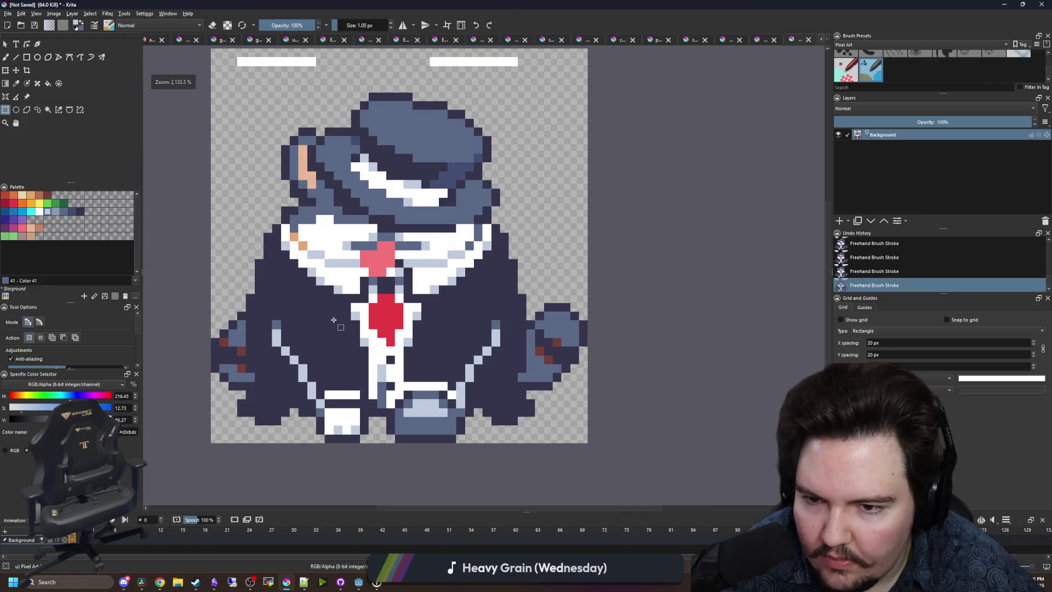
{"action": "mouse_move", "coordinate": [247, 267]}
{"action": "left_mouse_down"}
{"action": "mouse_move", "coordinate": [562, 145]}
{"action": "mouse_move", "coordinate": [562, 75]}
{"action": "left_mouse_up"}
{"action": "left_click", "coordinate": [17, 72]}
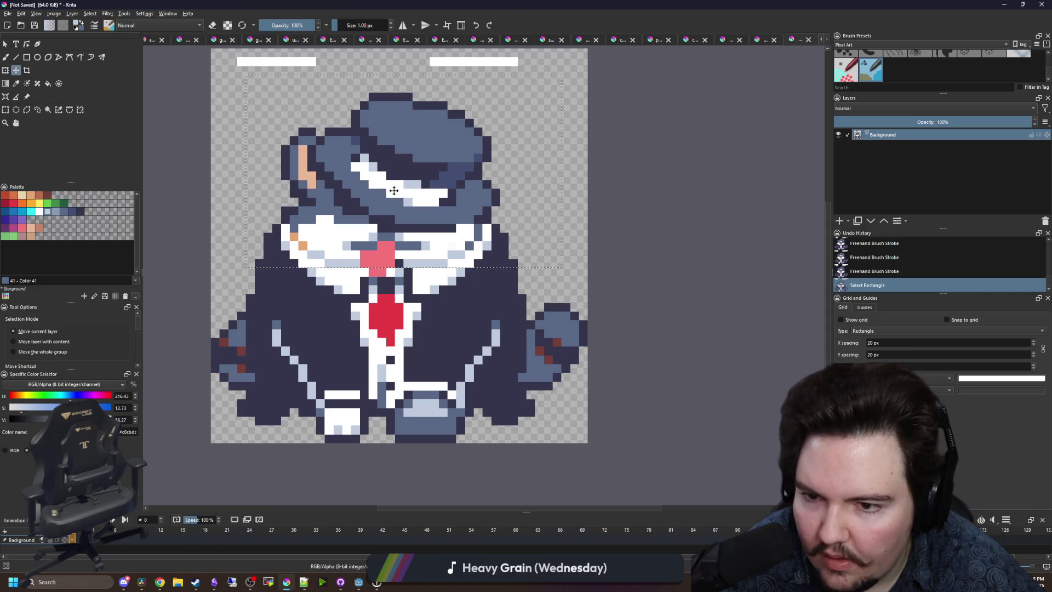
{"action": "left_click", "coordinate": [6, 109]}
{"action": "mouse_move", "coordinate": [237, 233]}
{"action": "left_mouse_down"}
{"action": "mouse_move", "coordinate": [362, 268]}
{"action": "mouse_move", "coordinate": [536, 285]}
{"action": "left_mouse_up"}
{"action": "mouse_move", "coordinate": [341, 268]}
{"action": "left_mouse_down"}
{"action": "mouse_move", "coordinate": [405, 318]}
{"action": "mouse_move", "coordinate": [422, 347]}
{"action": "left_mouse_up"}
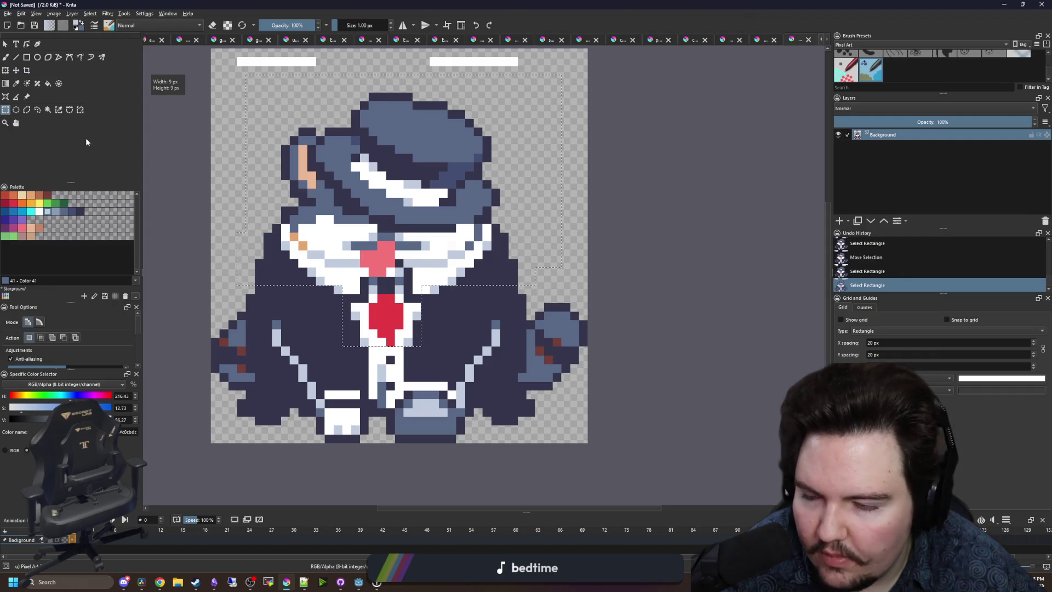
{"action": "key", "text": "t"}
{"action": "mouse_move", "coordinate": [430, 230]}
{"action": "left_mouse_down"}
{"action": "mouse_move", "coordinate": [428, 264]}
{"action": "mouse_move", "coordinate": [430, 256]}
{"action": "left_mouse_up"}
{"action": "key", "text": "ctrl+shift+a"}
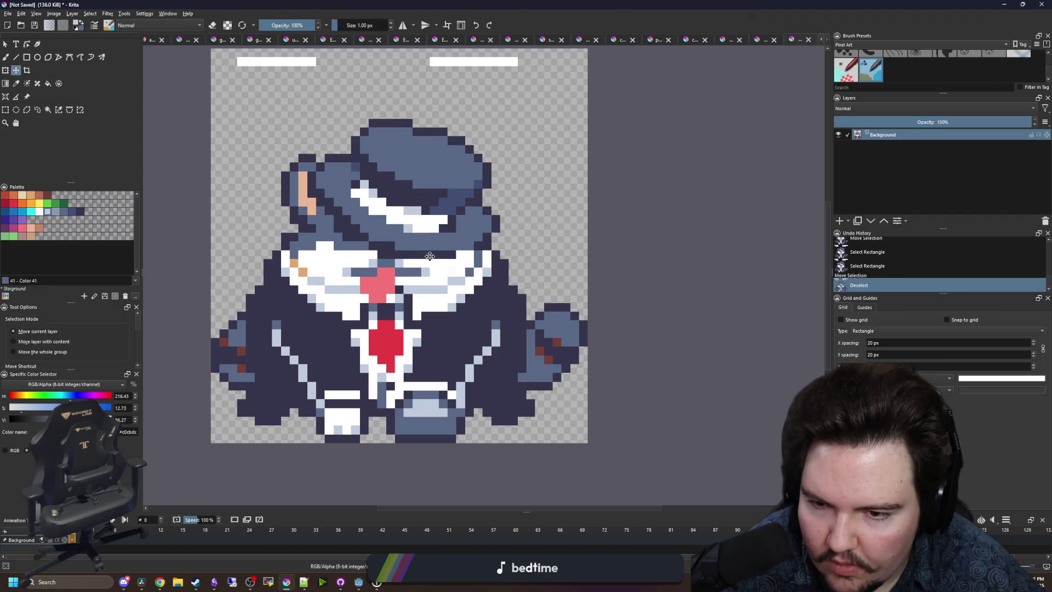
Patch the head's upper-left edge with dark suit-coloured pixels.
{"action": "key", "text": "b"}
{"action": "scroll", "coordinate": [252, 268], "scroll_direction": "up", "scroll_amount": 2}
{"action": "left_click", "coordinate": [283, 299], "text": "ctrl"}
{"action": "left_click", "coordinate": [269, 265]}
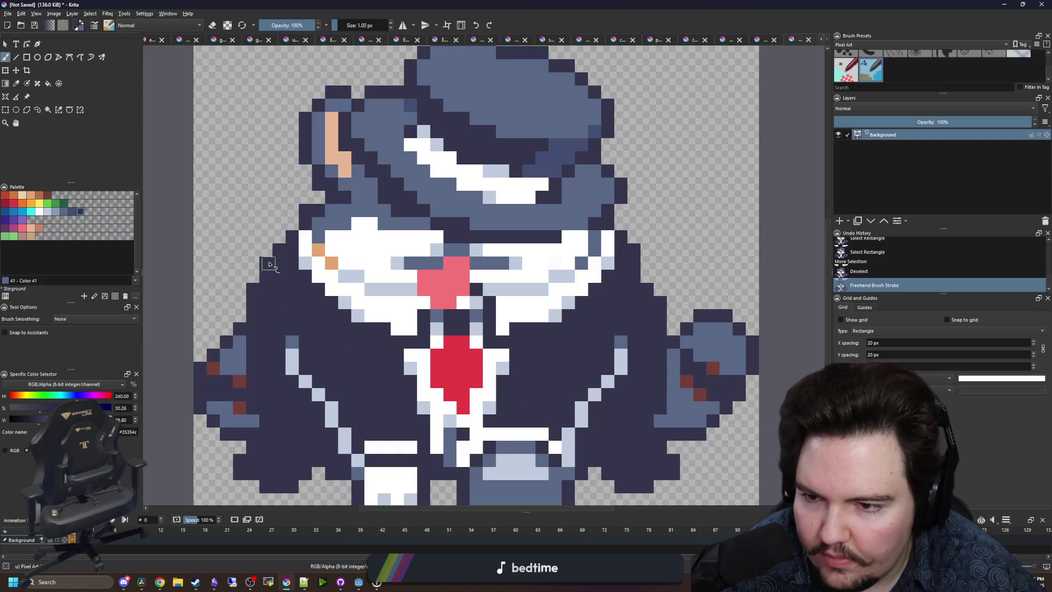
{"action": "left_click", "coordinate": [279, 237]}
{"action": "left_click", "coordinate": [290, 225]}
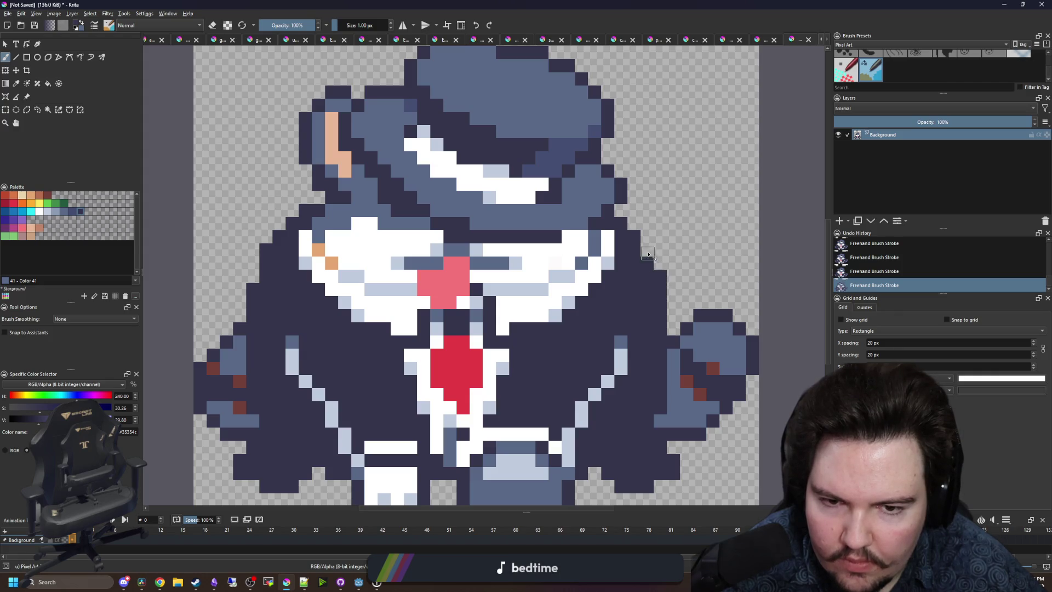
{"action": "scroll", "coordinate": [317, 226], "scroll_direction": "down", "scroll_amount": 4}
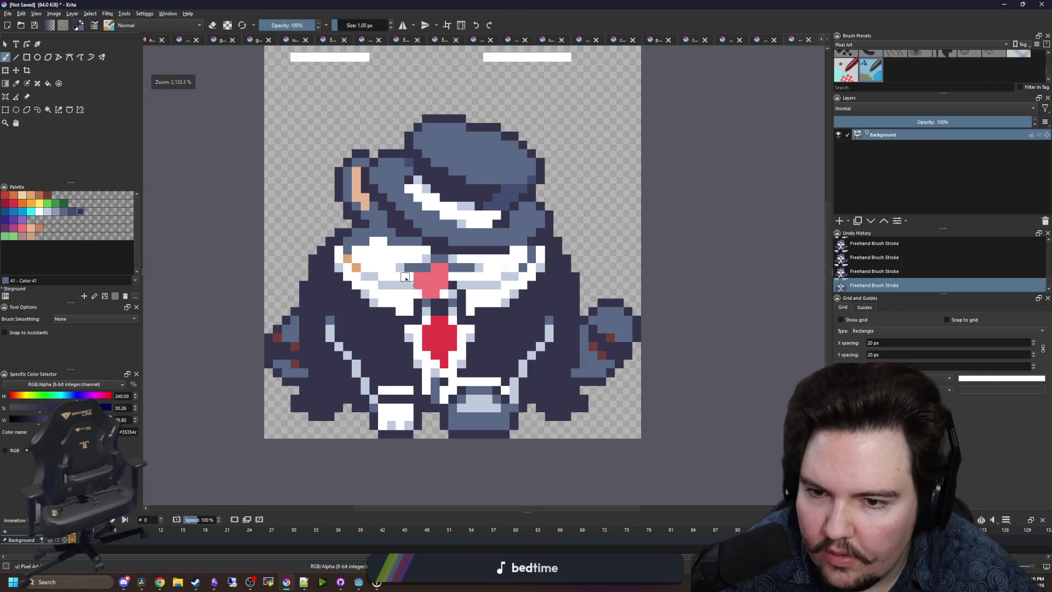
{"action": "scroll", "coordinate": [401, 239], "scroll_direction": "up", "scroll_amount": 5}
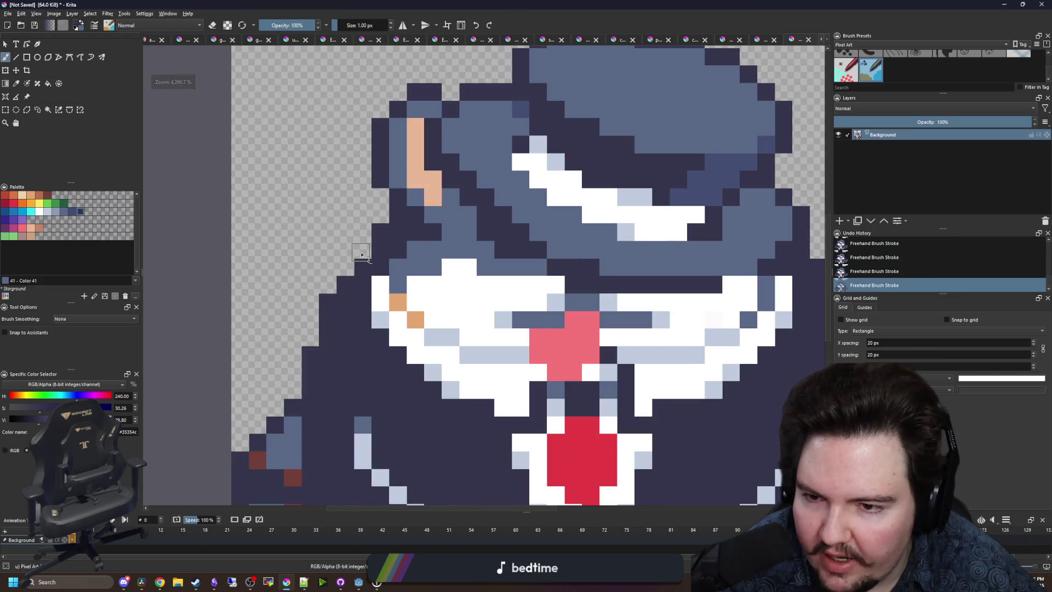
{"action": "scroll", "coordinate": [348, 271], "scroll_direction": "down", "scroll_amount": 4}
{"action": "scroll", "coordinate": [524, 272], "scroll_direction": "up", "scroll_amount": 4}
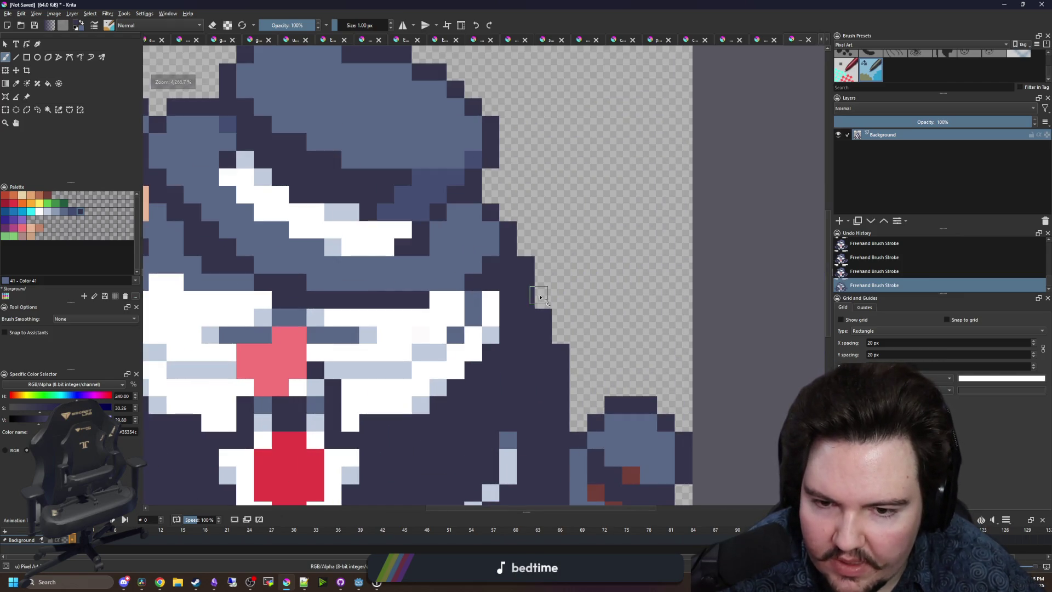
{"action": "scroll", "coordinate": [533, 294], "scroll_direction": "down", "scroll_amount": 5}
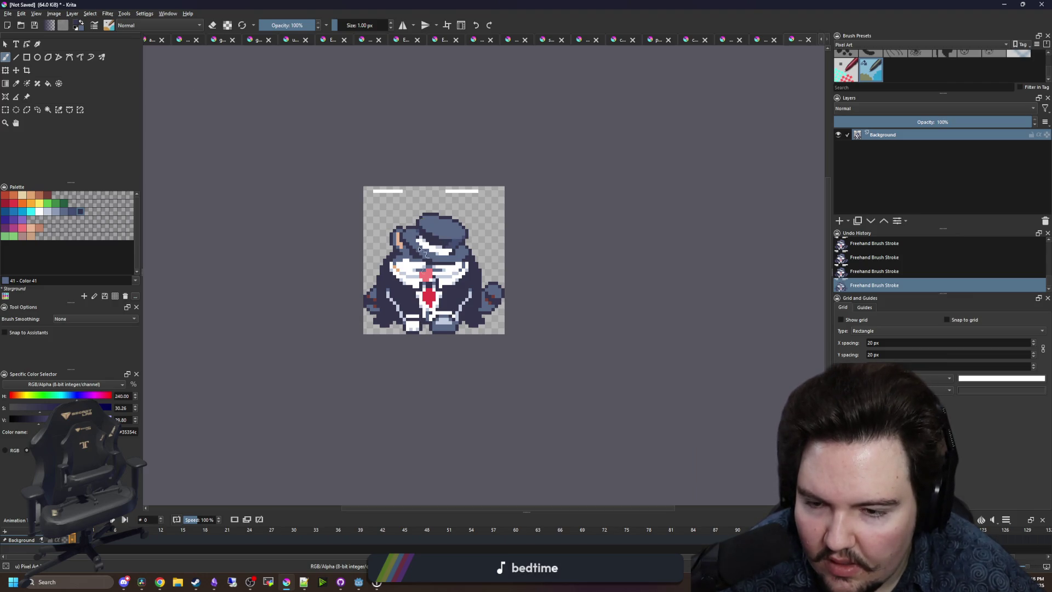
{"action": "scroll", "coordinate": [414, 309], "scroll_direction": "up", "scroll_amount": 5}
{"action": "left_click", "coordinate": [6, 109]}
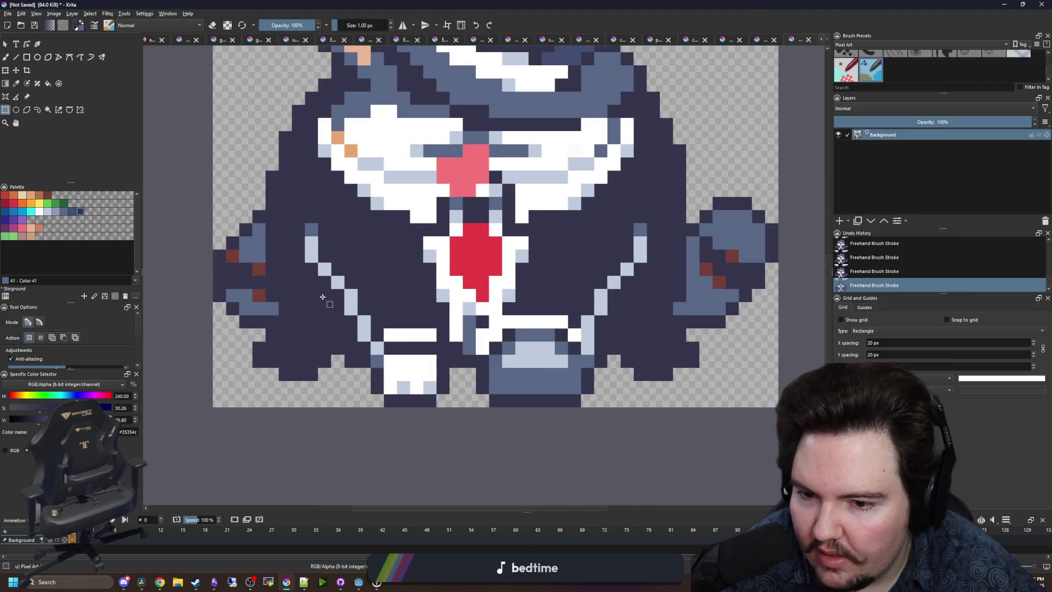
Spread the bottom blocks apart, moving the white block left and the blue block three pixels right.
{"action": "scroll", "coordinate": [375, 403], "scroll_direction": "up", "scroll_amount": 1}
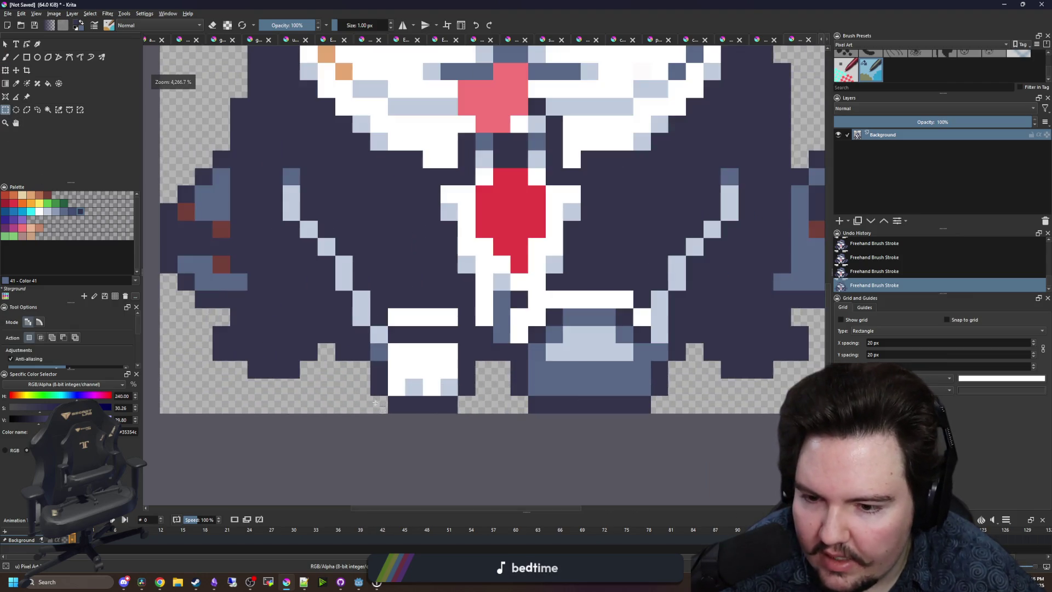
{"action": "left_click", "coordinate": [16, 70]}
{"action": "left_click_drag", "start_coordinate": [443, 341], "coordinate": [372, 342]}
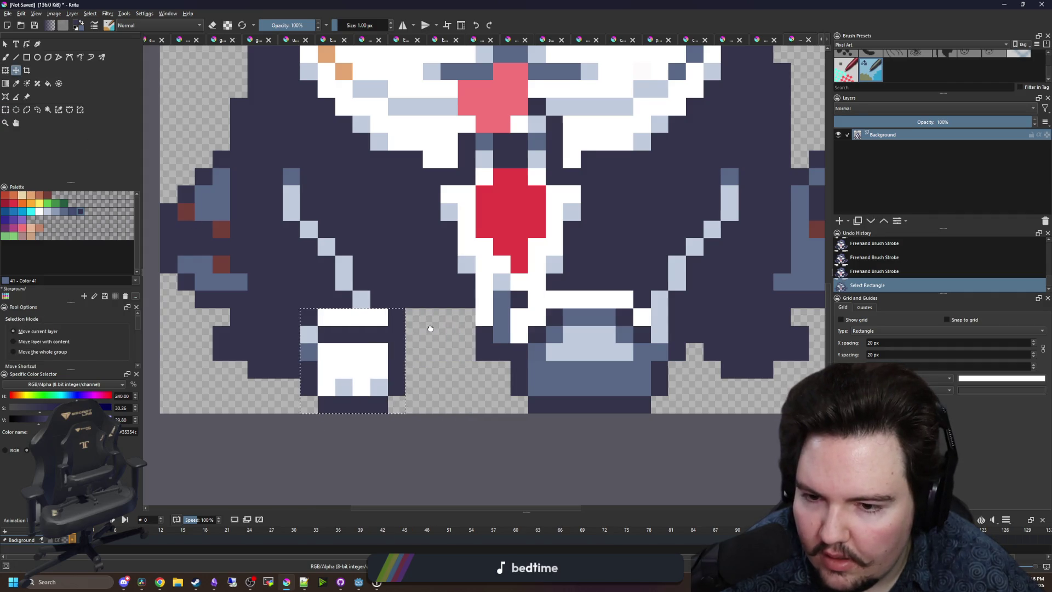
{"action": "scroll", "coordinate": [430, 328], "scroll_direction": "right", "scroll_amount": 3}
{"action": "left_click", "coordinate": [7, 110]}
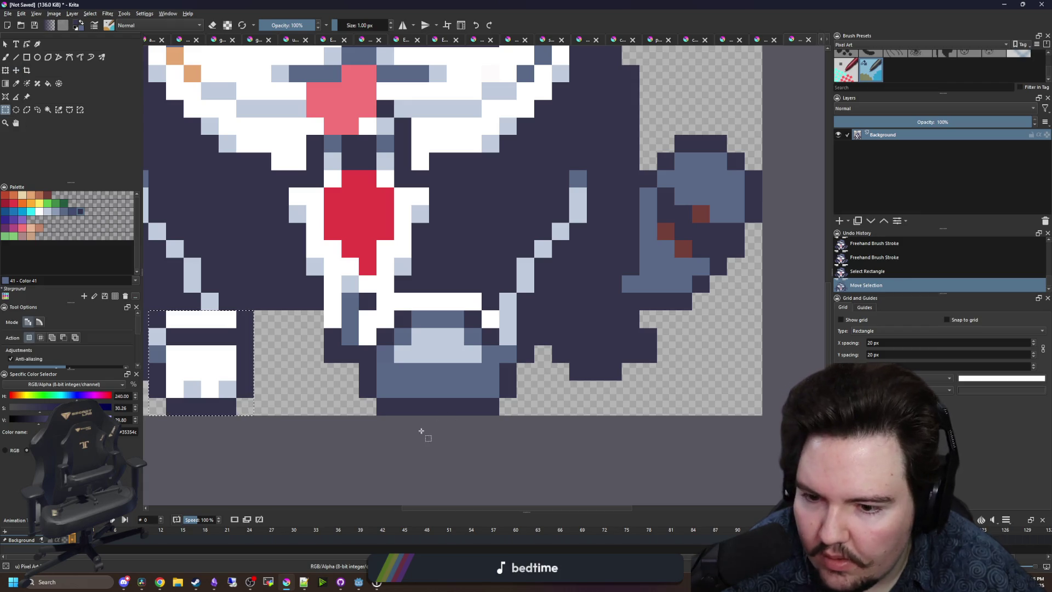
{"action": "left_click_drag", "start_coordinate": [357, 414], "coordinate": [497, 349]}
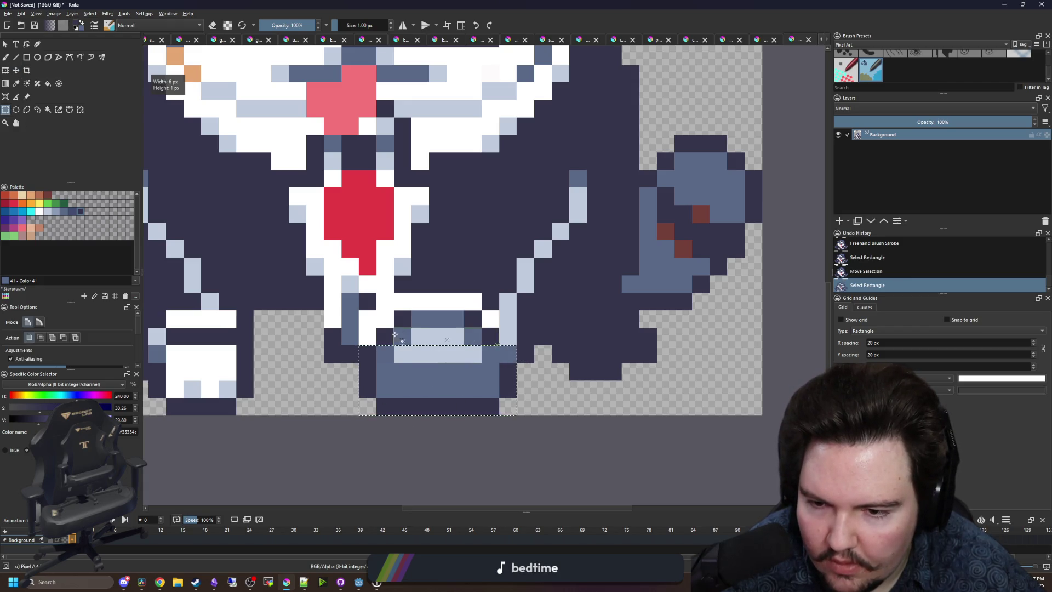
{"action": "mouse_move", "coordinate": [380, 333]}
{"action": "left_mouse_down"}
{"action": "mouse_move", "coordinate": [480, 327]}
{"action": "mouse_move", "coordinate": [493, 349]}
{"action": "left_mouse_up"}
{"action": "left_click", "coordinate": [16, 70]}
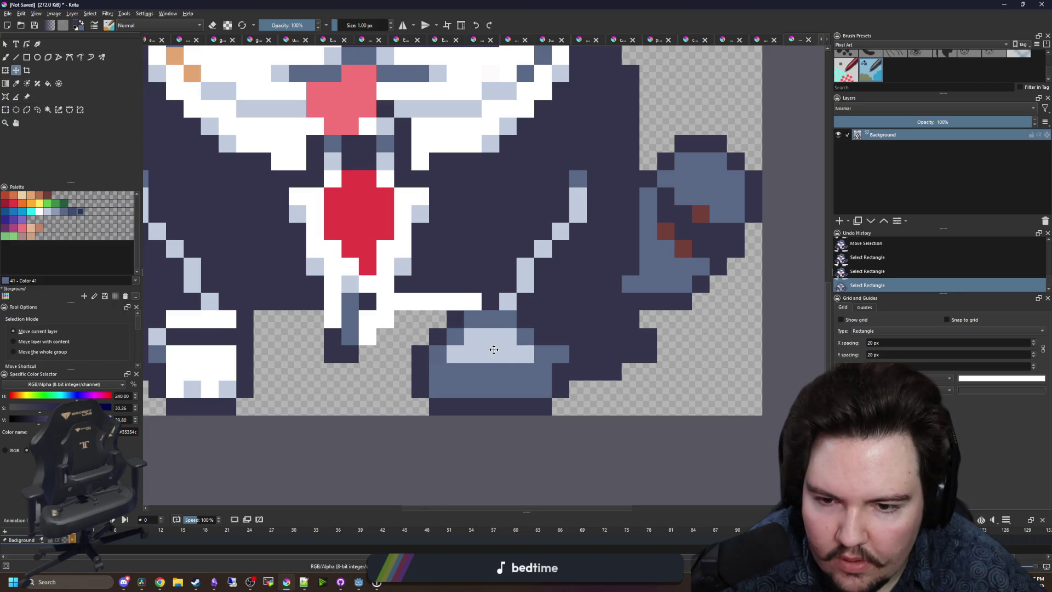
{"action": "key", "text": "ctrl+shift+a"}
Redraw the left lapel in light blue and cover its diagonal pixels with dark suit colour.
{"action": "left_click_drag", "start_coordinate": [517, 291], "coordinate": [653, 317]}
{"action": "key", "text": "p"}
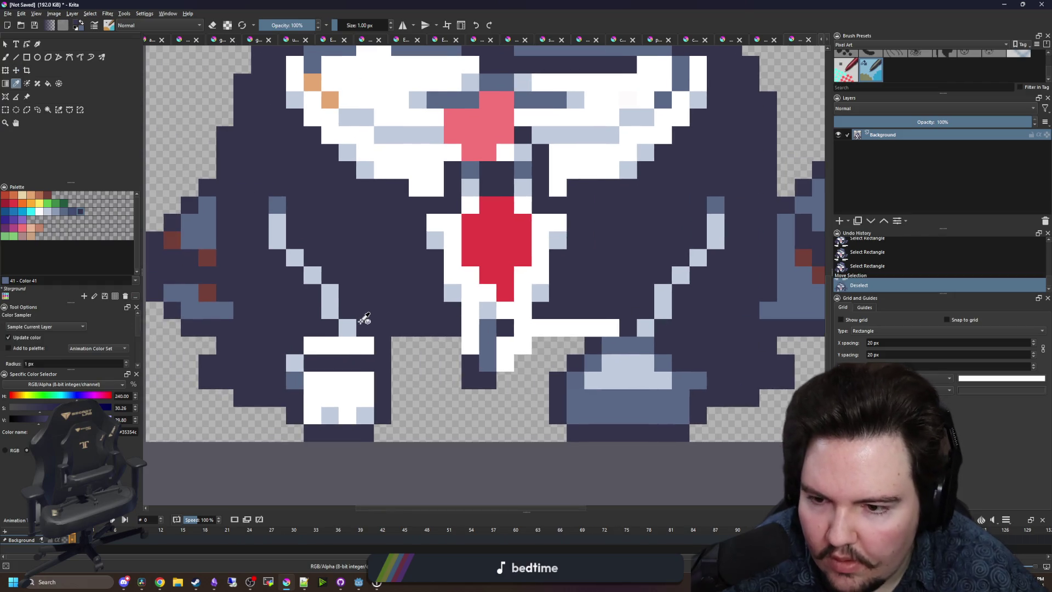
{"action": "left_click", "coordinate": [311, 335]}
{"action": "key", "text": "b"}
{"action": "left_click_drag", "start_coordinate": [295, 345], "coordinate": [310, 271]}
{"action": "key", "text": "p"}
{"action": "left_click", "coordinate": [359, 294]}
{"action": "key", "text": "b"}
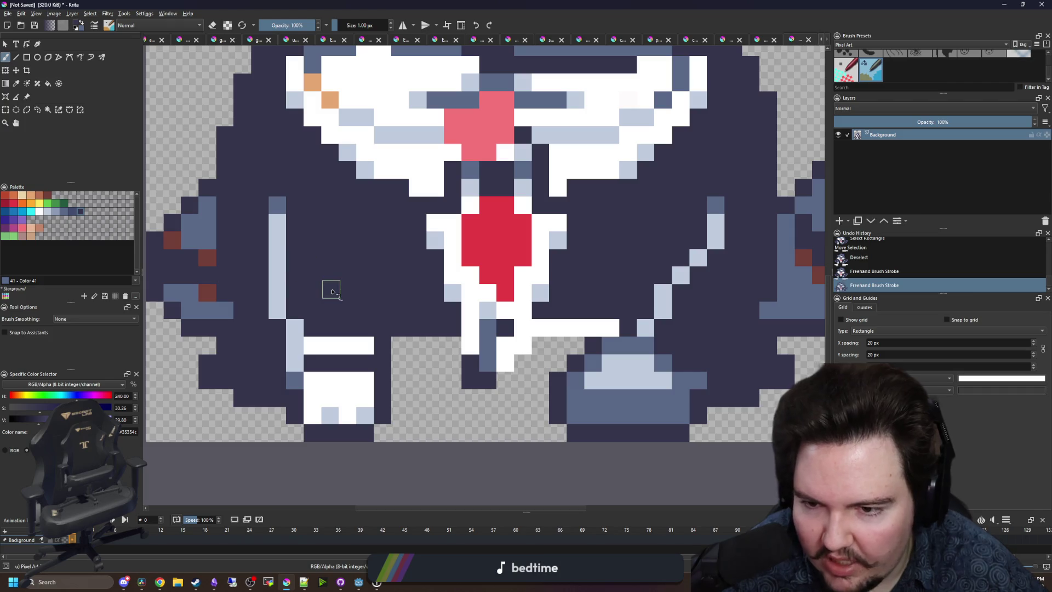
{"action": "left_click", "coordinate": [332, 292]}
Draw a straight vertical light-blue lapel line and paint dark pixels below its end.
{"action": "scroll", "coordinate": [423, 317], "scroll_direction": "right", "scroll_amount": 5}
{"action": "key", "text": "p"}
{"action": "left_click", "coordinate": [411, 336]}
{"action": "key", "text": "b"}
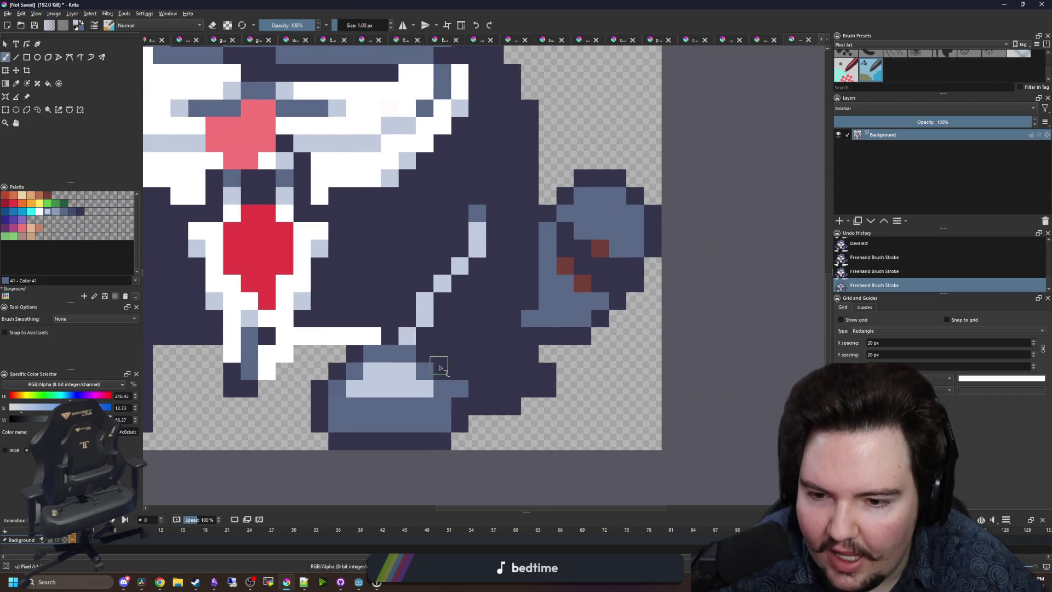
{"action": "left_click_drag", "start_coordinate": [443, 371], "coordinate": [443, 306]}
{"action": "key", "text": "p"}
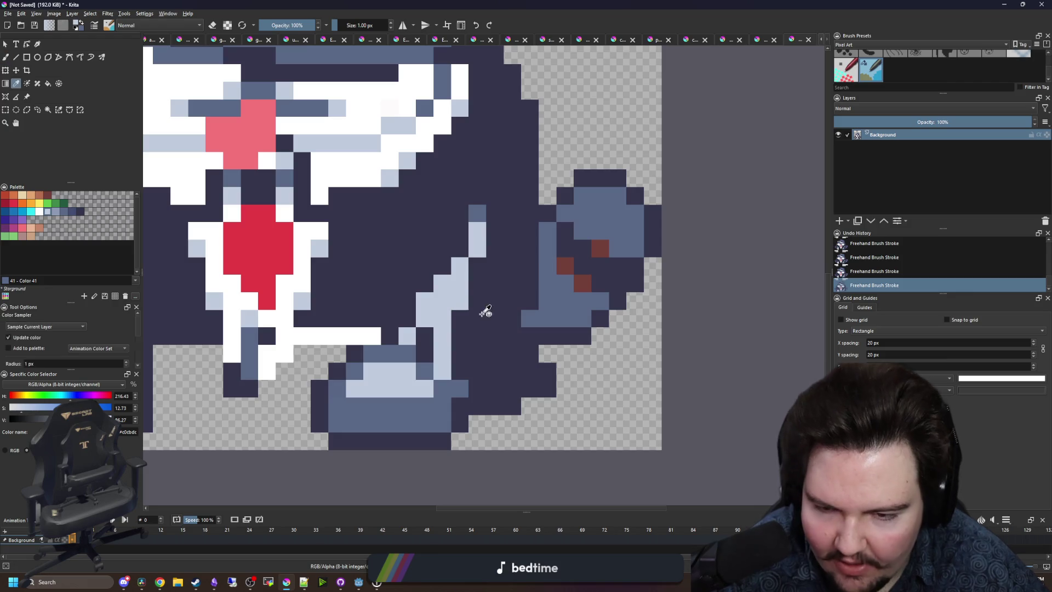
{"action": "left_click", "coordinate": [486, 305]}
{"action": "key", "text": "b"}
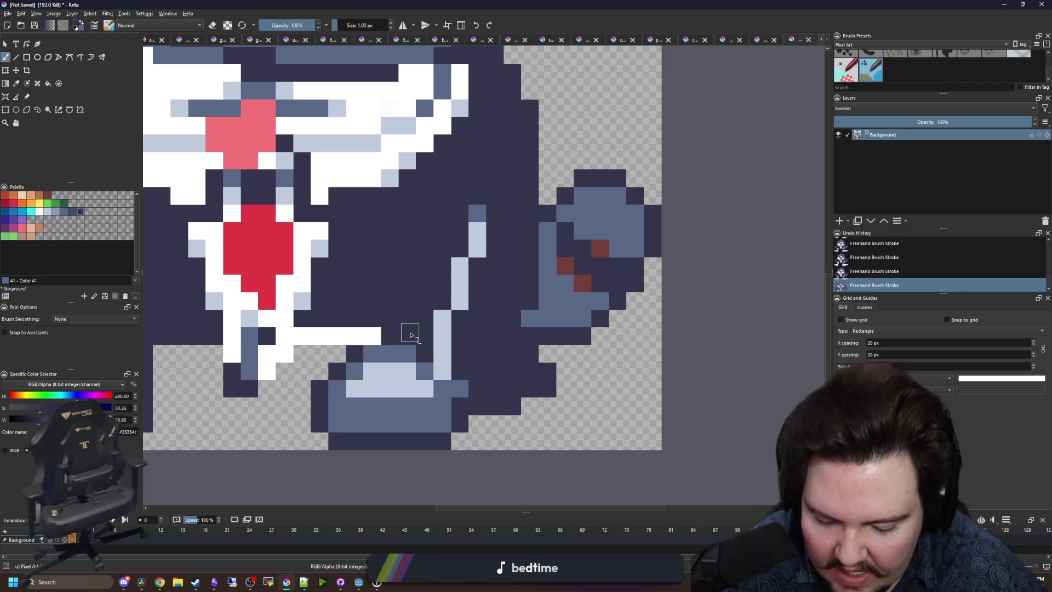
{"action": "scroll", "coordinate": [416, 343], "scroll_direction": "left", "scroll_amount": 4}
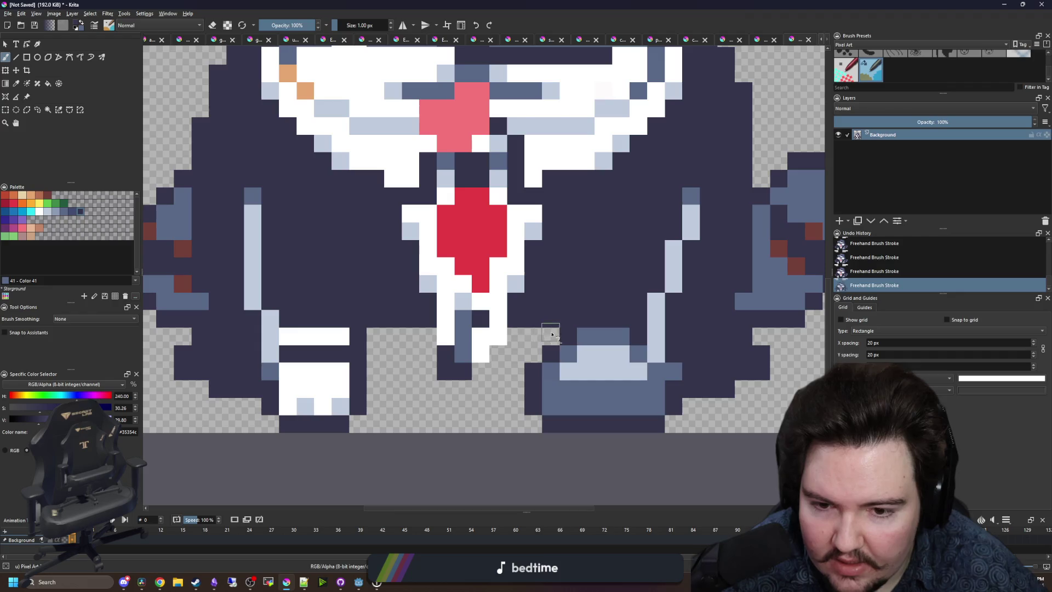
{"action": "mouse_move", "coordinate": [499, 356]}
{"action": "left_mouse_down"}
{"action": "mouse_move", "coordinate": [462, 389]}
{"action": "mouse_move", "coordinate": [377, 361]}
{"action": "mouse_move", "coordinate": [383, 337]}
{"action": "mouse_move", "coordinate": [370, 339]}
{"action": "left_mouse_up"}
Erase the white bars along the top of the canvas.
{"action": "scroll", "coordinate": [392, 354], "scroll_direction": "down", "scroll_amount": 3}
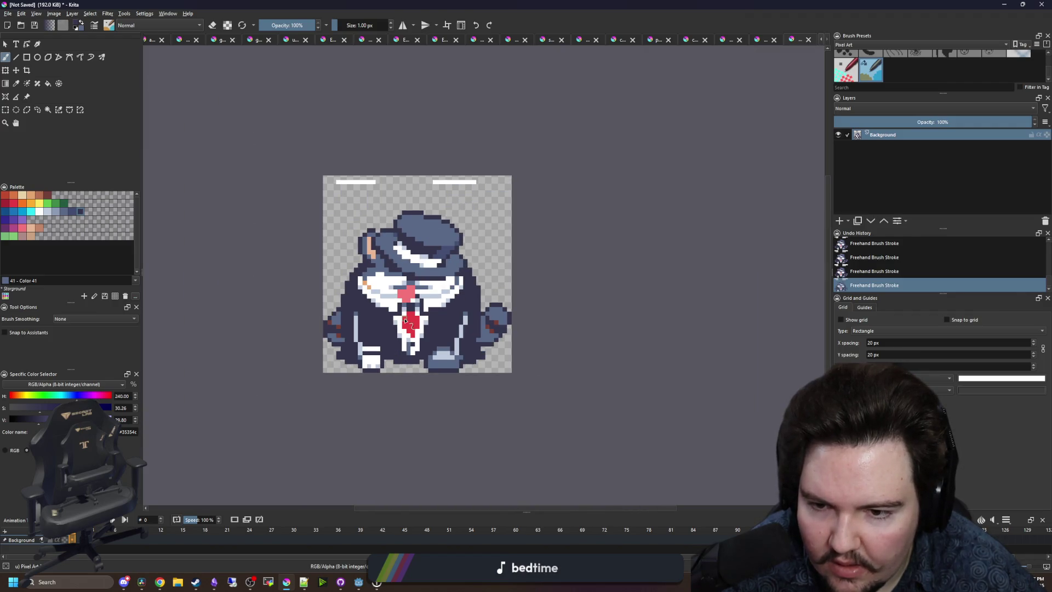
{"action": "scroll", "coordinate": [447, 194], "scroll_direction": "up", "scroll_amount": 2}
{"action": "key", "text": "e"}
{"action": "left_click_drag", "start_coordinate": [420, 172], "coordinate": [511, 171]}
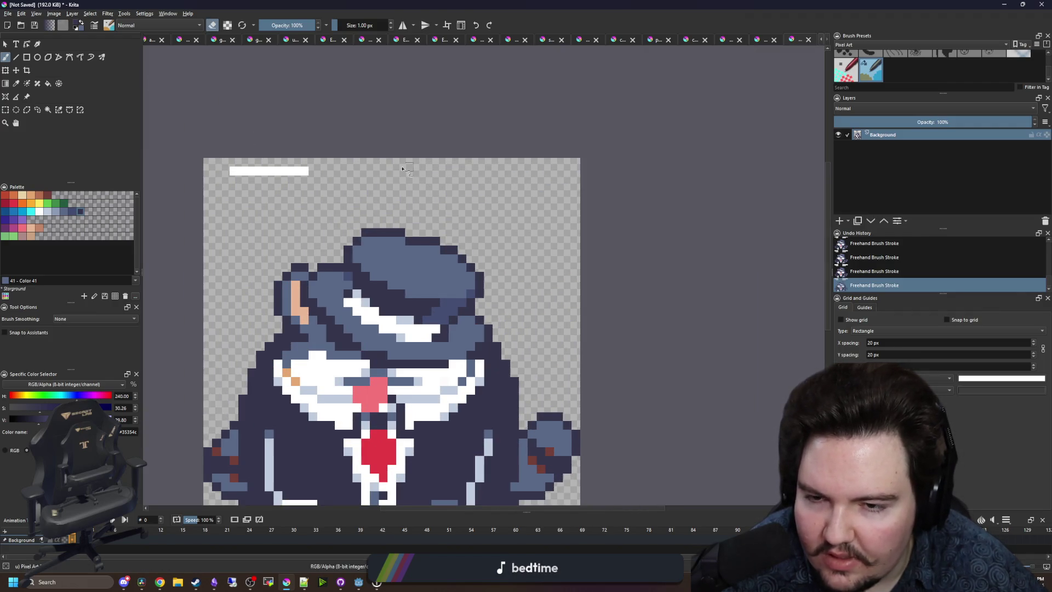
{"action": "left_click_drag", "start_coordinate": [313, 171], "coordinate": [235, 178]}
Fill the raised hand's red marks with a darker palette blue.
{"action": "left_click_drag", "start_coordinate": [404, 378], "coordinate": [479, 299]}
{"action": "scroll", "coordinate": [572, 357], "scroll_direction": "up", "scroll_amount": 1}
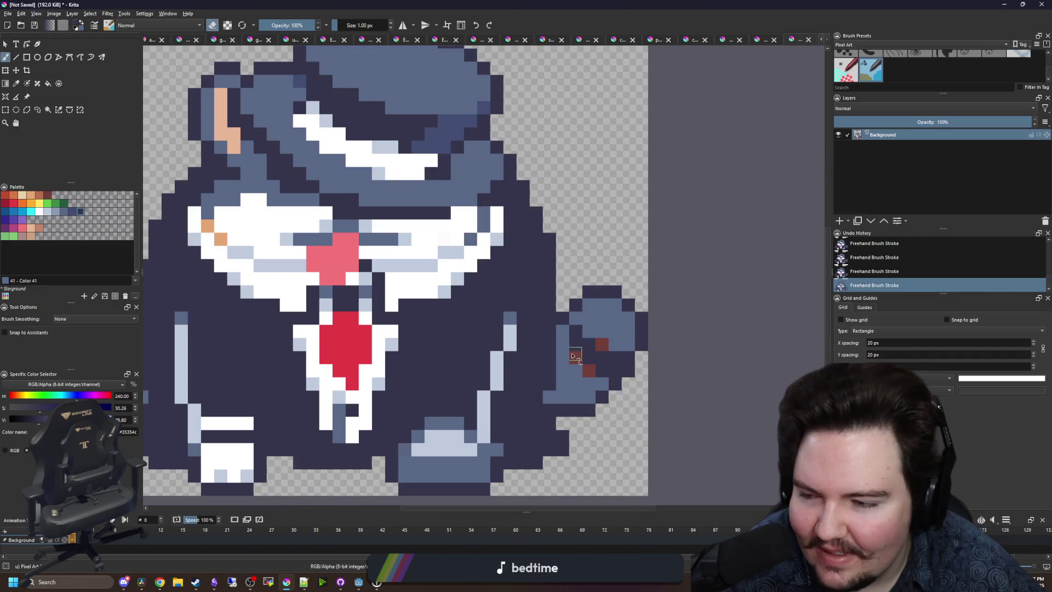
{"action": "left_click", "coordinate": [72, 212]}
{"action": "key", "text": "f"}
{"action": "left_click", "coordinate": [603, 345]}
{"action": "scroll", "coordinate": [603, 344], "scroll_direction": "down", "scroll_amount": 1}
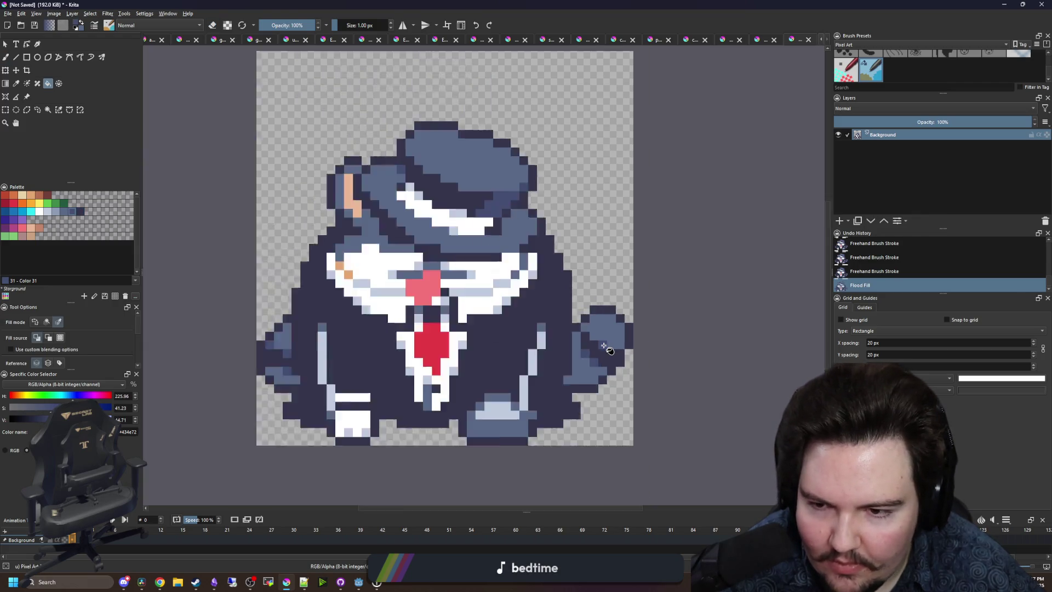
Paint over the two orange face pixels with the grey-blue palette colour.
{"action": "scroll", "coordinate": [375, 272], "scroll_direction": "up", "scroll_amount": 2}
{"action": "key", "text": "p"}
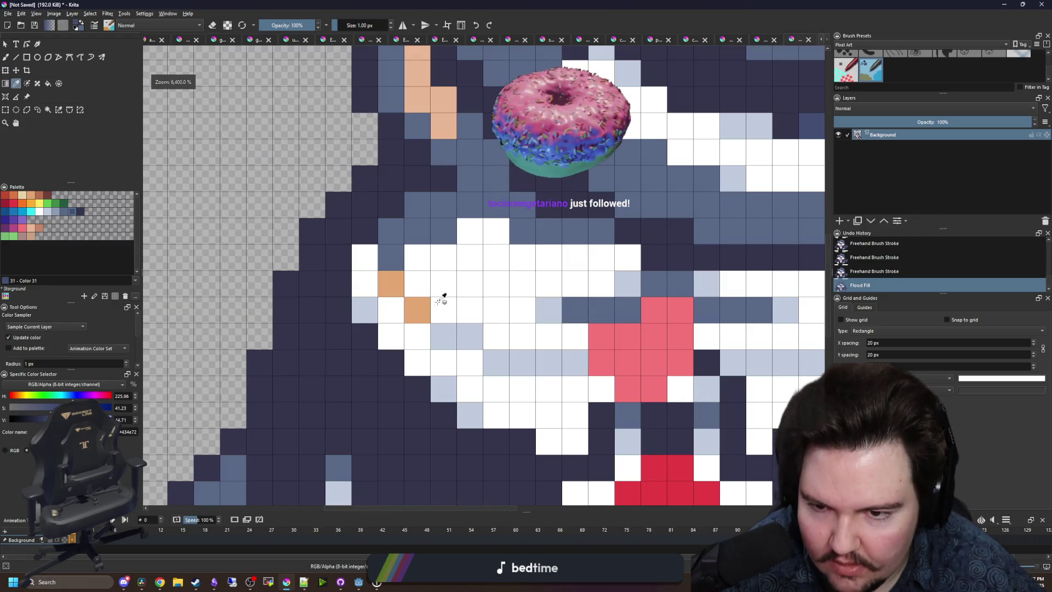
{"action": "left_click", "coordinate": [56, 212]}
{"action": "key", "text": "b"}
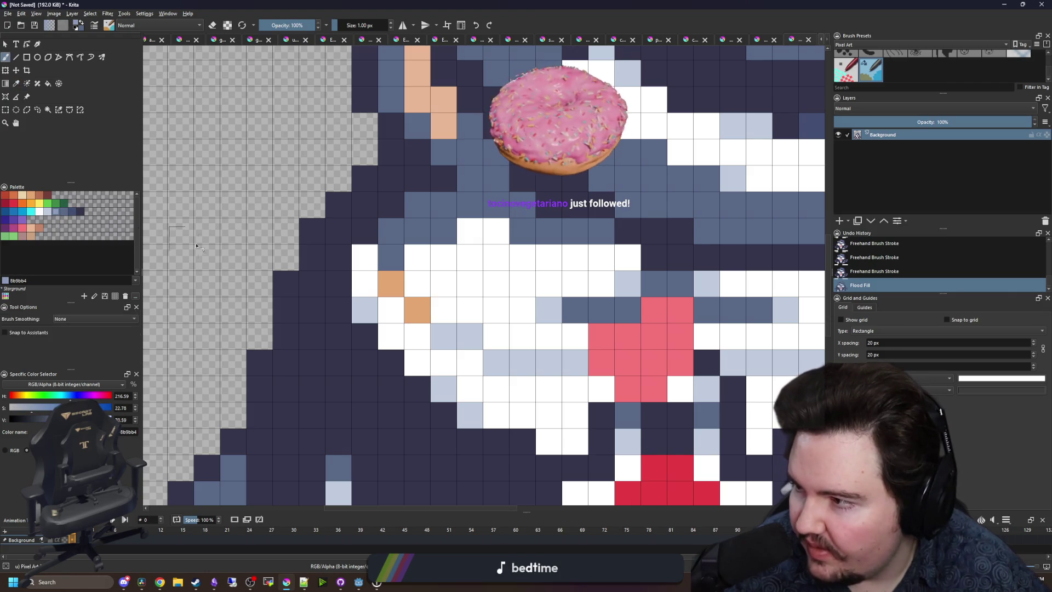
{"action": "left_click", "coordinate": [421, 311]}
{"action": "left_click", "coordinate": [391, 283]}
{"action": "scroll", "coordinate": [518, 308], "scroll_direction": "down", "scroll_amount": 4}
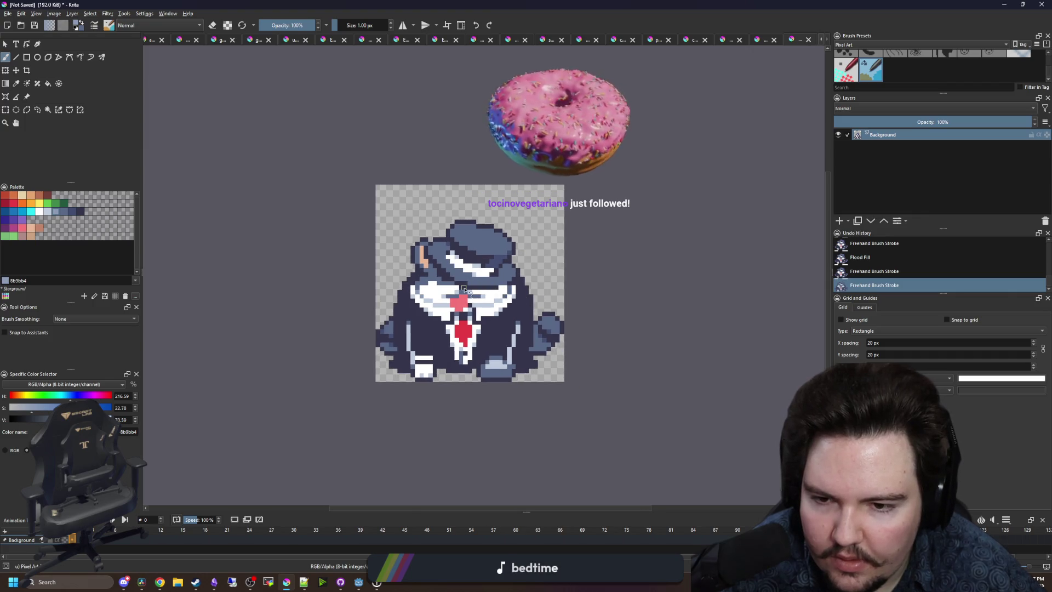
{"action": "scroll", "coordinate": [506, 310], "scroll_direction": "up", "scroll_amount": 1}
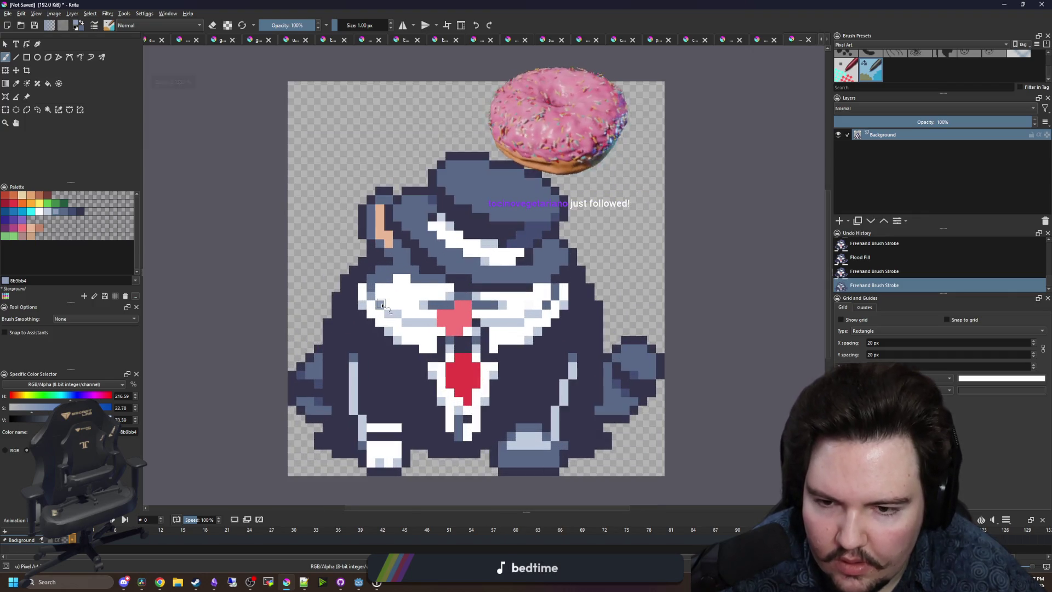
{"action": "scroll", "coordinate": [370, 359], "scroll_direction": "down", "scroll_amount": 3}
{"action": "scroll", "coordinate": [372, 356], "scroll_direction": "up", "scroll_amount": 4}
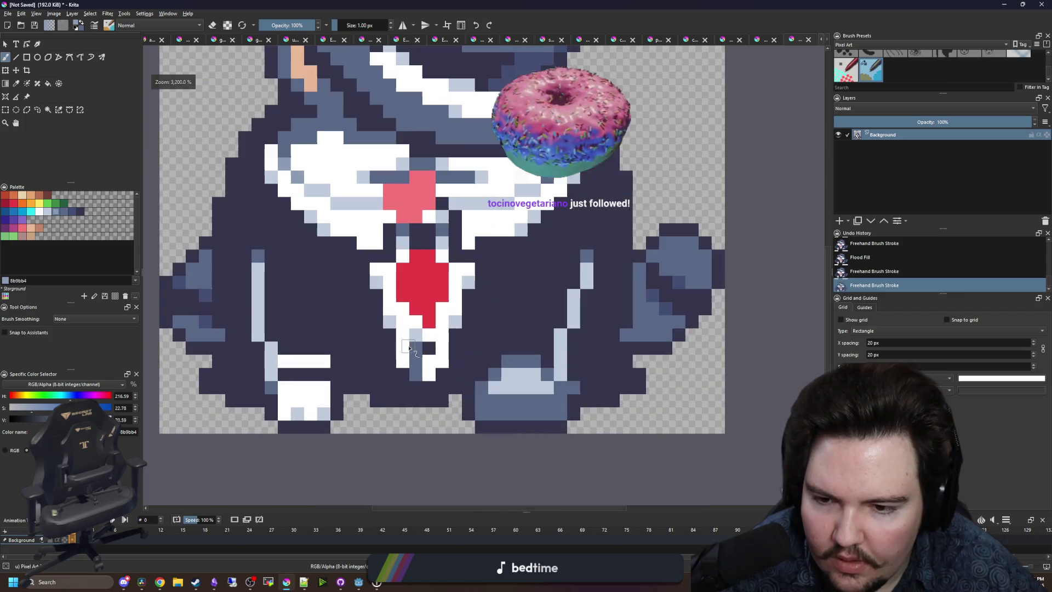
{"action": "scroll", "coordinate": [380, 349], "scroll_direction": "down", "scroll_amount": 5}
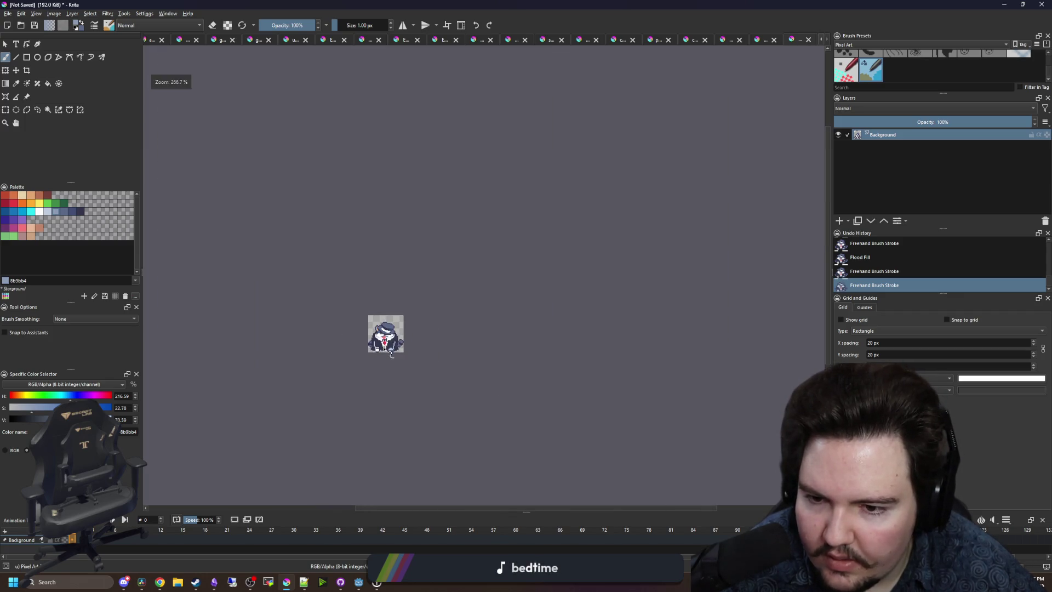
{"action": "scroll", "coordinate": [385, 327], "scroll_direction": "up", "scroll_amount": 8}
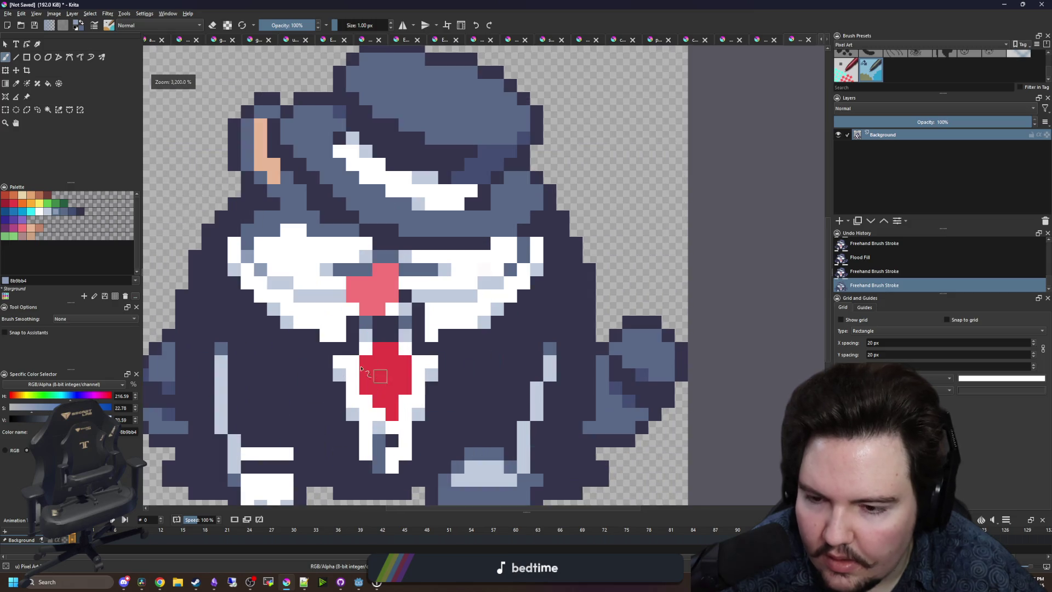
Flood-fill the face whites with pale grey c0cbdc, undo, and fill again to compare.
{"action": "left_click", "coordinate": [48, 212]}
{"action": "key", "text": "f"}
{"action": "left_click", "coordinate": [309, 268]}
{"action": "key", "text": "ctrl+z"}
{"action": "left_click", "coordinate": [308, 269]}
{"action": "scroll", "coordinate": [309, 269], "scroll_direction": "down", "scroll_amount": 4}
{"action": "scroll", "coordinate": [383, 278], "scroll_direction": "up", "scroll_amount": 4}
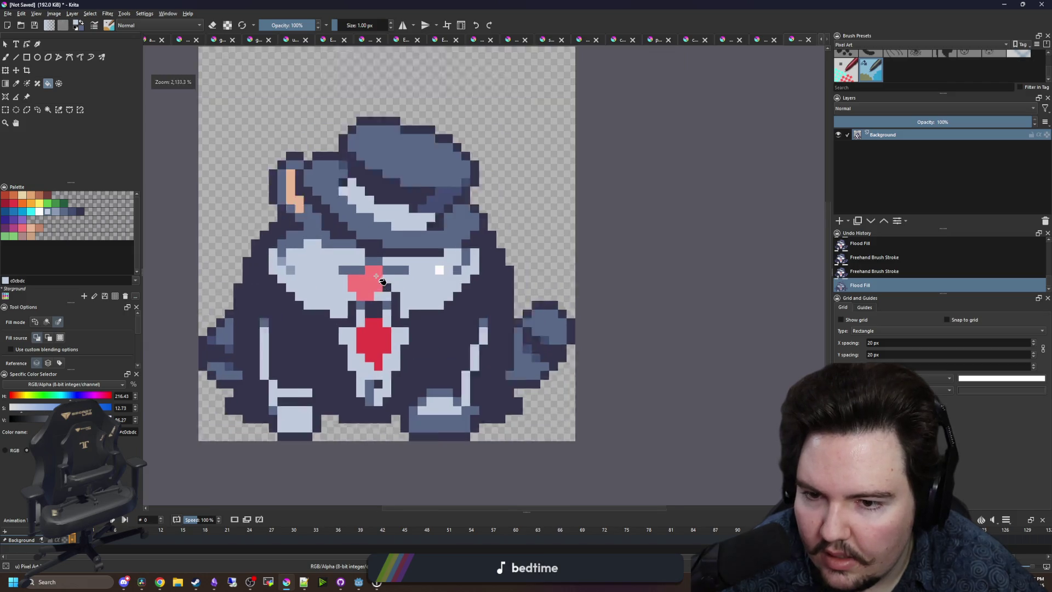
Fill the left and right cheeks with pale grey c0cbdc.
{"action": "key", "text": "ctrl+z"}
{"action": "scroll", "coordinate": [456, 278], "scroll_direction": "up", "scroll_amount": 1}
{"action": "left_click", "coordinate": [478, 269]}
{"action": "left_click", "coordinate": [496, 268]}
{"action": "key", "text": "ctrl+z"}
{"action": "left_click", "coordinate": [239, 272]}
{"action": "left_click", "coordinate": [454, 260]}
{"action": "scroll", "coordinate": [416, 302], "scroll_direction": "down", "scroll_amount": 2}
{"action": "scroll", "coordinate": [411, 299], "scroll_direction": "up", "scroll_amount": 1}
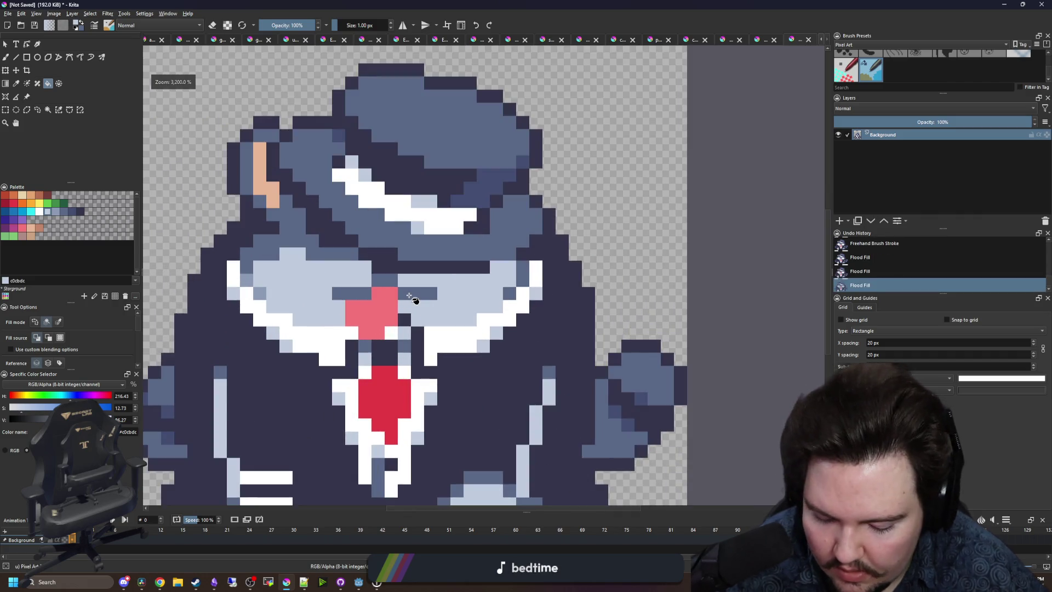
Paint blue-grey 8b9bb4 pixels on either side of the nose.
{"action": "key", "text": "b"}
{"action": "scroll", "coordinate": [411, 299], "scroll_direction": "up", "scroll_amount": 1}
{"action": "left_click", "coordinate": [258, 288], "text": "ctrl"}
{"action": "left_click", "coordinate": [369, 285]}
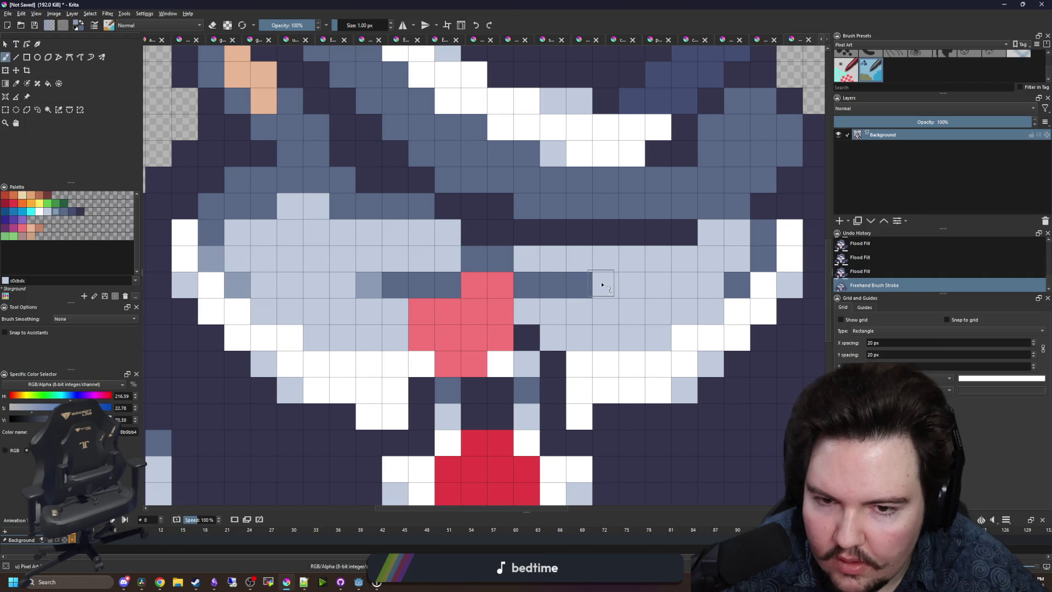
{"action": "left_click", "coordinate": [601, 284]}
{"action": "scroll", "coordinate": [346, 303], "scroll_direction": "down", "scroll_amount": 4}
{"action": "scroll", "coordinate": [346, 362], "scroll_direction": "up", "scroll_amount": 2}
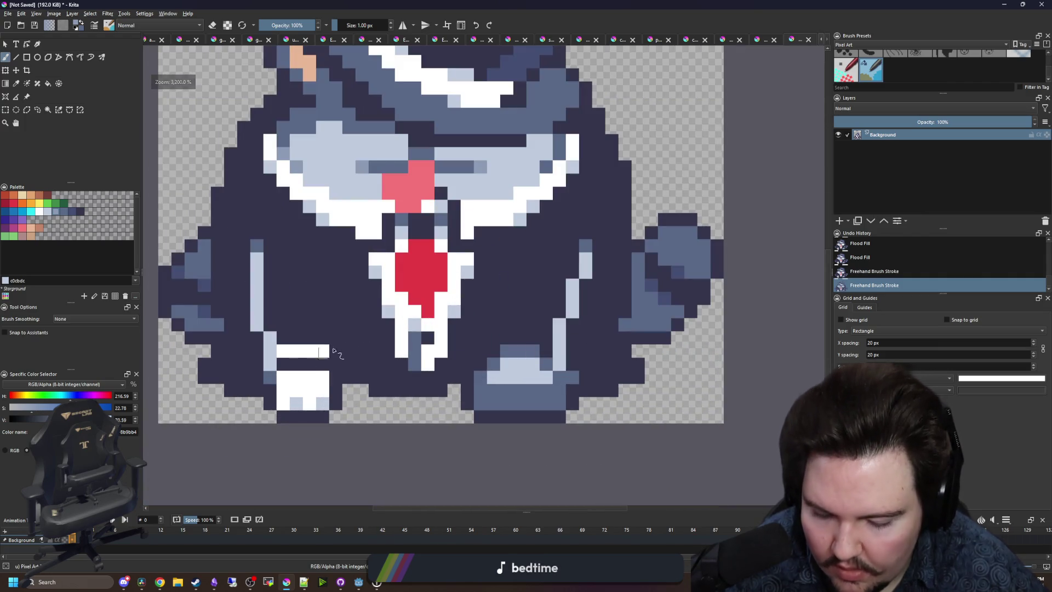
Fill the white left foot with the pale grey sampled from the face.
{"action": "key", "text": "ctrl"}
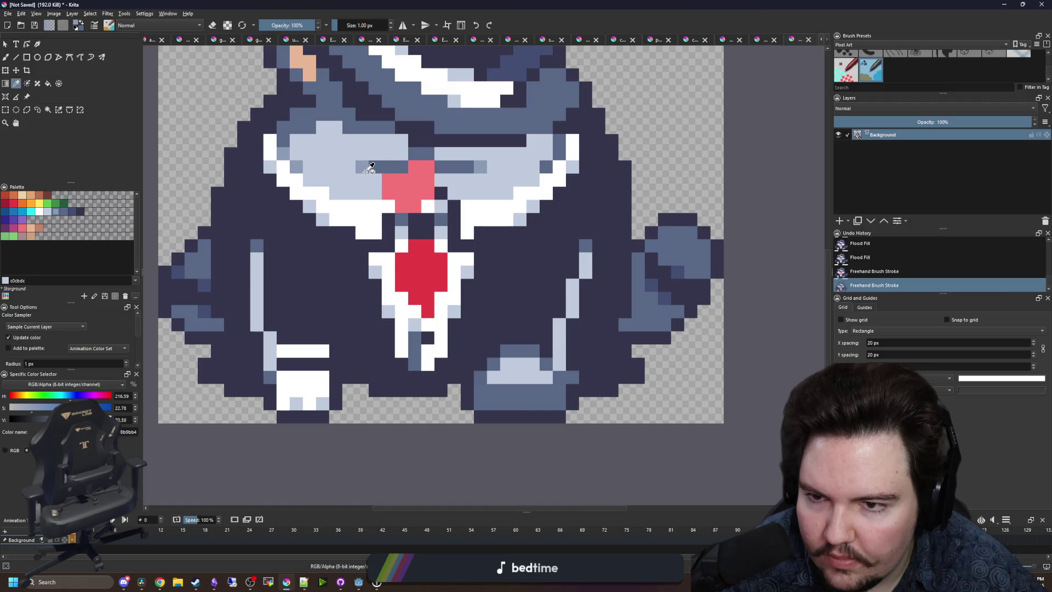
{"action": "key", "text": "f"}
{"action": "left_click", "coordinate": [324, 403]}
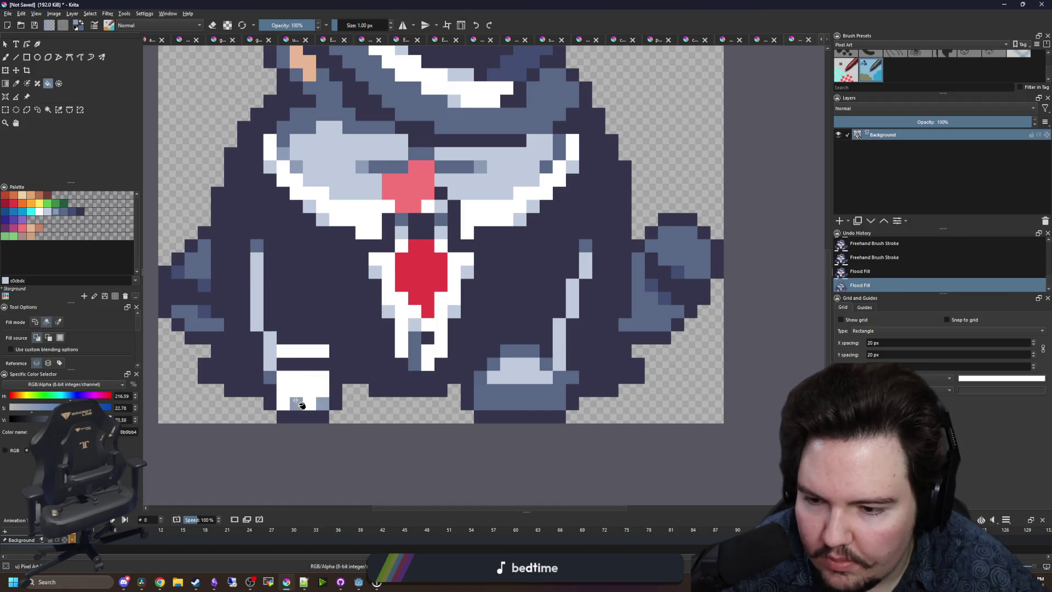
{"action": "left_click", "coordinate": [354, 203], "text": "ctrl"}
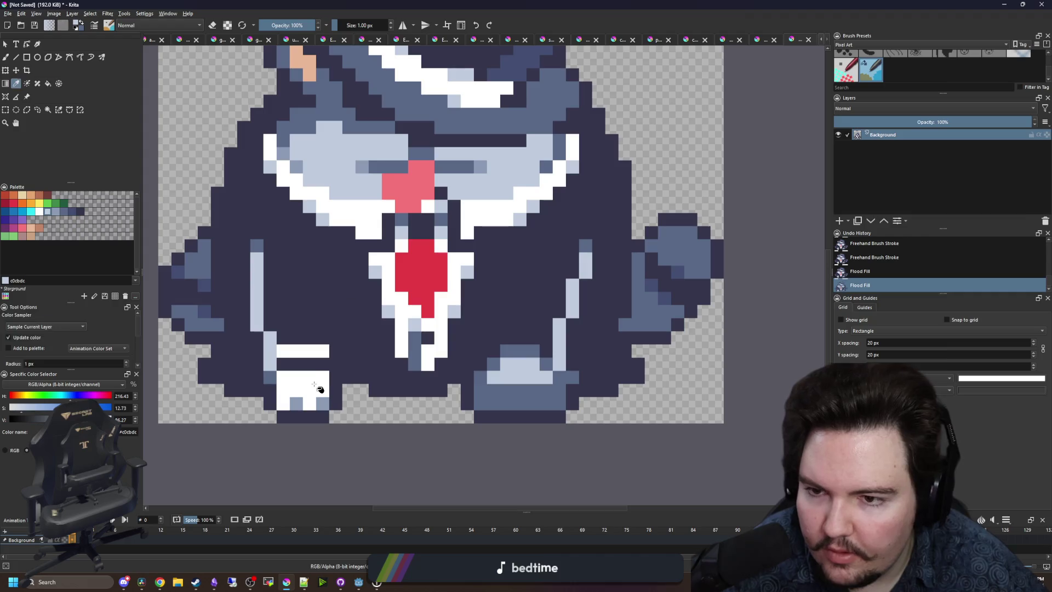
{"action": "left_click", "coordinate": [326, 383]}
{"action": "scroll", "coordinate": [361, 301], "scroll_direction": "down", "scroll_amount": 5}
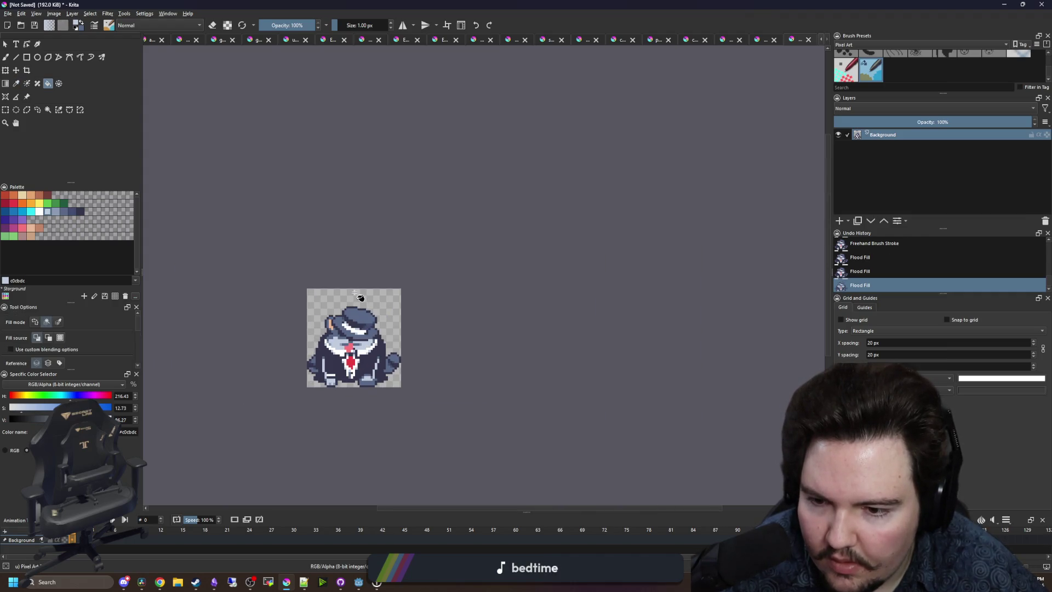
{"action": "scroll", "coordinate": [360, 298], "scroll_direction": "down", "scroll_amount": 3}
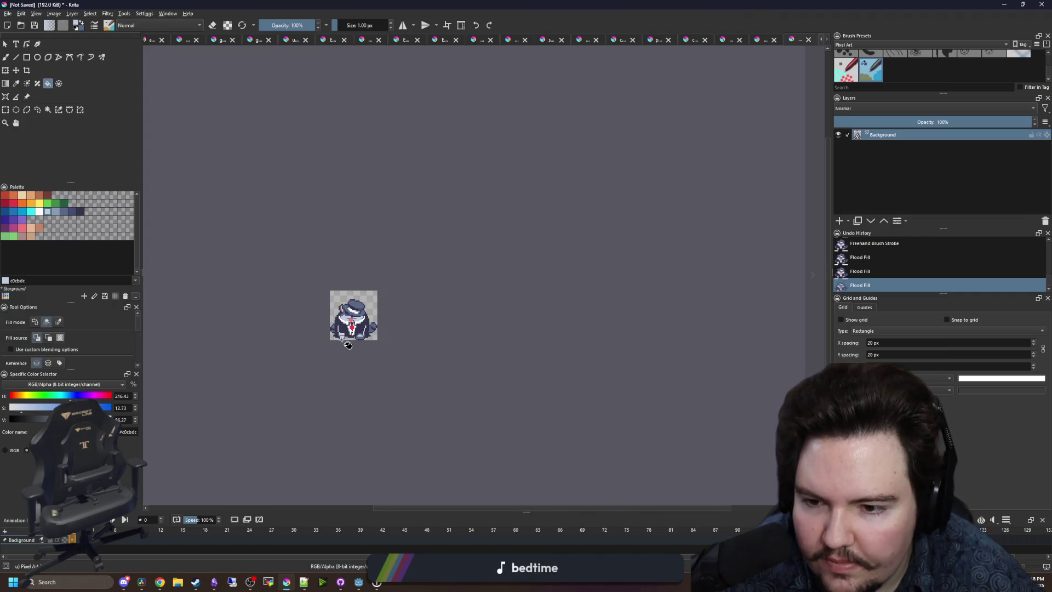
{"action": "scroll", "coordinate": [348, 345], "scroll_direction": "up", "scroll_amount": 8}
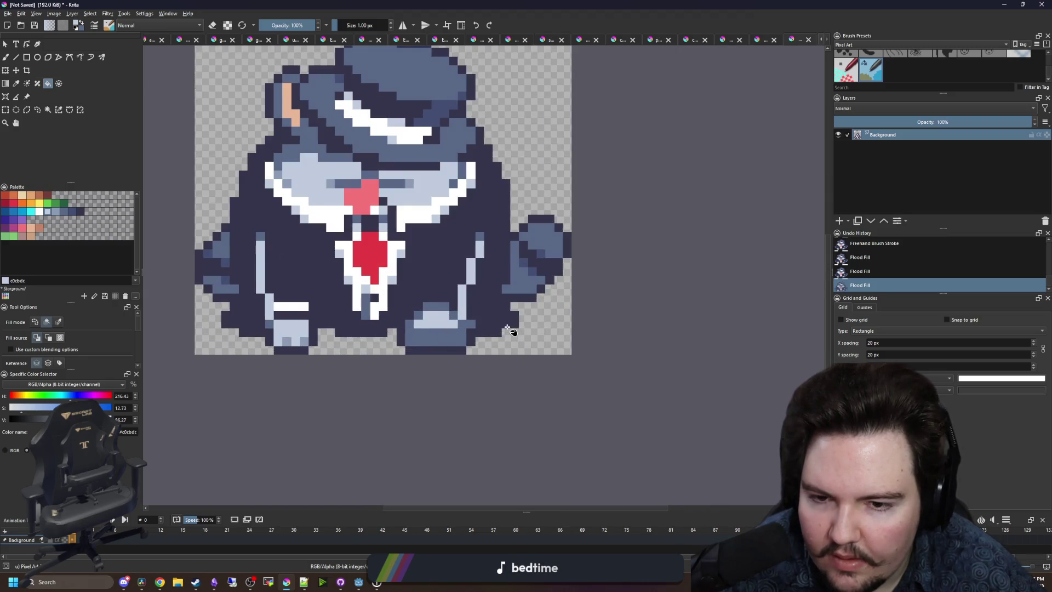
{"action": "scroll", "coordinate": [510, 329], "scroll_direction": "up", "scroll_amount": 5}
Paint dark navy #35354c pixels along the suit's lower left edge around the feet.
{"action": "key", "text": "b"}
{"action": "left_click", "coordinate": [479, 312], "text": "ctrl"}
{"action": "left_click_drag", "start_coordinate": [479, 362], "coordinate": [501, 350]}
{"action": "scroll", "coordinate": [499, 350], "scroll_direction": "down", "scroll_amount": 4}
{"action": "scroll", "coordinate": [321, 357], "scroll_direction": "up", "scroll_amount": 4}
{"action": "left_click_drag", "start_coordinate": [321, 356], "coordinate": [262, 351]}
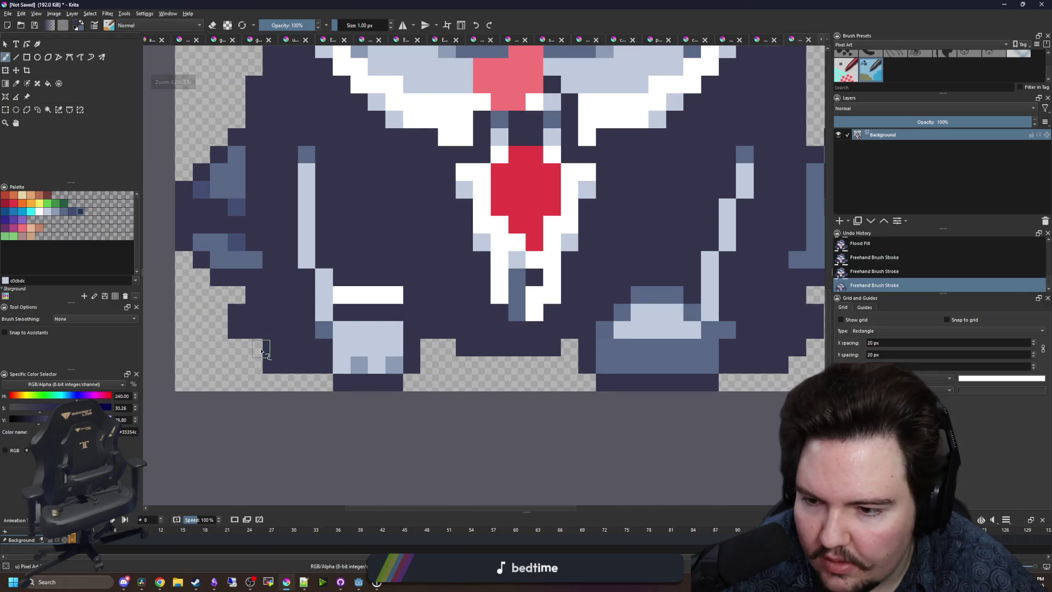
{"action": "left_click", "coordinate": [261, 351]}
{"action": "scroll", "coordinate": [285, 373], "scroll_direction": "down", "scroll_amount": 4}
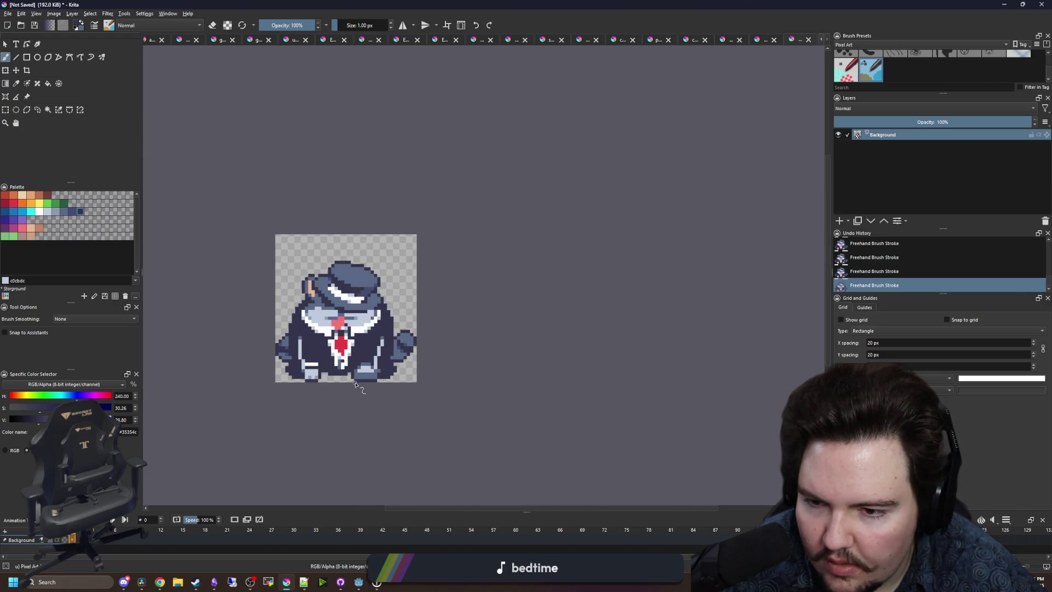
{"action": "scroll", "coordinate": [383, 362], "scroll_direction": "up", "scroll_amount": 3}
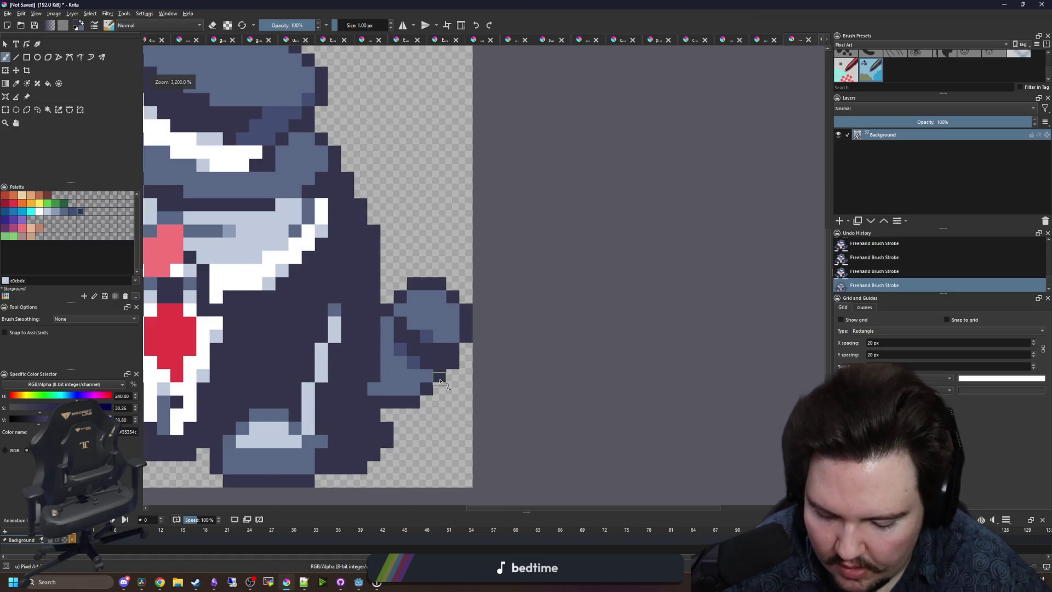
Rough in the right fist with dark pixels below and blue over its dark pixels, clearing above.
{"action": "scroll", "coordinate": [440, 381], "scroll_direction": "up", "scroll_amount": 2}
{"action": "mouse_move", "coordinate": [435, 429]}
{"action": "left_mouse_down"}
{"action": "mouse_move", "coordinate": [427, 422]}
{"action": "mouse_move", "coordinate": [477, 404]}
{"action": "mouse_move", "coordinate": [497, 331]}
{"action": "left_mouse_up"}
{"action": "left_click_drag", "start_coordinate": [467, 261], "coordinate": [354, 236]}
{"action": "mouse_move", "coordinate": [496, 247]}
{"action": "left_mouse_down"}
{"action": "mouse_move", "coordinate": [354, 214]}
{"action": "mouse_move", "coordinate": [460, 189]}
{"action": "left_mouse_up"}
Repaint the fist's lower right cells in its sampled medium blue.
{"action": "key", "text": "p"}
{"action": "left_click", "coordinate": [376, 389]}
{"action": "key", "text": "b"}
{"action": "mouse_move", "coordinate": [383, 399]}
{"action": "left_mouse_down"}
{"action": "mouse_move", "coordinate": [466, 375]}
{"action": "mouse_move", "coordinate": [429, 341]}
{"action": "left_mouse_up"}
Add a dark suit-colour line down the fist and turn its stray dark column medium blue.
{"action": "key", "text": "p"}
{"action": "left_click", "coordinate": [410, 335]}
{"action": "key", "text": "b"}
{"action": "mouse_move", "coordinate": [364, 319]}
{"action": "left_mouse_down"}
{"action": "mouse_move", "coordinate": [383, 347]}
{"action": "mouse_move", "coordinate": [387, 403]}
{"action": "left_mouse_up"}
{"action": "key", "text": "p"}
{"action": "left_click", "coordinate": [417, 372]}
{"action": "key", "text": "b"}
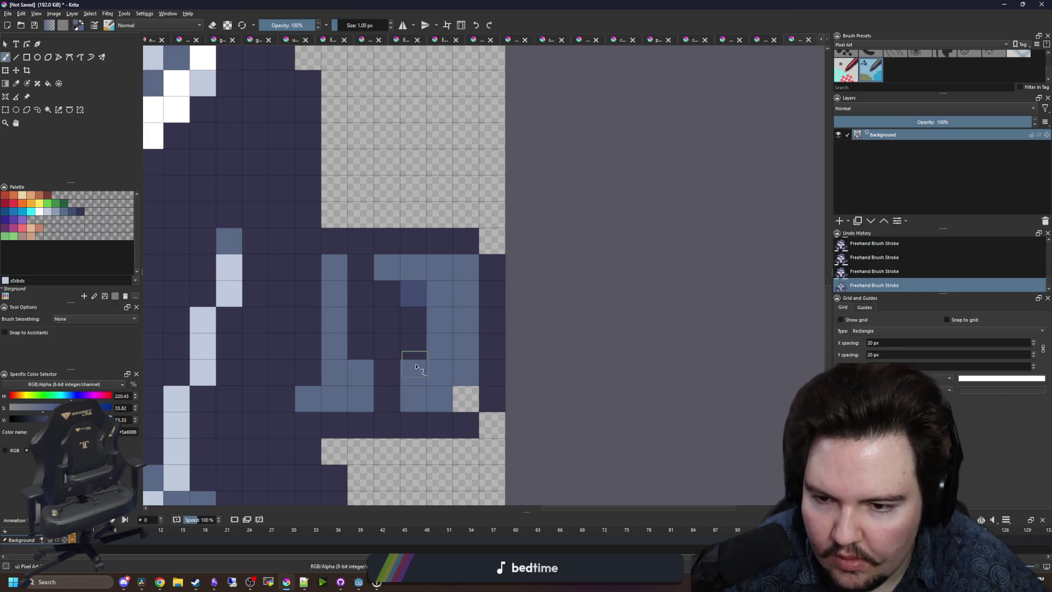
{"action": "left_click_drag", "start_coordinate": [414, 365], "coordinate": [416, 299]}
Try two pale grey highlight pixels on the fist, then undo both.
{"action": "key", "text": "p"}
{"action": "scroll", "coordinate": [396, 329], "scroll_direction": "down", "scroll_amount": 2}
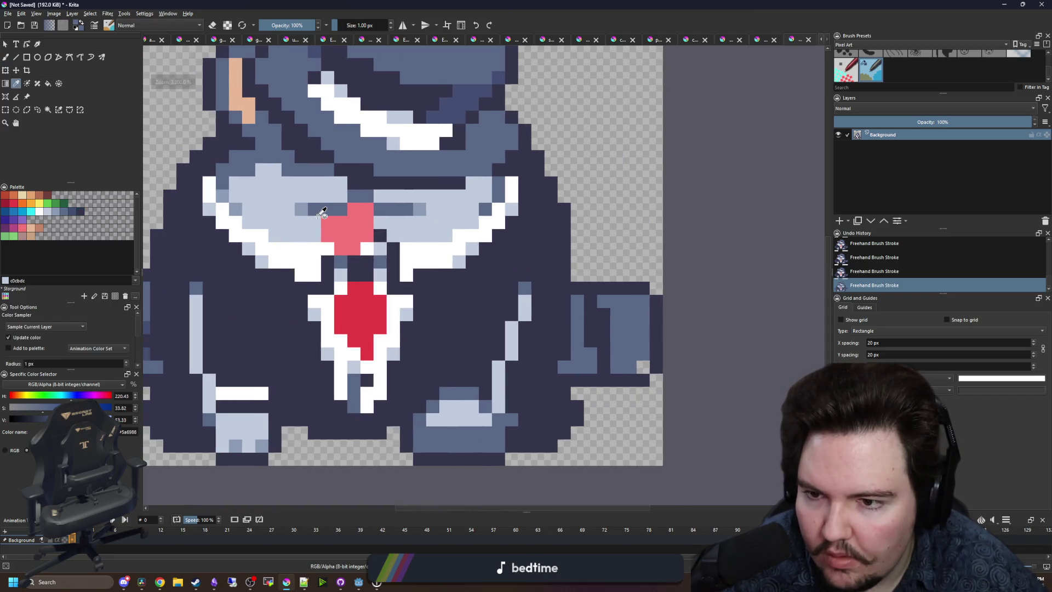
{"action": "left_click", "coordinate": [322, 214]}
{"action": "scroll", "coordinate": [676, 341], "scroll_direction": "down", "scroll_amount": 1}
{"action": "scroll", "coordinate": [502, 357], "scroll_direction": "up", "scroll_amount": 3}
{"action": "key", "text": "b"}
{"action": "left_click", "coordinate": [477, 366]}
{"action": "left_click", "coordinate": [504, 262]}
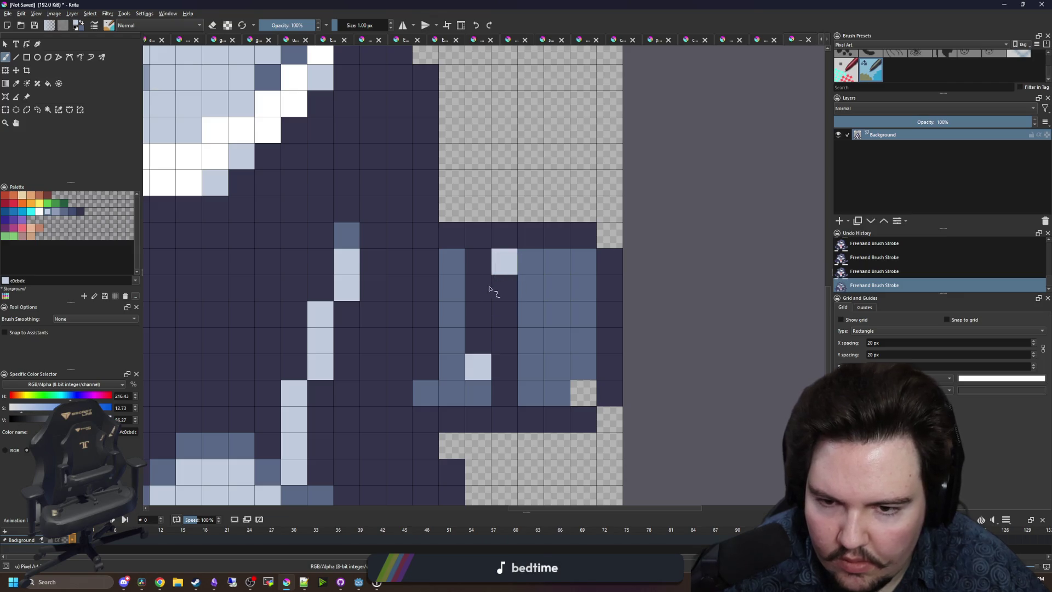
{"action": "key", "text": "ctrl+z"}
{"action": "scroll", "coordinate": [491, 290], "scroll_direction": "down", "scroll_amount": 5}
{"action": "key", "text": "ctrl+z"}
{"action": "scroll", "coordinate": [492, 321], "scroll_direction": "up", "scroll_amount": 5}
Pick the darker blue #434e72 (palette Color 31) as the fist's shading colour.
{"action": "left_click", "coordinate": [492, 321]}
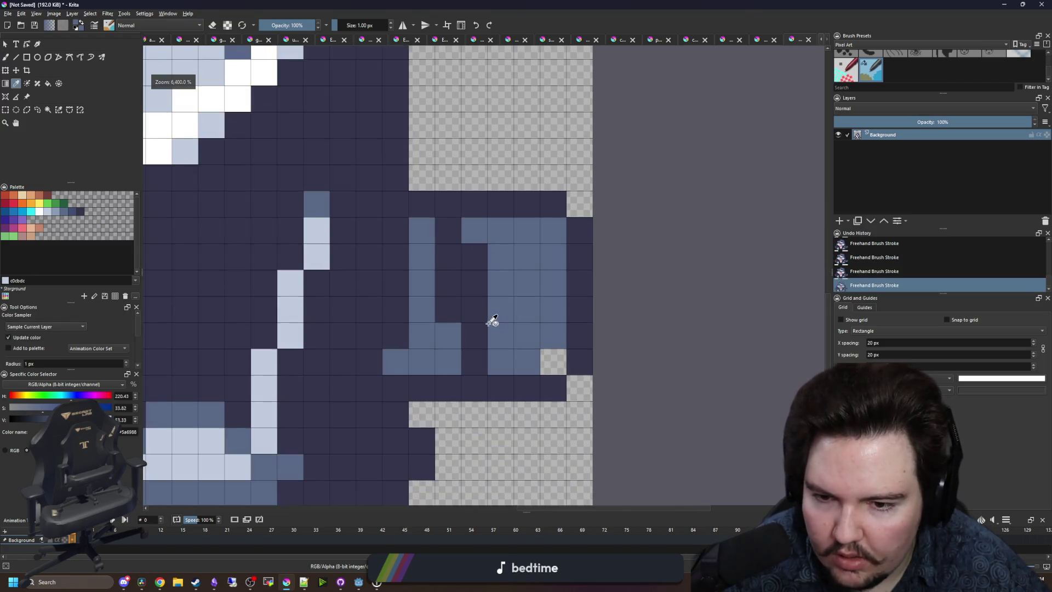
{"action": "scroll", "coordinate": [492, 321], "scroll_direction": "down", "scroll_amount": 3}
{"action": "scroll", "coordinate": [384, 261], "scroll_direction": "up", "scroll_amount": 2}
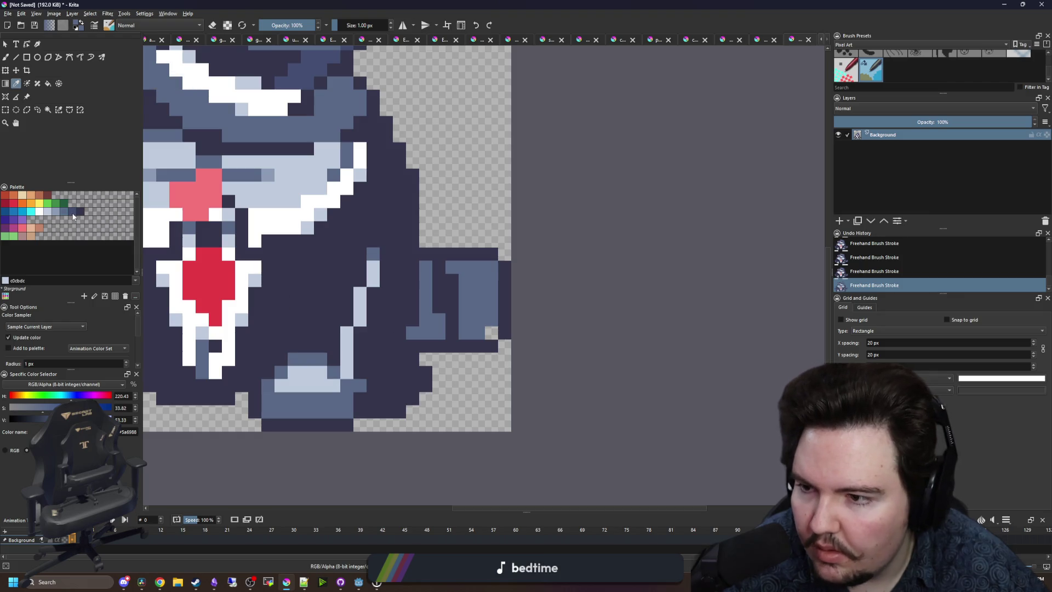
{"action": "left_click", "coordinate": [73, 212]}
{"action": "scroll", "coordinate": [433, 312], "scroll_direction": "up", "scroll_amount": 2}
Shade the fist and its right column's top and bottom pixels with #434e72, then start Save As.
{"action": "key", "text": "b"}
{"action": "left_click", "coordinate": [432, 320]}
{"action": "left_click", "coordinate": [460, 225]}
{"action": "left_click_drag", "start_coordinate": [537, 291], "coordinate": [466, 341]}
{"action": "left_click", "coordinate": [463, 251]}
{"action": "left_click", "coordinate": [462, 382]}
{"action": "scroll", "coordinate": [466, 334], "scroll_direction": "down", "scroll_amount": 4}
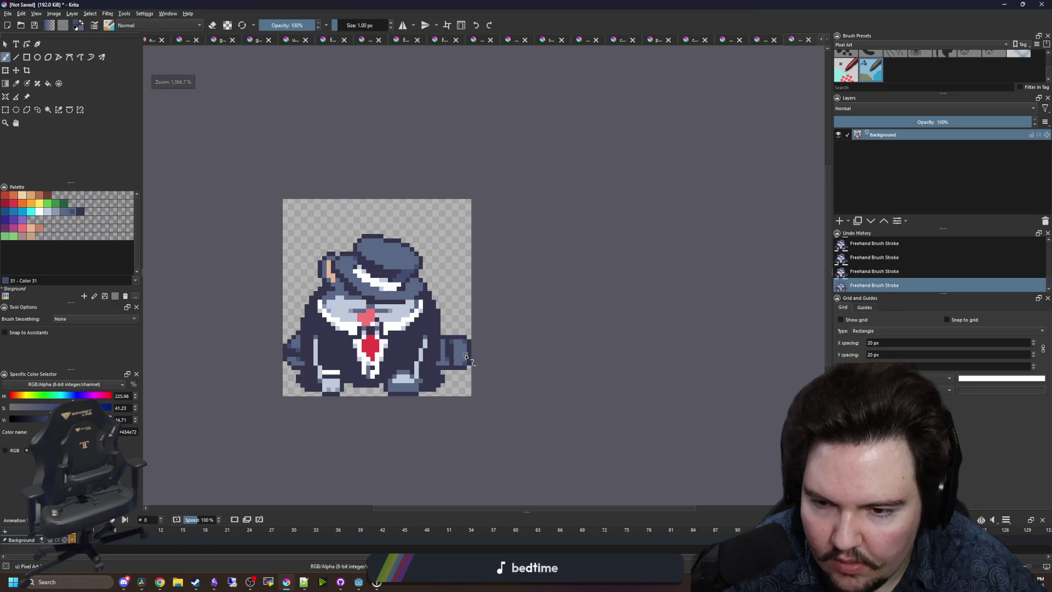
{"action": "scroll", "coordinate": [466, 358], "scroll_direction": "down", "scroll_amount": 4}
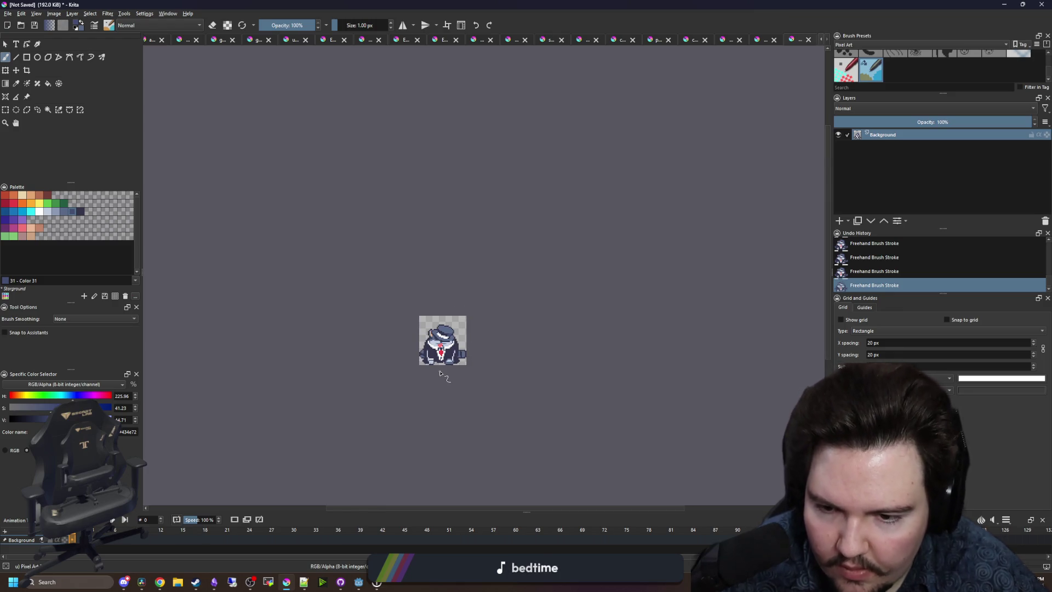
{"action": "scroll", "coordinate": [440, 373], "scroll_direction": "up", "scroll_amount": 4}
{"action": "left_click", "coordinate": [8, 15]}
{"action": "left_click", "coordinate": [25, 62]}
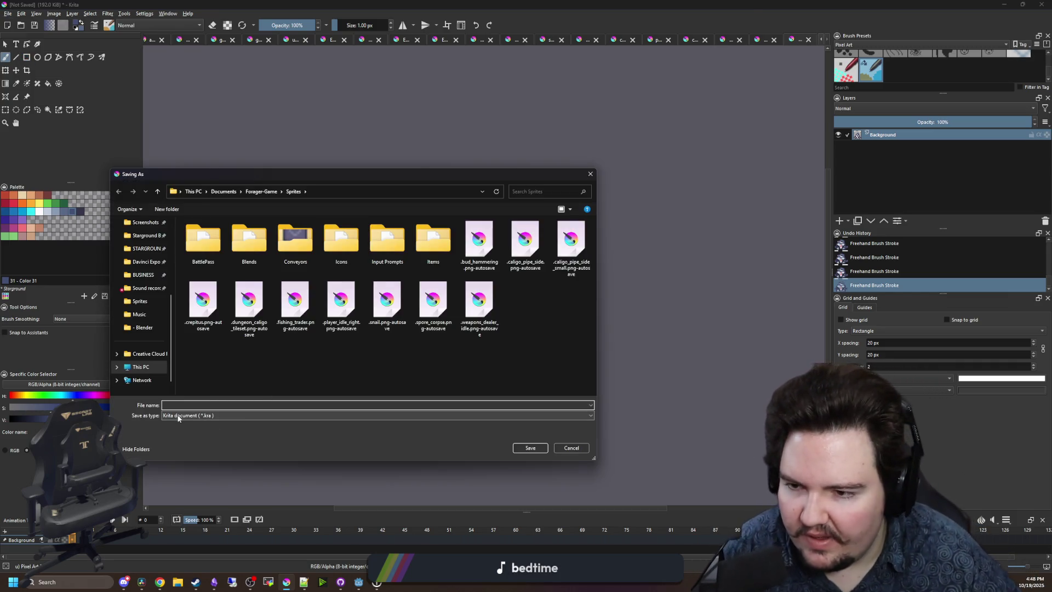
Save the sprite as PNG named cat_boss_corpse in Sprites, accepting the default PNG options.
{"action": "left_click", "coordinate": [194, 416]}
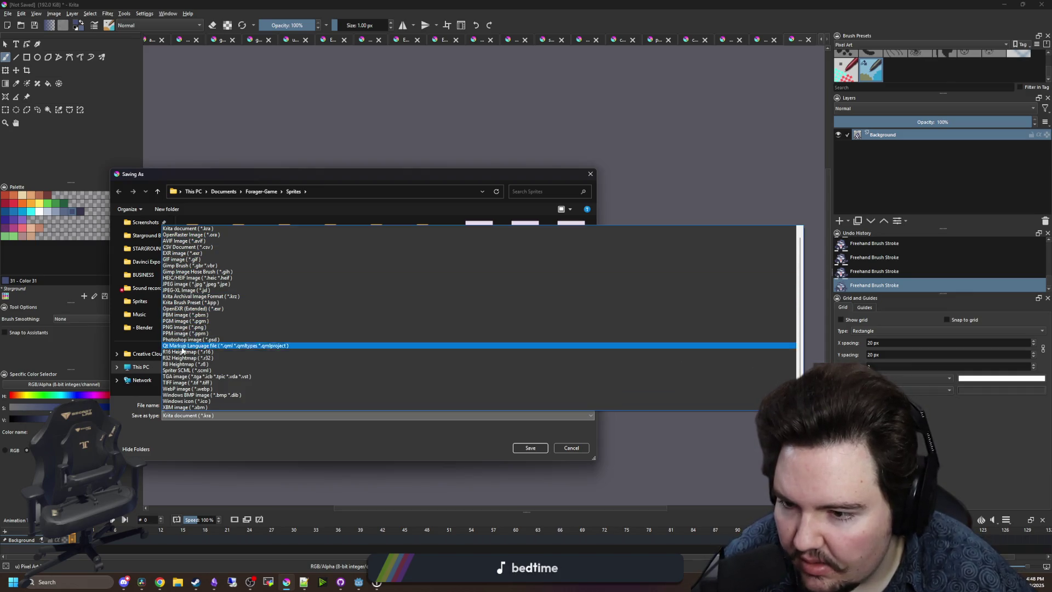
{"action": "left_click", "coordinate": [180, 327]}
{"action": "left_click", "coordinate": [186, 406]}
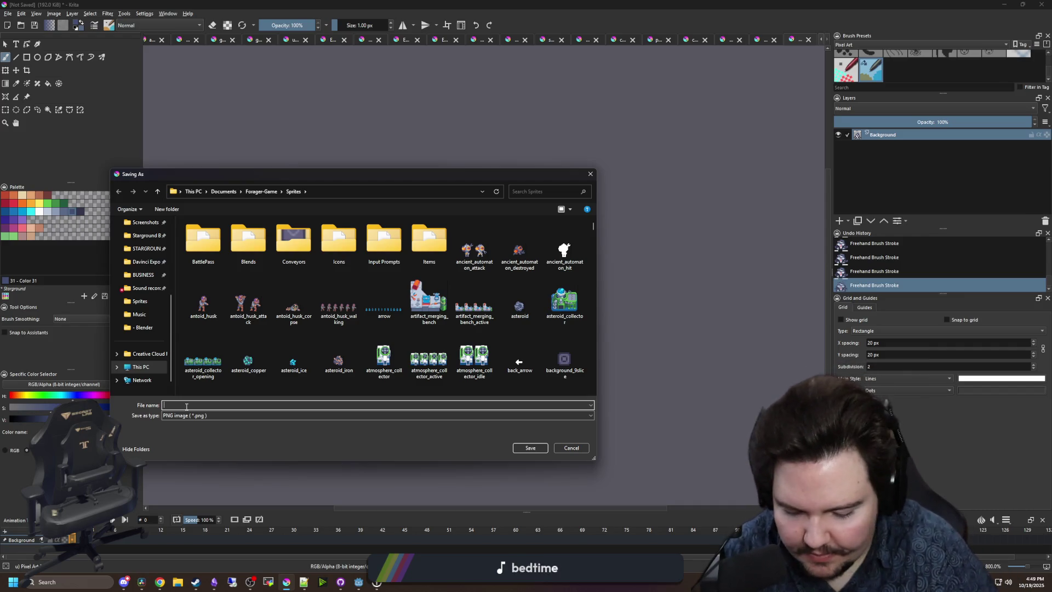
{"action": "type", "text": "cat_boss_d"}
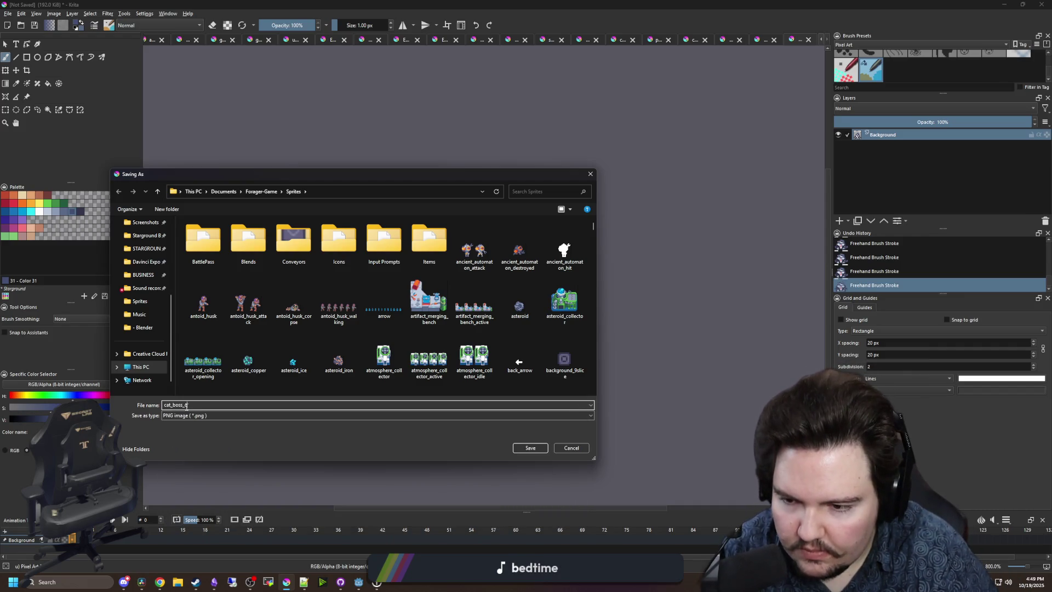
{"action": "left_click", "coordinate": [524, 450]}
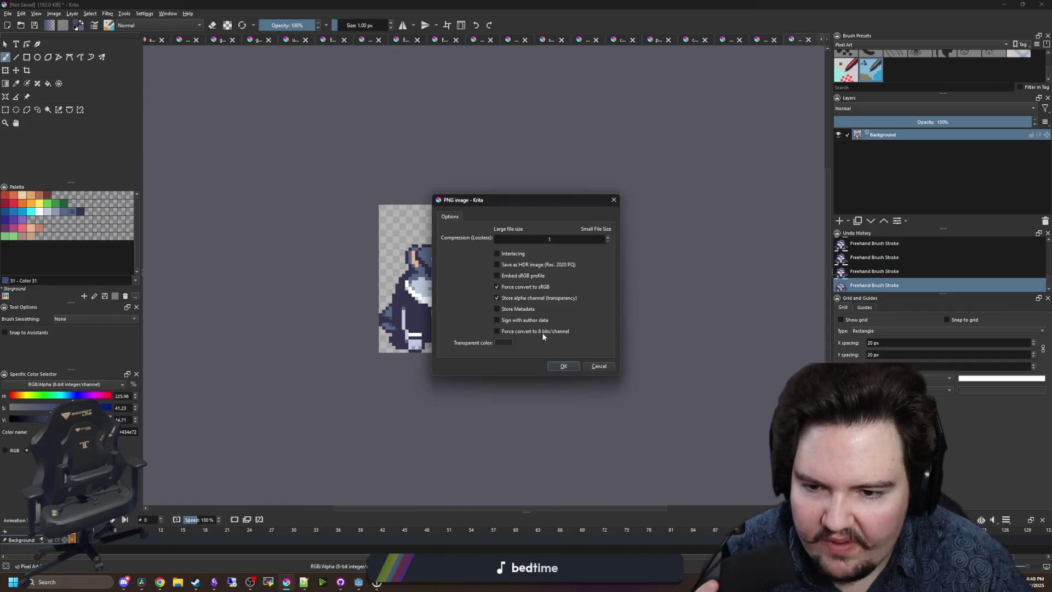
{"action": "left_click", "coordinate": [551, 364]}
Switch to Godot and close the running game with F8.
{"action": "scroll", "coordinate": [426, 325], "scroll_direction": "up", "scroll_amount": 1}
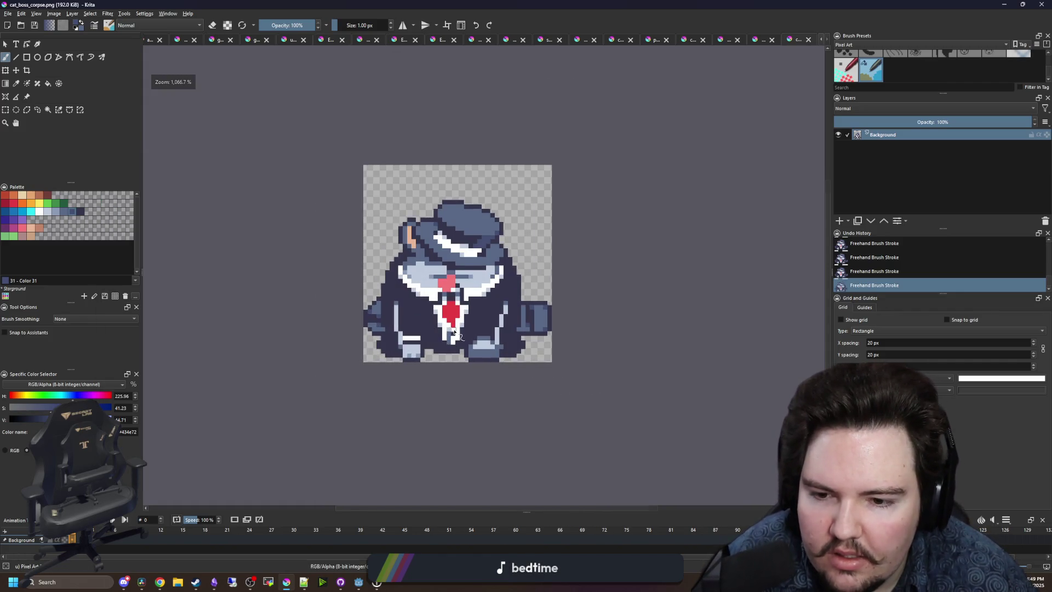
{"action": "scroll", "coordinate": [438, 302], "scroll_direction": "down", "scroll_amount": 3}
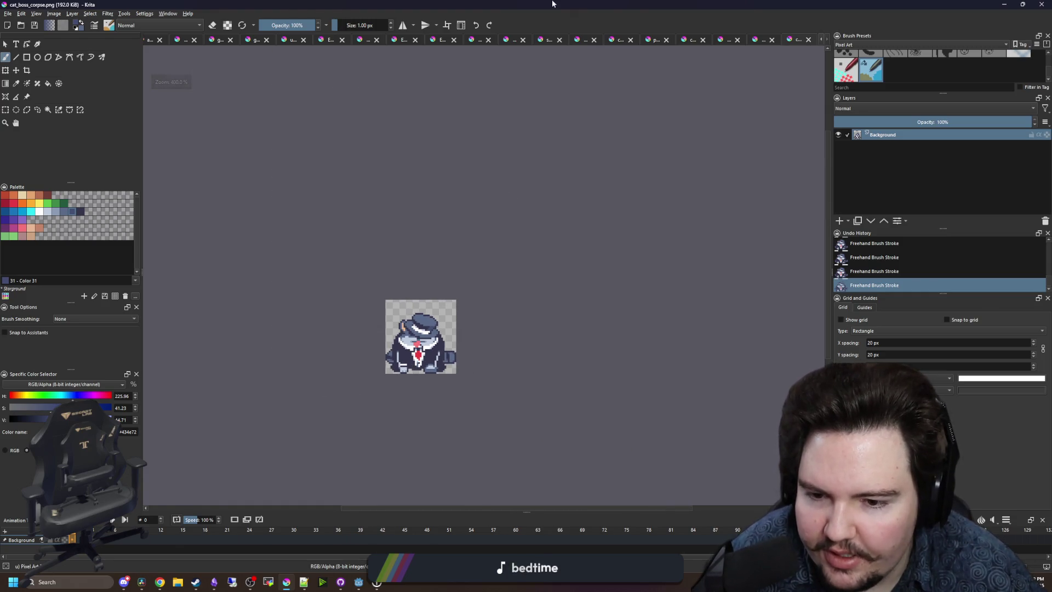
{"action": "key", "text": "alt+Tab"}
{"action": "key", "text": "F8"}
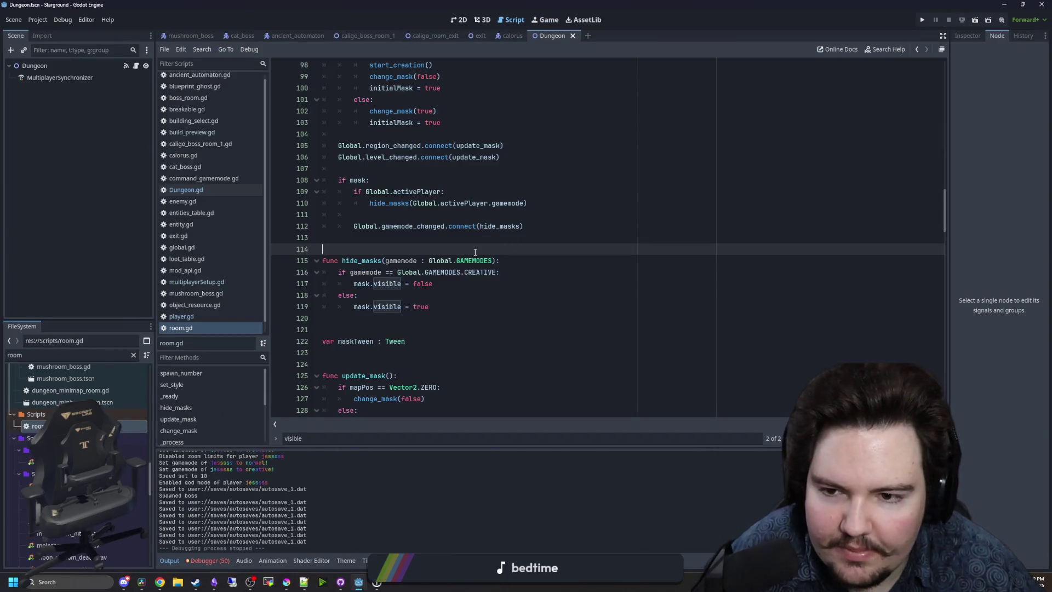